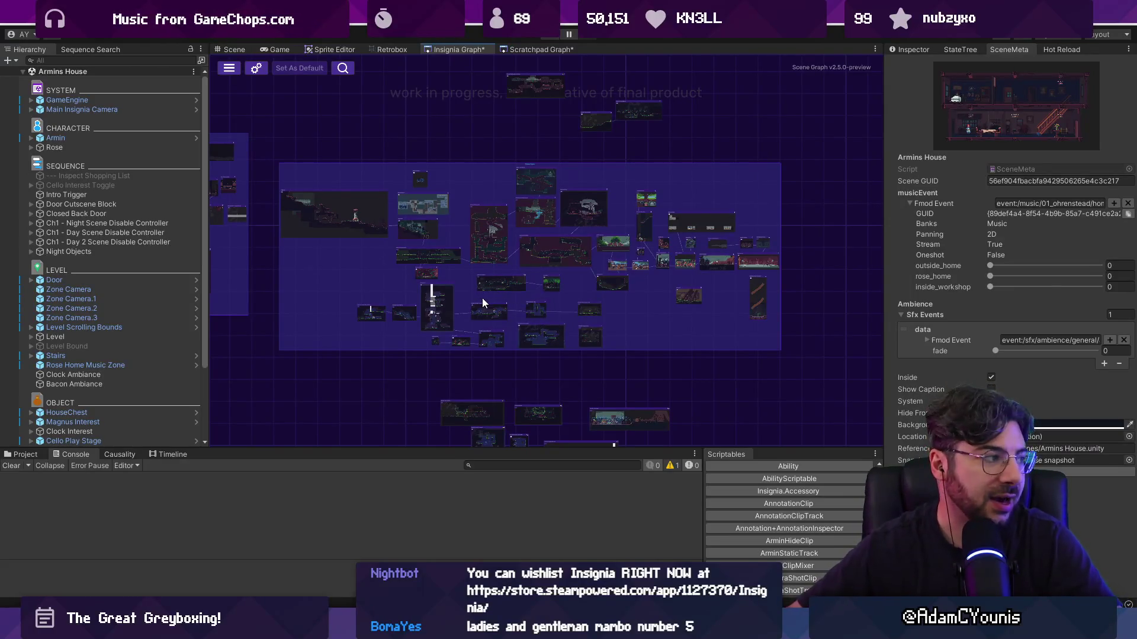
# Zoom into the central scene thumbnails and drag the Hierarchy and Inspector splitters to widen the graph
pyautogui.scroll(-3, 584, 268)
pyautogui.doubleClick(584, 269)
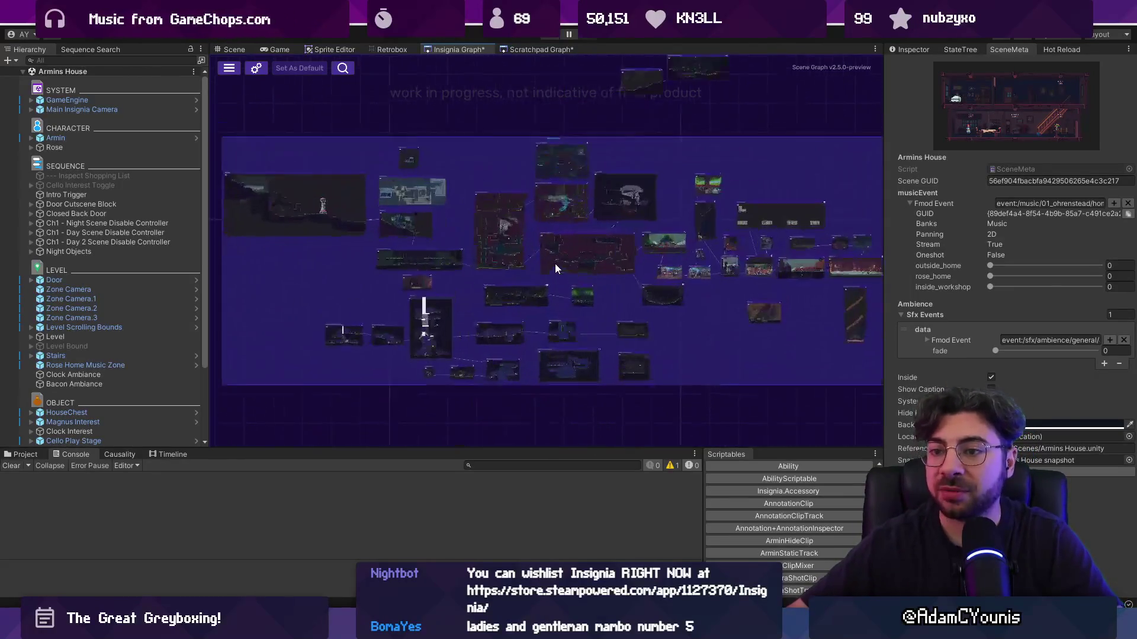
pyautogui.moveTo(209, 251); pyautogui.dragTo(198, 251)
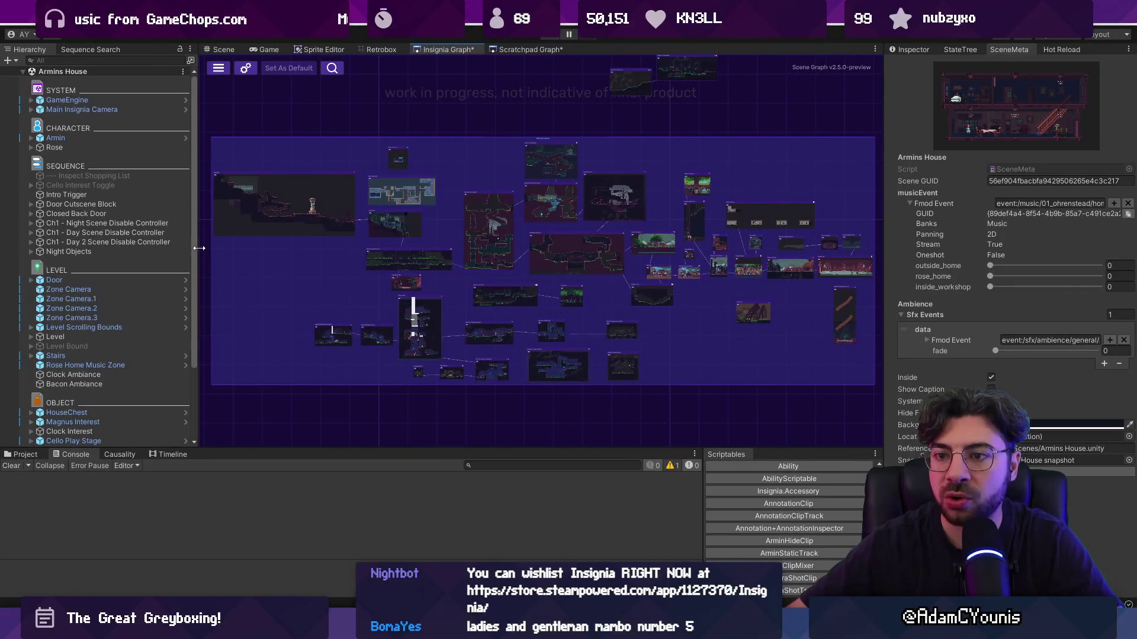
pyautogui.moveTo(883, 248); pyautogui.dragTo(893, 248)
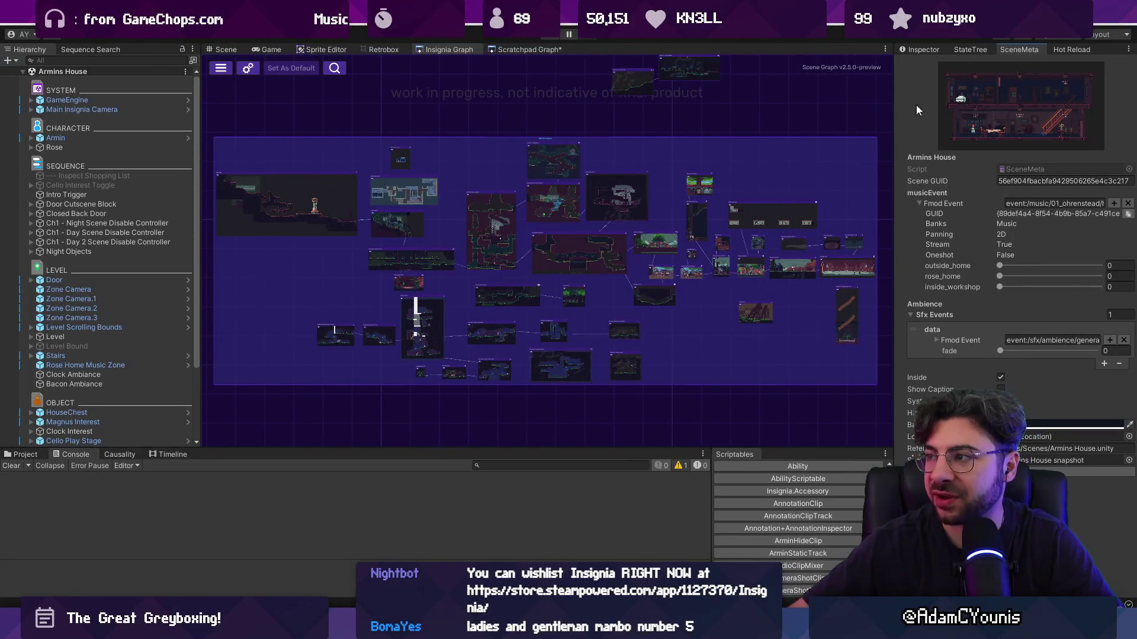
# Show the empty Inspector tab, then zoom out, heighten the graph slightly and recentre the room group
pyautogui.click(918, 50)
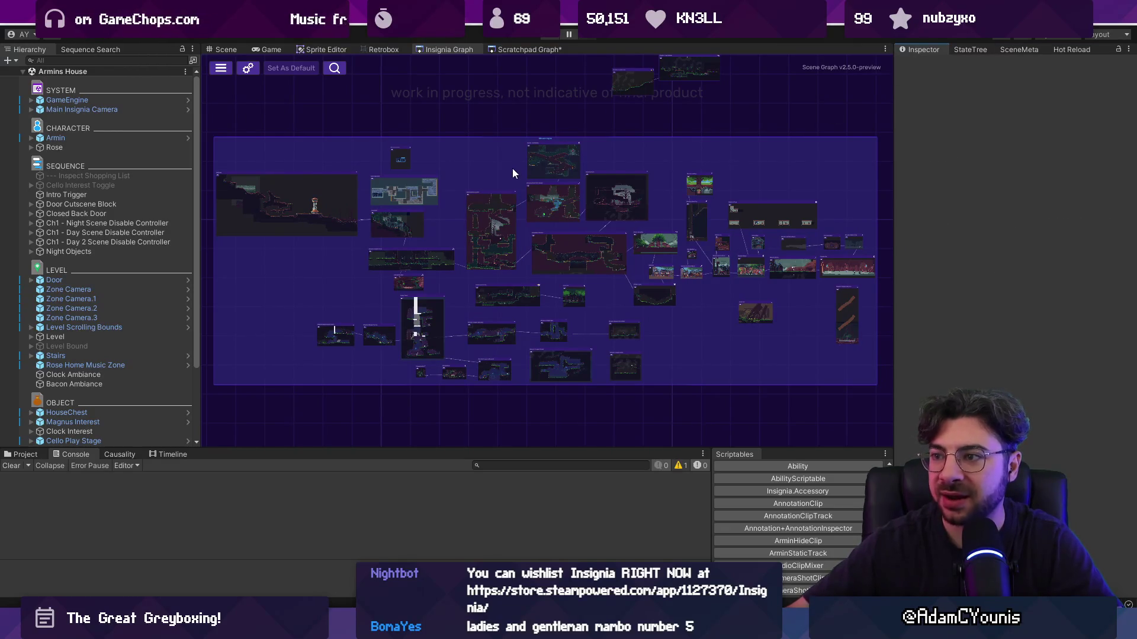
pyautogui.scroll(-2, 513, 171)
pyautogui.moveTo(589, 253); pyautogui.dragTo(666, 289)
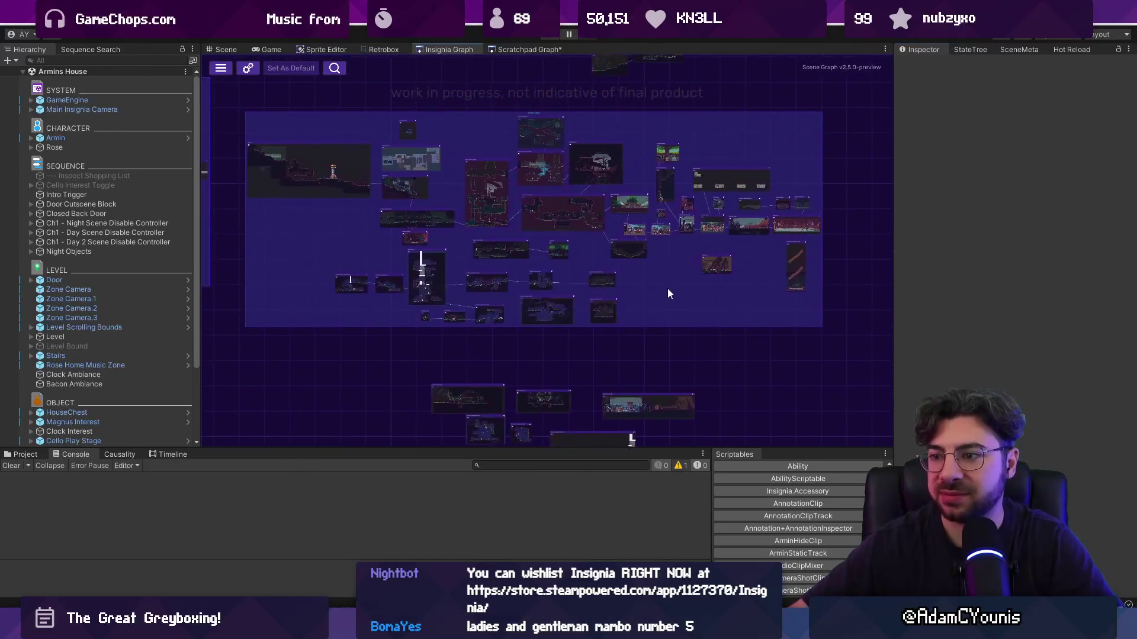
pyautogui.moveTo(646, 448); pyautogui.dragTo(647, 454)
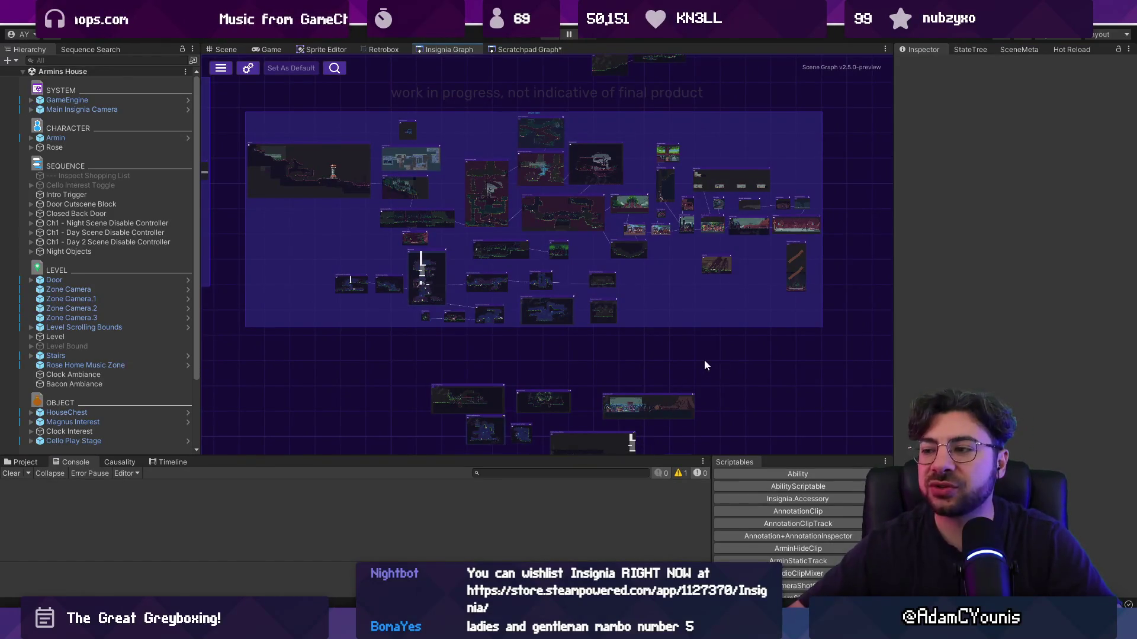
pyautogui.moveTo(698, 357)
pyautogui.mouseDown()
pyautogui.moveTo(702, 382)
pyautogui.moveTo(761, 396)
pyautogui.moveTo(695, 394)
pyautogui.mouseUp()
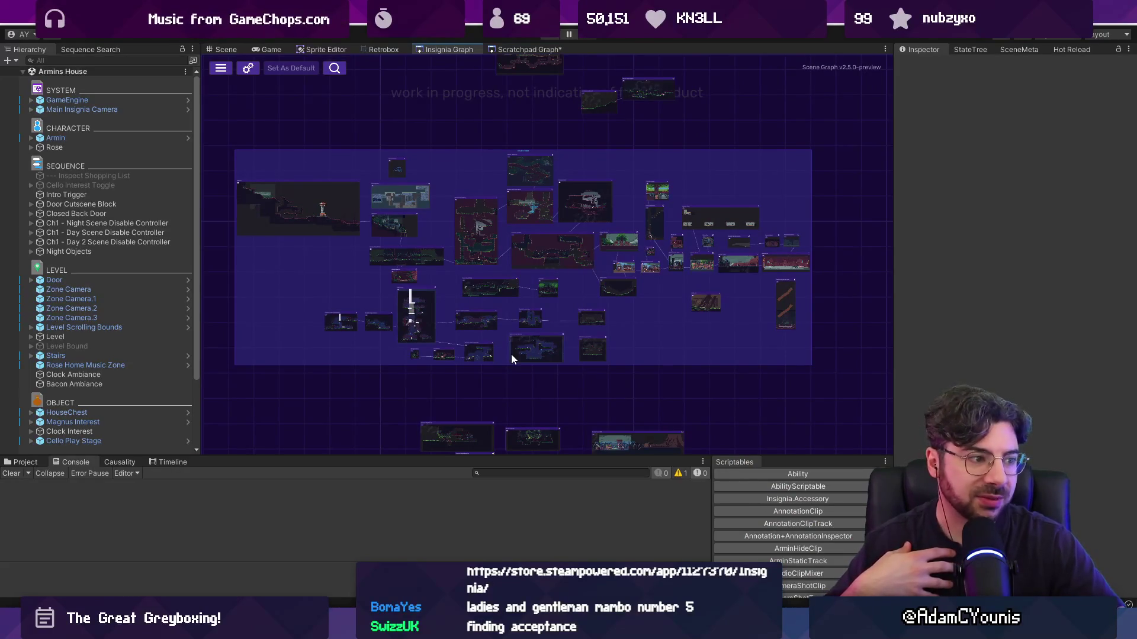
pyautogui.scroll(-3, 510, 354)
pyautogui.moveTo(506, 289)
pyautogui.mouseDown()
pyautogui.moveTo(539, 250)
pyautogui.moveTo(610, 252)
pyautogui.moveTo(565, 254)
pyautogui.mouseUp()
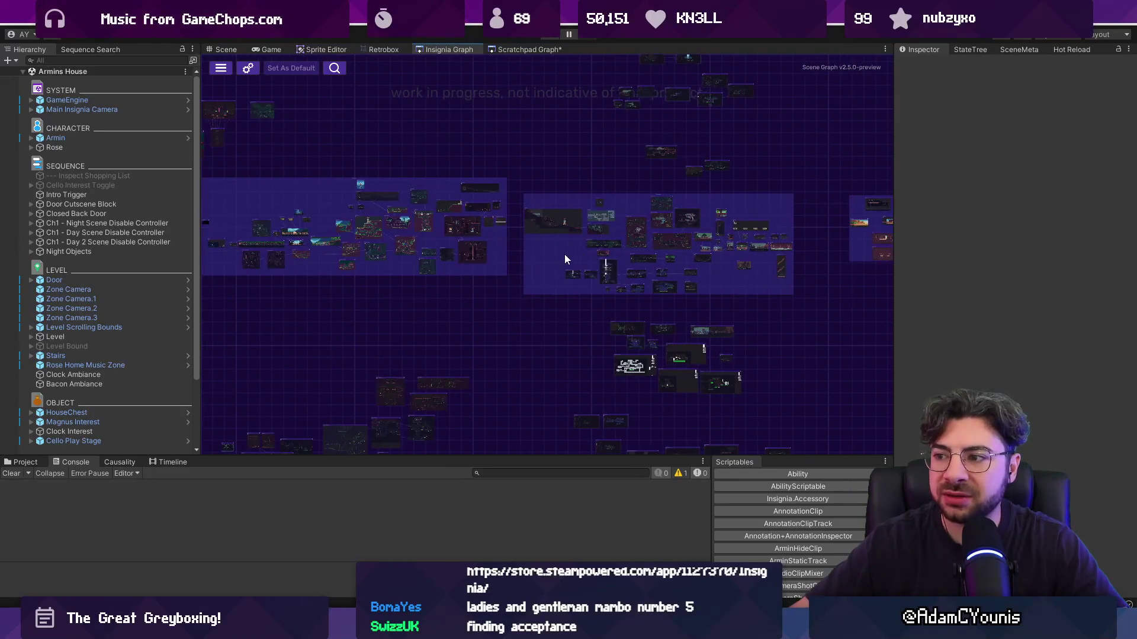
pyautogui.scroll(-2, 509, 249)
pyautogui.scroll(5, 487, 224)
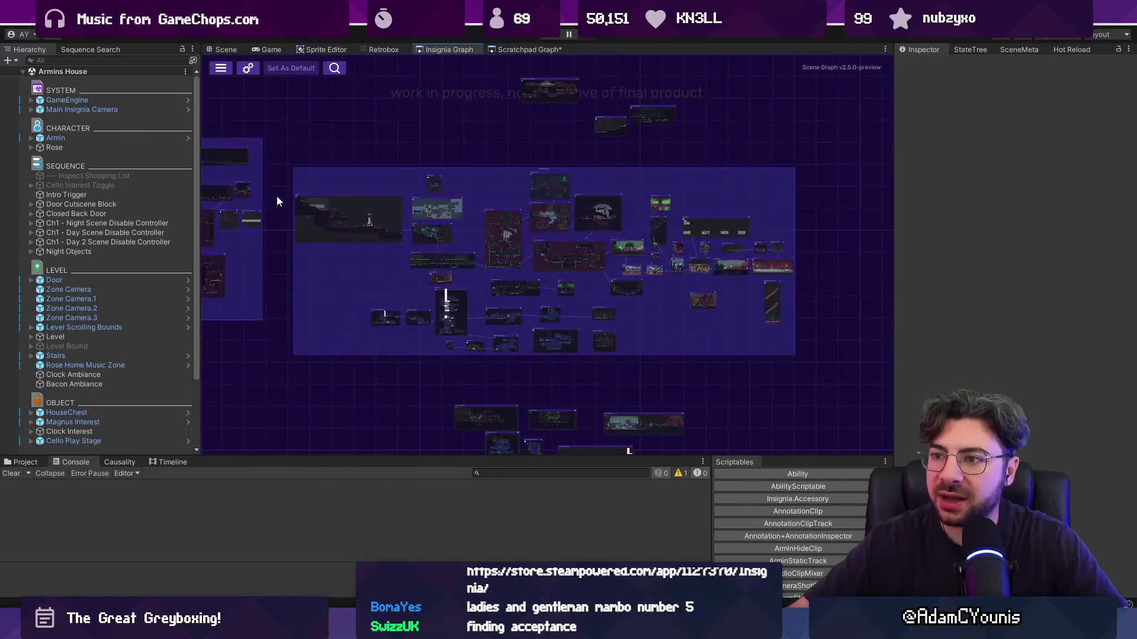
pyautogui.scroll(1, 519, 256)
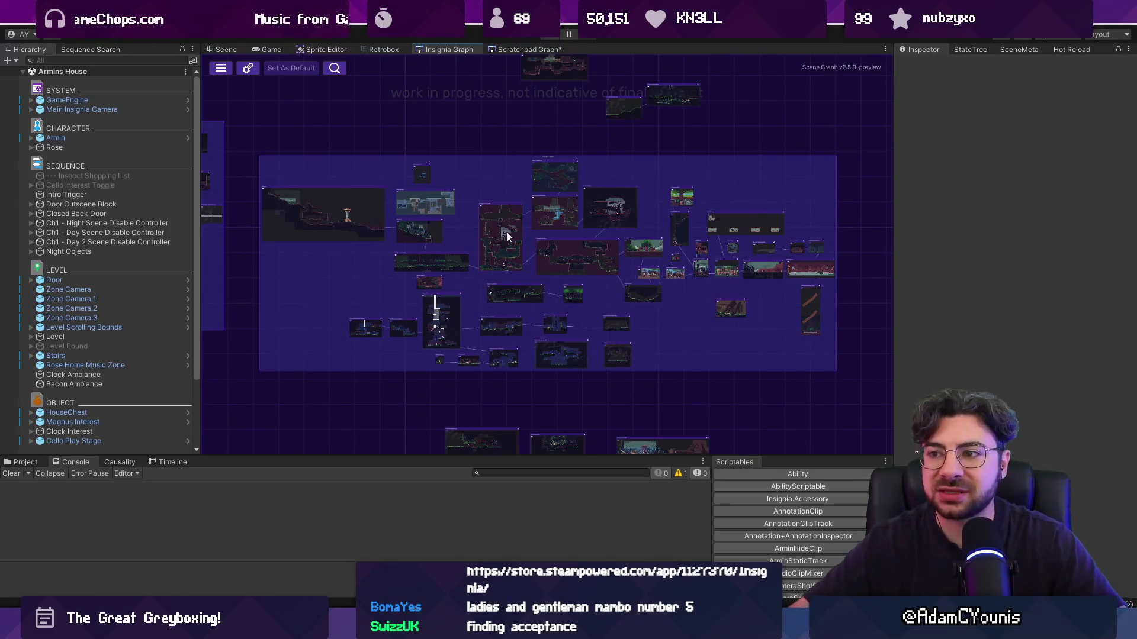
pyautogui.scroll(-3, 505, 234)
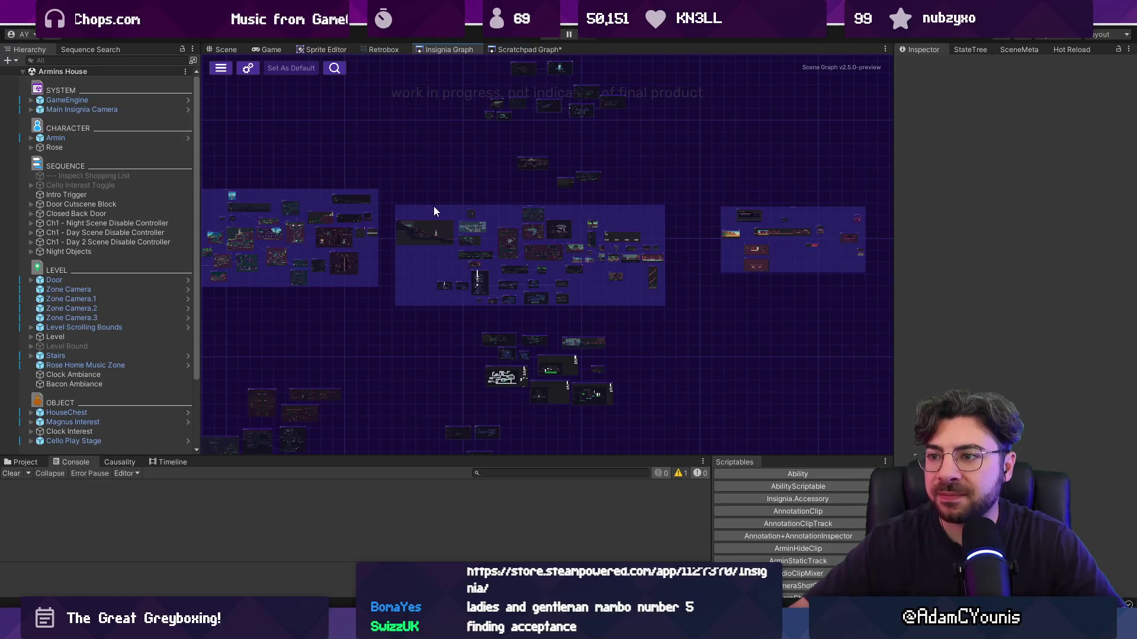
pyautogui.scroll(3, 434, 208)
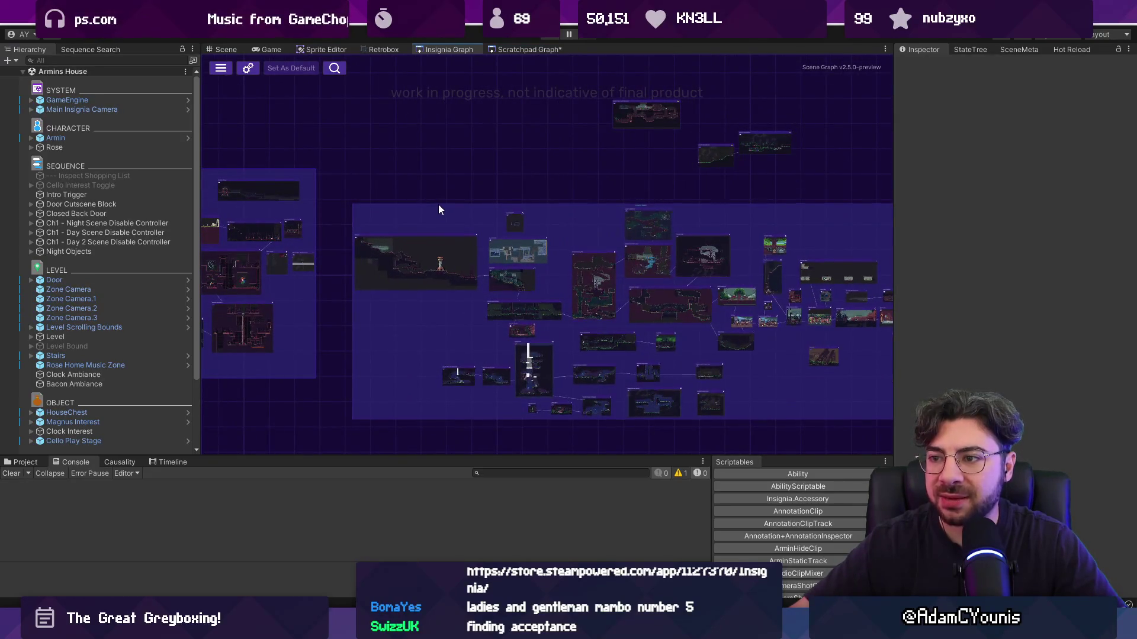
pyautogui.scroll(-2, 437, 209)
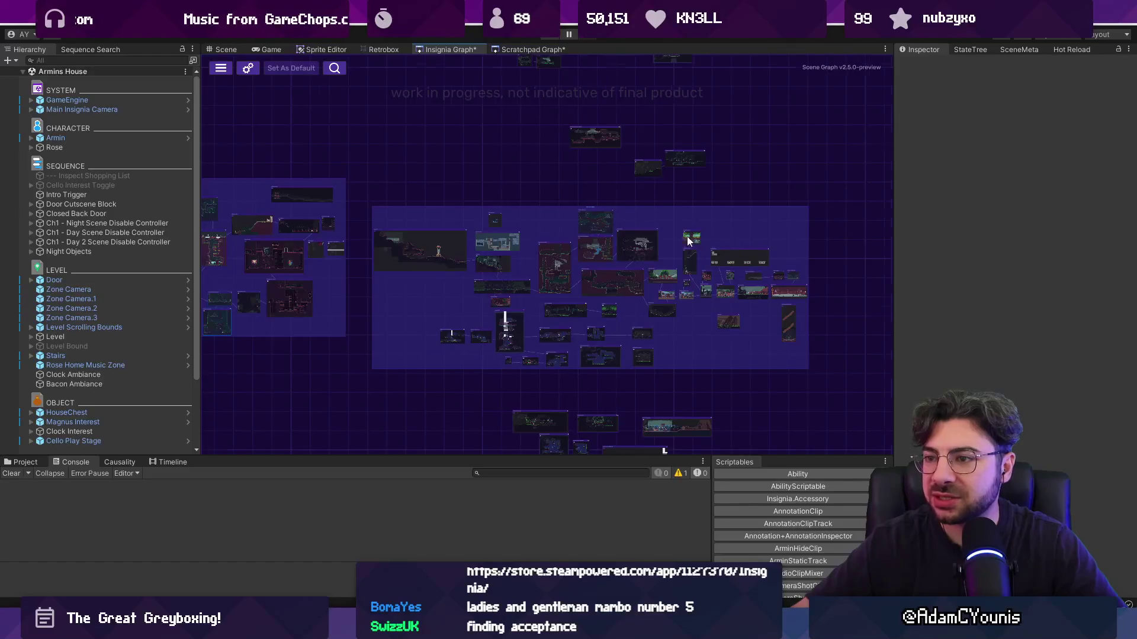
pyautogui.scroll(2, 598, 220)
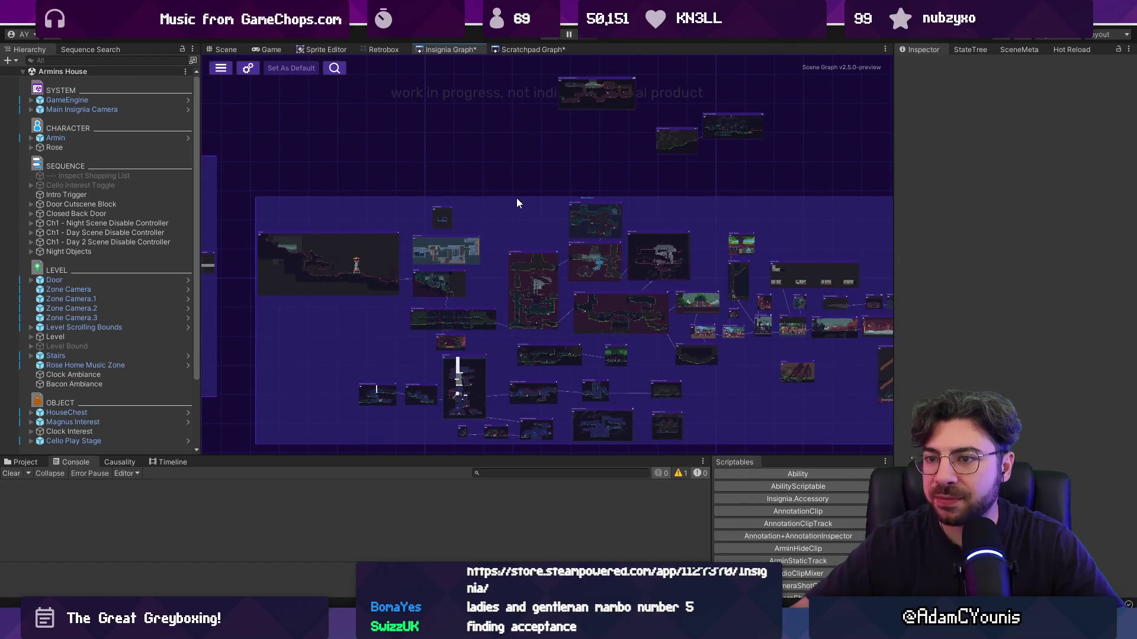
pyautogui.scroll(-2, 517, 201)
pyautogui.scroll(3, 586, 204)
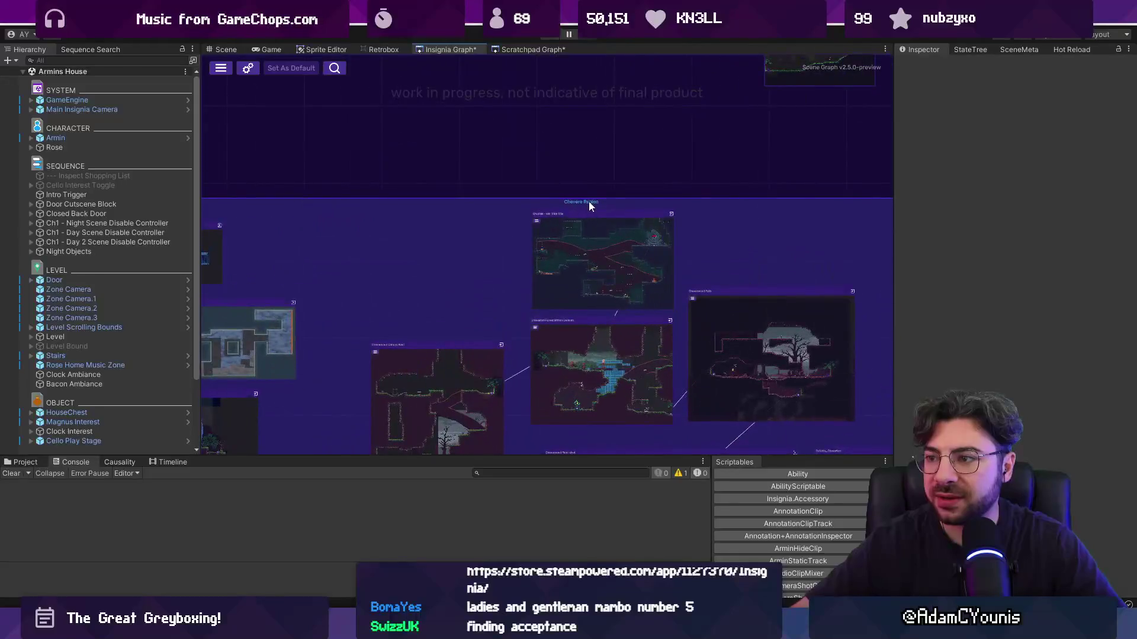
pyautogui.scroll(-1, 587, 204)
pyautogui.scroll(-2, 600, 219)
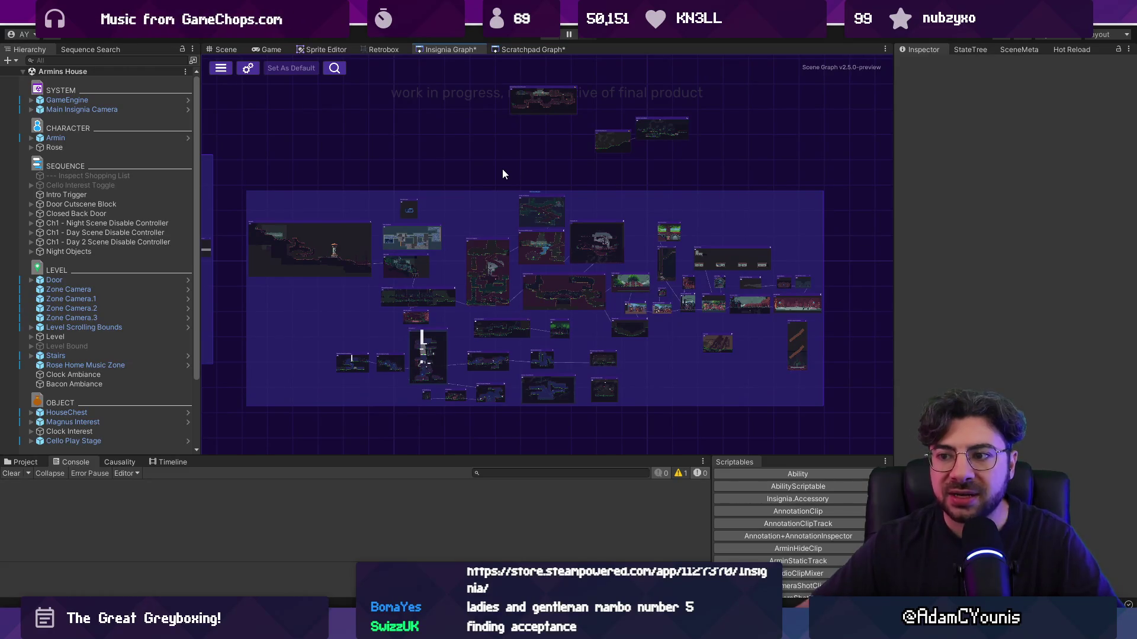
pyautogui.scroll(-2, 500, 179)
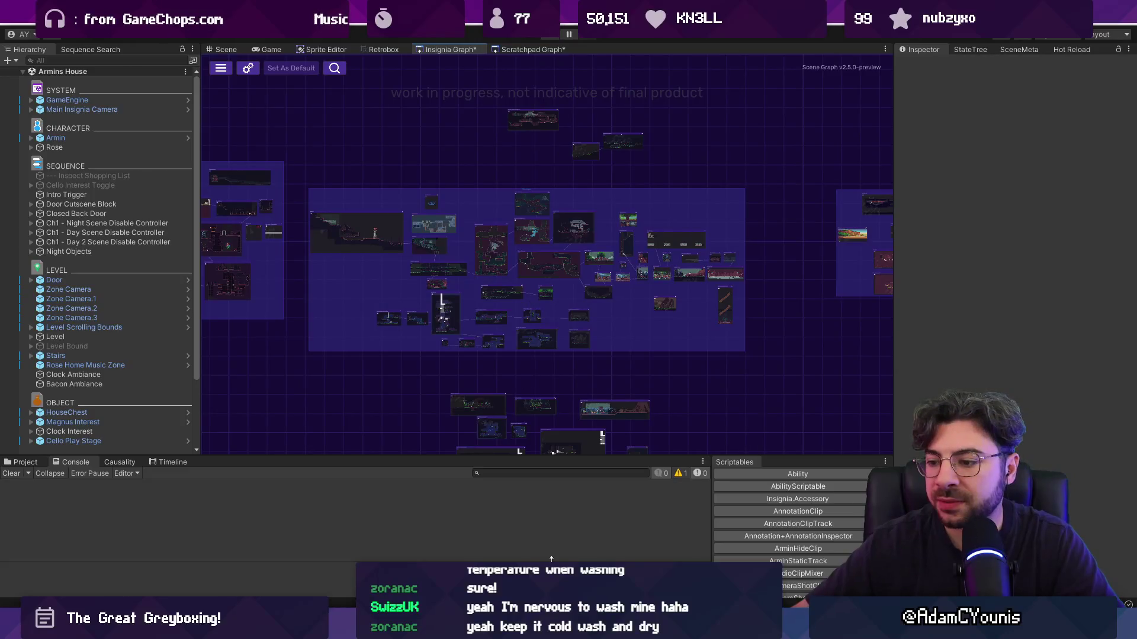
# Switch to Figma and open the '0. Project Direction' page to view the Project Gantt frame
pyautogui.hotkey('alt', 'Tab')
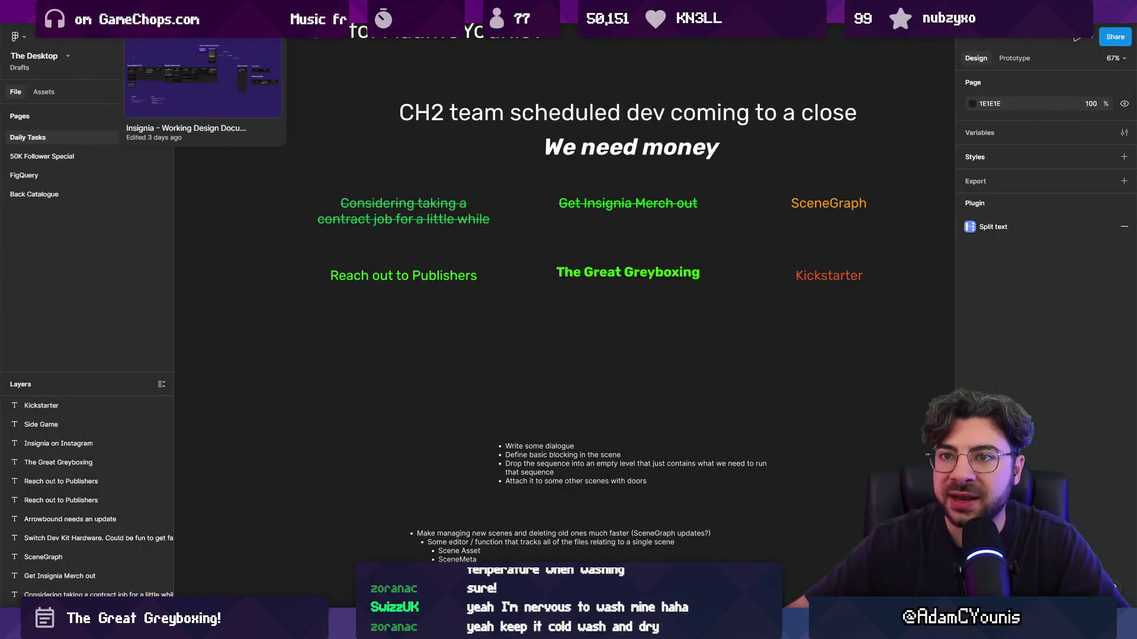
pyautogui.scroll(-5, 507, 197)
pyautogui.scroll(1, 89, 148)
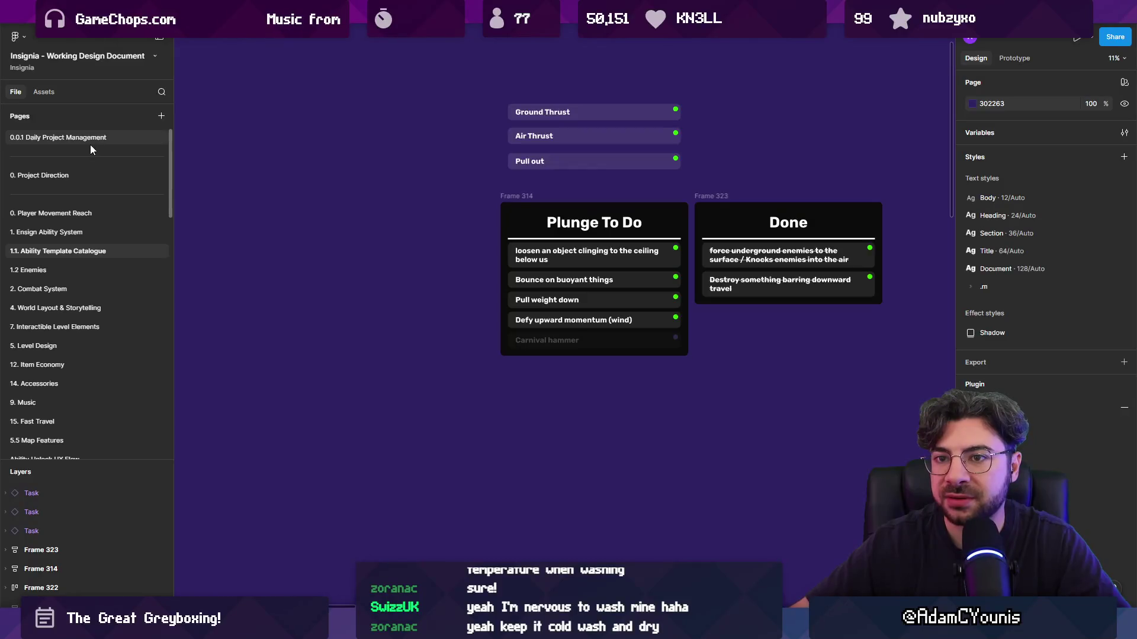
pyautogui.click(90, 144)
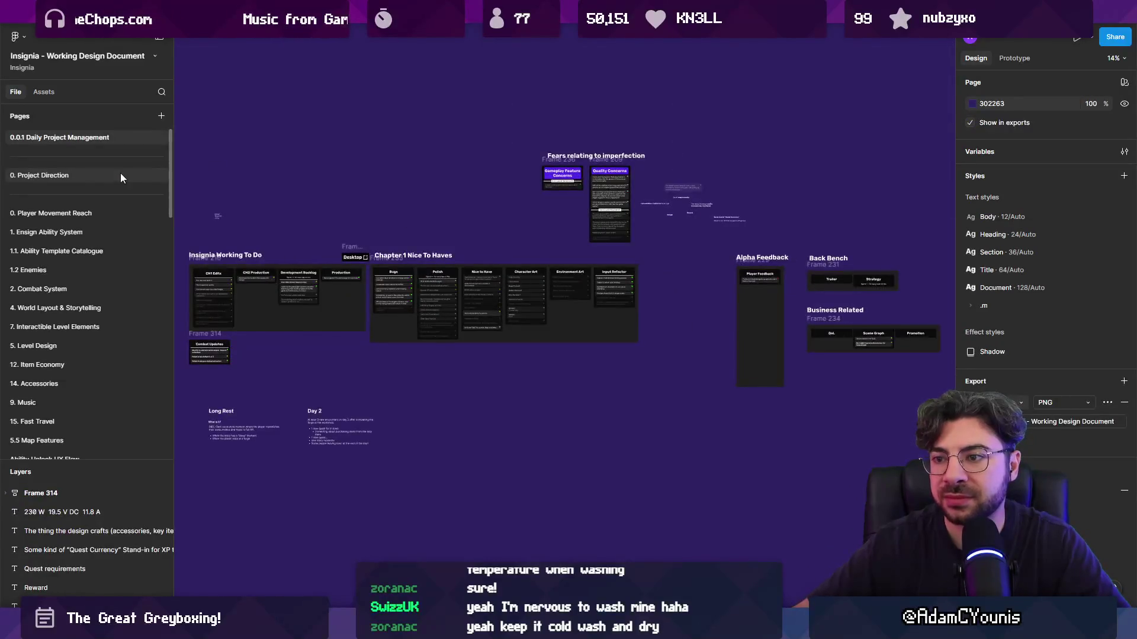
pyautogui.click(121, 176)
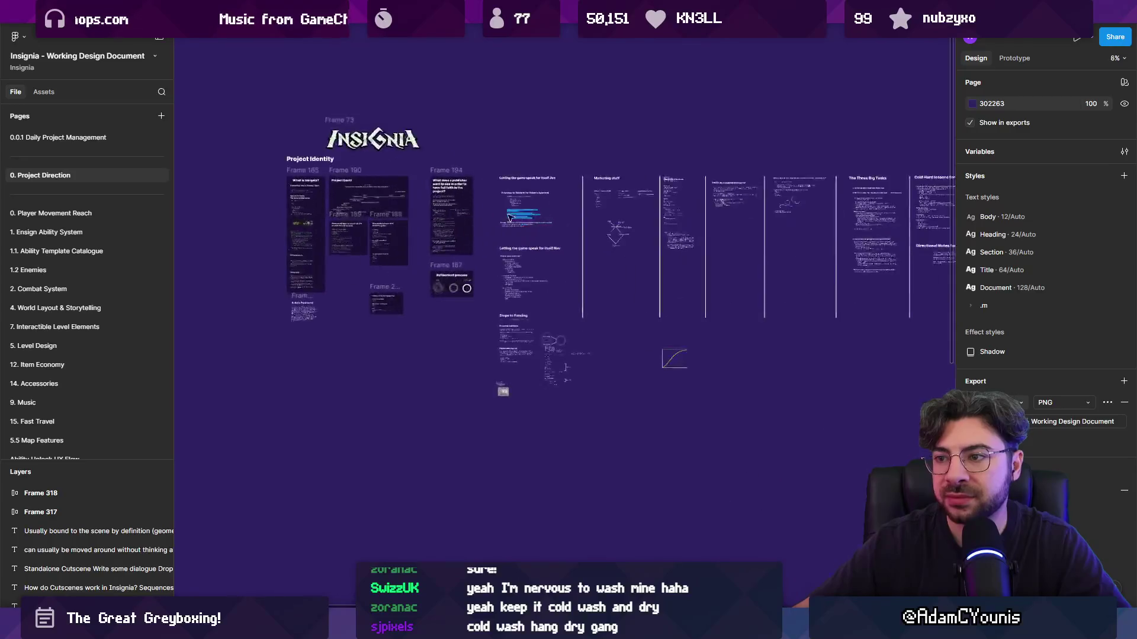
pyautogui.scroll(10, 354, 211)
pyautogui.scroll(-2, 408, 216)
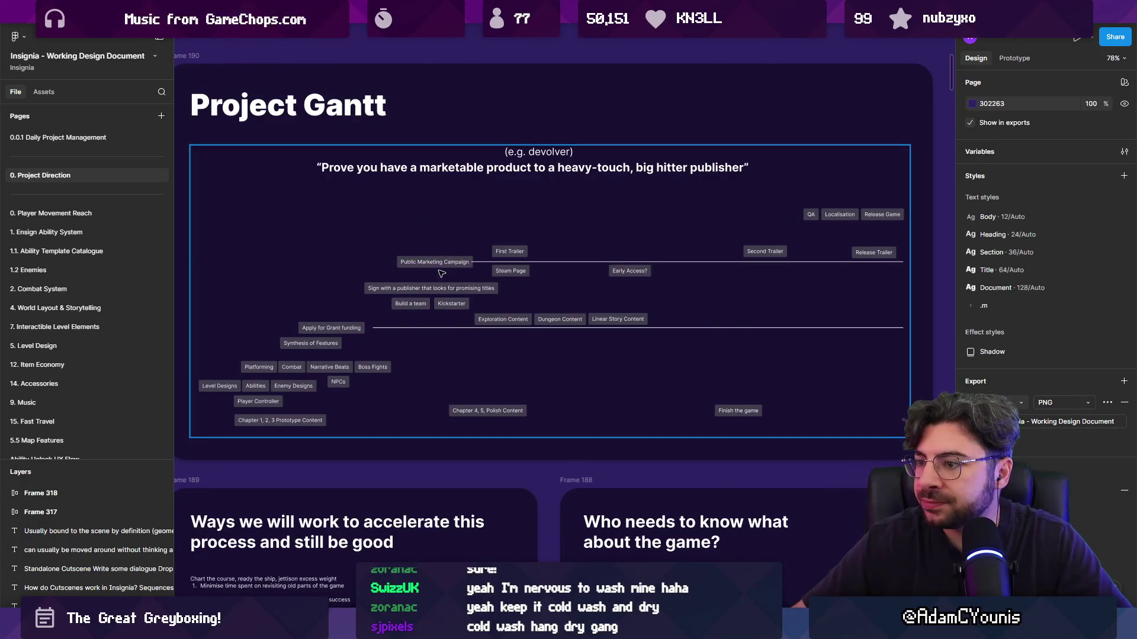
# Move the 'Sign with a publisher' task and First Trailer later on the Project Gantt timeline
pyautogui.scroll(3, 475, 284)
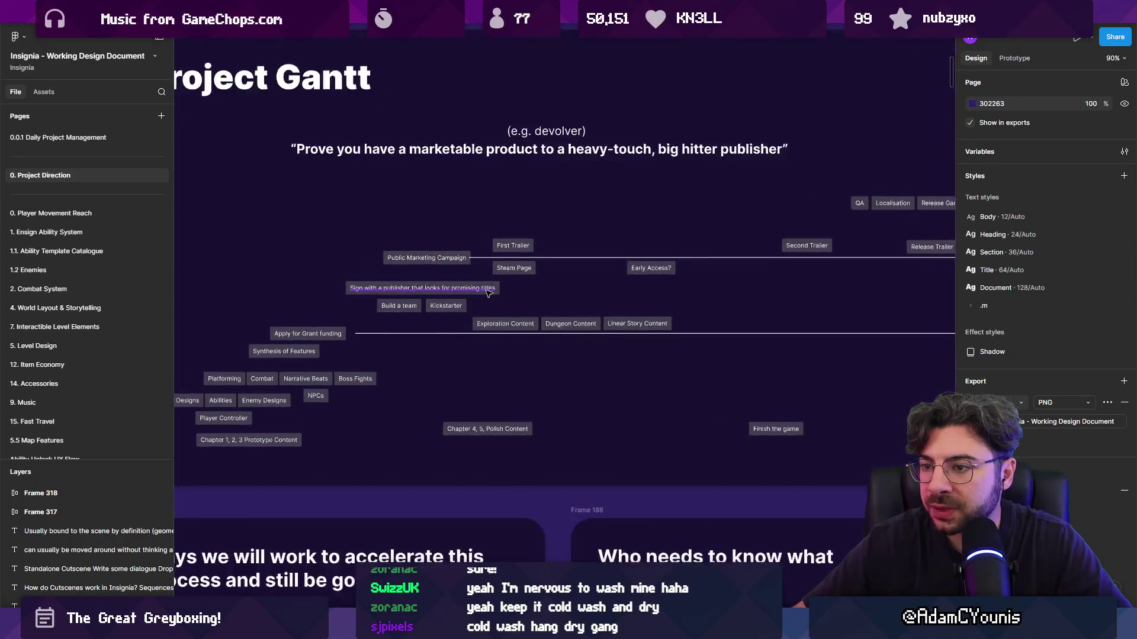
pyautogui.click(391, 284)
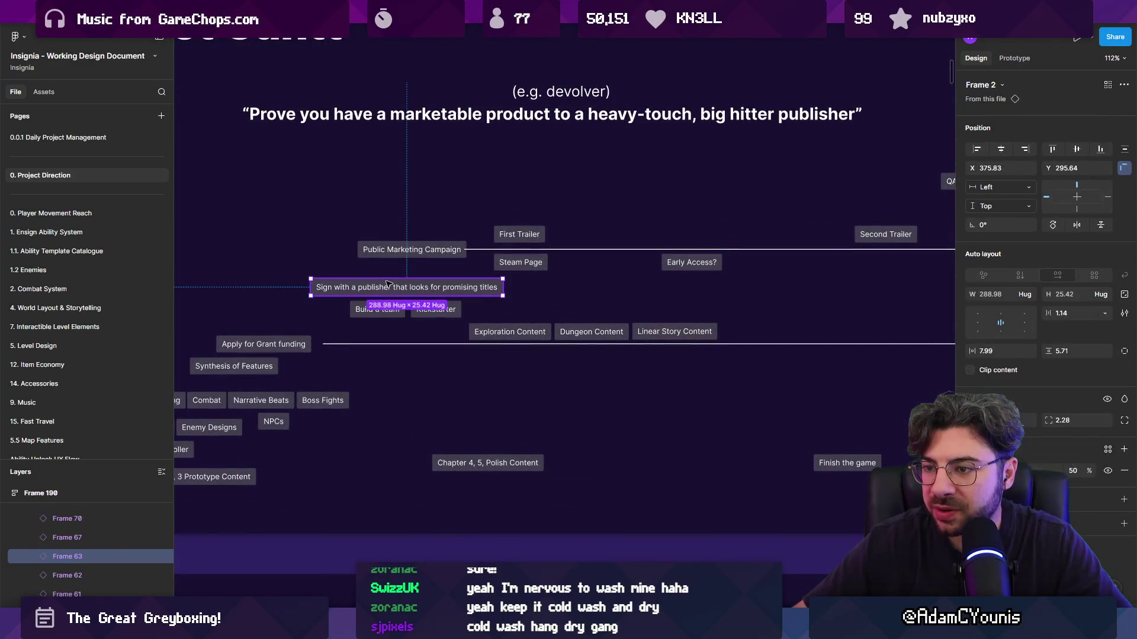
pyautogui.moveTo(348, 288)
pyautogui.mouseDown()
pyautogui.moveTo(525, 299)
pyautogui.moveTo(637, 290)
pyautogui.moveTo(609, 290)
pyautogui.mouseUp()
pyautogui.scroll(-4, 619, 278)
pyautogui.hscroll(5, 474, 279)
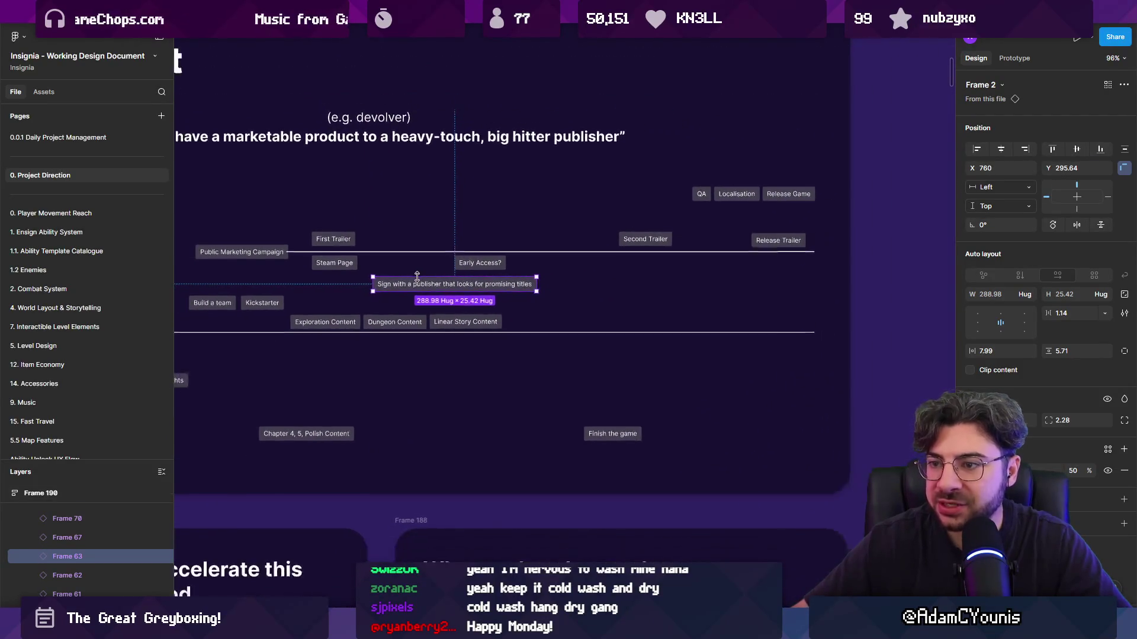
pyautogui.moveTo(408, 280); pyautogui.dragTo(511, 291)
pyautogui.moveTo(436, 244); pyautogui.dragTo(530, 248)
pyautogui.keyDown('shift'); pyautogui.click(512, 285); pyautogui.keyUp('shift')
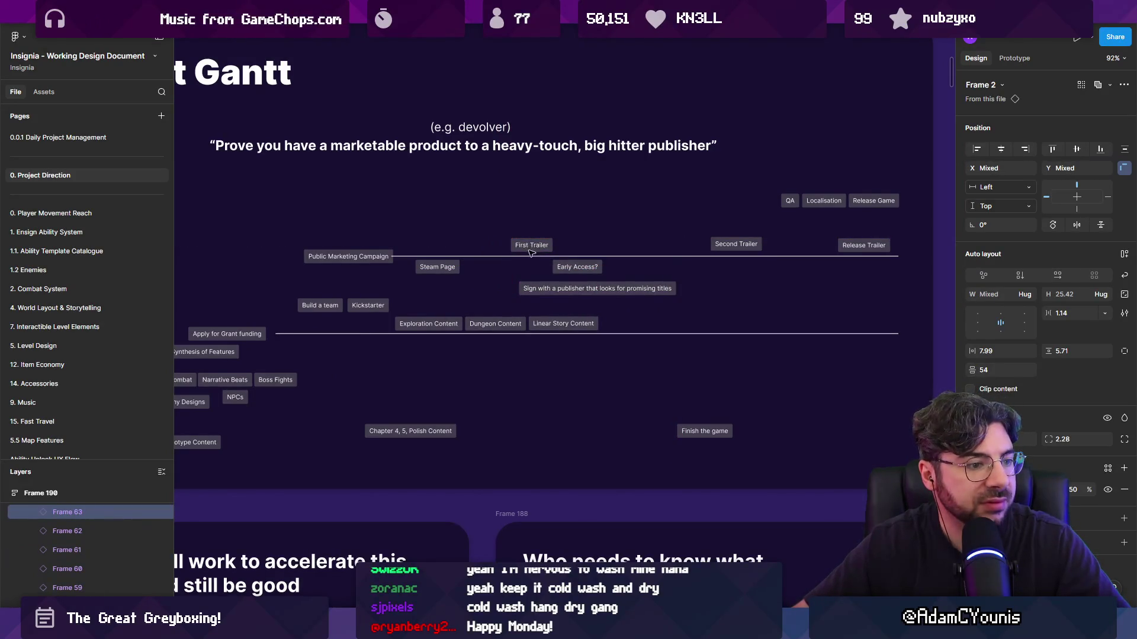
# Slide the 'Sign with a publisher' note back left onto the centre guide at X 366
pyautogui.hscroll(-3, 522, 253)
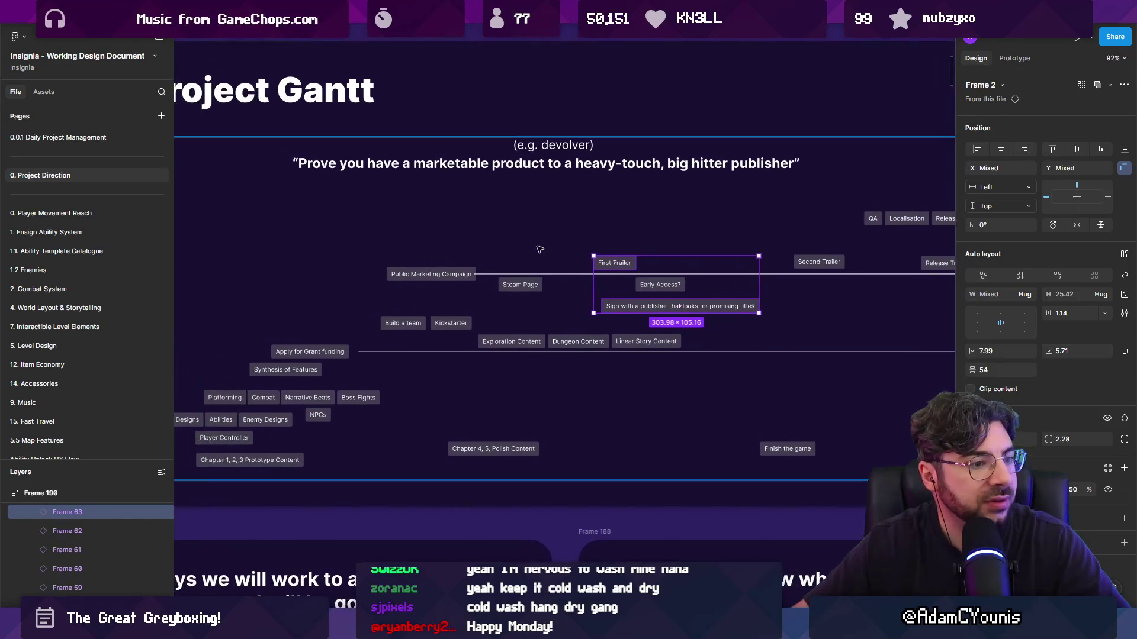
pyautogui.moveTo(584, 263); pyautogui.dragTo(515, 261)
pyautogui.moveTo(732, 305)
pyautogui.mouseDown()
pyautogui.moveTo(508, 297)
pyautogui.moveTo(518, 287)
pyautogui.moveTo(426, 304)
pyautogui.mouseUp()
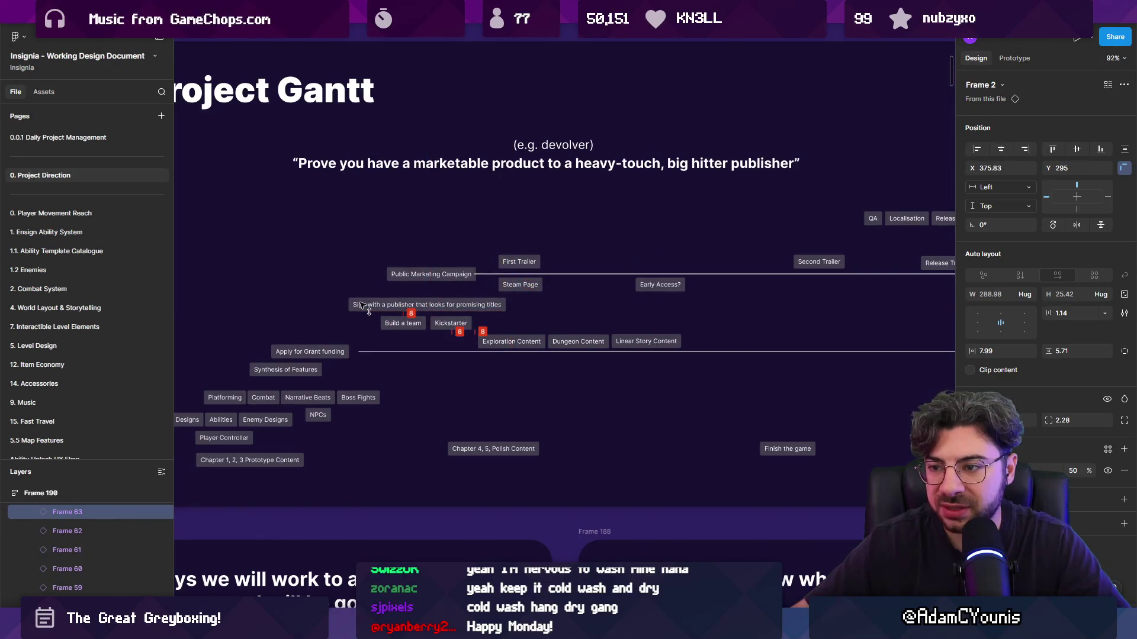
pyautogui.click(315, 353)
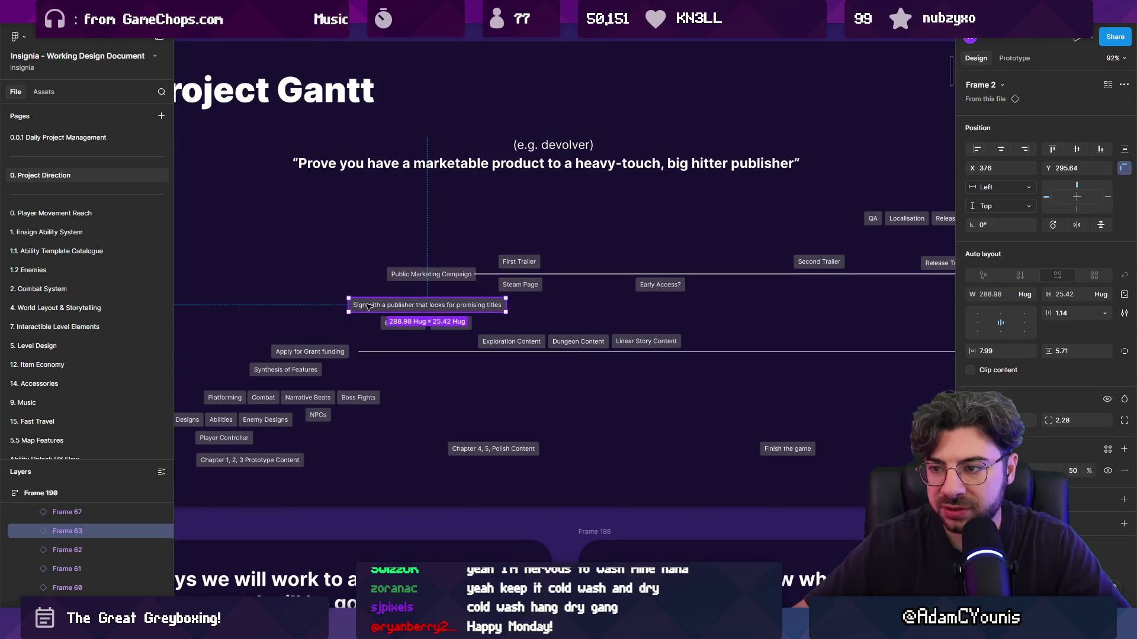
pyautogui.moveTo(368, 306); pyautogui.dragTo(531, 299)
pyautogui.scroll(5, 372, 310)
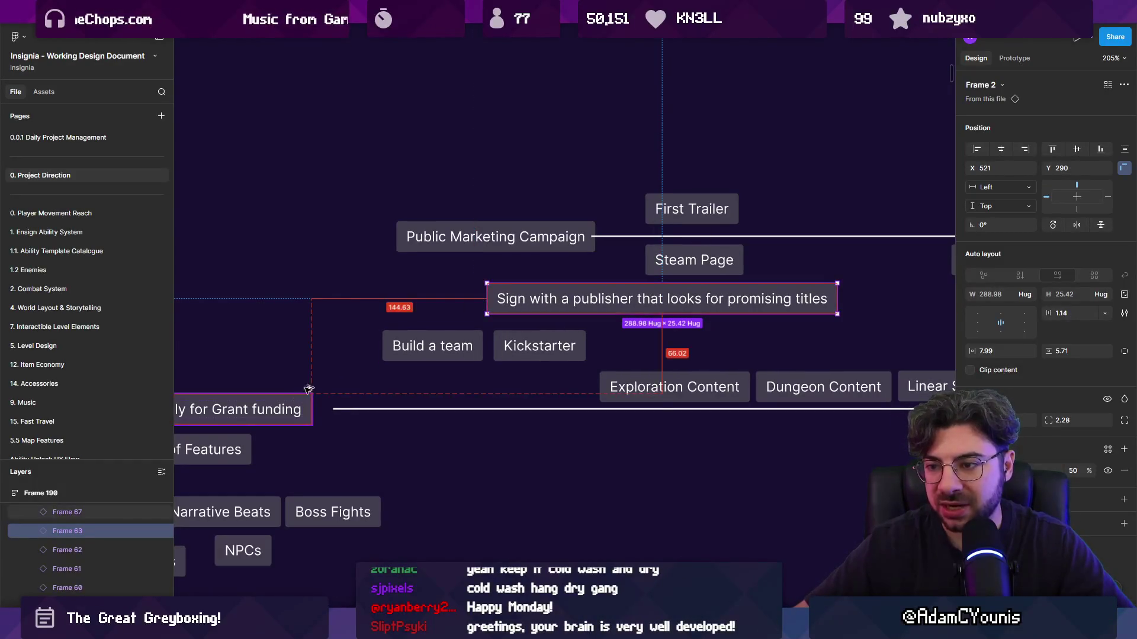
pyautogui.moveTo(680, 305)
pyautogui.mouseDown()
pyautogui.moveTo(740, 305)
pyautogui.moveTo(494, 312)
pyautogui.mouseUp()
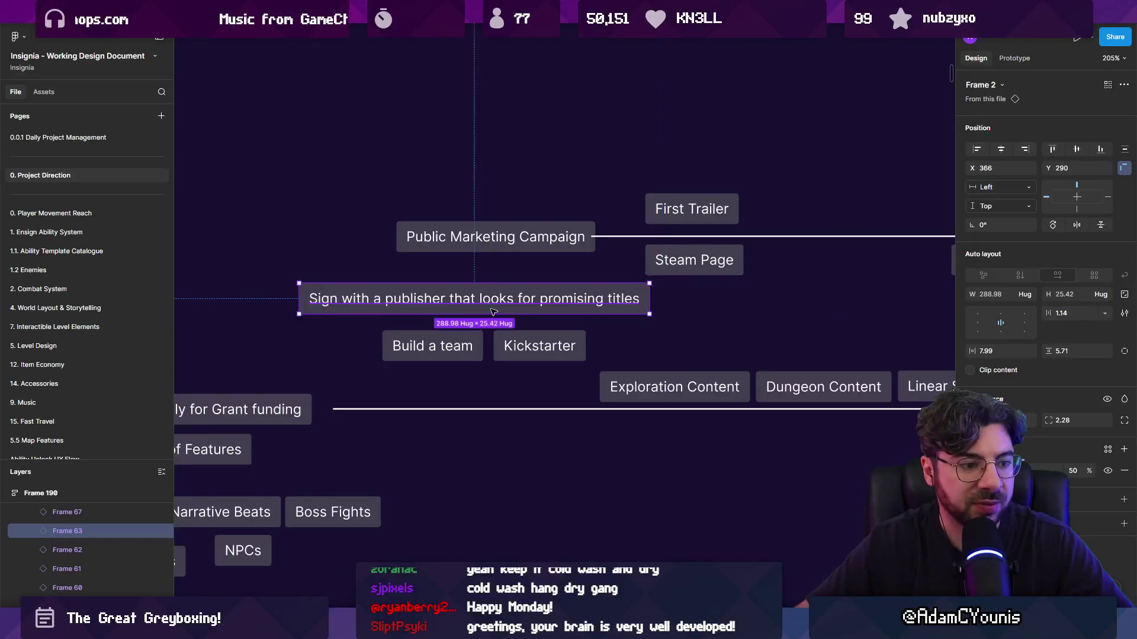
pyautogui.scroll(-5, 493, 312)
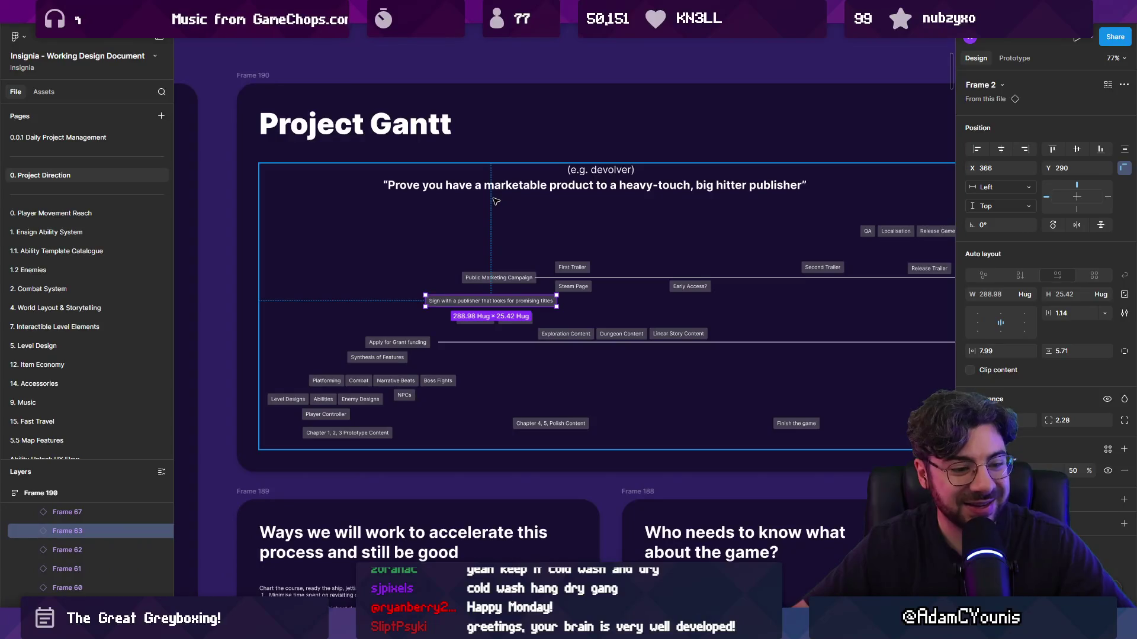
pyautogui.scroll(-4, 496, 201)
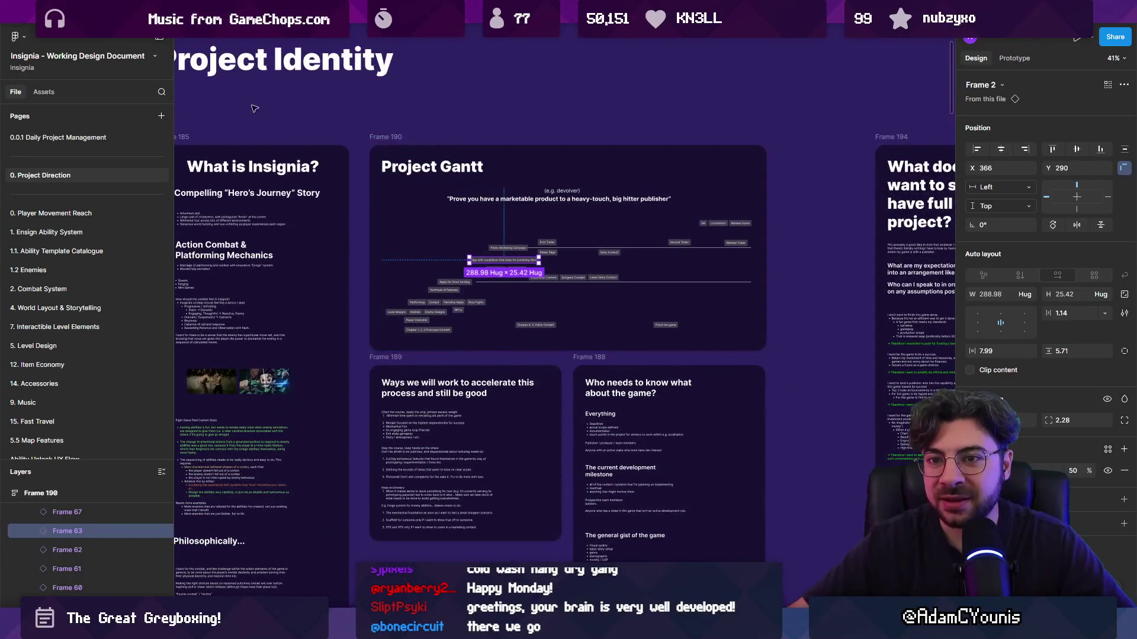
pyautogui.click(131, 137)
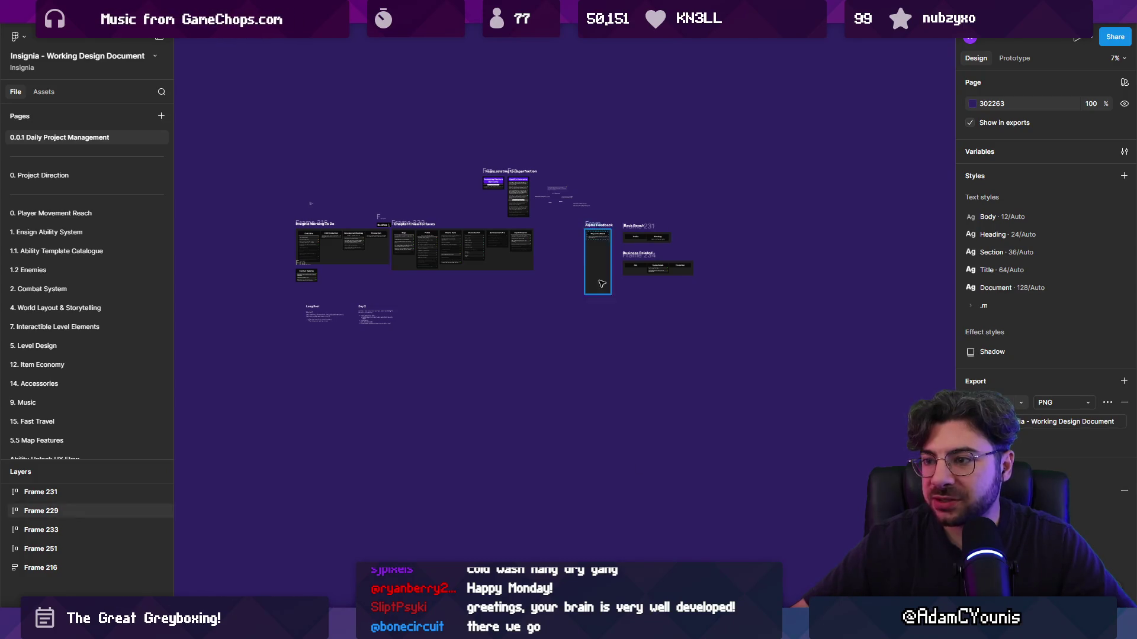
# Switch to The Desktop drafts file and pan across its Daily Tasks 'What's up next' board
pyautogui.hotkey('ctrl', 'Tab')
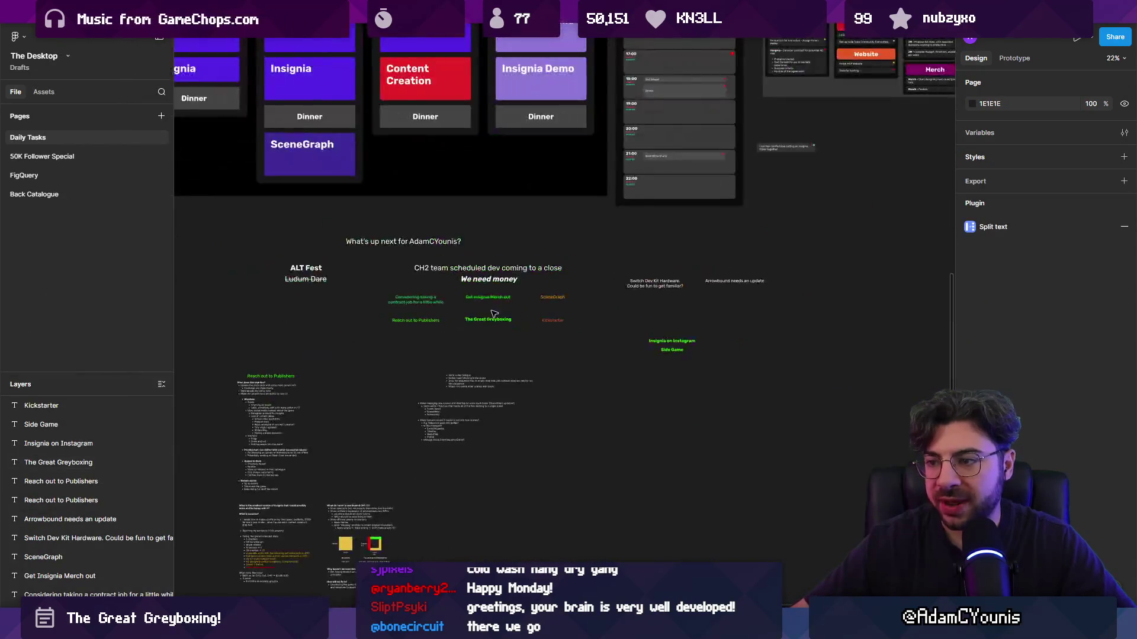
pyautogui.hscroll(-2, 493, 314)
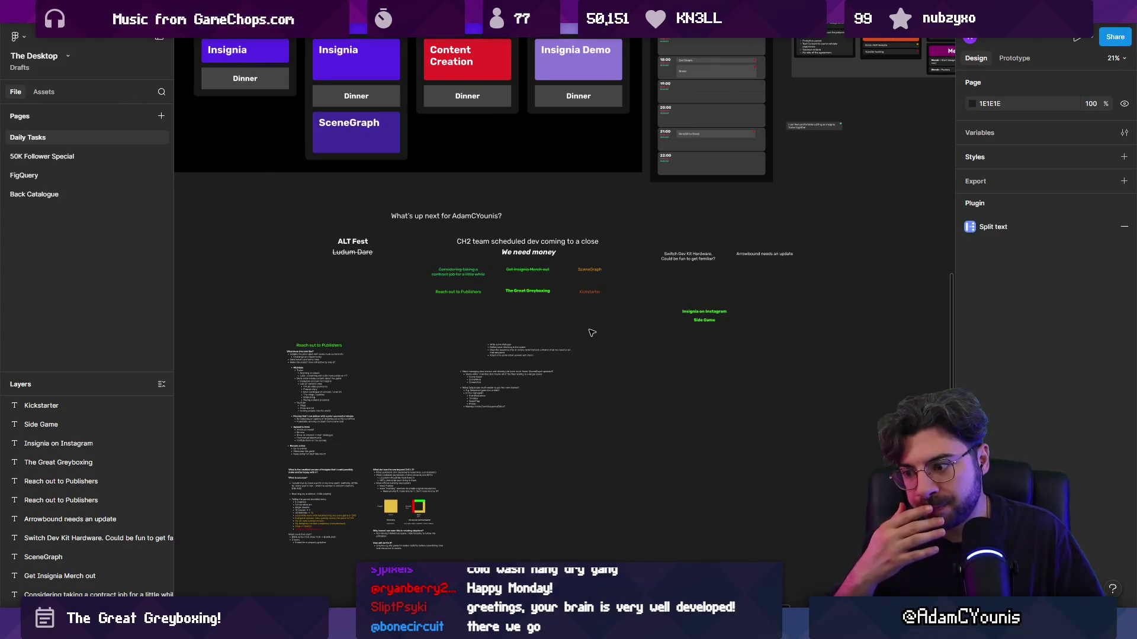
pyautogui.hscroll(5, 592, 333)
pyautogui.scroll(-2, 592, 333)
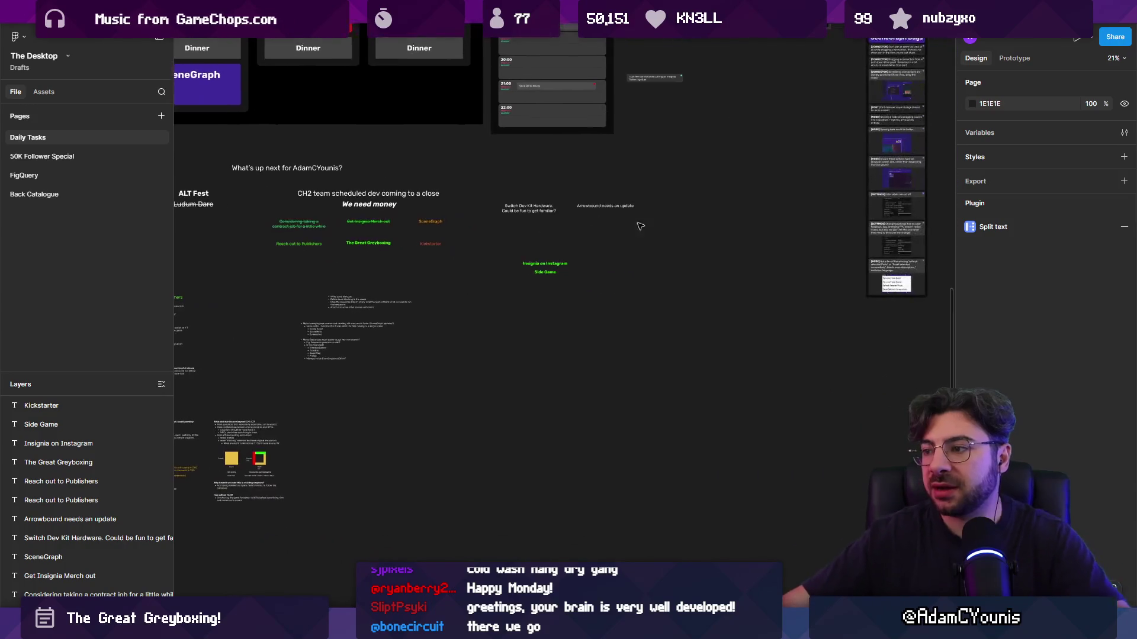
# Duplicate the Switch Dev Kit note and retype it as 'Greyboxing -> Lowers risk and raises leverage'
pyautogui.click(513, 203)
pyautogui.hotkey('ctrl', 'd')
pyautogui.hotkey('shift', '2')
pyautogui.press('Return')
pyautogui.write('Greyboxing')
pyautogui.write(' ->')
pyautogui.write(' Achieved')
pyautogui.press('BackSpace')
pyautogui.write('s')
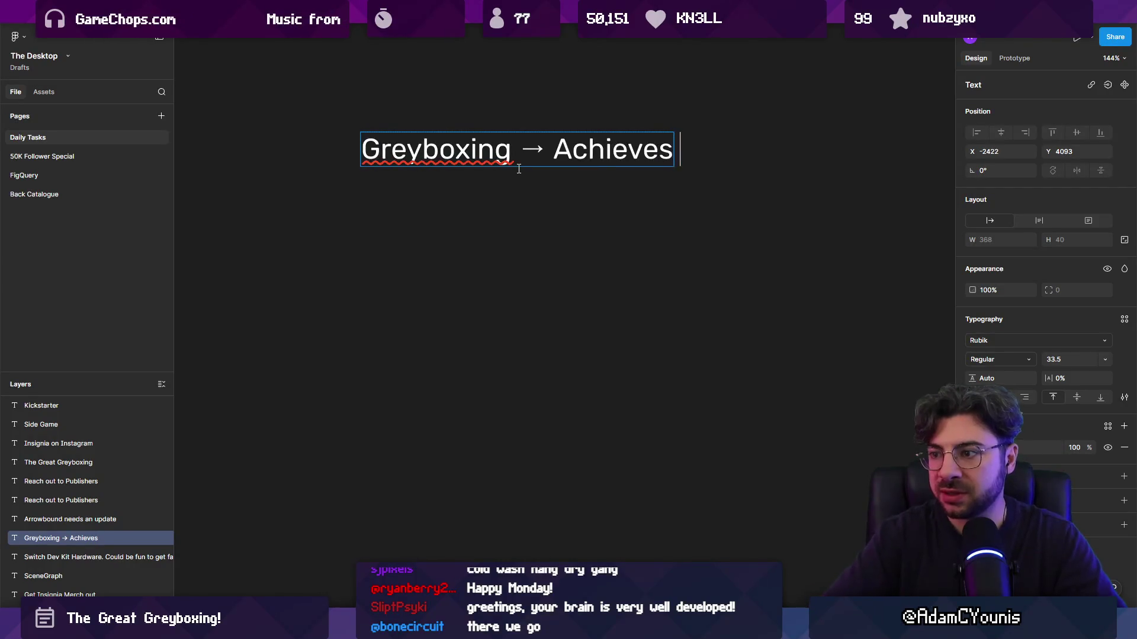
pyautogui.hotkey('ctrl', 'BackSpace')
pyautogui.write('L')
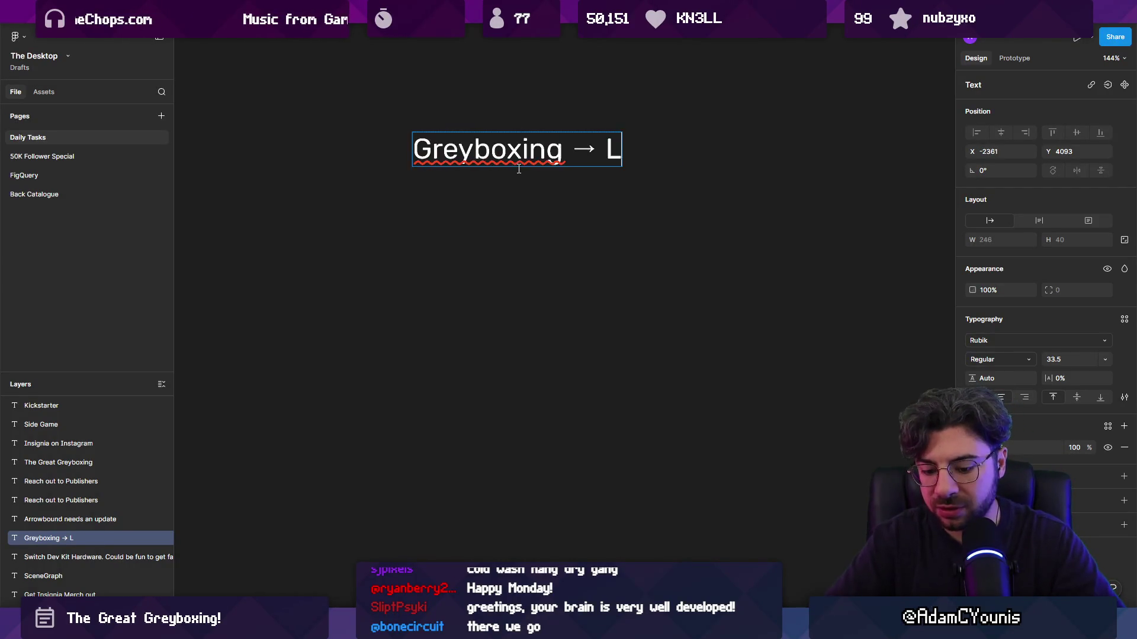
pyautogui.write('owers risk and raise')
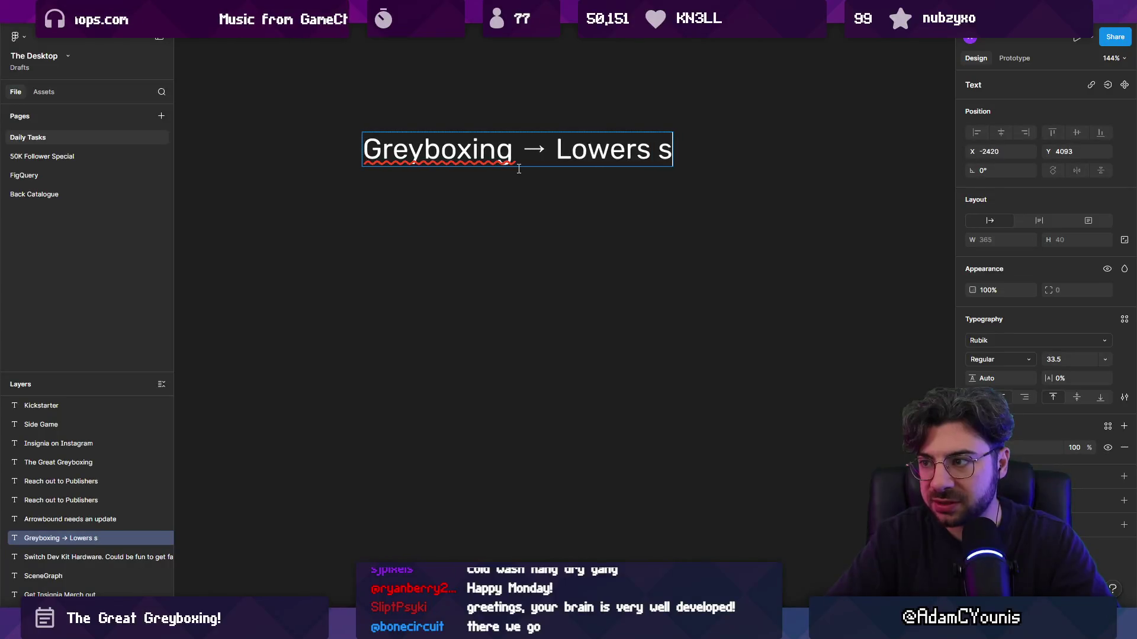
pyautogui.write('s leverage')
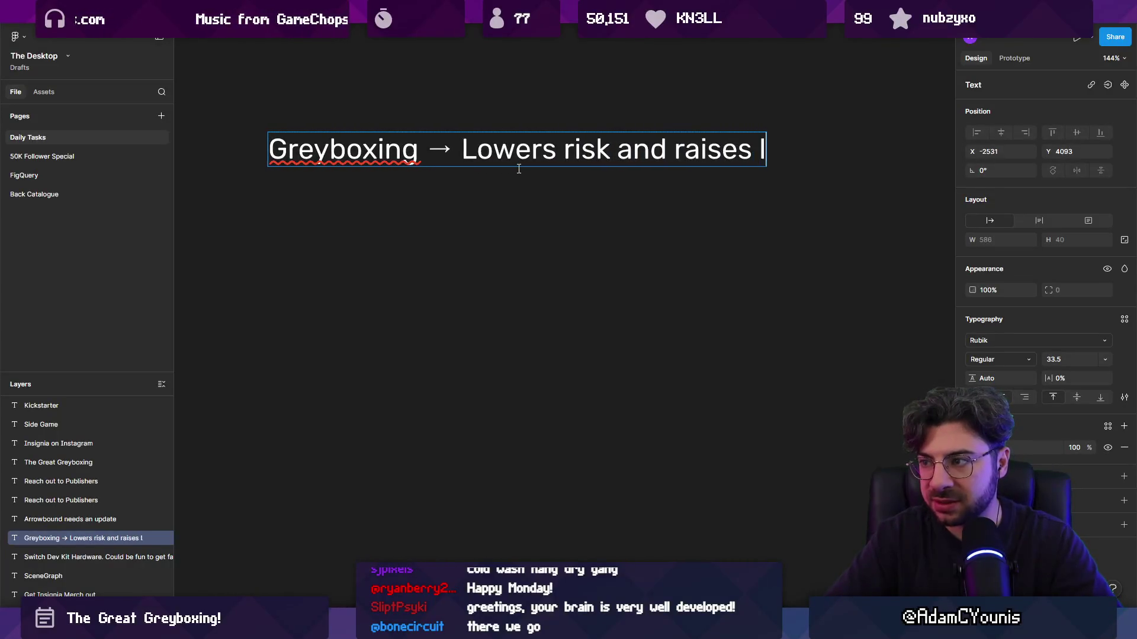
# Reword the line's ending so it reads 'Lowers risk for me as a director'
pyautogui.scroll(-5, 548, 203)
pyautogui.scroll(-1, 547, 202)
pyautogui.doubleClick(599, 151)
pyautogui.press('Right')
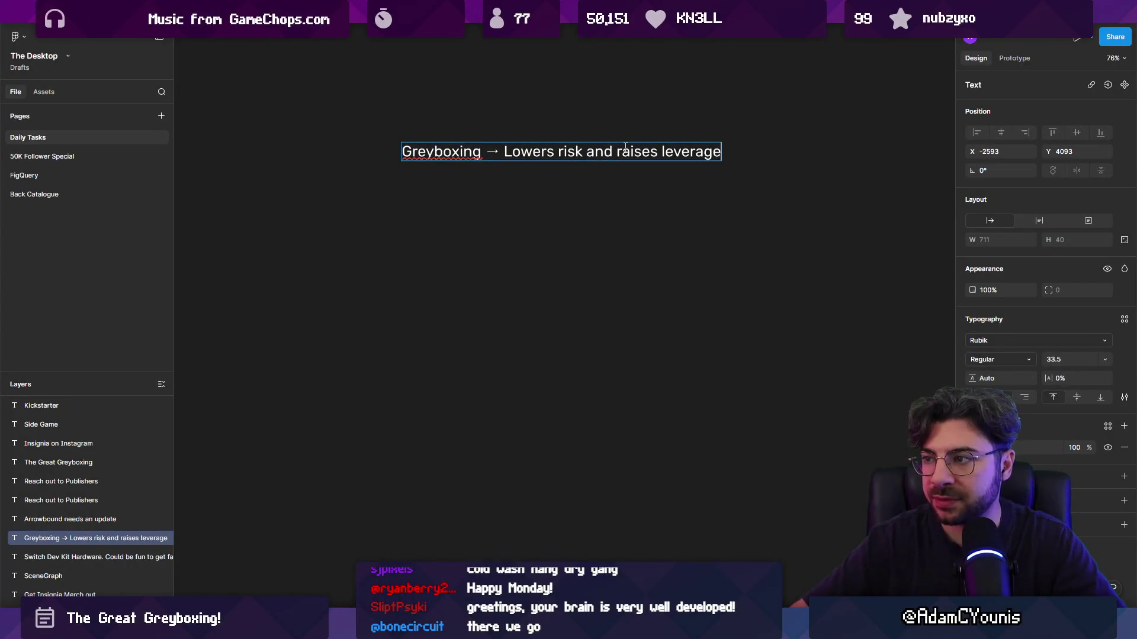
pyautogui.hotkey('shift', 'End')
pyautogui.hotkey('ctrl', 'shift', 'Left')
pyautogui.press('BackSpace')
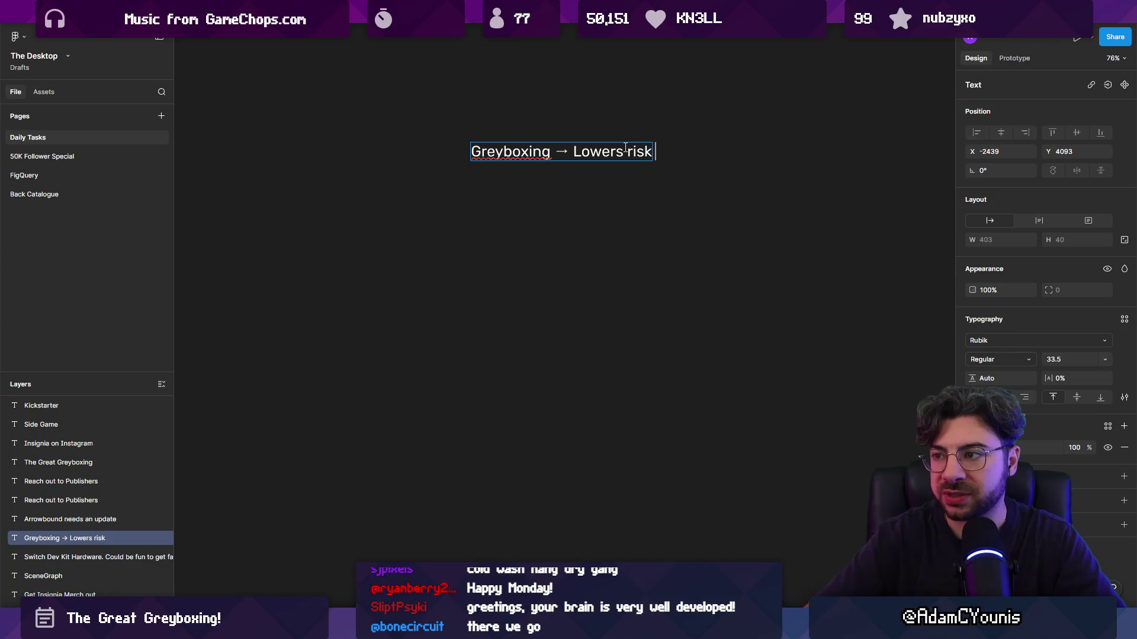
pyautogui.write('fore m')
pyautogui.press('BackSpace')
pyautogui.press('BackSpace')
pyautogui.press('BackSpace')
pyautogui.write('me as a ')
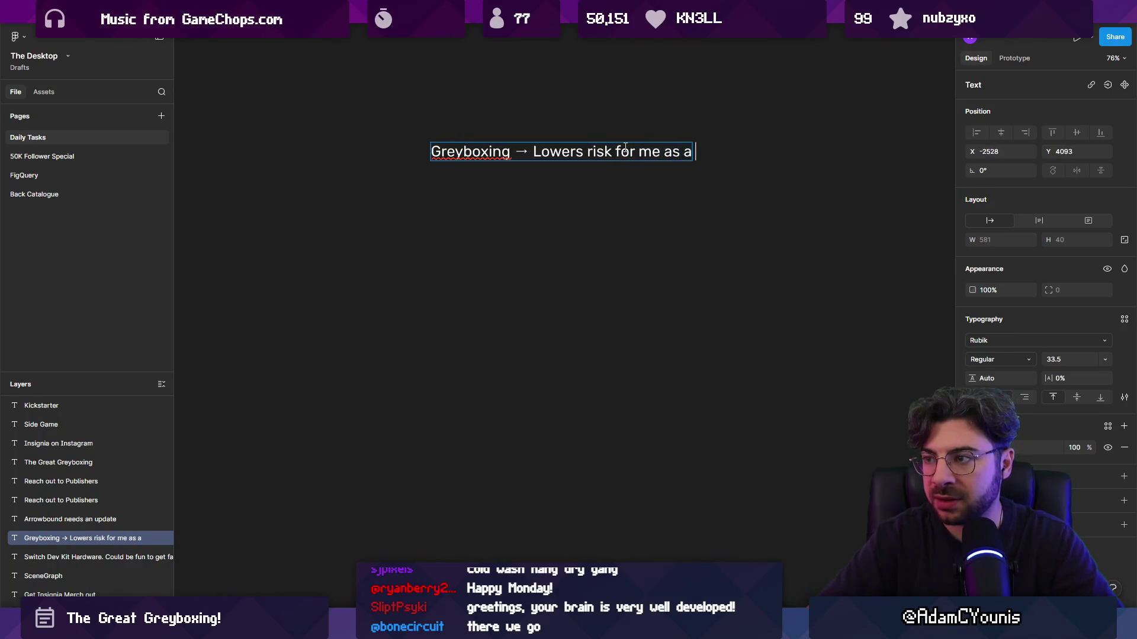
pyautogui.write('director')
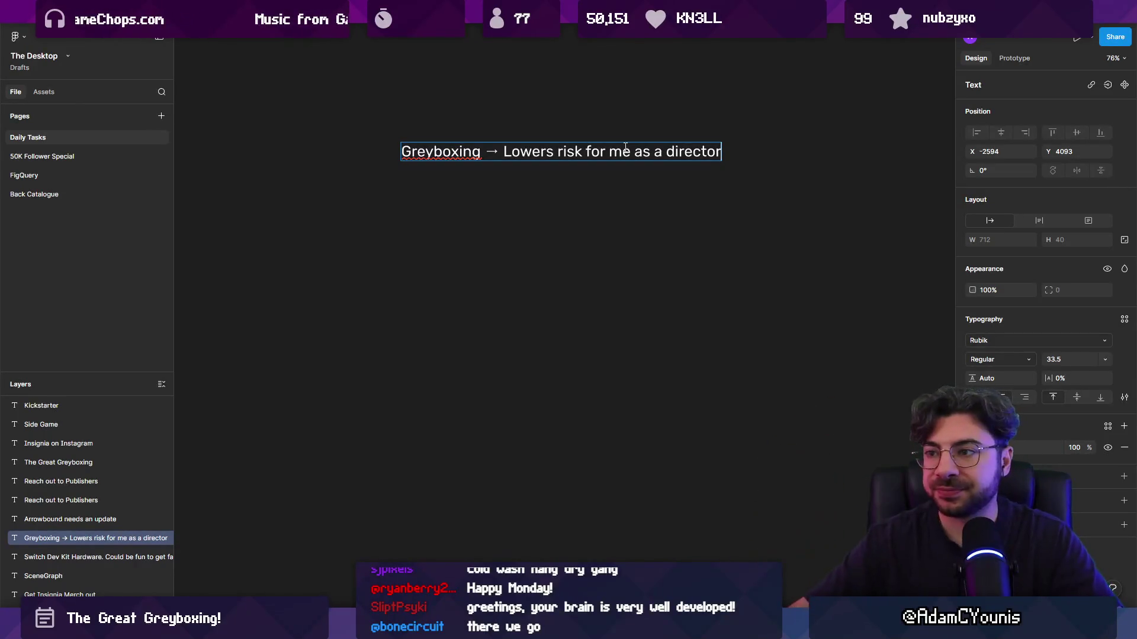
pyautogui.press('Escape')
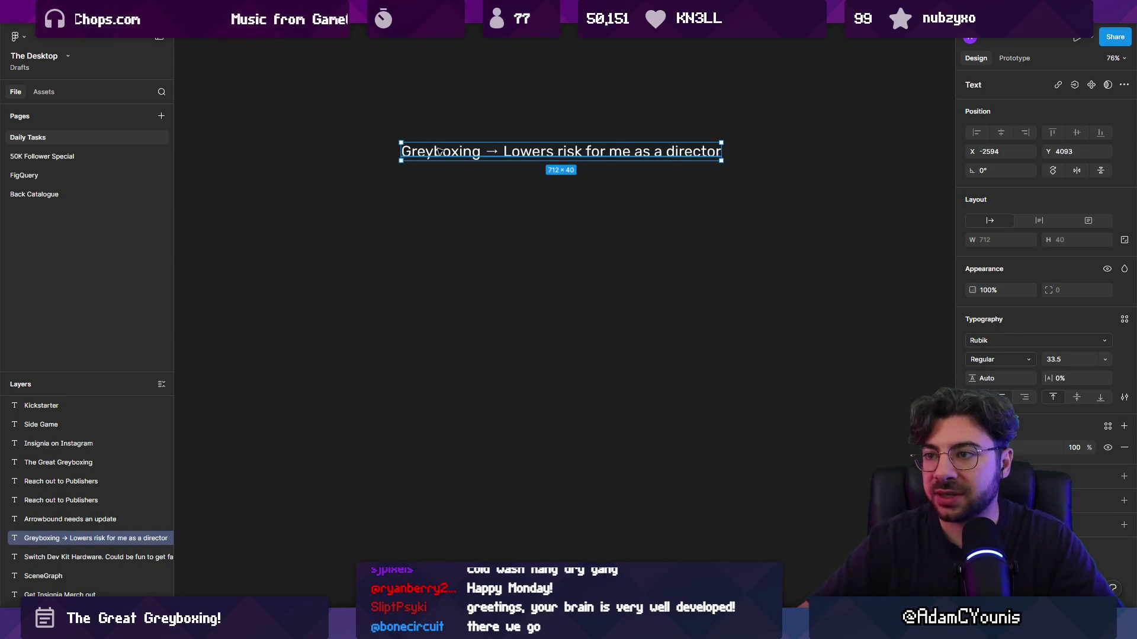
# Make the word 'Greyboxing' bold in the note
pyautogui.doubleClick(448, 152)
pyautogui.doubleClick(448, 151)
pyautogui.hotkey('ctrl', 'b')
pyautogui.press('Escape')
pyautogui.hotkey('ctrl', 'd')
pyautogui.moveTo(463, 155); pyautogui.dragTo(461, 179)
pyautogui.press('Delete')
# Add a second line with bold 'Trailer and Pitching': gives production funding, raises profile online
pyautogui.doubleClick(484, 155)
pyautogui.press('End')
pyautogui.press('Return')
pyautogui.press('Return')
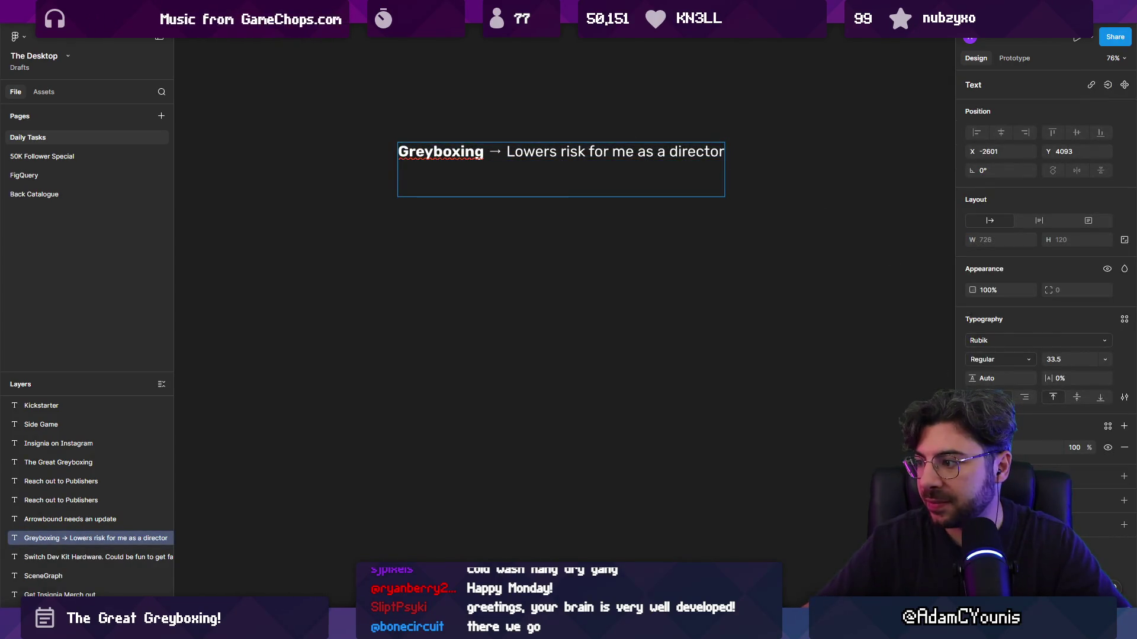
pyautogui.hotkey('ctrl', 'b')
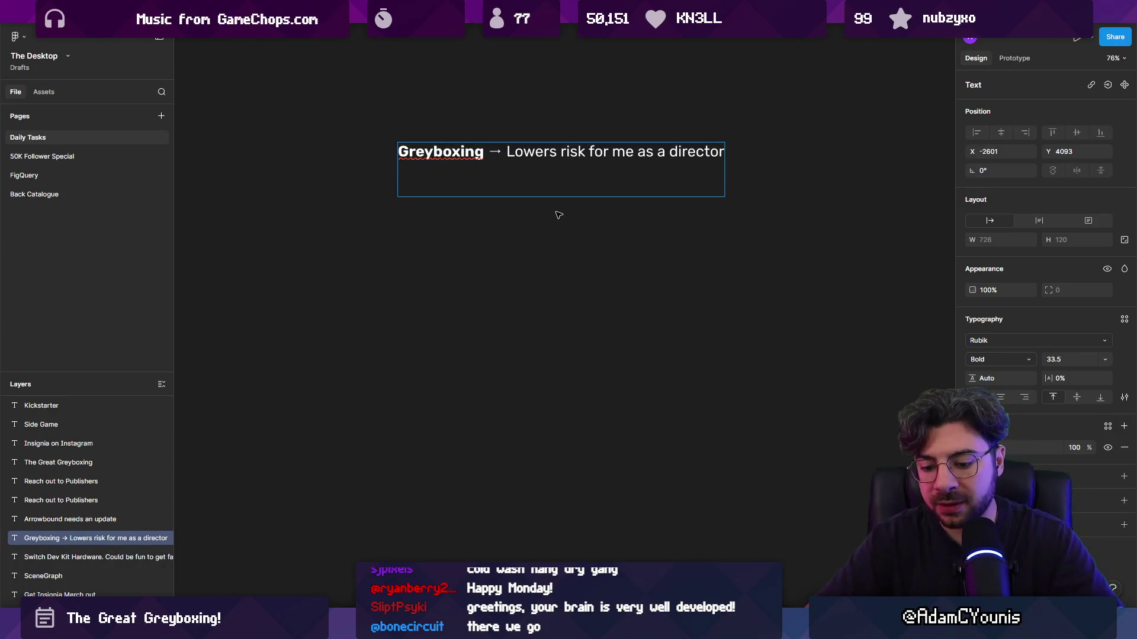
pyautogui.write('Trailer sna')
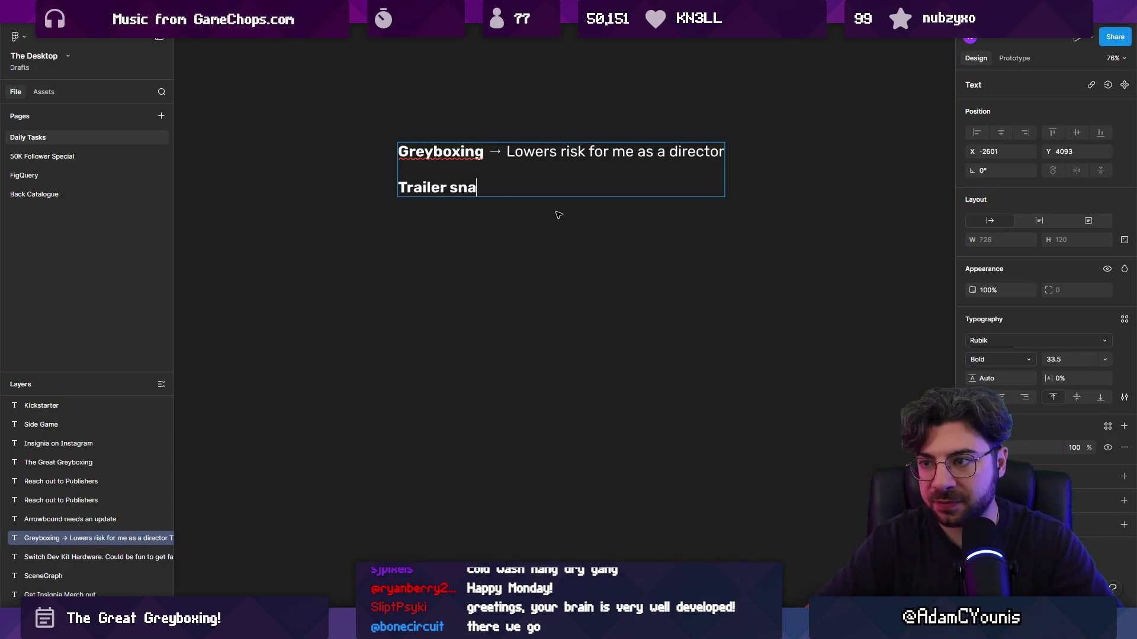
pyautogui.write('tching → Gives acce')
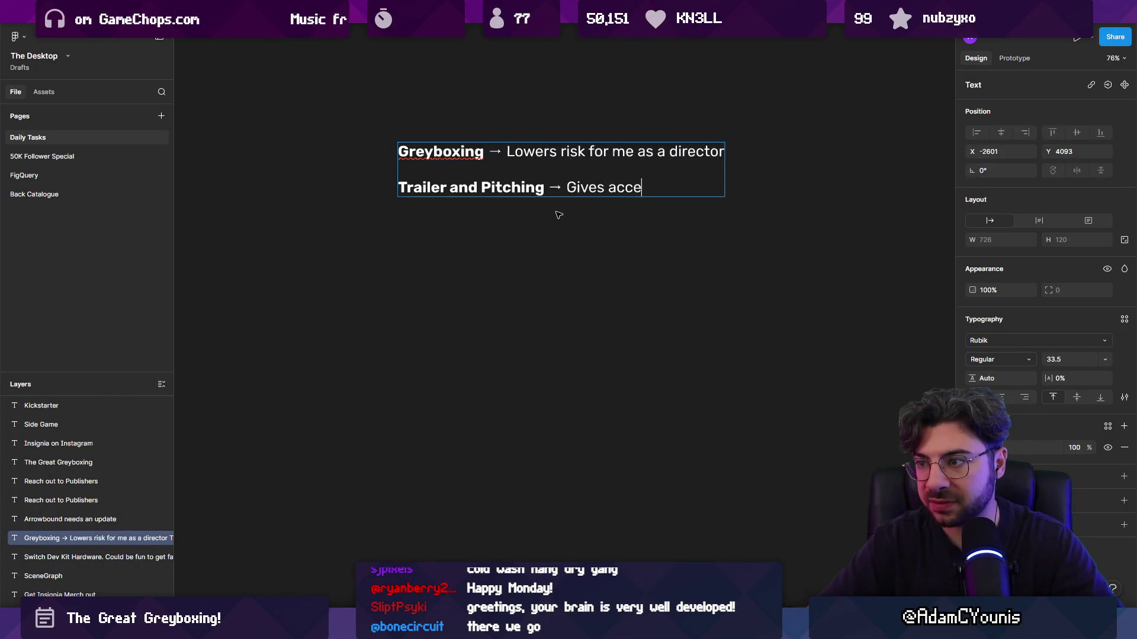
pyautogui.write('uction function')
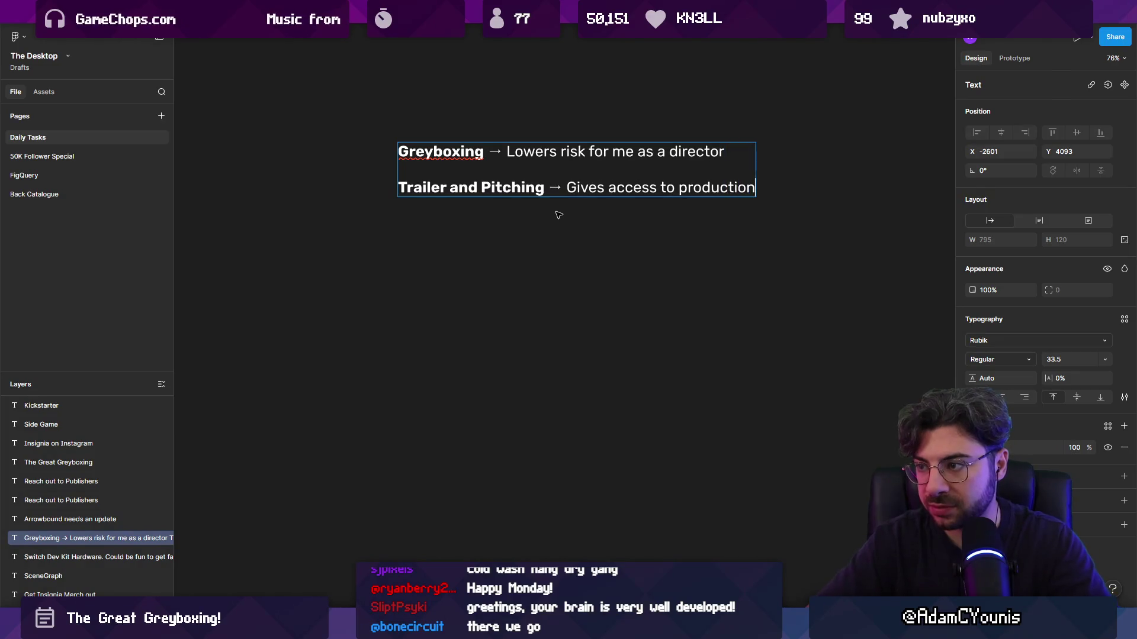
pyautogui.press('BackSpace')
pyautogui.press('BackSpace')
pyautogui.press('BackSpace')
pyautogui.write('ding')
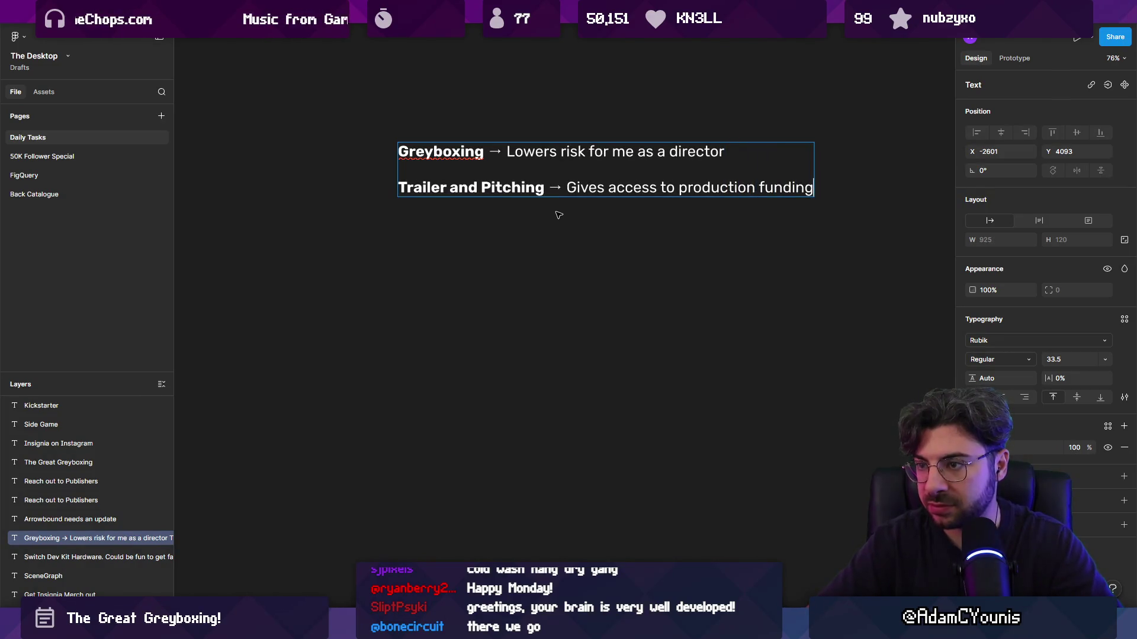
pyautogui.write(', raises ')
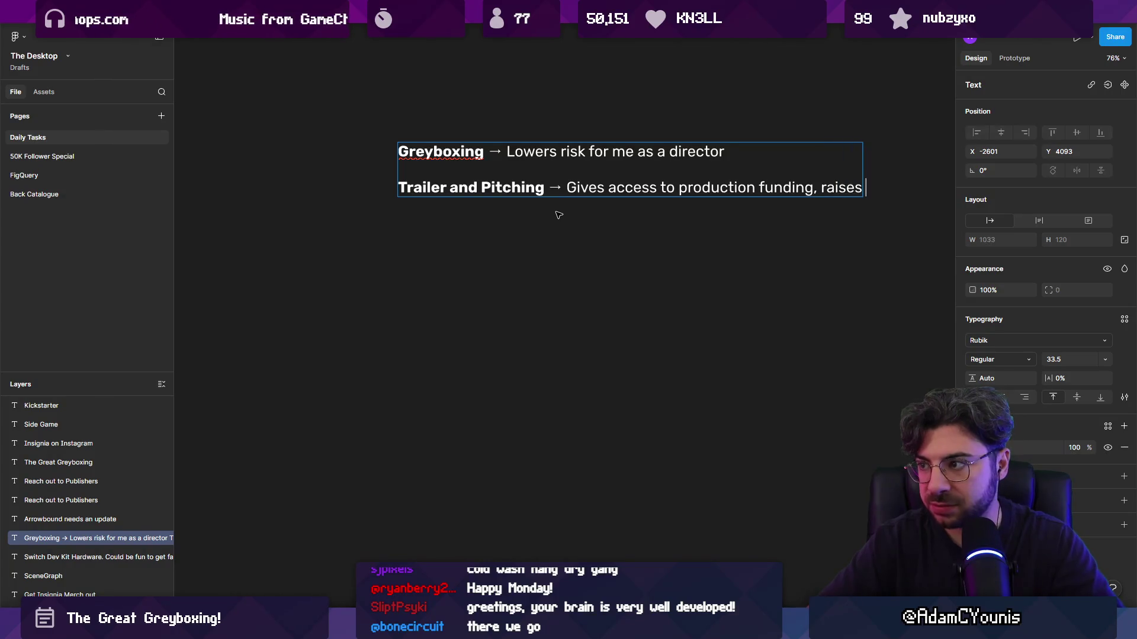
pyautogui.write('profile online')
pyautogui.press('Escape')
pyautogui.scroll(-3, 510, 181)
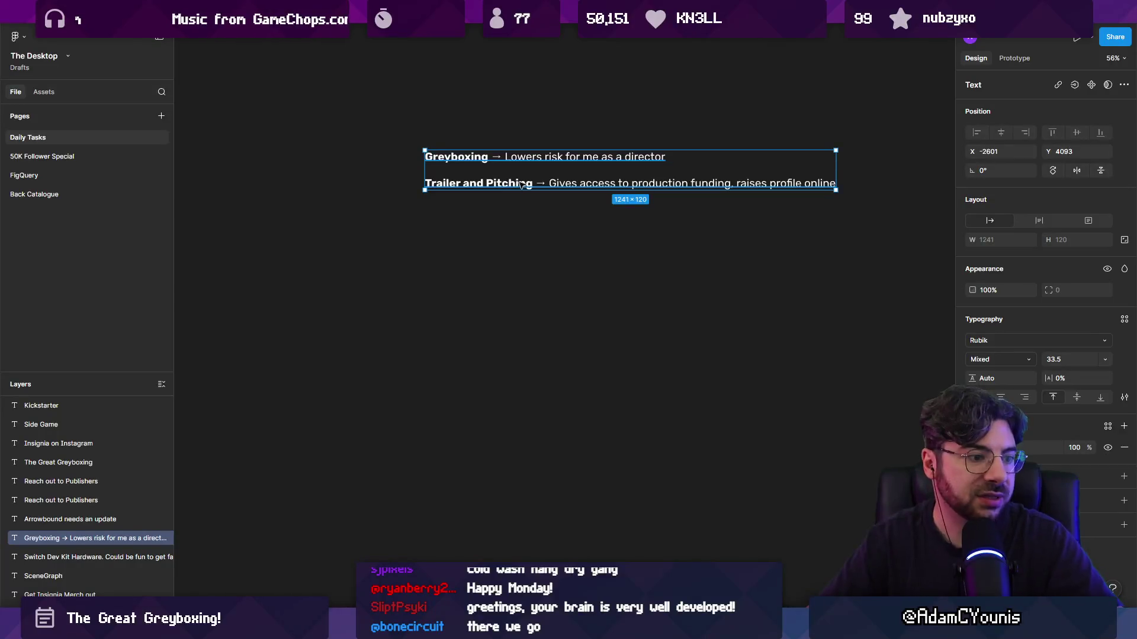
# Start a third line with a bold 'Side Project' heading followed by a regular-weight arrow
pyautogui.doubleClick(524, 183)
pyautogui.press('Right')
pyautogui.press('Return')
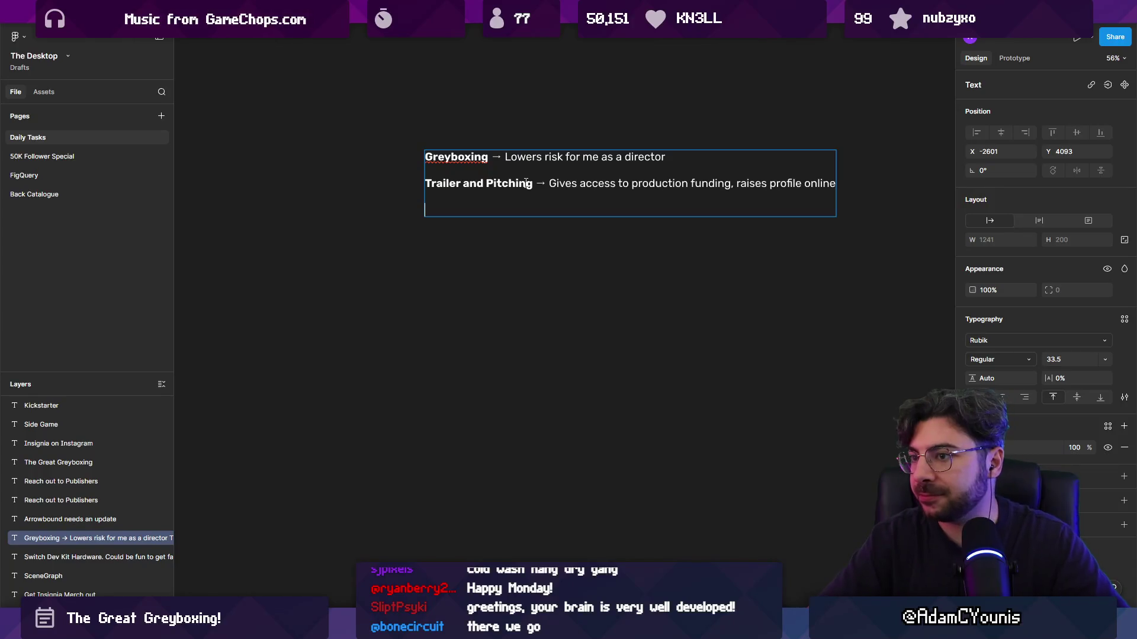
pyautogui.write('S')
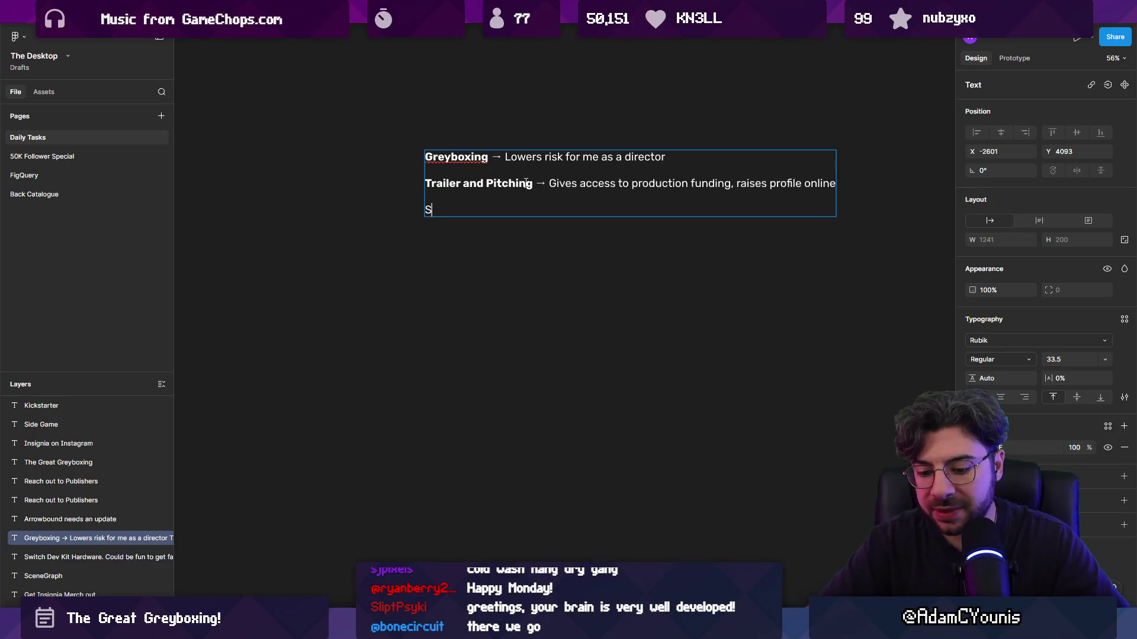
pyautogui.write('ide Project')
pyautogui.hotkey('shift', 'Home')
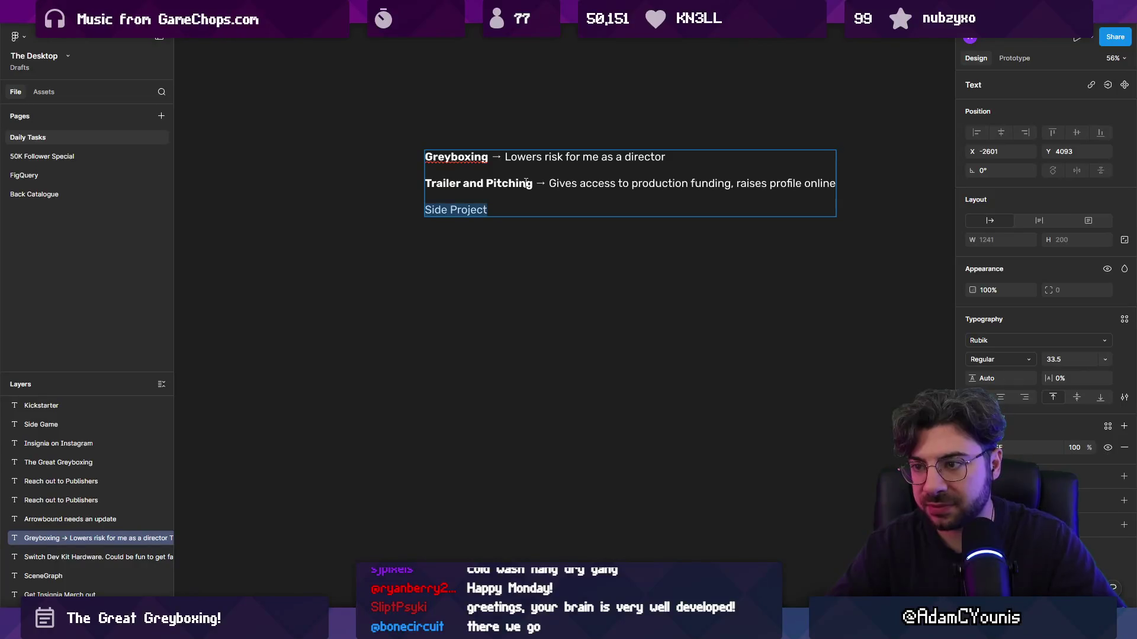
pyautogui.hotkey('ctrl', 'b')
pyautogui.write(' -')
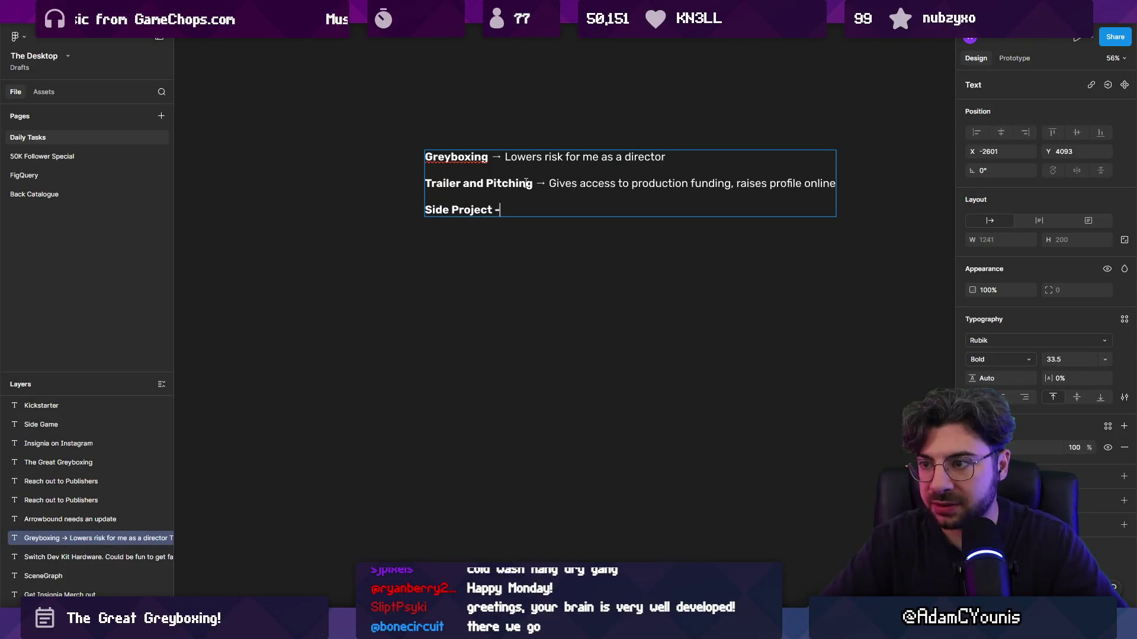
pyautogui.hotkey('ctrl', 'shift', 'Left')
pyautogui.hotkey('ctrl', 'shift', 'Left')
pyautogui.press('Right')
pyautogui.hotkey('shift', 'Left')
pyautogui.hotkey('ctrl', 'b')
pyautogui.press('Right')
# Finish the line as 'Lowers risk for me as a developer / business owner'
pyautogui.write('Lowqe')
pyautogui.press('BackSpace')
pyautogui.press('BackSpace')
pyautogui.write('ers ')
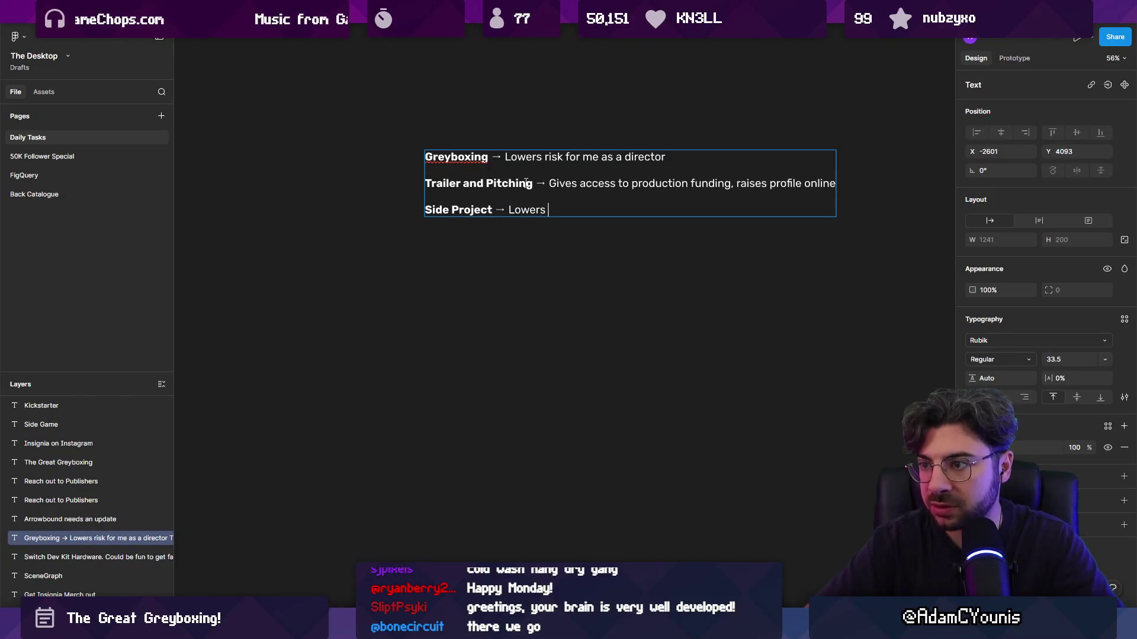
pyautogui.write('risk for me as a developer')
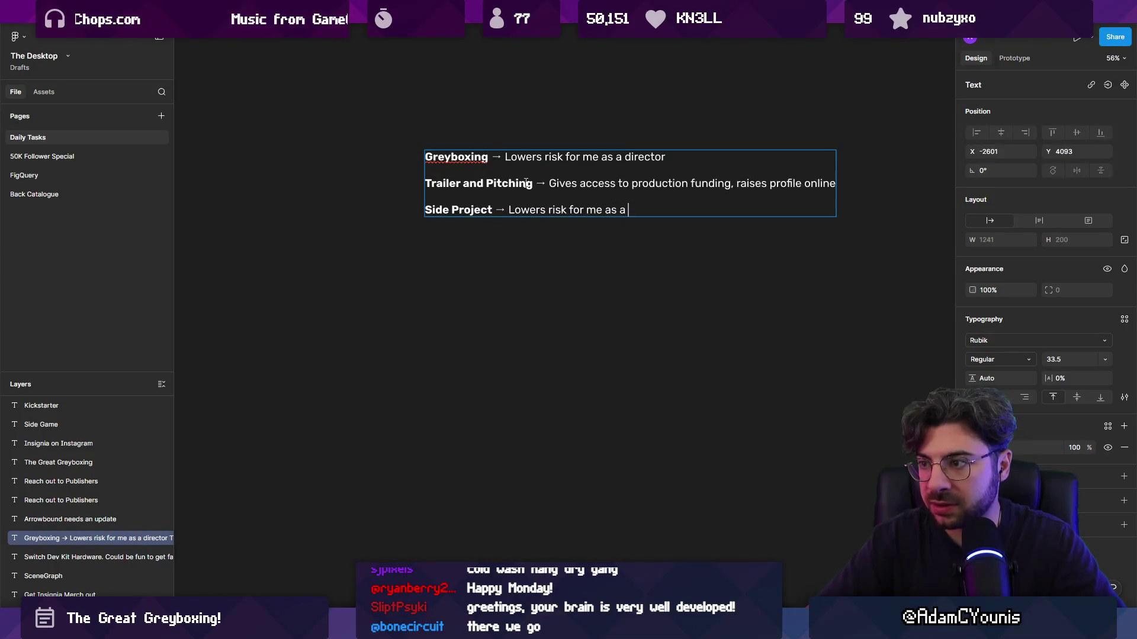
pyautogui.press('BackSpace')
pyautogui.press('BackSpace')
pyautogui.press('BackSpace')
pyautogui.write('per ')
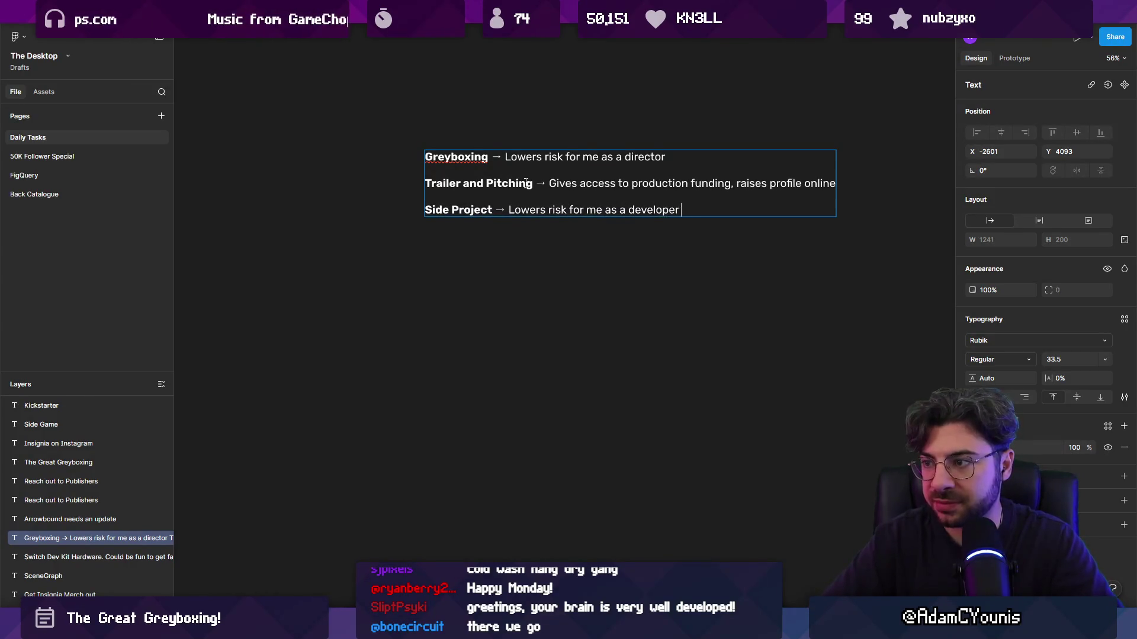
pyautogui.write('/ business owner')
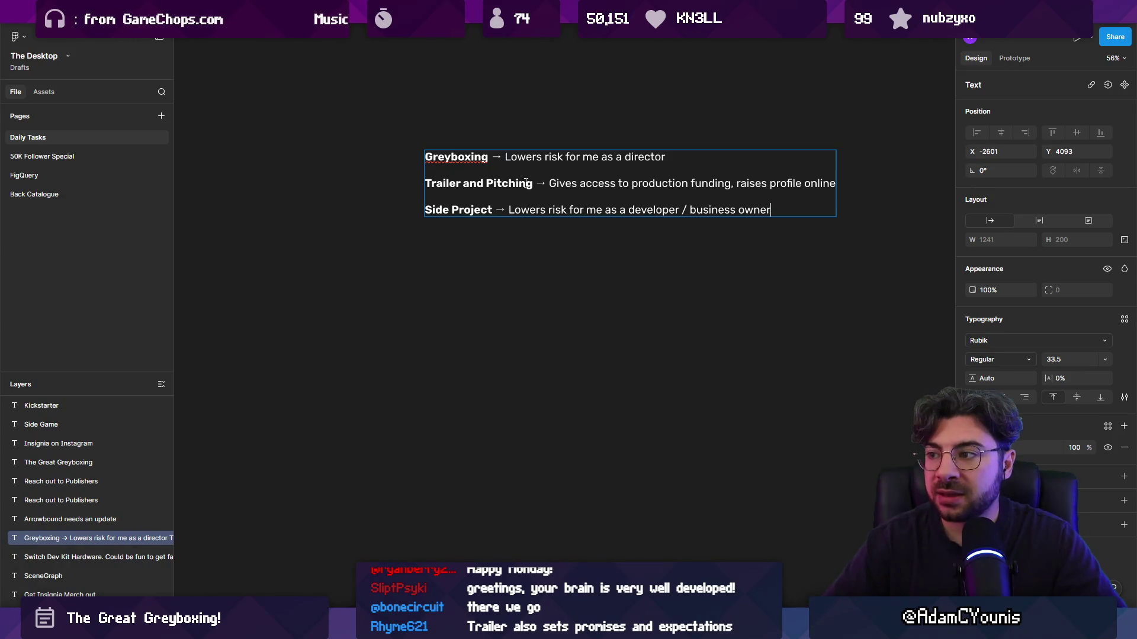
pyautogui.press('Escape')
pyautogui.press('Escape')
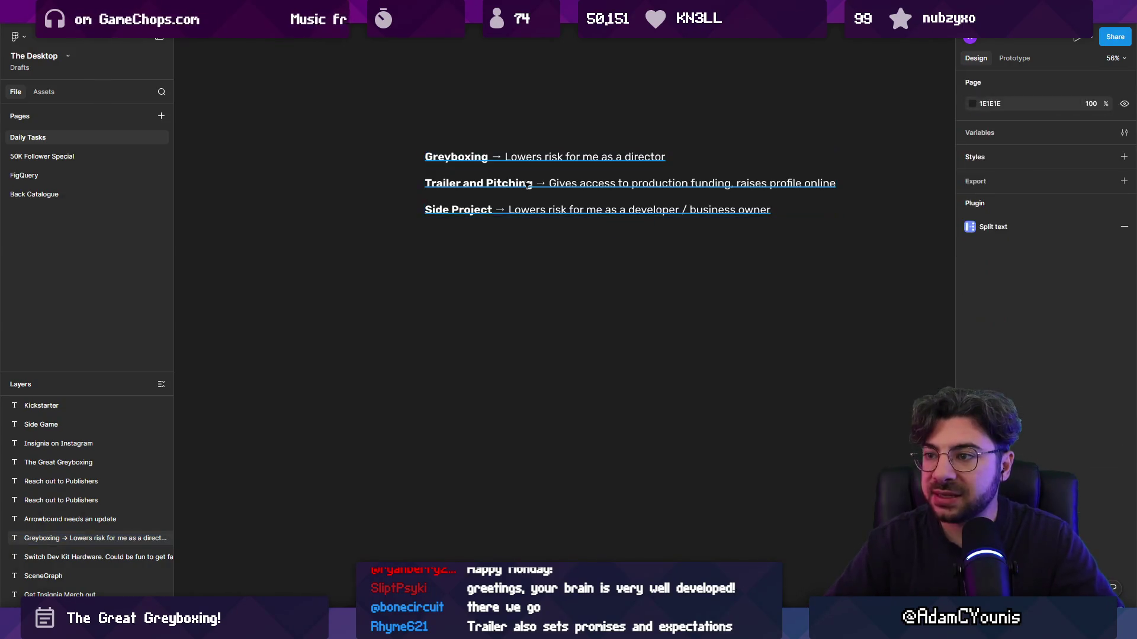
pyautogui.doubleClick(554, 212)
pyautogui.tripleClick(553, 212)
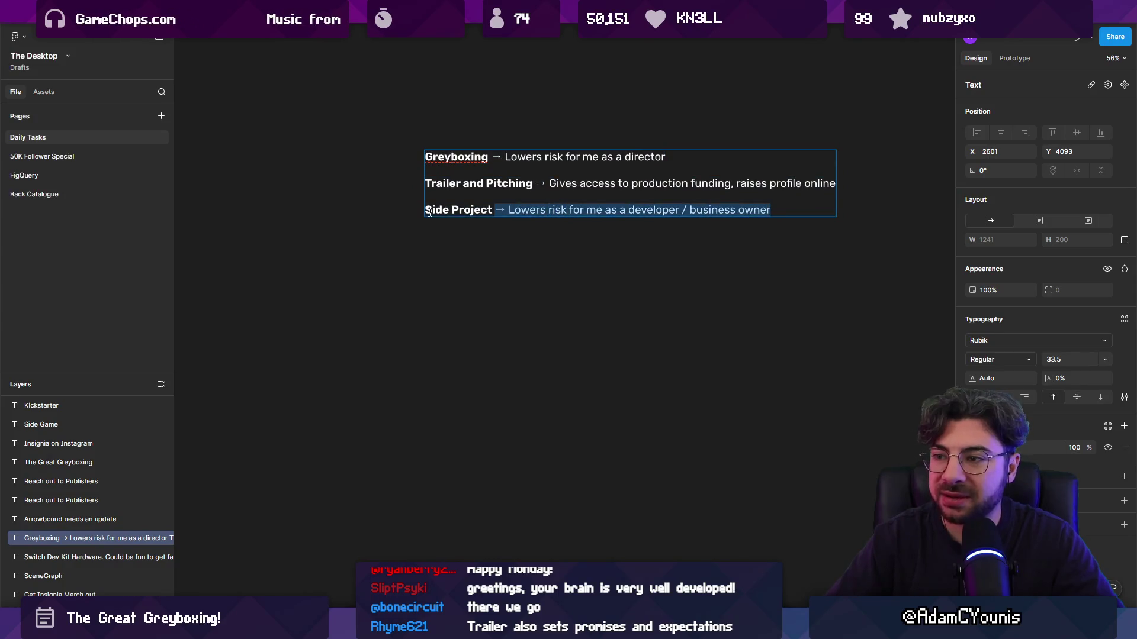
pyautogui.press('Escape')
pyautogui.click(573, 235)
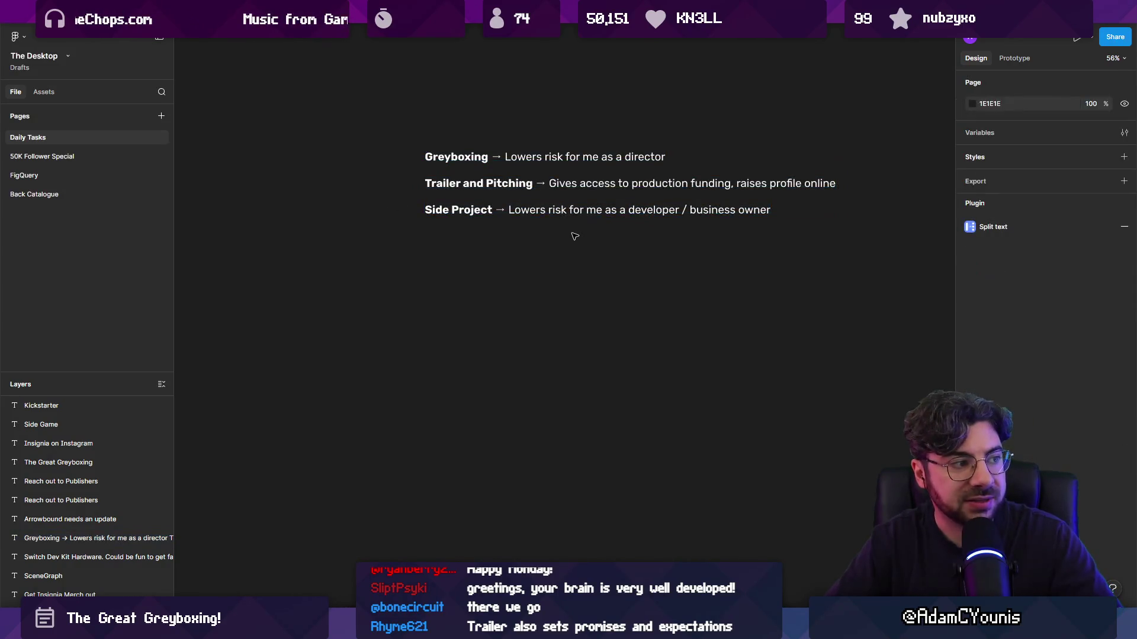
pyautogui.click(598, 213)
pyautogui.click(589, 226)
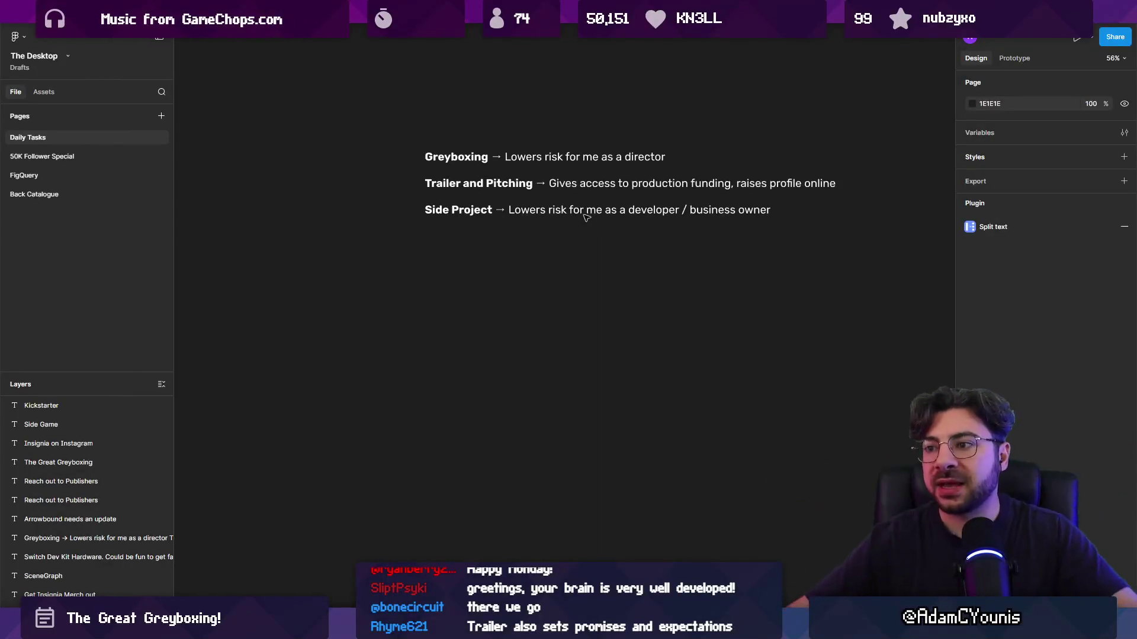
pyautogui.click(594, 184)
pyautogui.doubleClick(594, 185)
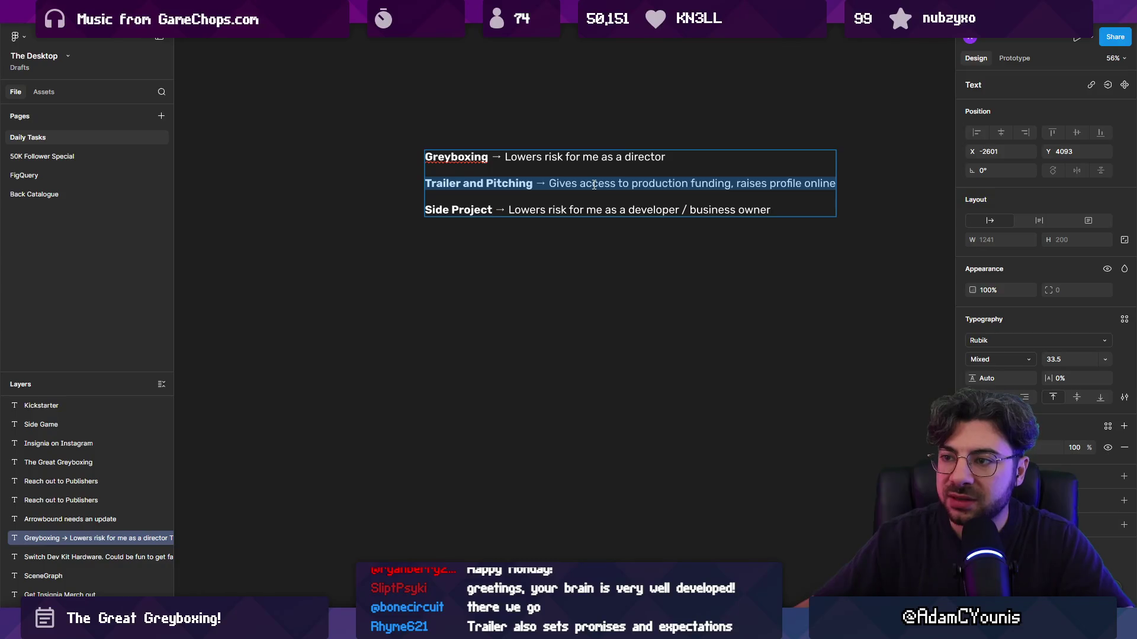
pyautogui.click(426, 184)
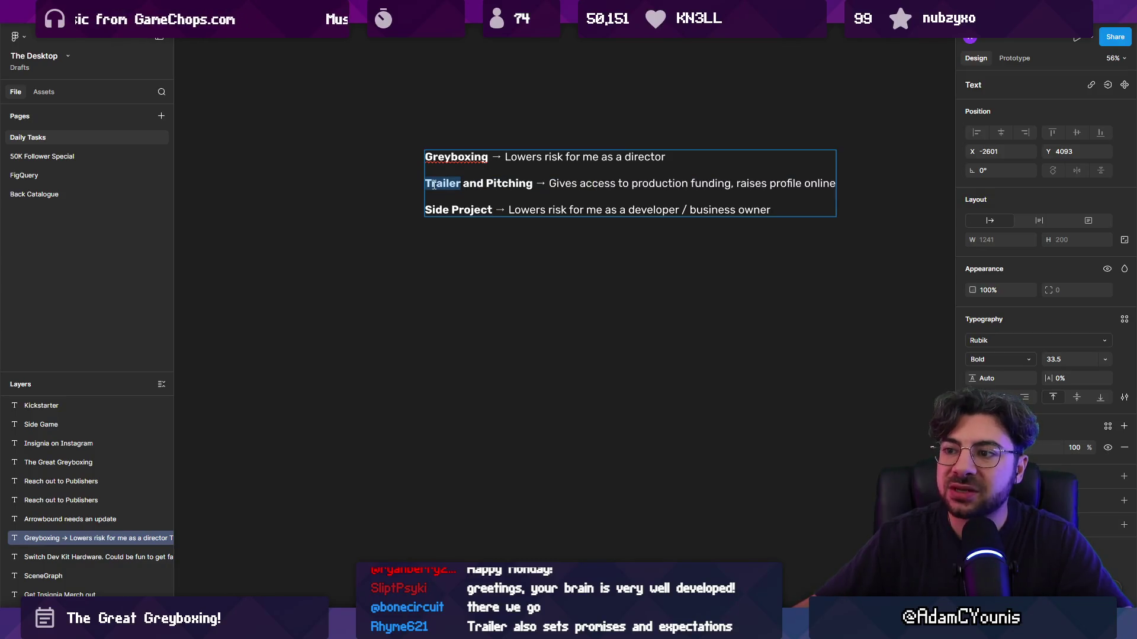
pyautogui.moveTo(425, 184); pyautogui.dragTo(900, 182)
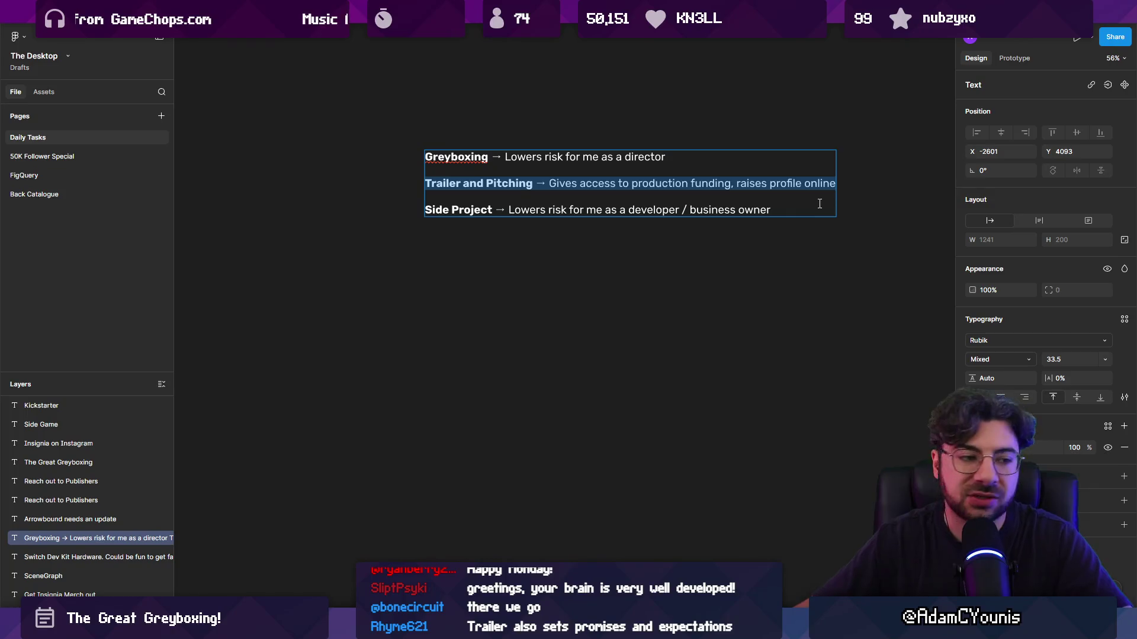
pyautogui.moveTo(692, 163); pyautogui.dragTo(401, 137)
pyautogui.tripleClick(499, 159)
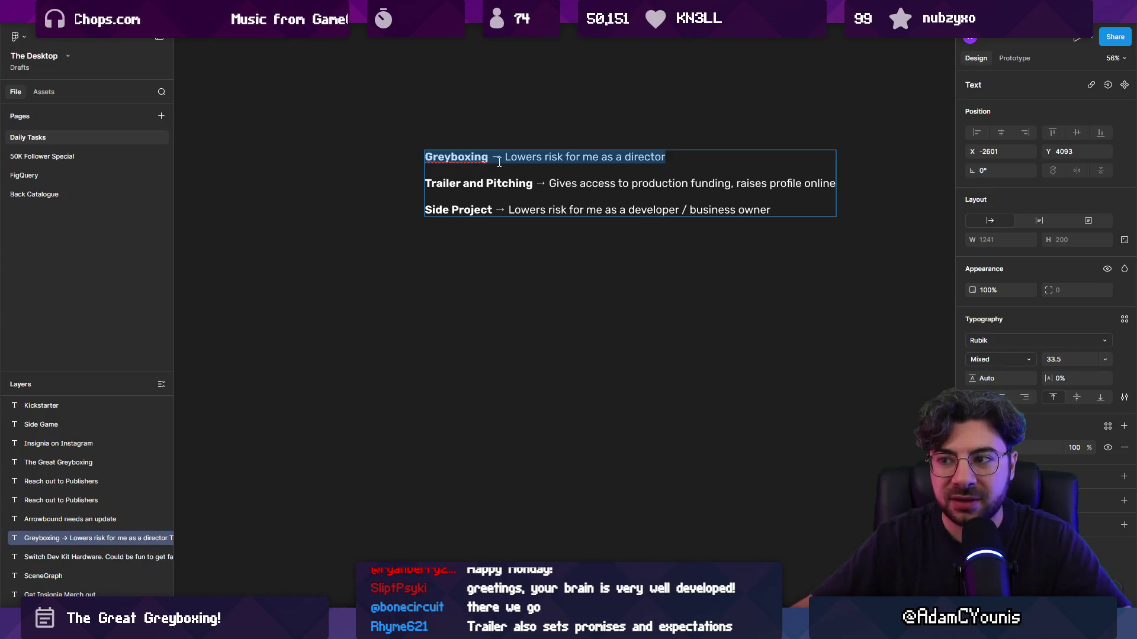
pyautogui.tripleClick(483, 162)
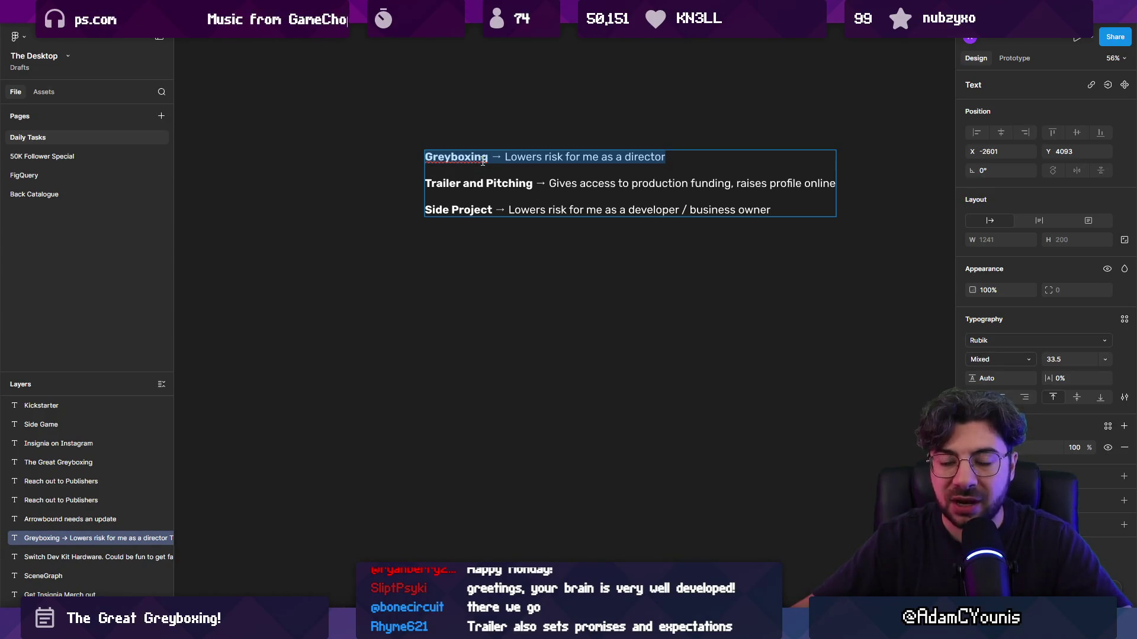
pyautogui.tripleClick(465, 214)
pyautogui.tripleClick(466, 207)
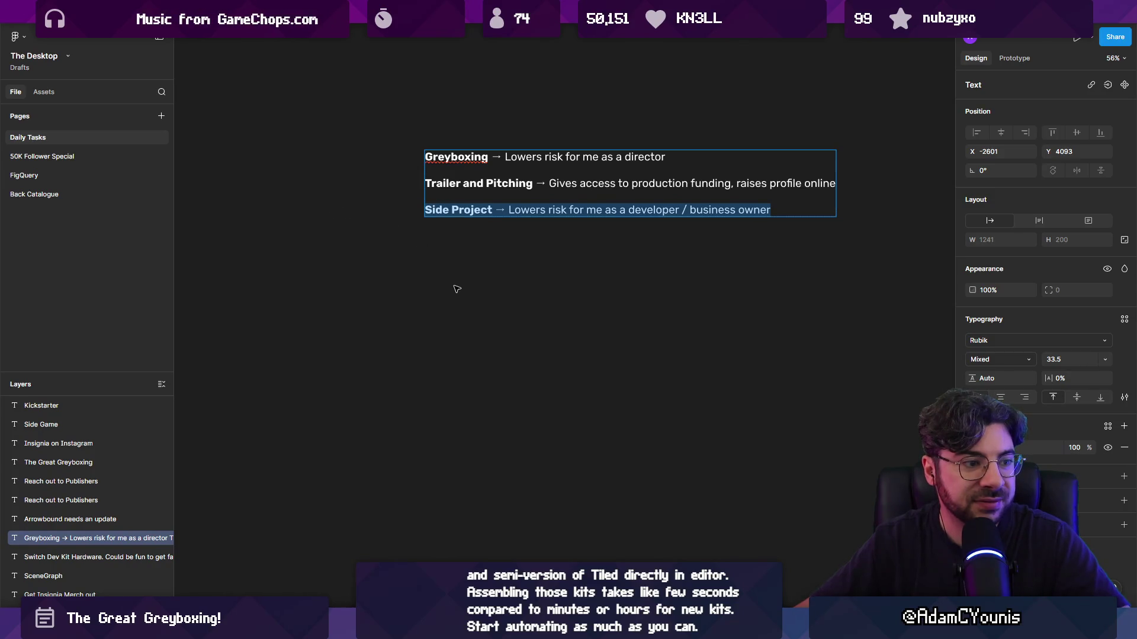
pyautogui.press('Escape')
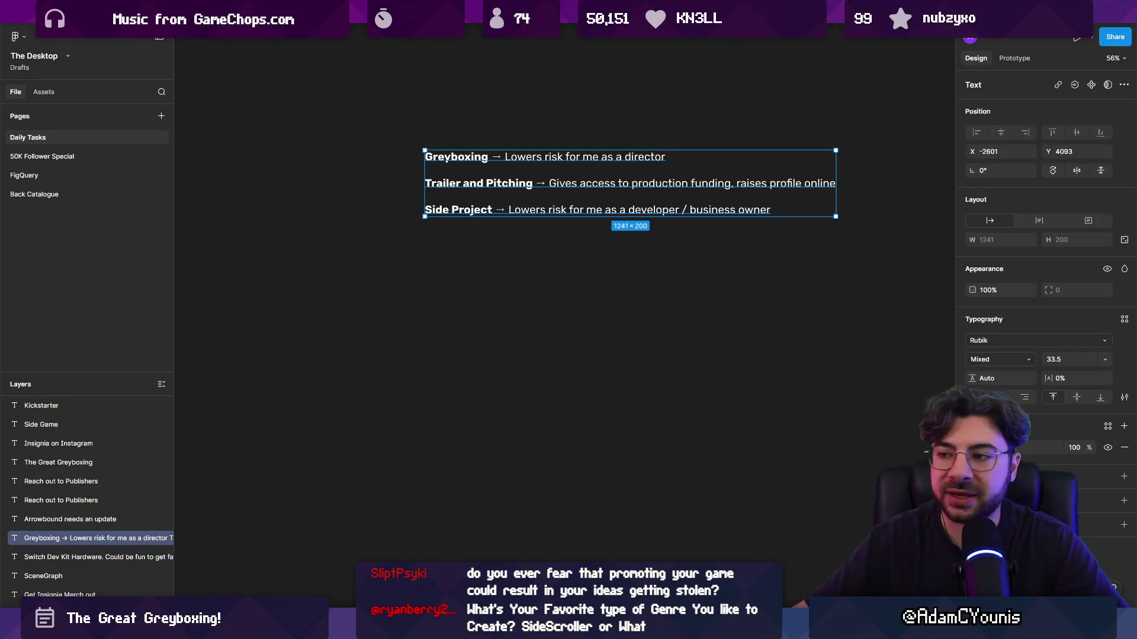
pyautogui.click(450, 345)
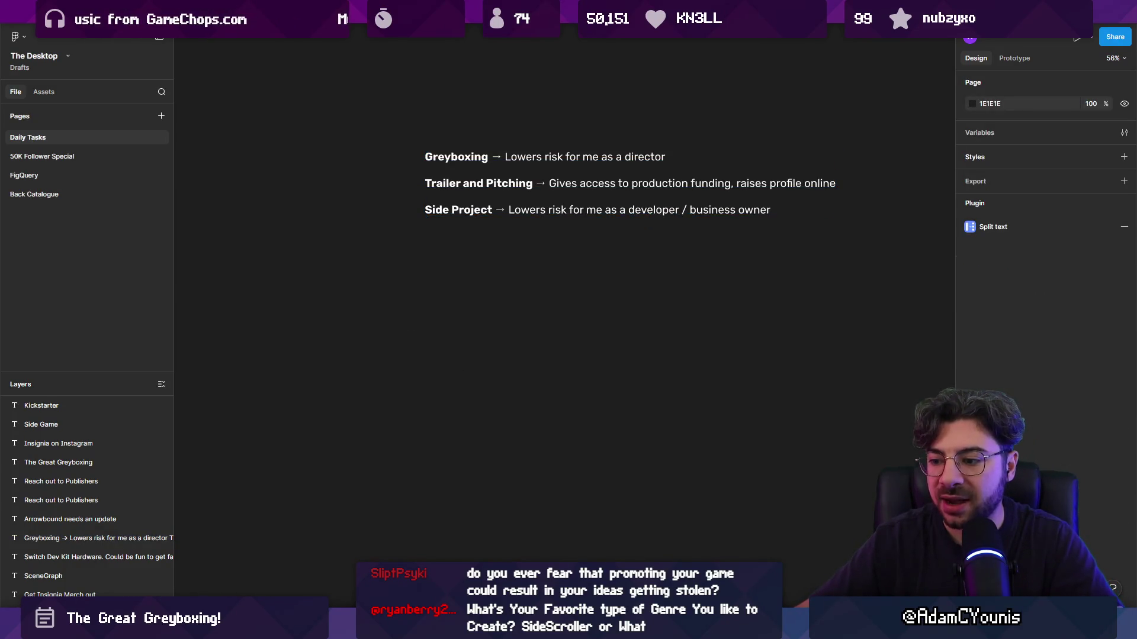
pyautogui.press('r')
pyautogui.moveTo(443, 319)
pyautogui.mouseDown()
pyautogui.moveTo(483, 359)
pyautogui.moveTo(545, 347)
pyautogui.mouseUp()
pyautogui.hotkey('shift', 'x')
pyautogui.moveTo(604, 298)
pyautogui.mouseDown()
pyautogui.moveTo(461, 341)
pyautogui.moveTo(503, 383)
pyautogui.moveTo(503, 424)
pyautogui.mouseUp()
pyautogui.press('Escape')
pyautogui.scroll(5, 563, 406)
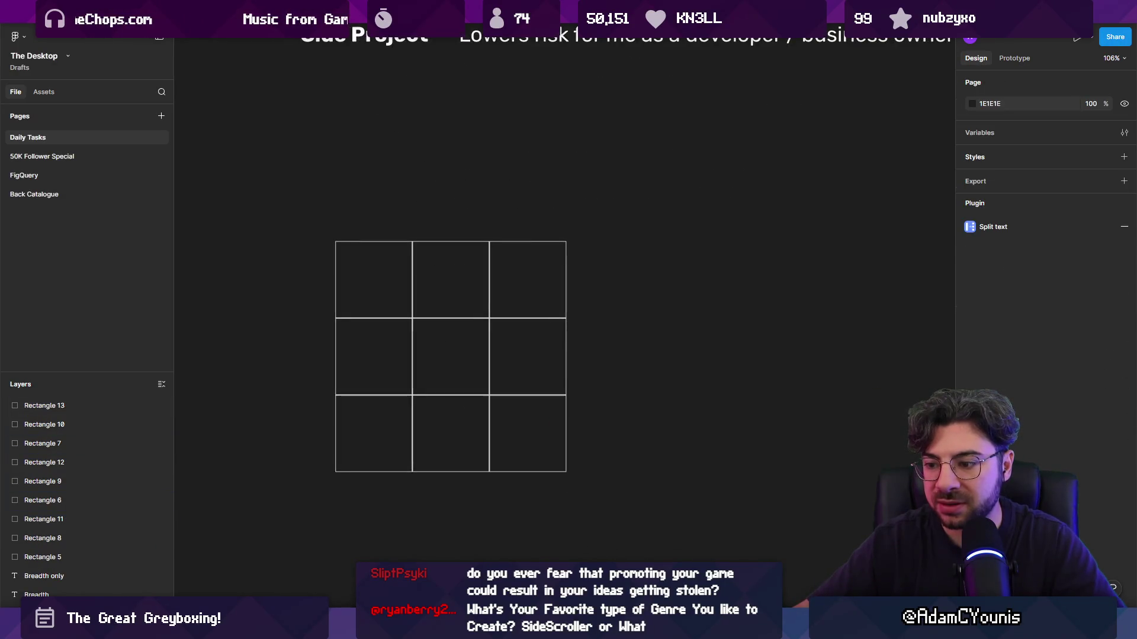
pyautogui.moveTo(645, 318)
pyautogui.mouseDown()
pyautogui.moveTo(698, 384)
pyautogui.moveTo(690, 324)
pyautogui.mouseUp()
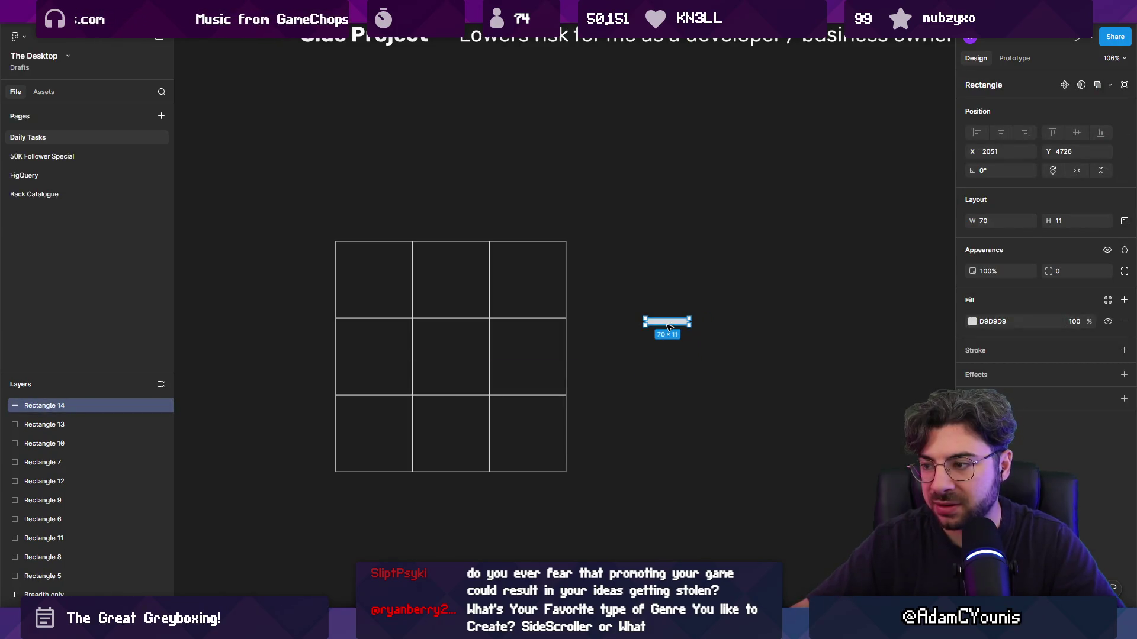
pyautogui.press('Delete')
pyautogui.press('t')
pyautogui.click(530, 271)
pyautogui.write('X')
pyautogui.press('Escape')
pyautogui.moveTo(533, 282)
pyautogui.mouseDown()
pyautogui.moveTo(470, 320)
pyautogui.moveTo(375, 450)
pyautogui.mouseUp()
pyautogui.moveTo(536, 282); pyautogui.dragTo(529, 441)
pyautogui.click(605, 422)
pyautogui.moveTo(634, 227); pyautogui.dragTo(323, 479)
pyautogui.click(327, 482)
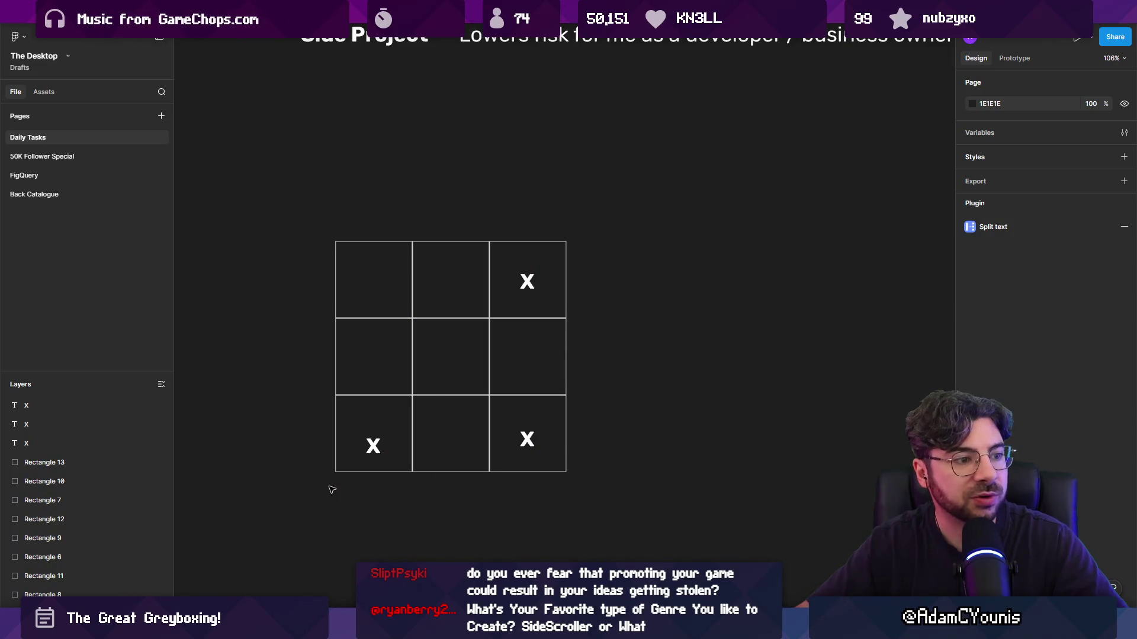
pyautogui.moveTo(321, 499); pyautogui.dragTo(604, 233)
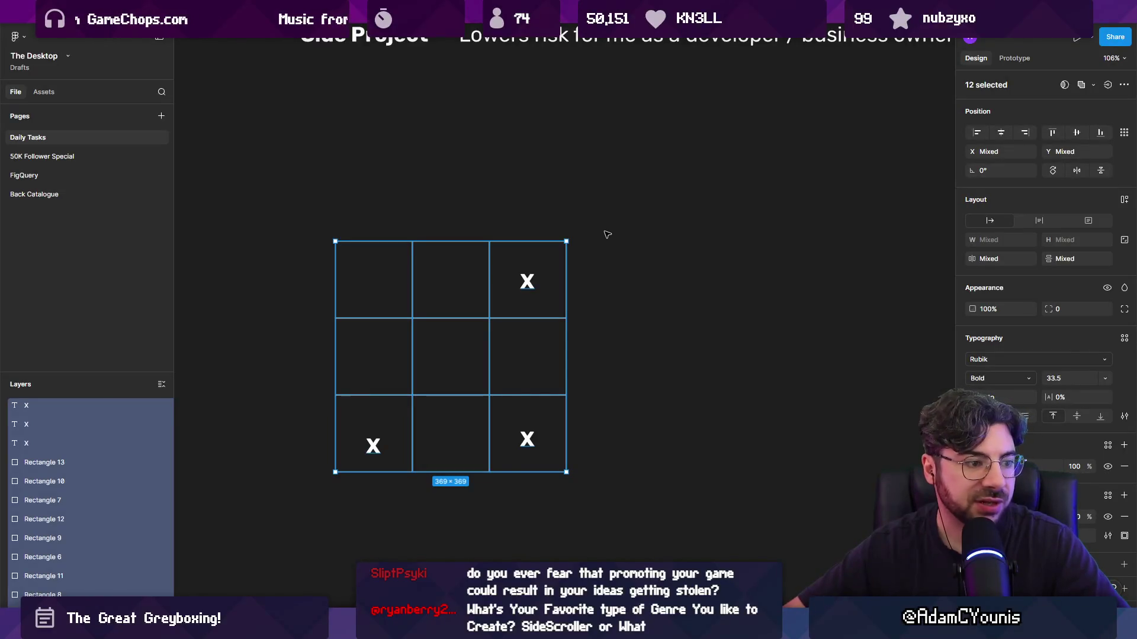
pyautogui.press('f')
pyautogui.moveTo(629, 205); pyautogui.dragTo(308, 486)
pyautogui.press('Escape')
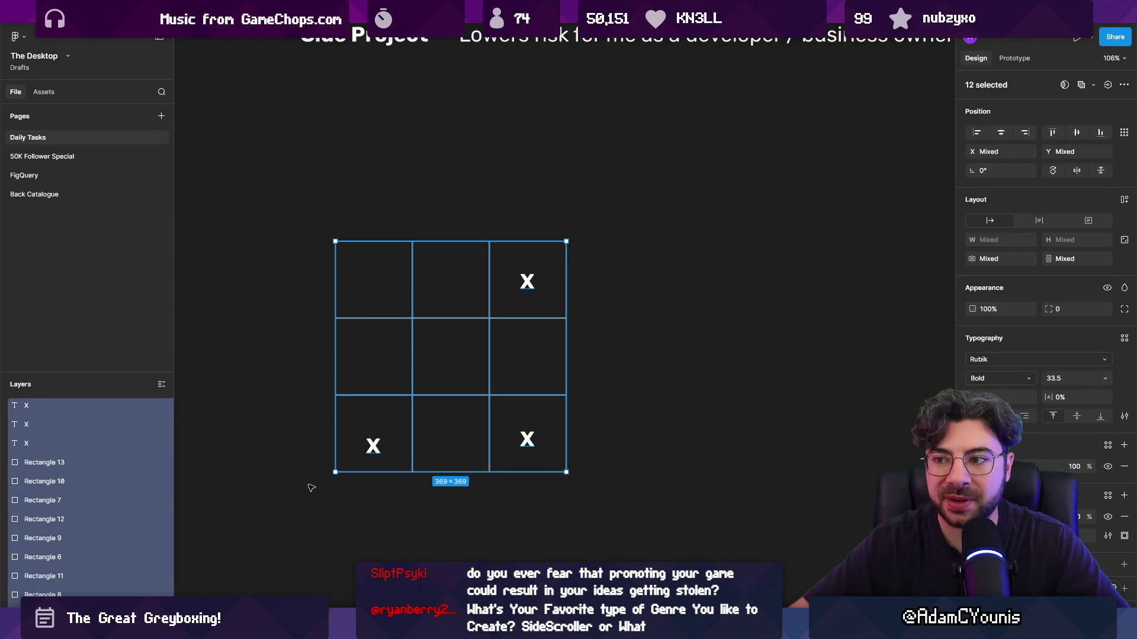
pyautogui.press('Delete')
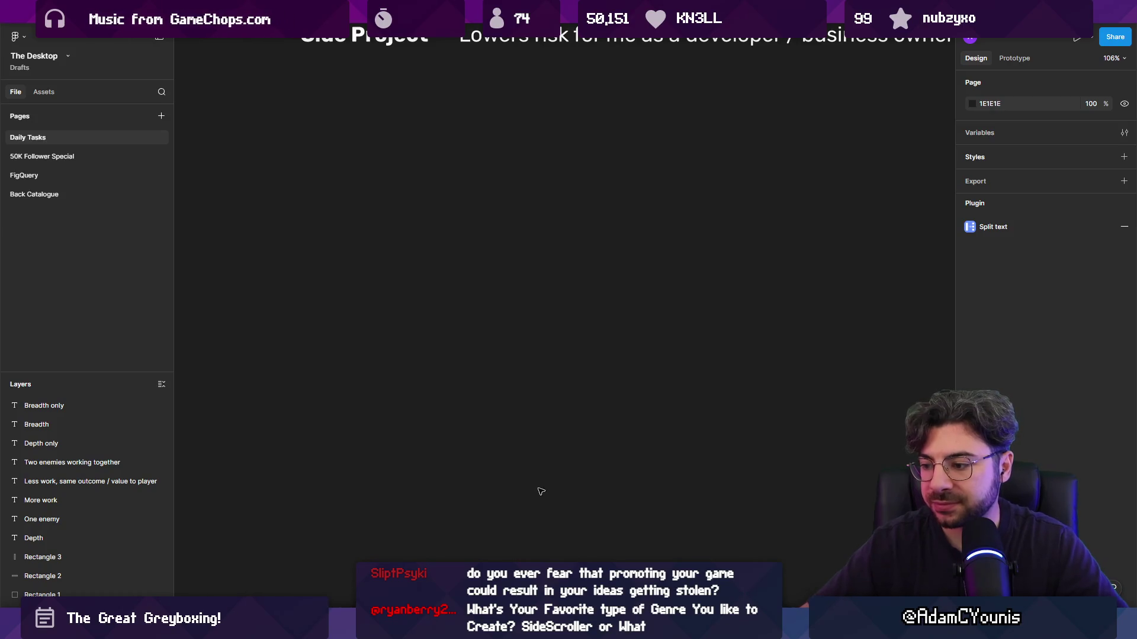
pyautogui.hotkey('alt', 'Tab')
# Open the Dream Sequence 2 room and play-test it, running and jumping onto the right ledge
pyautogui.scroll(5, 470, 217)
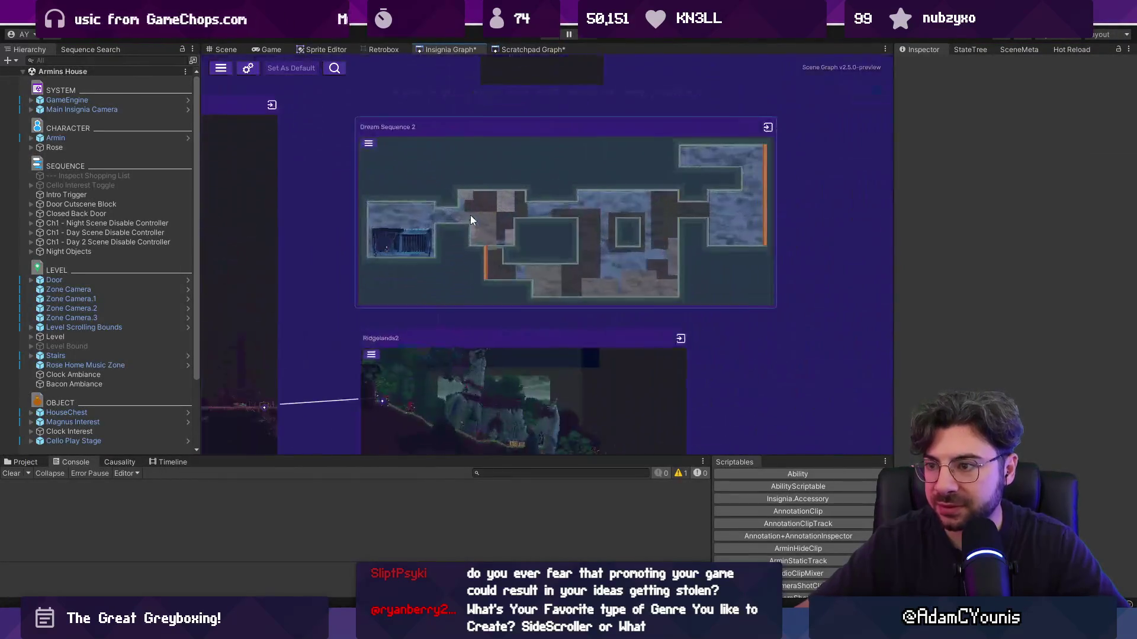
pyautogui.doubleClick(467, 197)
pyautogui.click(548, 38)
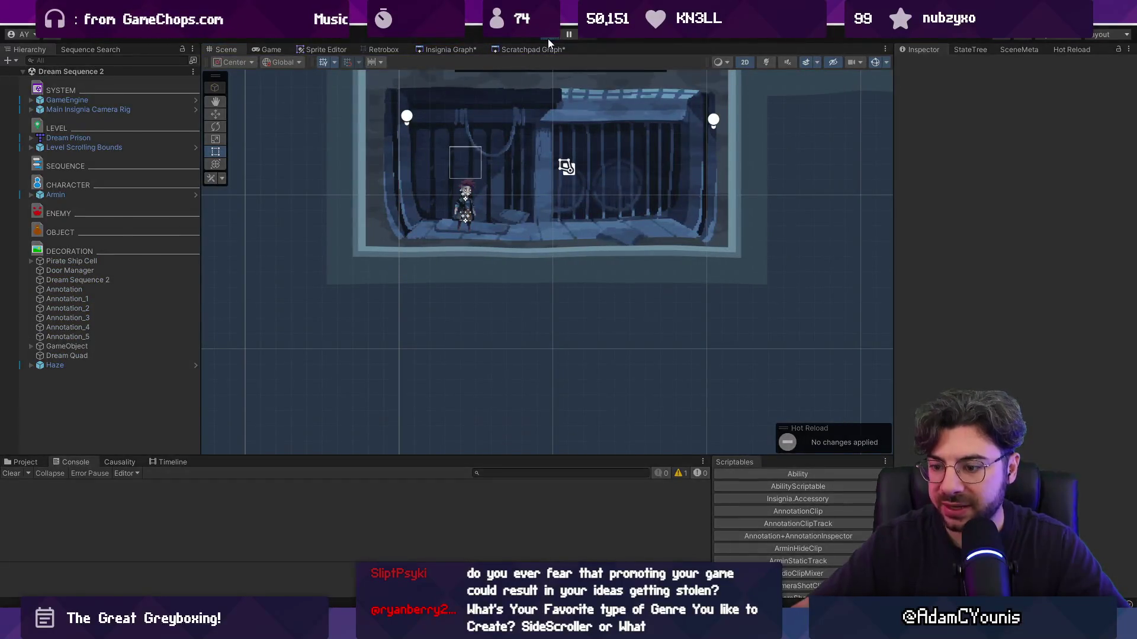
pyautogui.press('Right')
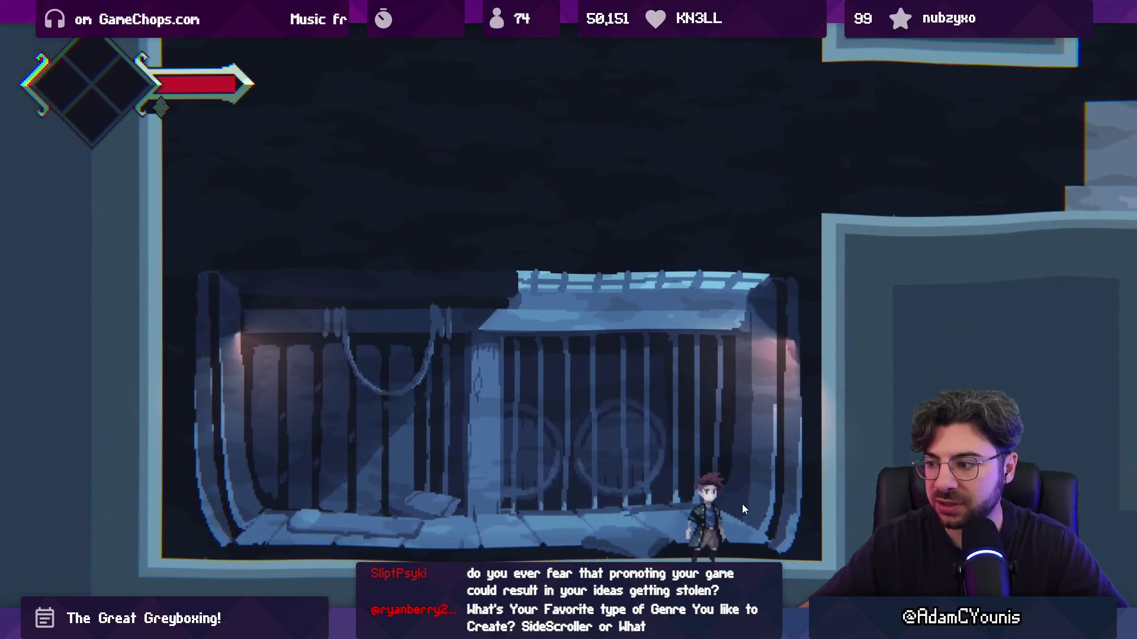
pyautogui.press('space')
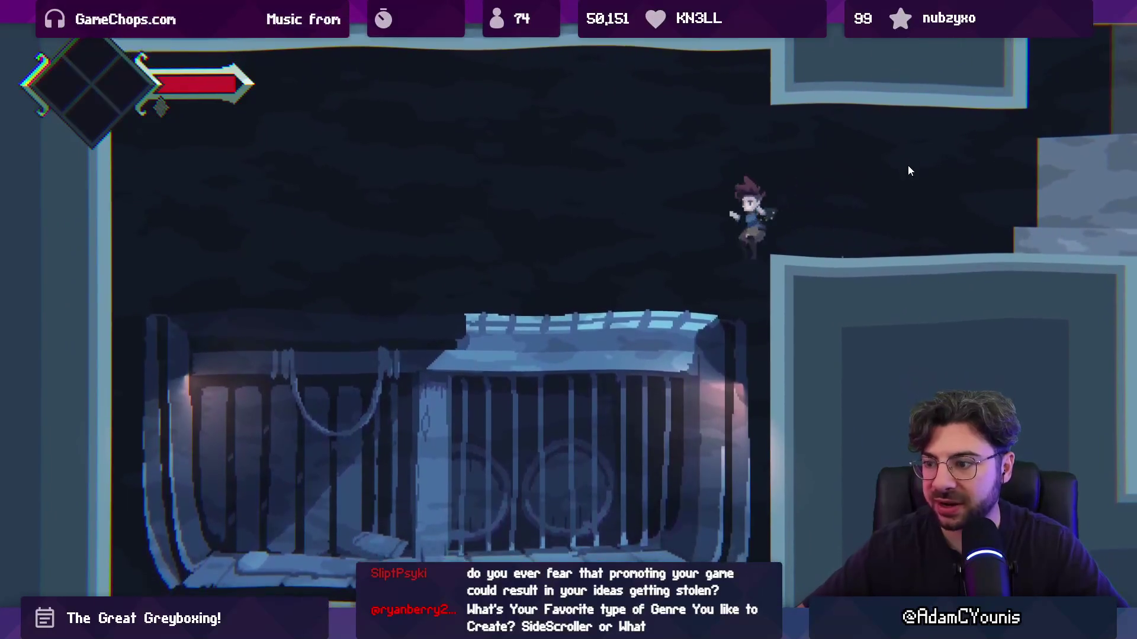
pyautogui.hotkey('shift', 'space')
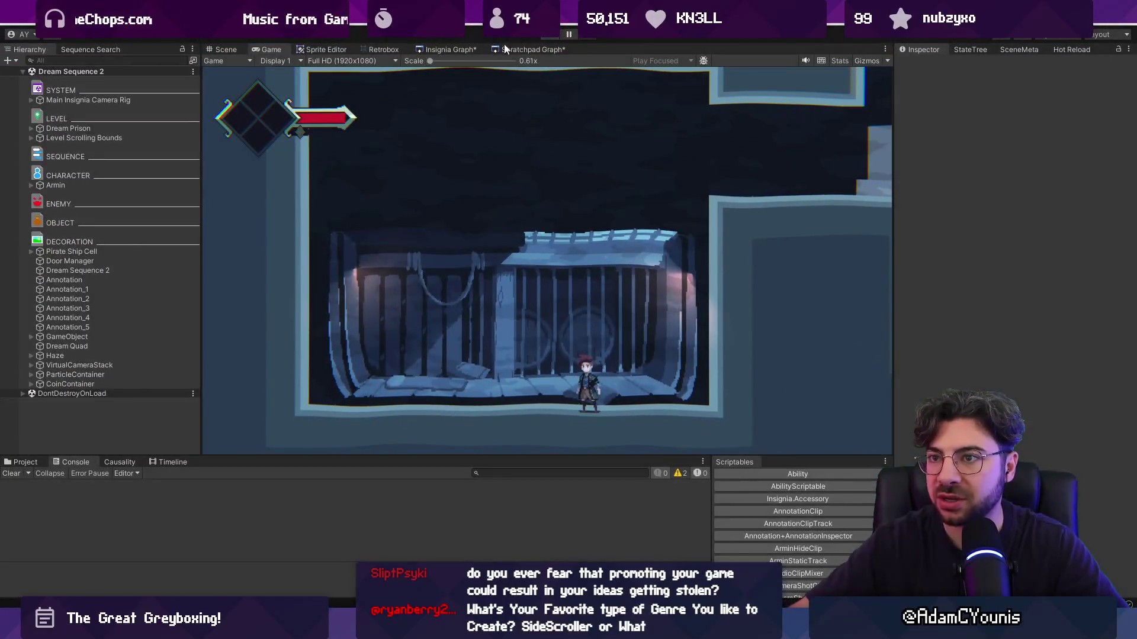
# Look over the scratchpad room graph, then go back to the Insignia graph and select a room
pyautogui.click(515, 50)
pyautogui.scroll(-5, 635, 215)
pyautogui.scroll(-5, 480, 208)
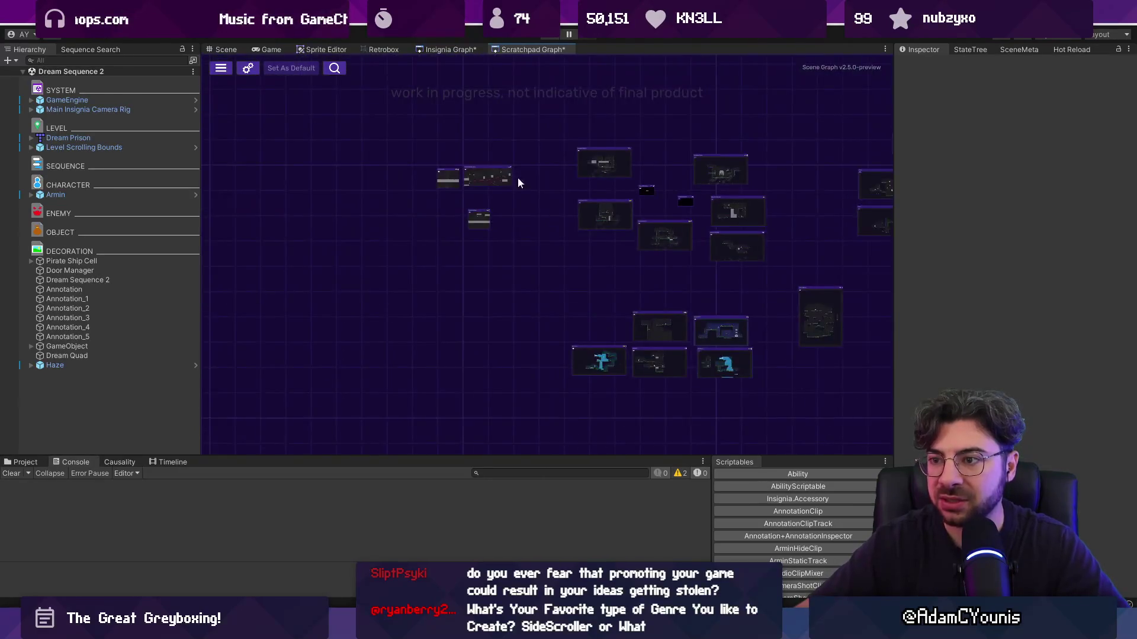
pyautogui.click(450, 50)
pyautogui.scroll(-5, 447, 257)
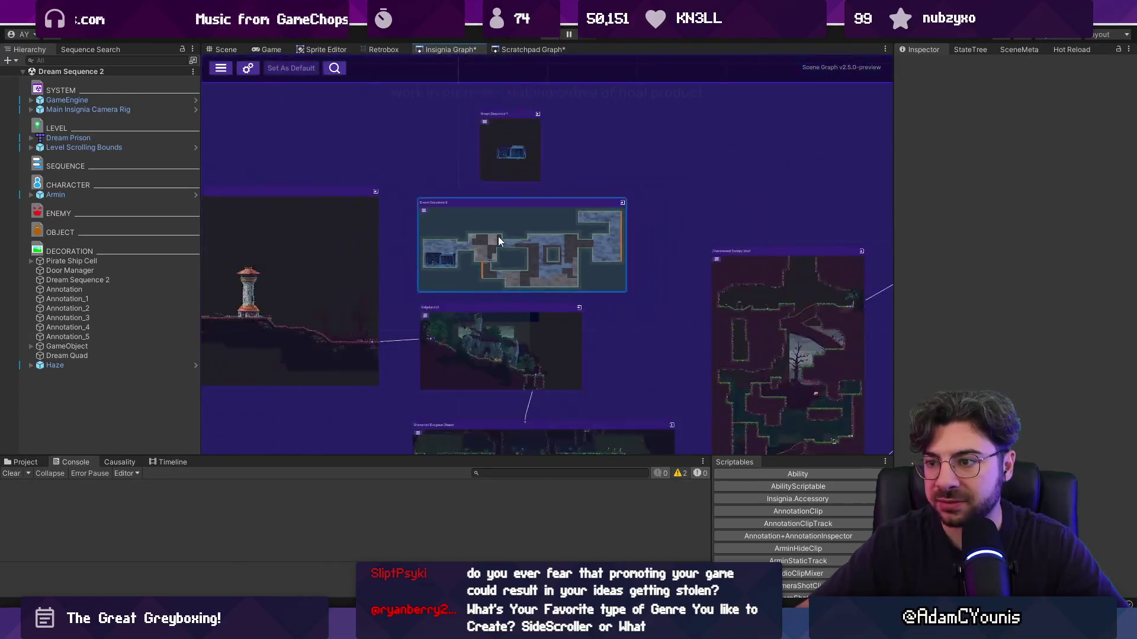
pyautogui.scroll(3, 708, 226)
pyautogui.scroll(5, 473, 253)
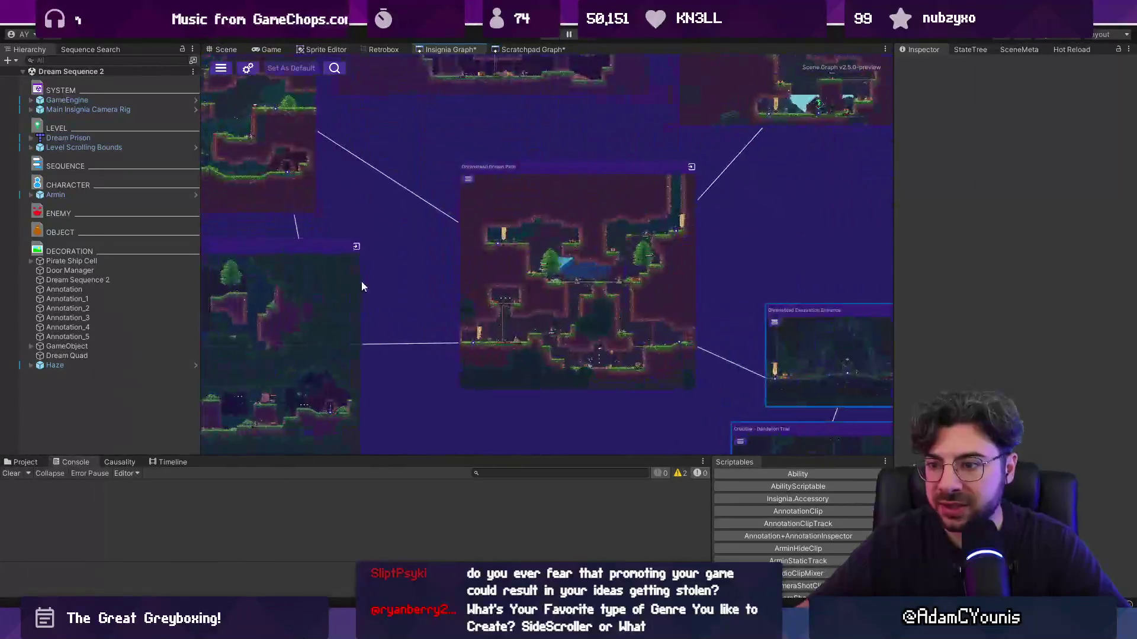
pyautogui.click(418, 232)
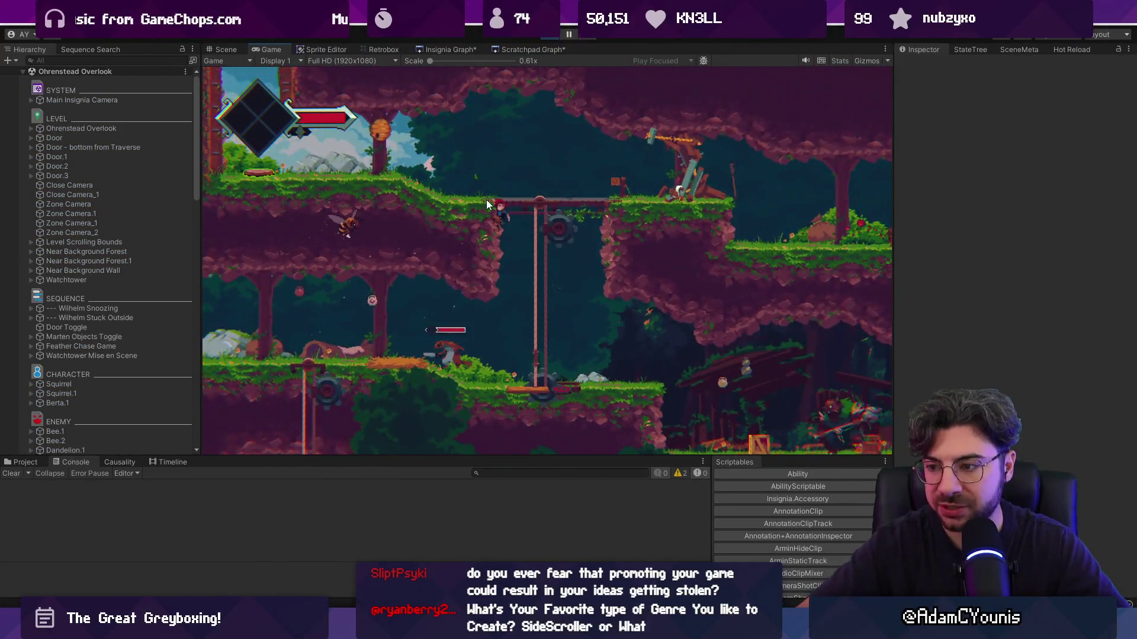
# Leave the full-screen game and show the Ohrenstead Overlook level in the Scene view
pyautogui.hotkey('shift', 'space')
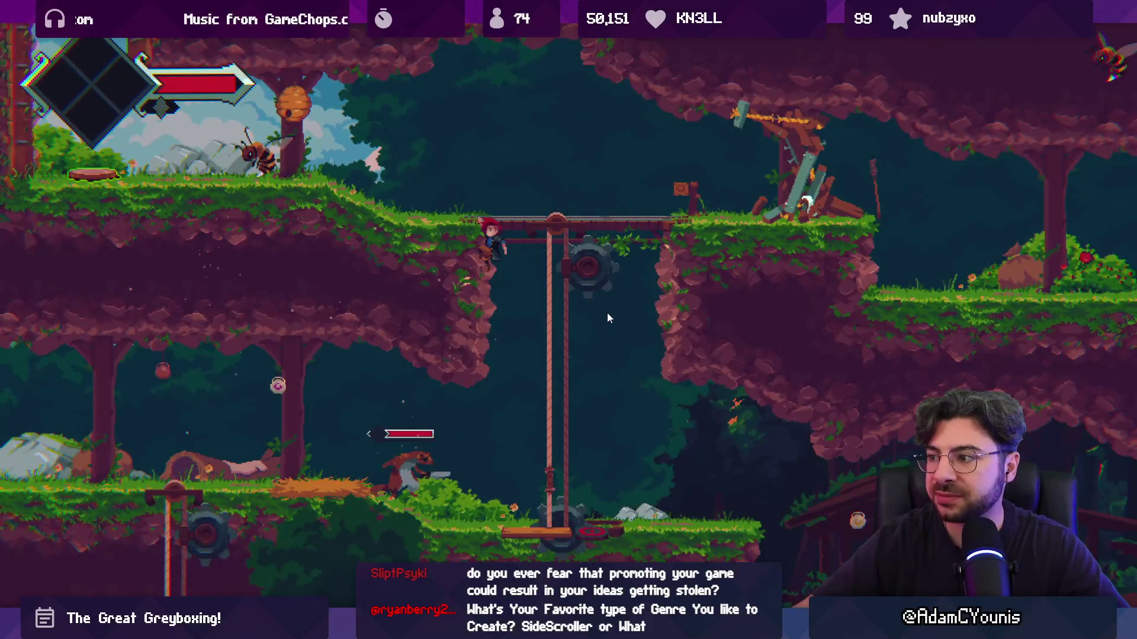
pyautogui.hotkey('ctrl', 'shift', 'F7')
pyautogui.scroll(-2, 524, 177)
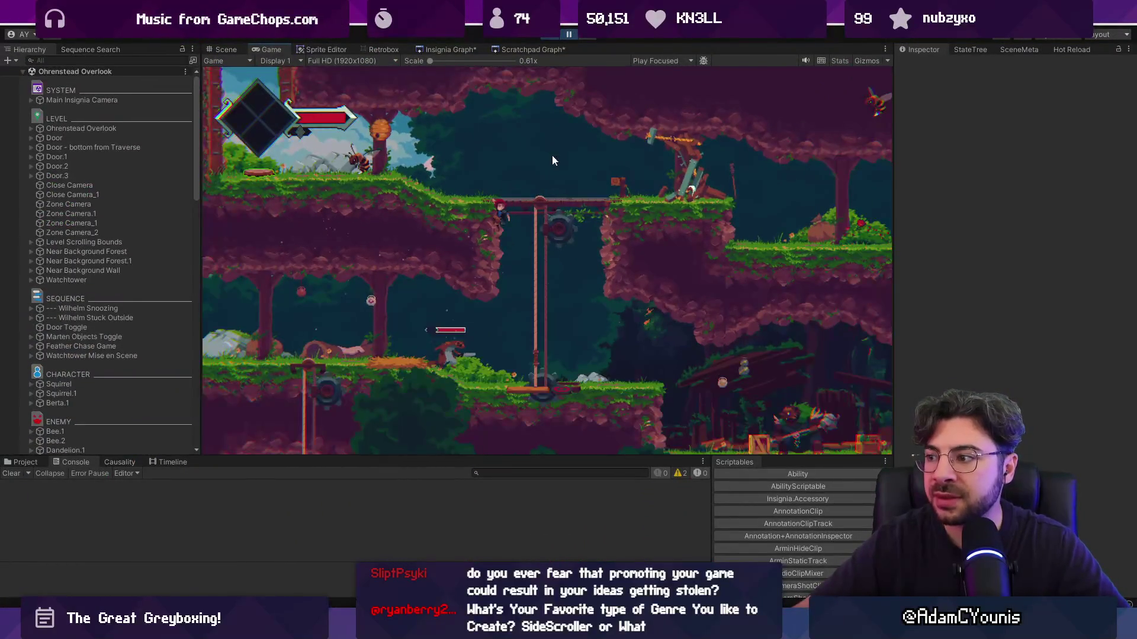
pyautogui.click(227, 49)
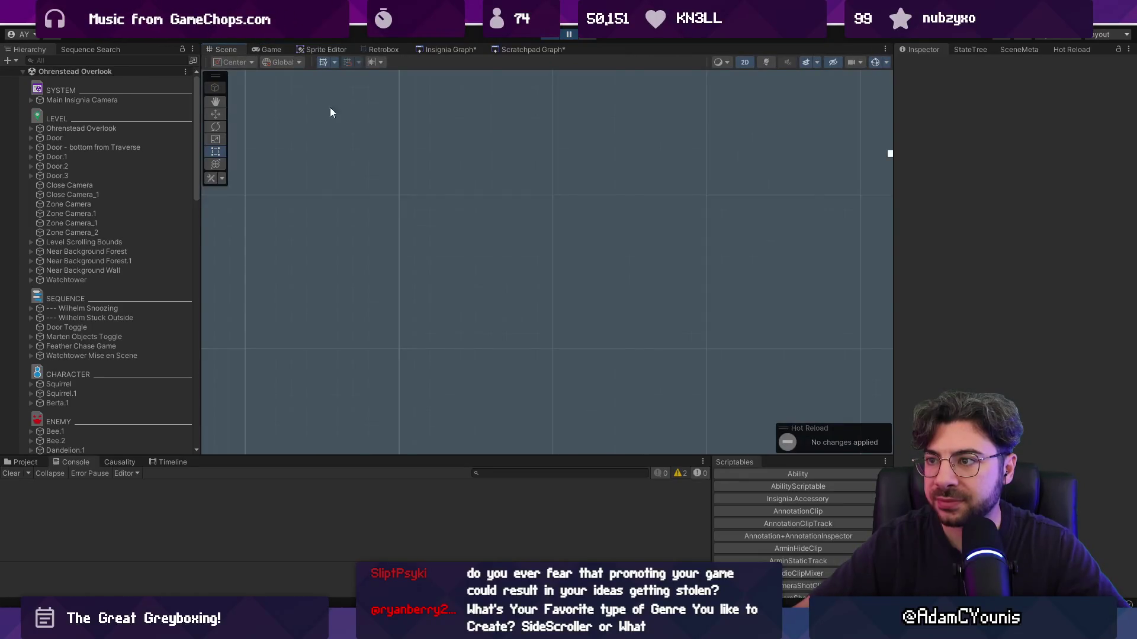
pyautogui.scroll(10, 574, 118)
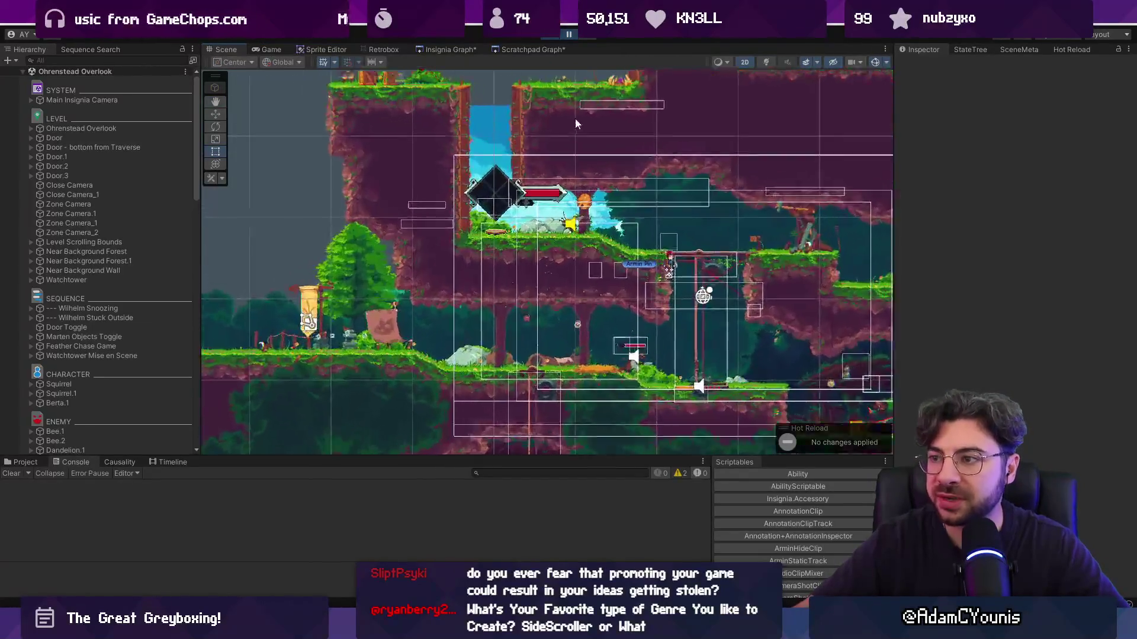
pyautogui.scroll(-3, 556, 206)
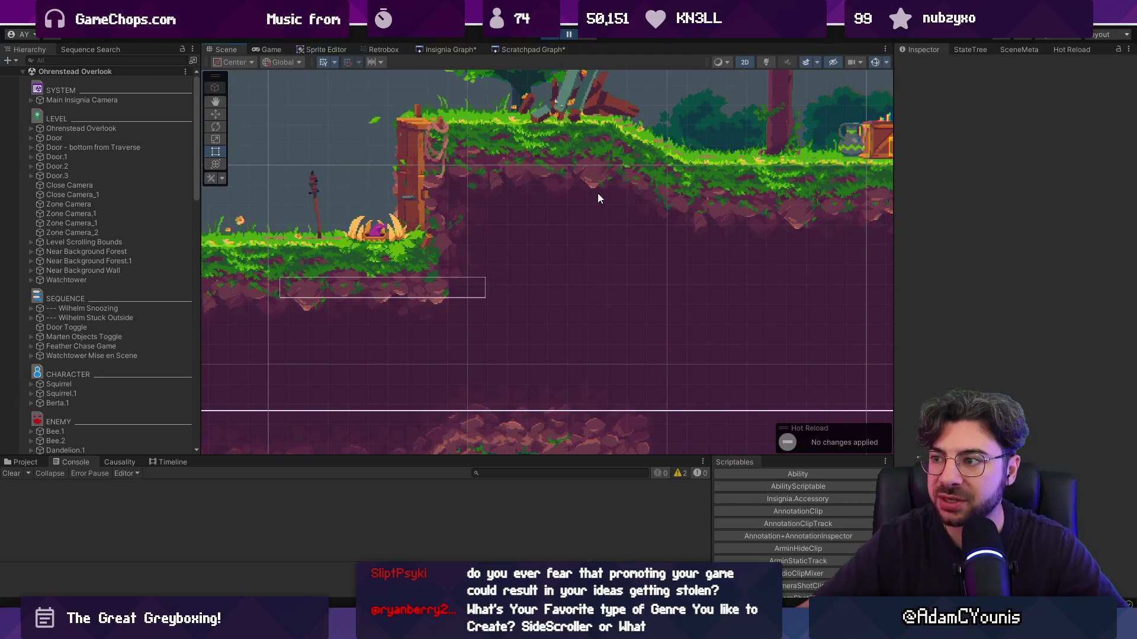
# Pan and zoom around the Ohrenstead Overlook level to bring the waterfall area into view
pyautogui.scroll(-5, 595, 208)
pyautogui.moveTo(600, 199); pyautogui.dragTo(676, 133)
pyautogui.moveTo(523, 172); pyautogui.dragTo(318, 231)
pyautogui.moveTo(809, 105)
pyautogui.mouseDown()
pyautogui.moveTo(724, 252)
pyautogui.moveTo(875, 169)
pyautogui.moveTo(526, 193)
pyautogui.mouseUp()
pyautogui.scroll(3, 515, 197)
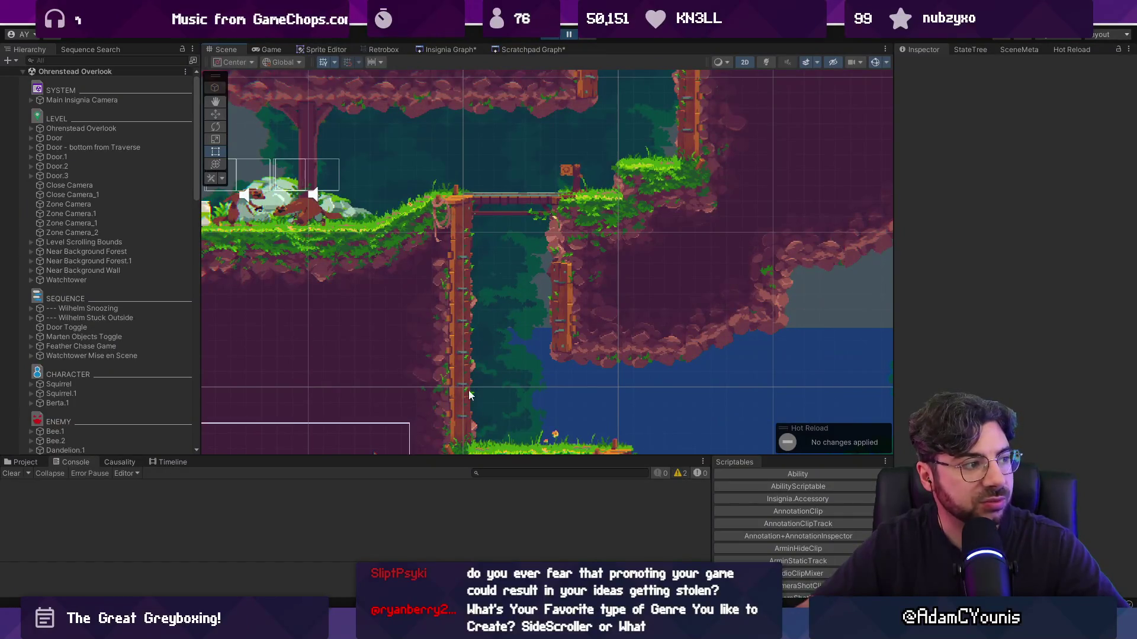
pyautogui.scroll(-3, 577, 258)
pyautogui.scroll(2, 577, 261)
pyautogui.moveTo(509, 294); pyautogui.dragTo(496, 233)
pyautogui.scroll(-2, 557, 283)
pyautogui.scroll(-2, 411, 293)
pyautogui.moveTo(411, 294); pyautogui.dragTo(571, 250)
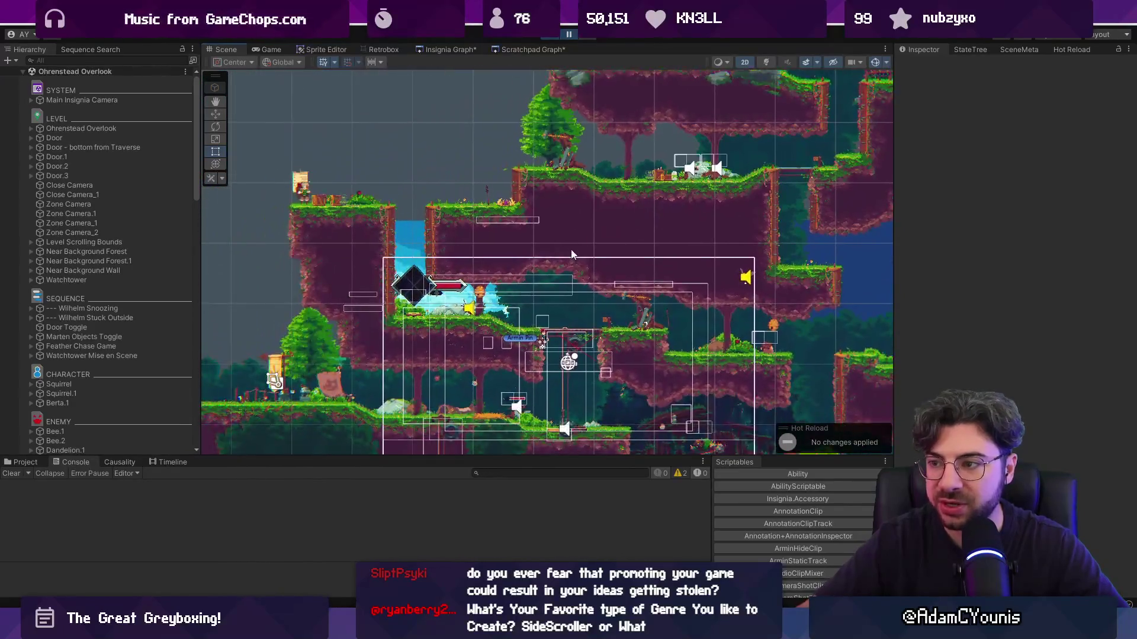
pyautogui.scroll(2, 570, 256)
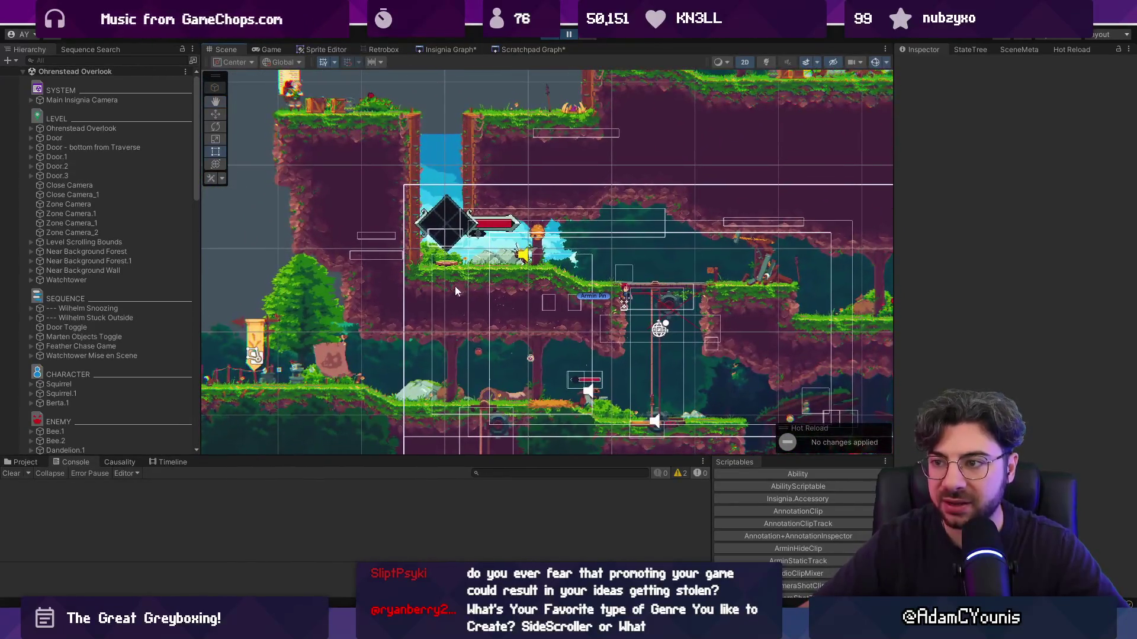
# Start the level in play mode and launch Tiled from the system search
pyautogui.click(544, 36)
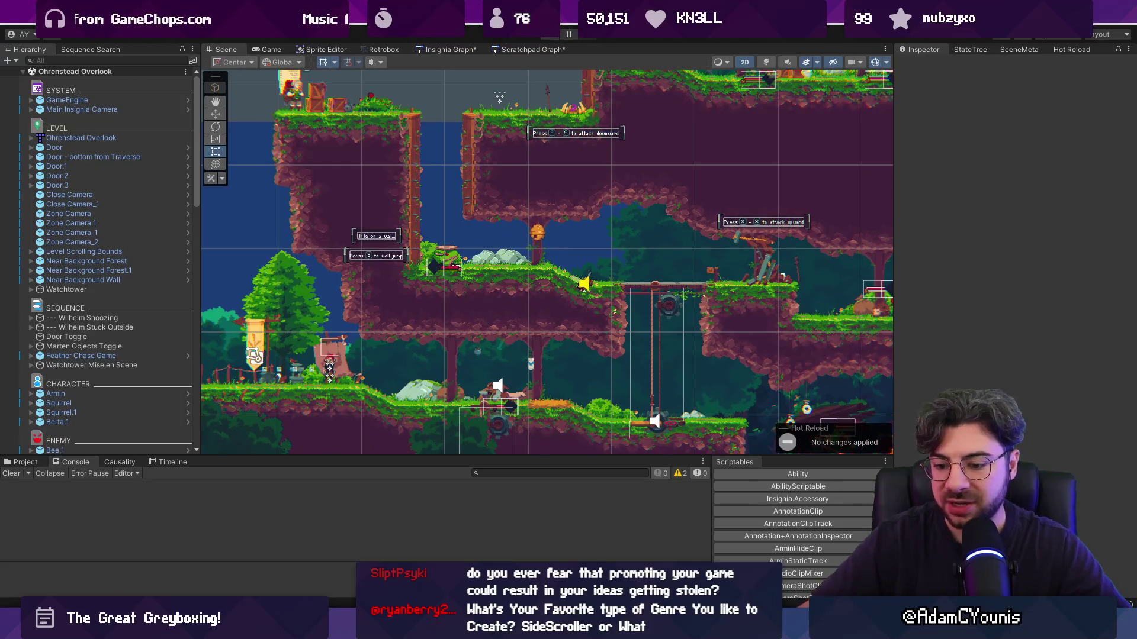
pyautogui.press('super')
pyautogui.write('tiled')
pyautogui.press('Return')
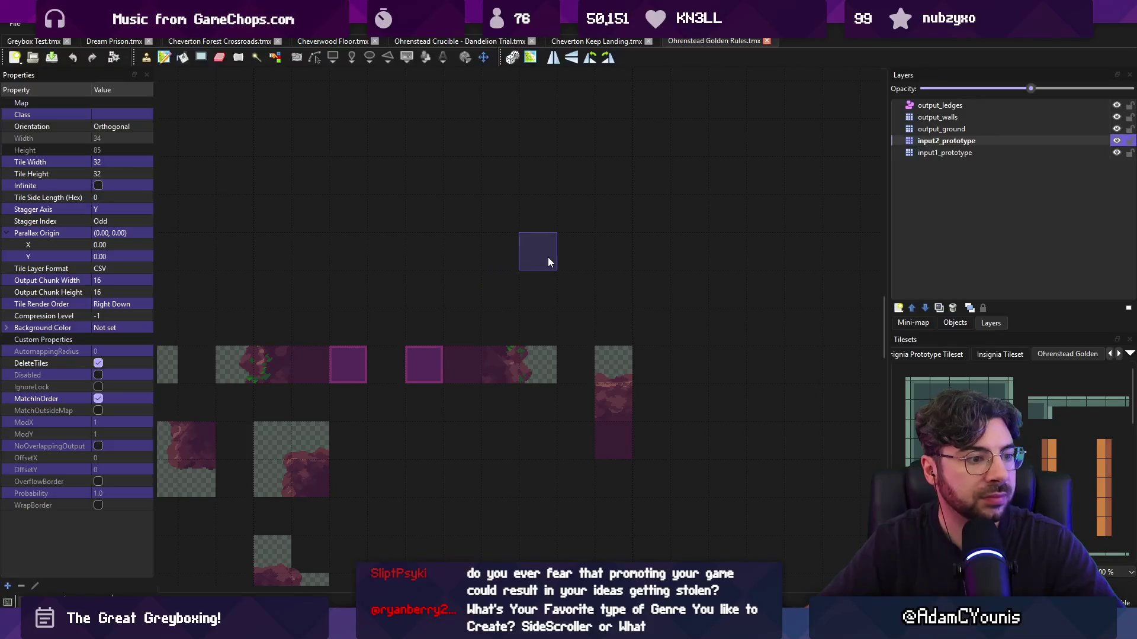
# Zoom around the Golden Rules ledge and wall rules, then return to Unity's Scene view
pyautogui.scroll(-7, 548, 254)
pyautogui.scroll(4, 550, 264)
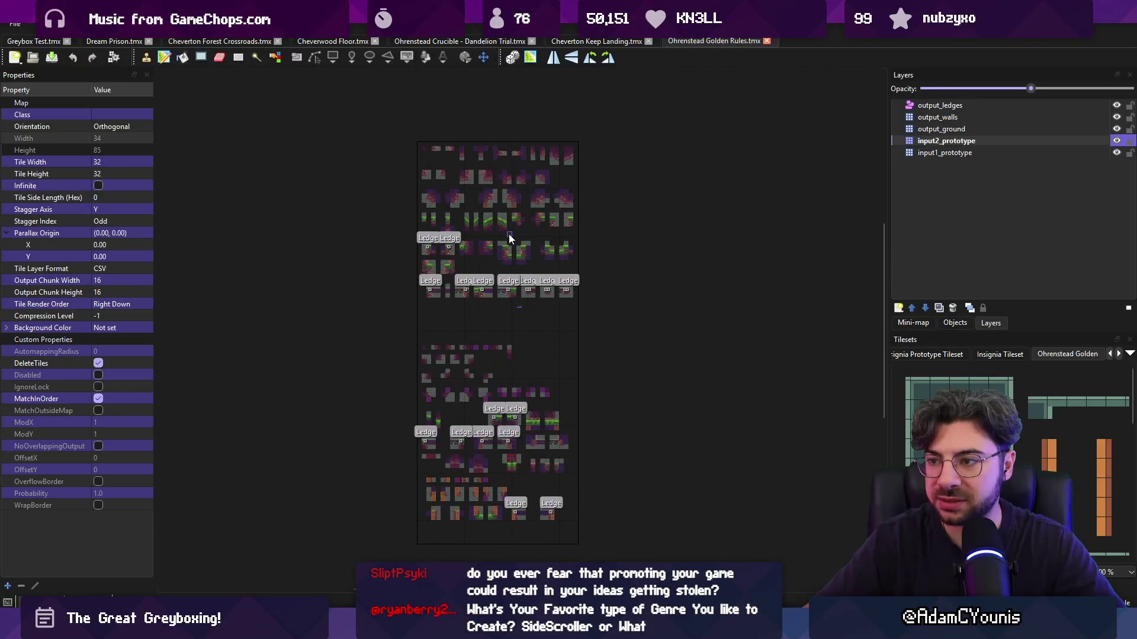
pyautogui.scroll(6, 500, 336)
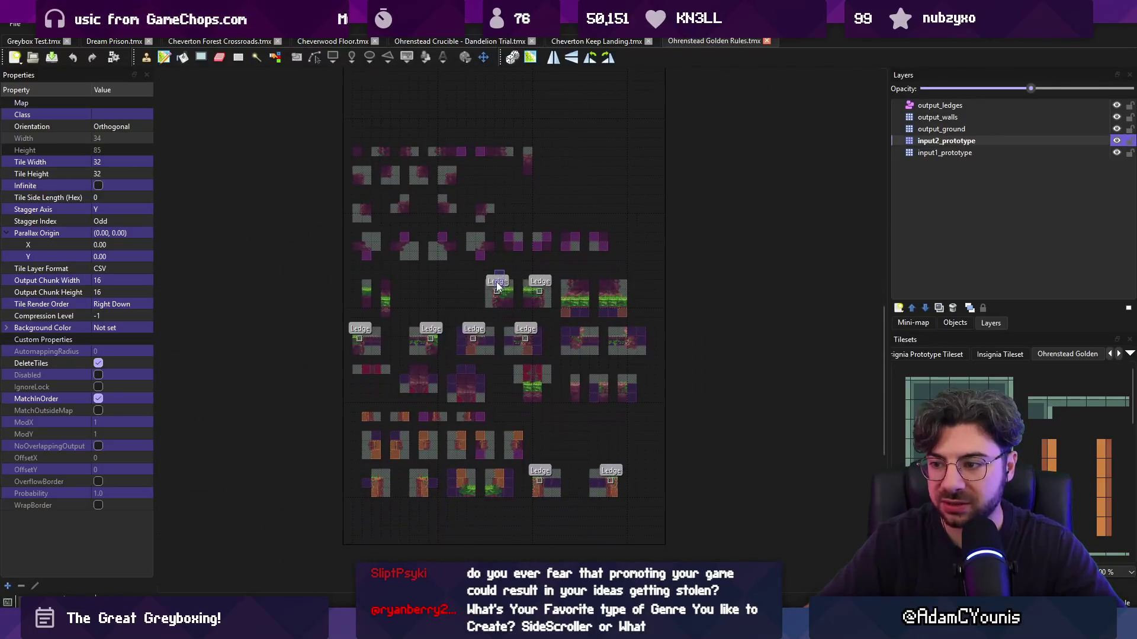
pyautogui.scroll(-1, 498, 299)
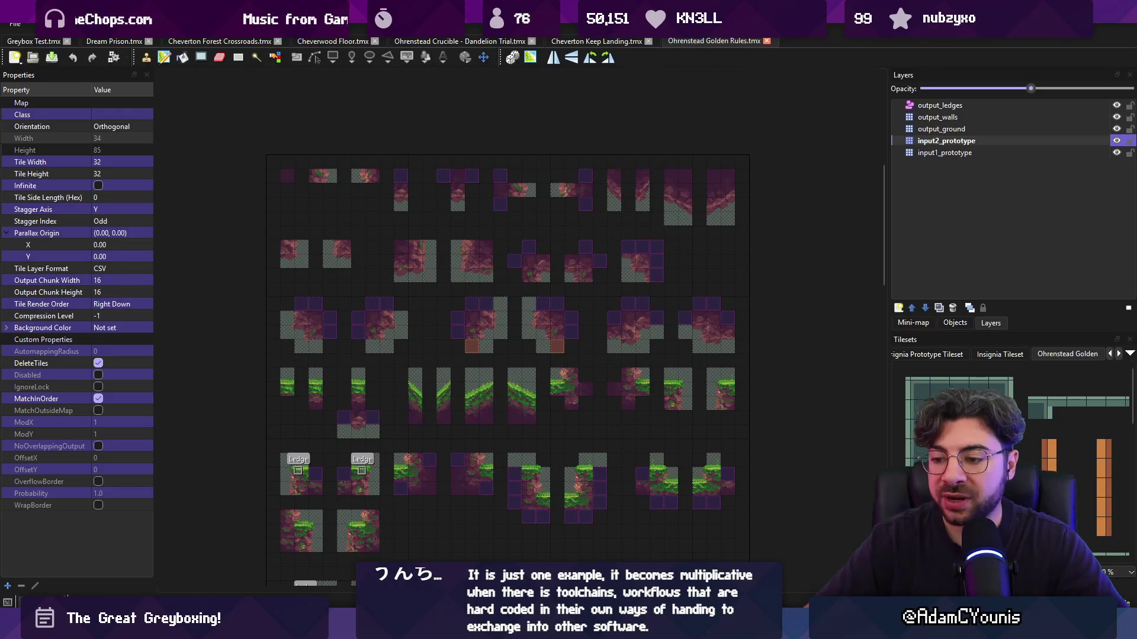
pyautogui.click(403, 533)
pyautogui.moveTo(467, 308)
pyautogui.mouseDown()
pyautogui.moveTo(499, 209)
pyautogui.moveTo(495, 174)
pyautogui.mouseUp()
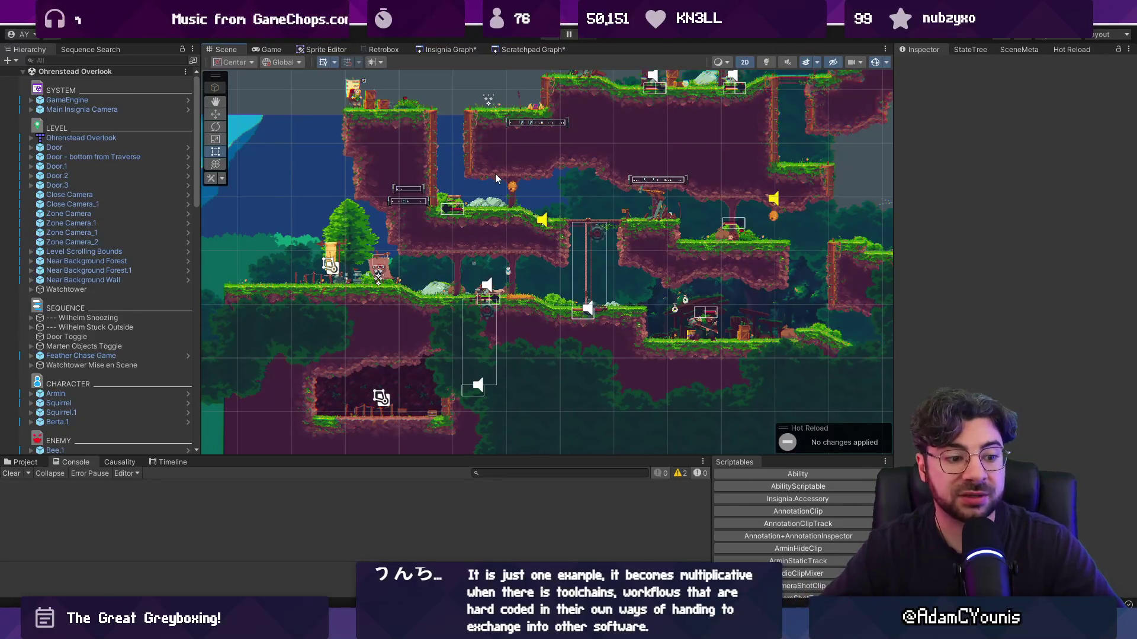
pyautogui.scroll(-3, 671, 103)
pyautogui.moveTo(438, 148)
pyautogui.mouseDown()
pyautogui.moveTo(442, 188)
pyautogui.moveTo(426, 197)
pyautogui.mouseUp()
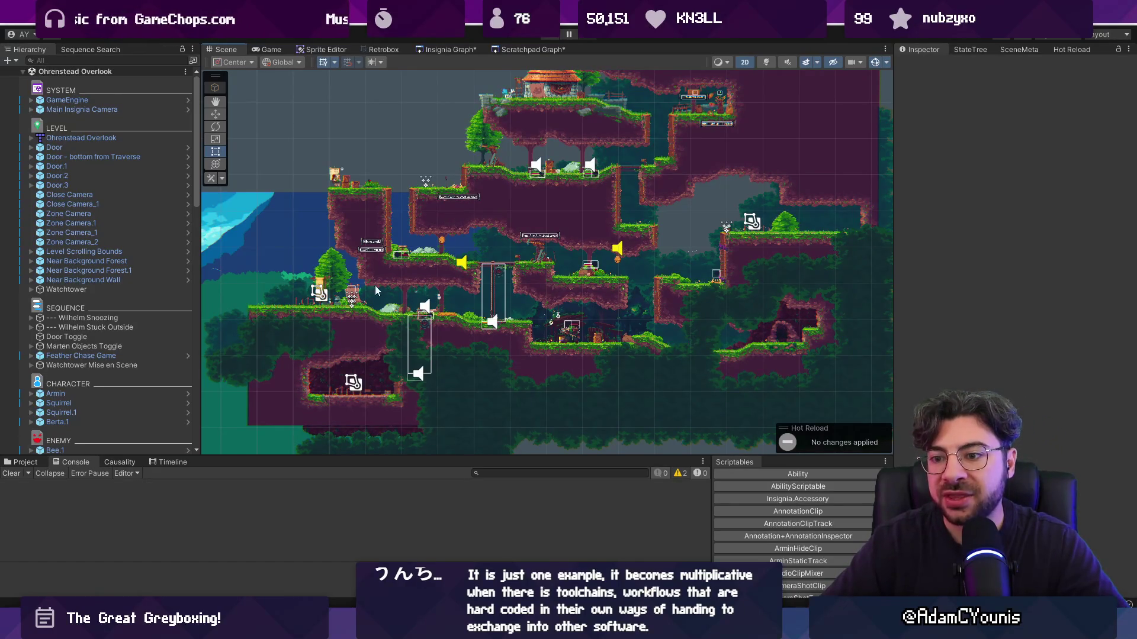
pyautogui.scroll(5, 264, 428)
pyautogui.scroll(-2, 268, 425)
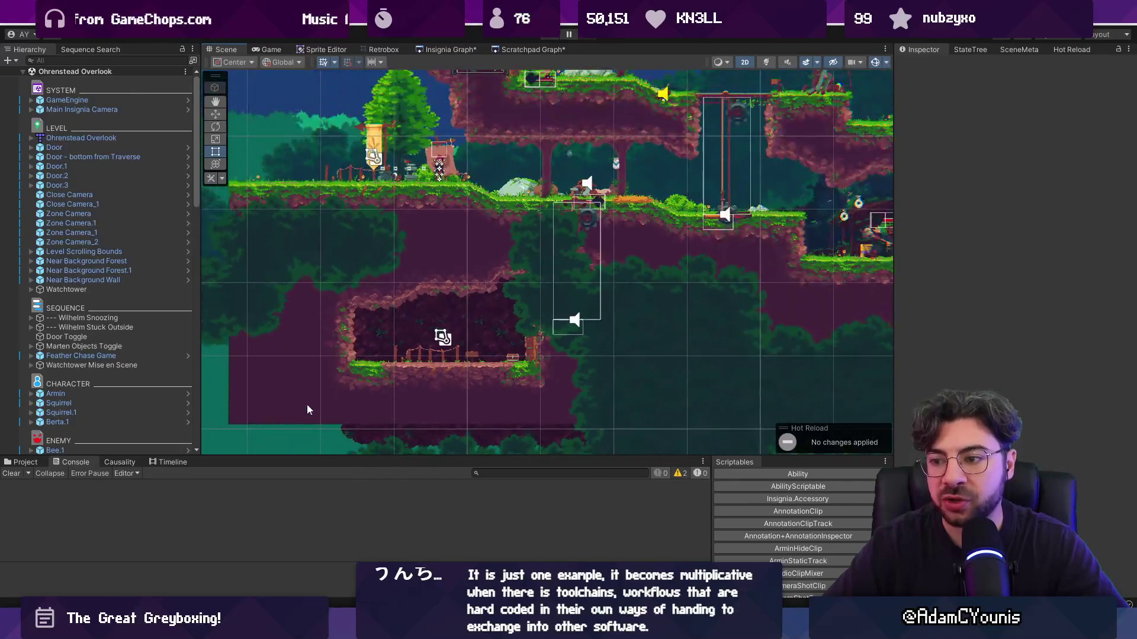
pyautogui.scroll(-2, 323, 388)
pyautogui.scroll(-1, 367, 322)
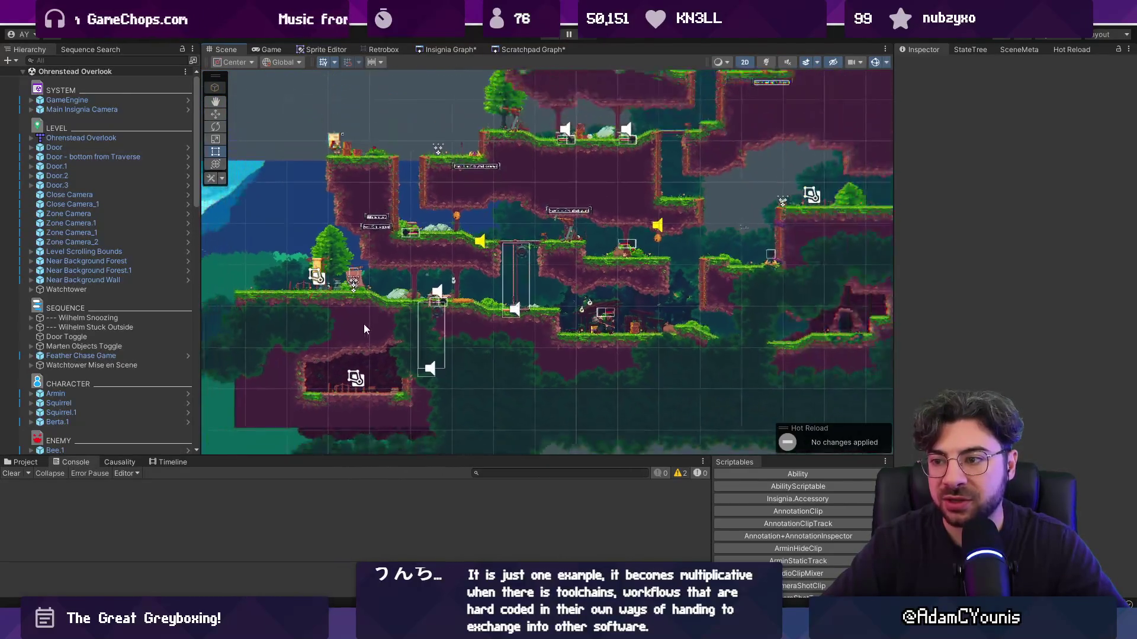
pyautogui.moveTo(465, 276); pyautogui.dragTo(418, 317)
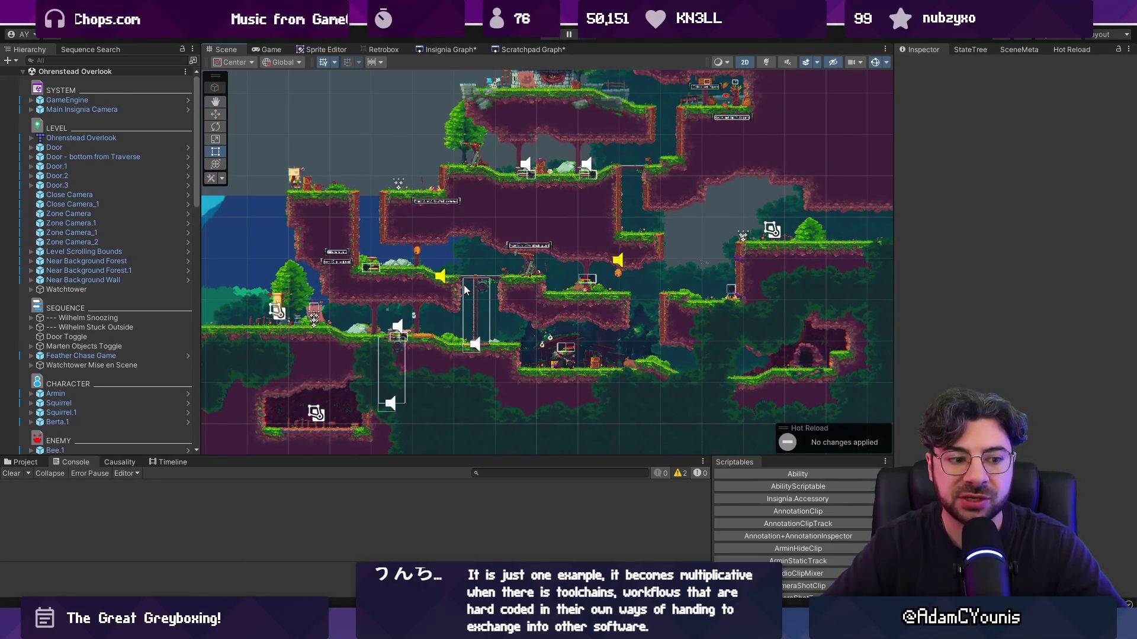
pyautogui.moveTo(489, 283); pyautogui.dragTo(465, 287)
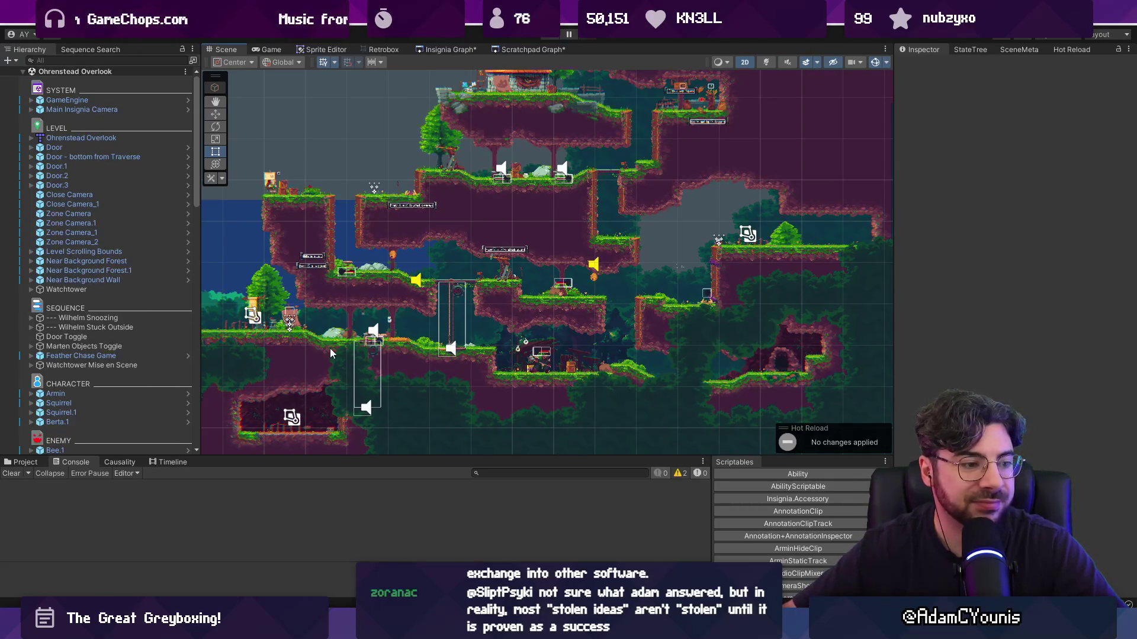
pyautogui.moveTo(503, 628)
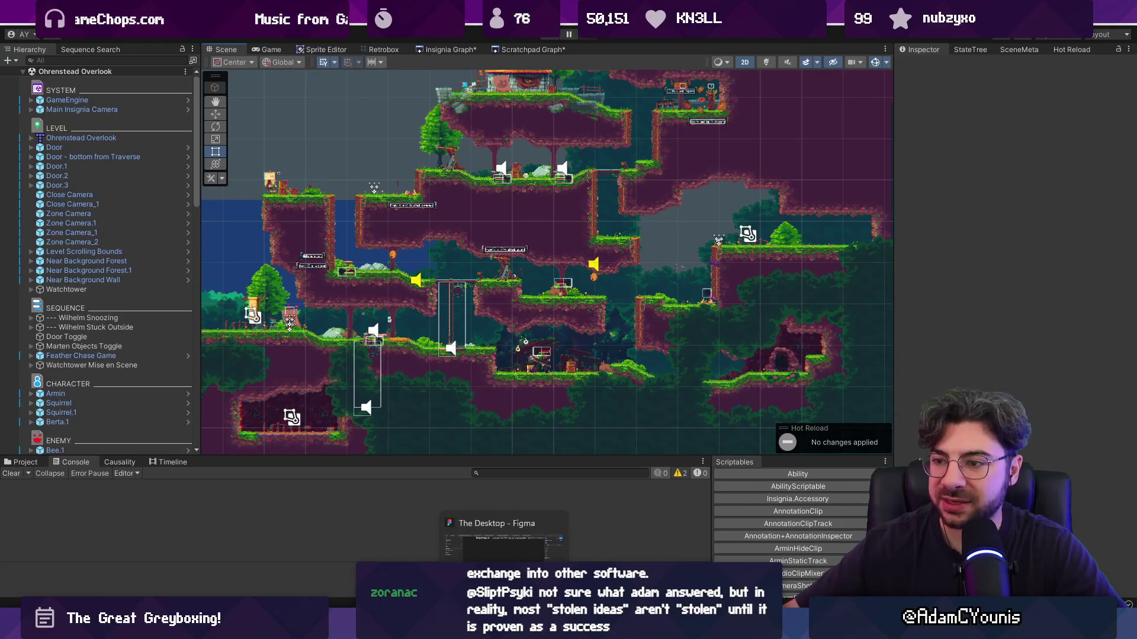
pyautogui.click(503, 535)
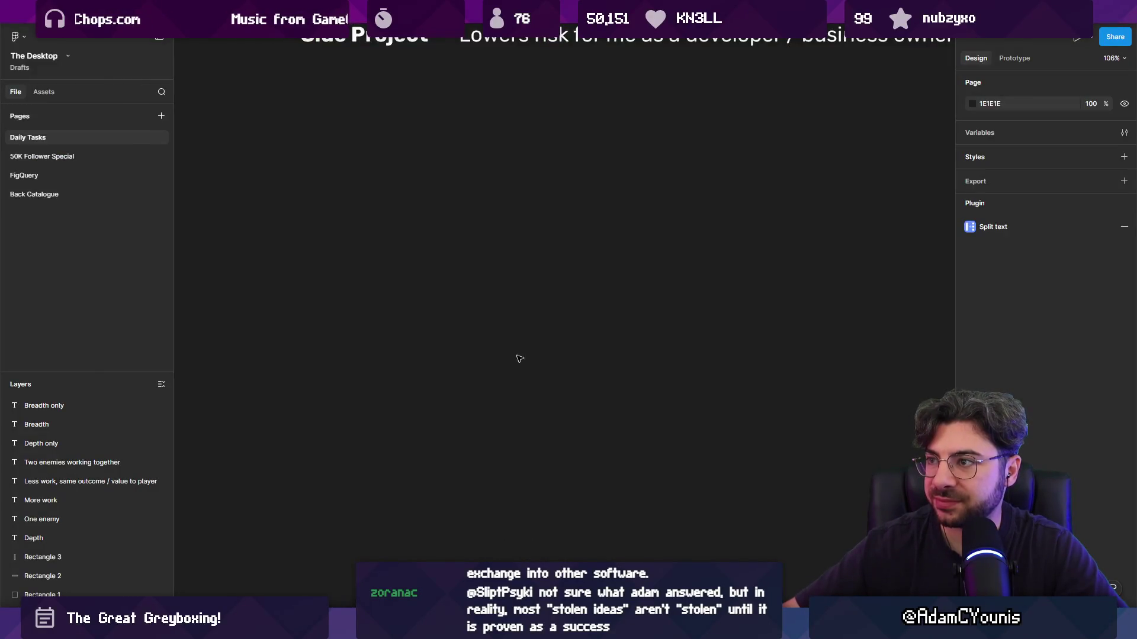
pyautogui.hotkey('shift', '1')
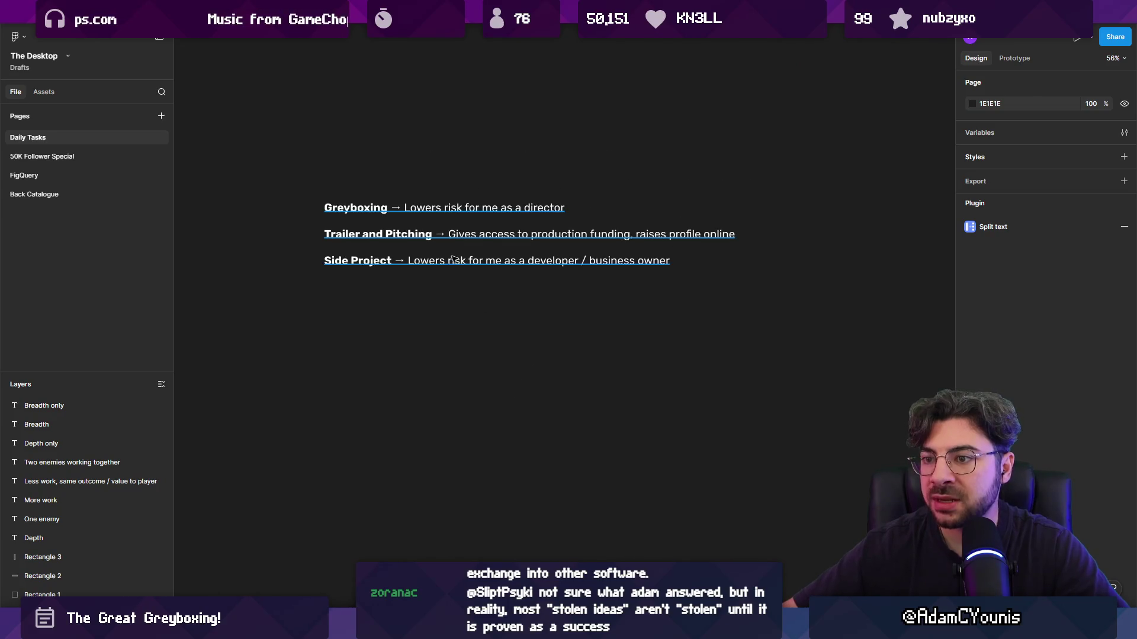
pyautogui.scroll(5, 451, 264)
pyautogui.scroll(-5, 438, 219)
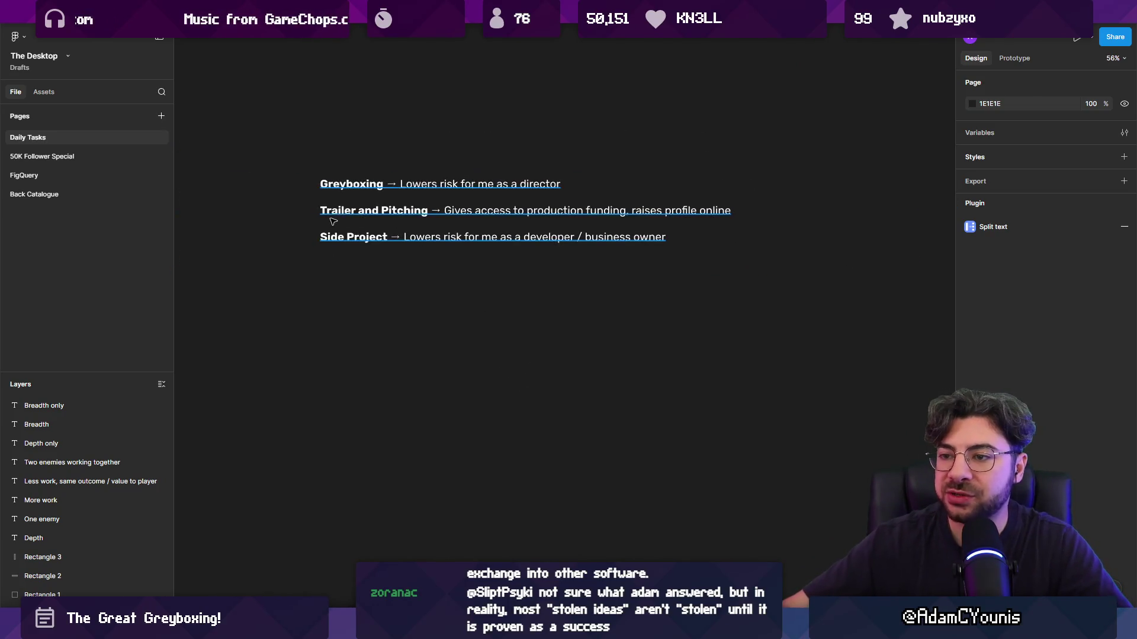
pyautogui.scroll(3, 468, 224)
pyautogui.scroll(-2, 468, 224)
pyautogui.click(347, 252)
pyautogui.doubleClick(347, 253)
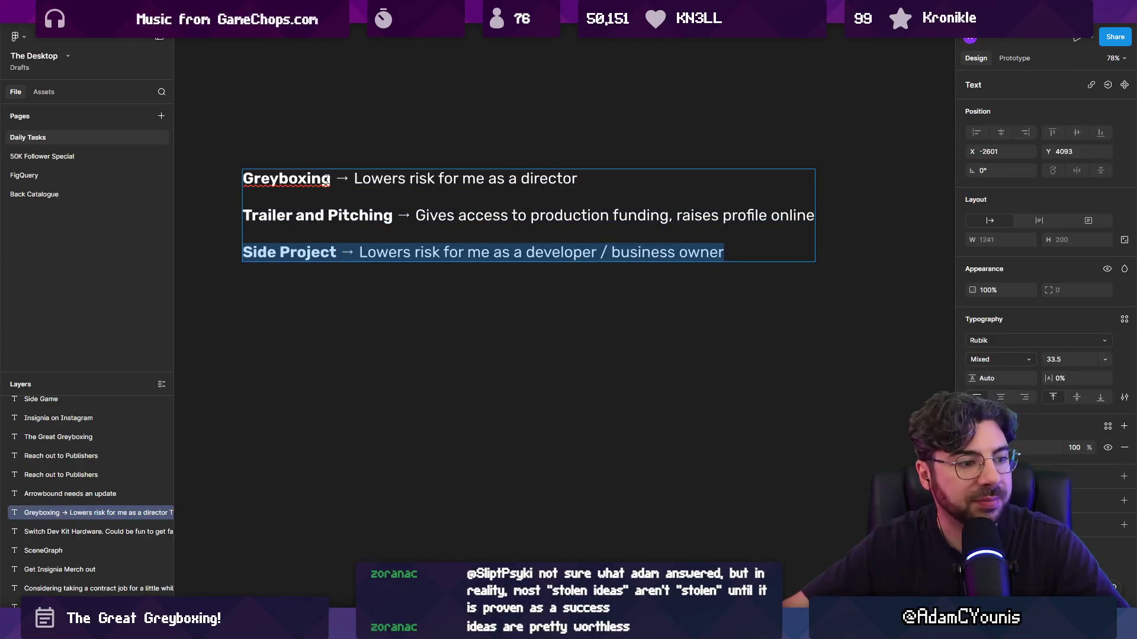
pyautogui.tripleClick(326, 181)
pyautogui.tripleClick(325, 181)
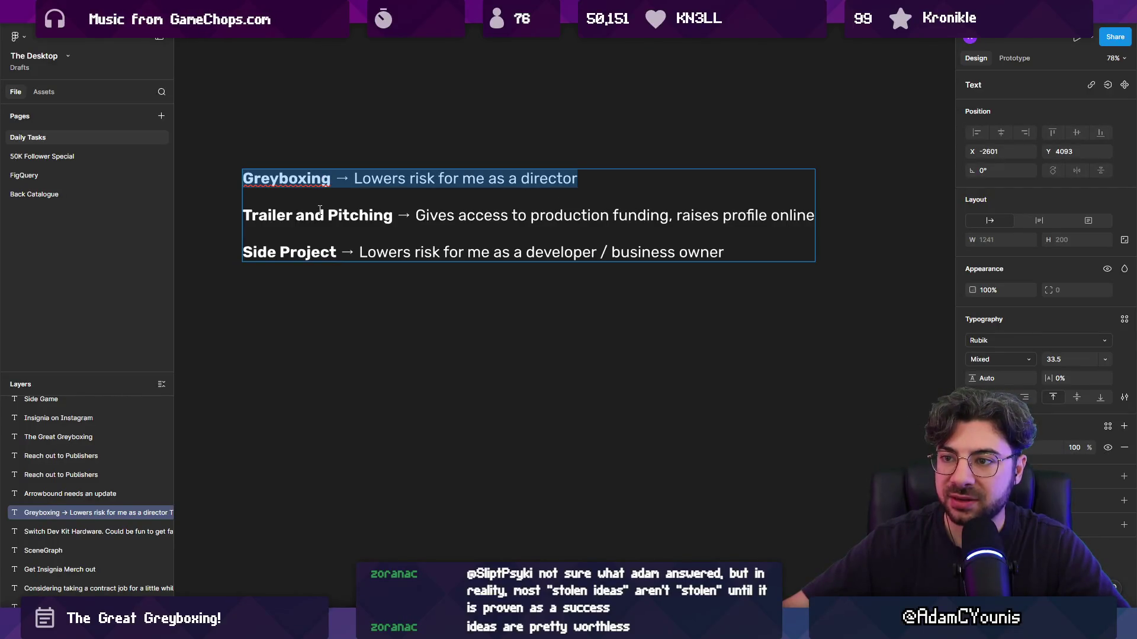
pyautogui.tripleClick(315, 186)
pyautogui.tripleClick(308, 216)
pyautogui.click(297, 216)
pyautogui.tripleClick(299, 217)
pyautogui.tripleClick(295, 181)
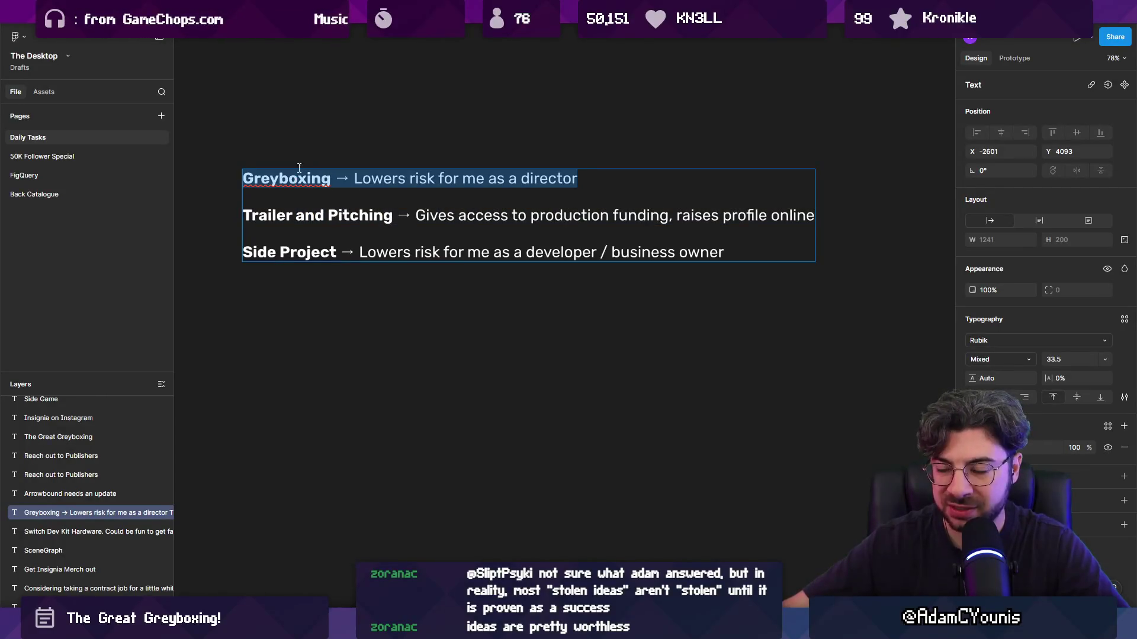
pyautogui.click(301, 141)
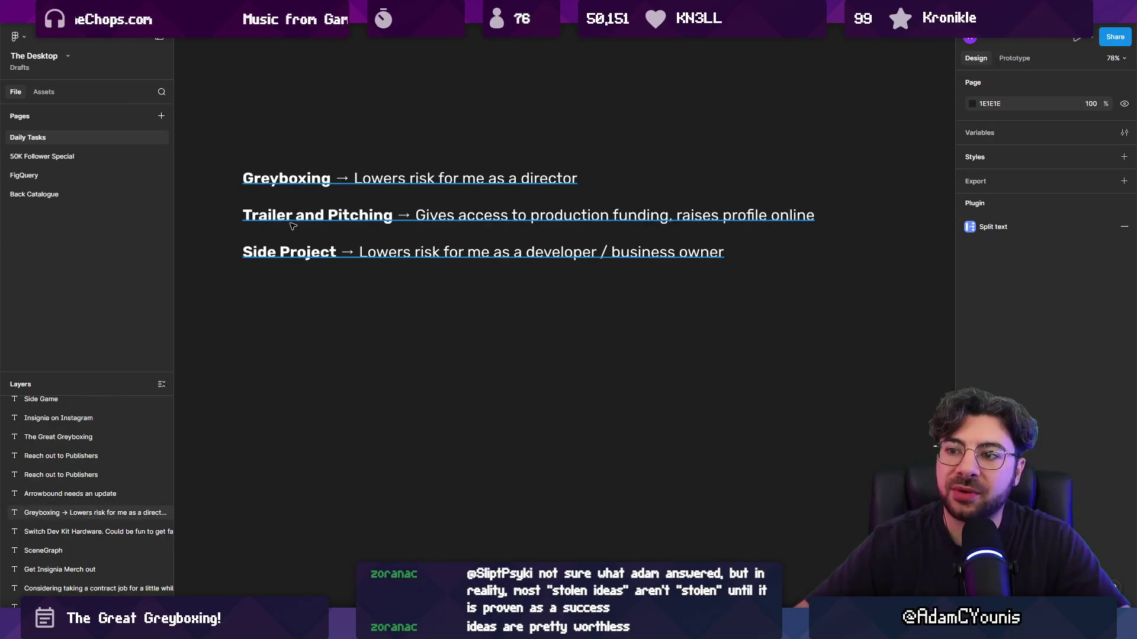
pyautogui.click(265, 233)
pyautogui.click(219, 238)
pyautogui.moveTo(216, 234)
pyautogui.mouseDown()
pyautogui.moveTo(306, 234)
pyautogui.moveTo(295, 236)
pyautogui.mouseUp()
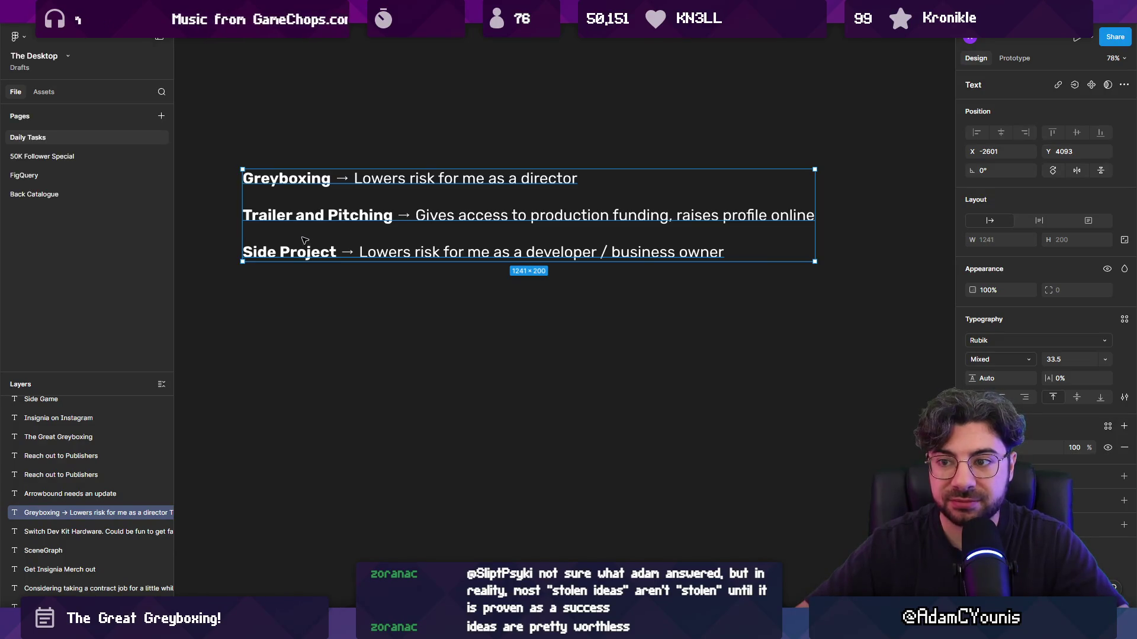
pyautogui.click(272, 357)
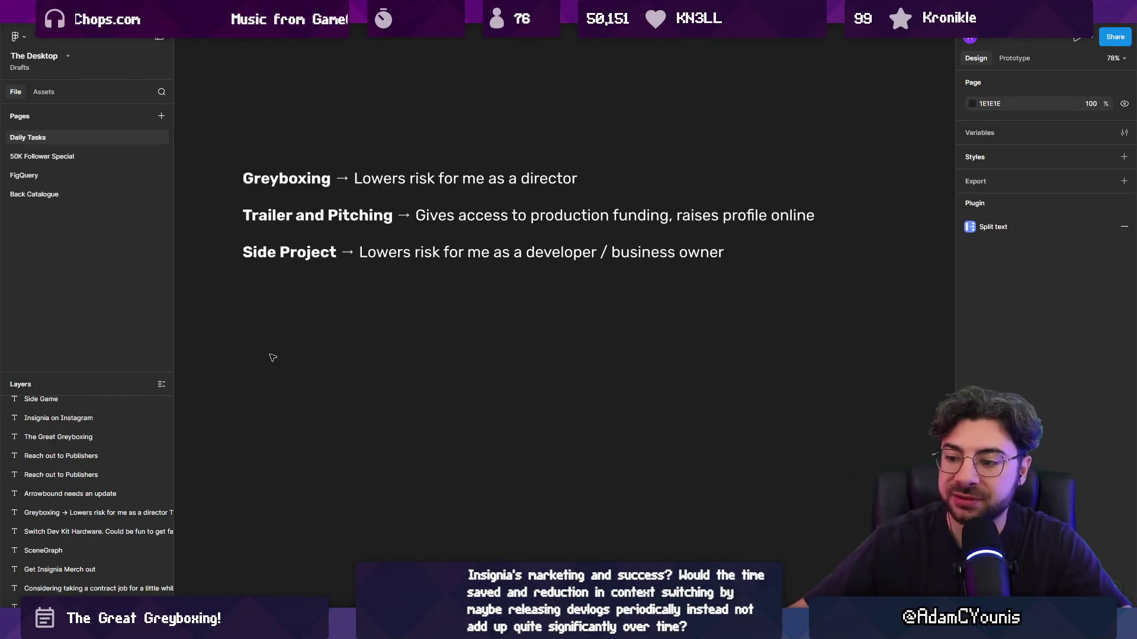
pyautogui.hotkey('alt', 'Tab')
pyautogui.scroll(2, 482, 251)
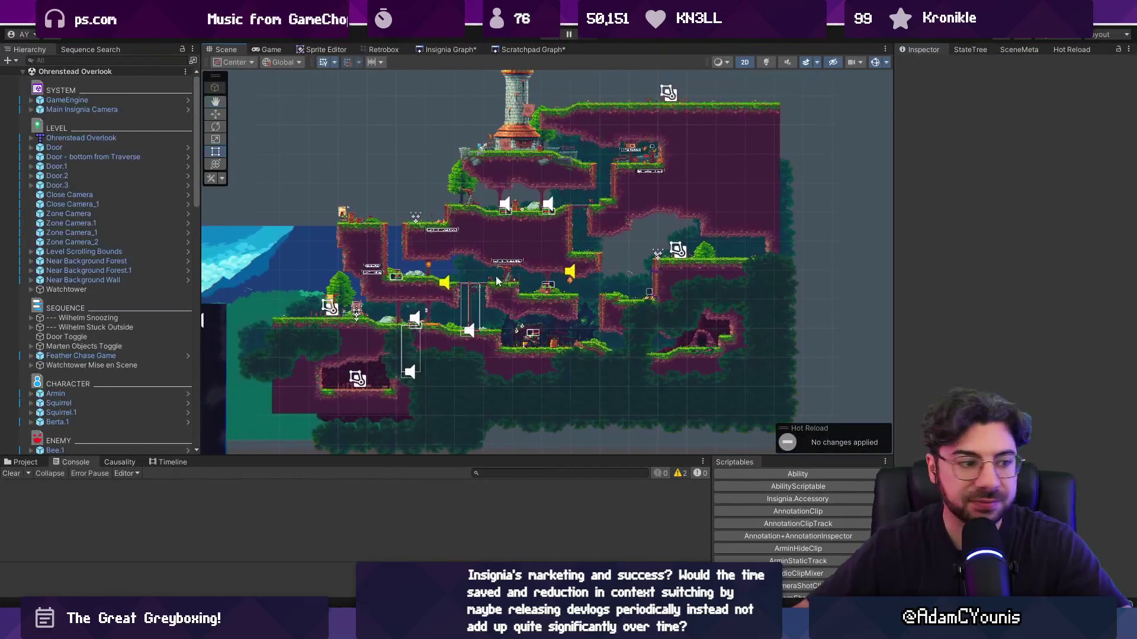
# Zoom and pan across the Ohrenstead Overlook level in the Scene view, then switch to the Figma notes
pyautogui.scroll(1, 484, 281)
pyautogui.moveTo(485, 281)
pyautogui.mouseDown()
pyautogui.moveTo(483, 264)
pyautogui.moveTo(552, 250)
pyautogui.mouseUp()
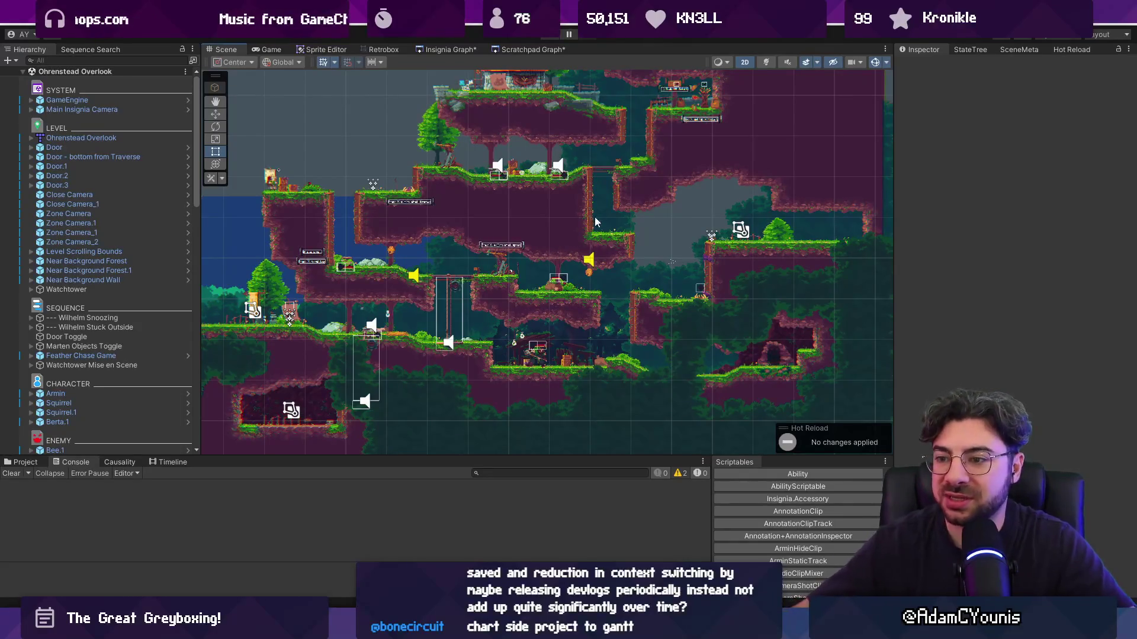
pyautogui.scroll(-1, 451, 360)
pyautogui.scroll(3, 719, 356)
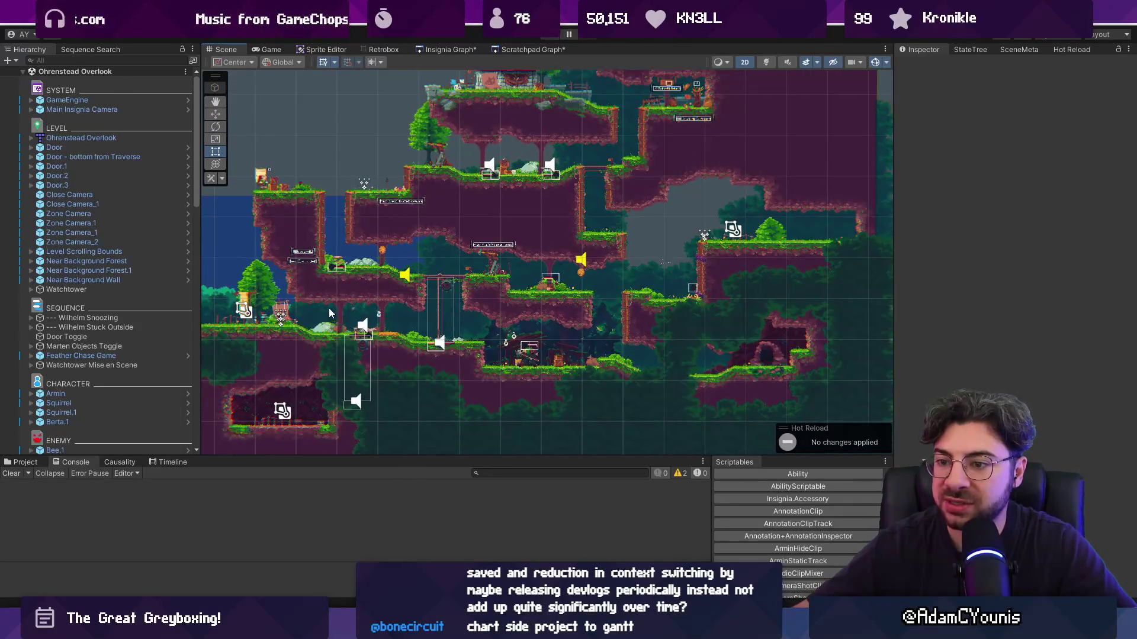
pyautogui.moveTo(603, 318); pyautogui.dragTo(584, 311)
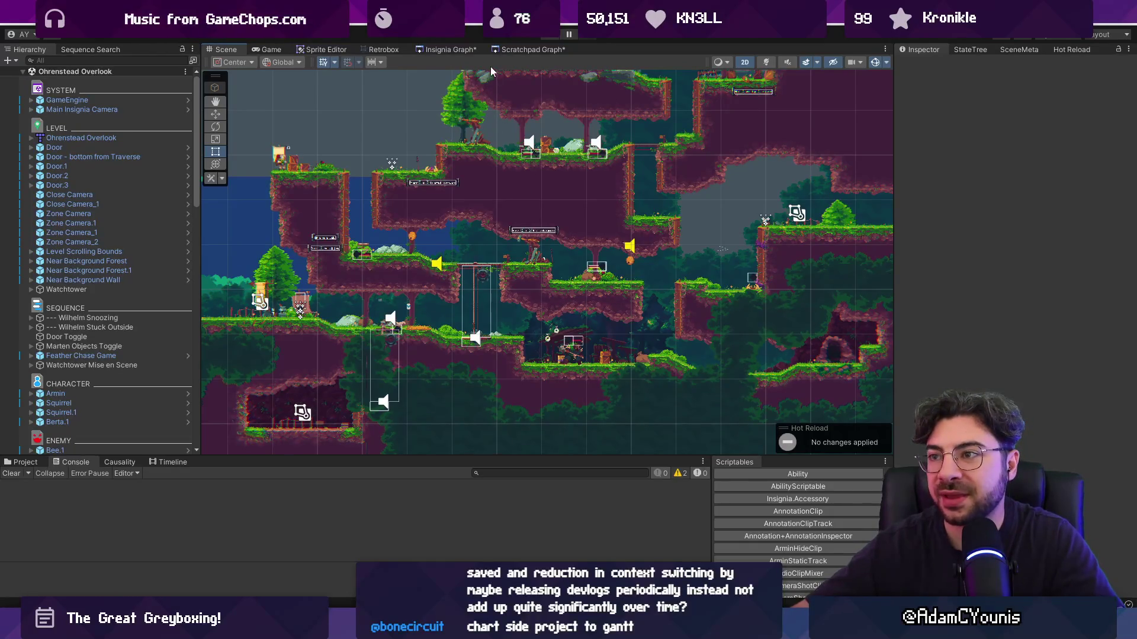
pyautogui.hotkey('alt', 'Tab')
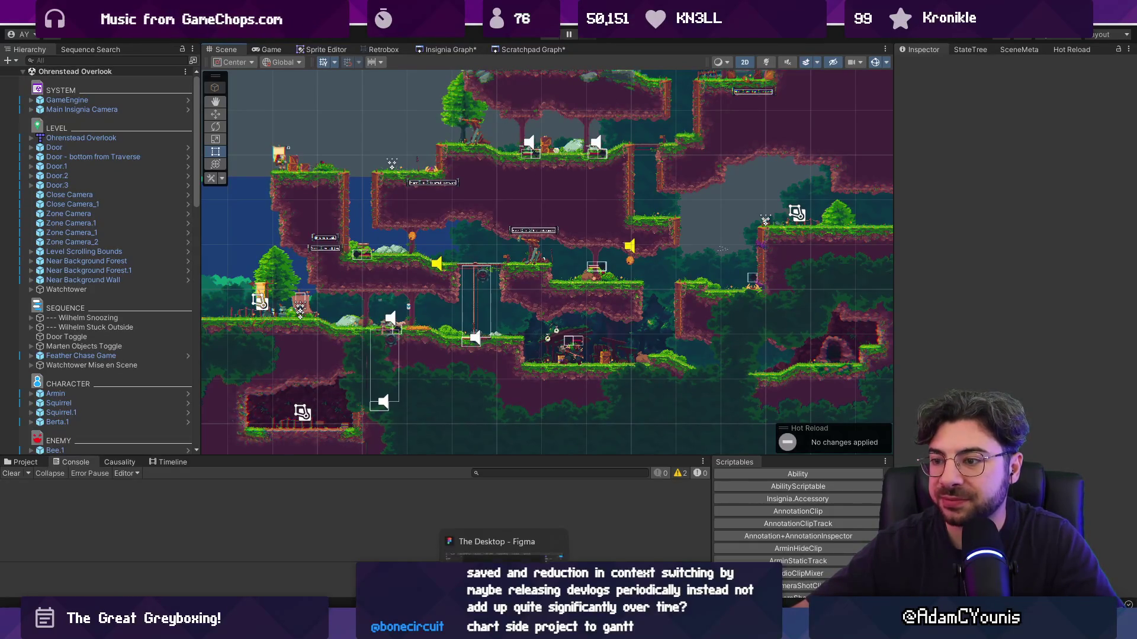
pyautogui.keyDown('ctrl'); pyautogui.scroll(3, 433, 221); pyautogui.keyUp('ctrl')
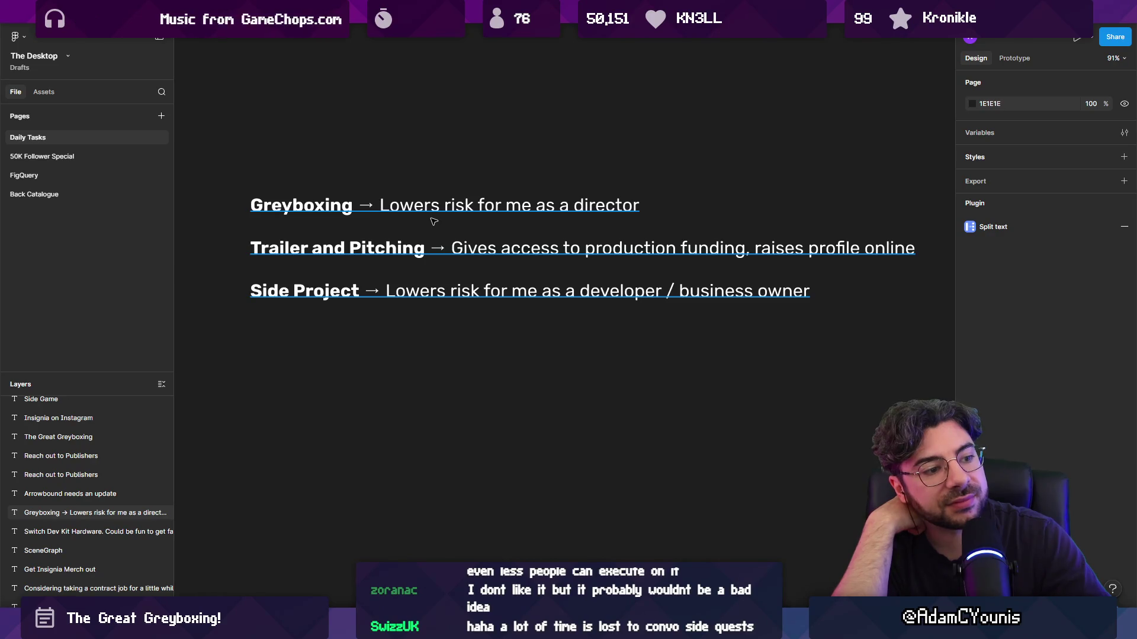
pyautogui.press('Escape')
pyautogui.hotkey('alt', 'Tab')
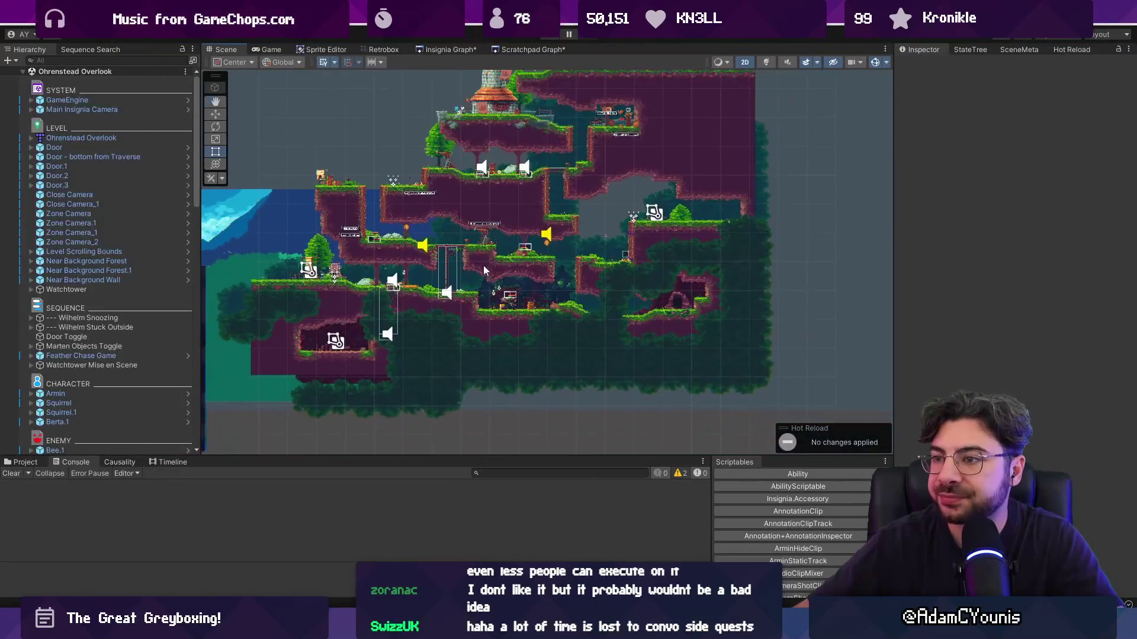
# Open the Insignia Graph tab, widen its panel, and pan and zoom around the room graph
pyautogui.click(425, 47)
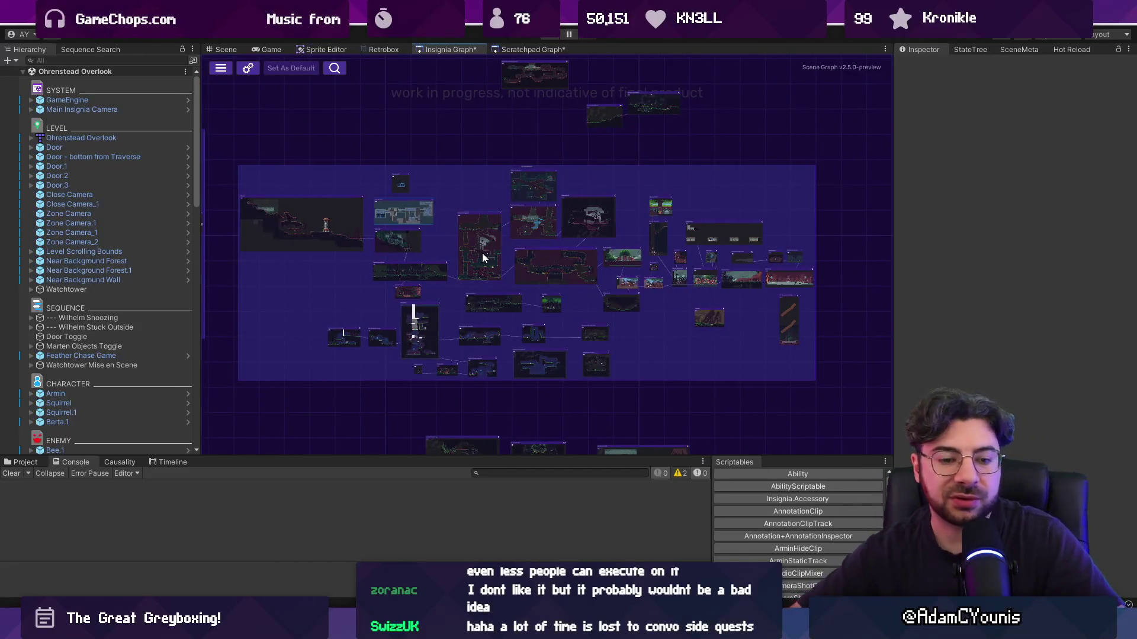
pyautogui.moveTo(892, 279)
pyautogui.mouseDown()
pyautogui.moveTo(977, 266)
pyautogui.moveTo(944, 272)
pyautogui.mouseUp()
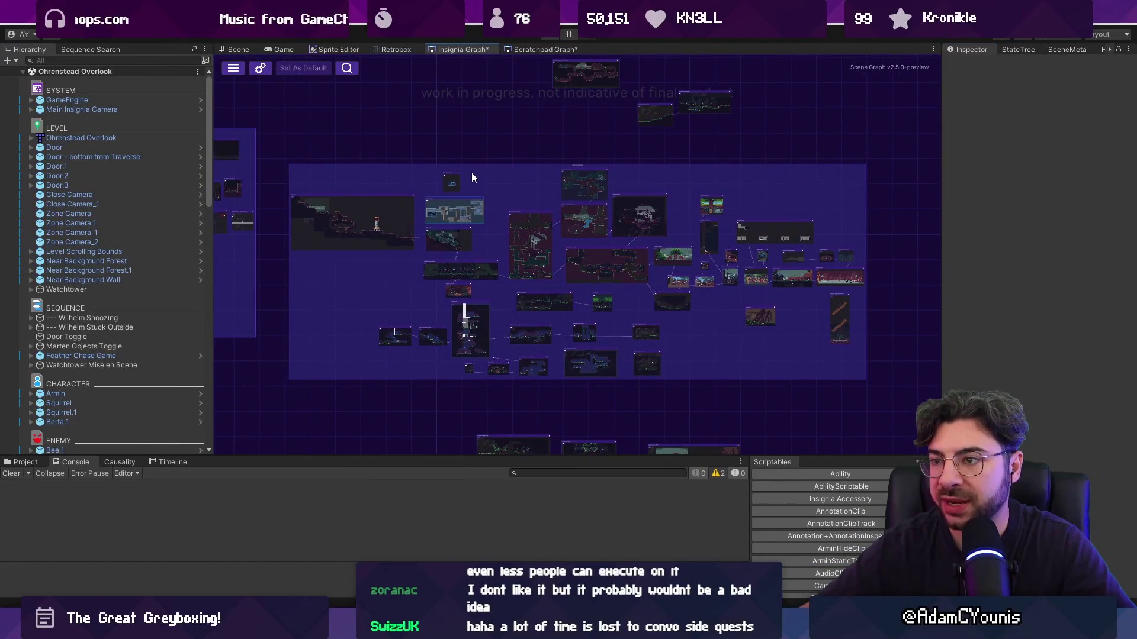
pyautogui.moveTo(581, 170); pyautogui.dragTo(592, 171)
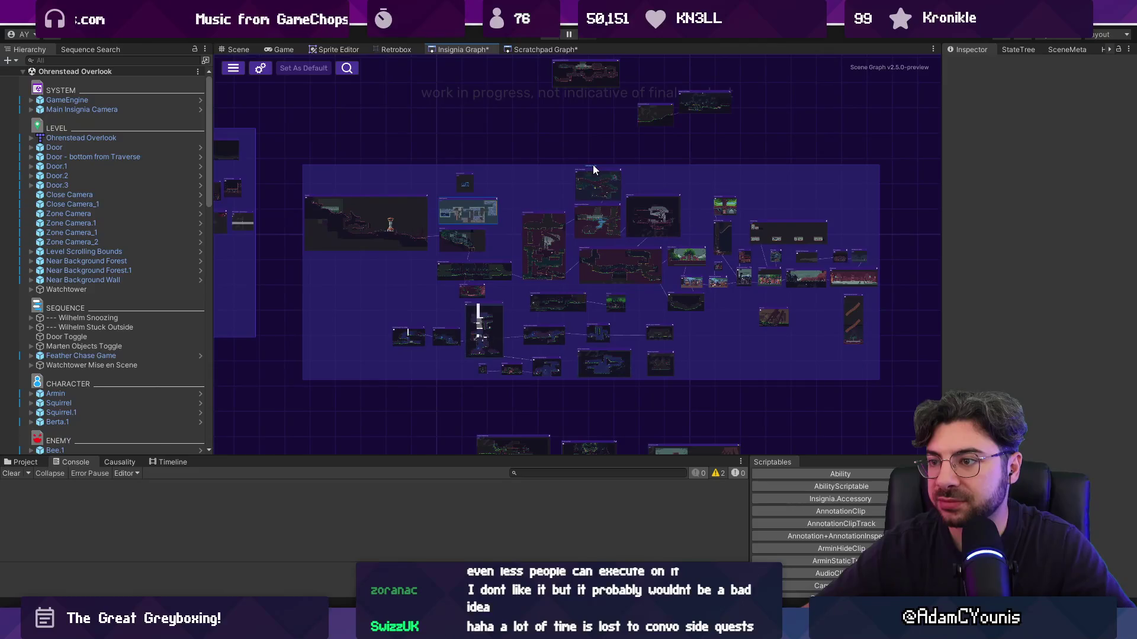
pyautogui.scroll(1, 596, 172)
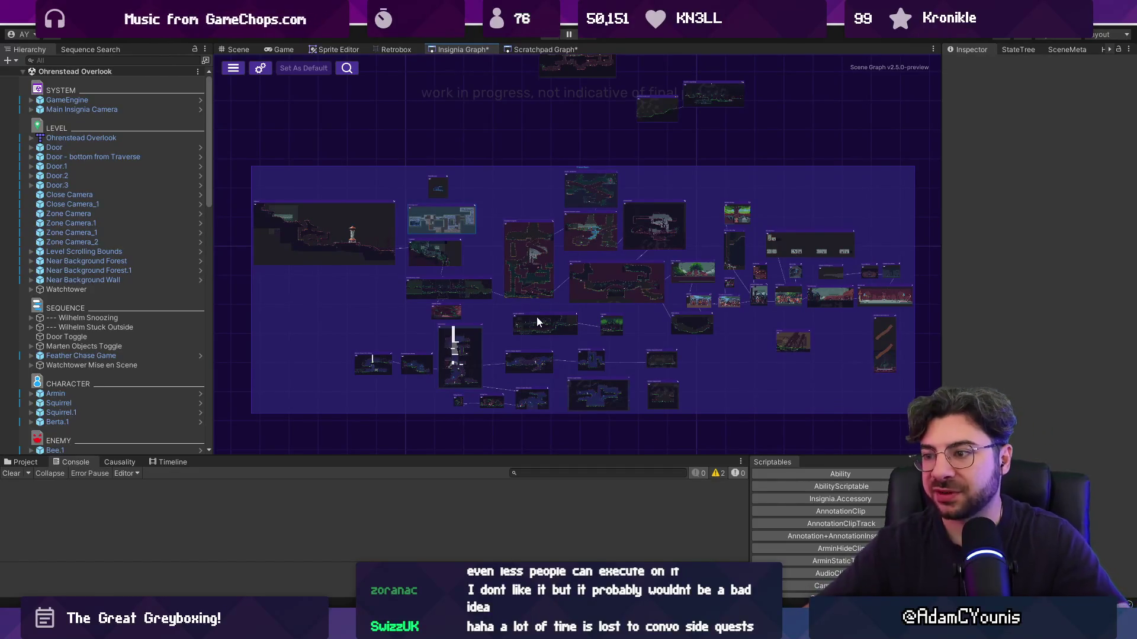
pyautogui.moveTo(589, 282); pyautogui.dragTo(592, 257)
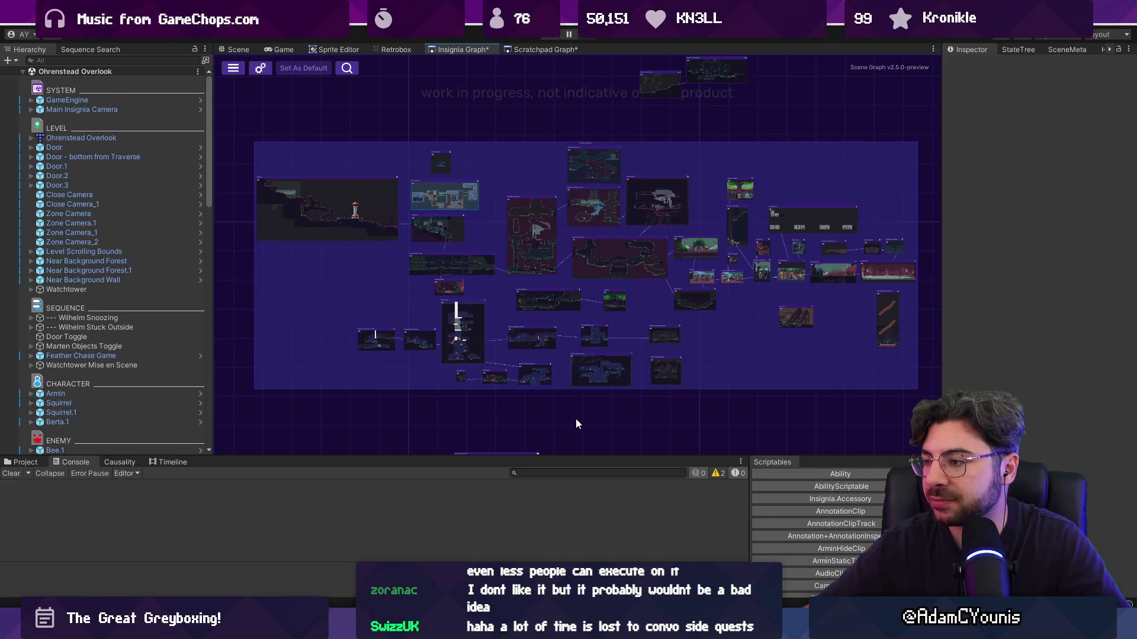
pyautogui.moveTo(503, 629)
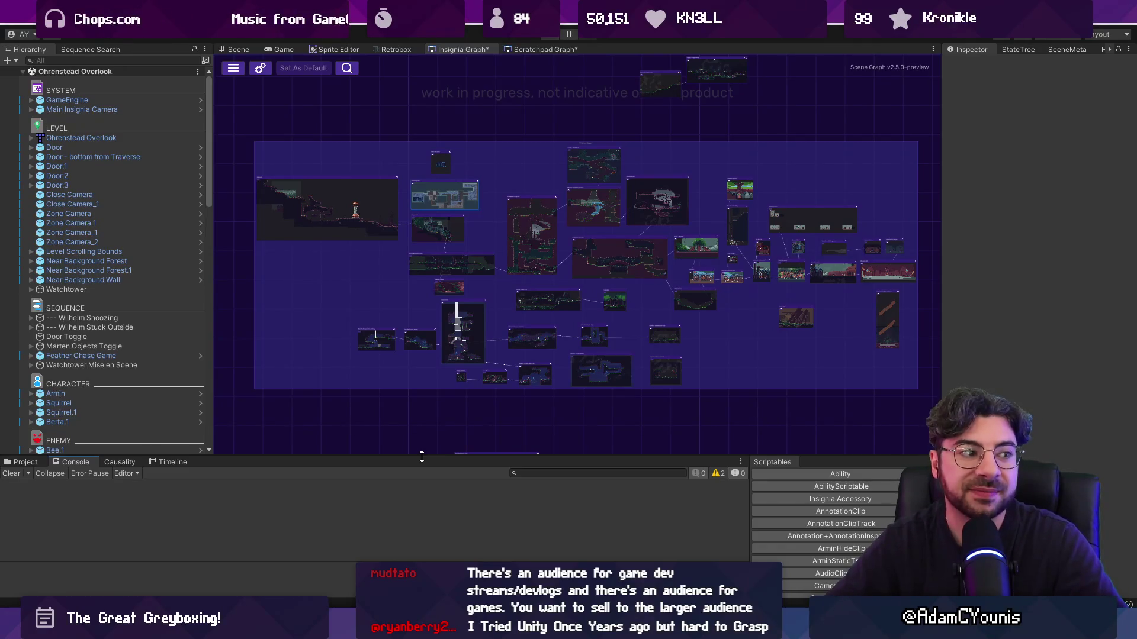
pyautogui.moveTo(408, 427); pyautogui.dragTo(436, 454)
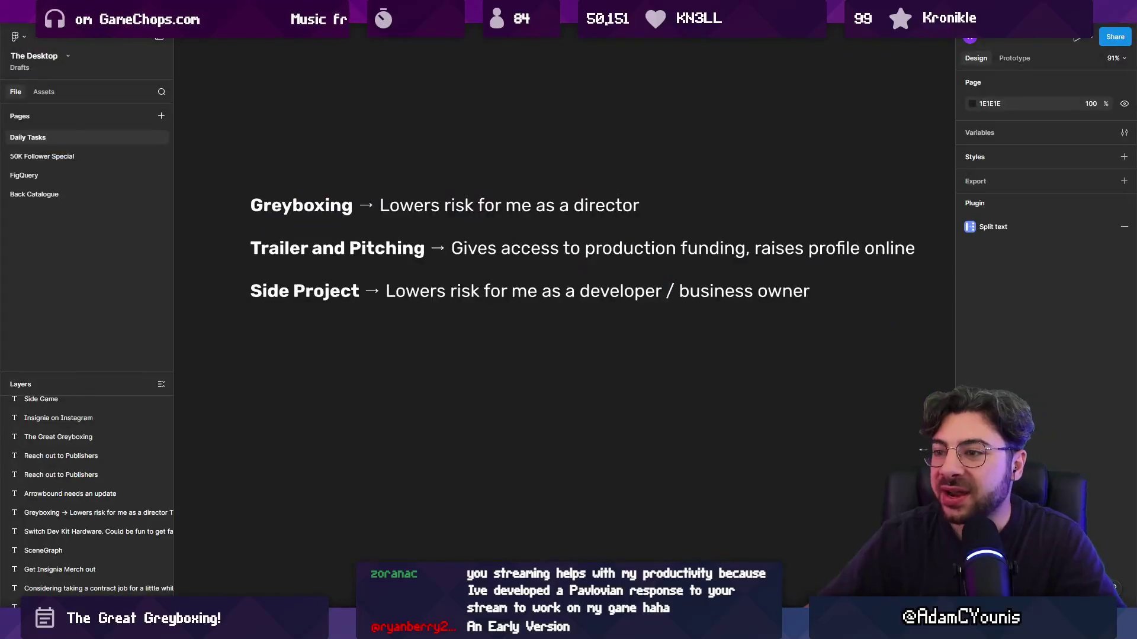
# Centre the three-line notes text block on the canvas and hide Figma's side panels with Ctrl+\
pyautogui.keyDown('ctrl'); pyautogui.scroll(-5, 530, 309); pyautogui.keyUp('ctrl')
pyautogui.click(478, 304)
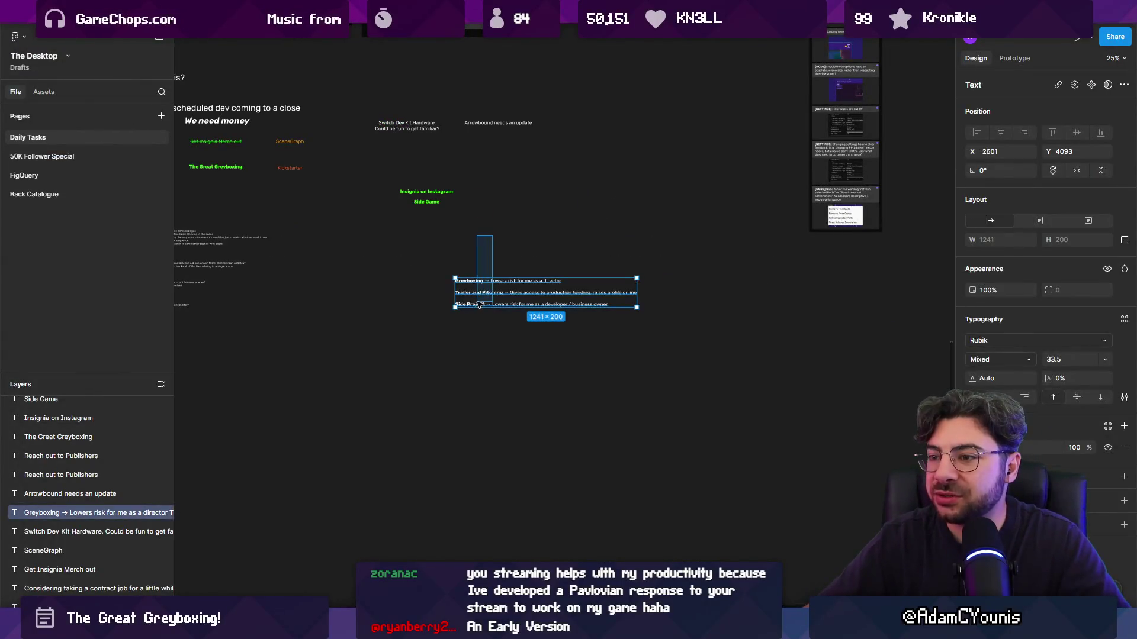
pyautogui.keyDown('ctrl'); pyautogui.scroll(-3, 478, 303); pyautogui.keyUp('ctrl')
pyautogui.keyDown('ctrl'); pyautogui.scroll(4, 587, 336); pyautogui.keyUp('ctrl')
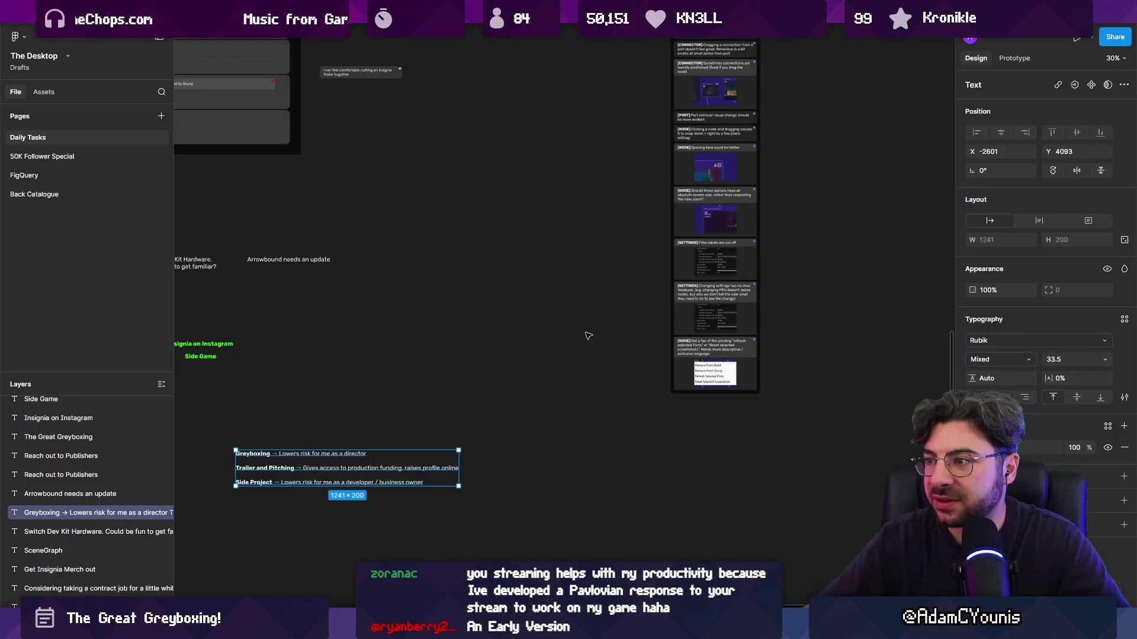
pyautogui.keyDown('ctrl'); pyautogui.scroll(-2, 548, 407); pyautogui.keyUp('ctrl')
pyautogui.keyDown('ctrl'); pyautogui.scroll(6, 363, 450); pyautogui.keyUp('ctrl')
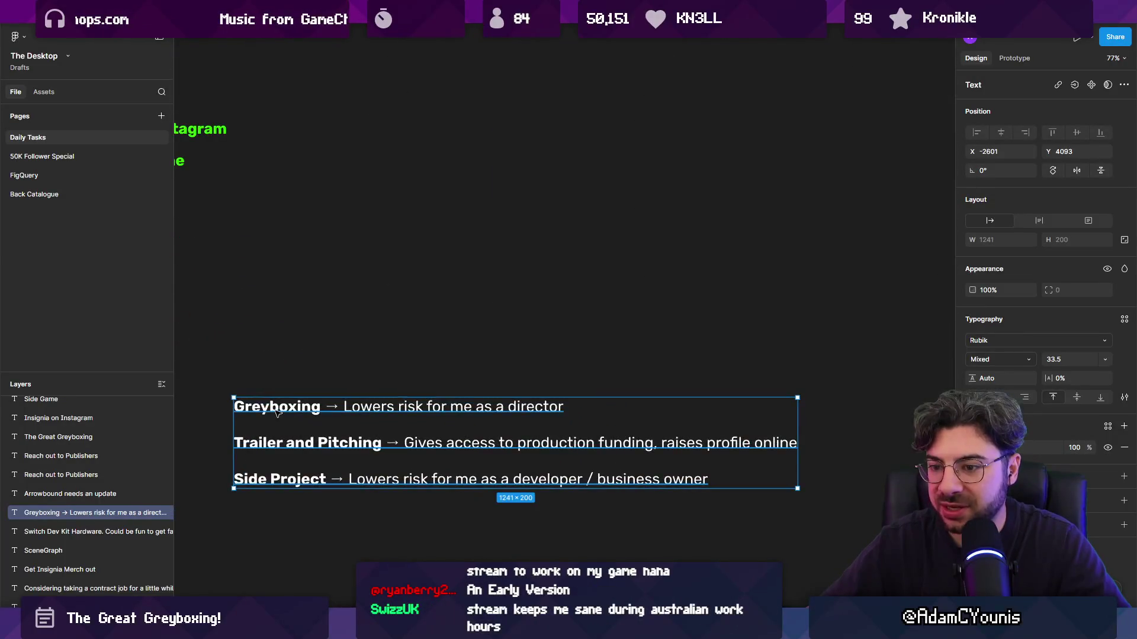
pyautogui.moveTo(296, 477)
pyautogui.mouseDown()
pyautogui.moveTo(378, 320)
pyautogui.moveTo(351, 303)
pyautogui.mouseUp()
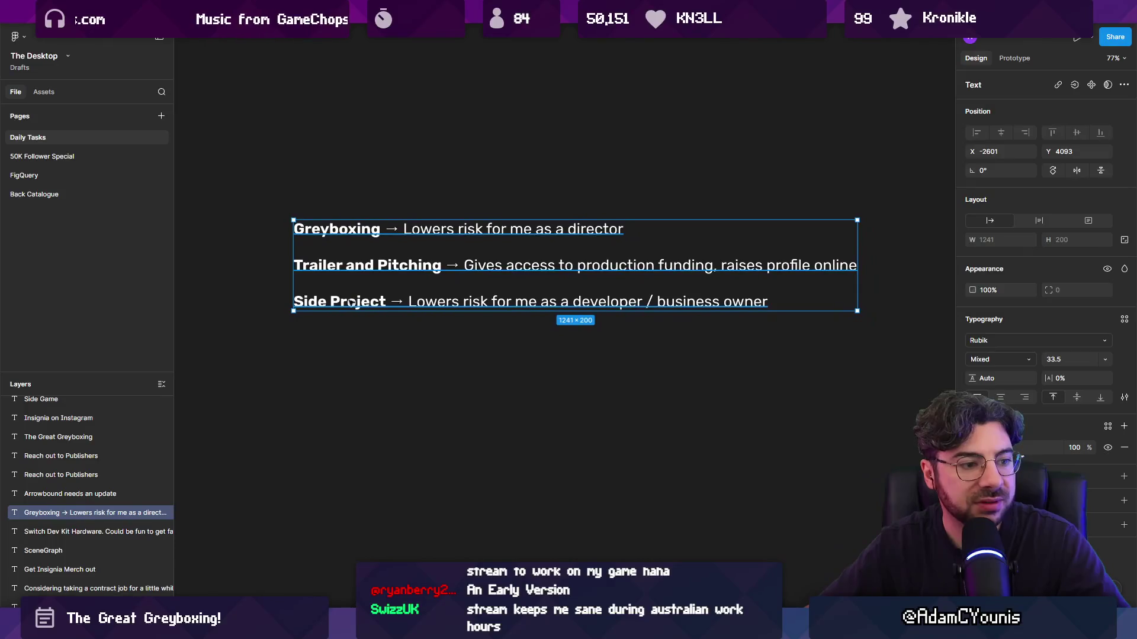
pyautogui.hotkey('ctrl', '\\')
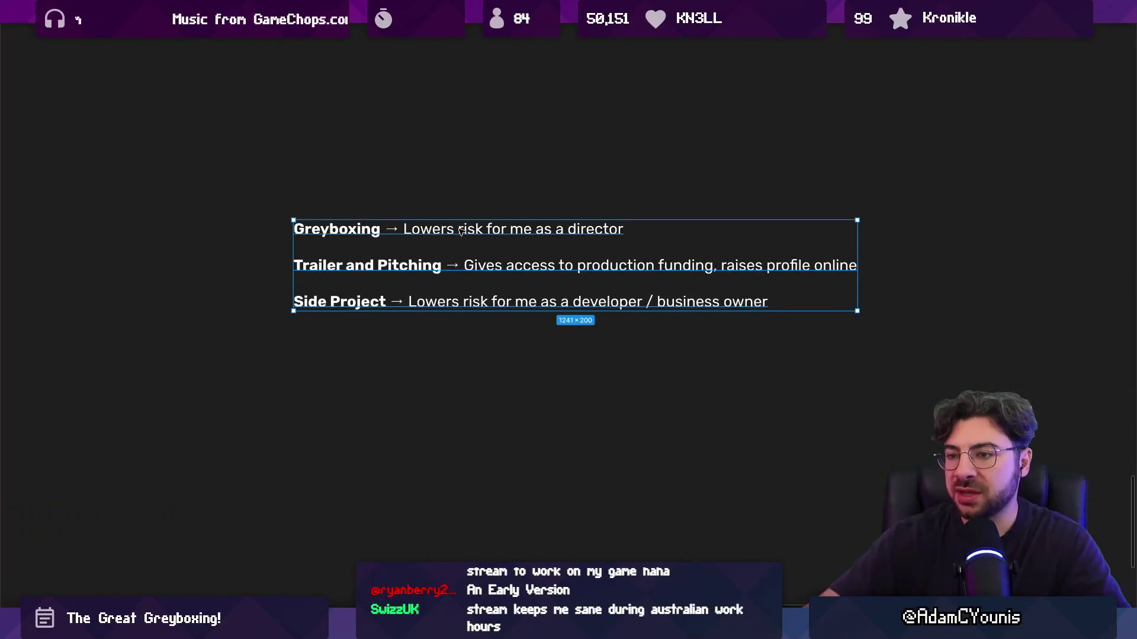
pyautogui.click(436, 358)
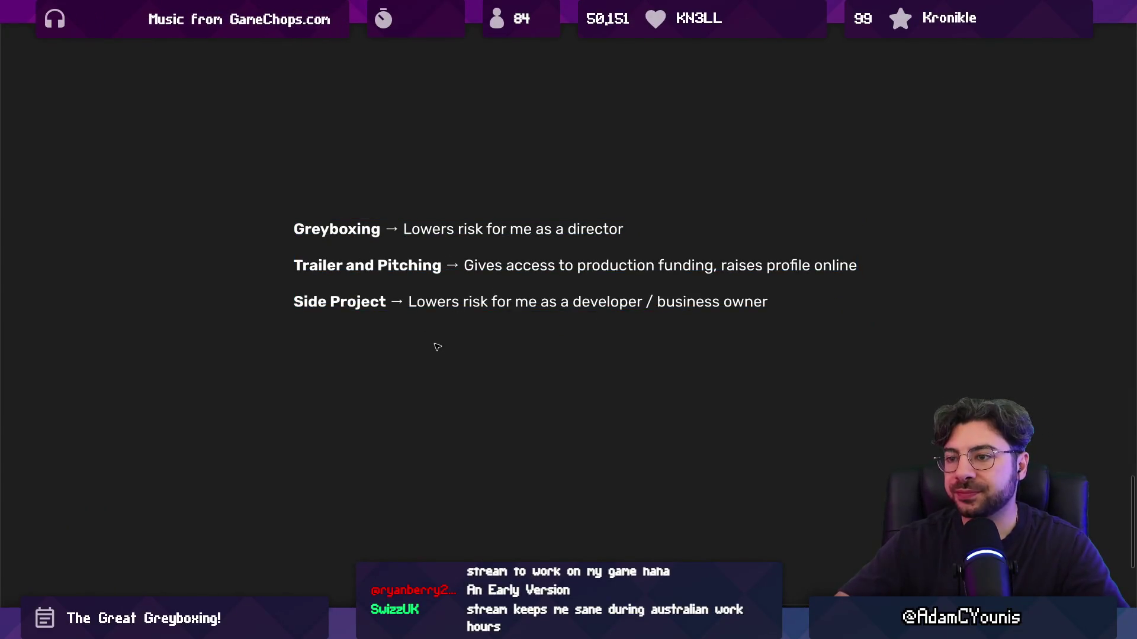
pyautogui.doubleClick(596, 248)
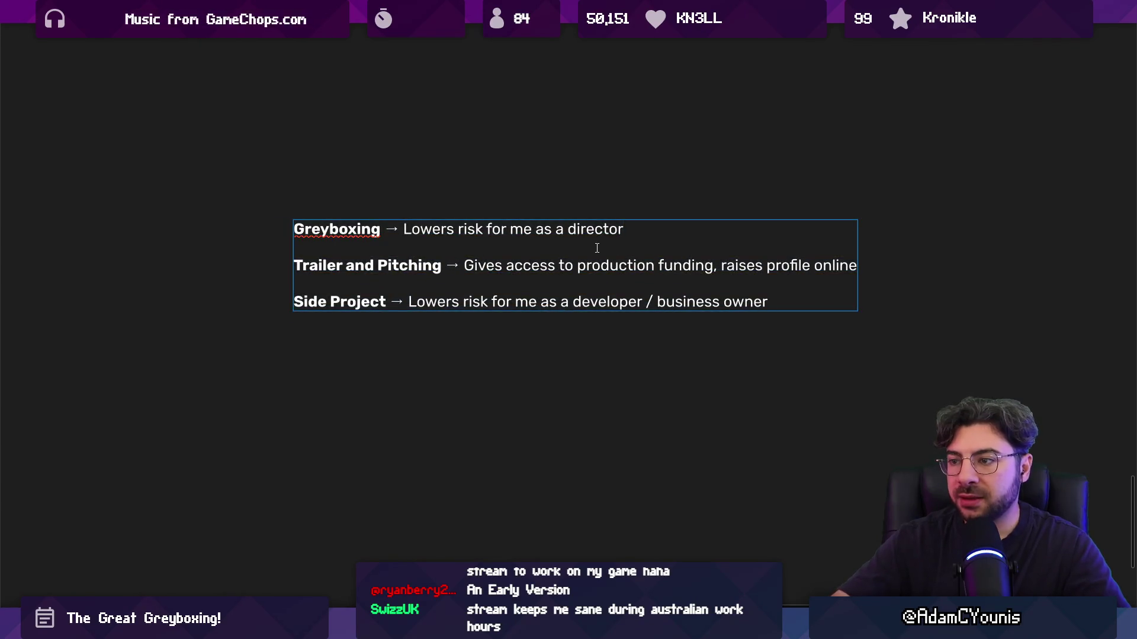
pyautogui.press('Escape')
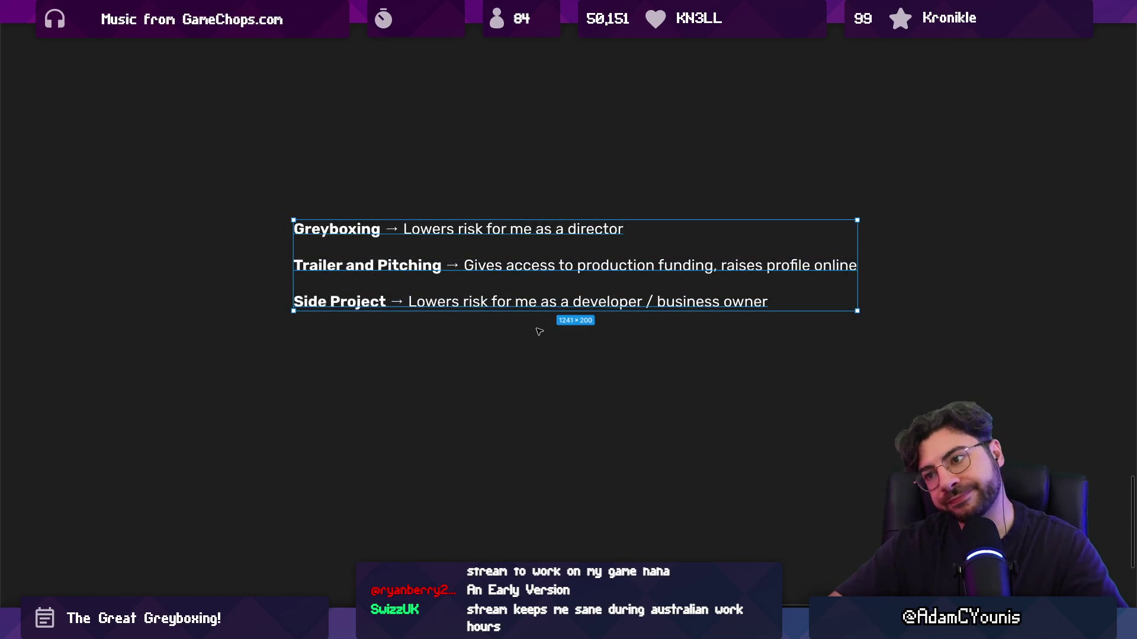
# Add the bullet '- Reach out and get advice?' under Trailer and Pitching
pyautogui.doubleClick(746, 280)
pyautogui.hotkey('ctrl', 'a')
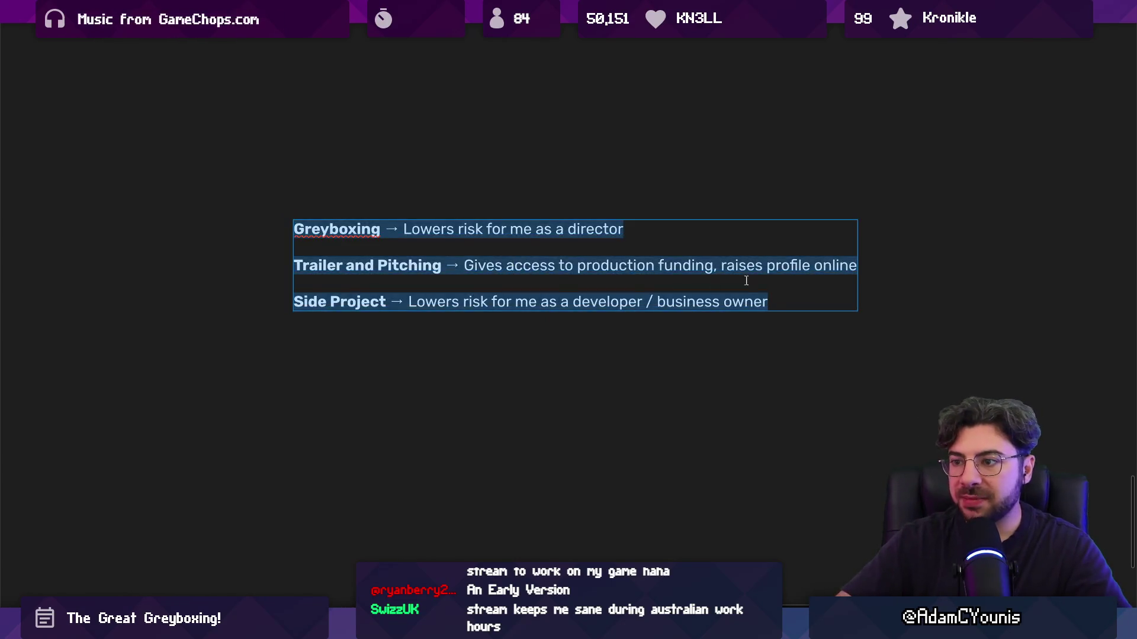
pyautogui.click(859, 273)
pyautogui.press('Return')
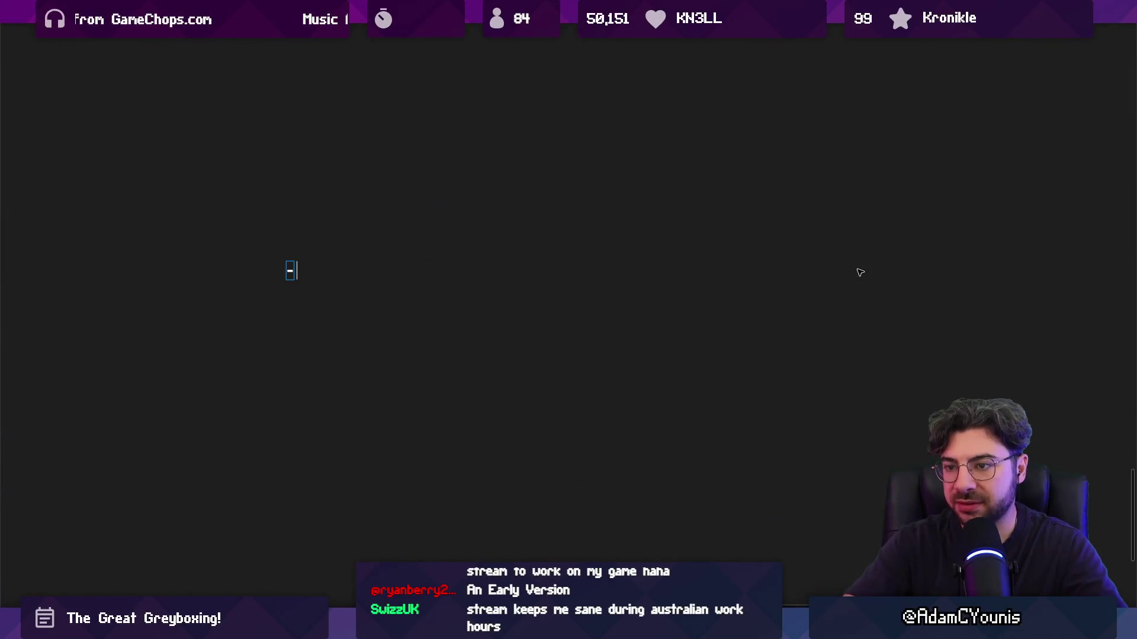
pyautogui.write('- ')
pyautogui.write('REach')
pyautogui.press('BackSpace')
pyautogui.press('BackSpace')
pyautogui.press('BackSpace')
pyautogui.press('BackSpace')
pyautogui.write('each out and get advice?')
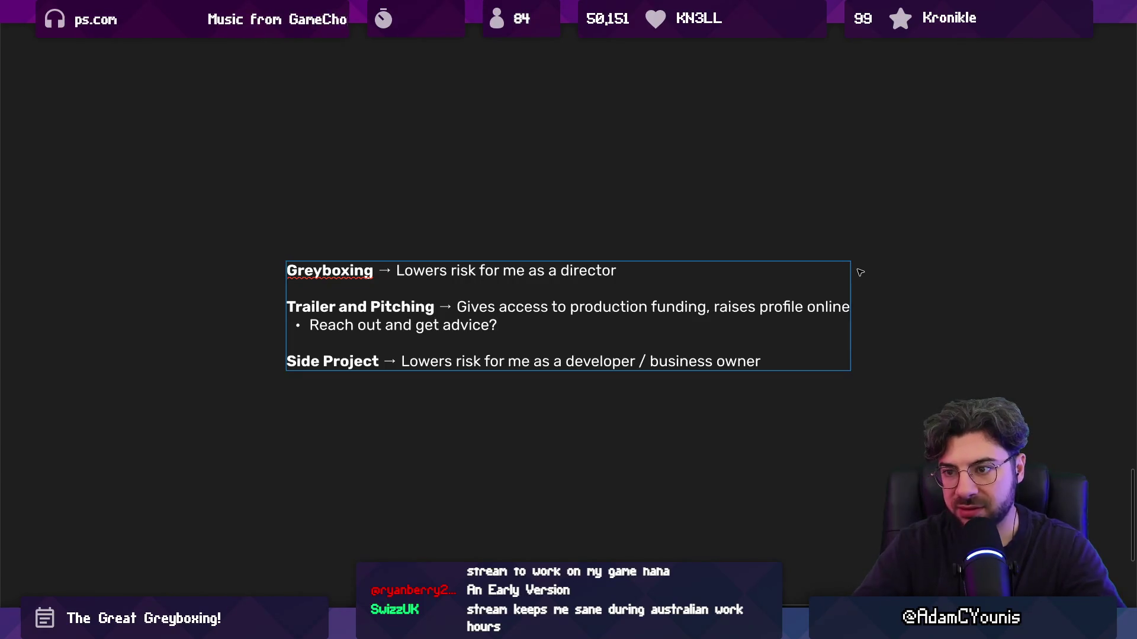
# Add '* Just chip away at it anyway' under Greyboxing, a '-' bullet under Side Project, and an empty bullet above the advice line
pyautogui.press('Return')
pyautogui.write('* ')
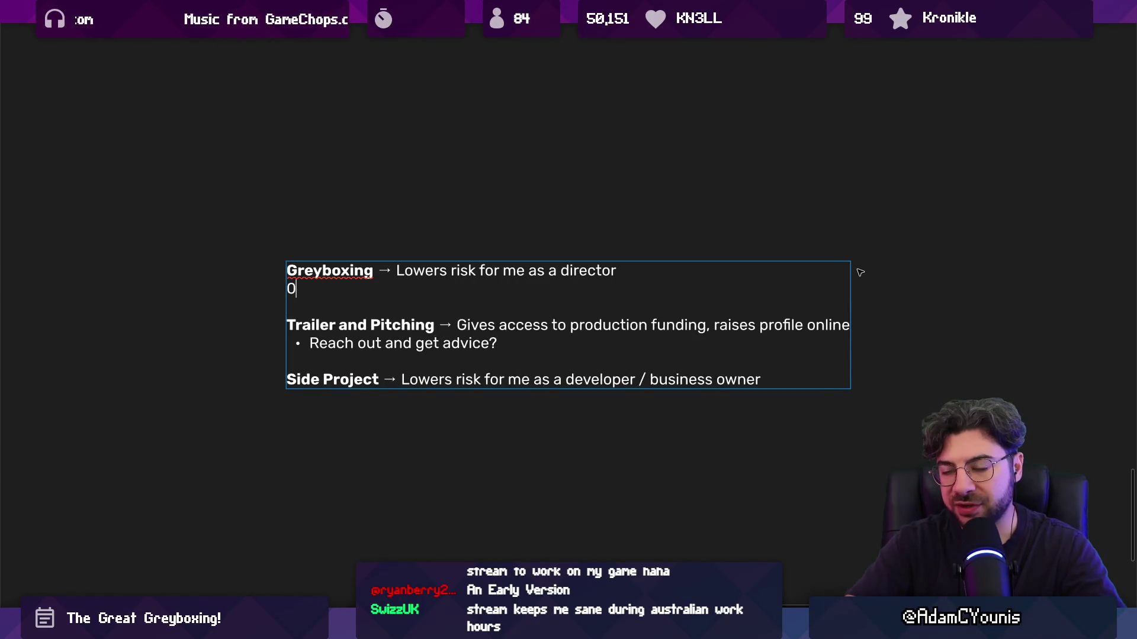
pyautogui.write('Just ')
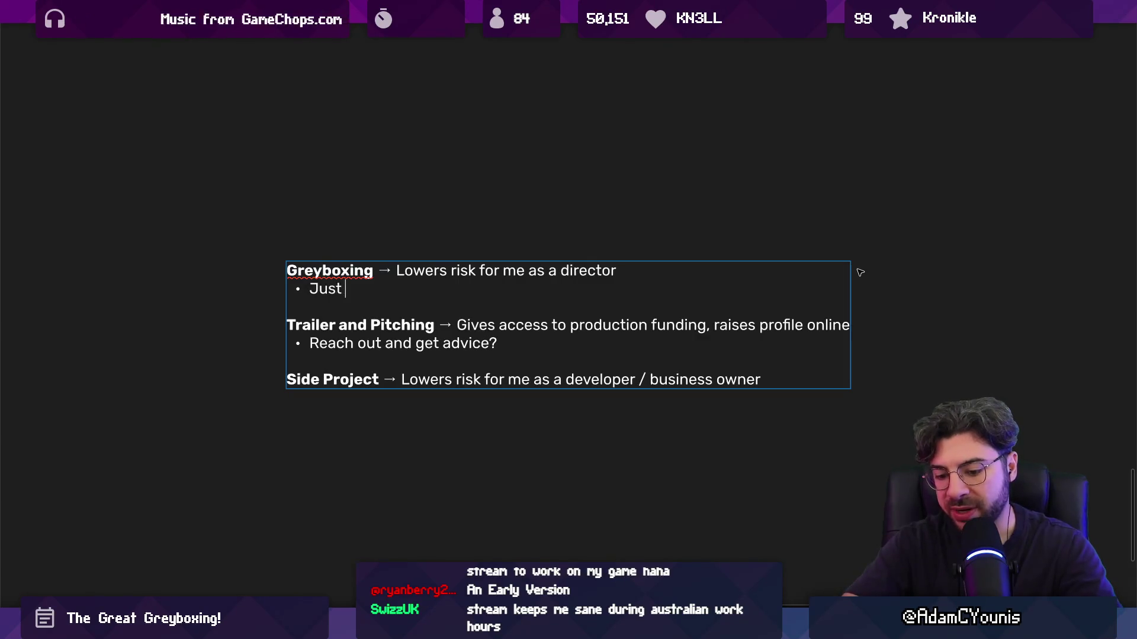
pyautogui.write('chip away at it anyway')
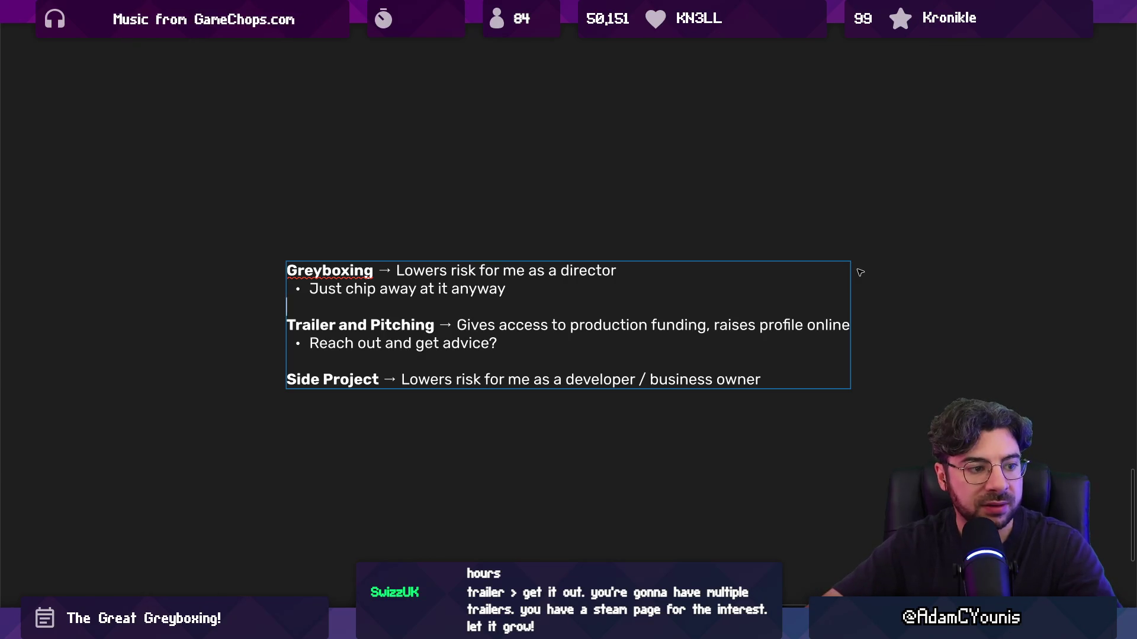
pyautogui.press('Return')
pyautogui.write('-')
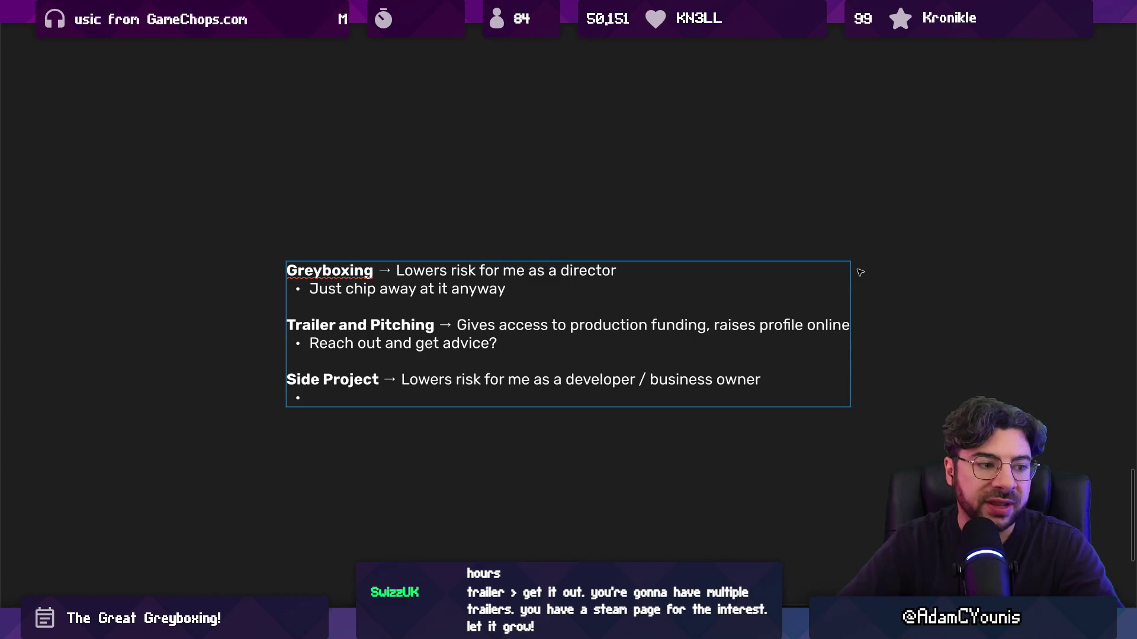
pyautogui.hotkey('ctrl', 'shift', 'Left')
pyautogui.hotkey('ctrl', 'shift', 'Left')
pyautogui.hotkey('ctrl', 'shift', 'Left')
pyautogui.press('Left')
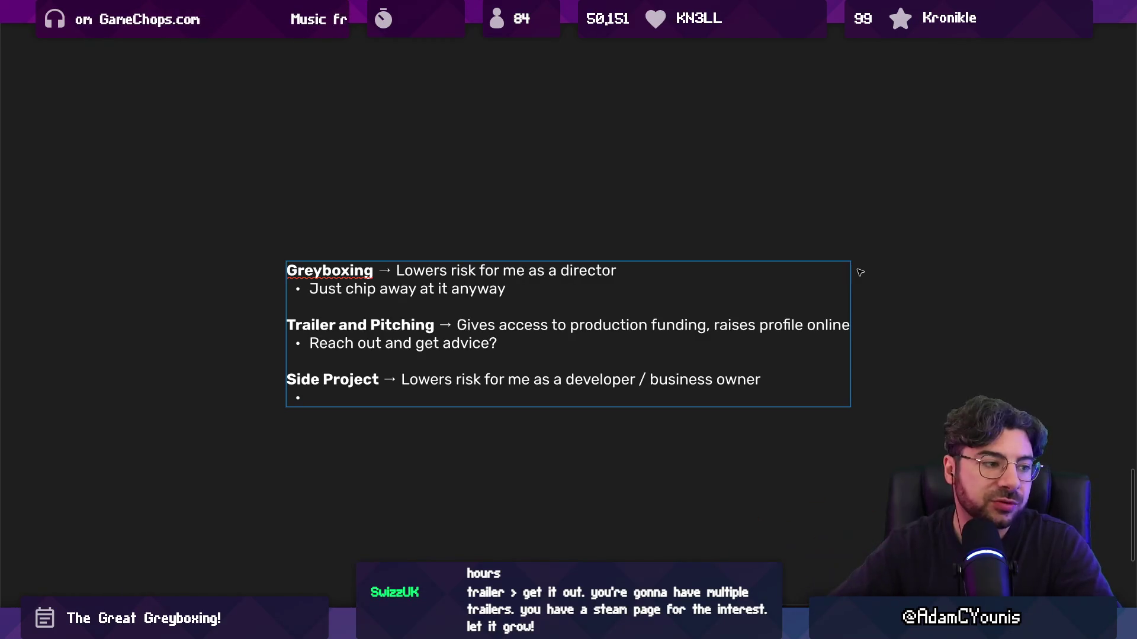
pyautogui.press('Return')
pyautogui.press('Up')
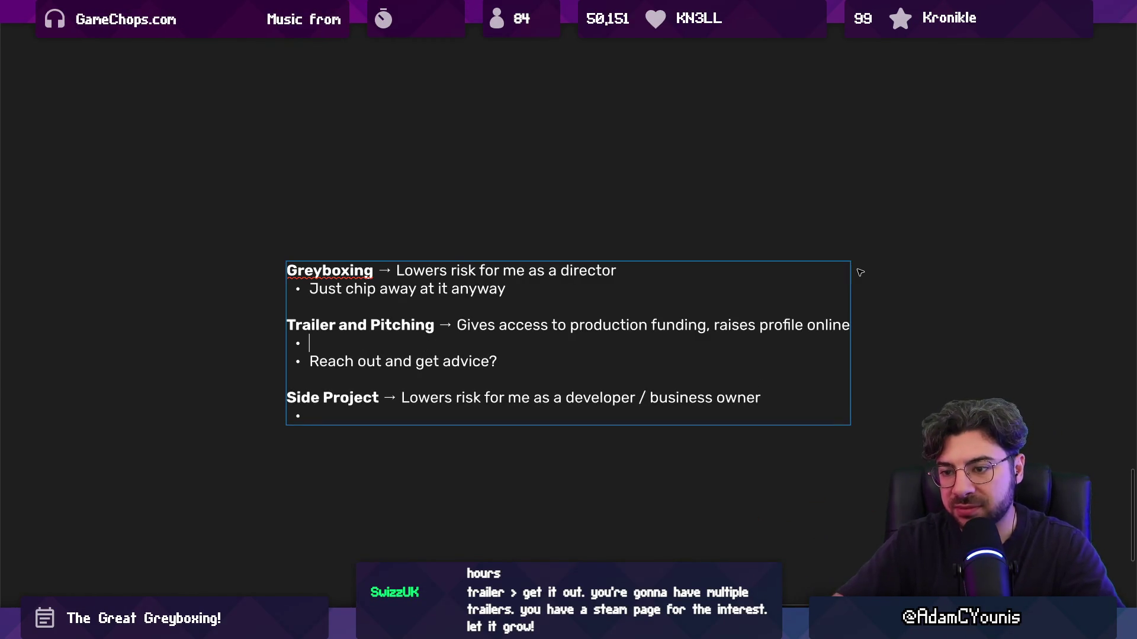
# Write the trailer bullet as 'Simple trailer for appetizer'
pyautogui.write('Simple trailer ')
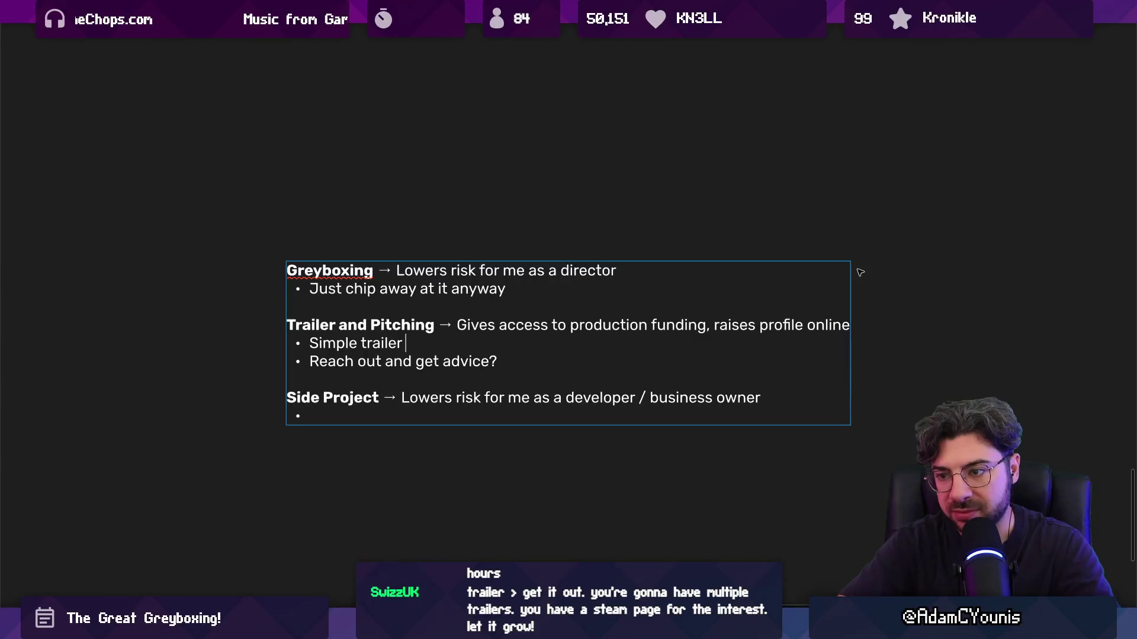
pyautogui.write('without')
pyautogui.press('BackSpace')
pyautogui.press('BackSpace')
pyautogui.press('BackSpace')
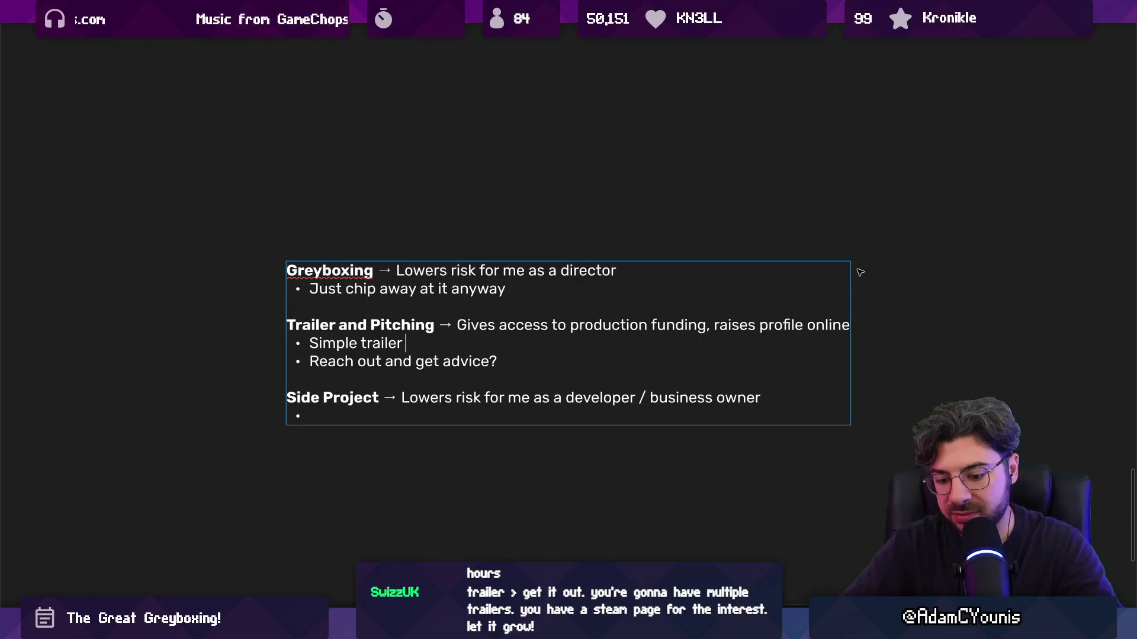
pyautogui.write('for appetizer')
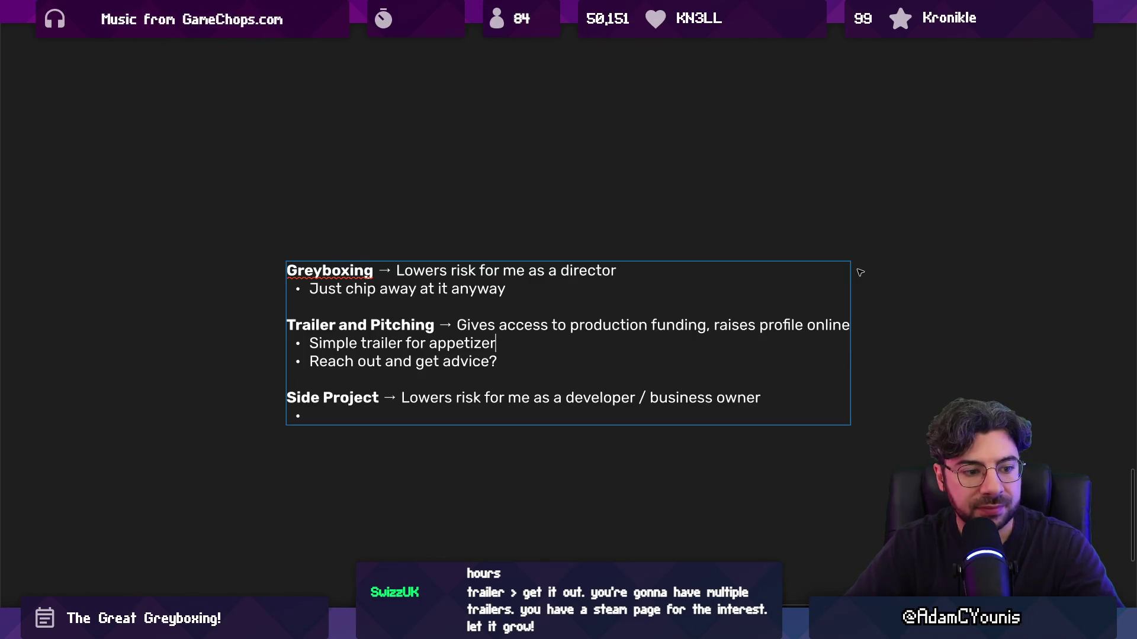
pyautogui.press('Down')
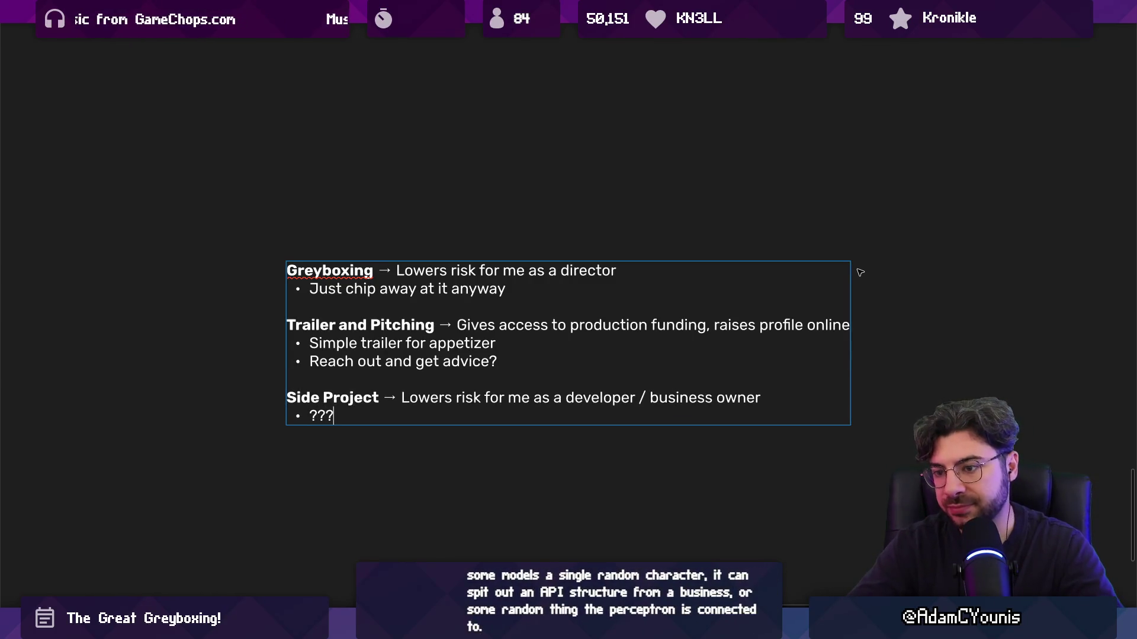
# Replace the Side Project '???' placeholder with a bullet about forming a team so I'm not the lynchpin
pyautogui.hotkey('ctrl', 'shift', 'Left')
pyautogui.hotkey('ctrl', 'shift', 'Left')
pyautogui.press('BackSpace')
pyautogui.hotkey('ctrl', 'z')
pyautogui.hotkey('ctrl', 'shift', 'Left')
pyautogui.hotkey('ctrl', 'shift', 'Left')
pyautogui.press('Right')
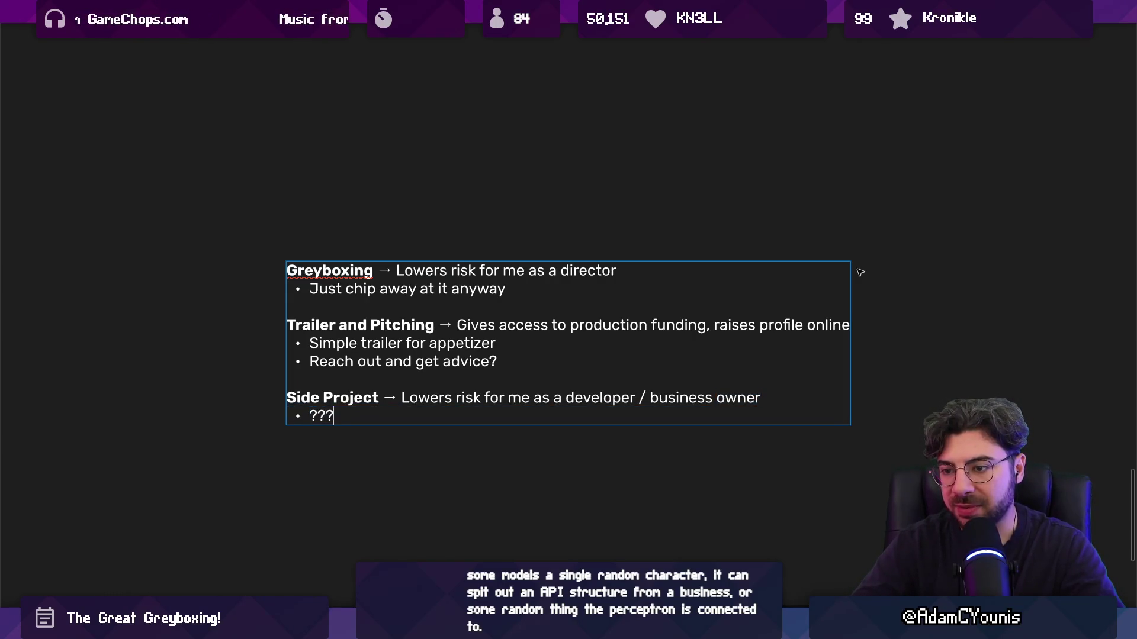
pyautogui.press('BackSpace')
pyautogui.write('Form a team a')
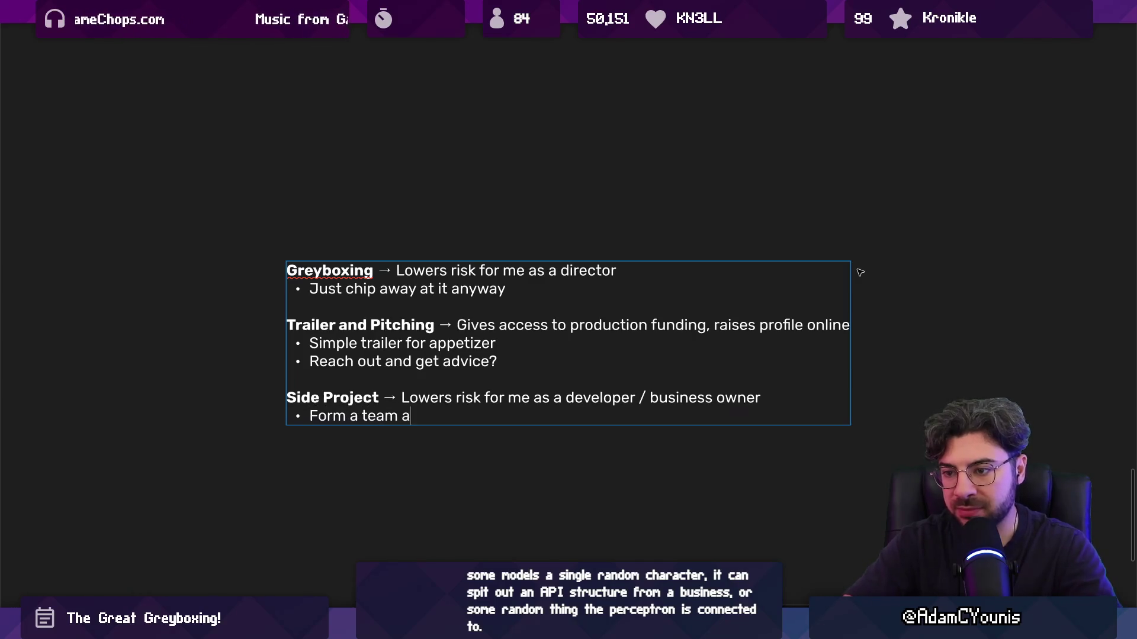
pyautogui.write('ork one ')
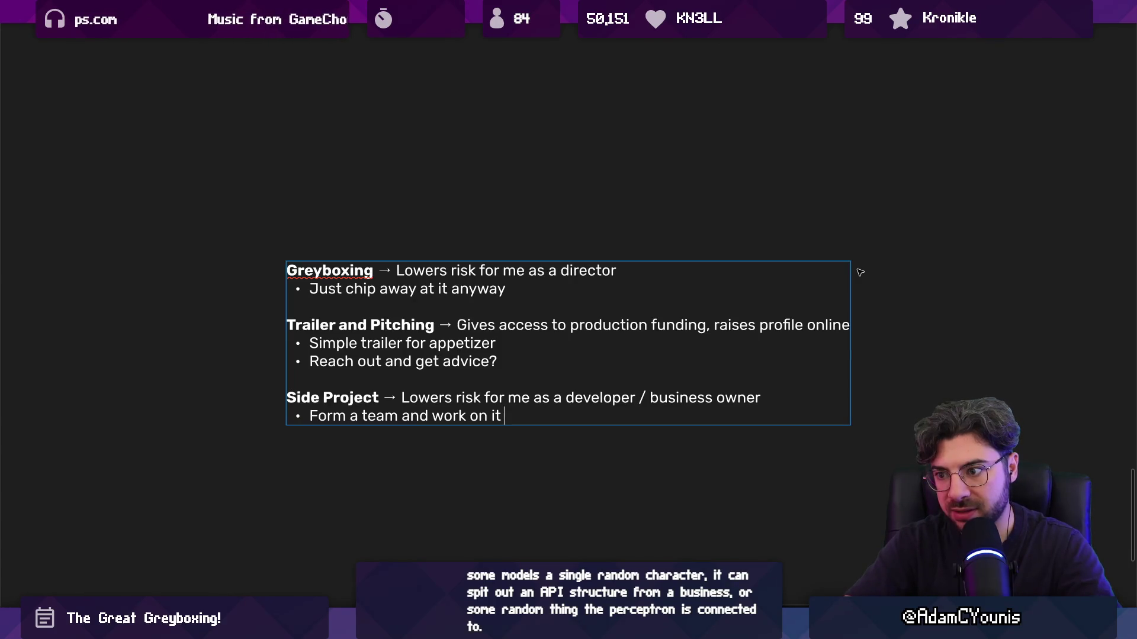
pyautogui.write('sim')
pyautogui.write('together')
pyautogui.write(' so I’m ')
pyautogui.write('not the lun')
pyautogui.write('ynchpin')
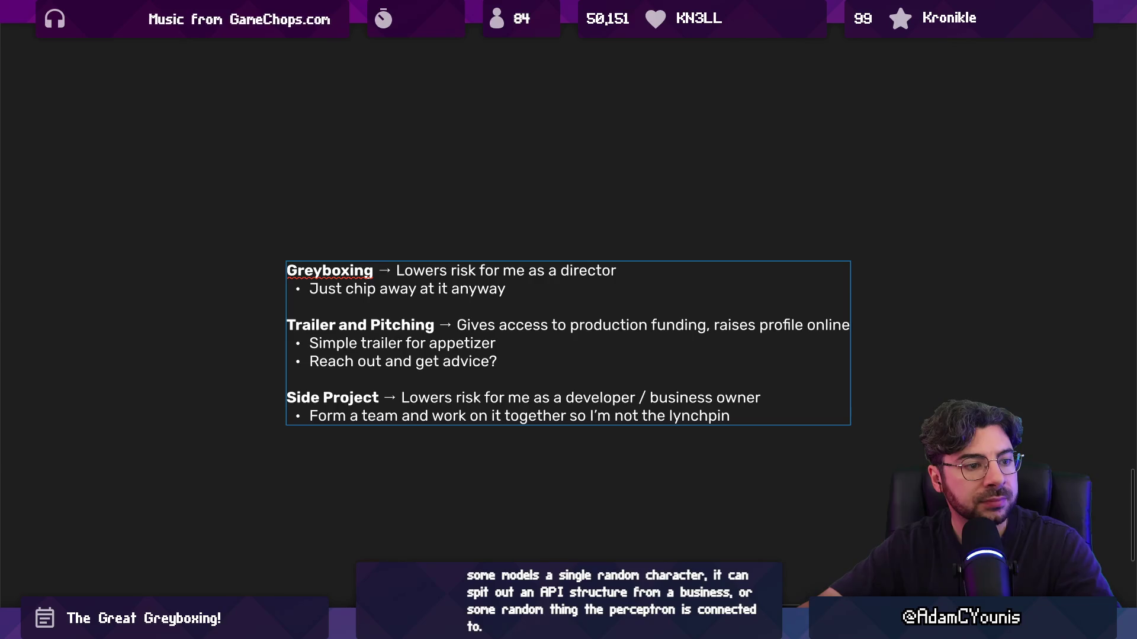
pyautogui.click(528, 467)
pyautogui.scroll(-2, 540, 405)
pyautogui.doubleClick(602, 414)
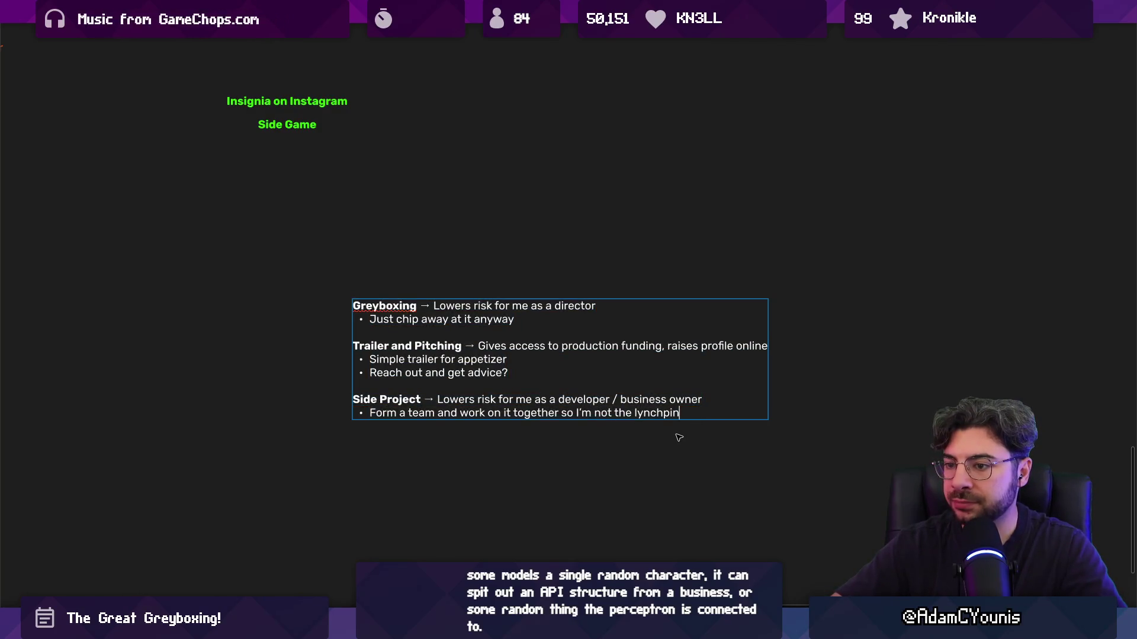
pyautogui.click(655, 439)
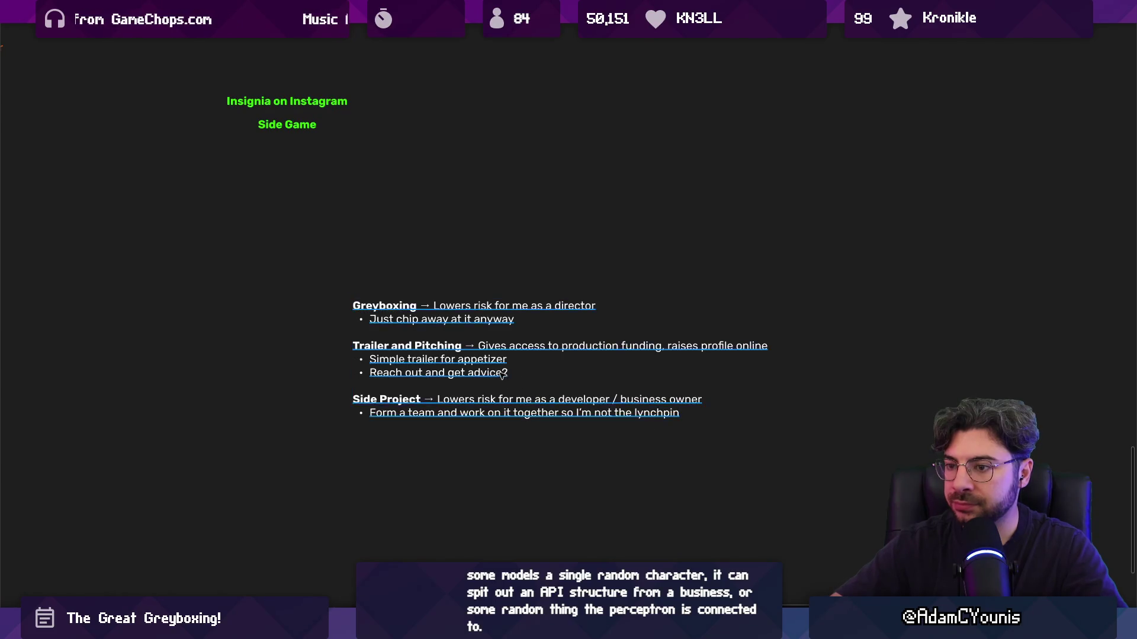
pyautogui.click(504, 321)
pyautogui.click(527, 439)
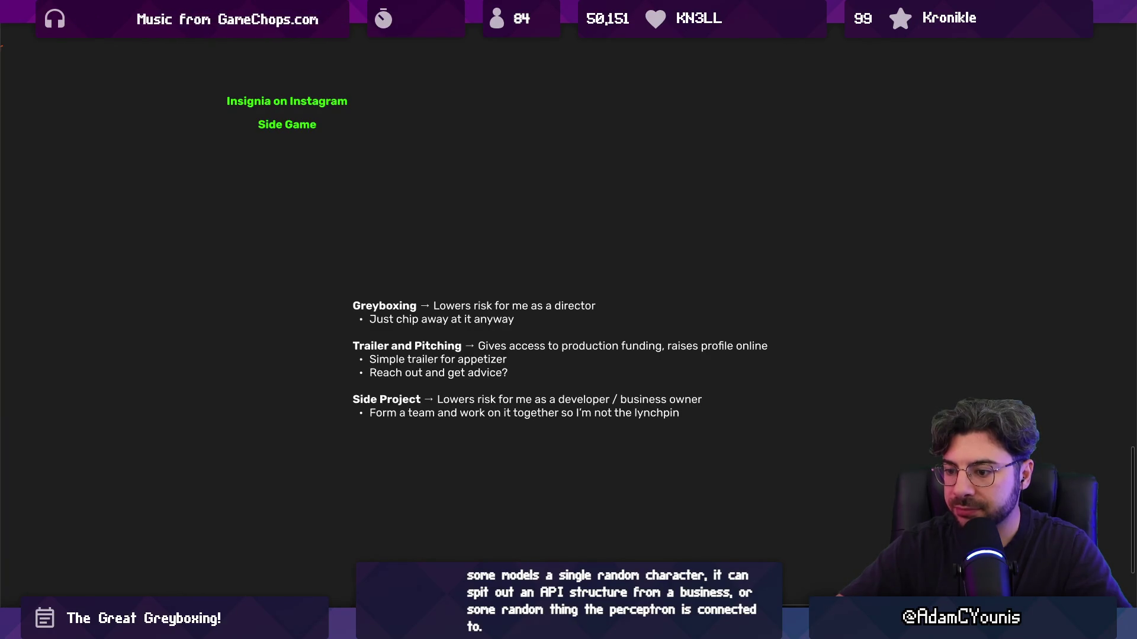
pyautogui.click(400, 540)
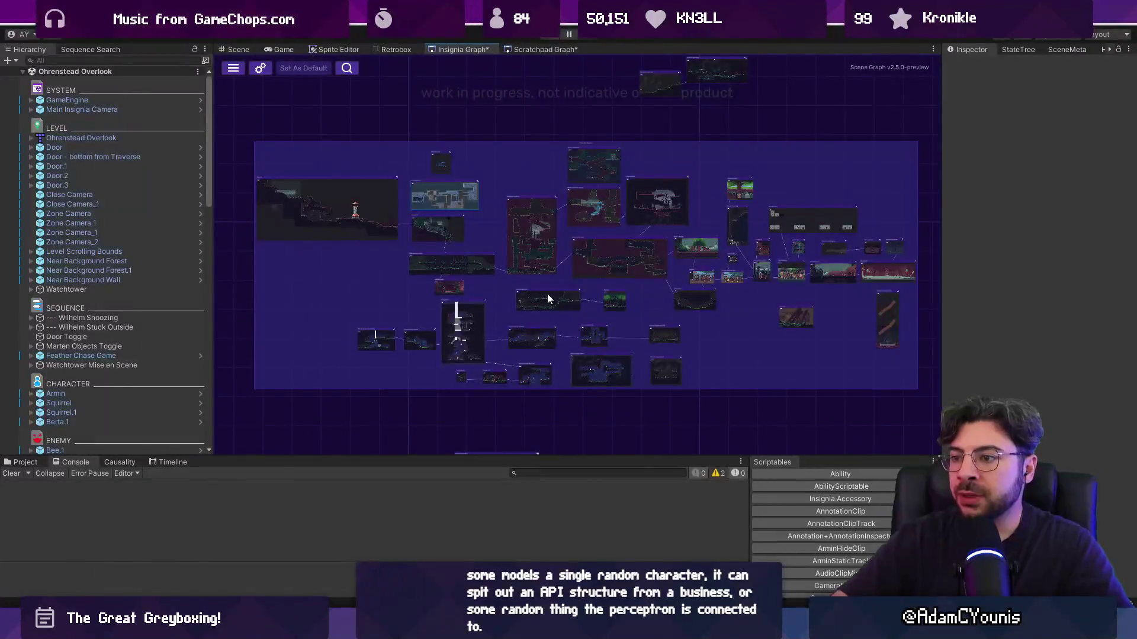
pyautogui.scroll(1, 675, 284)
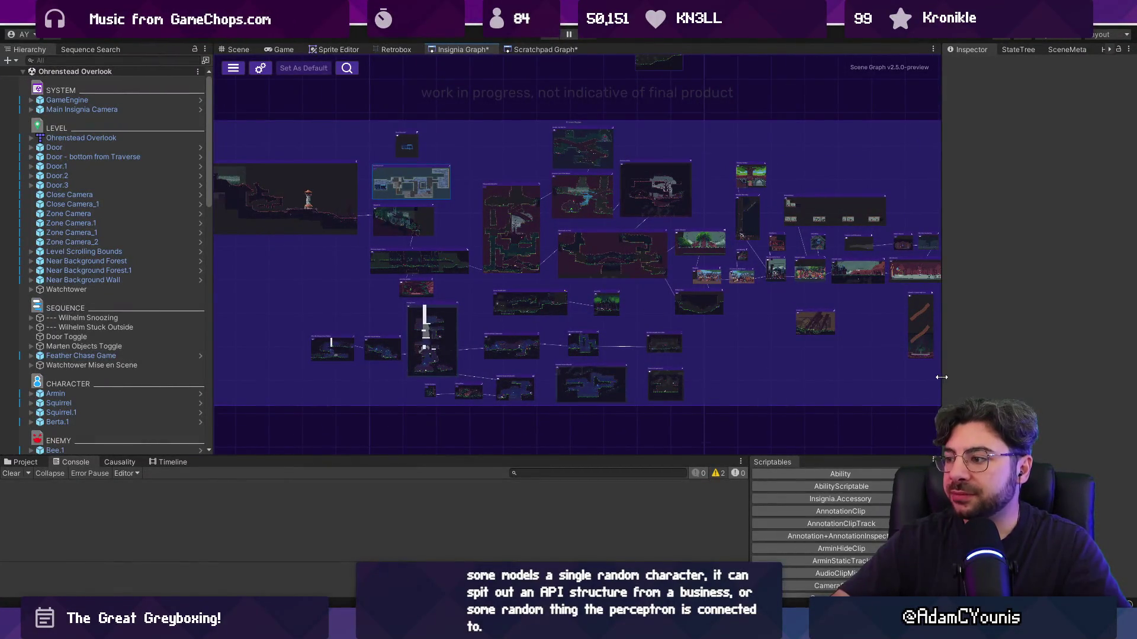
pyautogui.moveTo(941, 377); pyautogui.dragTo(964, 377)
pyautogui.moveTo(212, 254); pyautogui.dragTo(189, 255)
pyautogui.scroll(-2, 265, 237)
pyautogui.moveTo(286, 258); pyautogui.dragTo(341, 257)
pyautogui.scroll(1, 361, 296)
pyautogui.moveTo(408, 303)
pyautogui.mouseDown()
pyautogui.moveTo(350, 300)
pyautogui.moveTo(366, 304)
pyautogui.mouseUp()
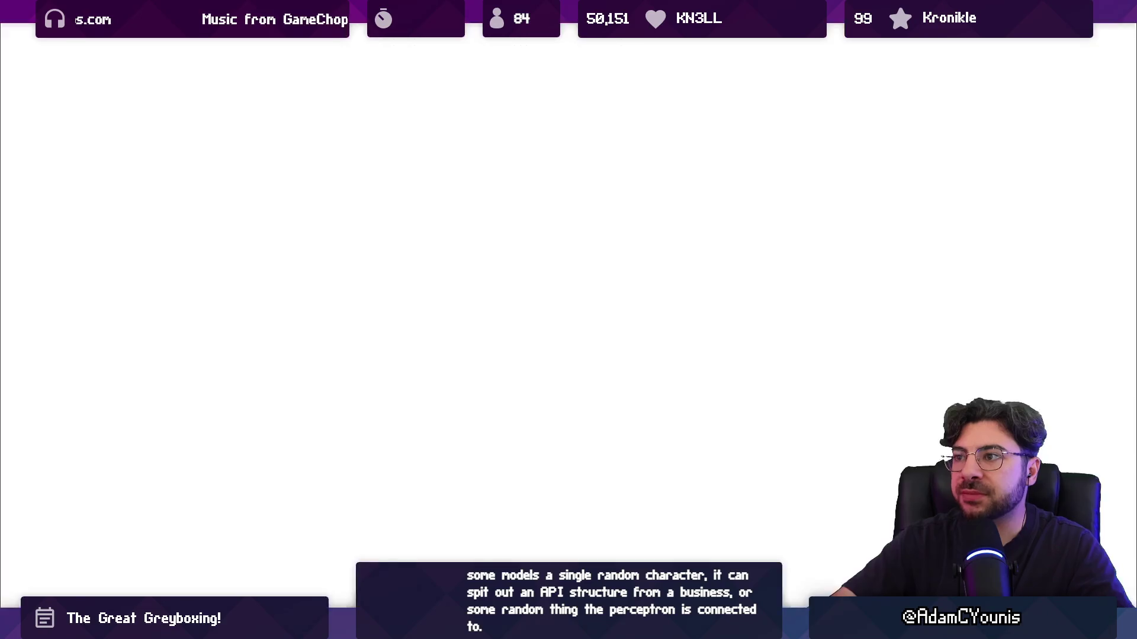
pyautogui.click(509, 12)
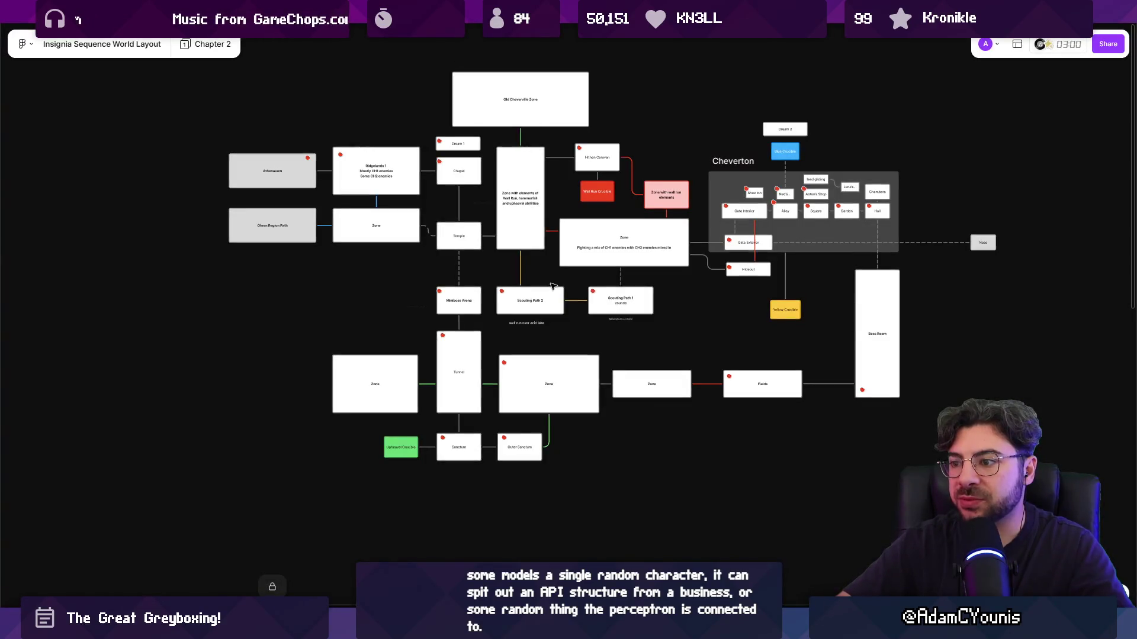
# Zoom around the Chapter 2 world layout board
pyautogui.scroll(-3, 503, 247)
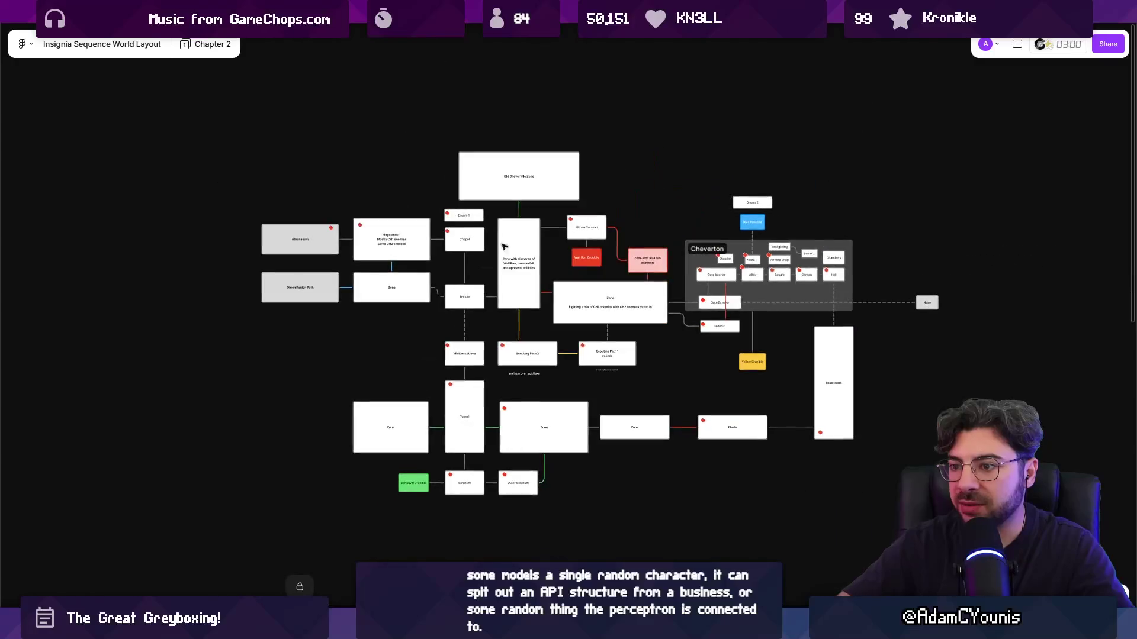
pyautogui.scroll(5, 549, 351)
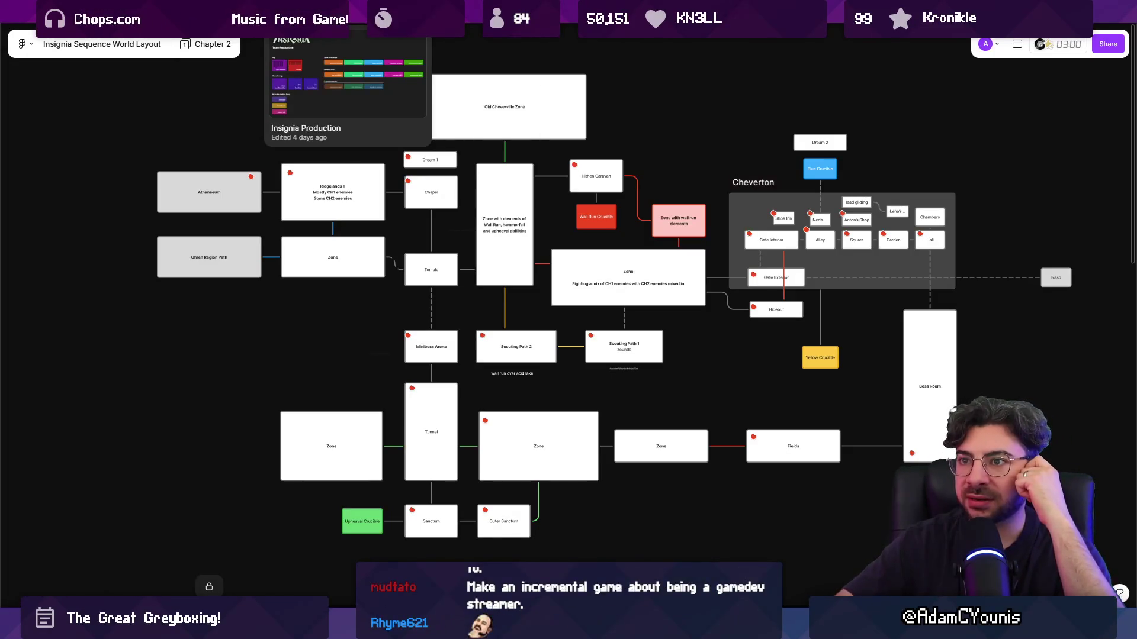
pyautogui.click(348, 12)
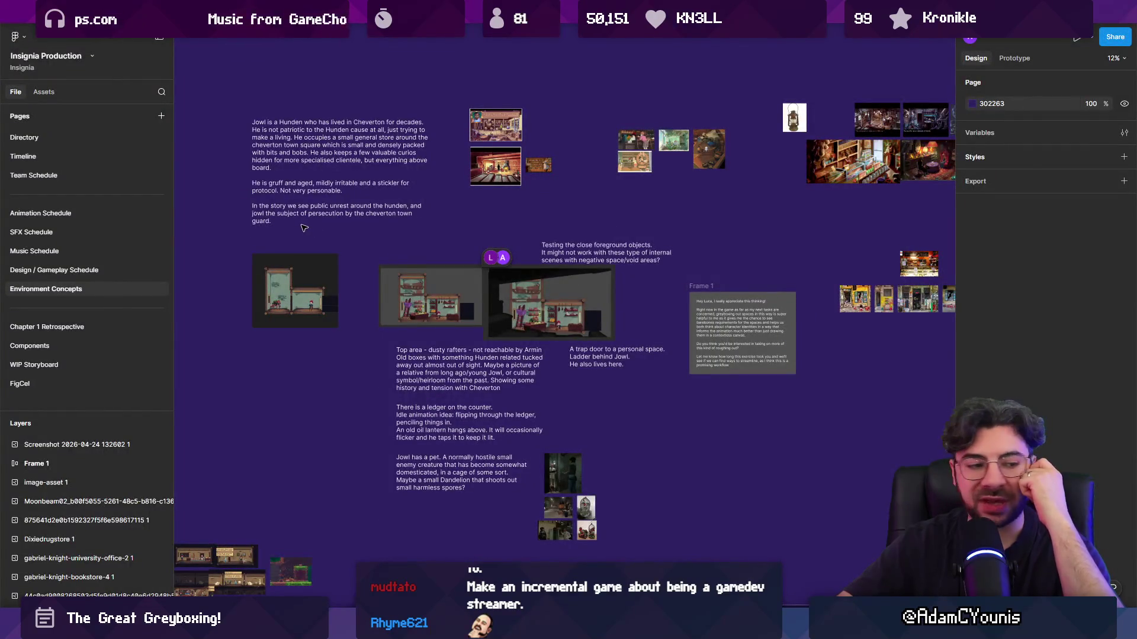
pyautogui.hotkey('ctrl', '\\')
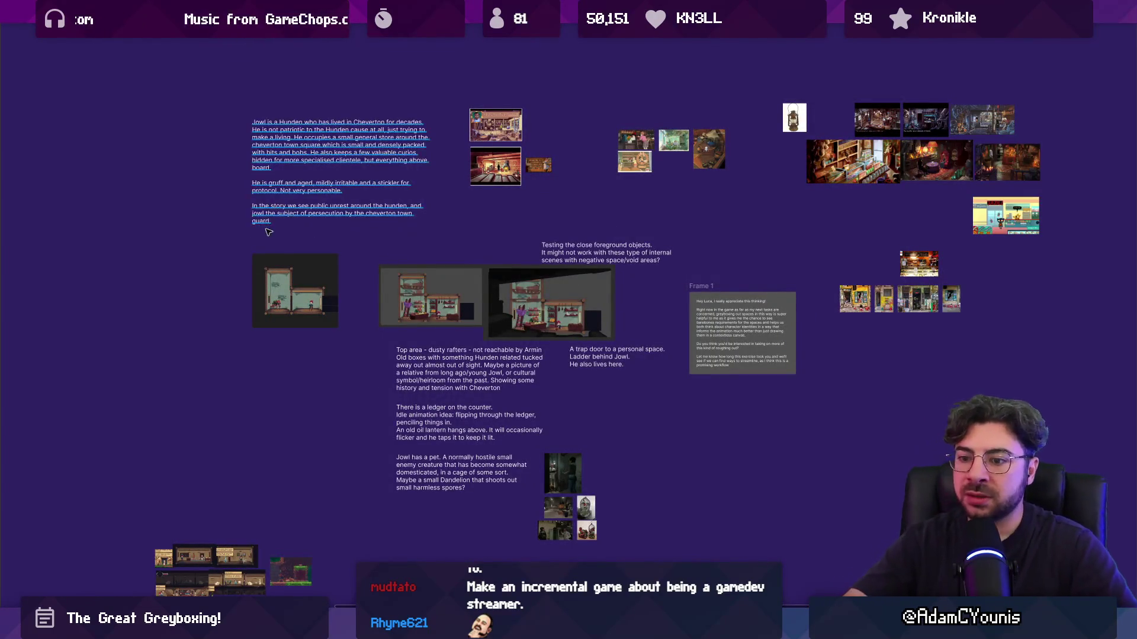
pyautogui.hscroll(-6, 268, 232)
pyautogui.moveTo(498, 441)
pyautogui.mouseDown()
pyautogui.moveTo(285, 381)
pyautogui.moveTo(467, 497)
pyautogui.mouseUp()
pyautogui.scroll(5, 192, 414)
pyautogui.scroll(-2, 386, 176)
pyautogui.scroll(-4, 386, 177)
pyautogui.scroll(6, 458, 218)
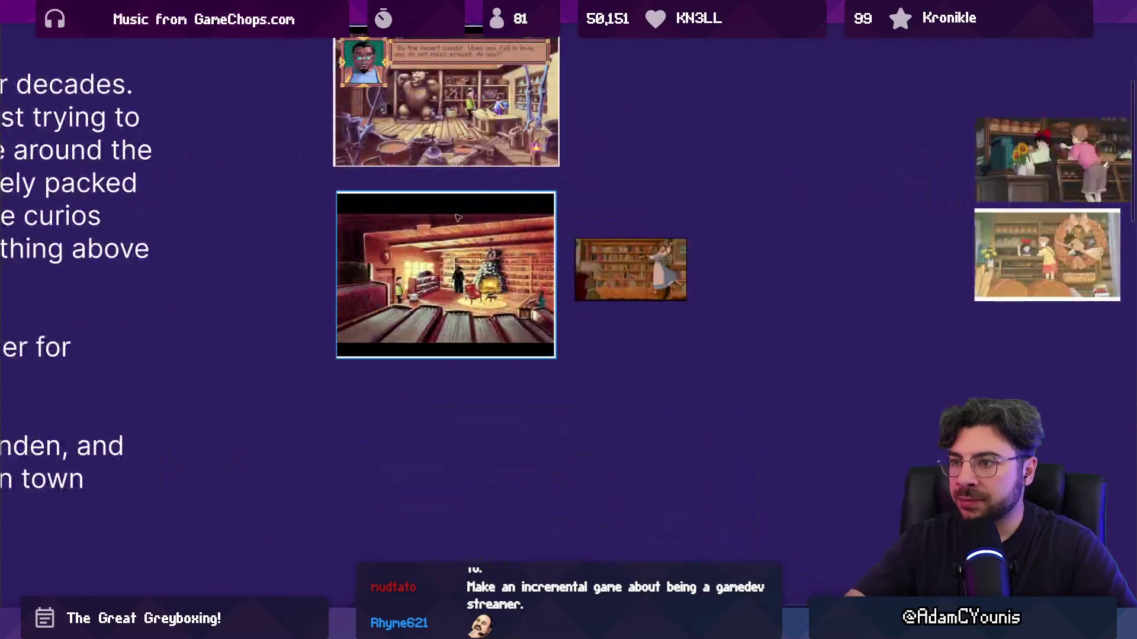
pyautogui.scroll(-5, 401, 202)
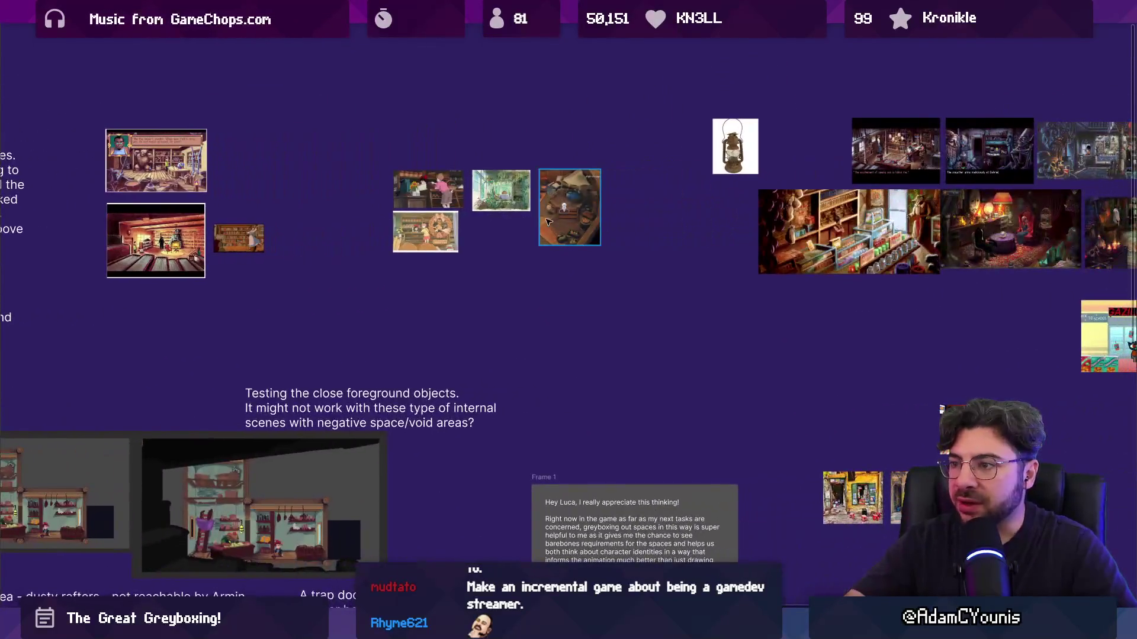
pyautogui.scroll(5, 525, 223)
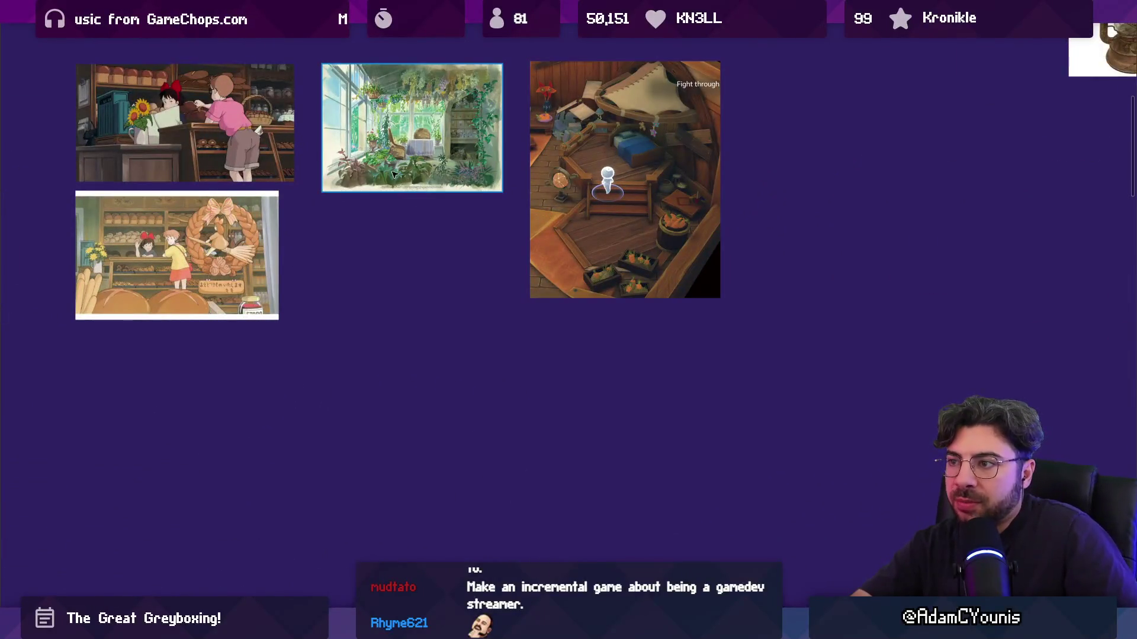
pyautogui.scroll(1, 155, 105)
pyautogui.scroll(-6, 420, 445)
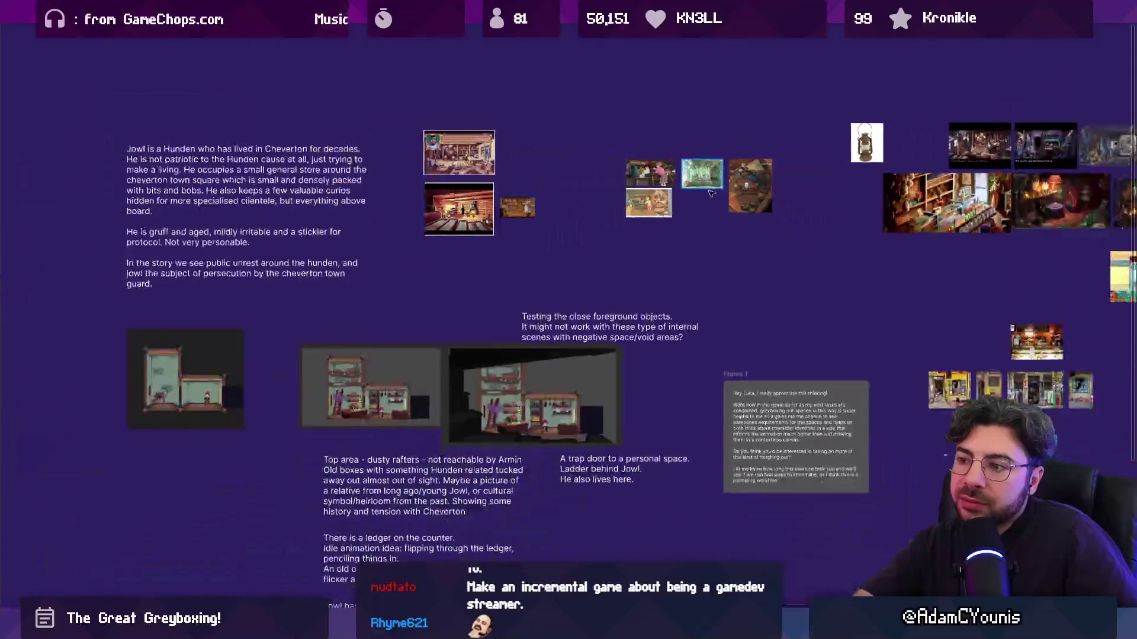
pyautogui.scroll(3, 421, 445)
pyautogui.hscroll(-5, 473, 415)
pyautogui.hscroll(5, 533, 385)
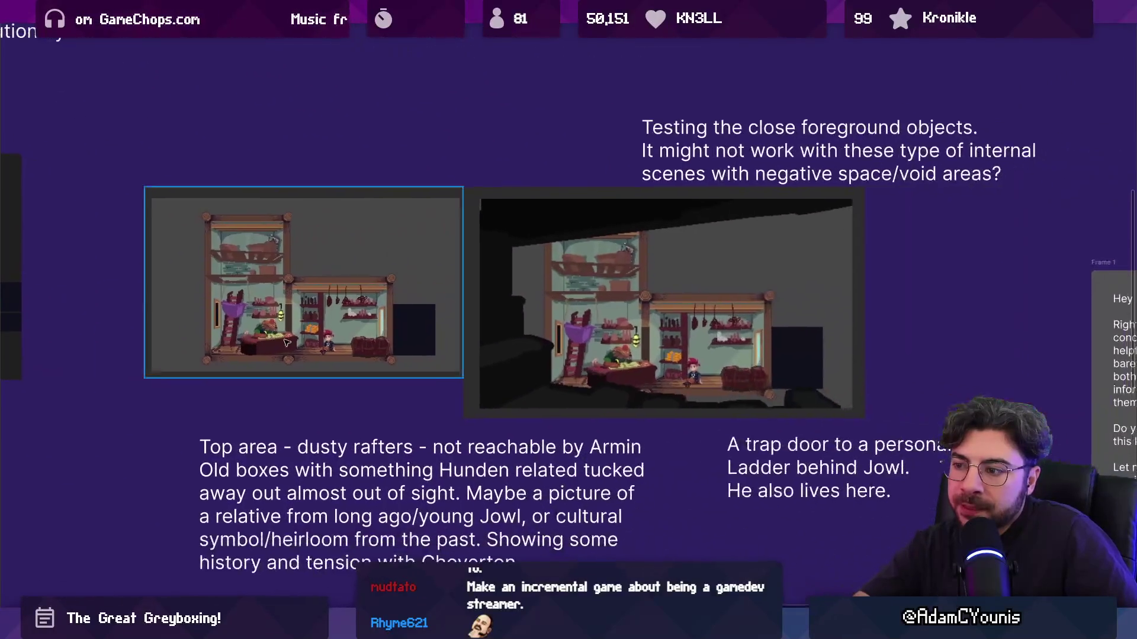
pyautogui.scroll(2, 610, 363)
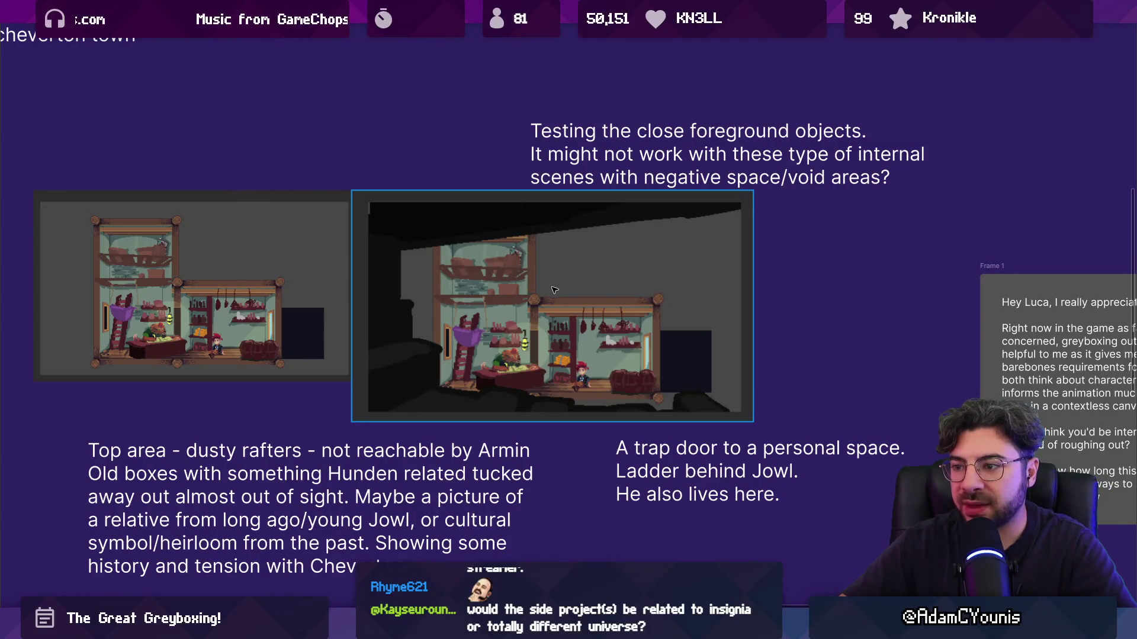
pyautogui.scroll(-3, 536, 301)
pyautogui.moveTo(743, 296)
pyautogui.mouseDown()
pyautogui.moveTo(702, 182)
pyautogui.moveTo(627, 95)
pyautogui.mouseUp()
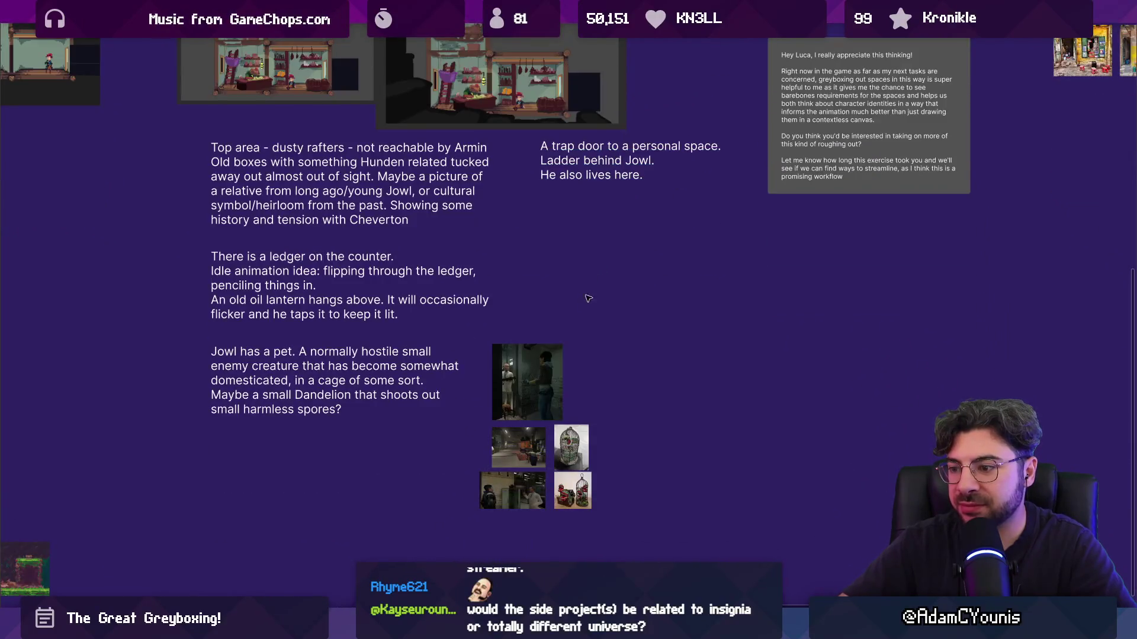
pyautogui.scroll(5, 533, 414)
pyautogui.scroll(-5, 626, 271)
pyautogui.scroll(5, 602, 351)
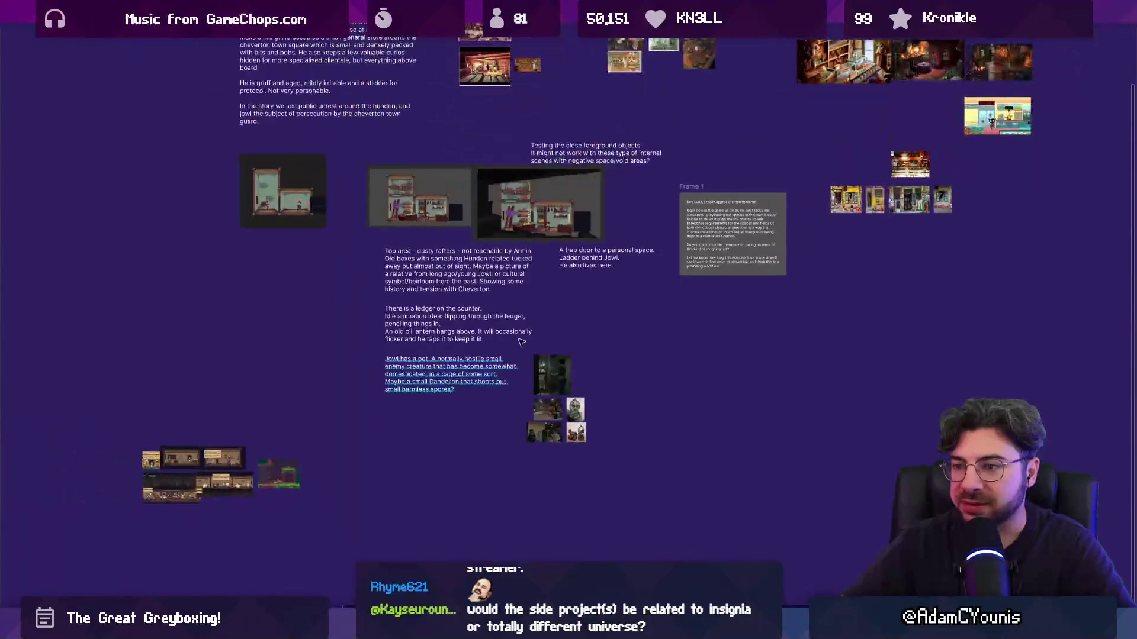
pyautogui.moveTo(603, 351); pyautogui.dragTo(637, 231)
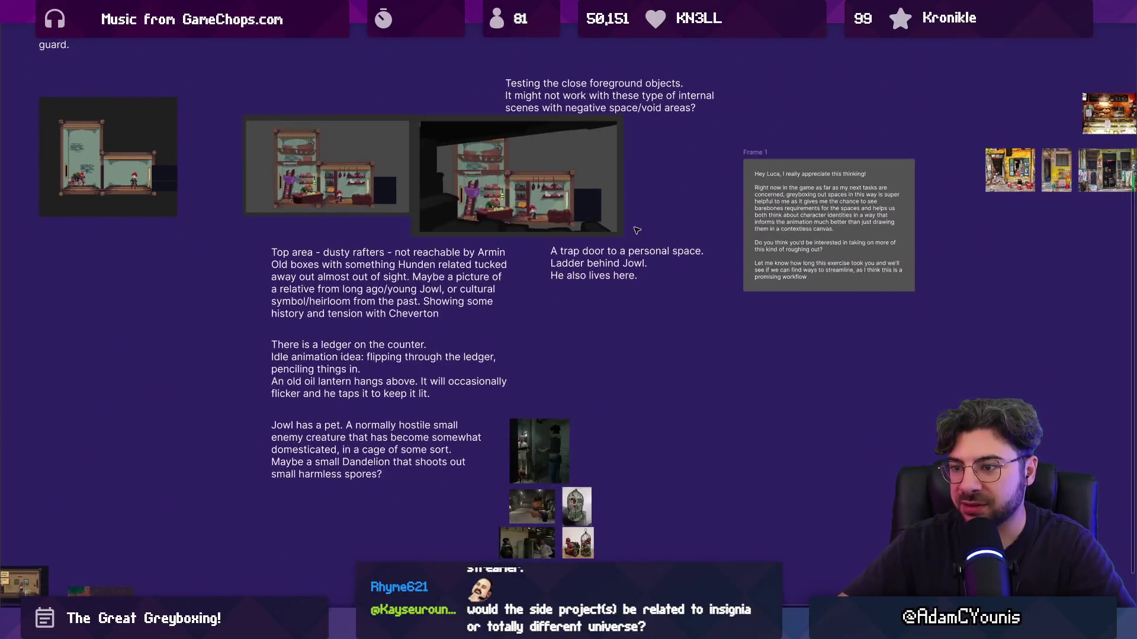
pyautogui.moveTo(680, 196); pyautogui.dragTo(143, 434)
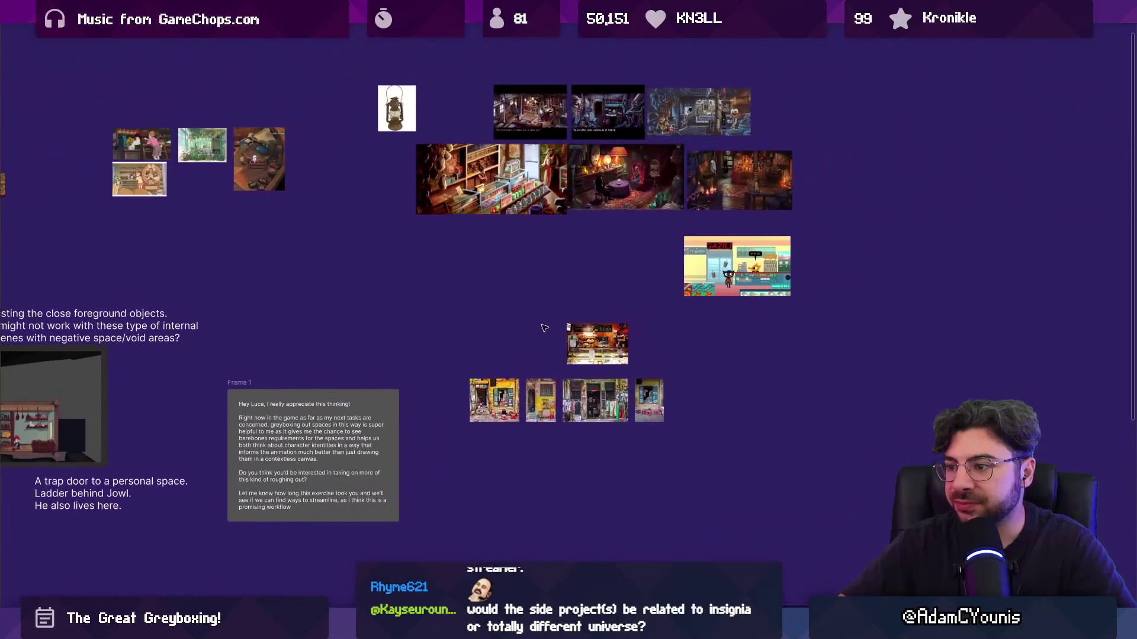
pyautogui.scroll(3, 571, 337)
pyautogui.scroll(-3, 572, 337)
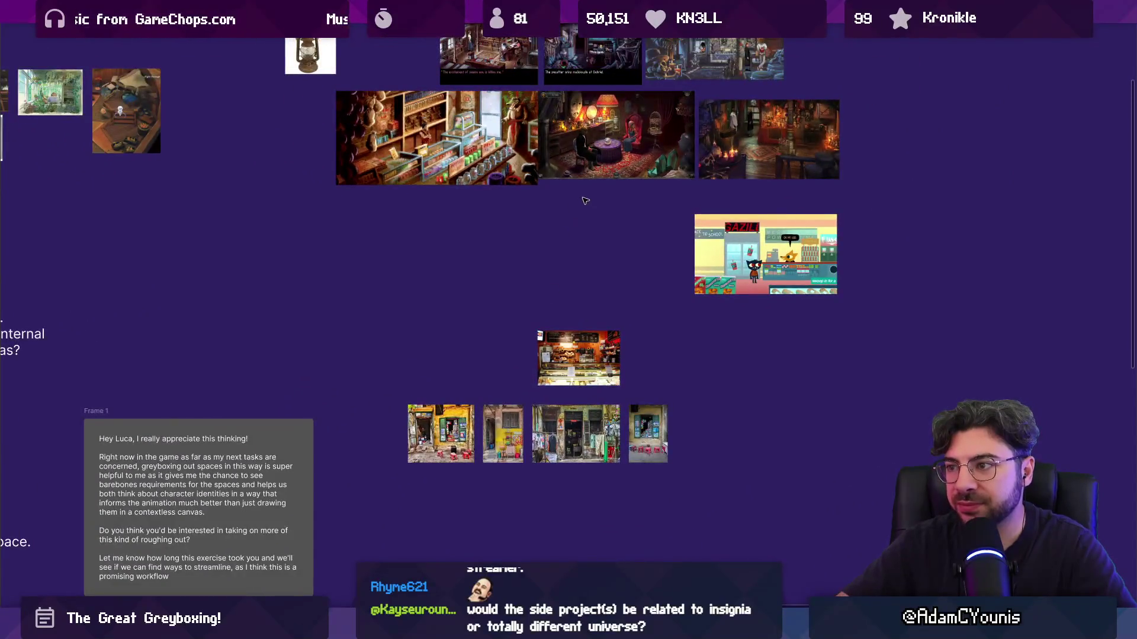
pyautogui.moveTo(584, 195); pyautogui.dragTo(531, 330)
pyautogui.scroll(3, 508, 237)
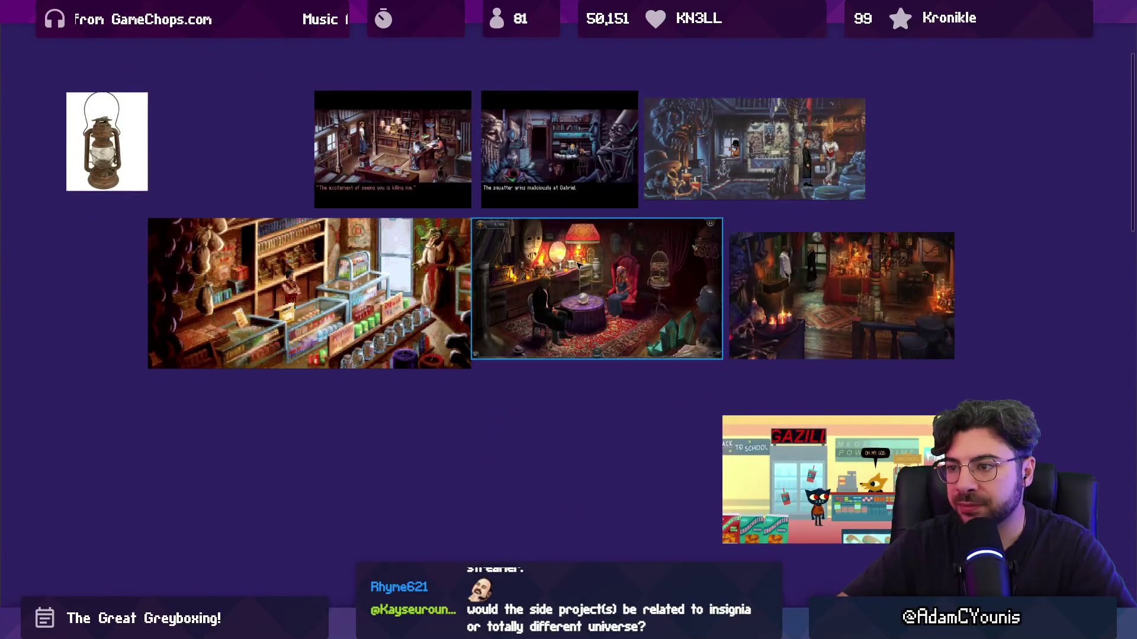
pyautogui.scroll(-5, 577, 266)
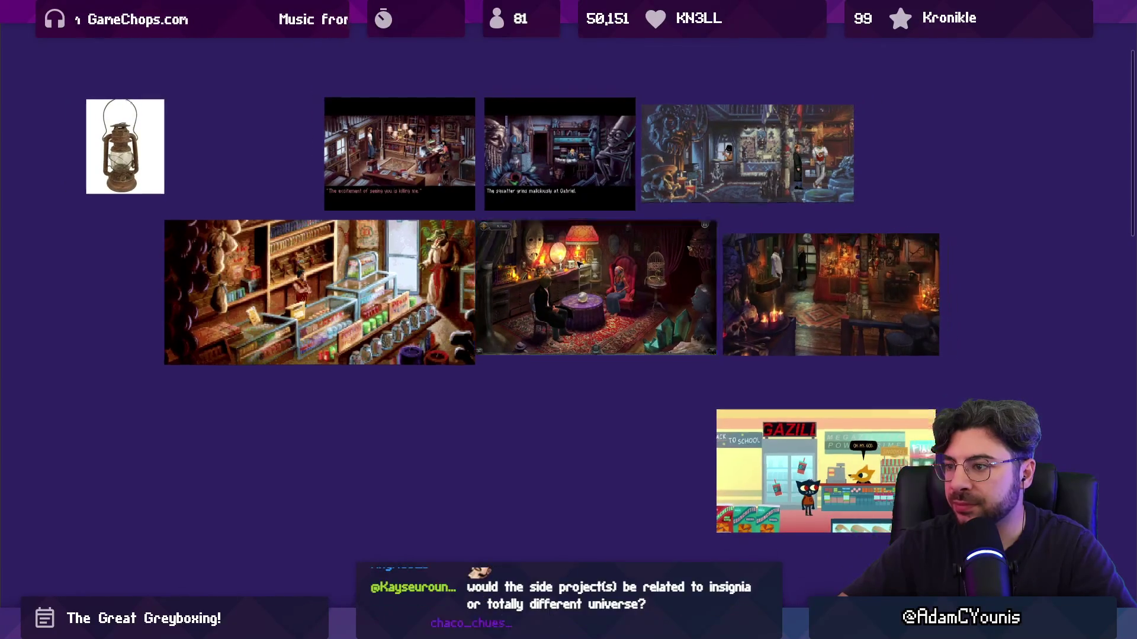
pyautogui.moveTo(534, 348); pyautogui.dragTo(801, 214)
pyautogui.scroll(5, 619, 357)
pyautogui.moveTo(619, 357); pyautogui.dragTo(755, 357)
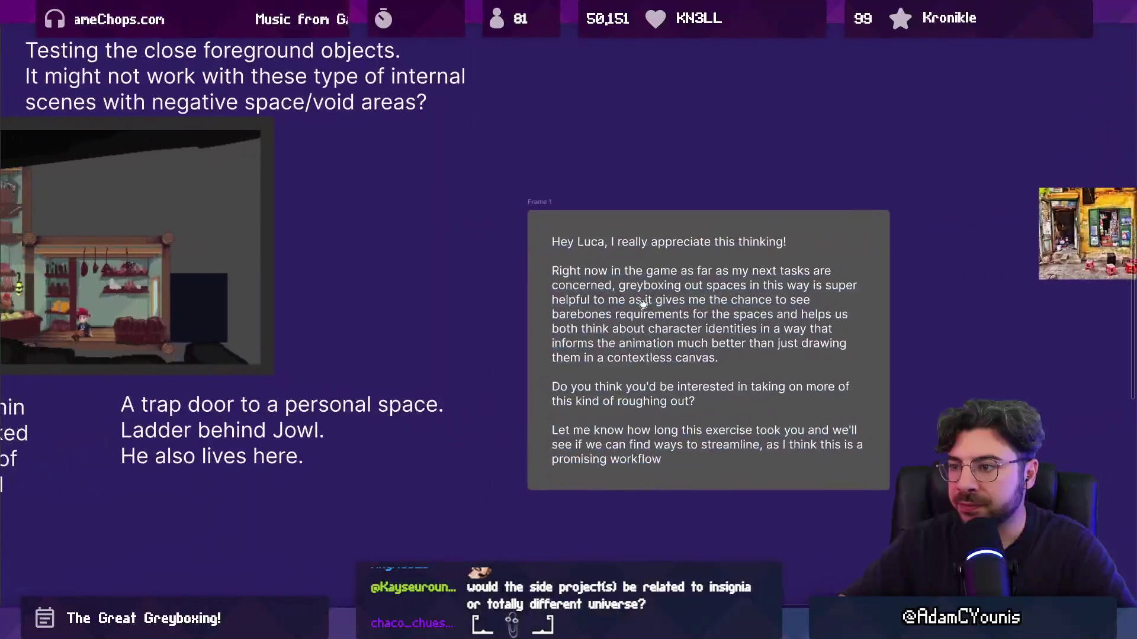
pyautogui.scroll(-3, 486, 267)
pyautogui.scroll(-2, 432, 254)
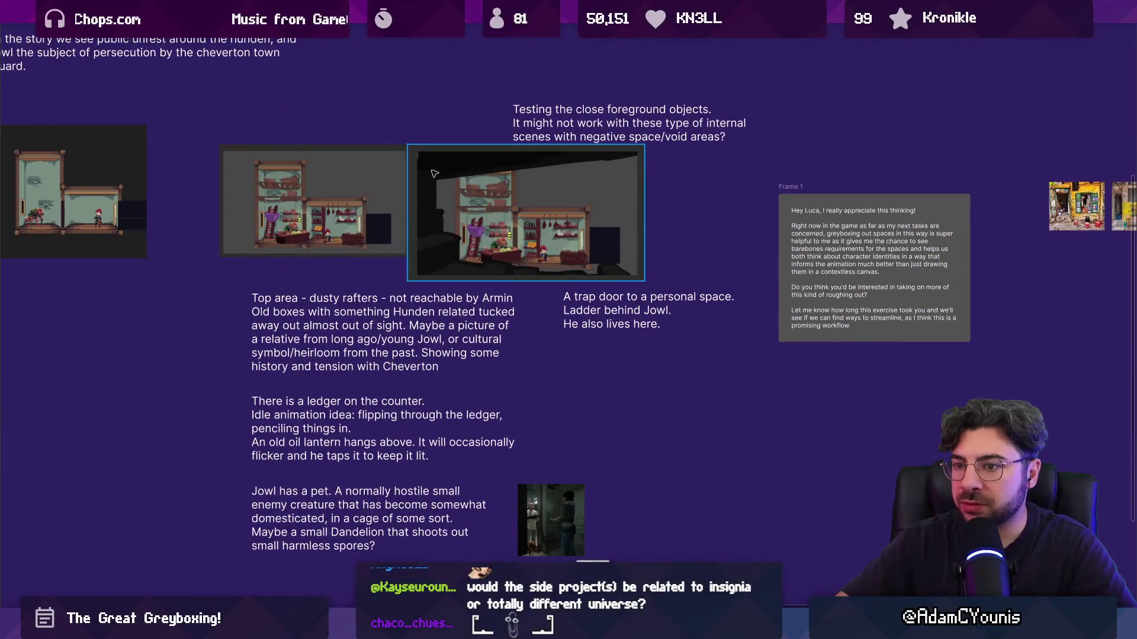
pyautogui.click(403, 204)
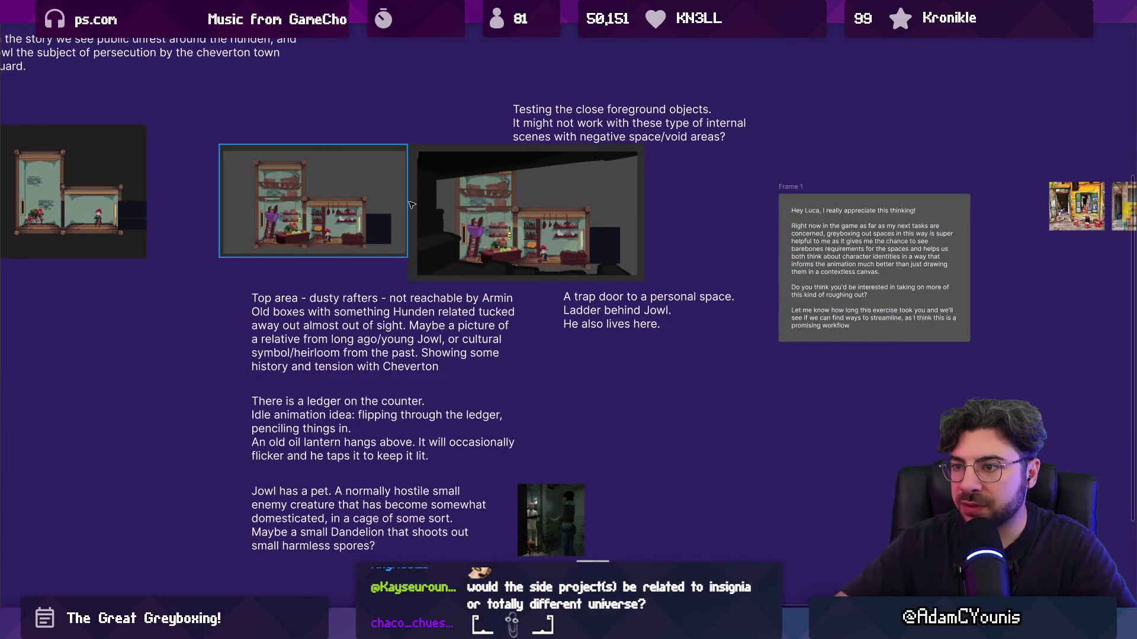
pyautogui.scroll(2, 409, 189)
pyautogui.scroll(2, 445, 182)
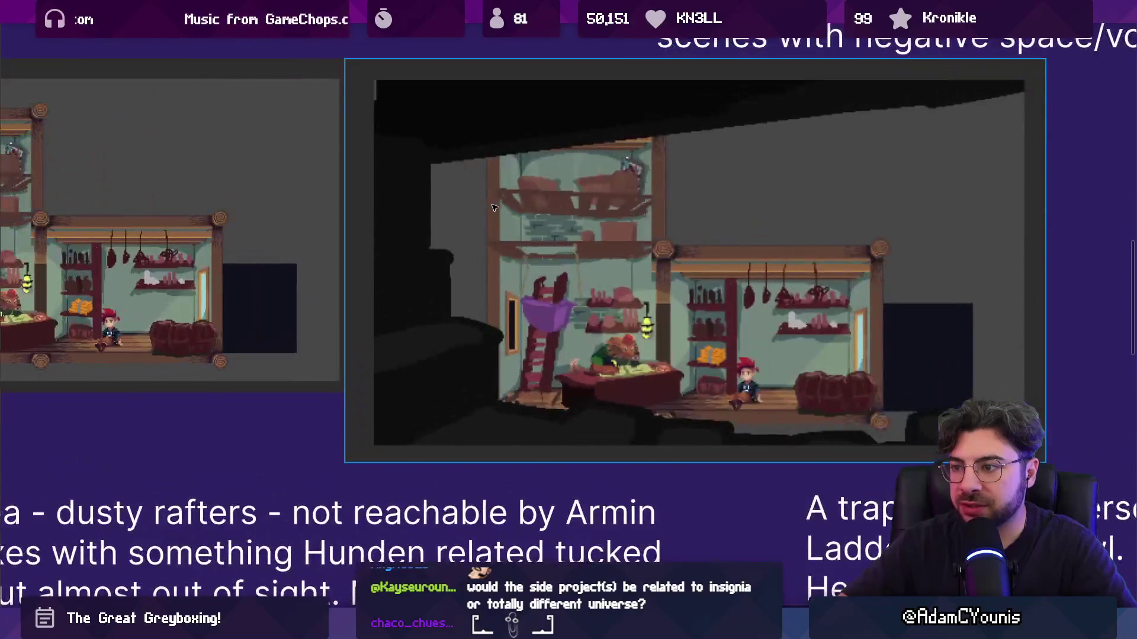
pyautogui.scroll(1, 500, 216)
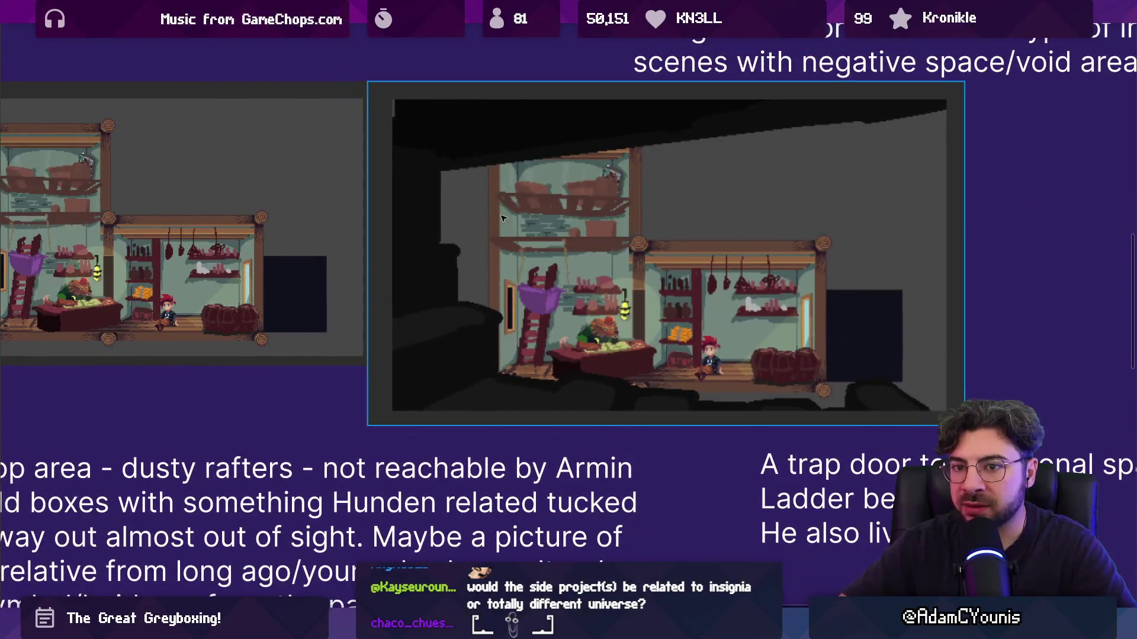
pyautogui.scroll(-1, 500, 218)
pyautogui.scroll(4, 512, 228)
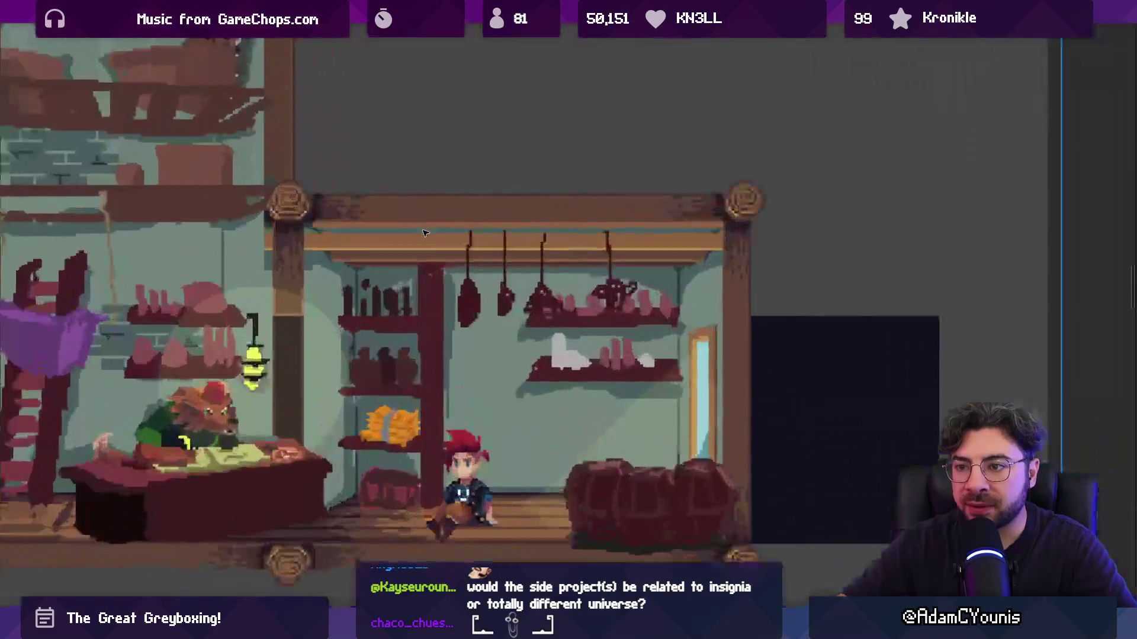
pyautogui.scroll(-3, 512, 228)
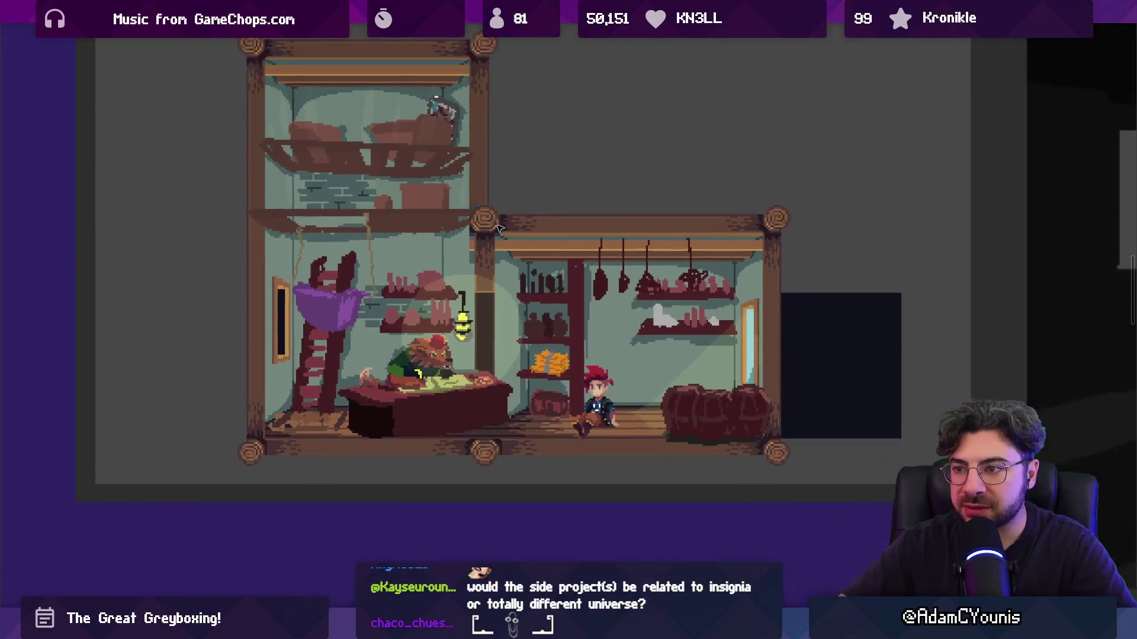
pyautogui.scroll(-2, 638, 295)
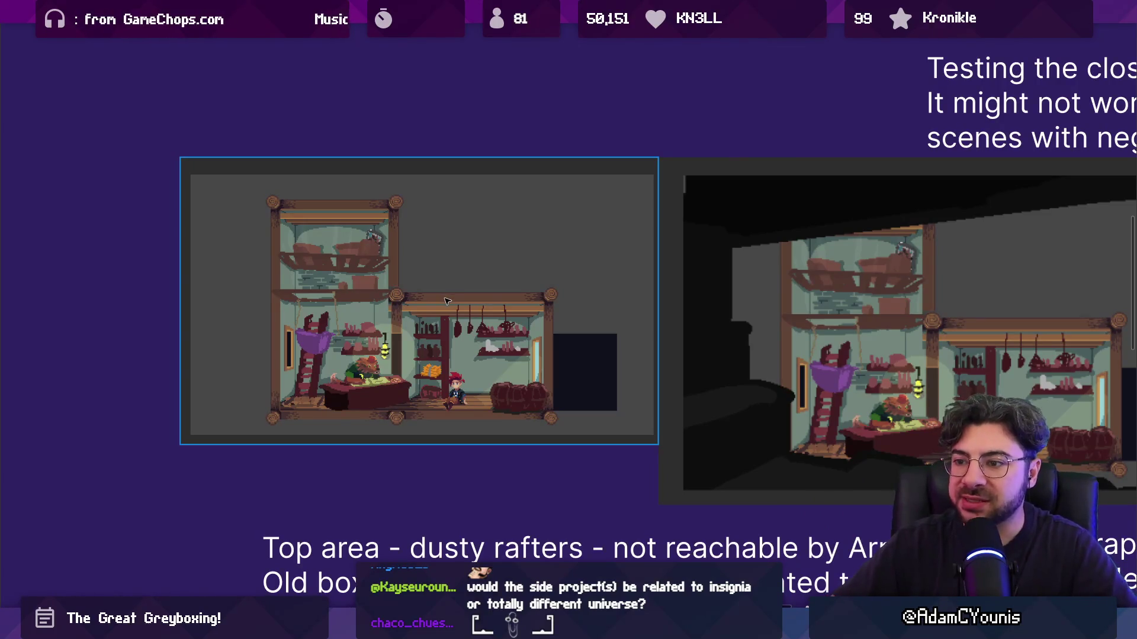
pyautogui.scroll(-1, 478, 322)
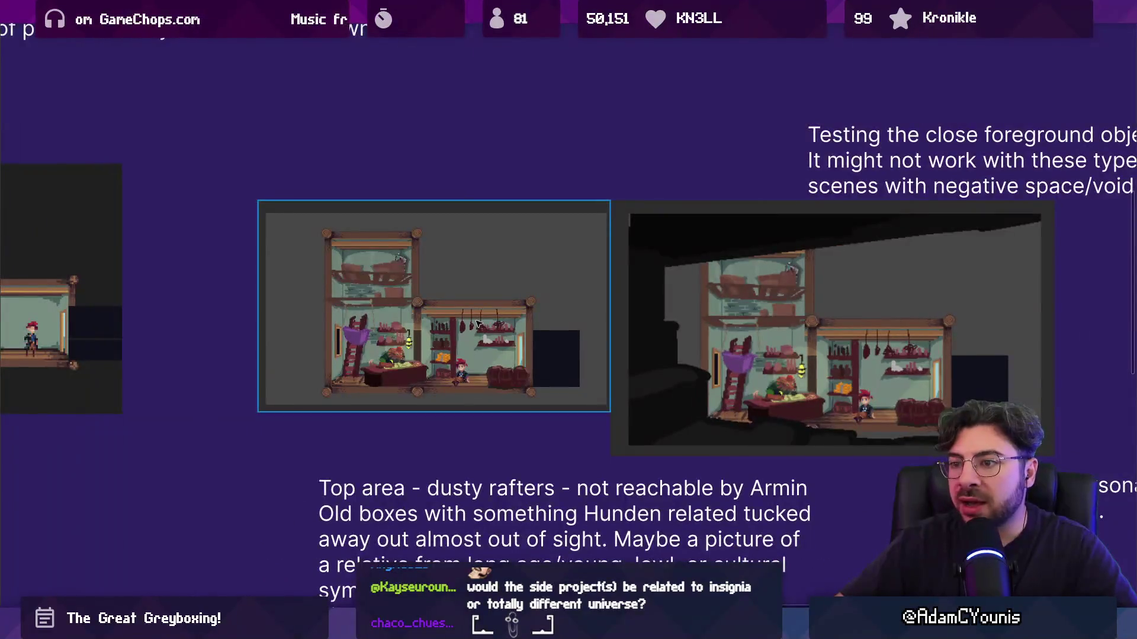
pyautogui.scroll(-3, 440, 323)
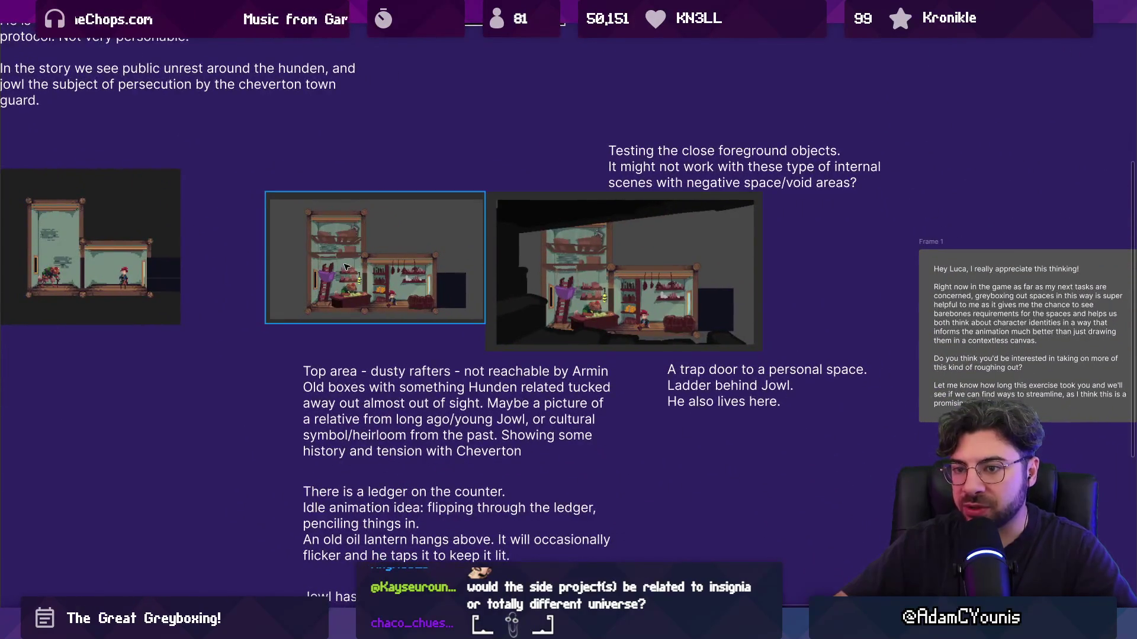
pyautogui.scroll(3, 346, 266)
pyautogui.scroll(-2, 437, 290)
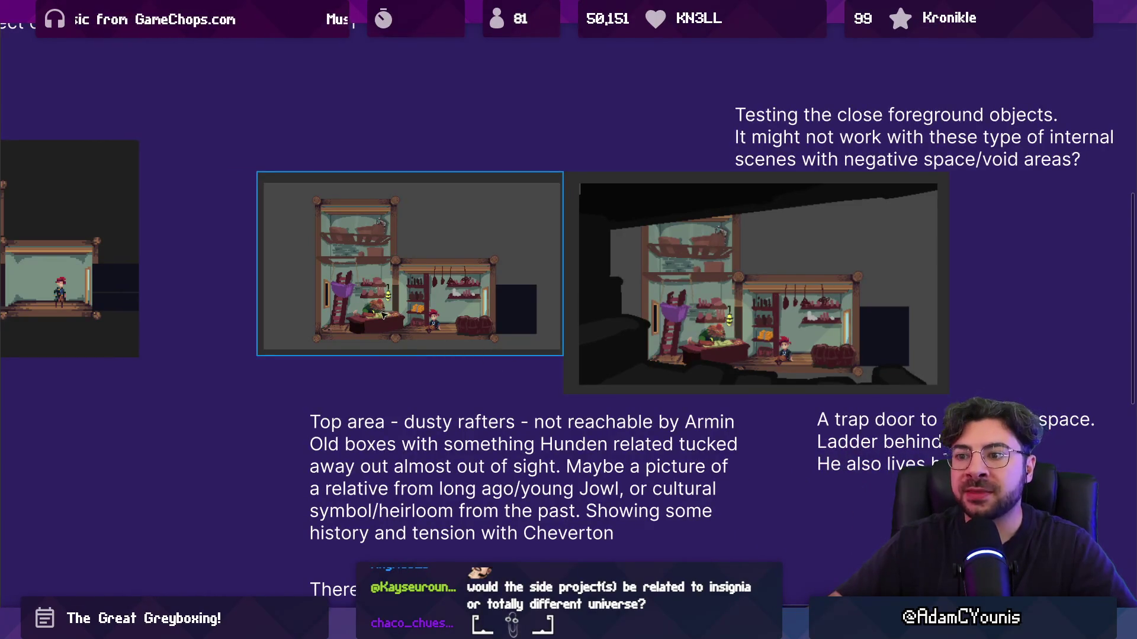
pyautogui.scroll(5, 379, 315)
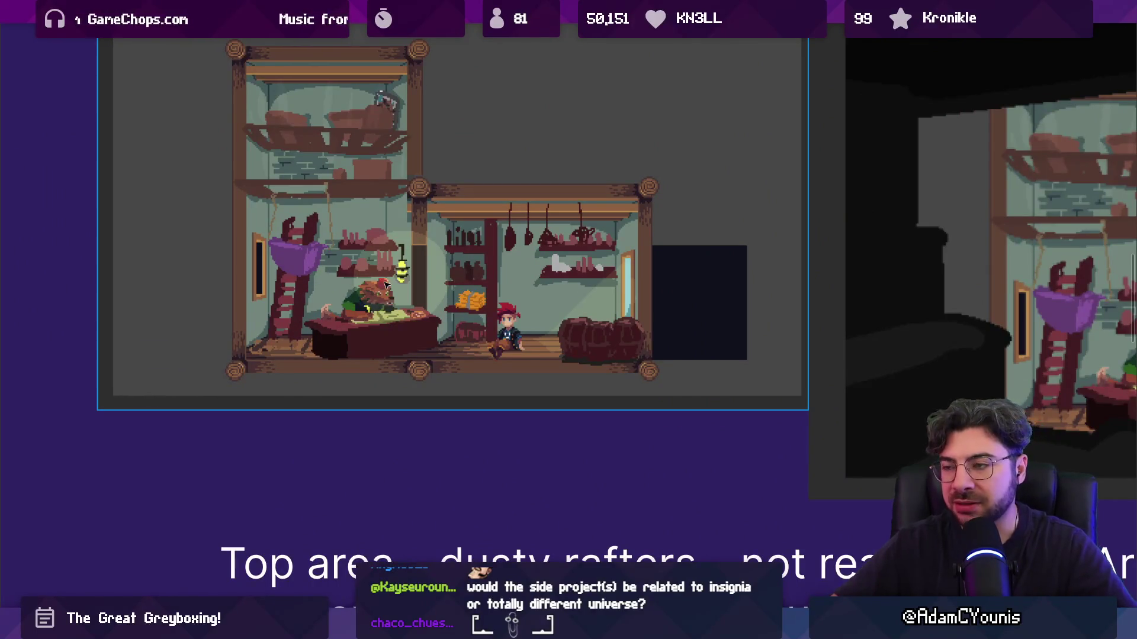
pyautogui.scroll(-3, 331, 274)
pyautogui.scroll(3, 367, 300)
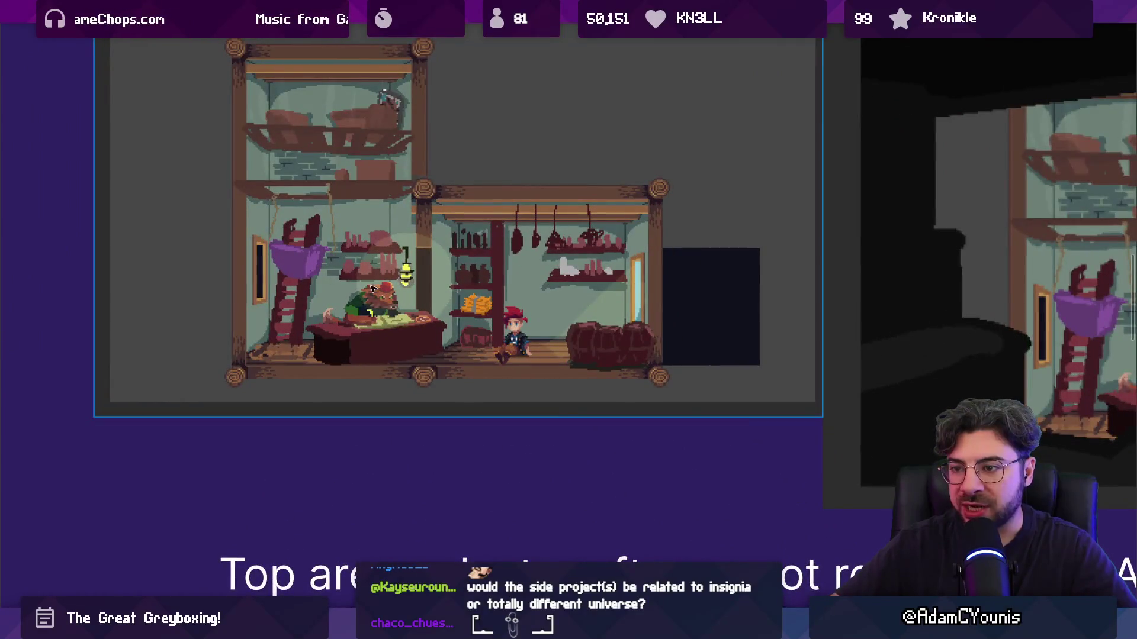
pyautogui.scroll(8, 381, 310)
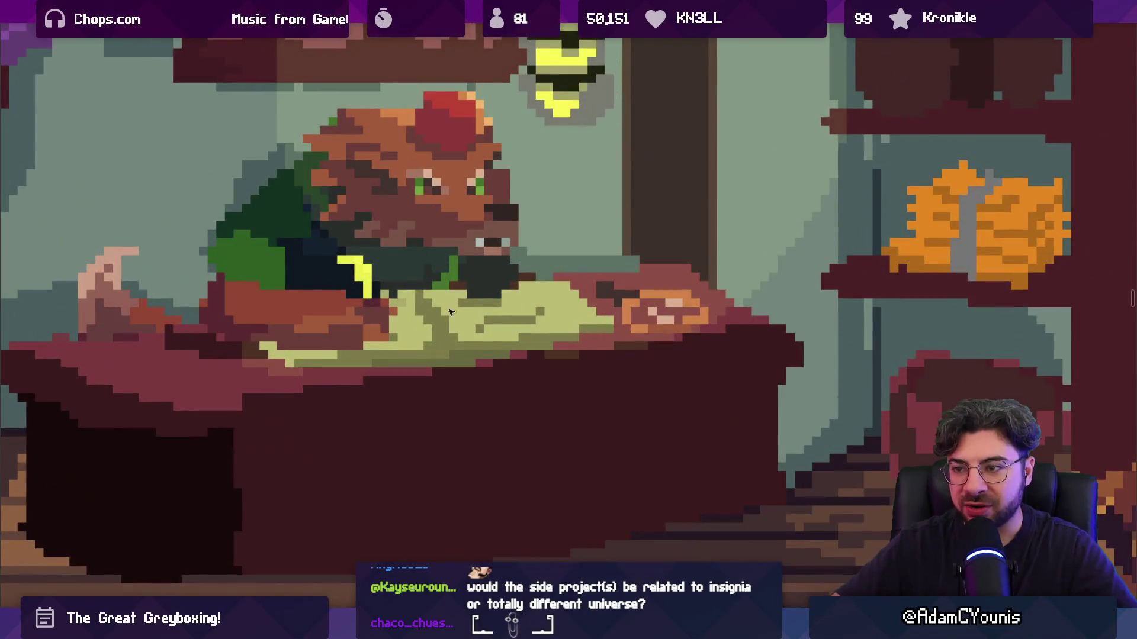
pyautogui.scroll(-4, 429, 288)
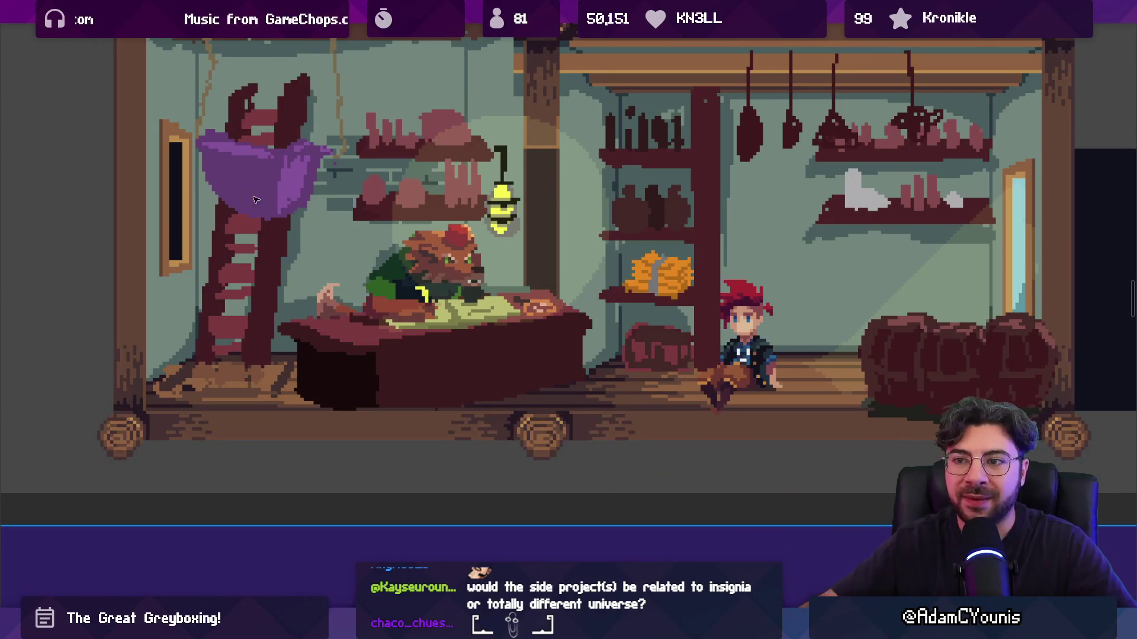
pyautogui.scroll(-2, 269, 240)
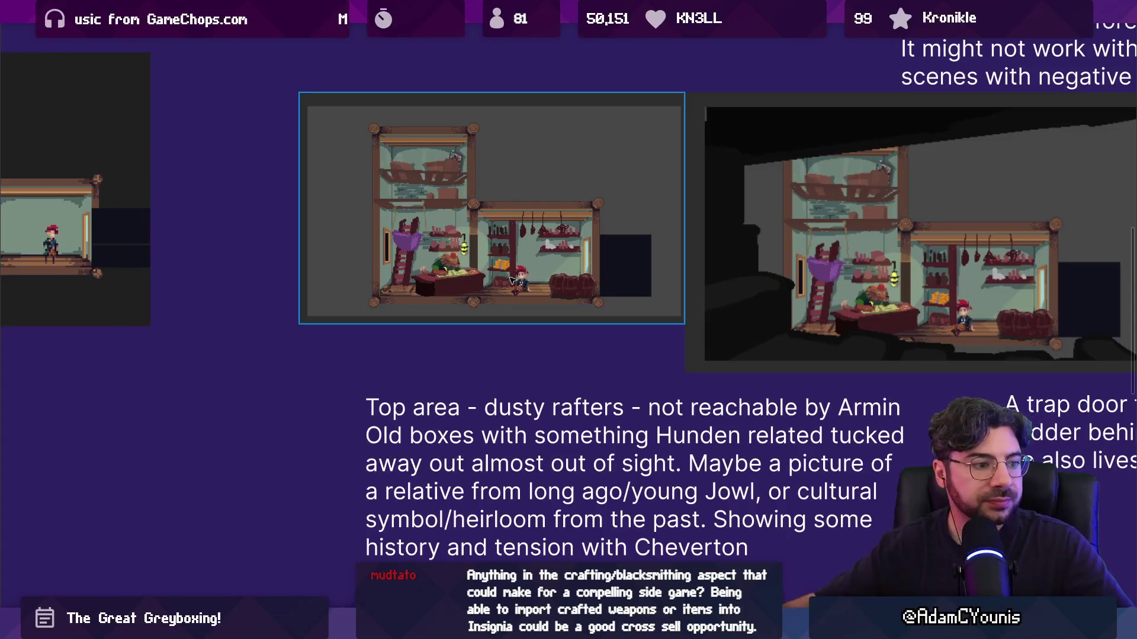
pyautogui.scroll(-5, 513, 279)
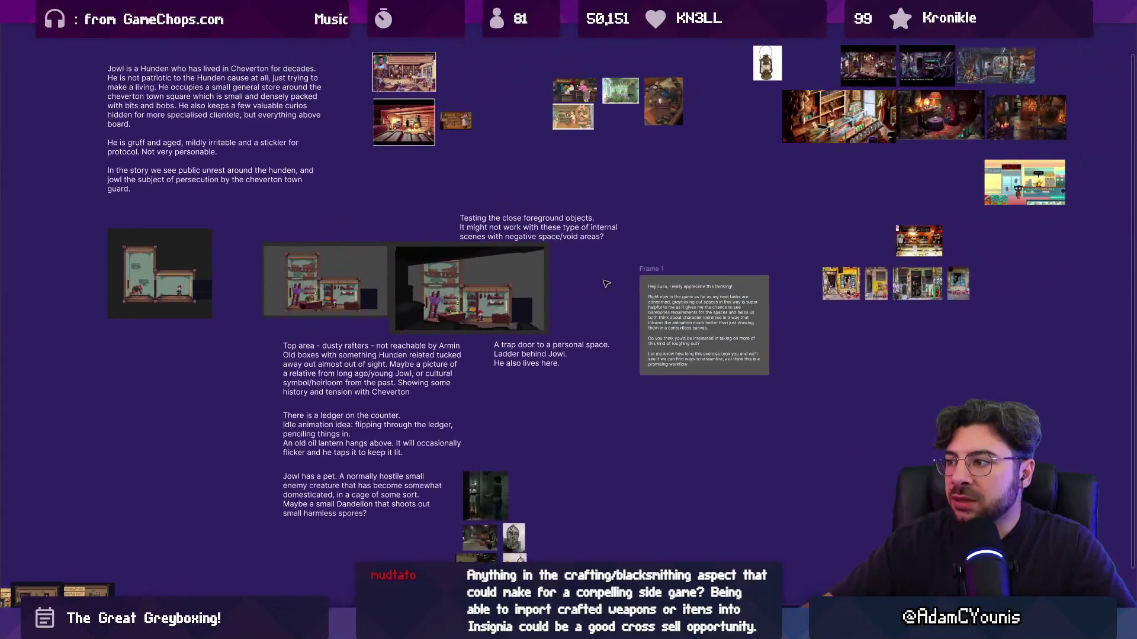
# Zoom and scroll around the Jowl shop notes area
pyautogui.scroll(-2, 629, 194)
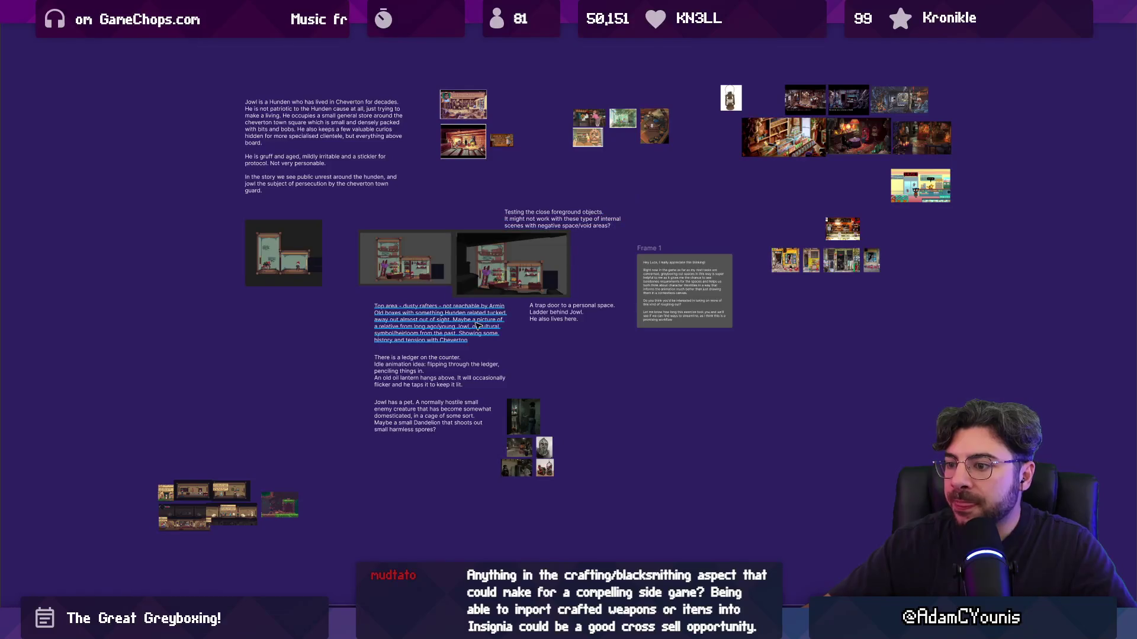
pyautogui.scroll(5, 572, 302)
pyautogui.scroll(-3, 572, 302)
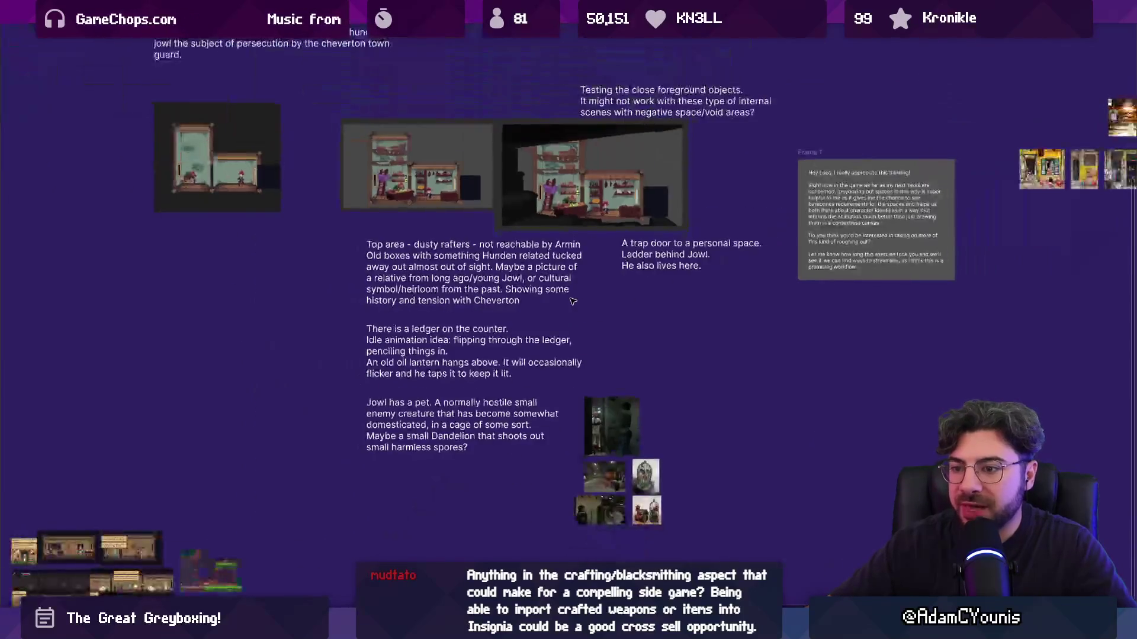
pyautogui.scroll(-1, 572, 302)
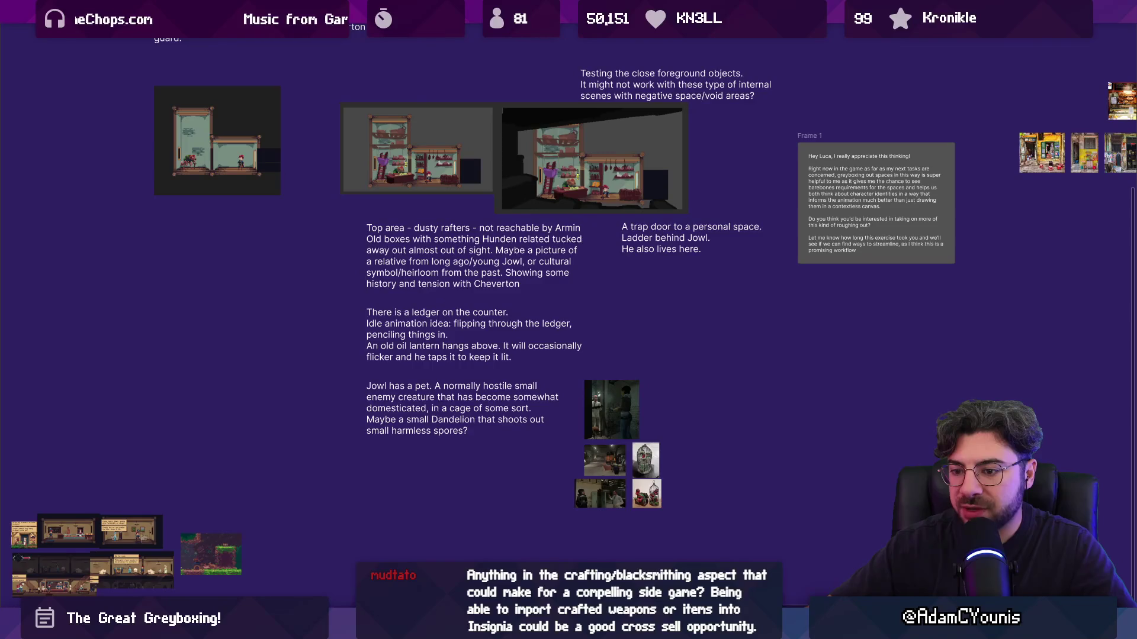
pyautogui.scroll(-3, 464, 330)
pyautogui.scroll(8, 509, 376)
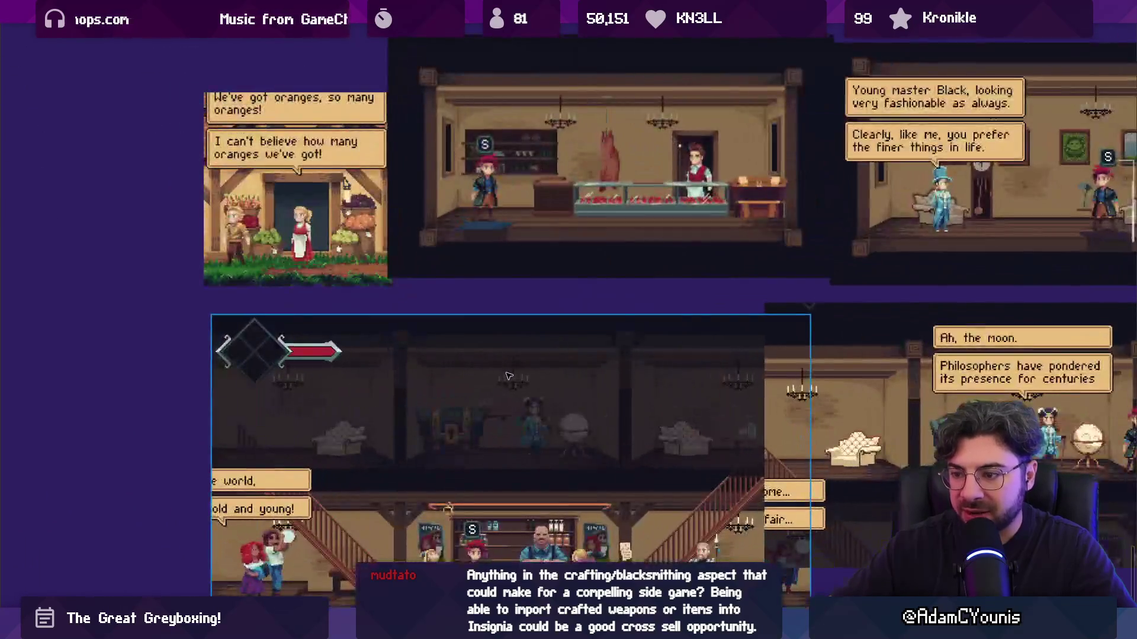
pyautogui.scroll(-1, 502, 348)
pyautogui.hscroll(3, 362, 373)
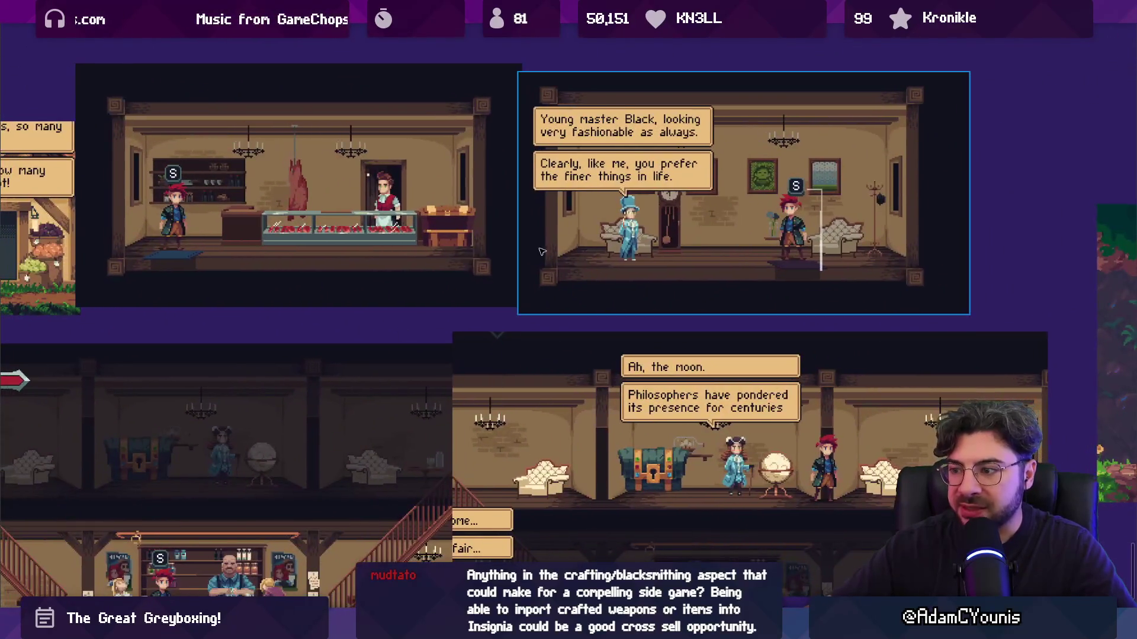
pyautogui.scroll(4, 579, 219)
pyautogui.scroll(-4, 743, 238)
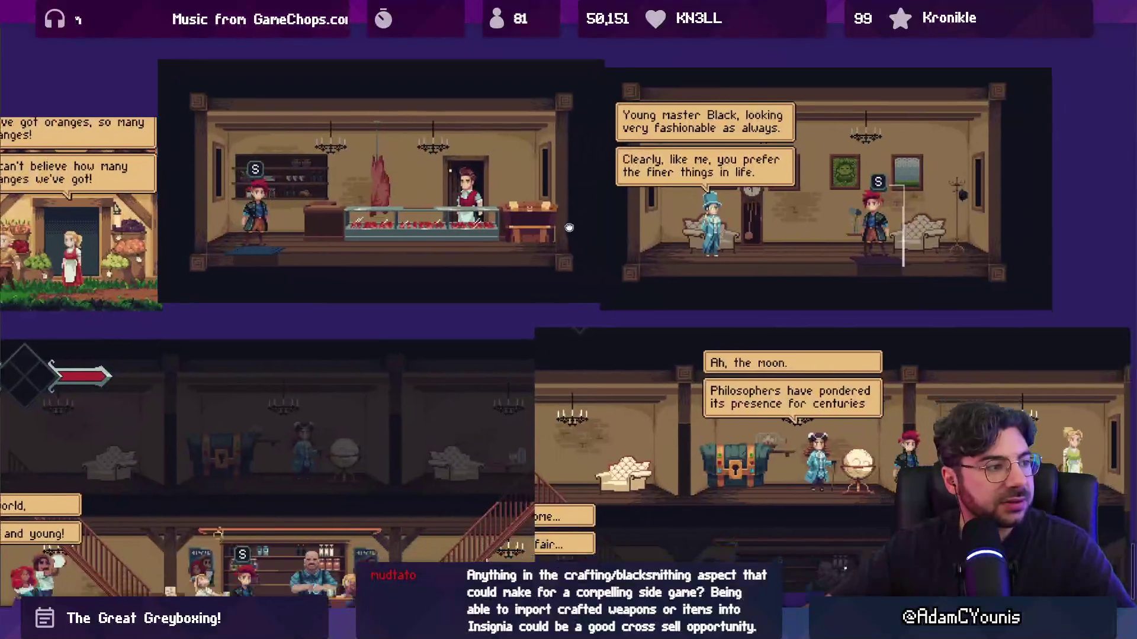
pyautogui.scroll(-1, 569, 227)
pyautogui.hscroll(-3, 644, 238)
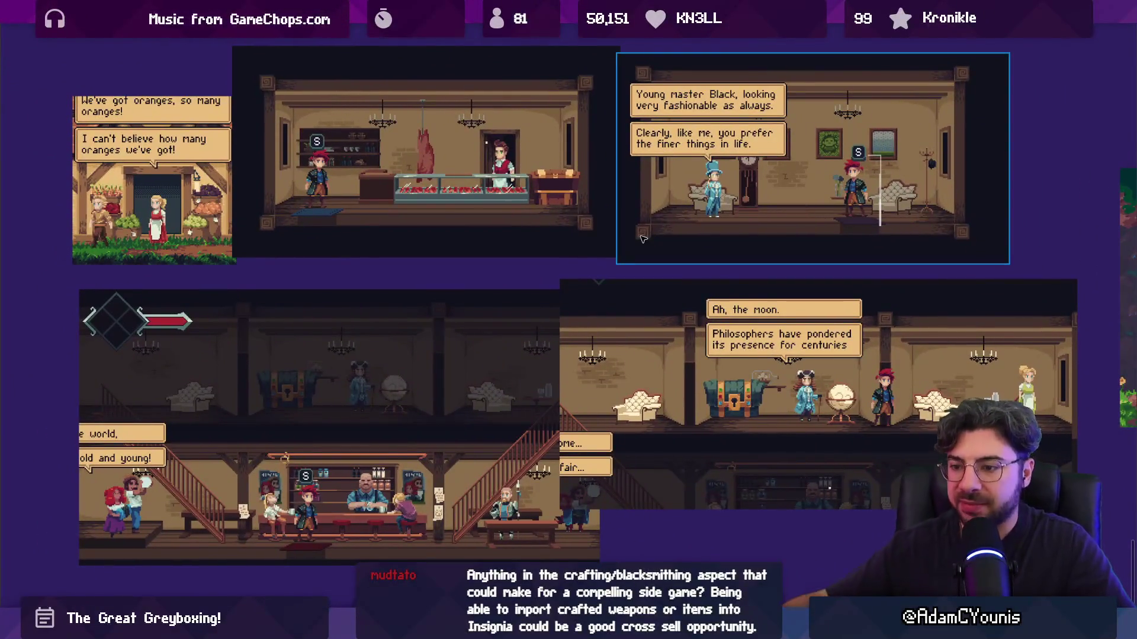
pyautogui.scroll(3, 395, 453)
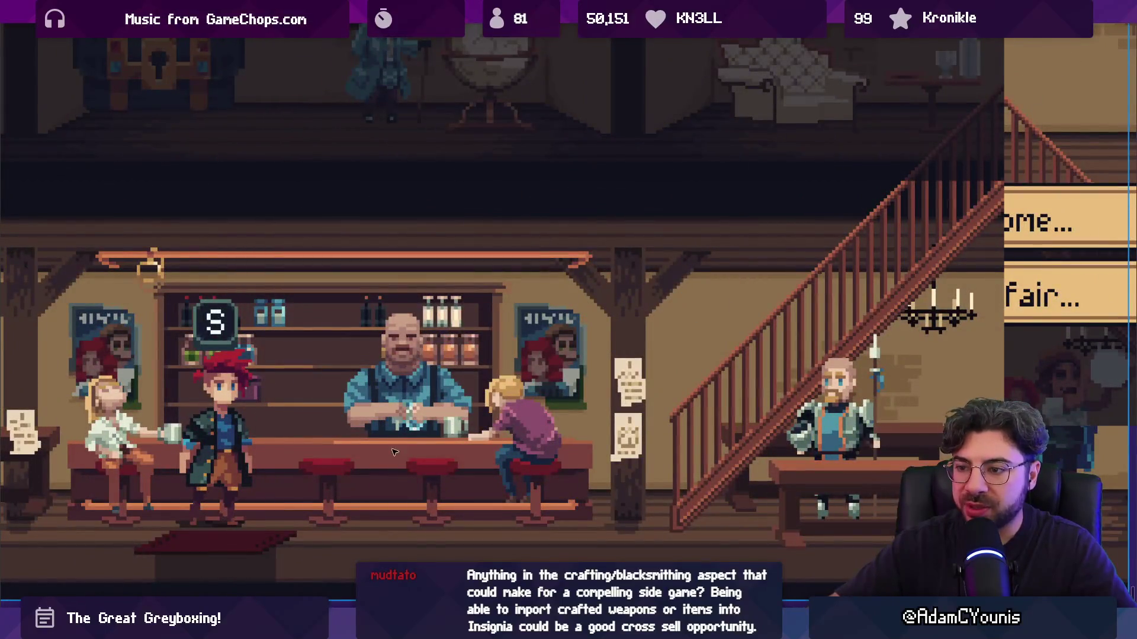
pyautogui.scroll(-3, 437, 381)
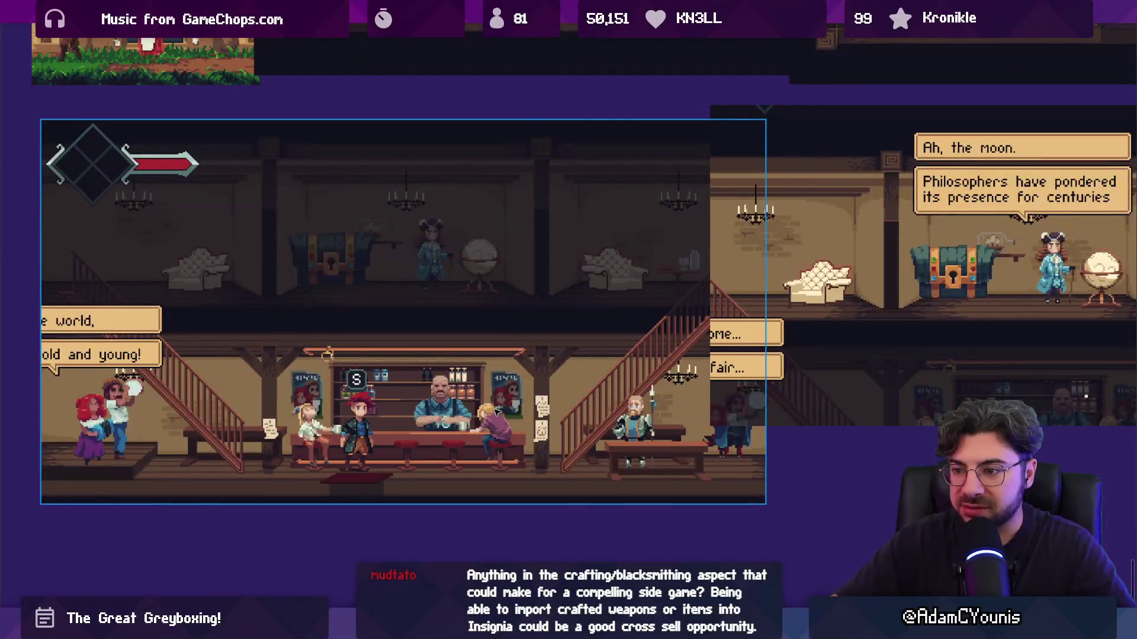
pyautogui.scroll(-3, 469, 430)
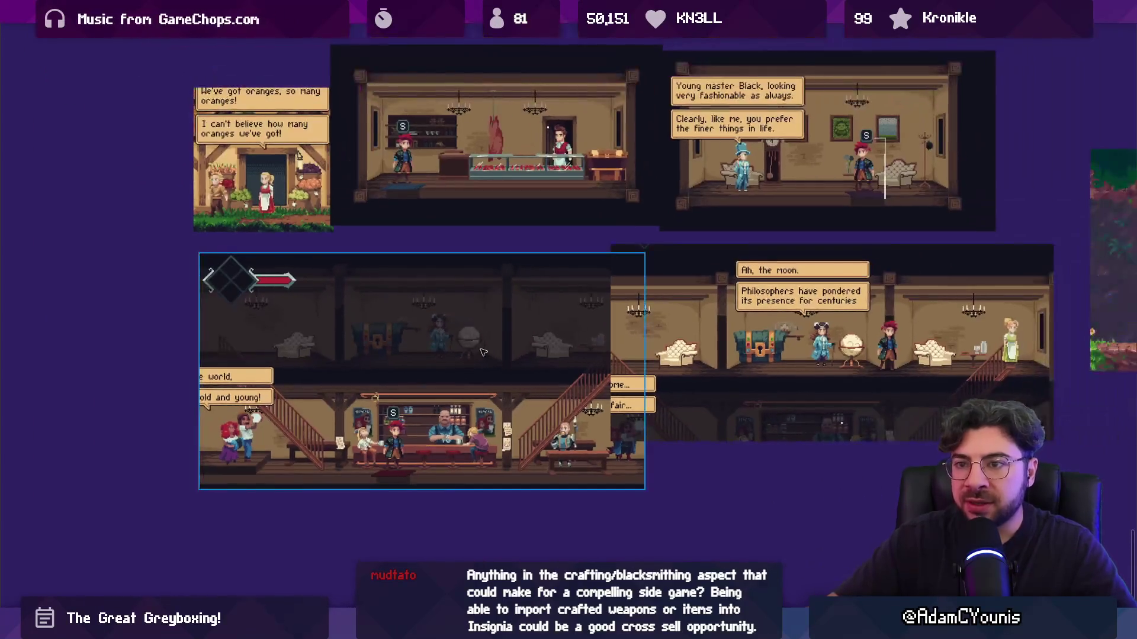
# Pan across the board to reveal the forest screenshot and more notes and images
pyautogui.moveTo(491, 232); pyautogui.dragTo(398, 364)
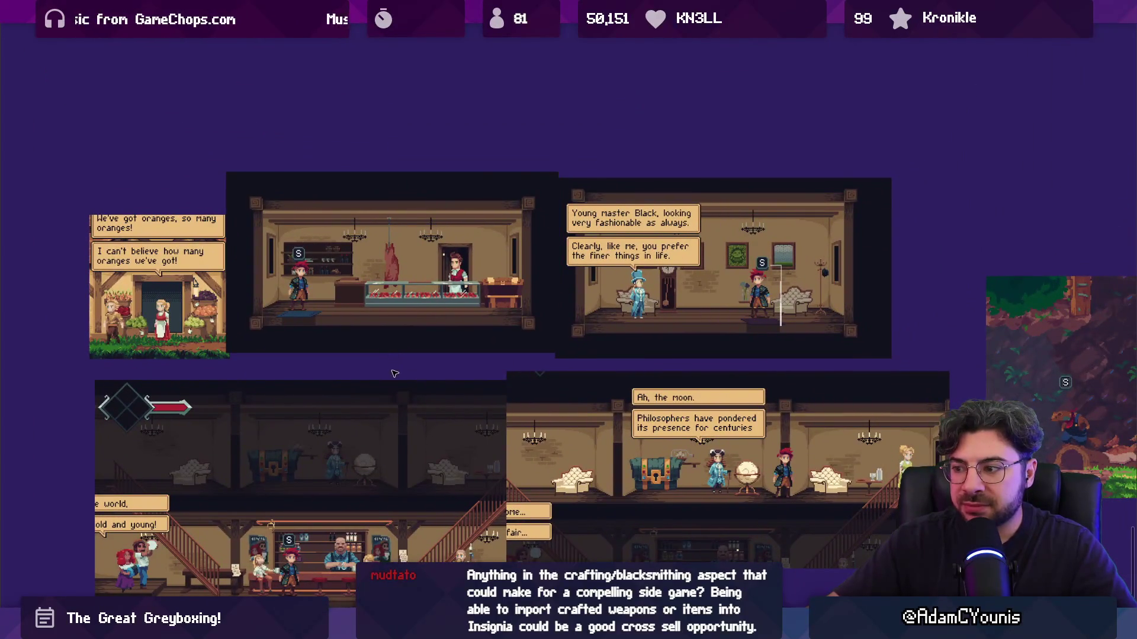
pyautogui.scroll(-5, 398, 373)
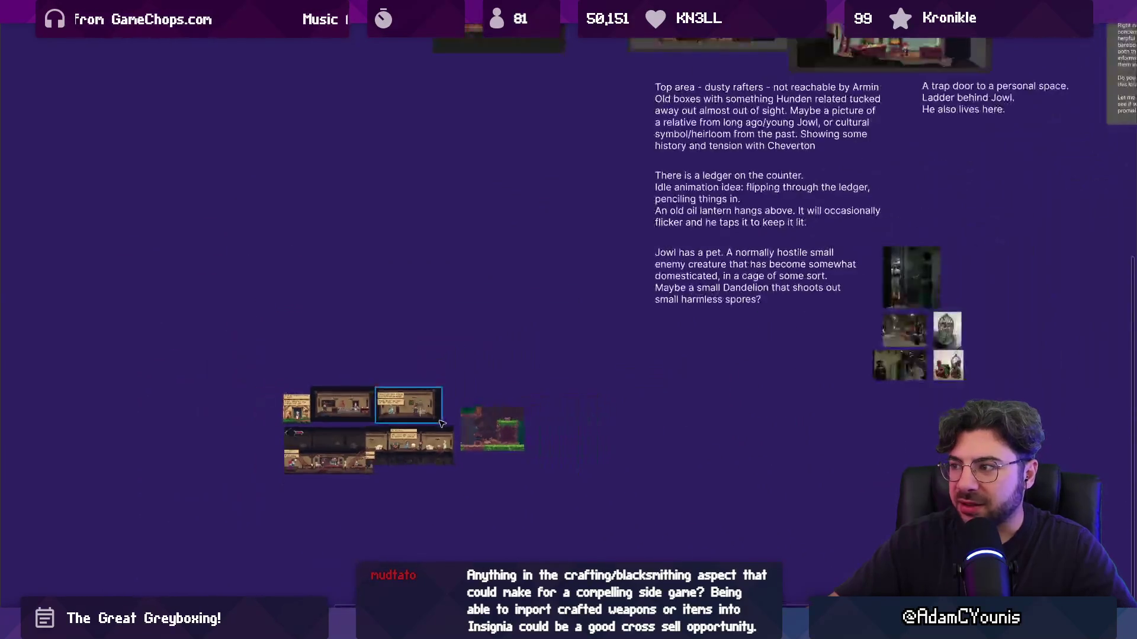
pyautogui.moveTo(517, 412); pyautogui.dragTo(229, 516)
pyautogui.scroll(-3, 435, 450)
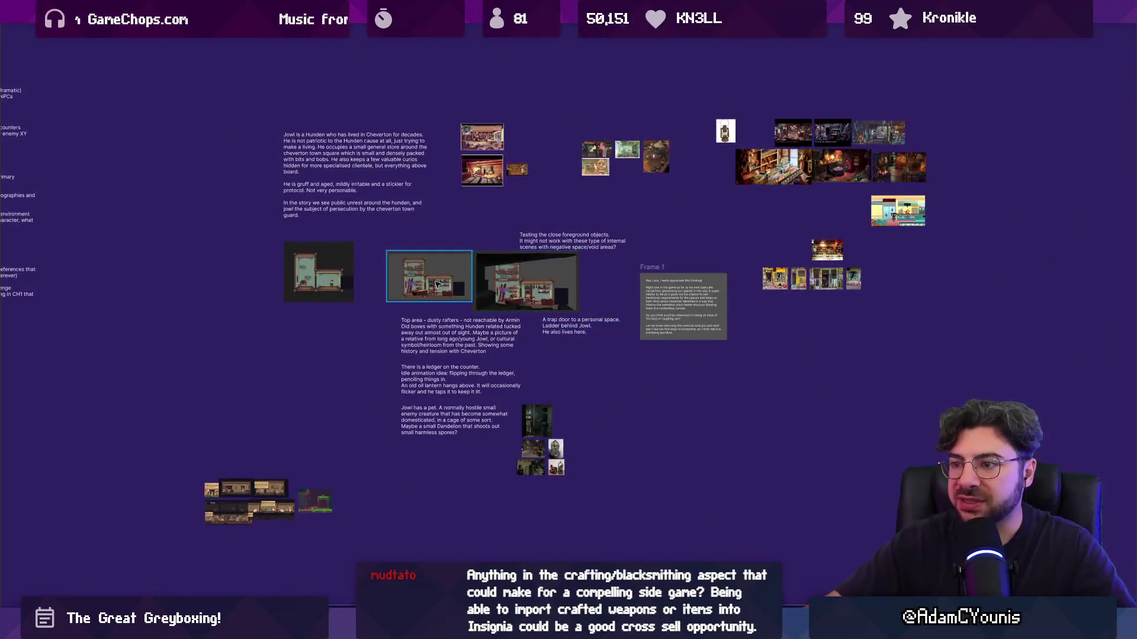
pyautogui.scroll(5, 420, 277)
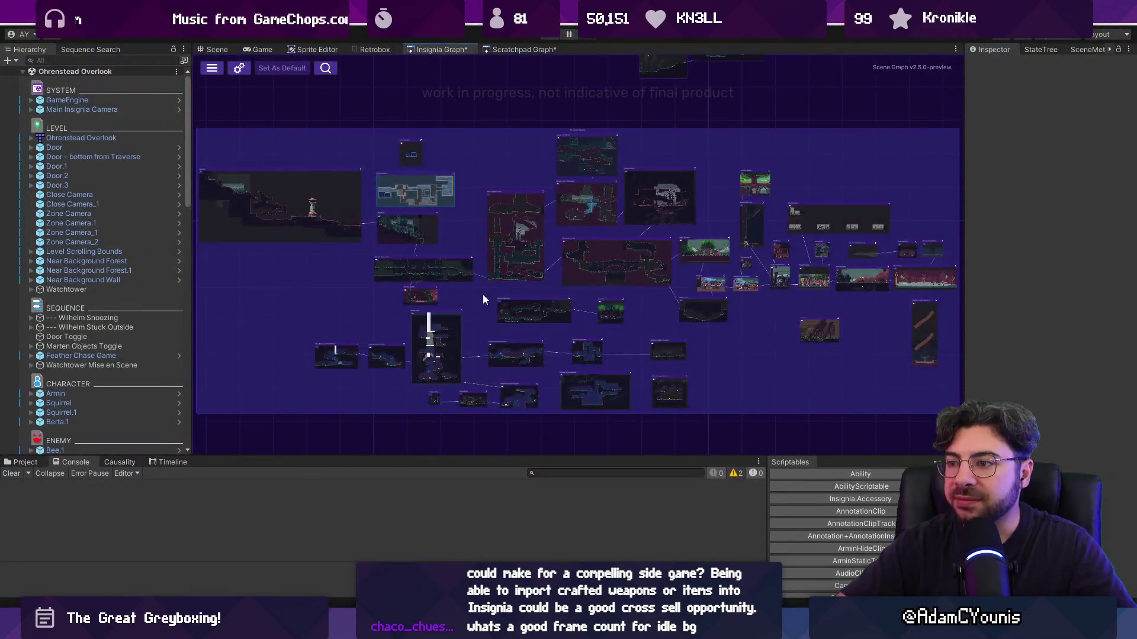
# Zoom in on the shop greybox mockups
pyautogui.scroll(-3, 482, 294)
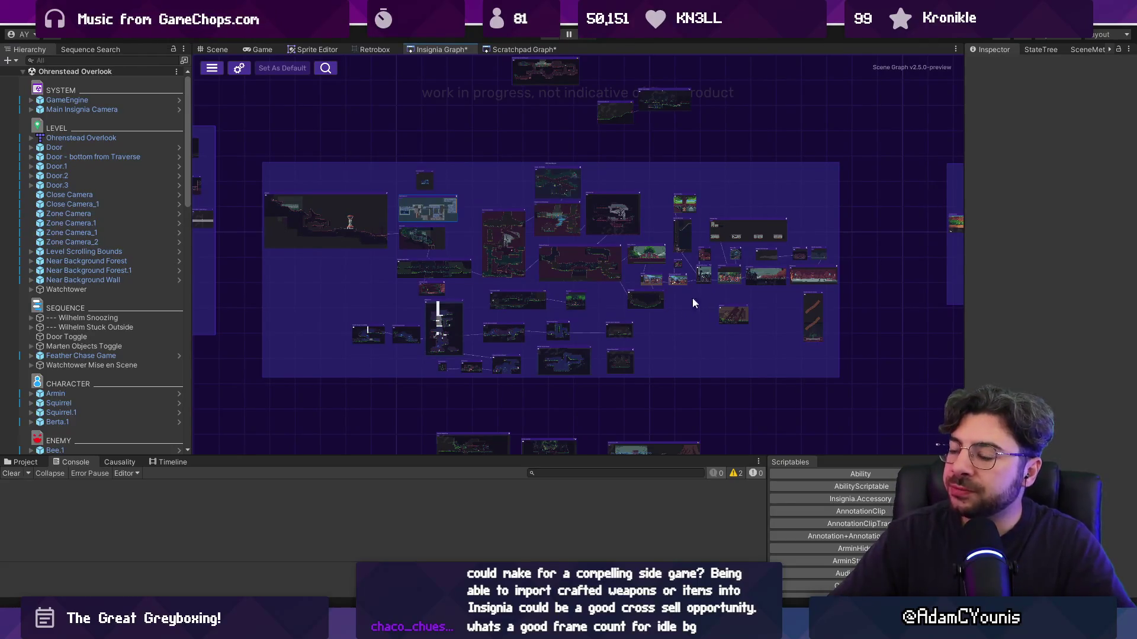
# Zoom around the Insignia Graph's room nodes and pan to centre the Hollow Test room
pyautogui.scroll(5, 717, 293)
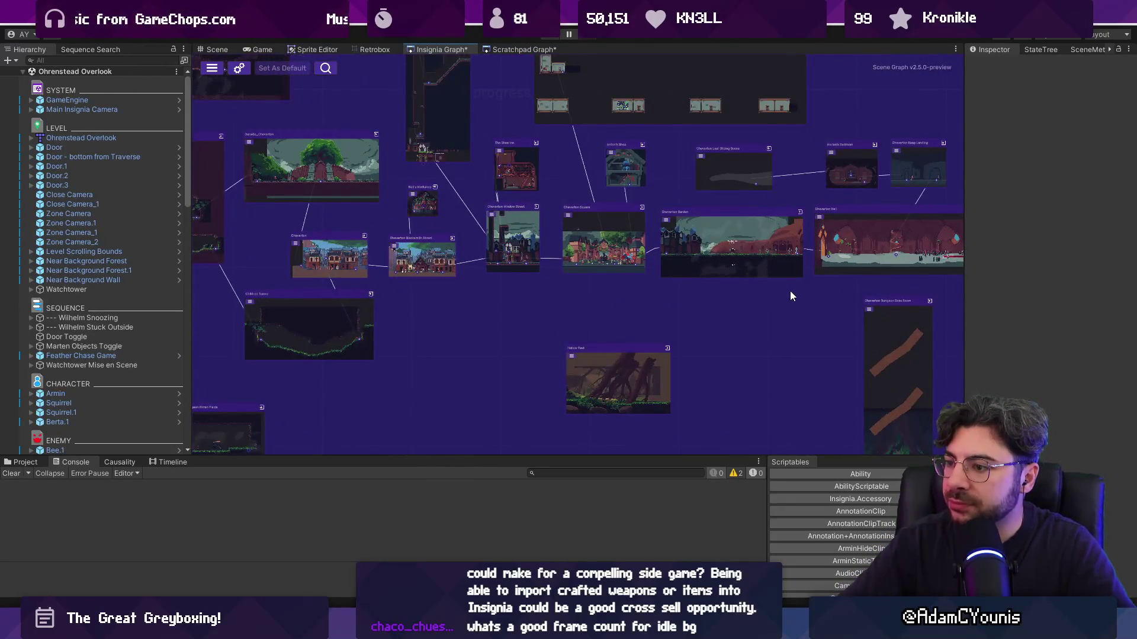
pyautogui.scroll(-5, 782, 300)
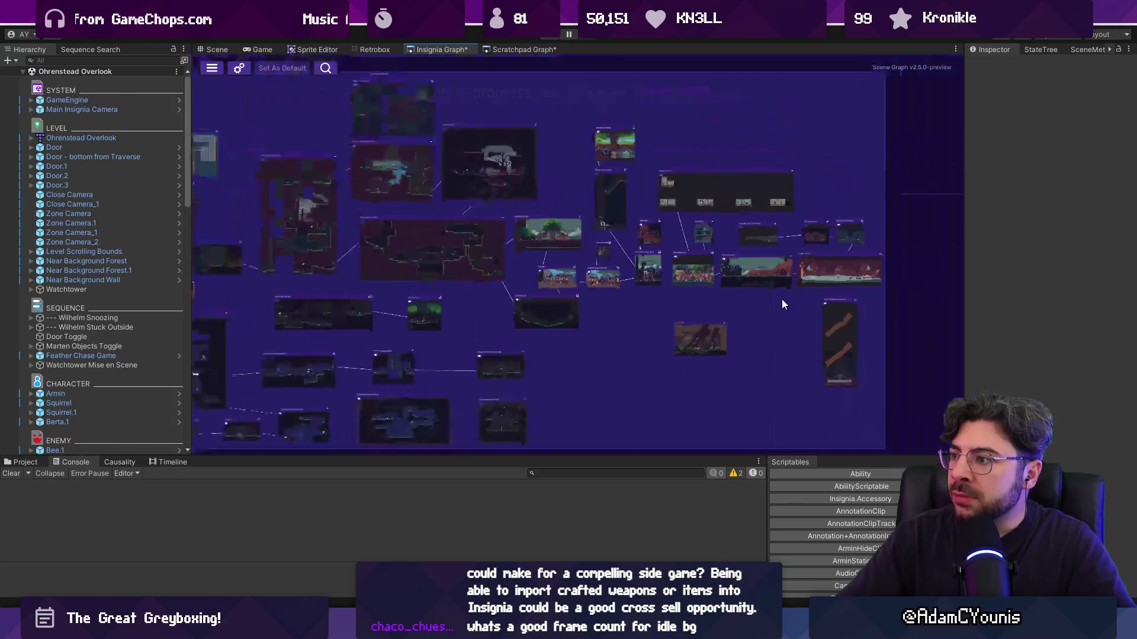
pyautogui.scroll(6, 851, 235)
pyautogui.scroll(2, 823, 240)
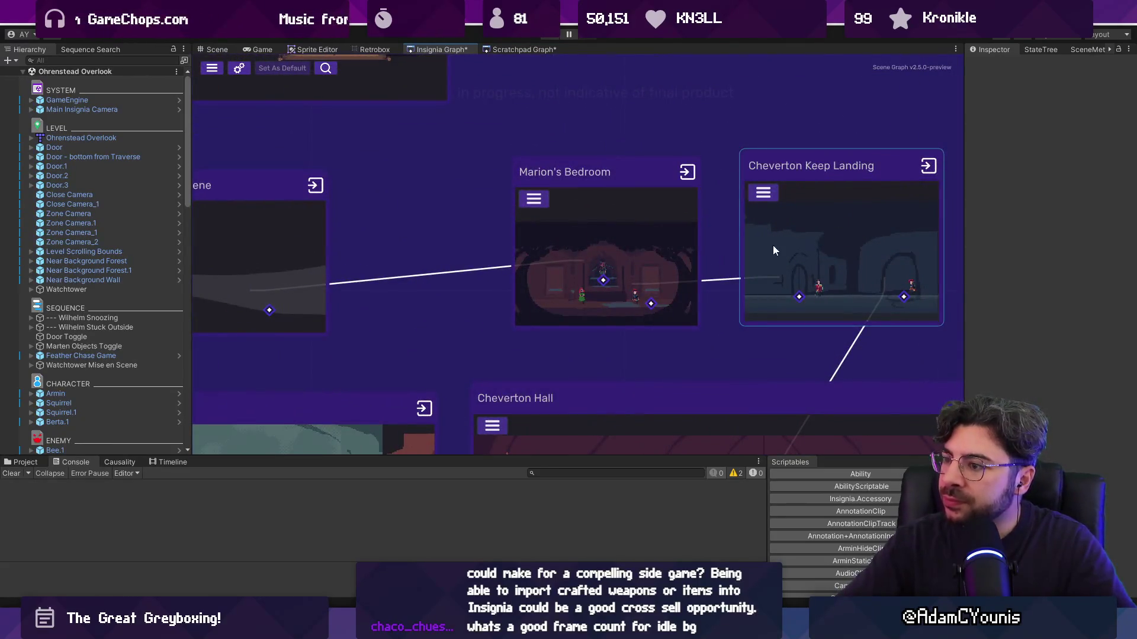
pyautogui.scroll(-3, 818, 247)
pyautogui.scroll(-5, 846, 249)
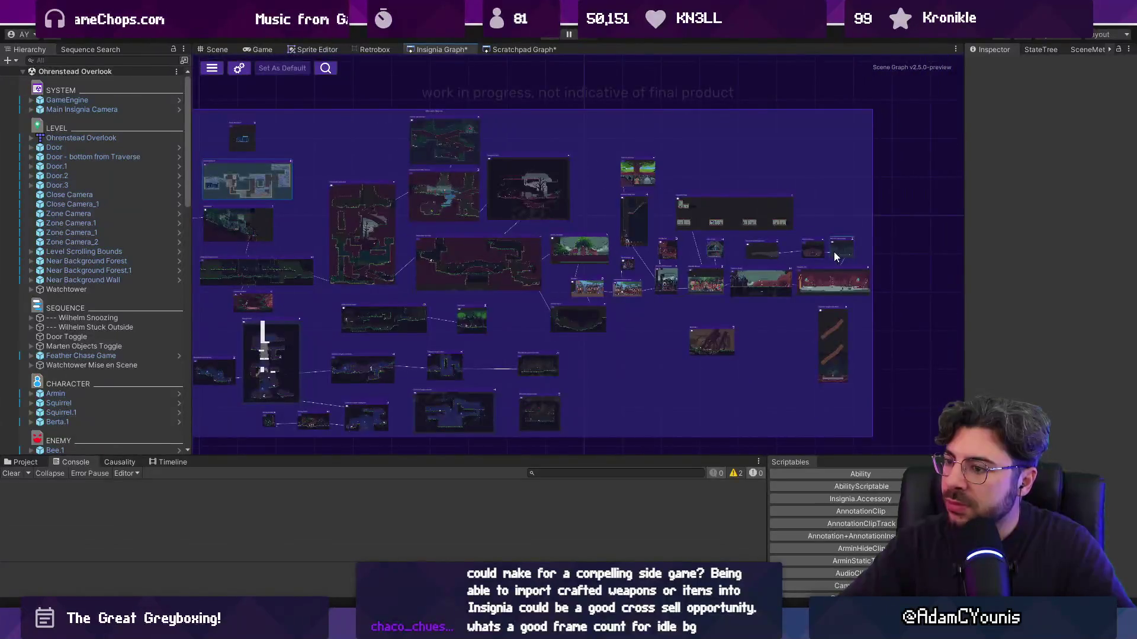
pyautogui.scroll(5, 801, 338)
pyautogui.scroll(2, 677, 290)
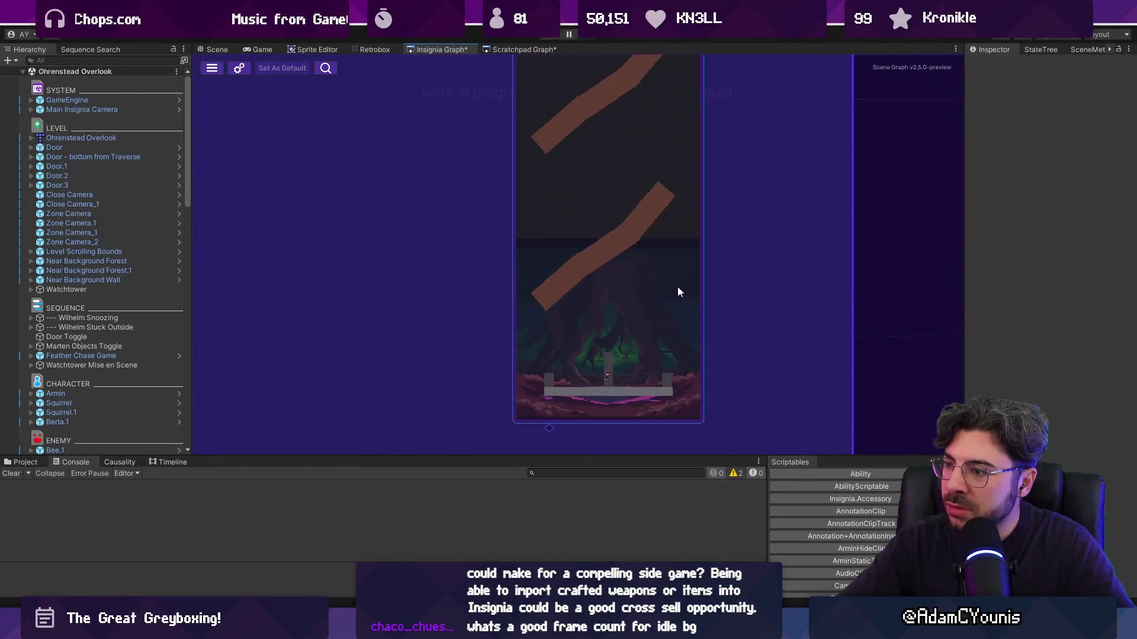
pyautogui.scroll(-2, 679, 287)
pyautogui.moveTo(434, 244)
pyautogui.mouseDown()
pyautogui.moveTo(675, 291)
pyautogui.moveTo(666, 286)
pyautogui.mouseUp()
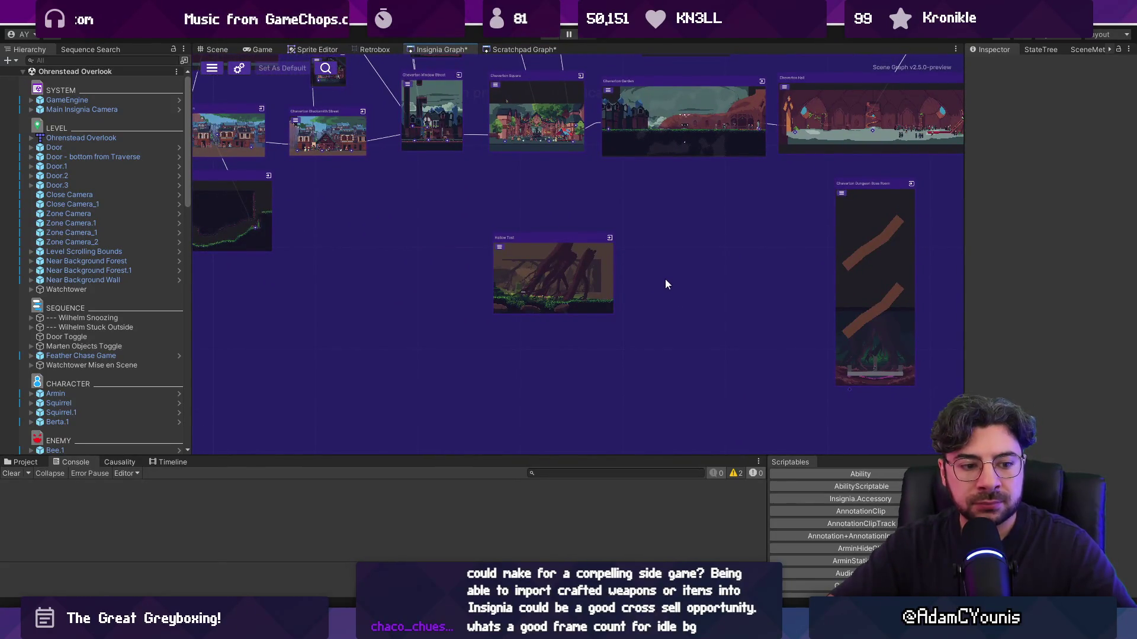
pyautogui.moveTo(665, 279)
pyautogui.mouseDown()
pyautogui.moveTo(693, 280)
pyautogui.moveTo(599, 244)
pyautogui.moveTo(730, 329)
pyautogui.moveTo(723, 340)
pyautogui.mouseUp()
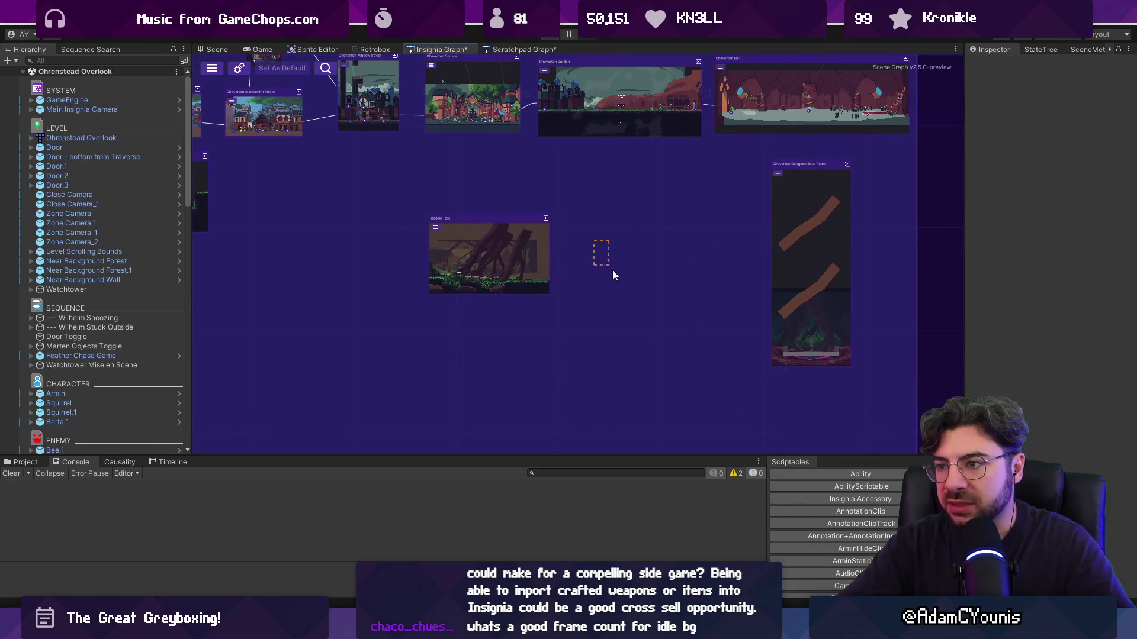
# Search the Project panel for 'template scene'
pyautogui.click(39, 462)
pyautogui.click(549, 474)
pyautogui.write('template scene')
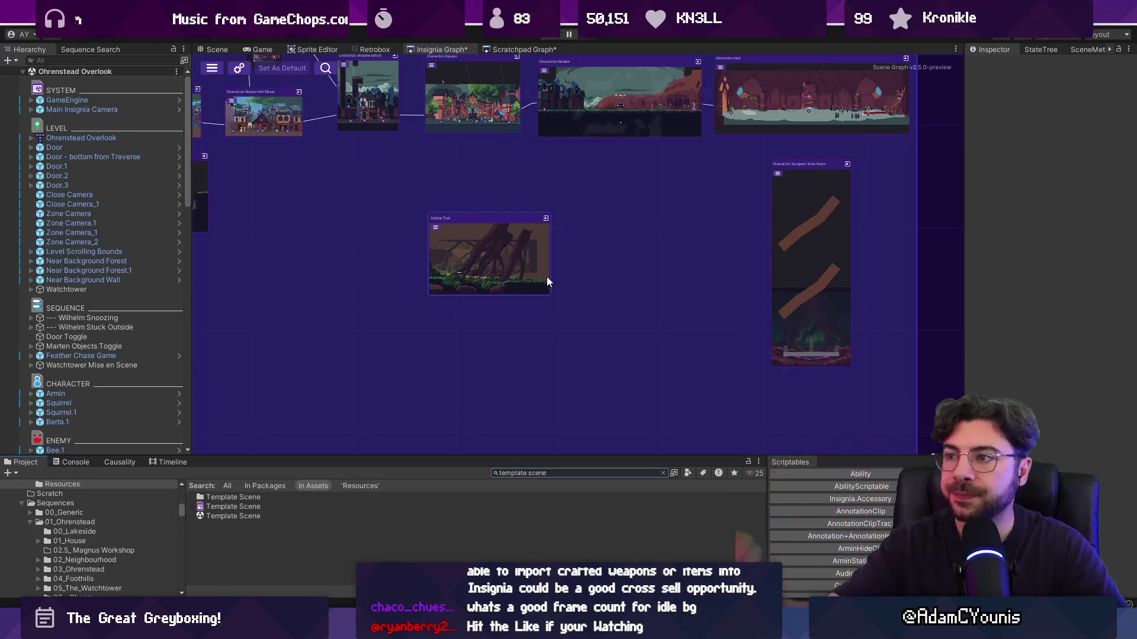
pyautogui.scroll(-6, 684, 302)
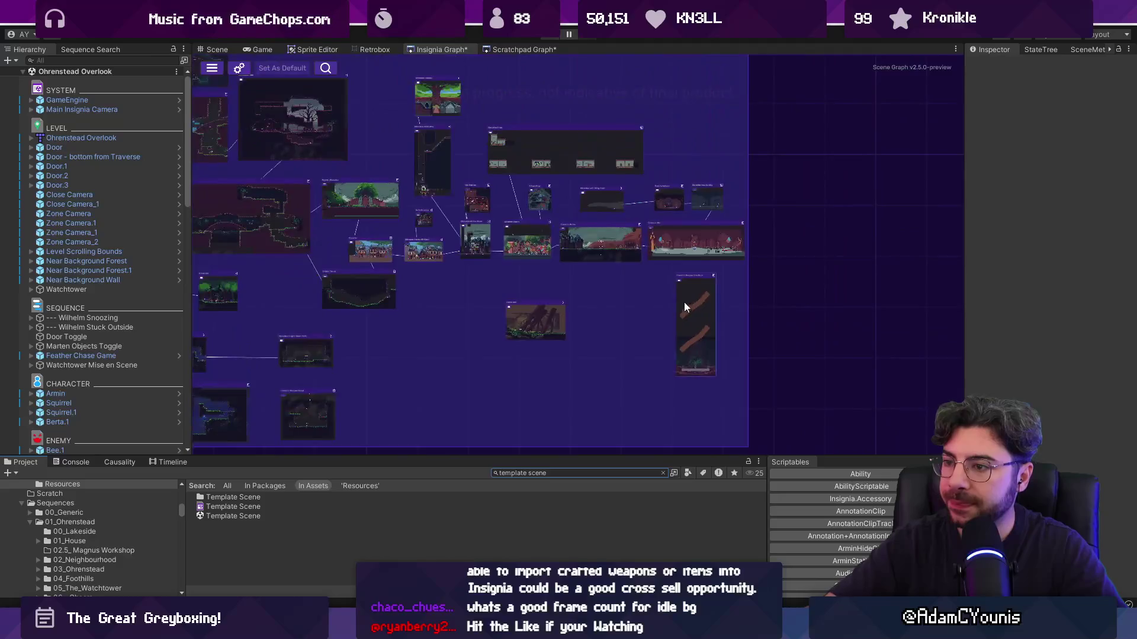
# Zoom the Insignia Graph out and pan to show the neighbouring room clusters
pyautogui.scroll(6, 579, 310)
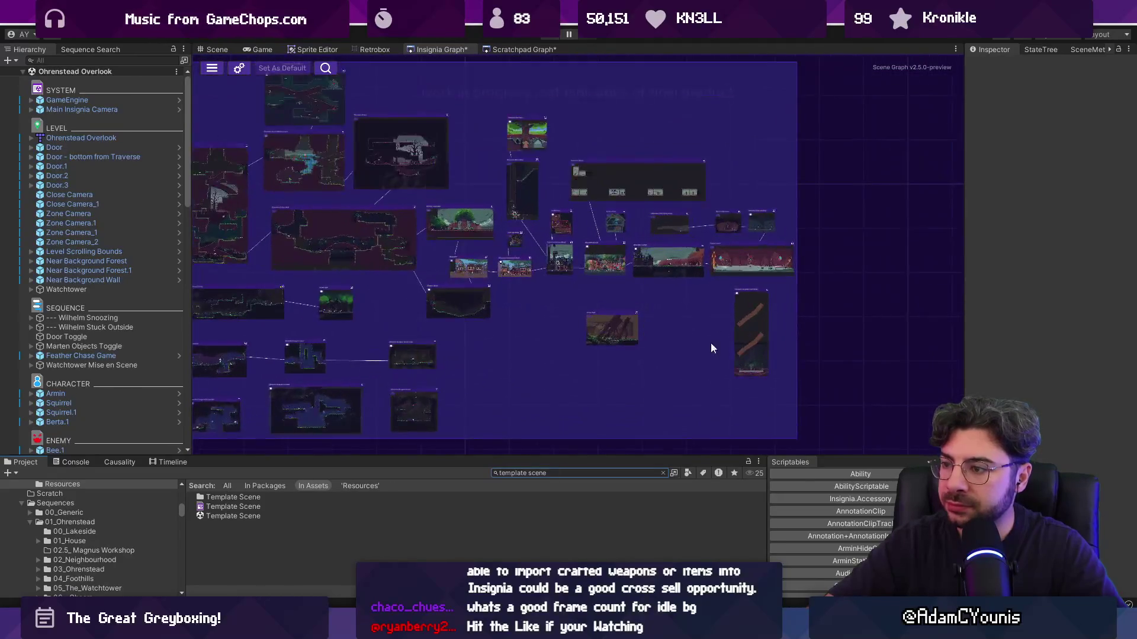
pyautogui.moveTo(400, 629)
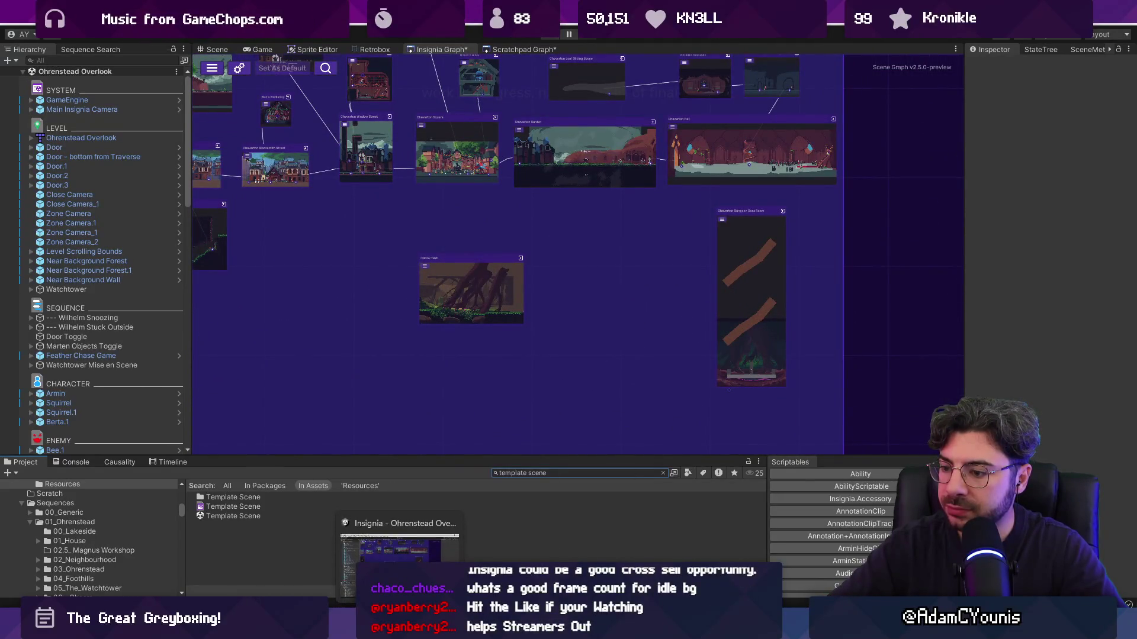
pyautogui.moveTo(687, 628)
pyautogui.scroll(-5, 694, 332)
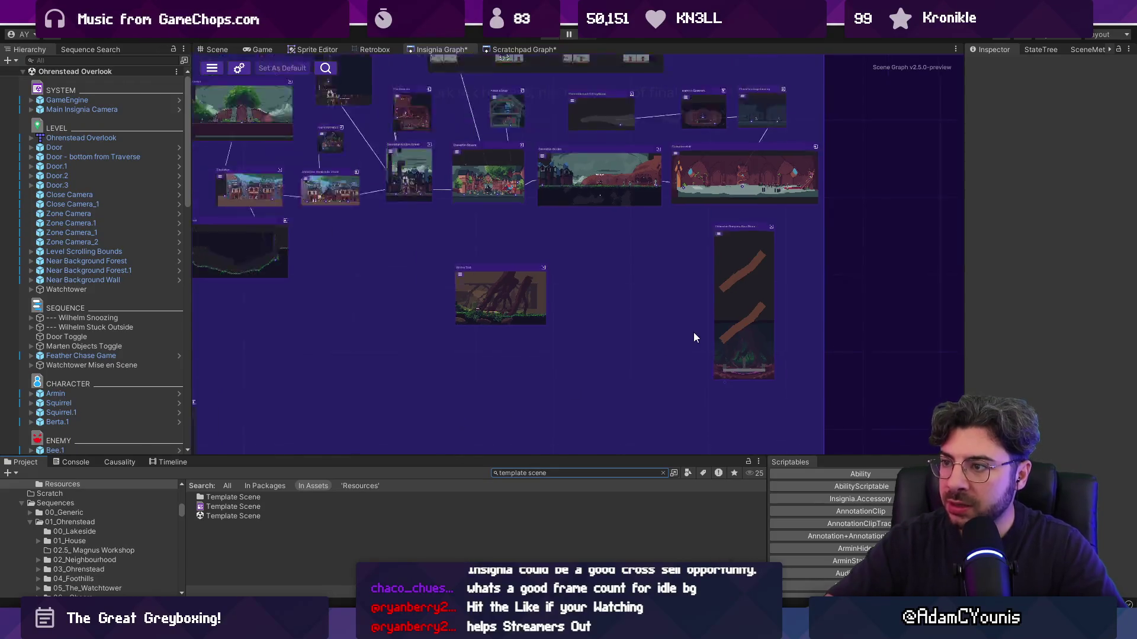
pyautogui.scroll(3, 696, 332)
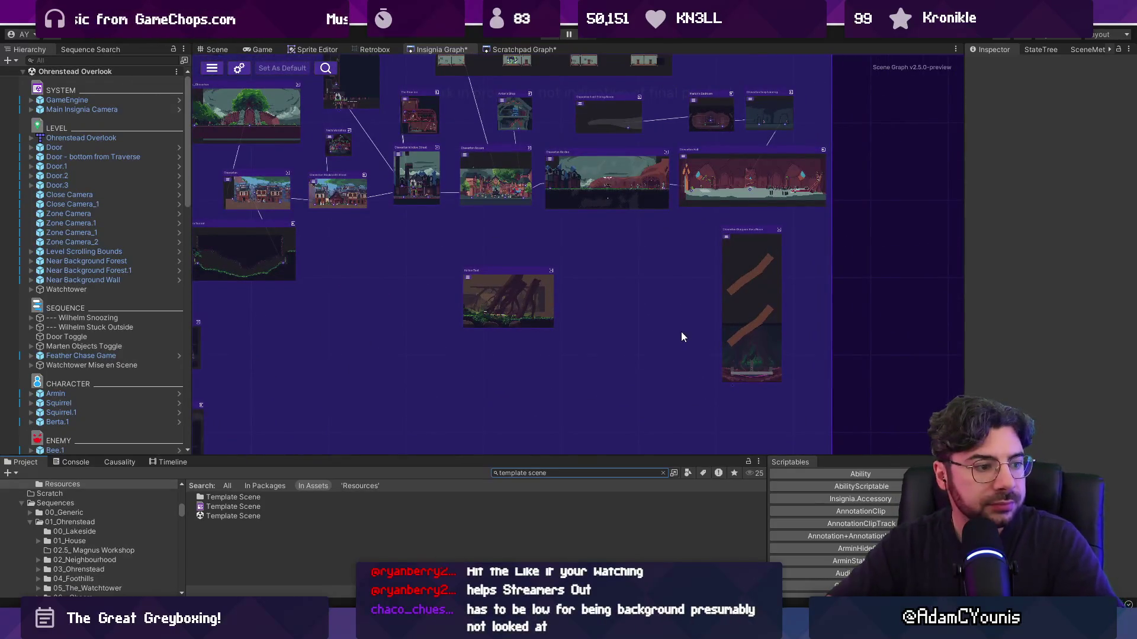
pyautogui.scroll(-3, 751, 348)
pyautogui.scroll(-1, 747, 348)
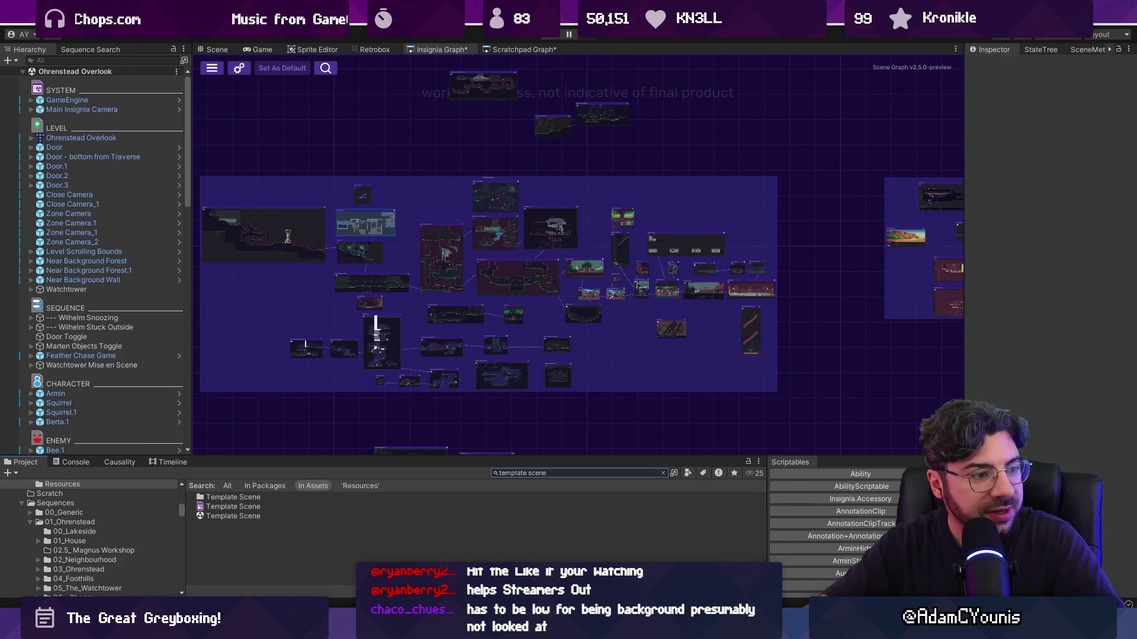
pyautogui.click(711, 238)
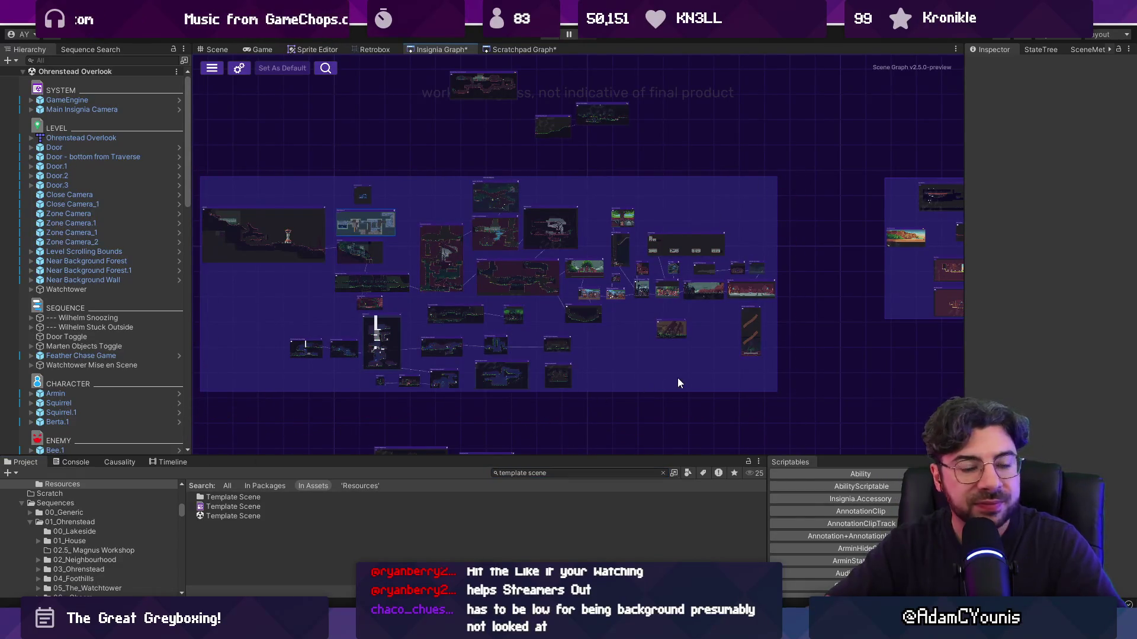
pyautogui.scroll(2, 677, 378)
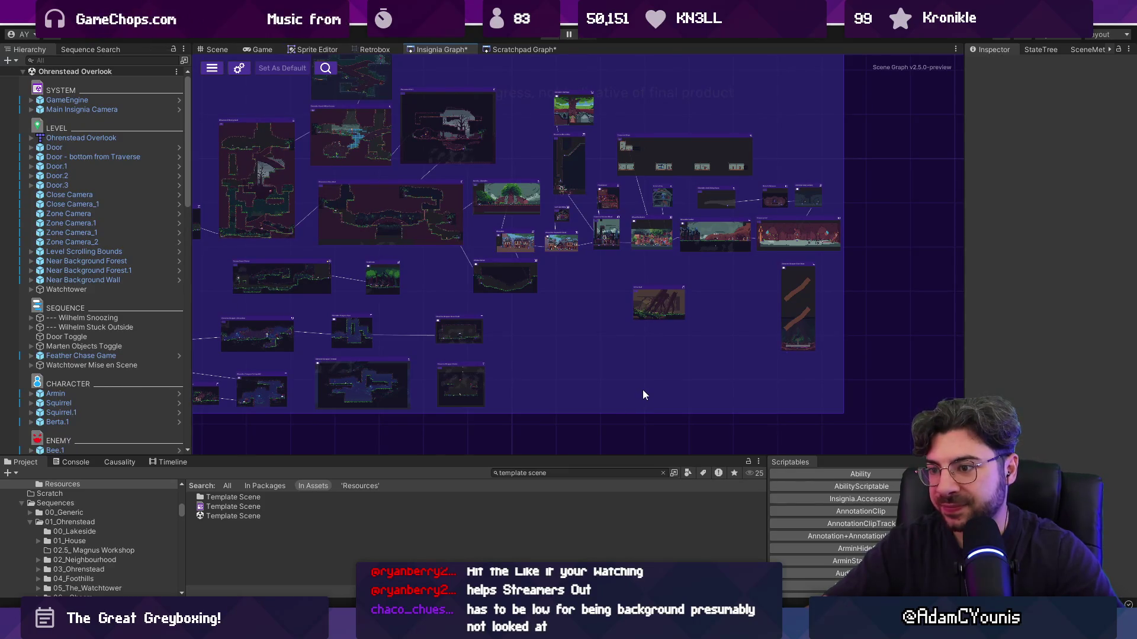
pyautogui.scroll(-5, 644, 395)
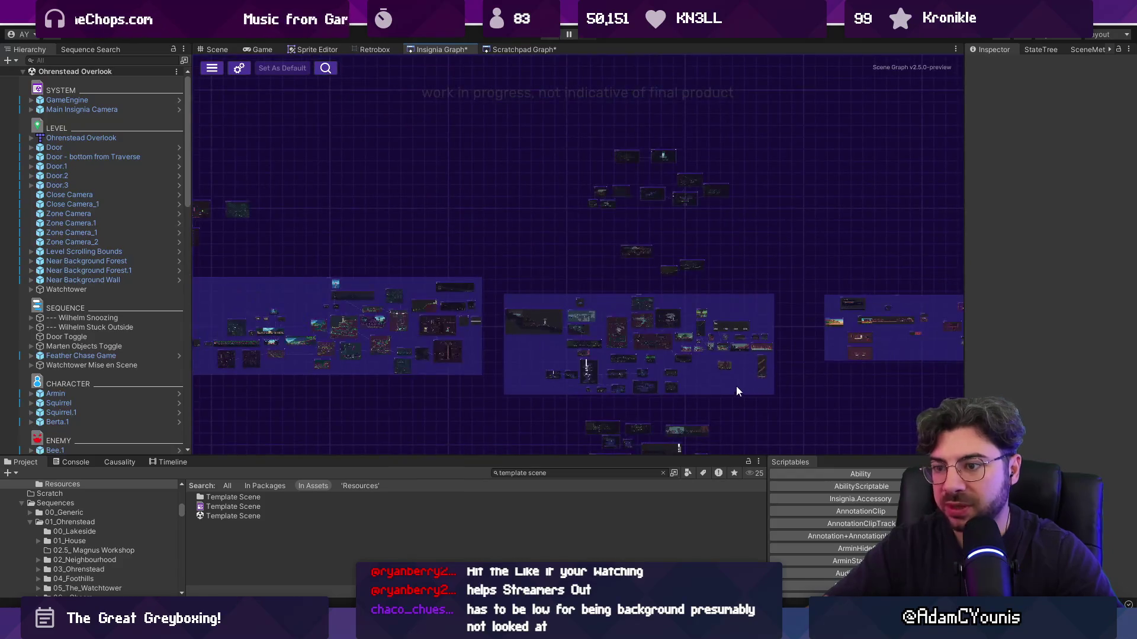
pyautogui.scroll(5, 278, 368)
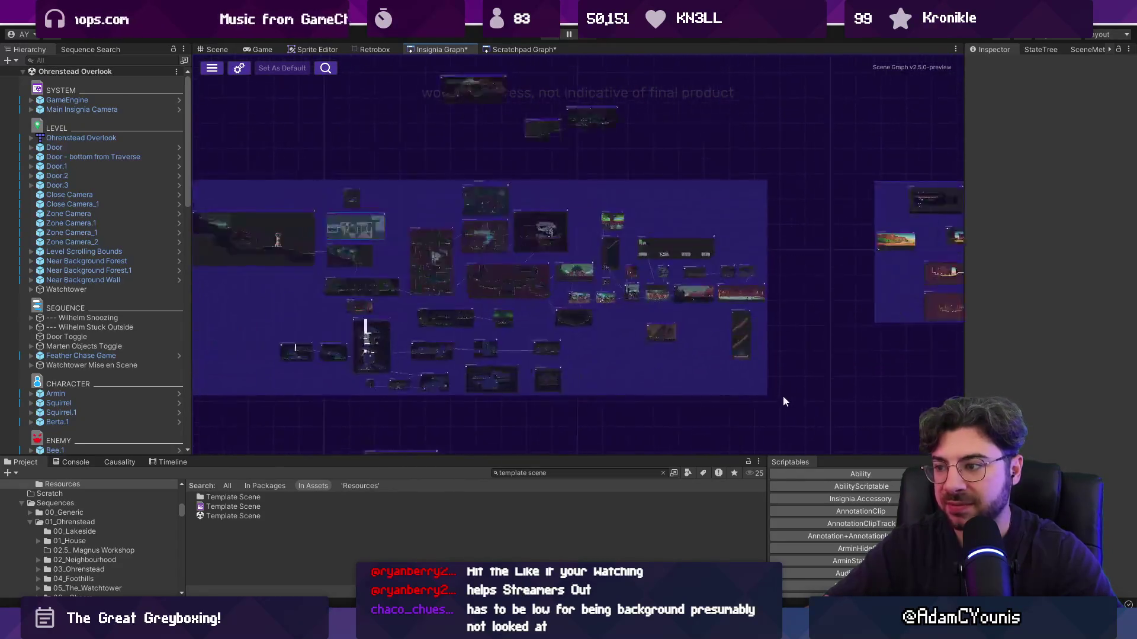
pyautogui.scroll(2, 656, 373)
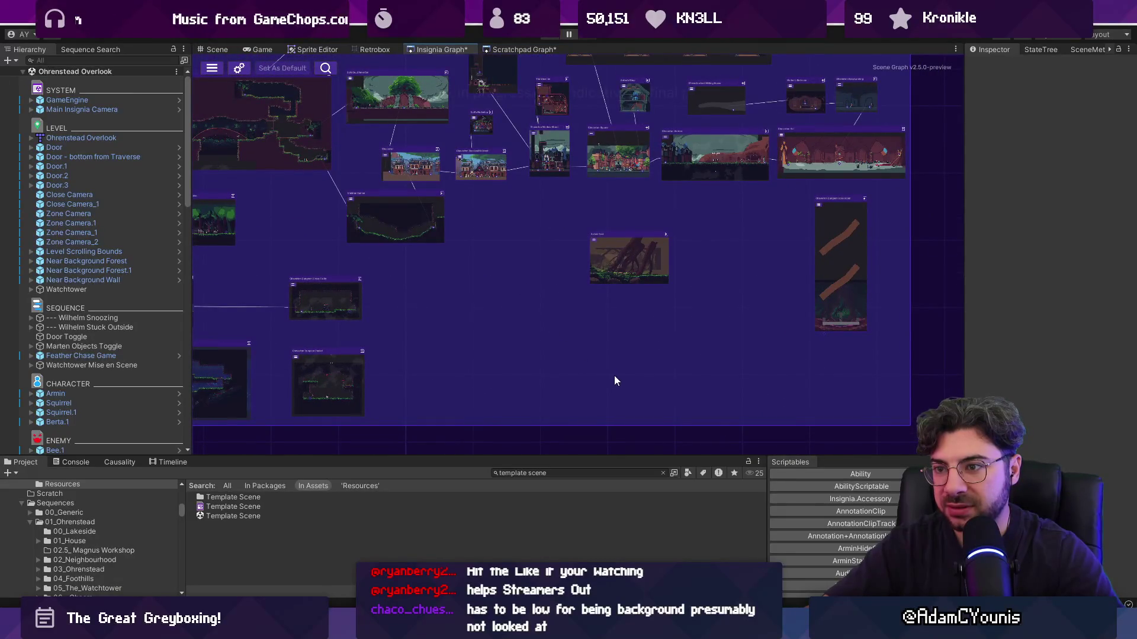
pyautogui.scroll(-5, 614, 376)
pyautogui.moveTo(673, 367); pyautogui.dragTo(812, 383)
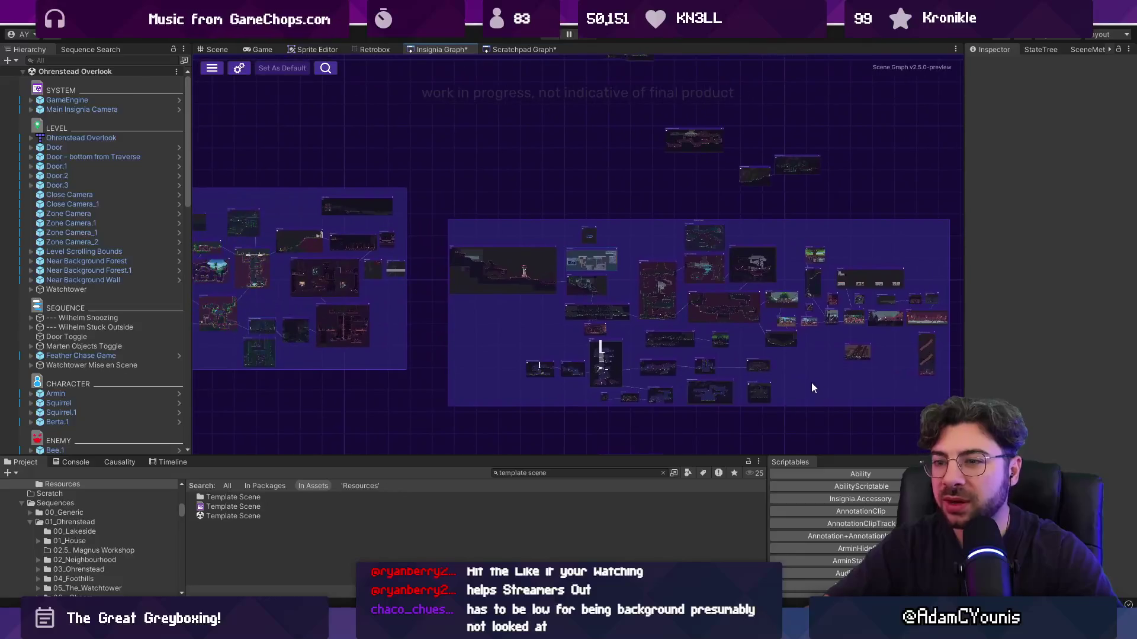
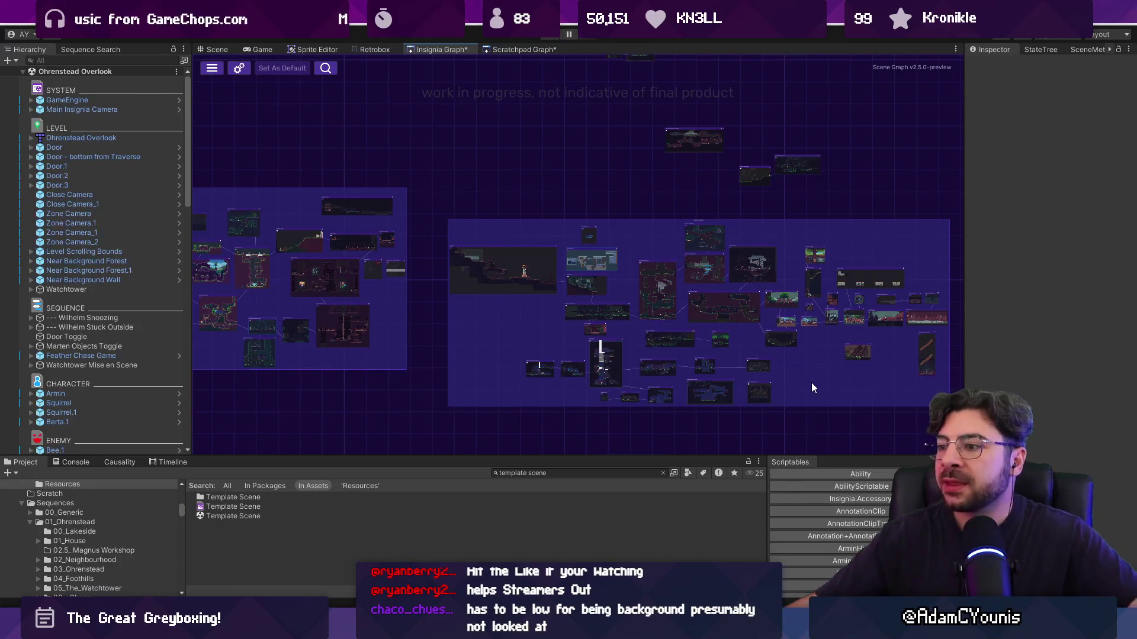
# Pan and zoom across the scene graph to survey the level map
pyautogui.moveTo(812, 384); pyautogui.dragTo(697, 354)
pyautogui.scroll(5, 696, 358)
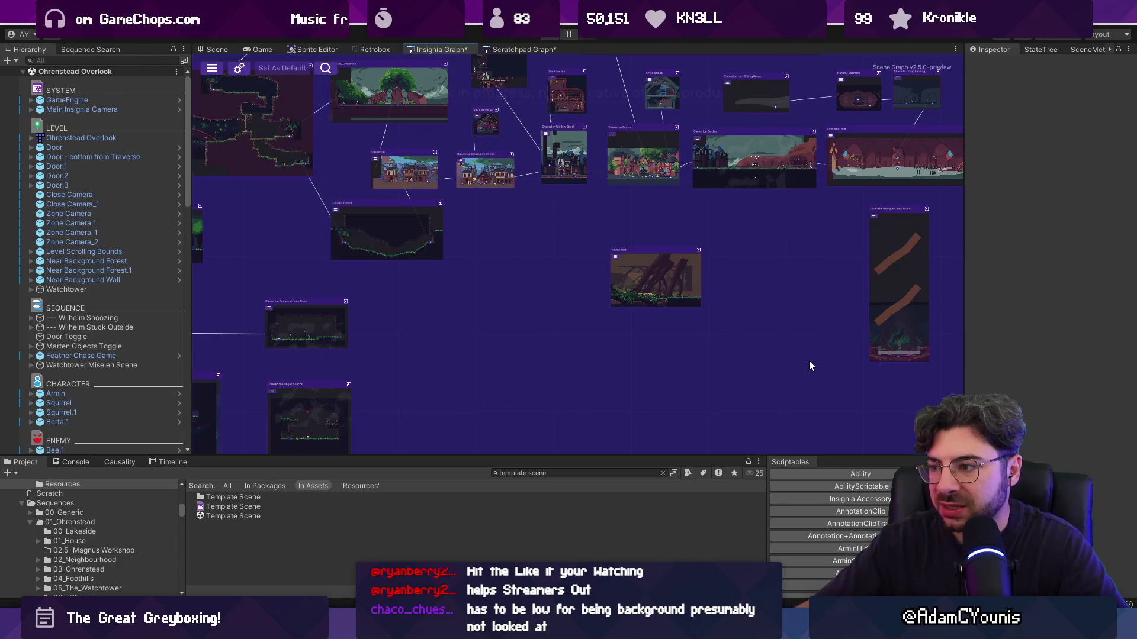
pyautogui.moveTo(802, 357); pyautogui.dragTo(703, 381)
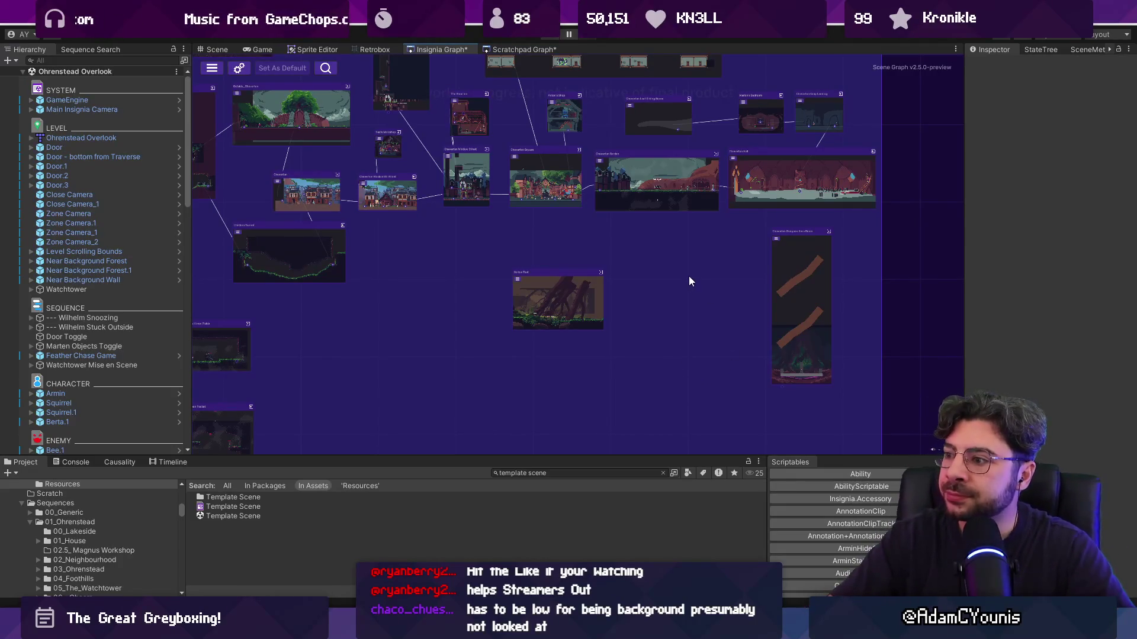
pyautogui.scroll(-1, 726, 303)
pyautogui.scroll(2, 726, 305)
pyautogui.click(623, 472)
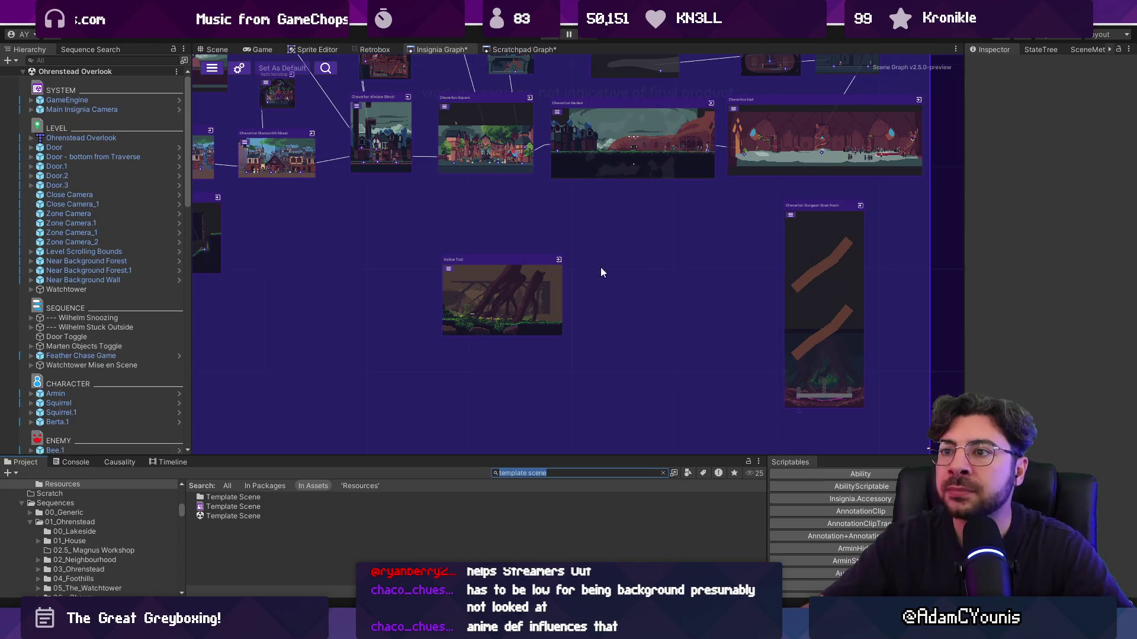
pyautogui.moveTo(621, 246)
pyautogui.mouseDown()
pyautogui.moveTo(673, 321)
pyautogui.moveTo(743, 381)
pyautogui.moveTo(730, 371)
pyautogui.mouseUp()
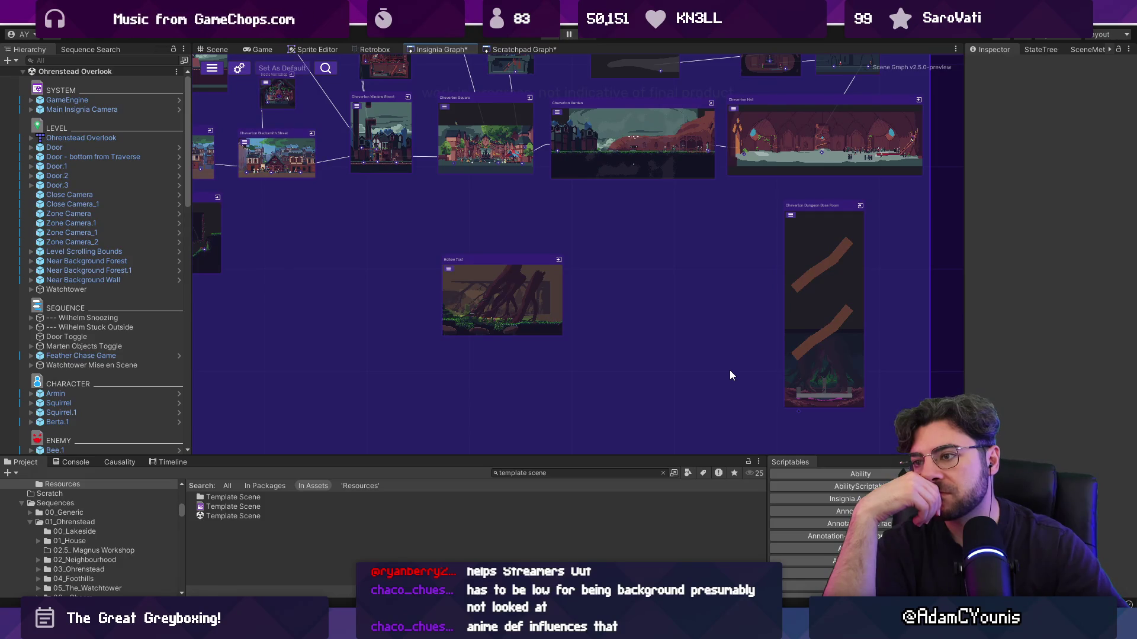
# Clear the Project search and browse into the Scenes/02_Cheverton folder
pyautogui.click(261, 516)
pyautogui.moveTo(342, 459); pyautogui.dragTo(341, 404)
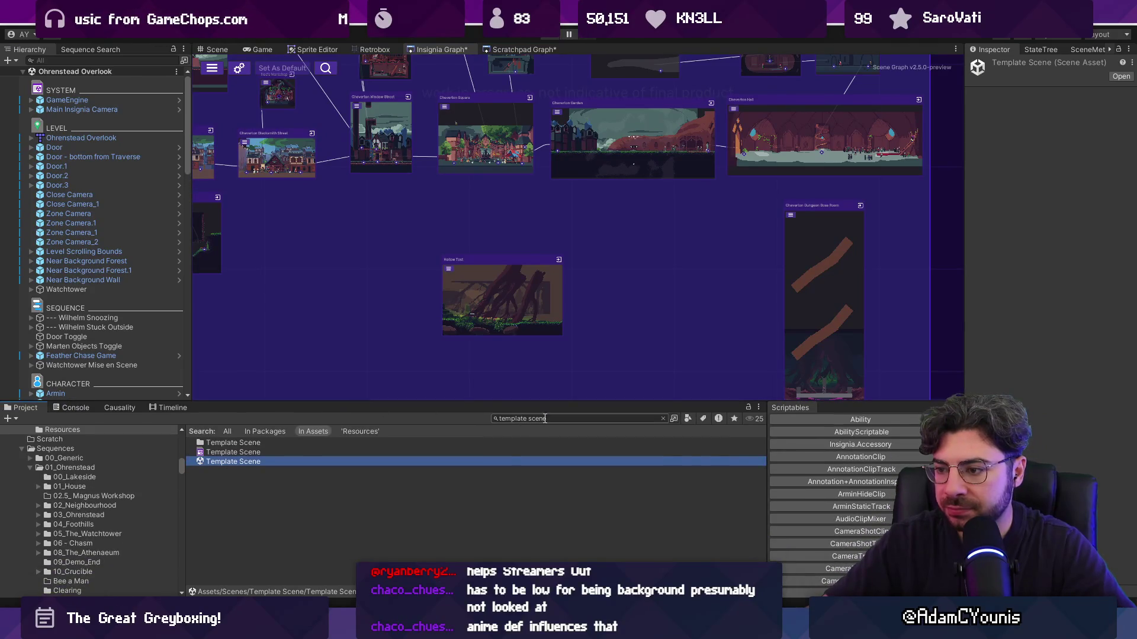
pyautogui.click(262, 482)
pyautogui.click(257, 461)
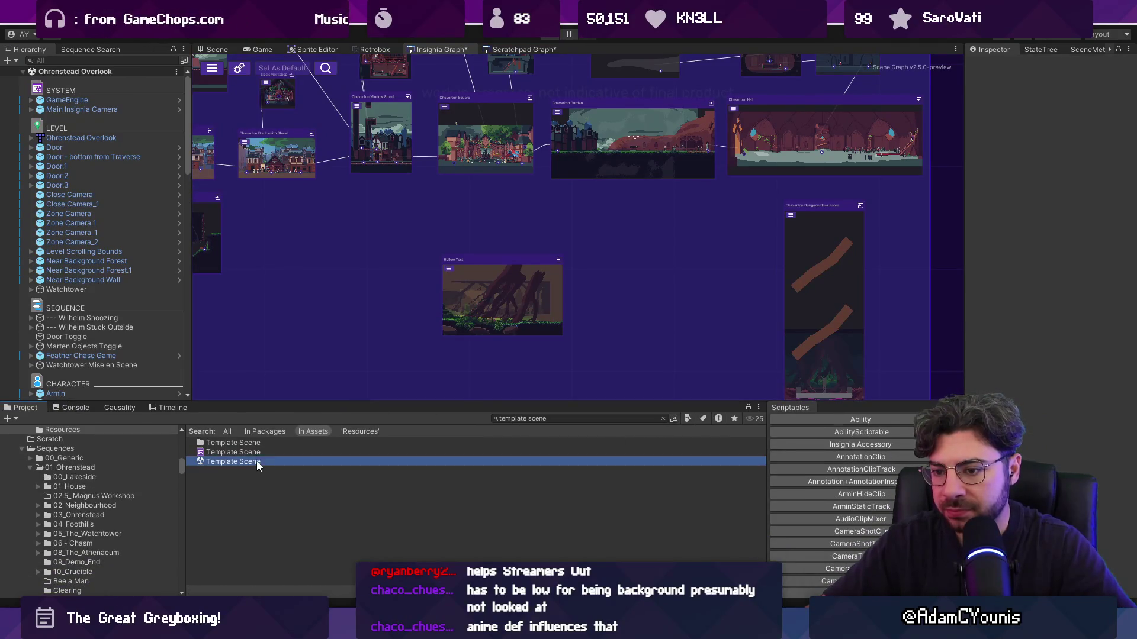
pyautogui.click(660, 420)
pyautogui.click(662, 419)
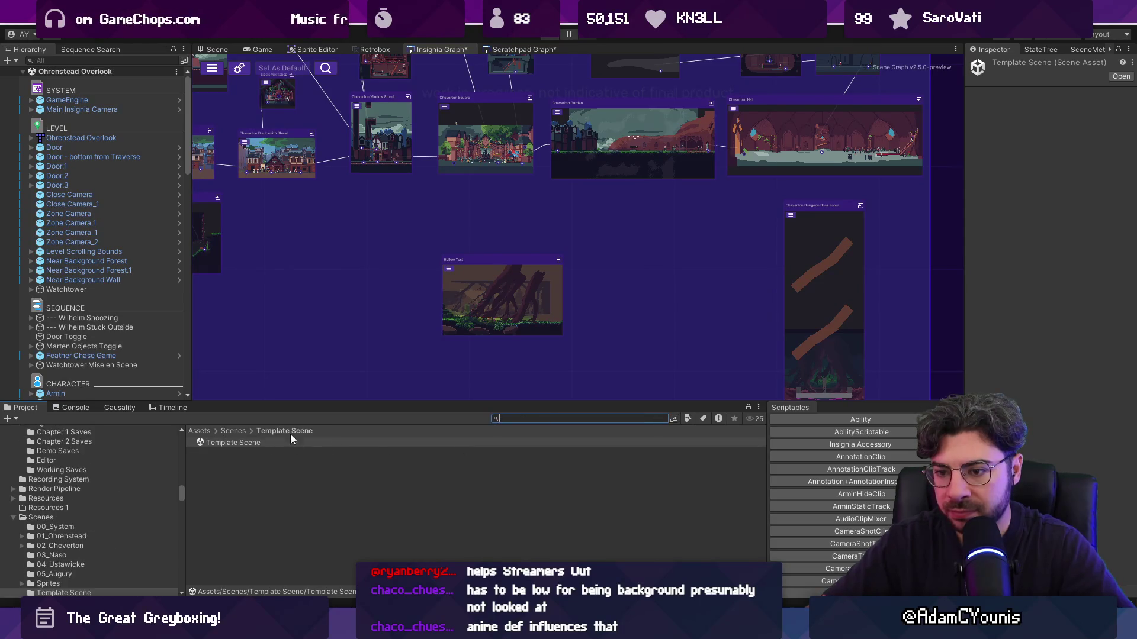
pyautogui.click(234, 431)
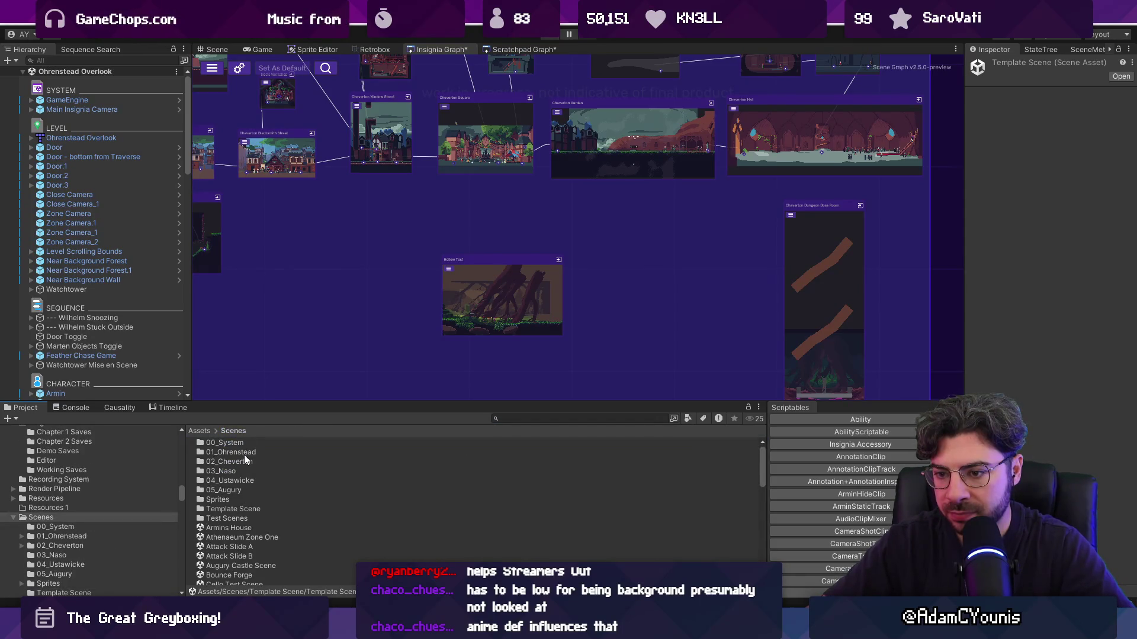
pyautogui.click(240, 451)
pyautogui.doubleClick(244, 460)
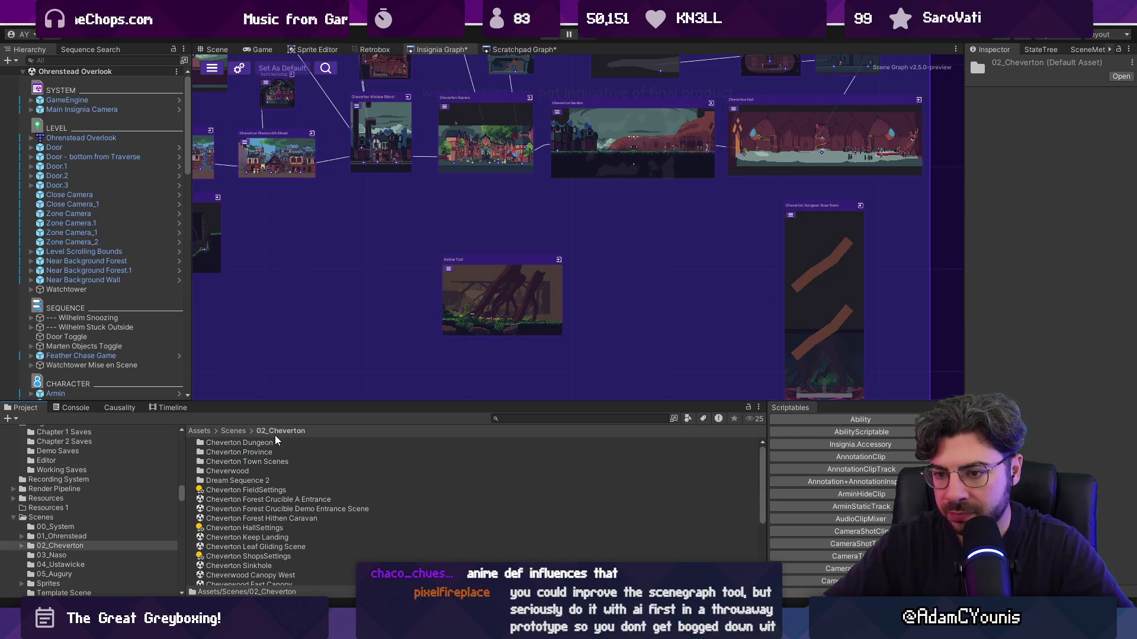
pyautogui.moveTo(311, 403); pyautogui.dragTo(331, 291)
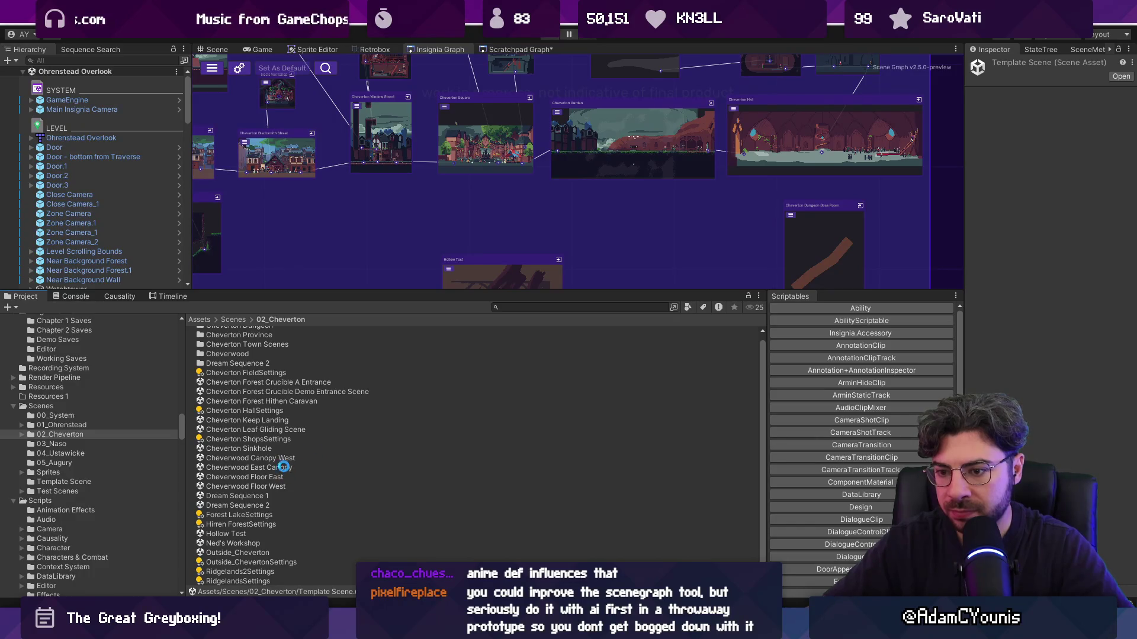
# Add a Template Scene copy there named 'Cheverton Dungeon - Pre Boss Fight'
pyautogui.click(259, 581)
pyautogui.write('Pre BossFight')
pyautogui.press('Home')
pyautogui.write('Cheve')
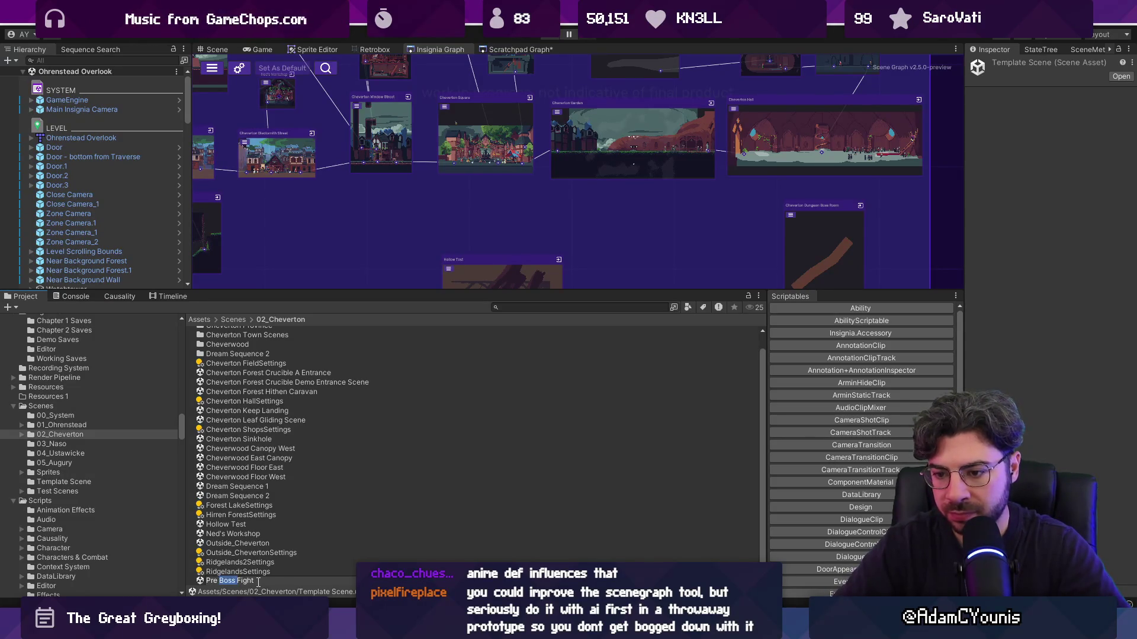
pyautogui.write('rton - ')
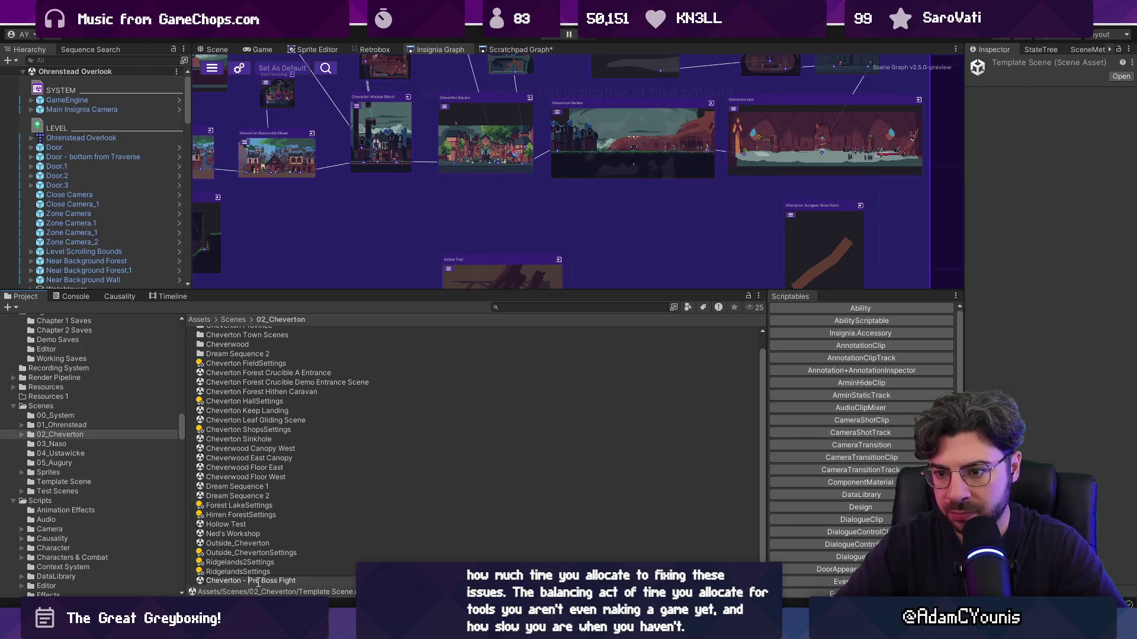
pyautogui.write('Dungeon')
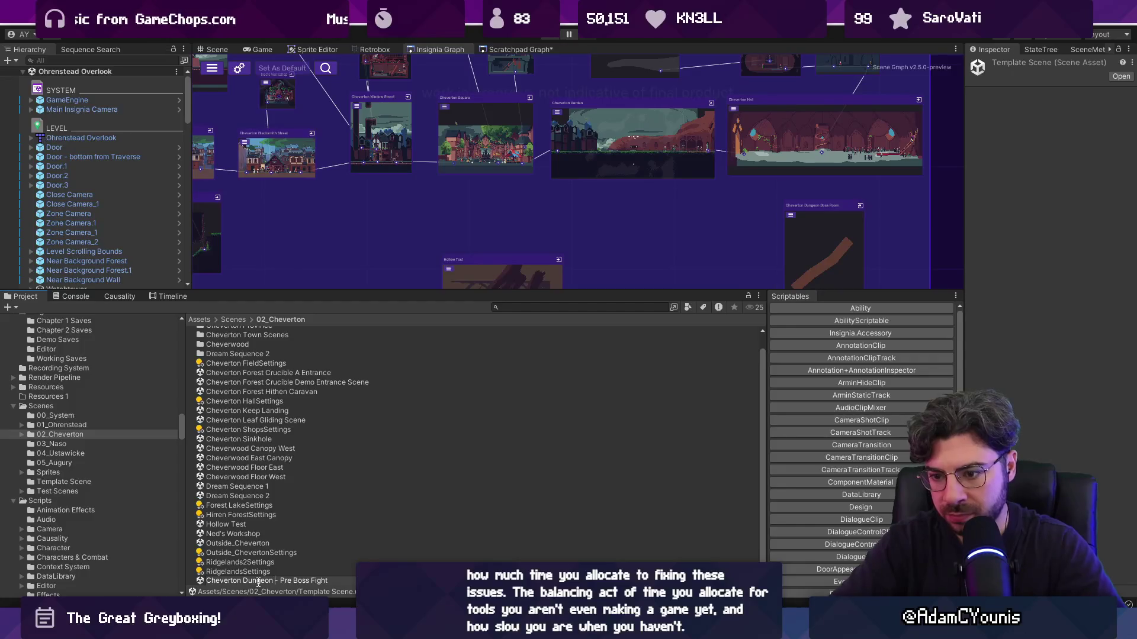
pyautogui.press('Return')
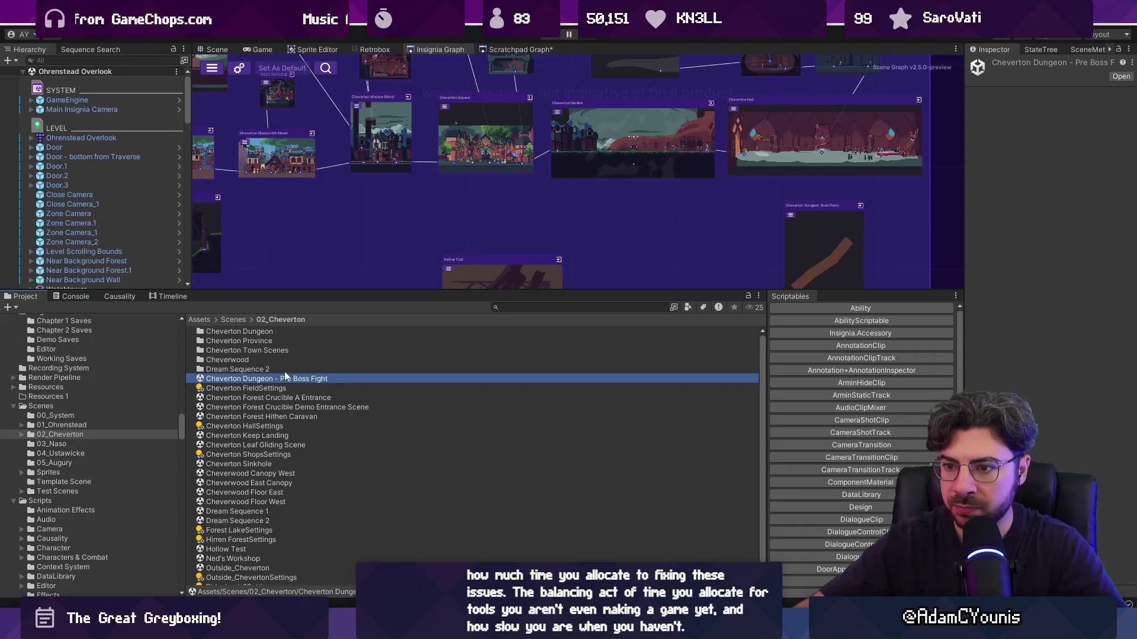
pyautogui.click(663, 259)
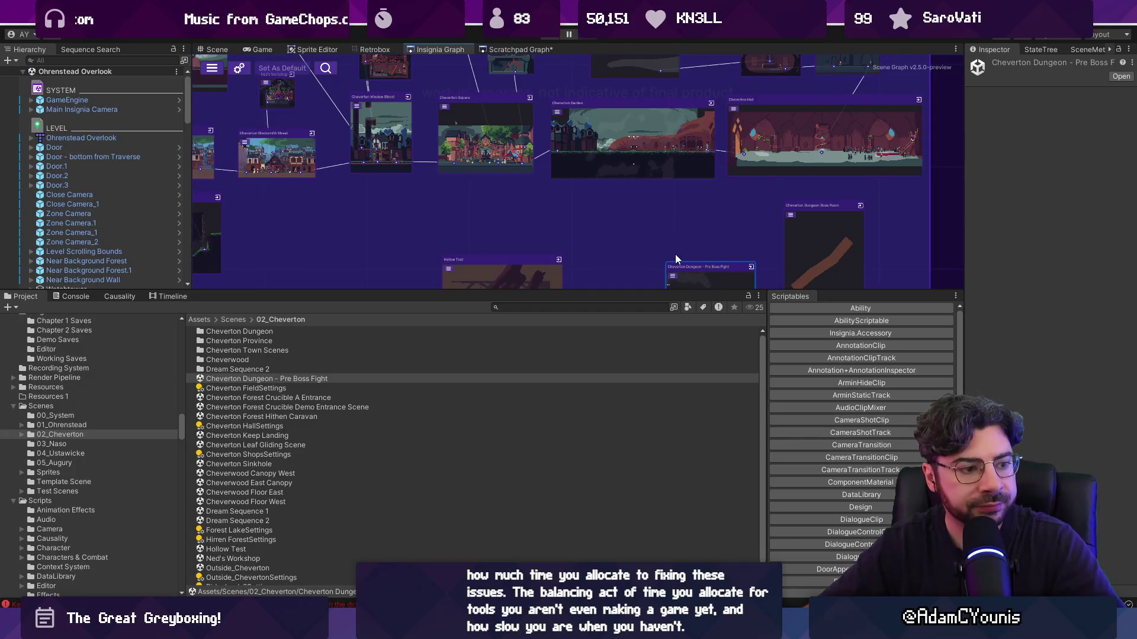
# Place the Pre Boss Fight node beside the Boss Room and open that scene
pyautogui.scroll(-3, 675, 254)
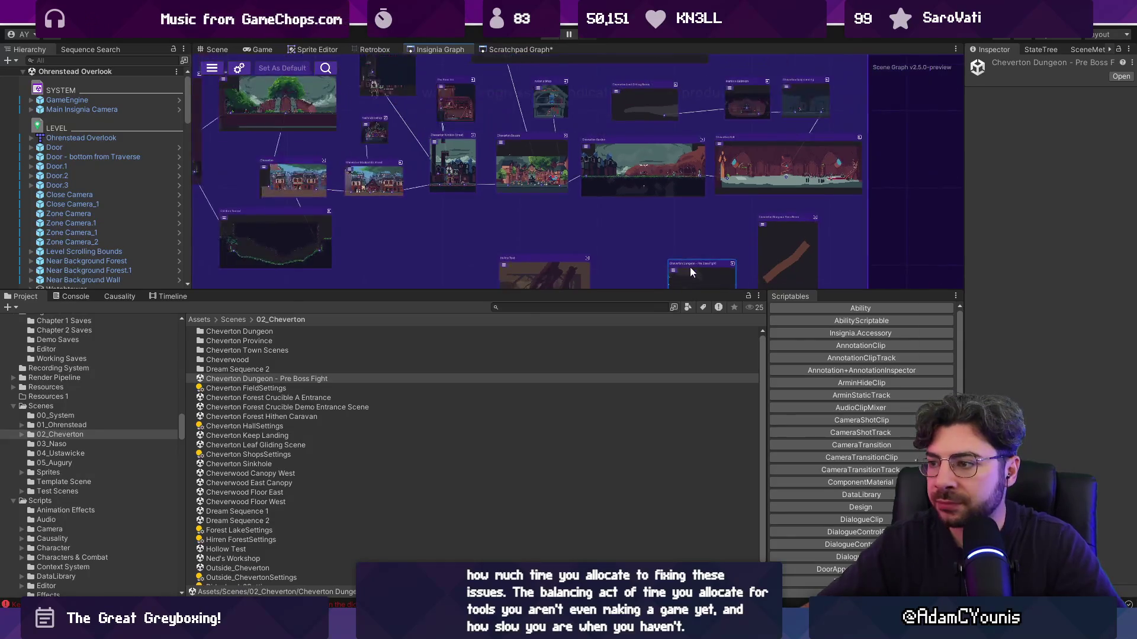
pyautogui.scroll(5, 691, 268)
pyautogui.moveTo(675, 224); pyautogui.dragTo(654, 216)
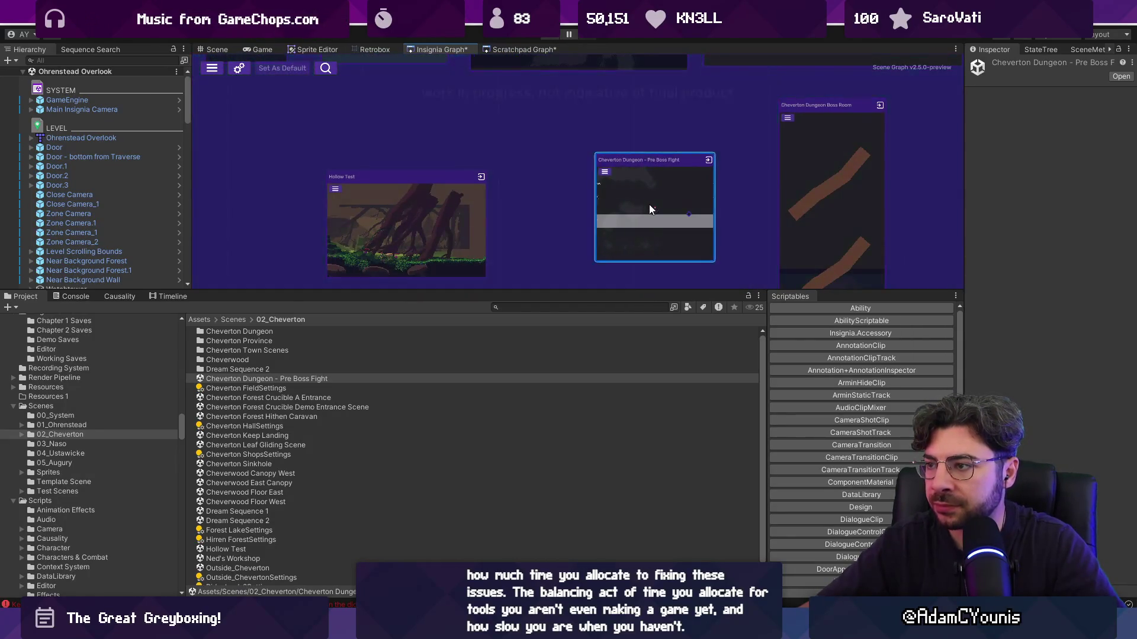
pyautogui.scroll(-2, 653, 216)
pyautogui.scroll(2, 652, 212)
pyautogui.doubleClick(649, 210)
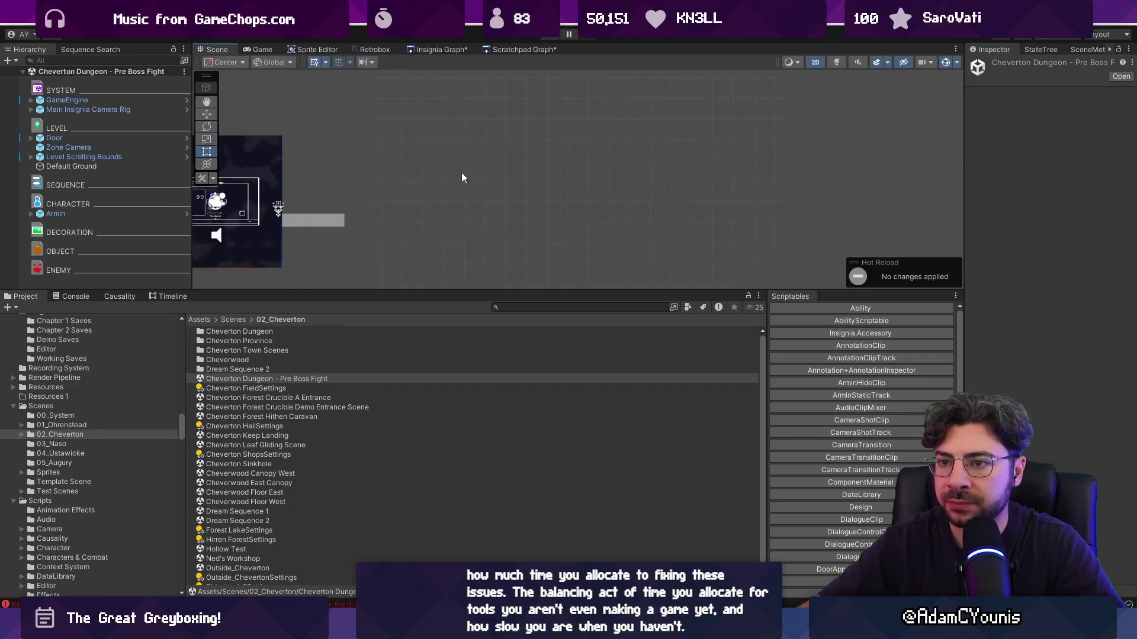
# Close the Scratchpad Graph tab and return to the Insignia Graph
pyautogui.click(495, 51)
pyautogui.rightClick(519, 51)
pyautogui.click(551, 68)
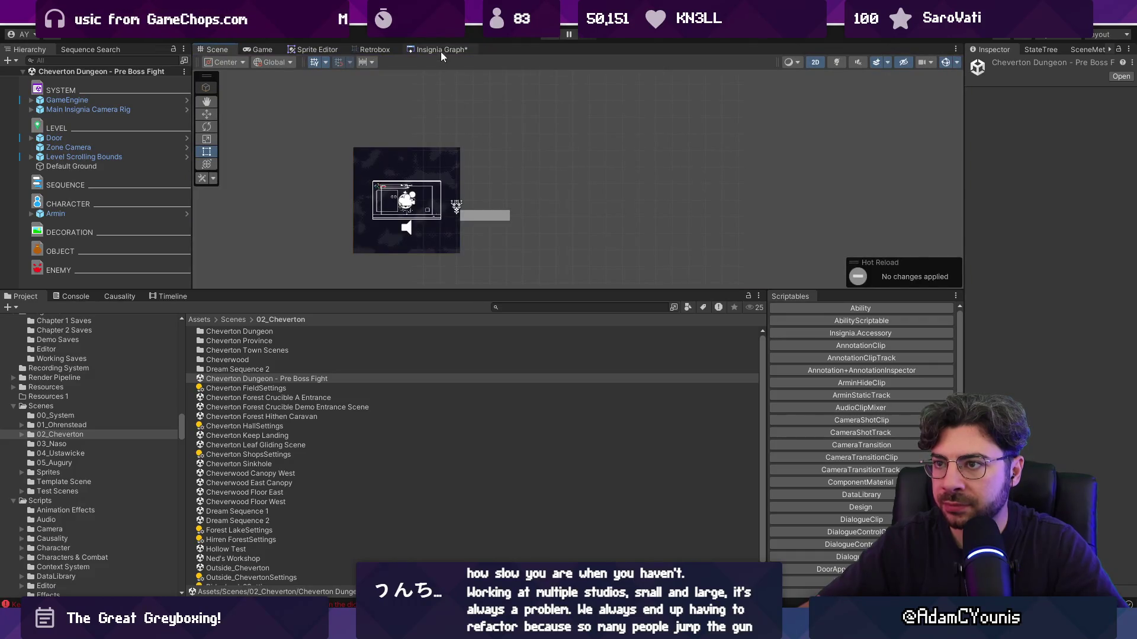
pyautogui.click(441, 51)
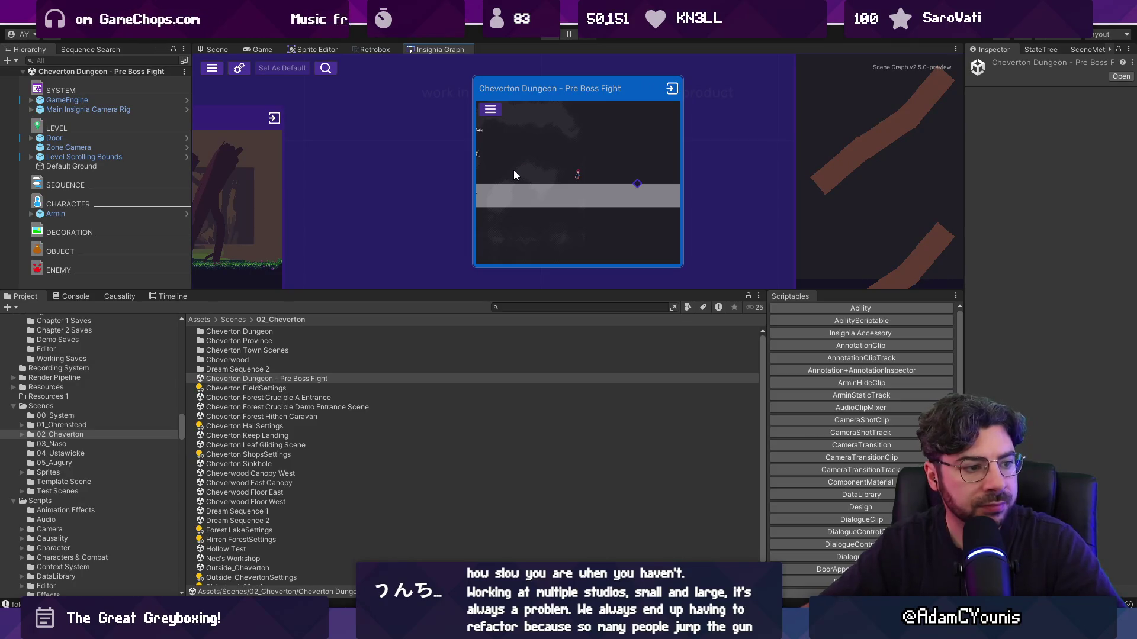
# Make the scene graph panel taller and nudge the Pre Boss Fight node into place
pyautogui.scroll(-3, 543, 226)
pyautogui.moveTo(555, 290); pyautogui.dragTo(563, 389)
pyautogui.scroll(-3, 598, 237)
pyautogui.moveTo(585, 202); pyautogui.dragTo(577, 213)
pyautogui.scroll(-5, 592, 228)
pyautogui.scroll(5, 583, 228)
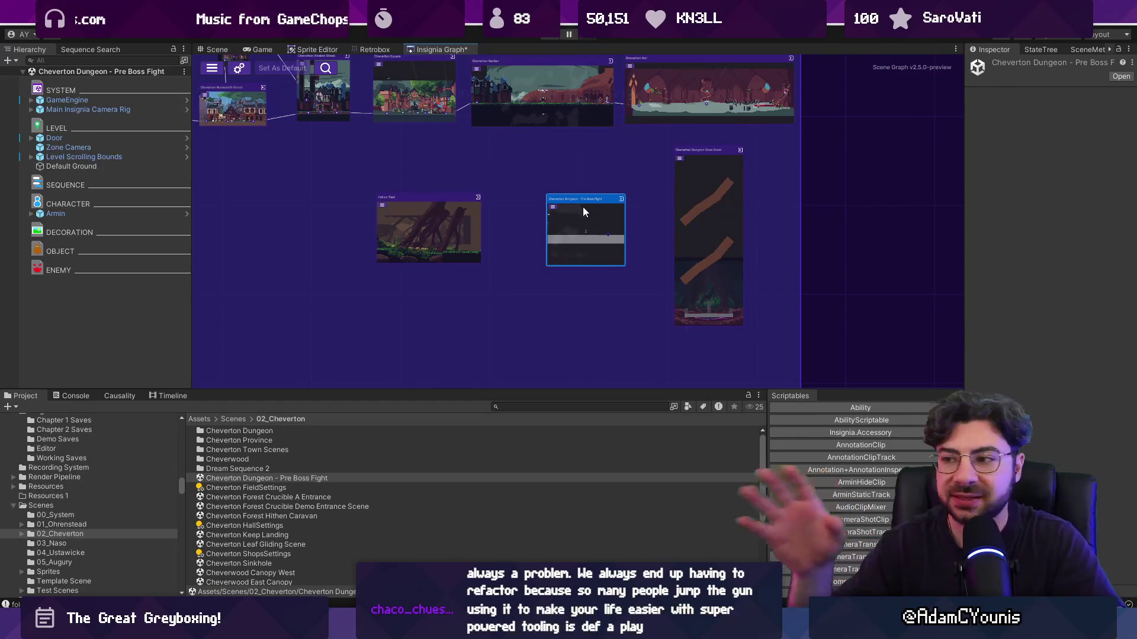
pyautogui.scroll(-5, 582, 208)
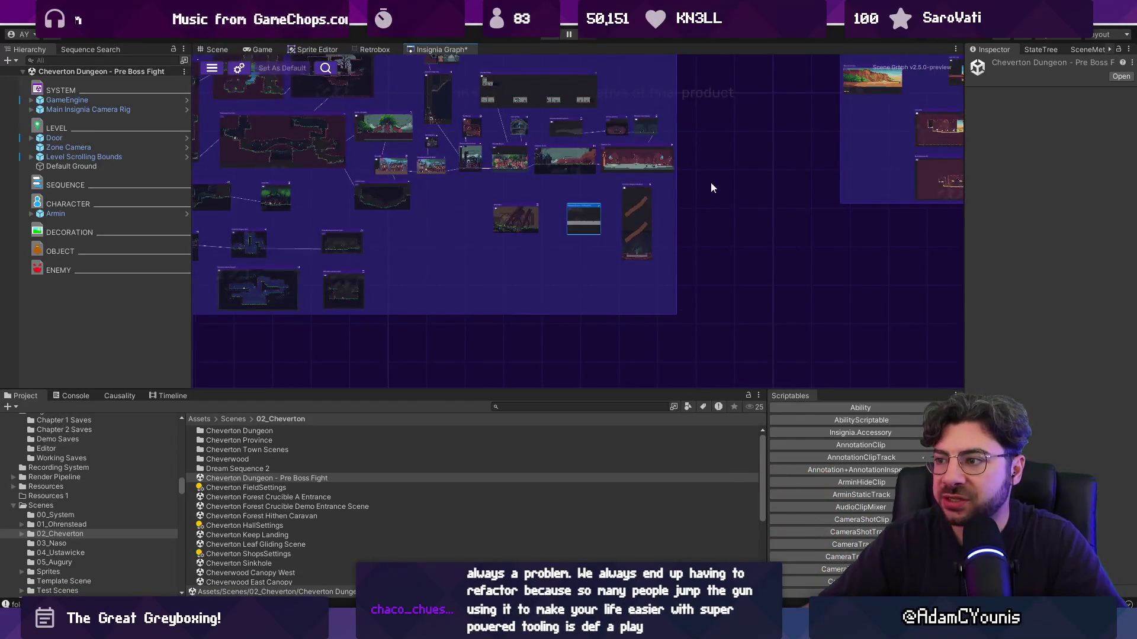
pyautogui.scroll(-2, 545, 228)
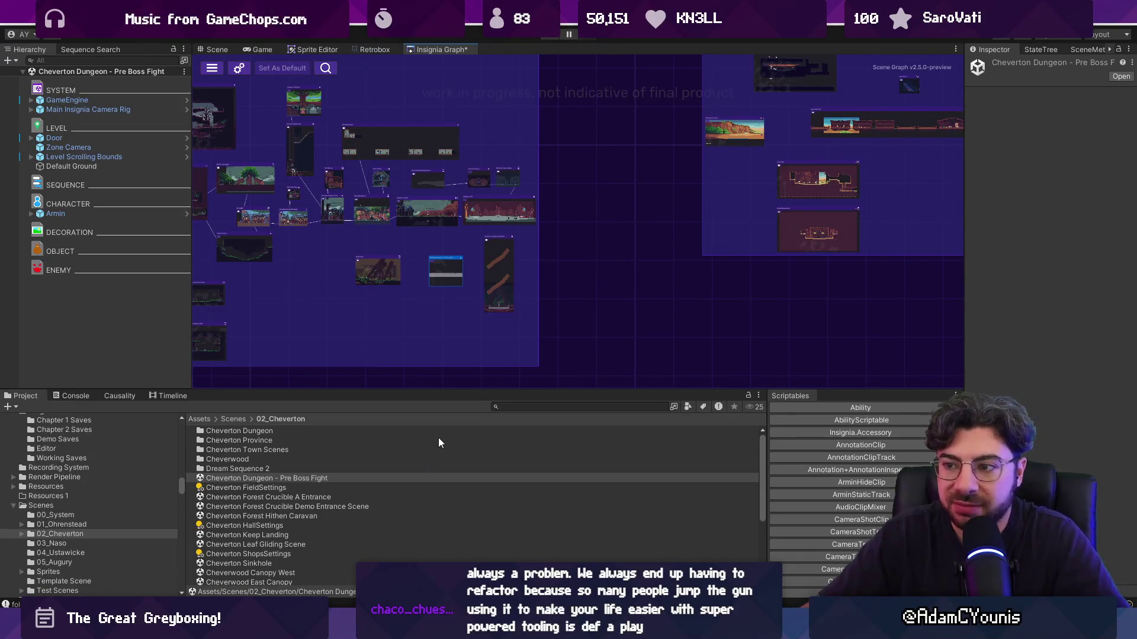
# Pan and zoom the scene graph across the Cheverton Square, Garden and Hall nodes
pyautogui.moveTo(374, 390); pyautogui.dragTo(376, 383)
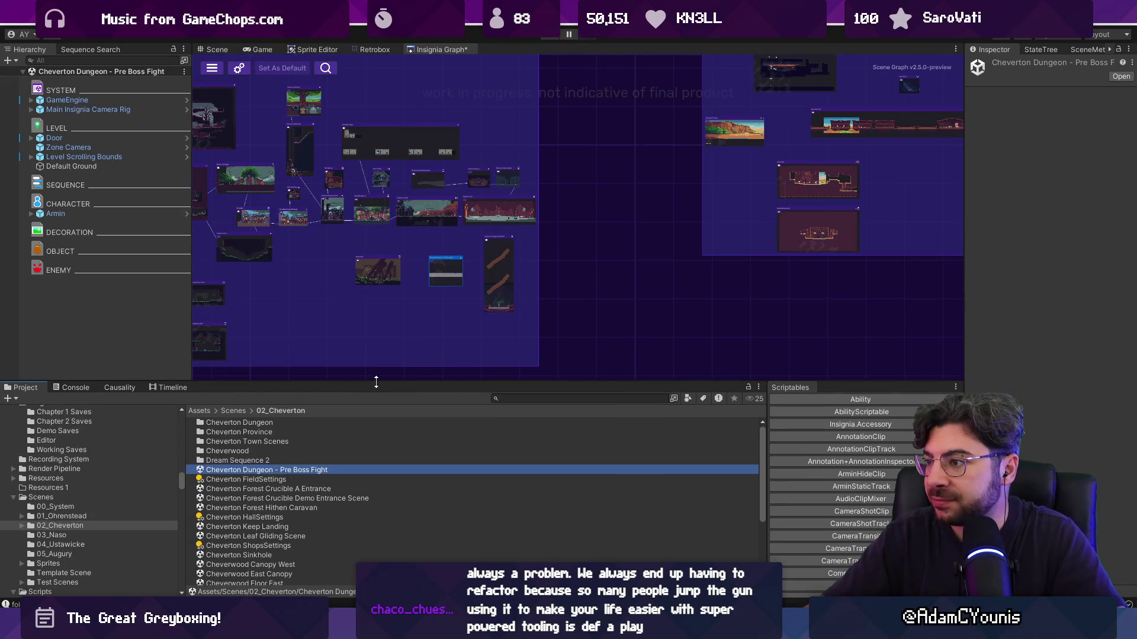
pyautogui.moveTo(776, 244)
pyautogui.mouseDown()
pyautogui.moveTo(491, 311)
pyautogui.moveTo(691, 296)
pyautogui.moveTo(620, 292)
pyautogui.moveTo(685, 296)
pyautogui.moveTo(766, 272)
pyautogui.mouseUp()
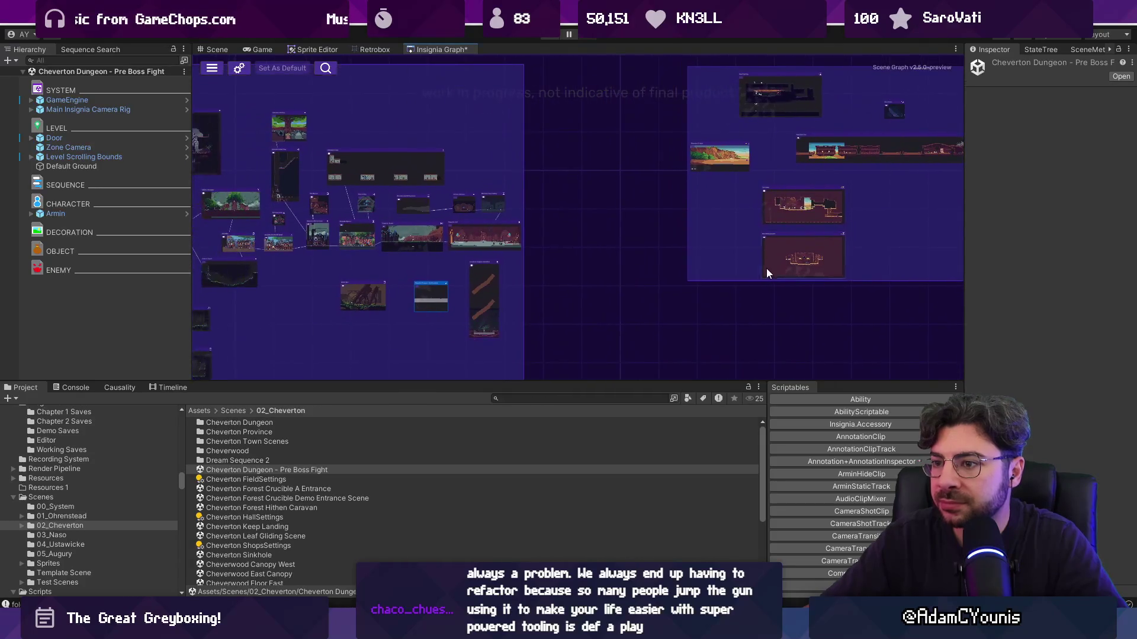
pyautogui.scroll(5, 518, 254)
pyautogui.scroll(-5, 577, 187)
pyautogui.scroll(-3, 589, 225)
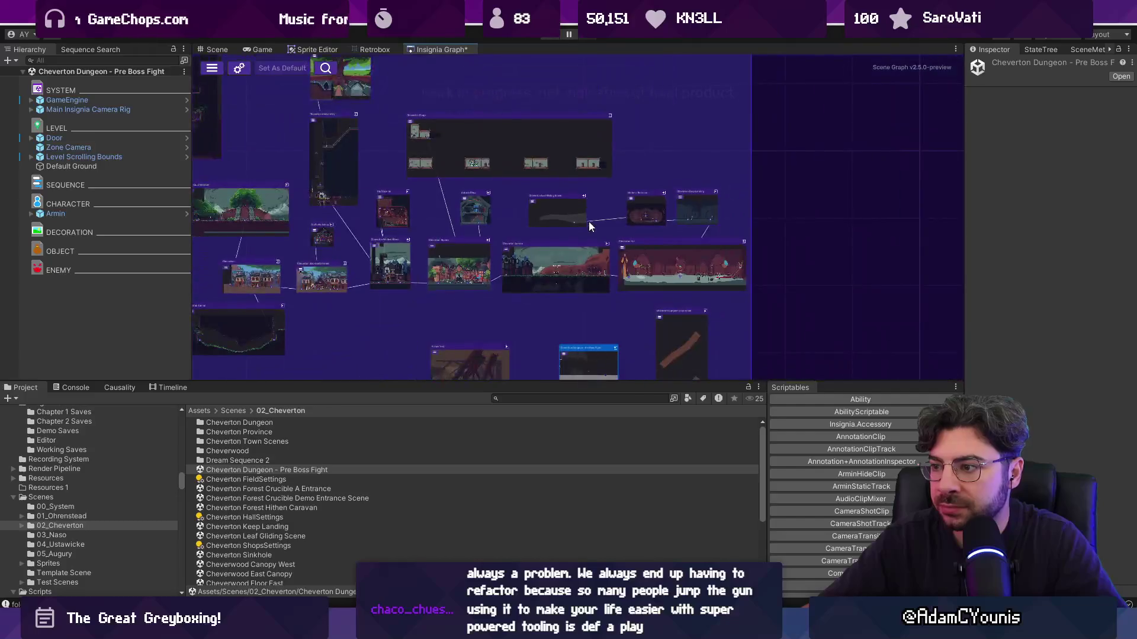
pyautogui.moveTo(590, 226); pyautogui.dragTo(548, 149)
pyautogui.moveTo(478, 151)
pyautogui.mouseDown()
pyautogui.moveTo(593, 193)
pyautogui.moveTo(663, 197)
pyautogui.mouseUp()
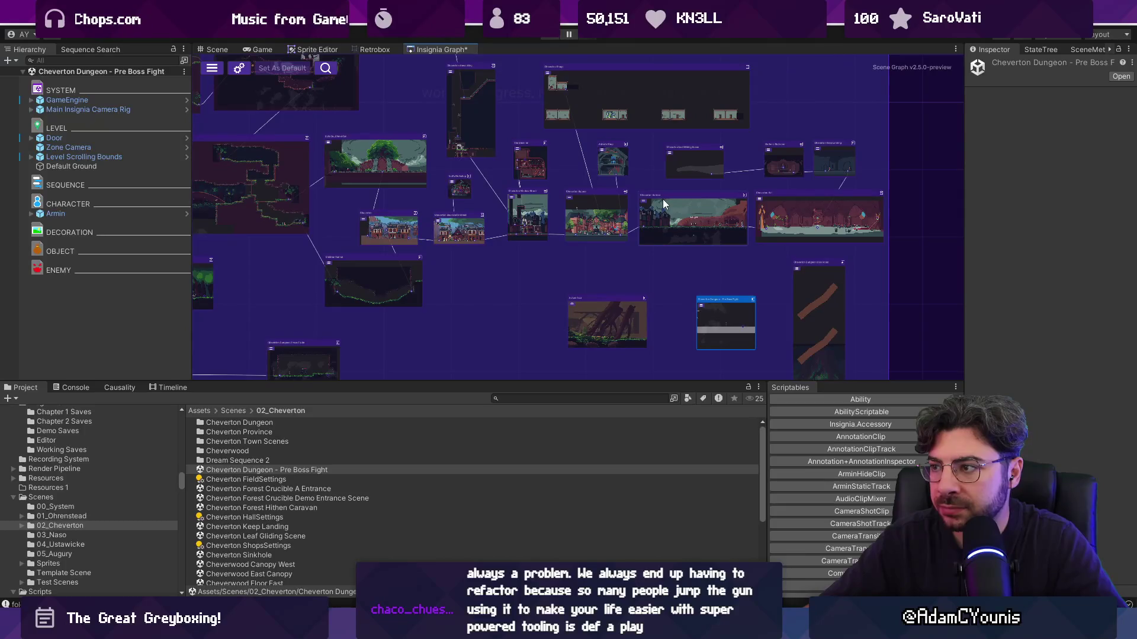
pyautogui.scroll(2, 634, 244)
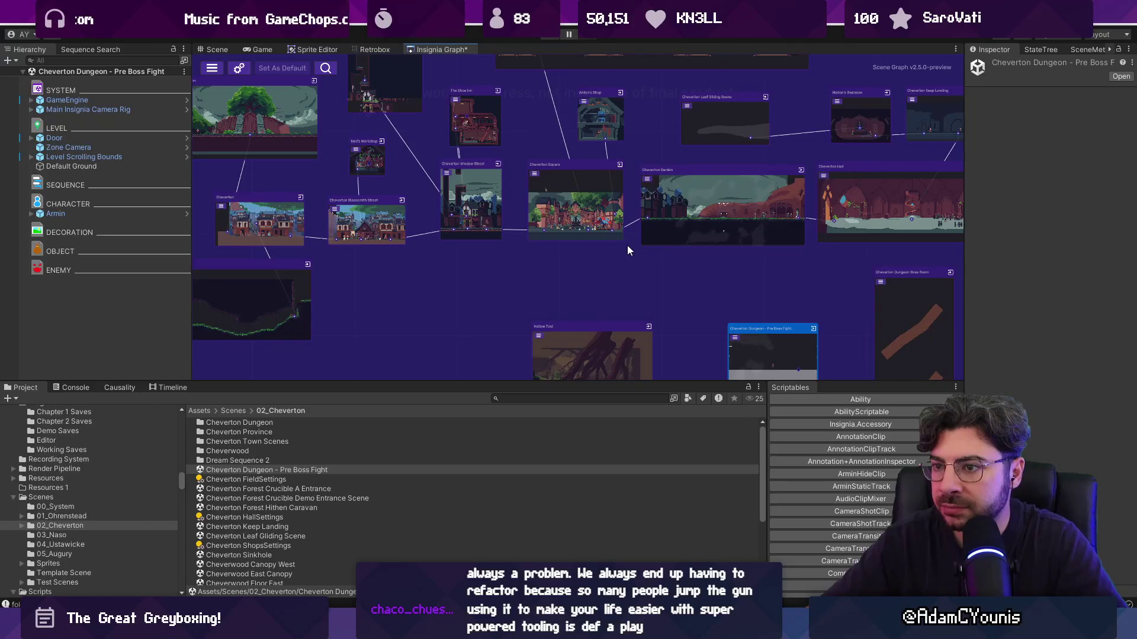
pyautogui.scroll(-3, 619, 244)
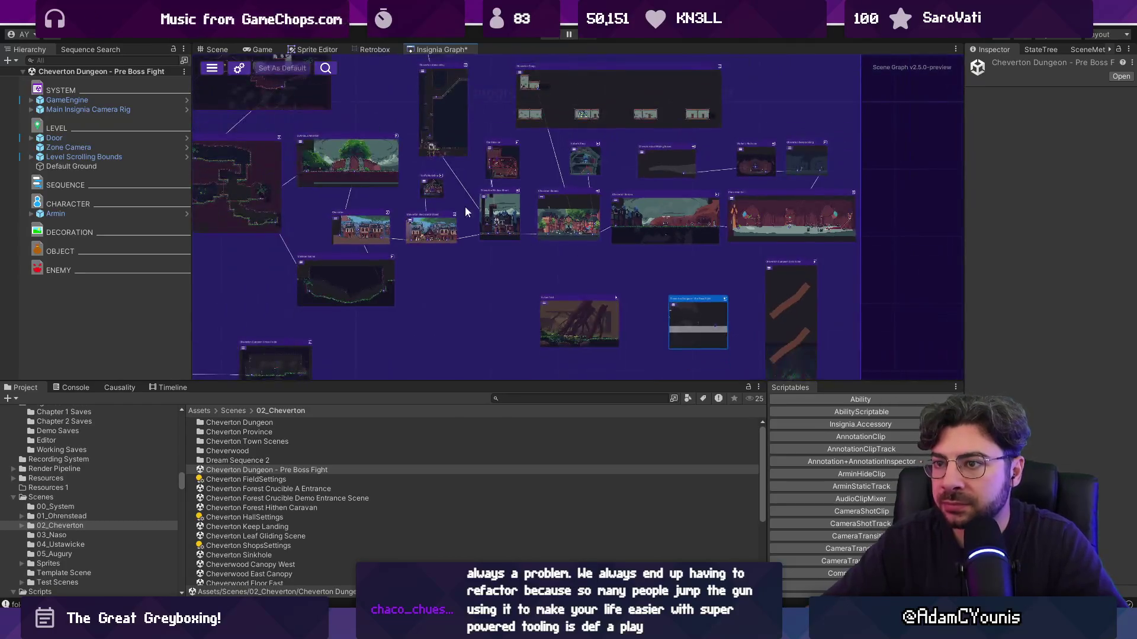
pyautogui.scroll(3, 378, 160)
pyautogui.scroll(2, 379, 160)
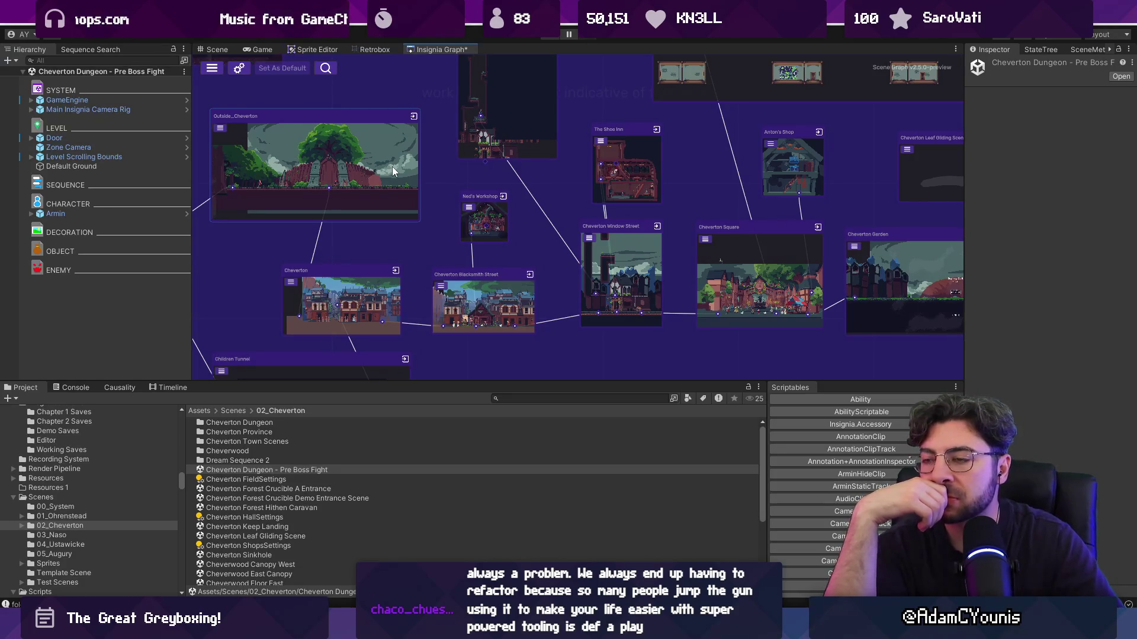
pyautogui.scroll(-3, 393, 171)
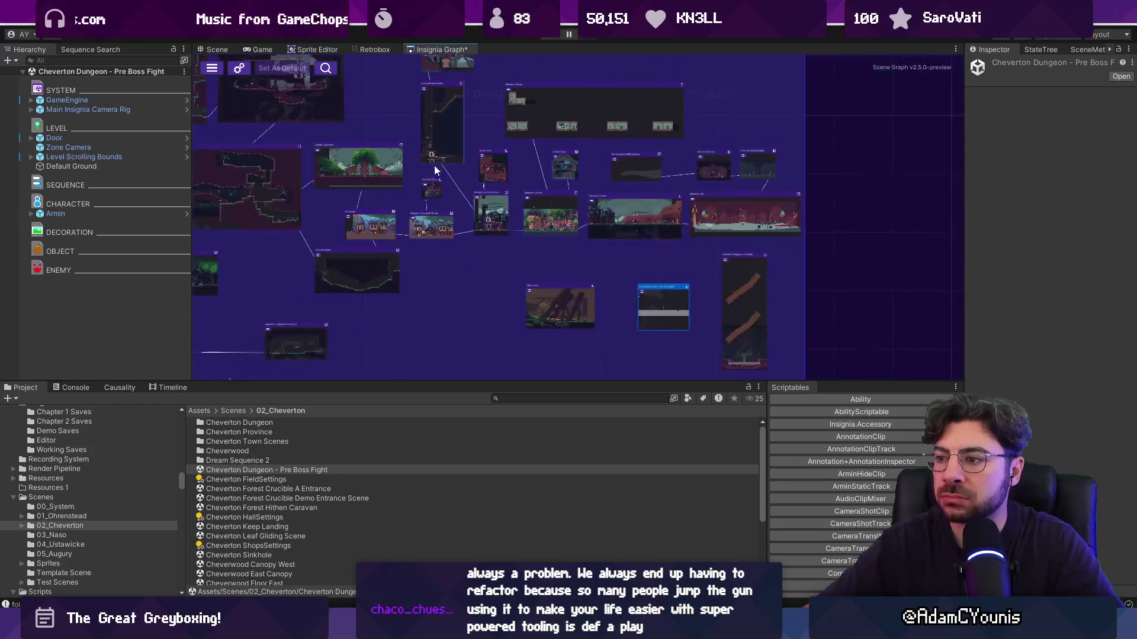
pyautogui.moveTo(769, 225); pyautogui.dragTo(566, 201)
pyautogui.moveTo(650, 218); pyautogui.dragTo(461, 255)
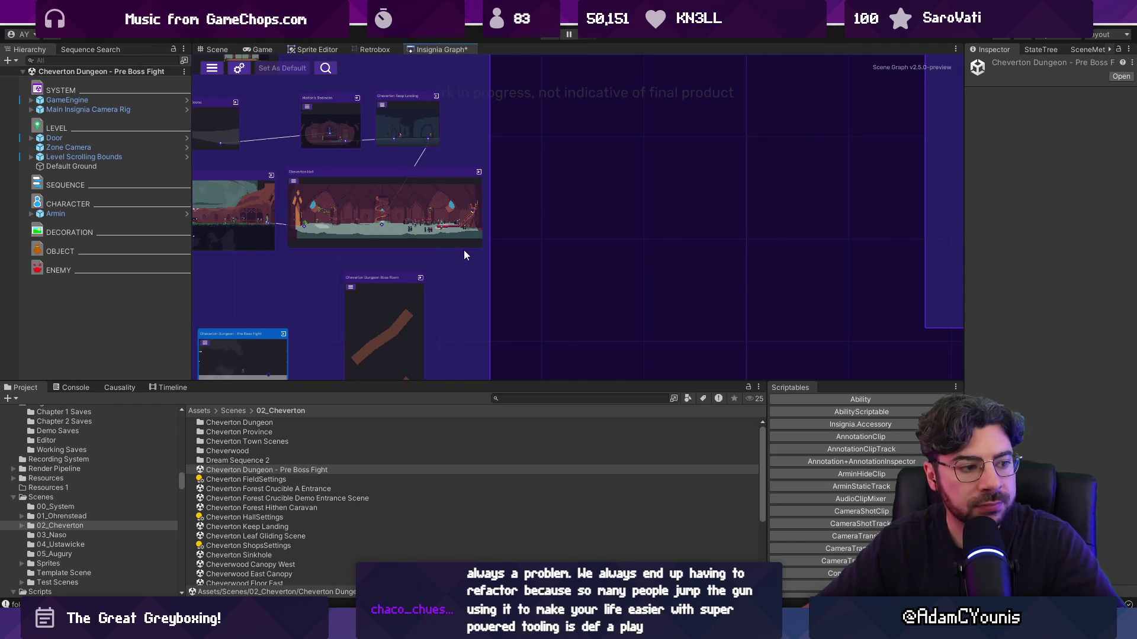
pyautogui.scroll(-3, 457, 257)
pyautogui.moveTo(457, 257); pyautogui.dragTo(663, 255)
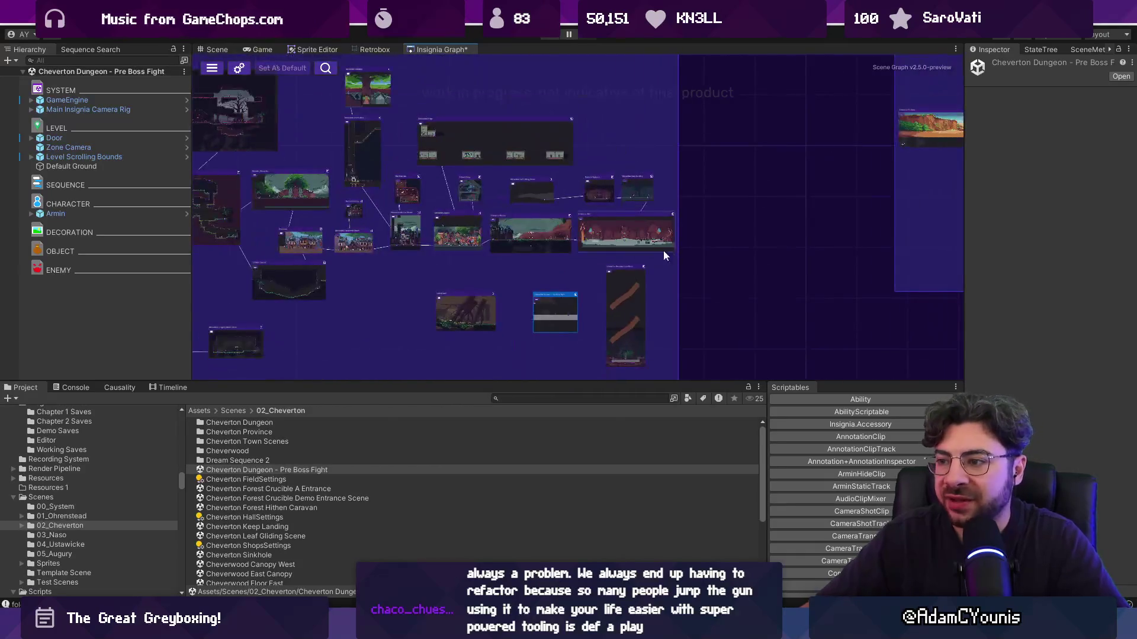
# Resize the properties and object list panels to give the scene graph more room
pyautogui.moveTo(959, 213); pyautogui.dragTo(930, 211)
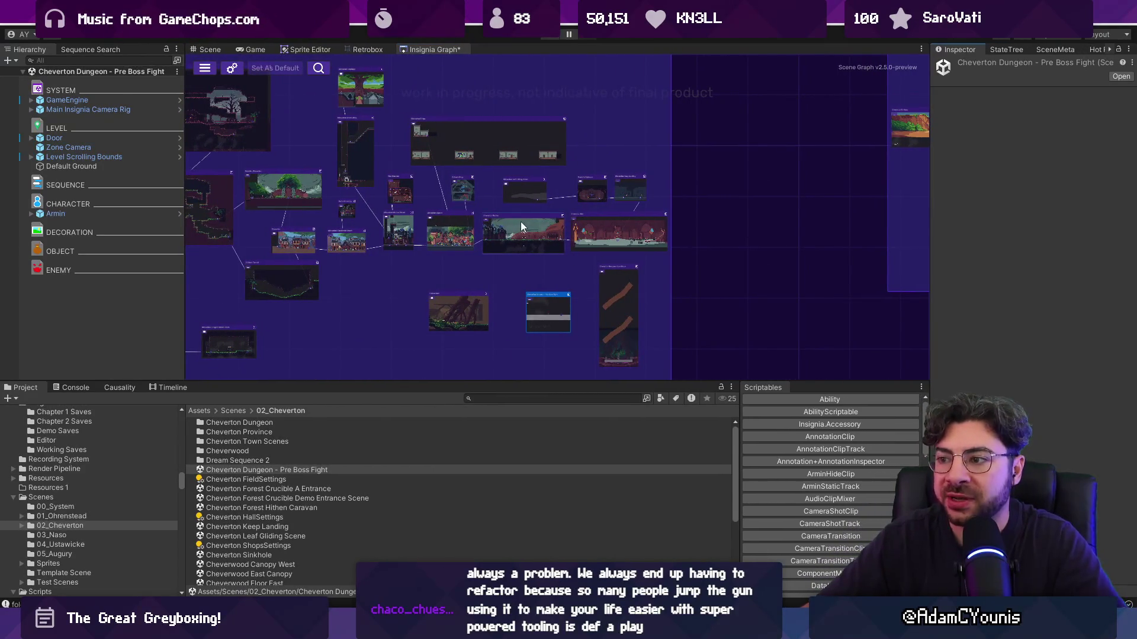
pyautogui.moveTo(184, 270); pyautogui.dragTo(194, 270)
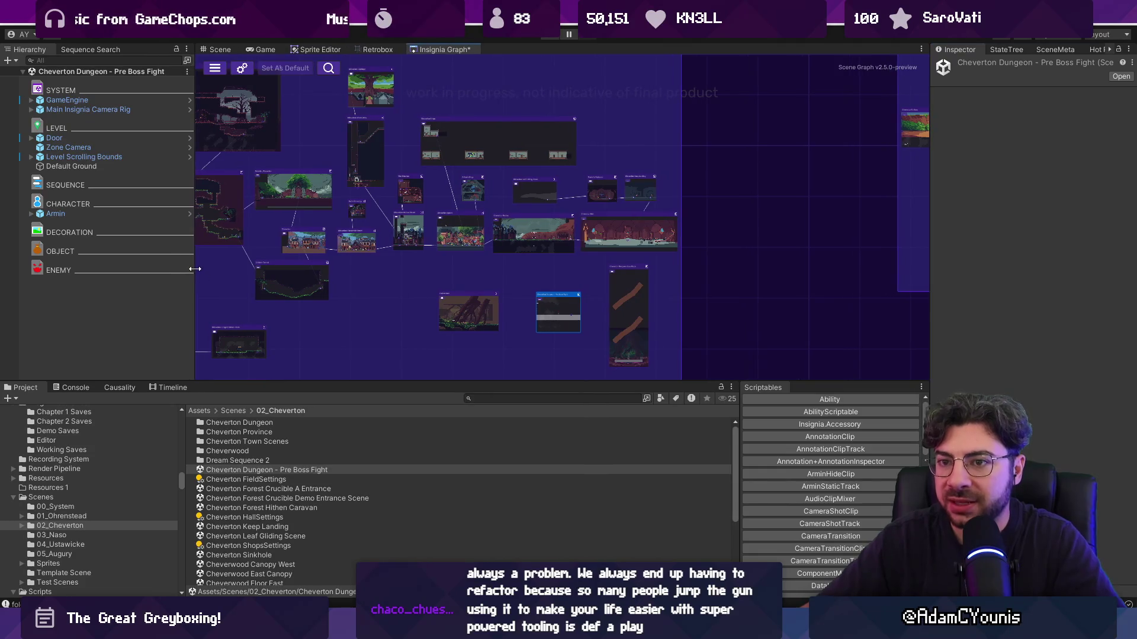
pyautogui.moveTo(197, 228); pyautogui.dragTo(176, 229)
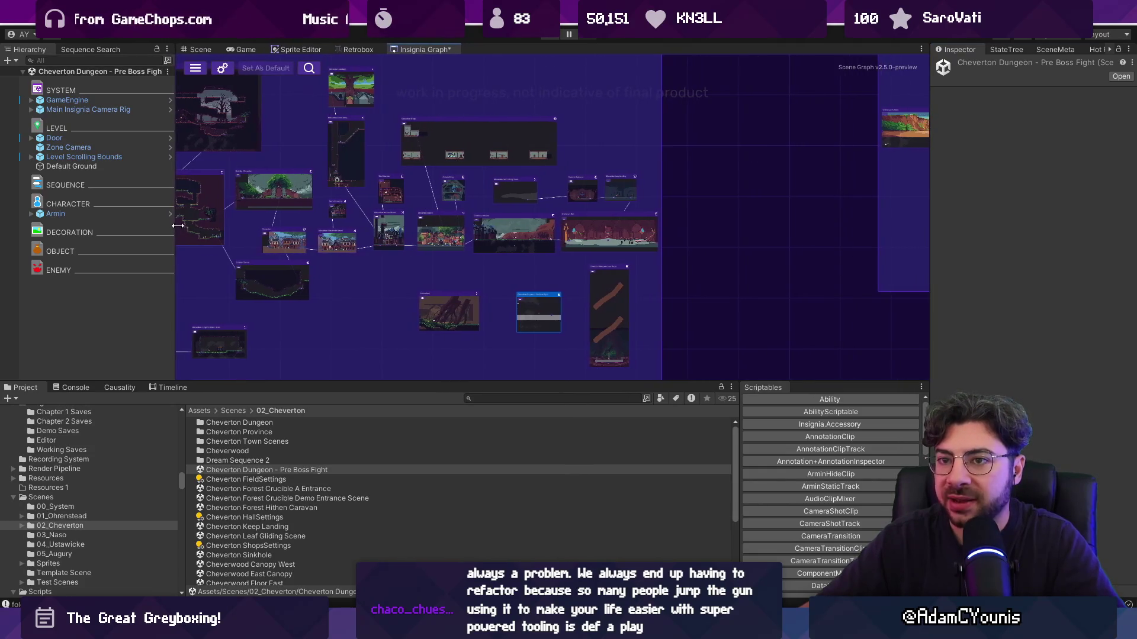
pyautogui.scroll(-3, 579, 221)
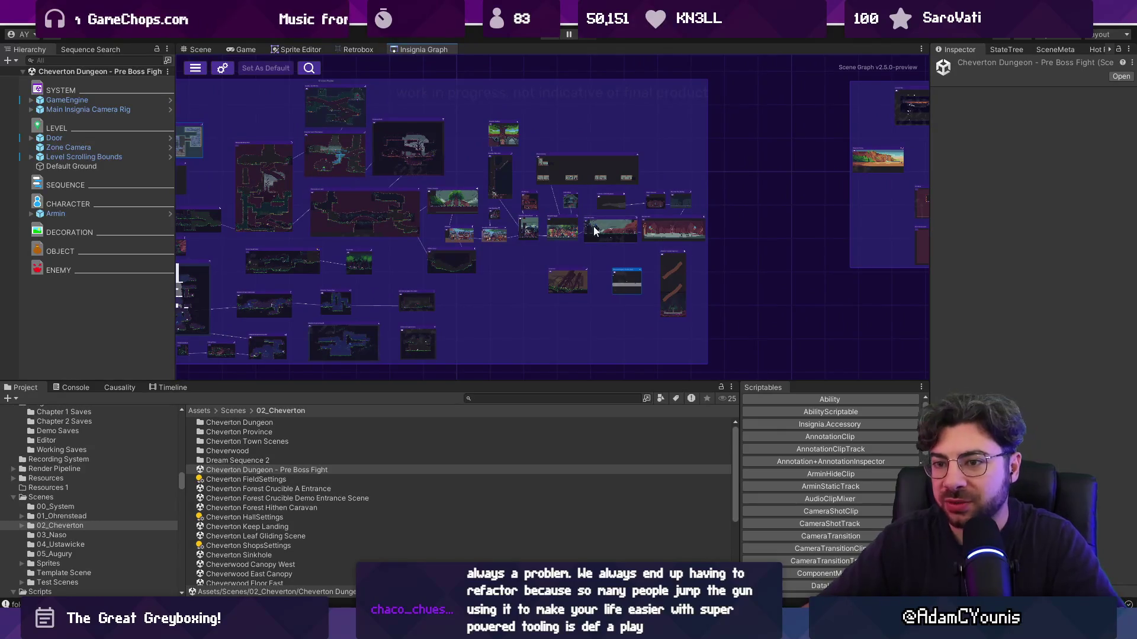
pyautogui.scroll(-1, 687, 218)
pyautogui.scroll(5, 663, 244)
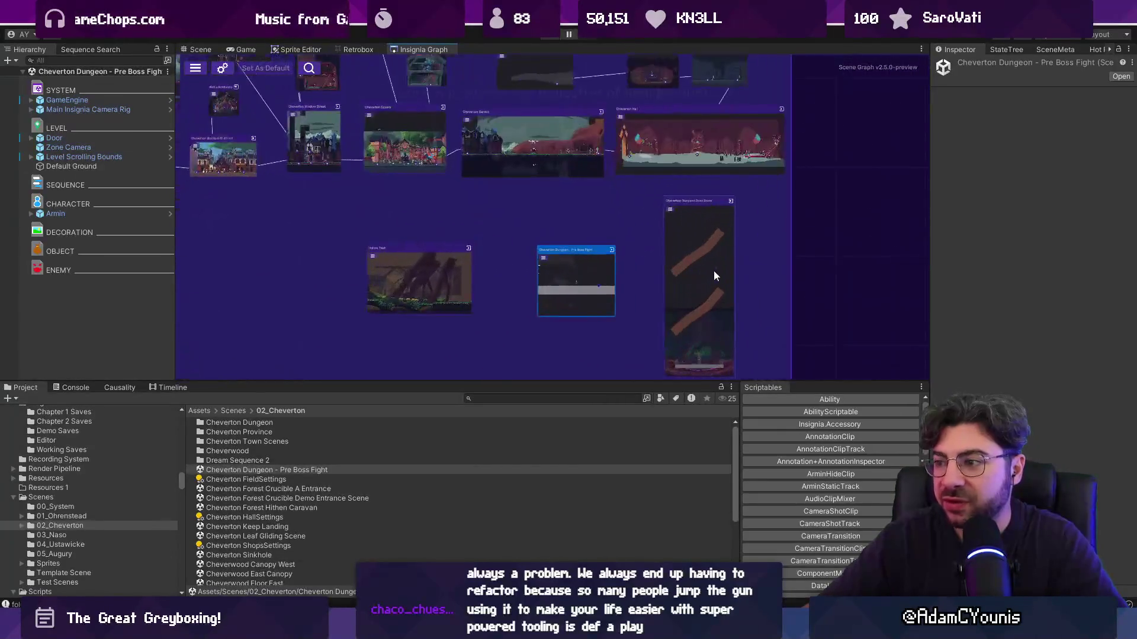
# Move the Boss Room node beside Pre Boss Fight, nudging Pre Boss Fight slightly left
pyautogui.moveTo(714, 276); pyautogui.dragTo(572, 220)
pyautogui.moveTo(793, 382); pyautogui.dragTo(794, 429)
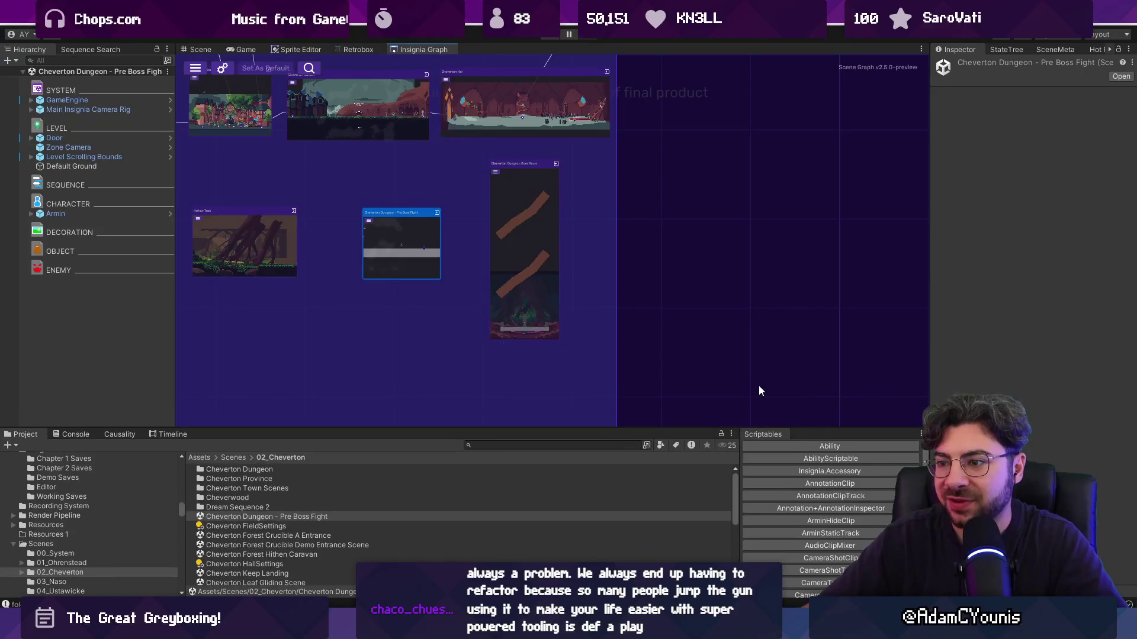
pyautogui.scroll(3, 444, 293)
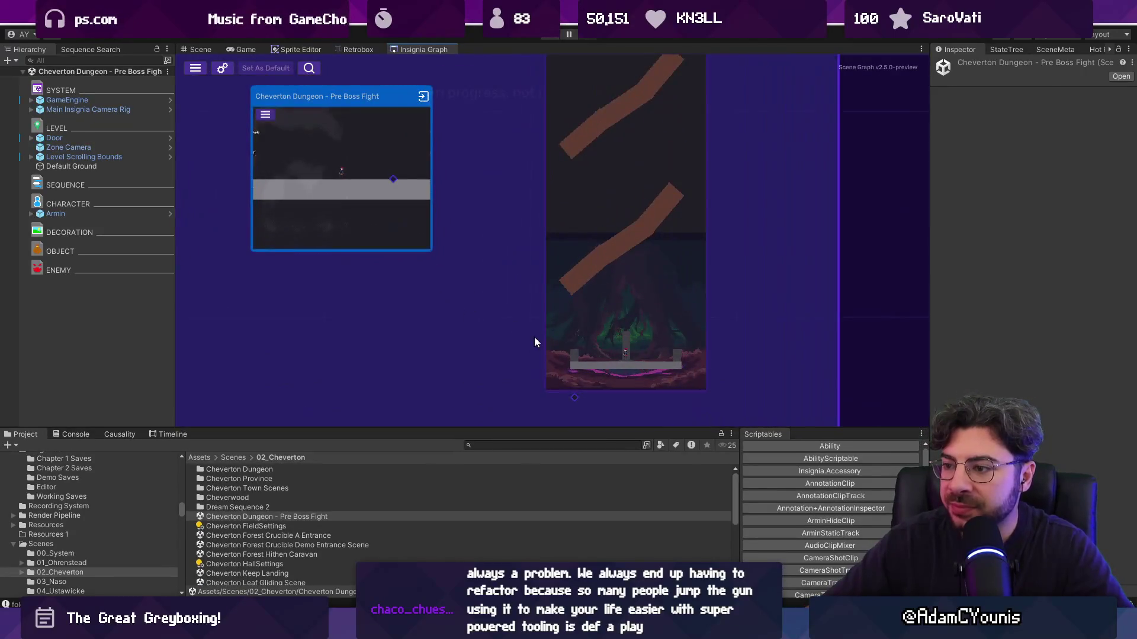
pyautogui.moveTo(534, 343); pyautogui.dragTo(677, 328)
pyautogui.scroll(-3, 688, 328)
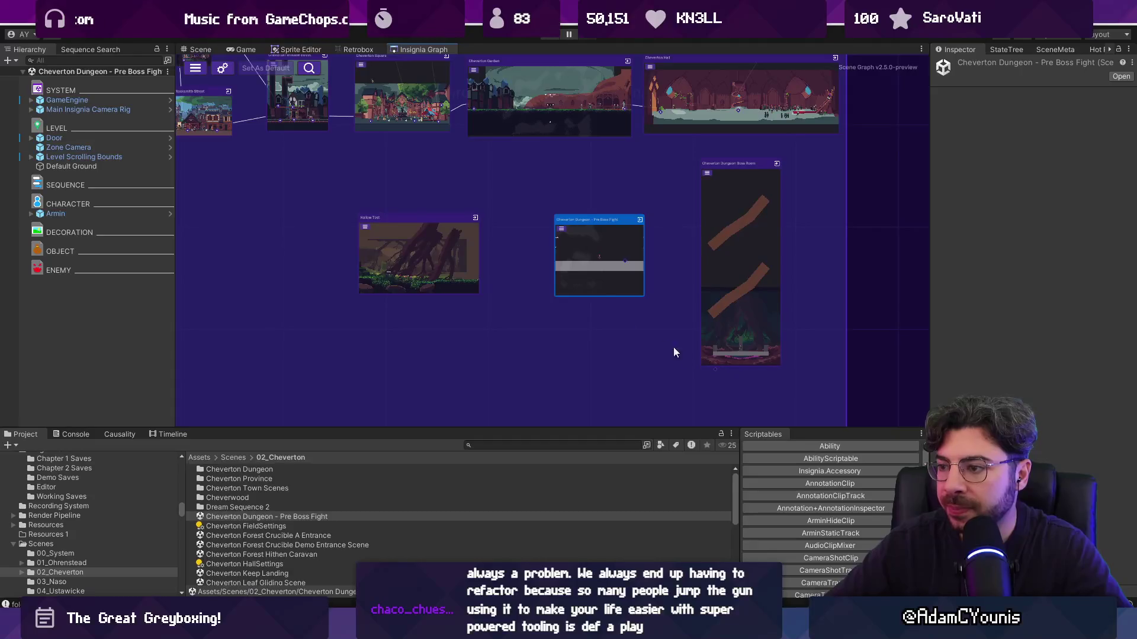
pyautogui.moveTo(729, 246)
pyautogui.mouseDown()
pyautogui.moveTo(513, 252)
pyautogui.moveTo(701, 243)
pyautogui.mouseUp()
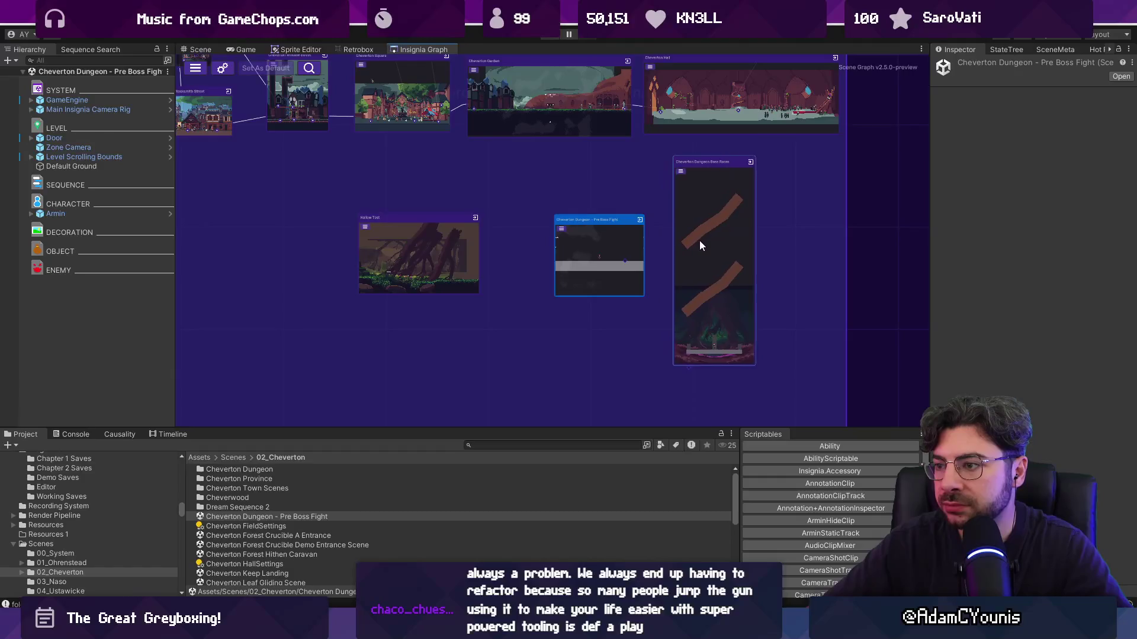
pyautogui.moveTo(617, 246); pyautogui.dragTo(609, 247)
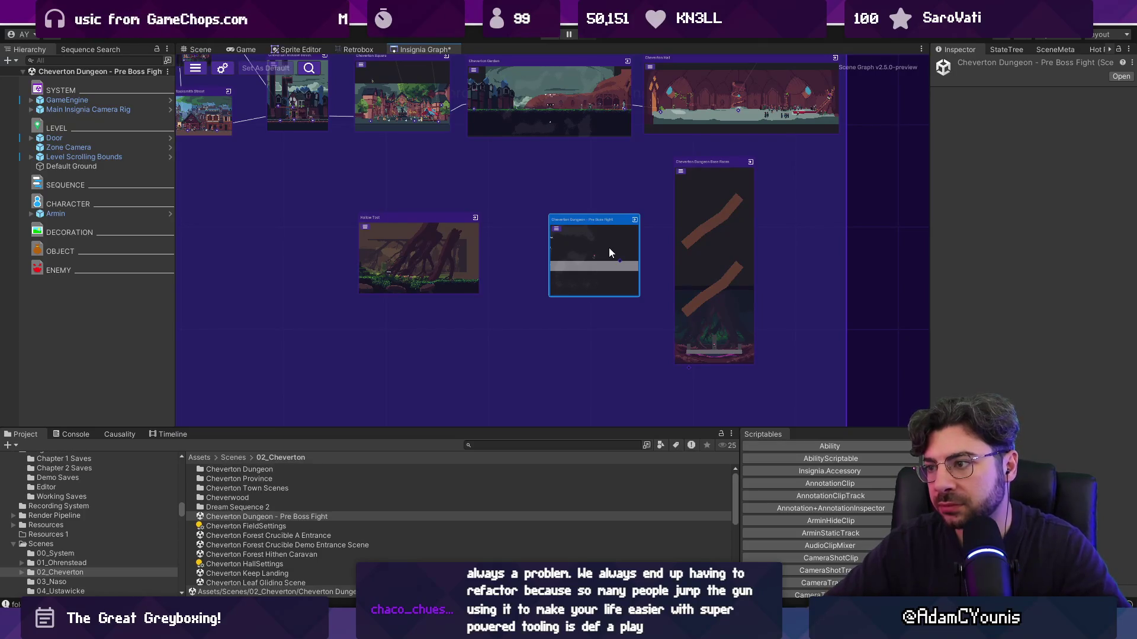
# Open Pre Boss Fight and shift GameEngine and Main Insignia Camera Rig to X -11.381
pyautogui.doubleClick(609, 248)
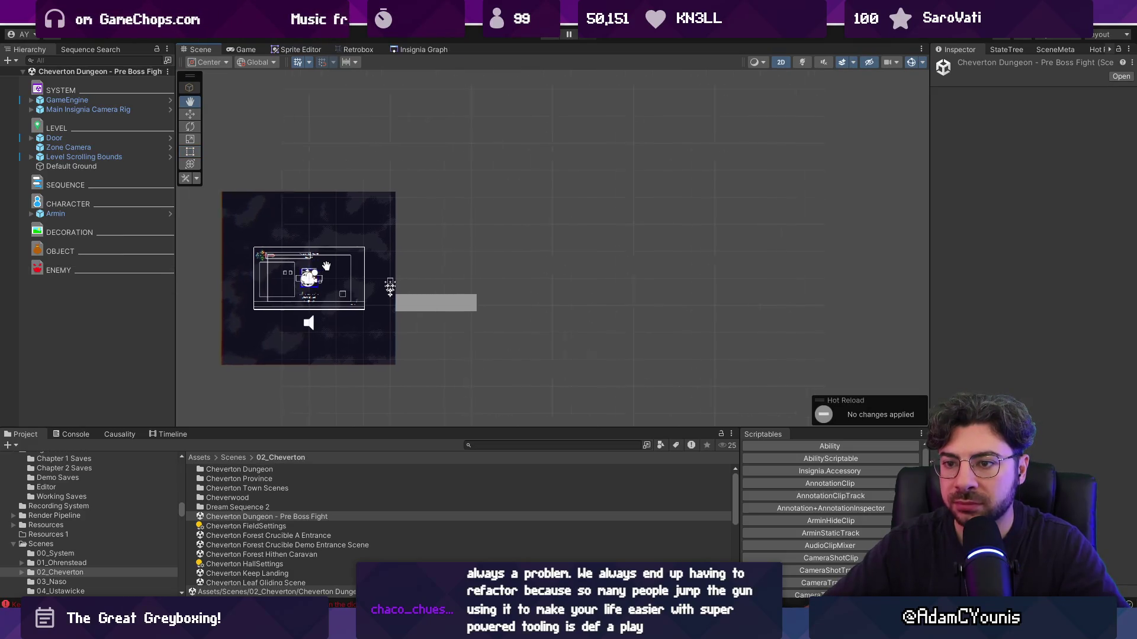
pyautogui.click(367, 207)
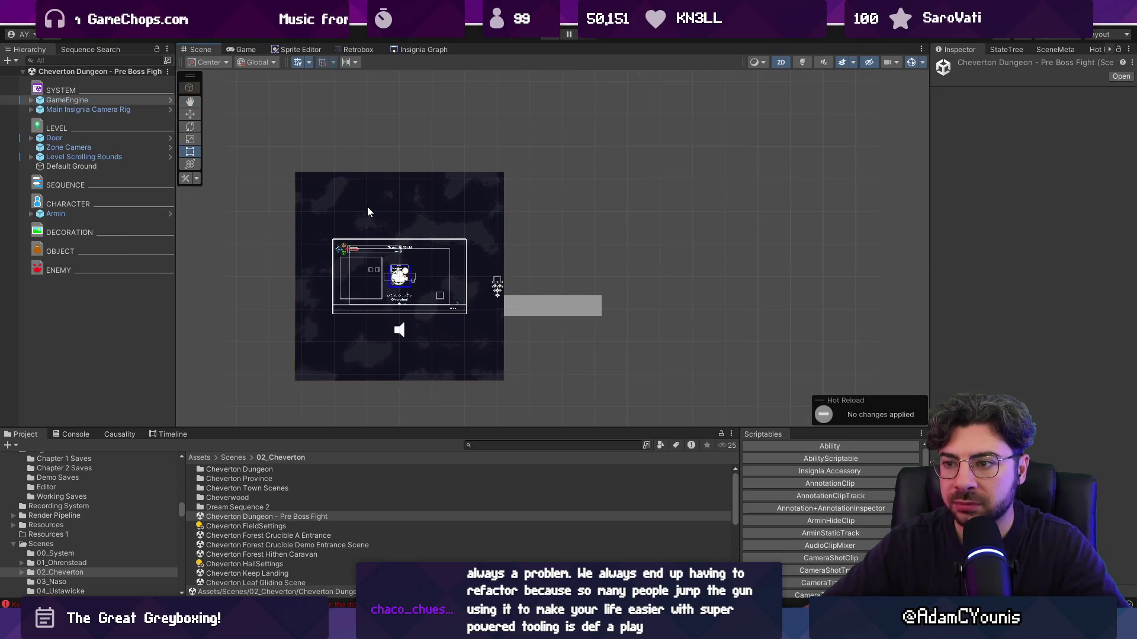
pyautogui.keyDown('ctrl'); pyautogui.click(113, 111); pyautogui.keyUp('ctrl')
pyautogui.press('w')
pyautogui.moveTo(448, 268); pyautogui.dragTo(305, 268)
pyautogui.scroll(4, 456, 270)
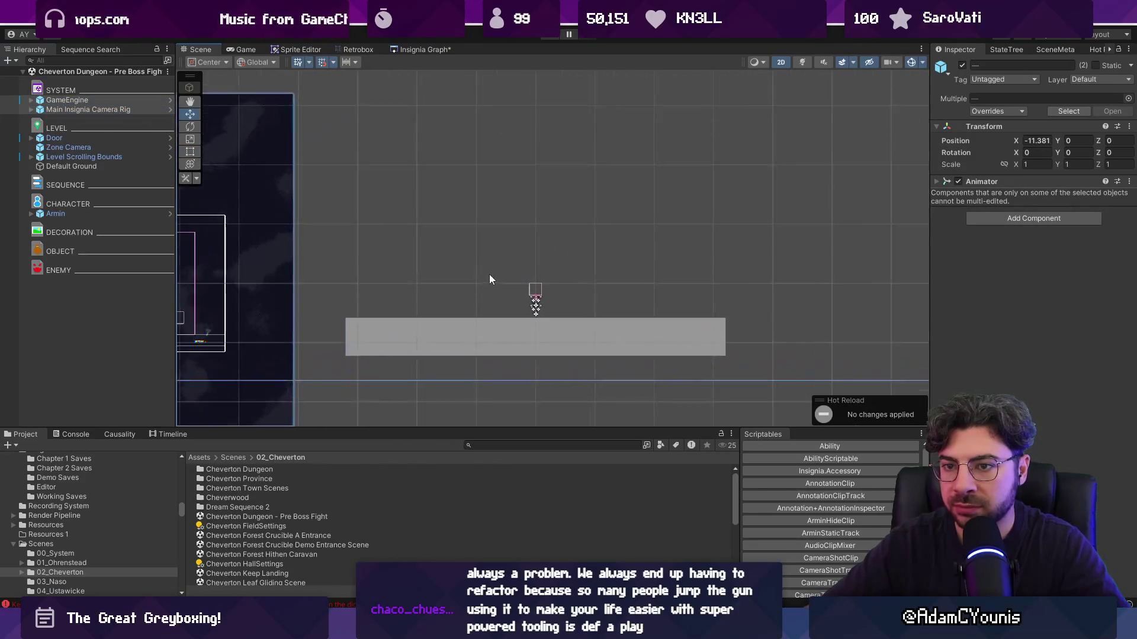
pyautogui.click(507, 271)
# Create an empty object named Annotation with an Annotation component
pyautogui.rightClick(146, 205)
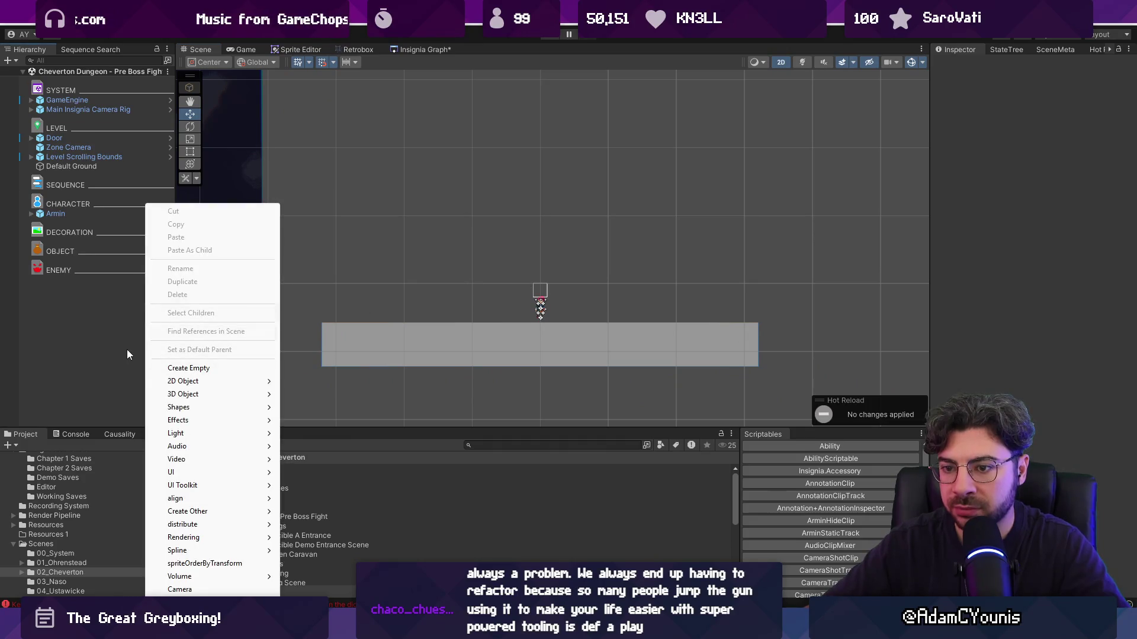
pyautogui.click(195, 368)
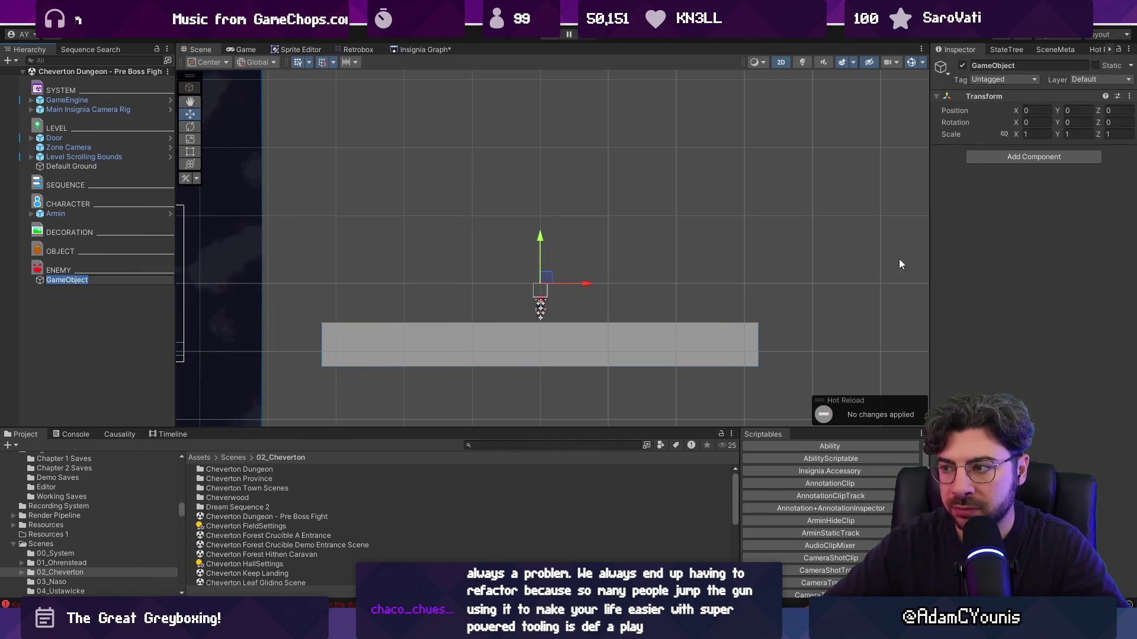
pyautogui.click(1012, 158)
pyautogui.write('Annotation')
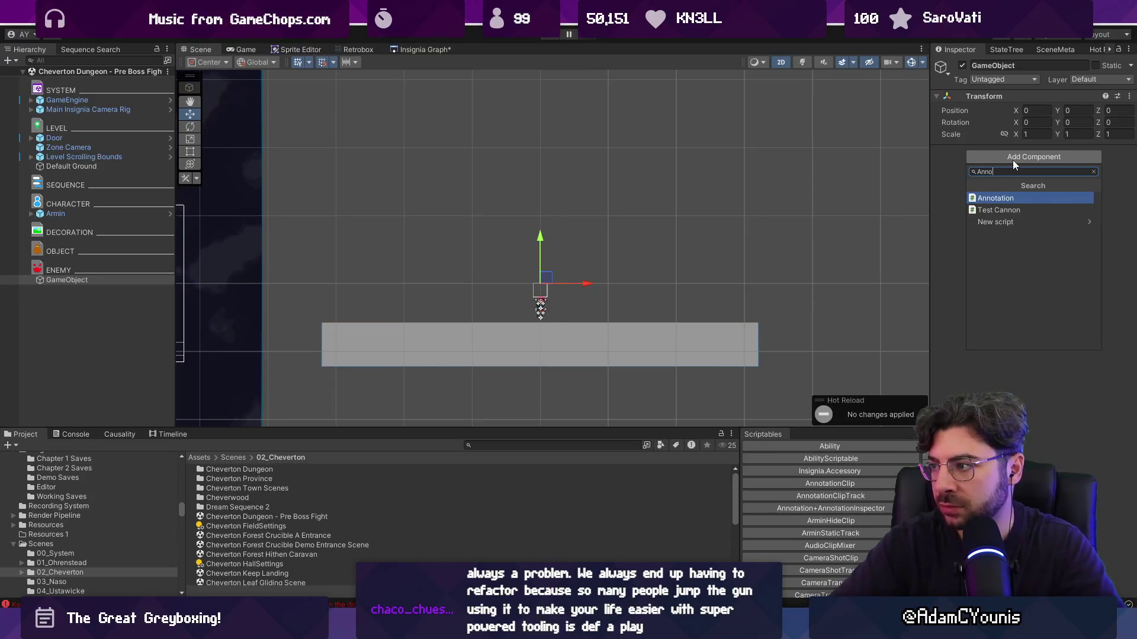
pyautogui.press('Return')
pyautogui.click(67, 284)
pyautogui.press('F2')
pyautogui.write('Annotation')
pyautogui.press('Return')
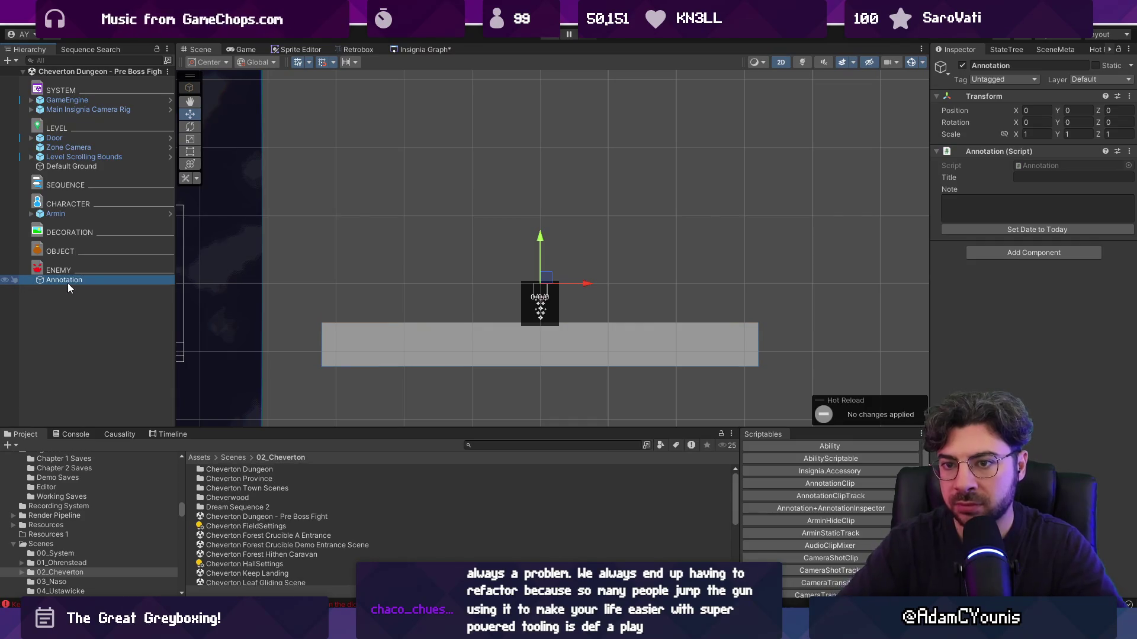
# Set its note to 'Pre bossfight cutscene plays here between Armin, Rekka and Kurr' and raise it
pyautogui.click(977, 210)
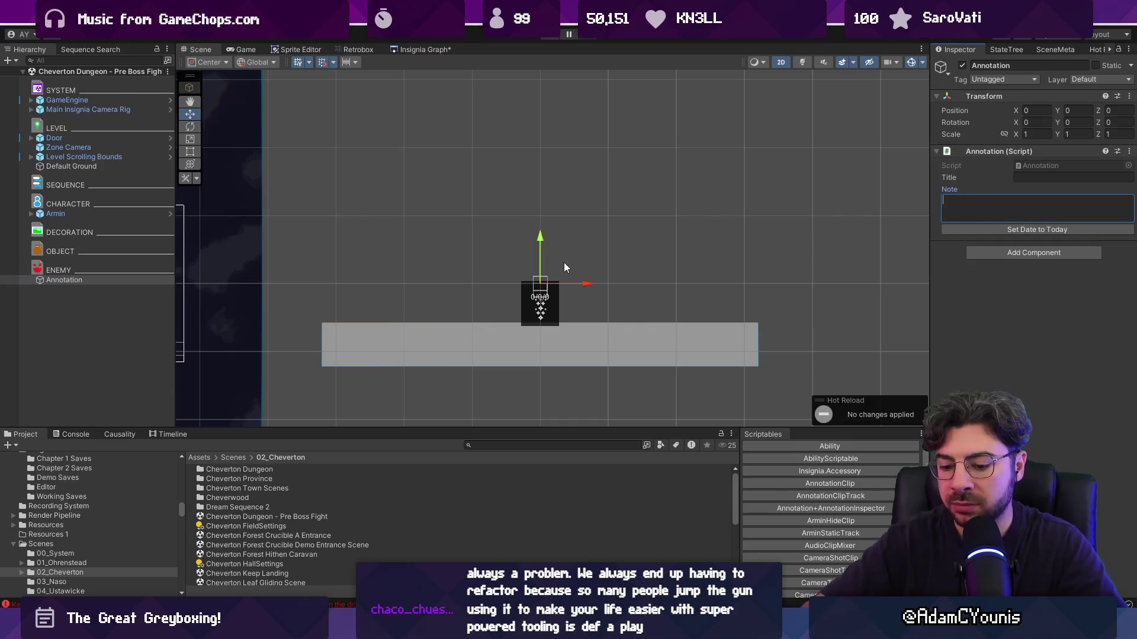
pyautogui.write('A')
pyautogui.press('BackSpace')
pyautogui.write('Pre bossfight c')
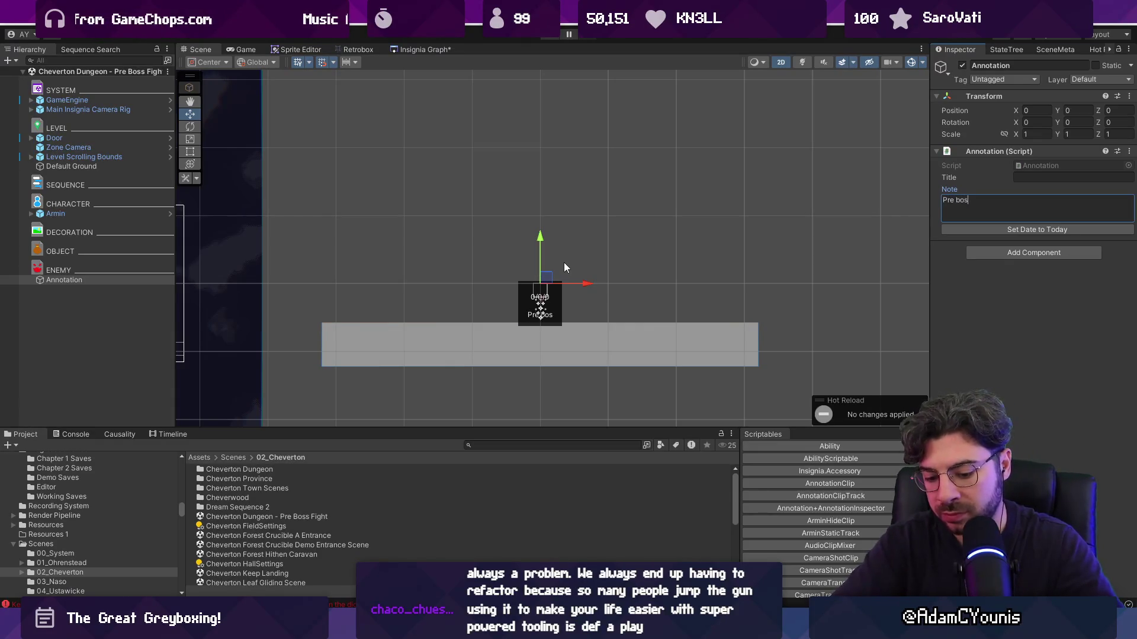
pyautogui.write('utscene p')
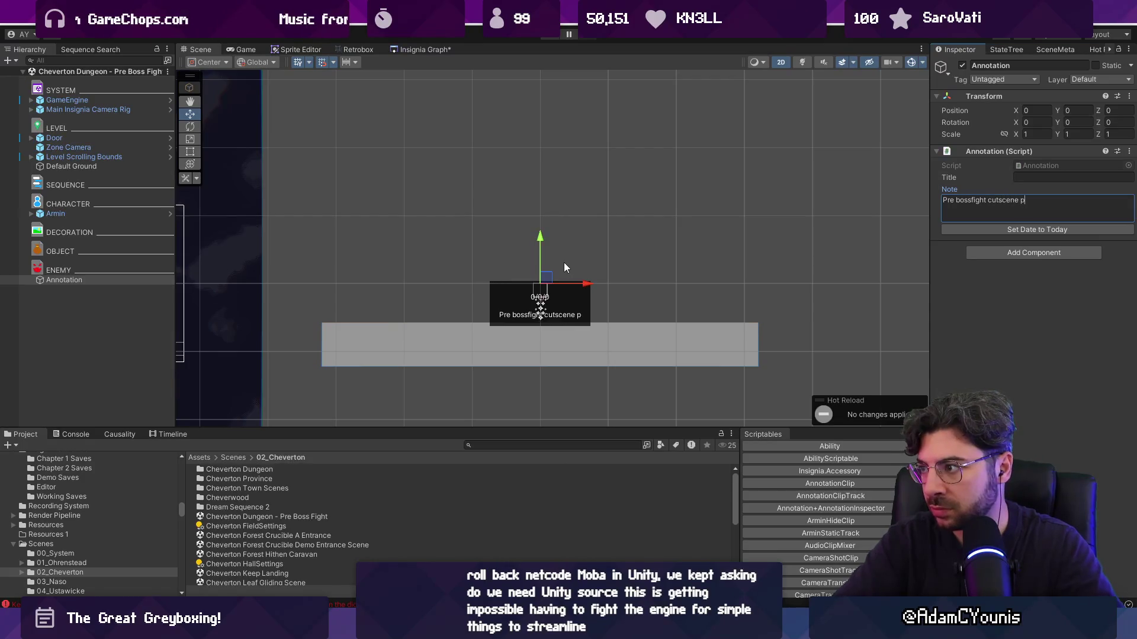
pyautogui.write('lays here bet')
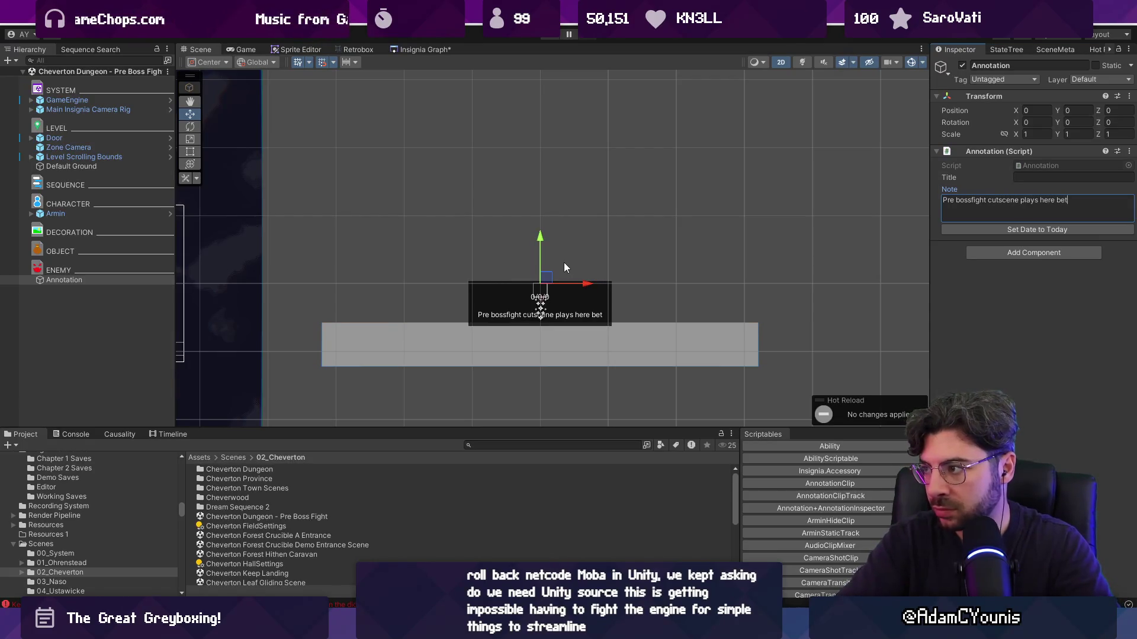
pyautogui.write('ween Armin')
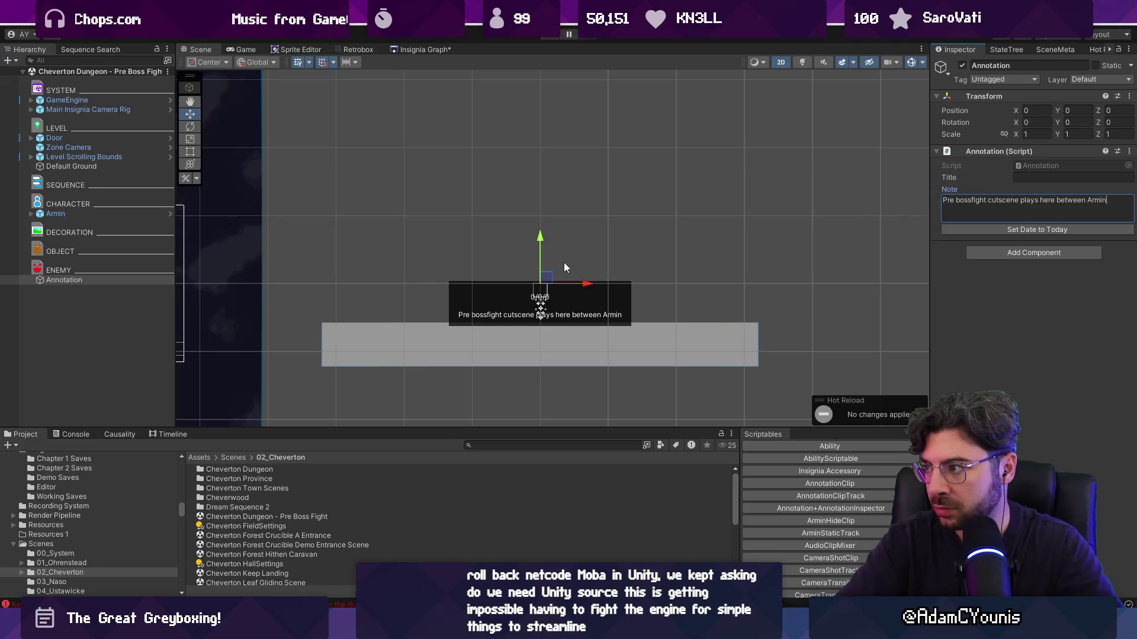
pyautogui.write(', Rekka')
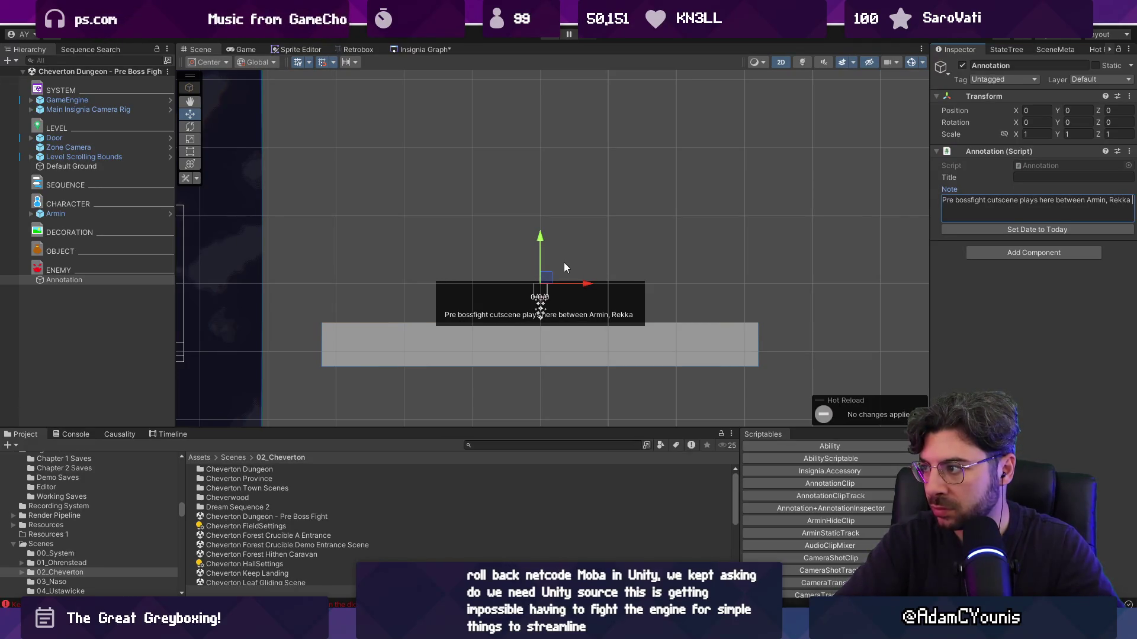
pyautogui.write(' and Kurr')
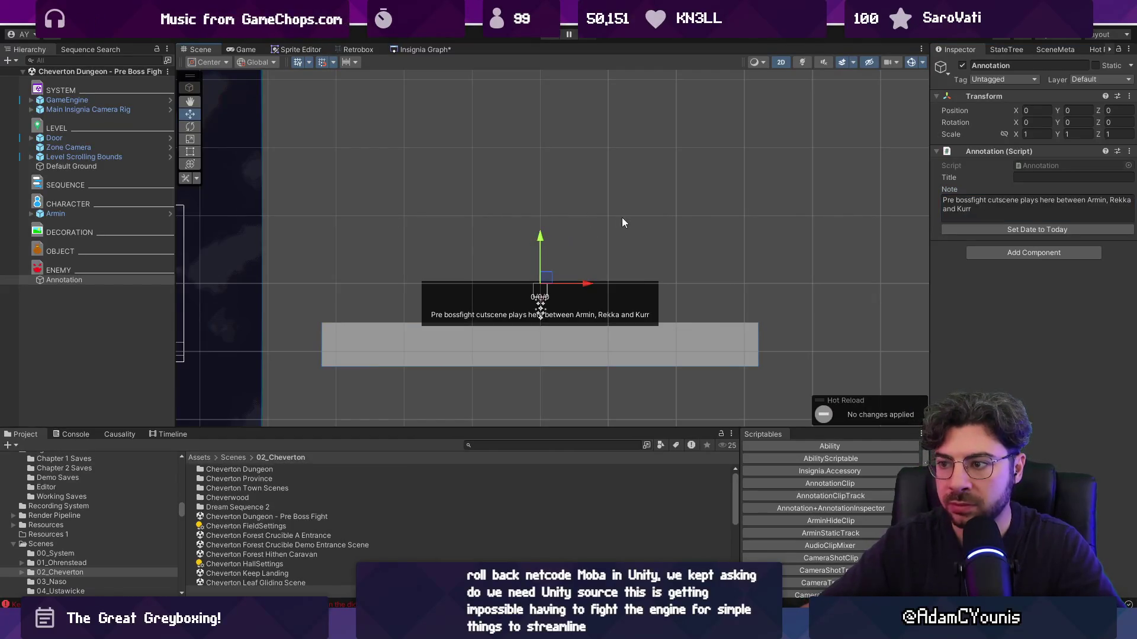
pyautogui.click(550, 269)
pyautogui.click(128, 280)
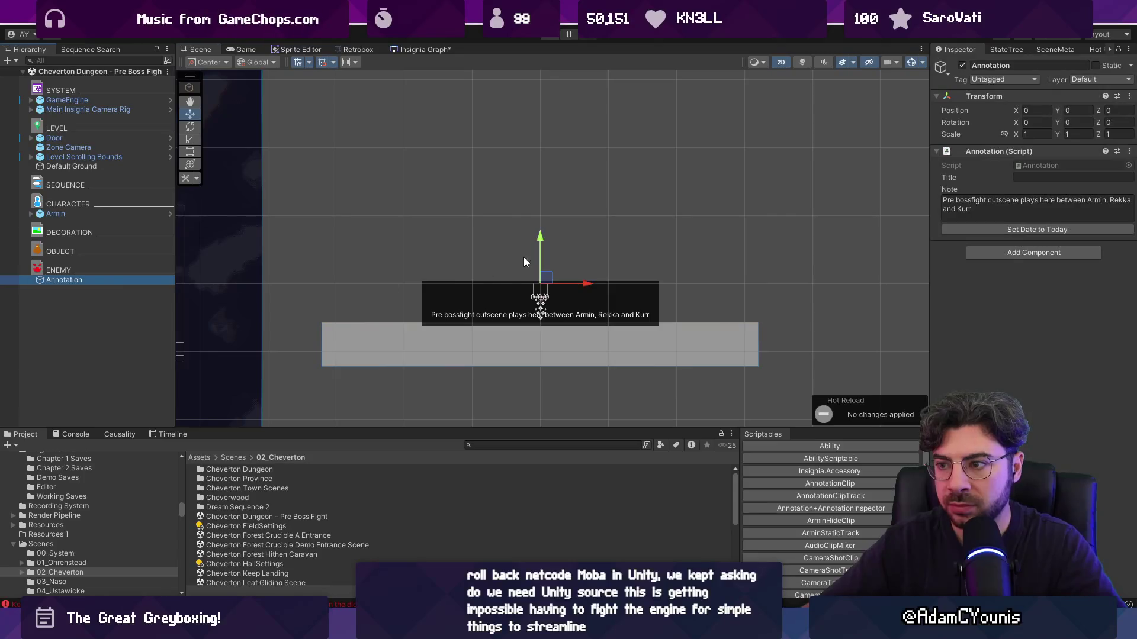
pyautogui.moveTo(540, 261); pyautogui.dragTo(542, 204)
# Glance at the scene graph and Timeline, then show the Pre Boss Fight Scene view
pyautogui.click(580, 191)
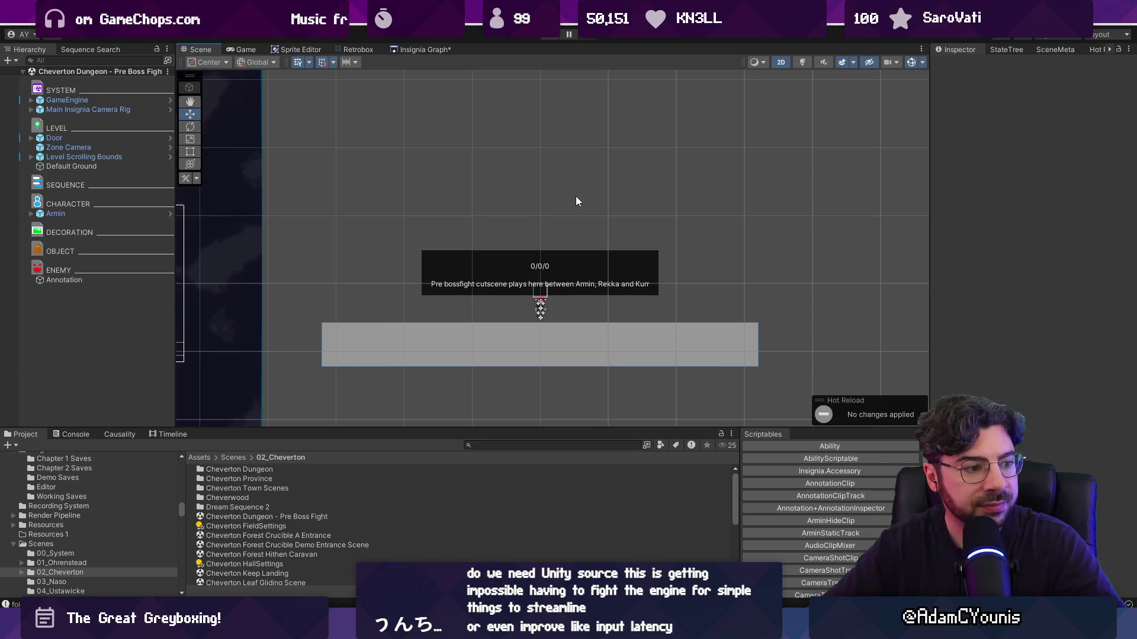
pyautogui.click(414, 49)
pyautogui.scroll(-3, 557, 228)
pyautogui.scroll(2, 553, 228)
pyautogui.scroll(-2, 550, 230)
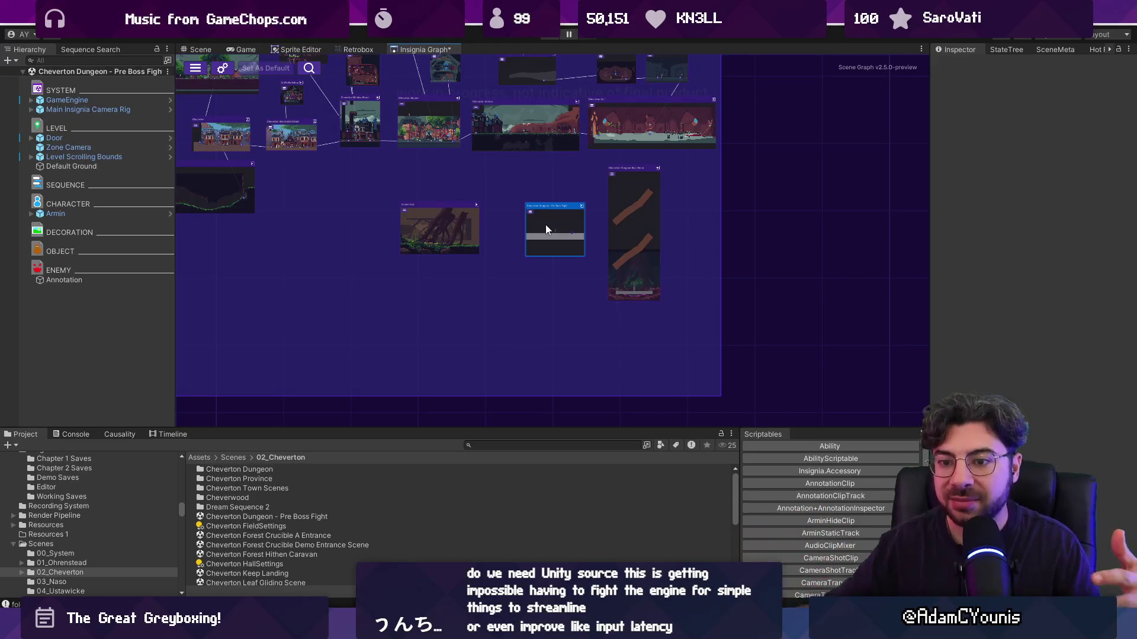
pyautogui.click(172, 434)
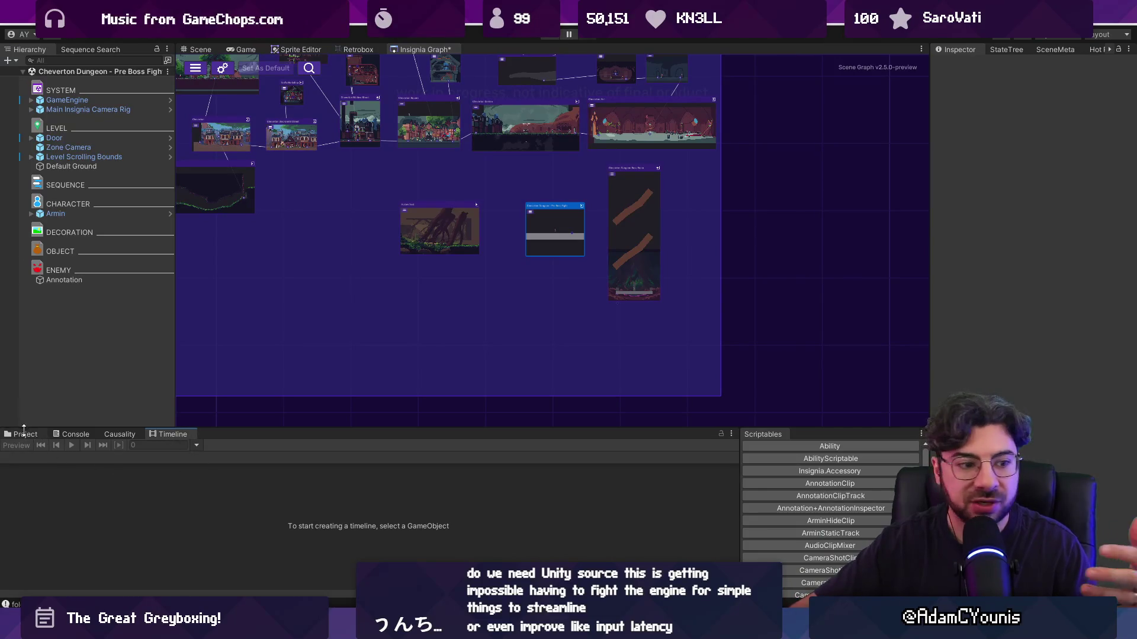
pyautogui.click(24, 432)
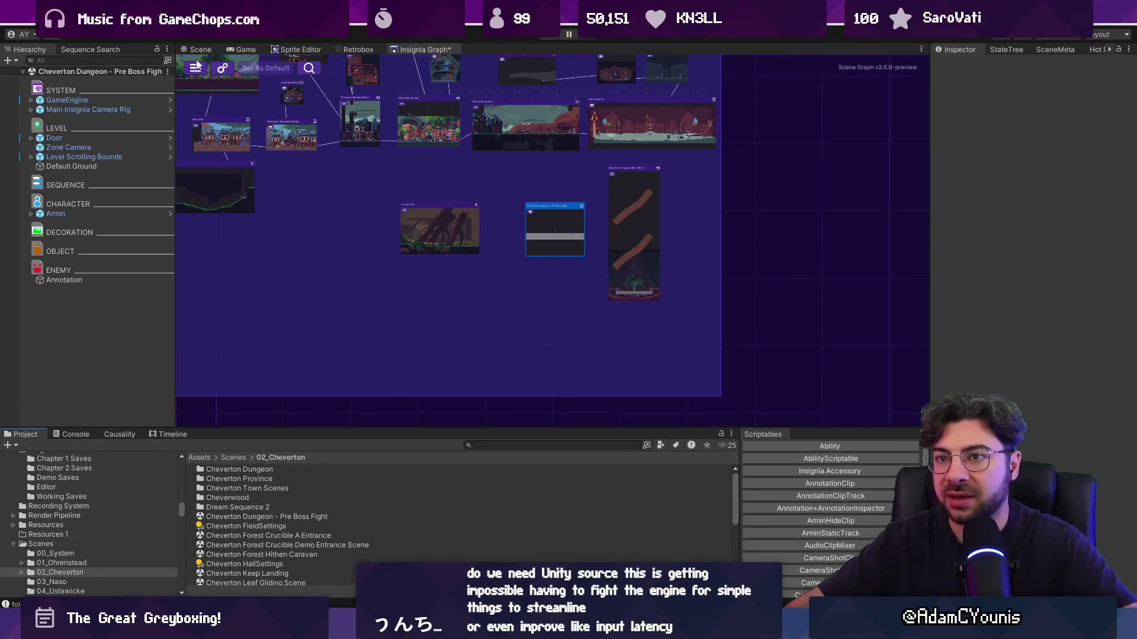
pyautogui.click(197, 48)
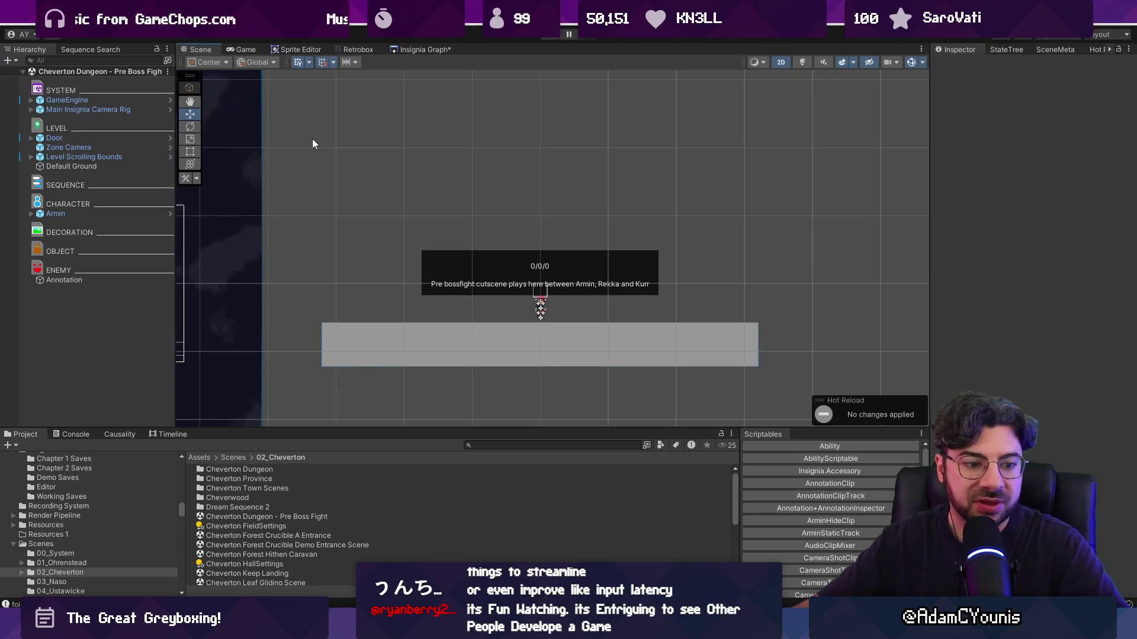
pyautogui.scroll(-3, 578, 255)
# Title the annotation 'Overview', date it 2026/4/28, and go back to the Insignia Graph
pyautogui.scroll(2, 562, 268)
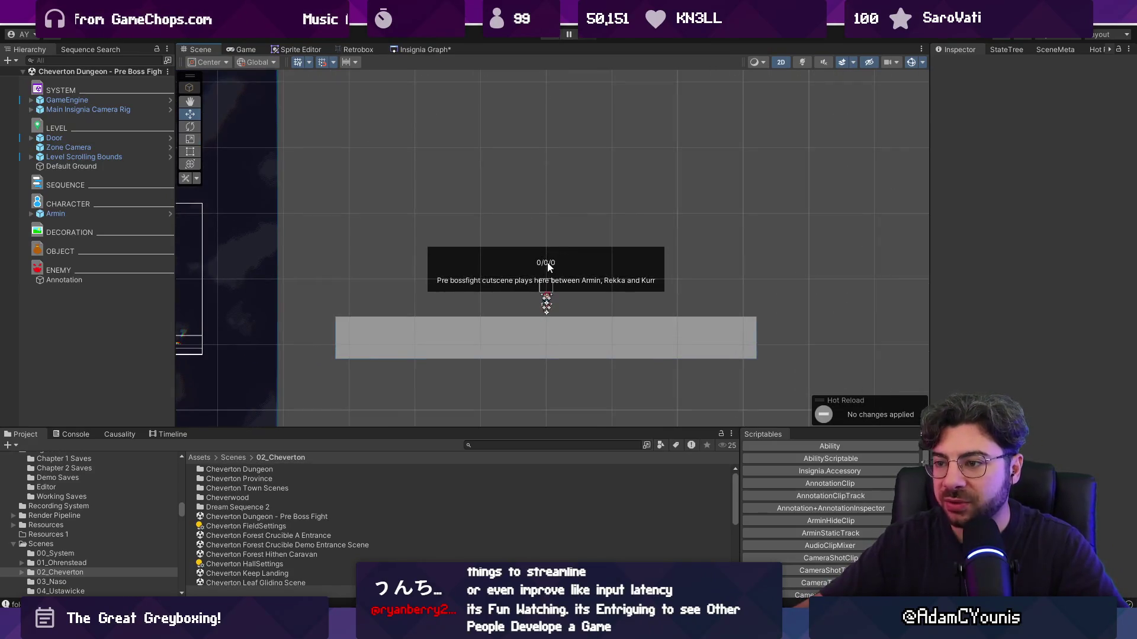
pyautogui.click(123, 279)
pyautogui.click(1032, 177)
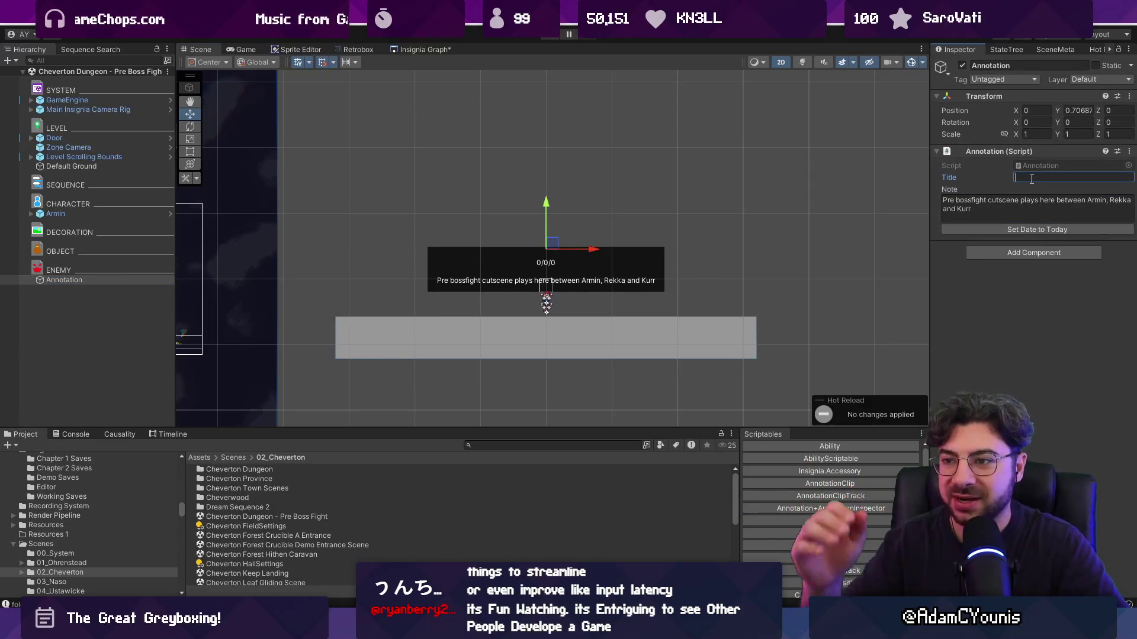
pyautogui.click(1021, 229)
pyautogui.click(1033, 177)
pyautogui.write('Overview')
pyautogui.click(662, 193)
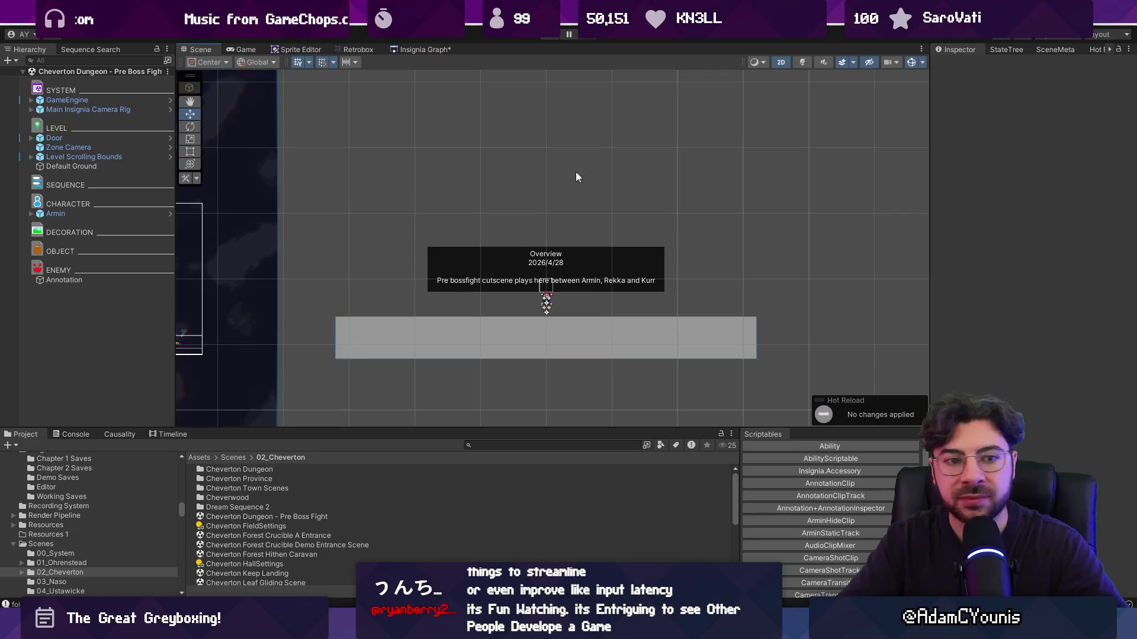
pyautogui.click(409, 51)
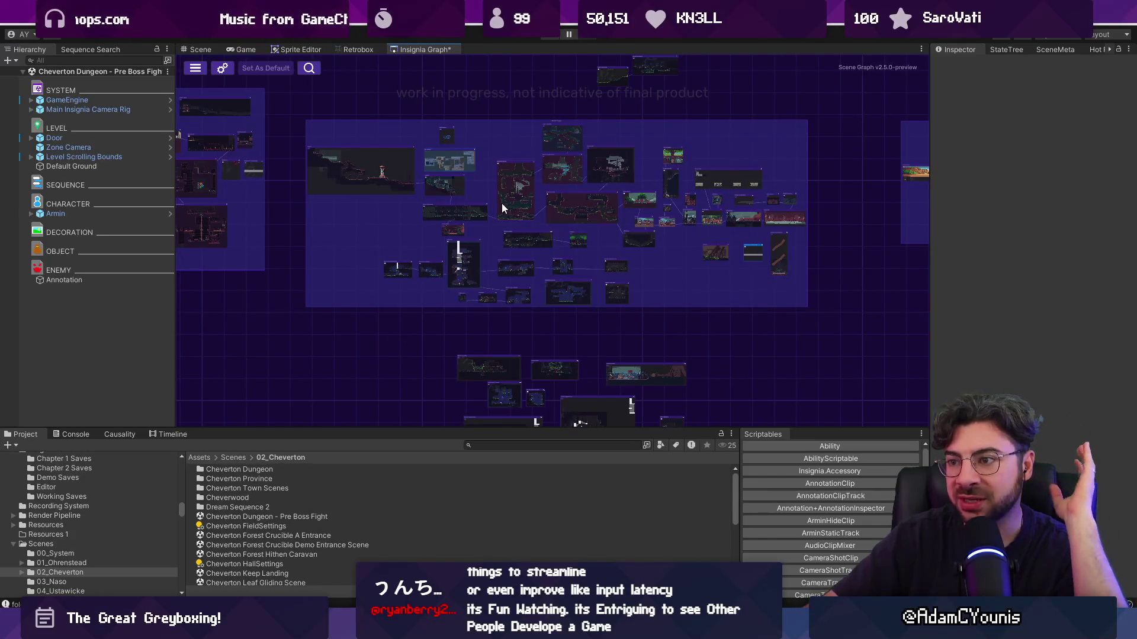
# Open the Pre Boss Fight scene and raise the Level Scrolling Bounds to Y 3.2743
pyautogui.doubleClick(459, 212)
pyautogui.doubleClick(489, 271)
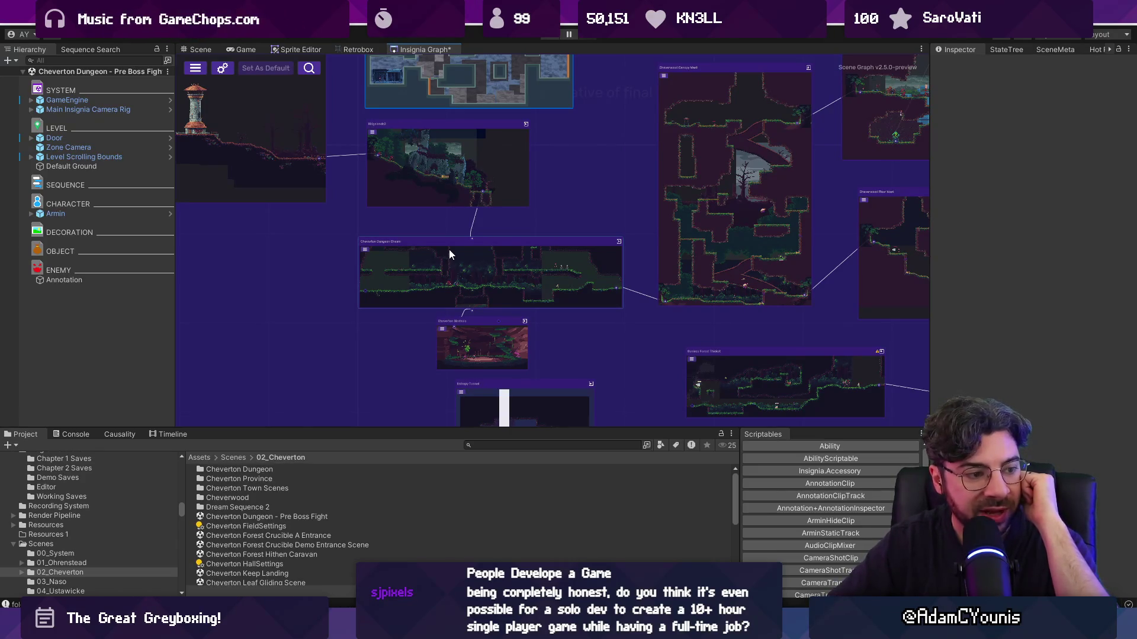
pyautogui.scroll(-3, 438, 256)
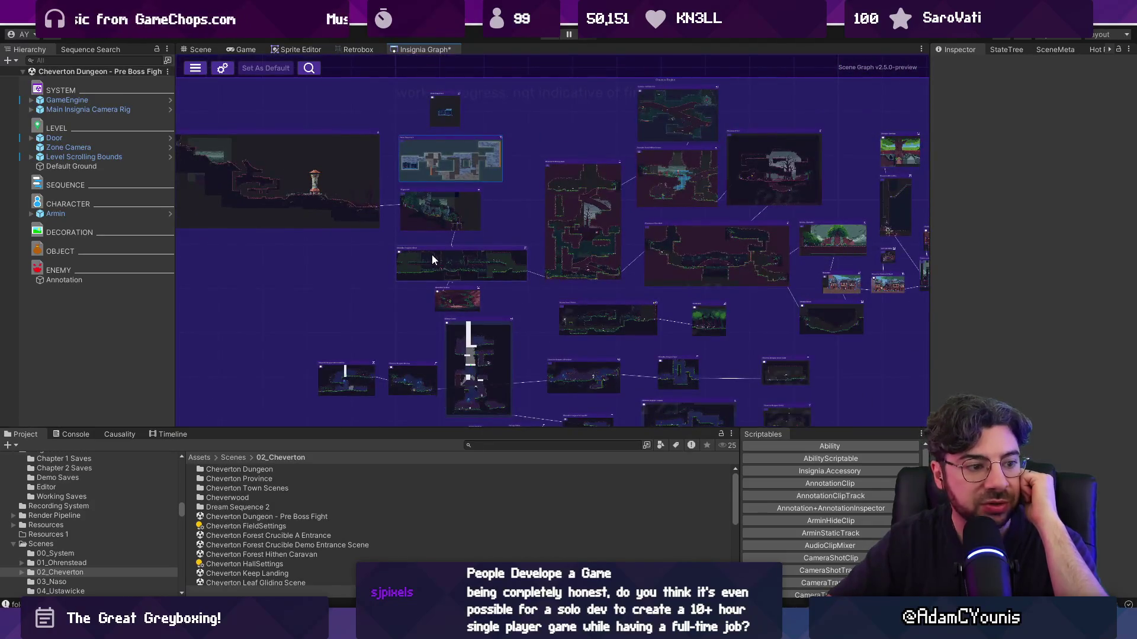
pyautogui.scroll(-2, 441, 262)
pyautogui.press('f')
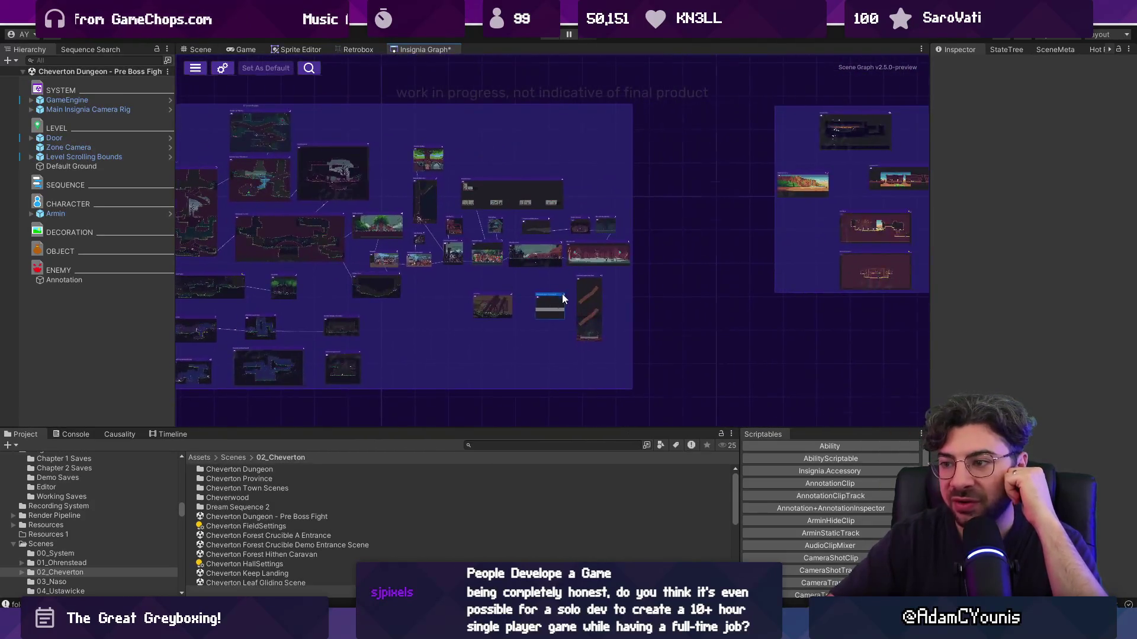
pyautogui.doubleClick(538, 301)
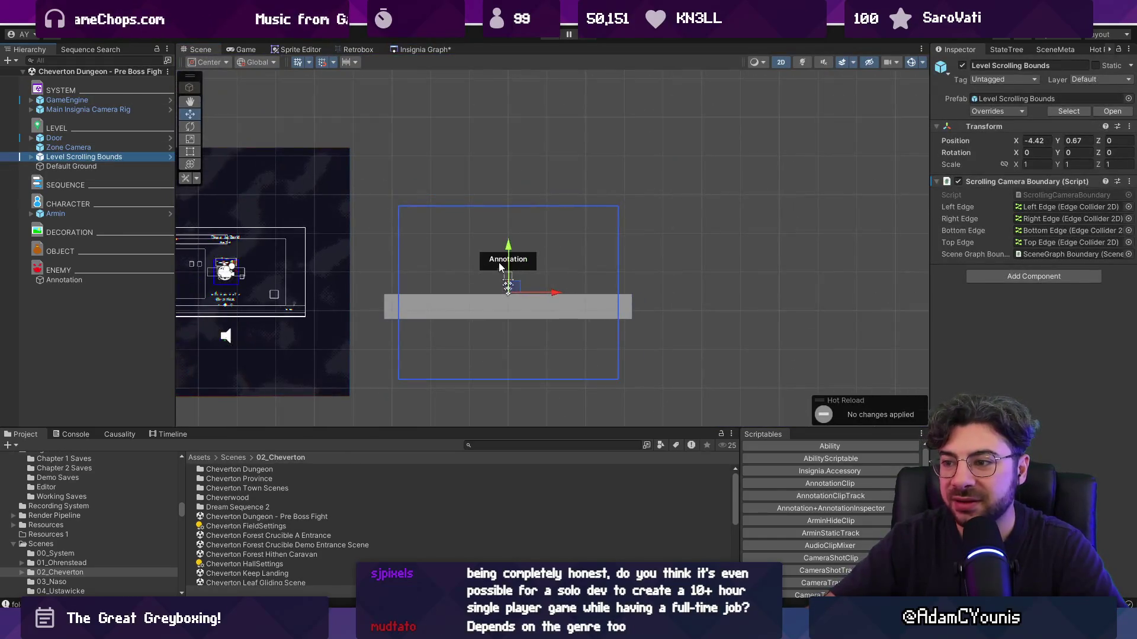
pyautogui.moveTo(508, 247); pyautogui.dragTo(506, 184)
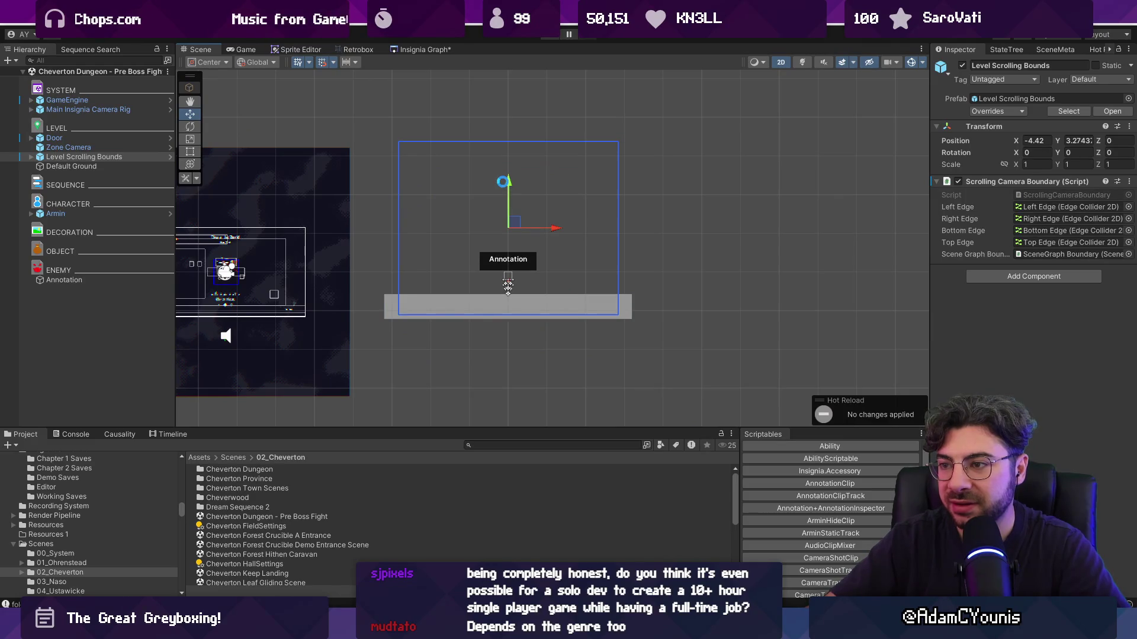
# Return to the scene graph and nudge the Pre Boss Fight node slightly left
pyautogui.click(425, 49)
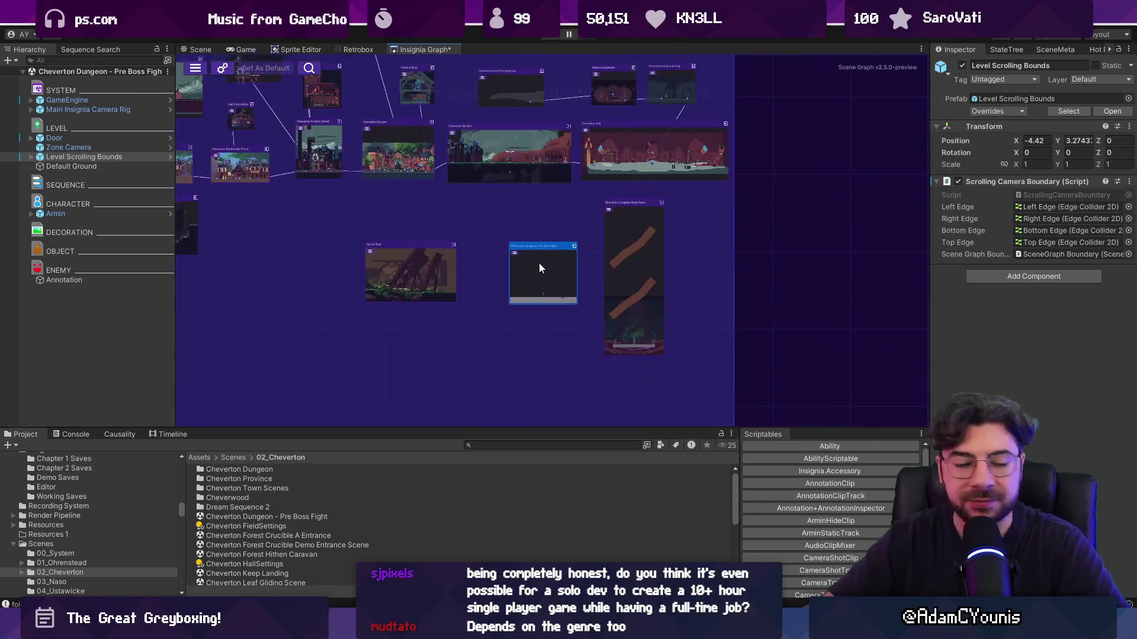
pyautogui.moveTo(539, 269); pyautogui.dragTo(527, 265)
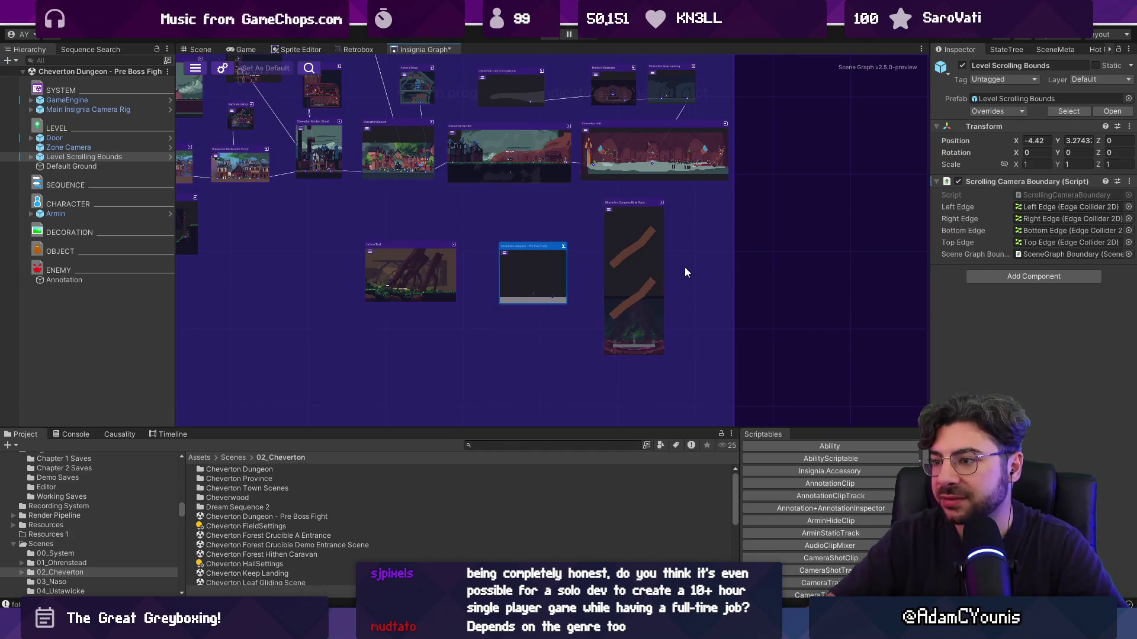
pyautogui.moveTo(685, 268); pyautogui.dragTo(571, 340)
pyautogui.scroll(-3, 571, 340)
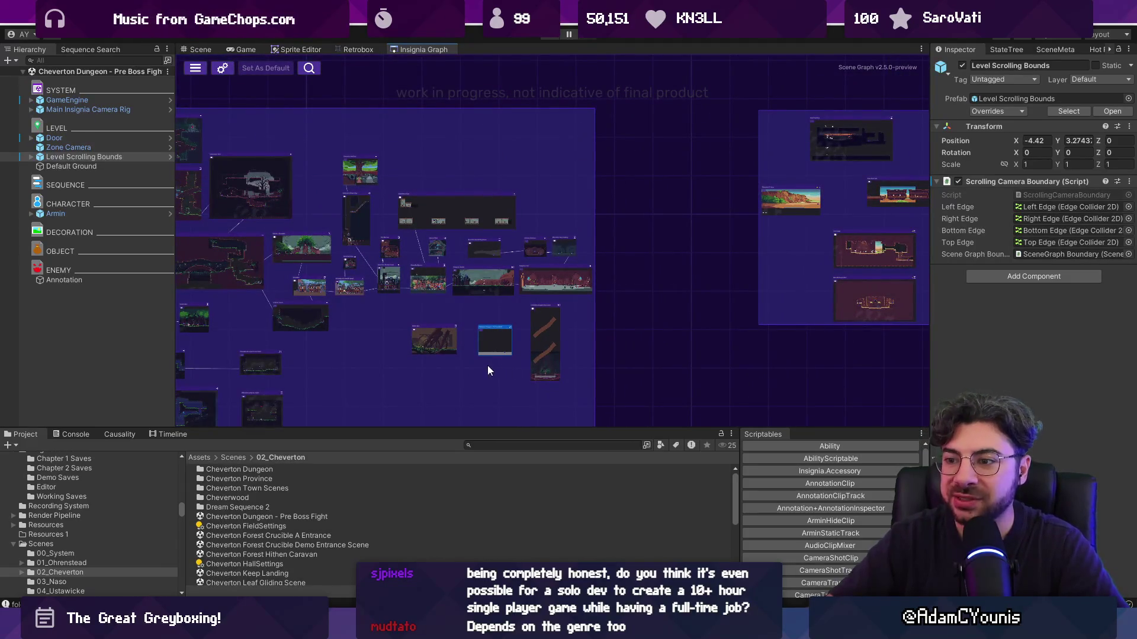
pyautogui.scroll(4, 462, 361)
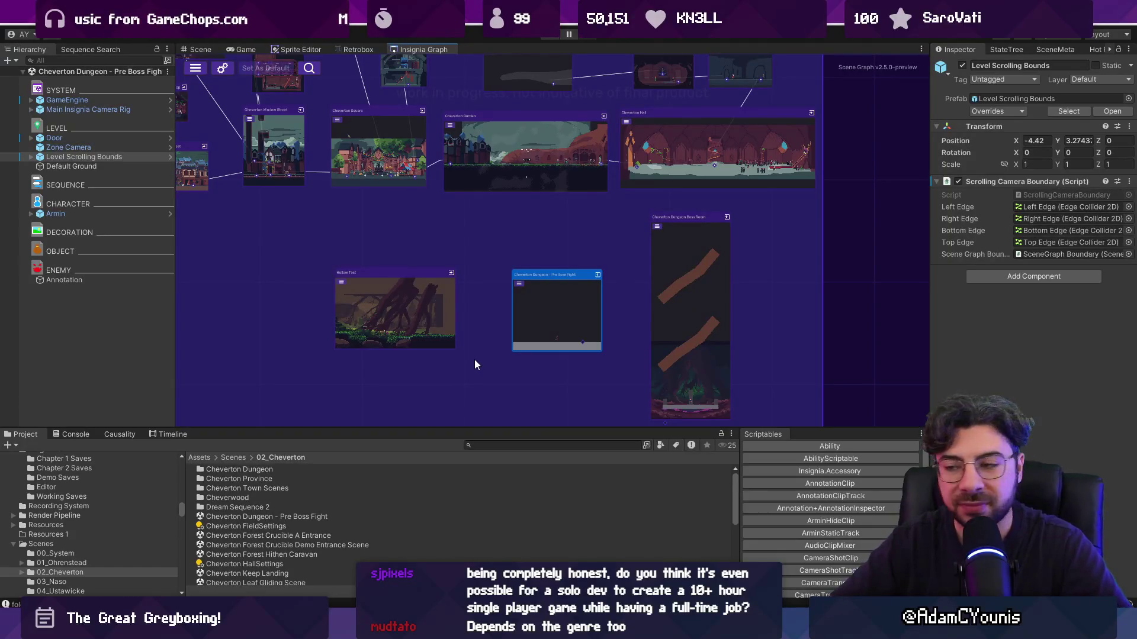
# Pan to the Hollow Test node beside Hirren Fields and open that scene
pyautogui.moveTo(525, 325)
pyautogui.mouseDown()
pyautogui.moveTo(885, 295)
pyautogui.moveTo(881, 212)
pyautogui.mouseUp()
pyautogui.moveTo(527, 266)
pyautogui.mouseDown()
pyautogui.moveTo(840, 298)
pyautogui.moveTo(843, 261)
pyautogui.mouseUp()
pyautogui.scroll(-2, 837, 285)
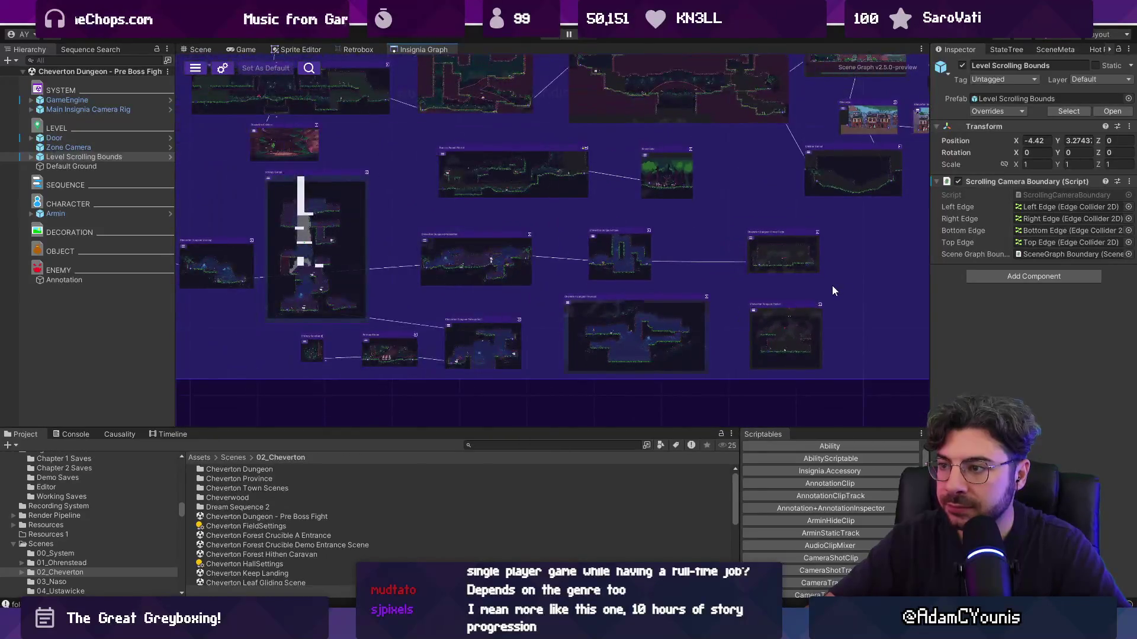
pyautogui.scroll(5, 829, 275)
pyautogui.scroll(-5, 837, 265)
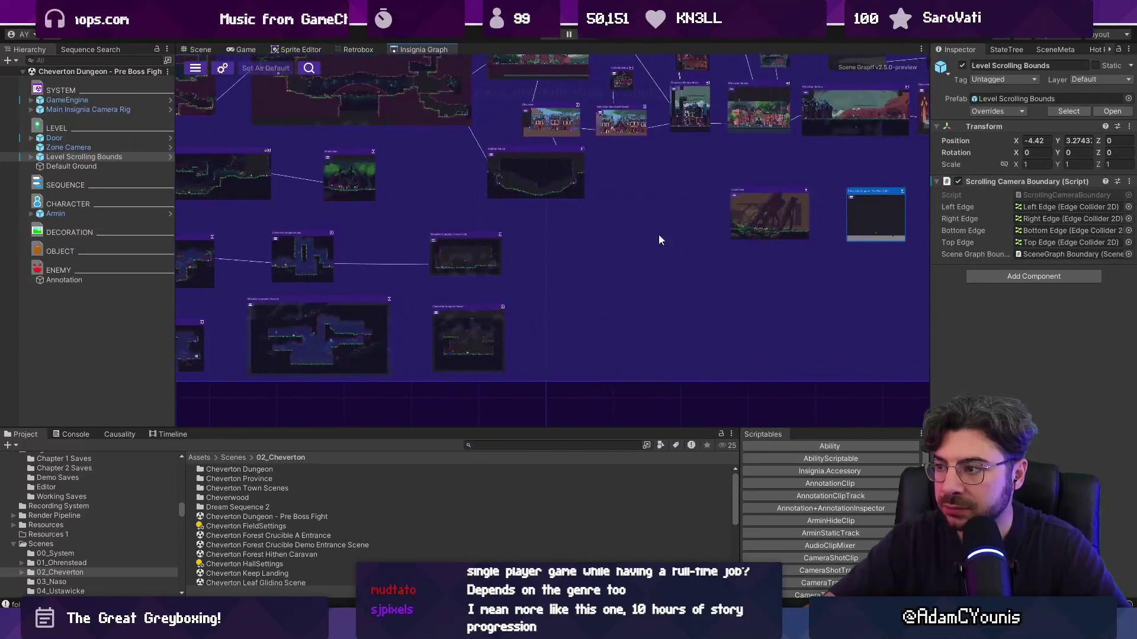
pyautogui.scroll(2, 529, 260)
pyautogui.scroll(3, 529, 266)
pyautogui.moveTo(407, 290)
pyautogui.mouseDown()
pyautogui.moveTo(470, 301)
pyautogui.moveTo(780, 281)
pyautogui.mouseUp()
pyautogui.scroll(1, 761, 272)
pyautogui.scroll(-4, 761, 272)
pyautogui.doubleClick(713, 247)
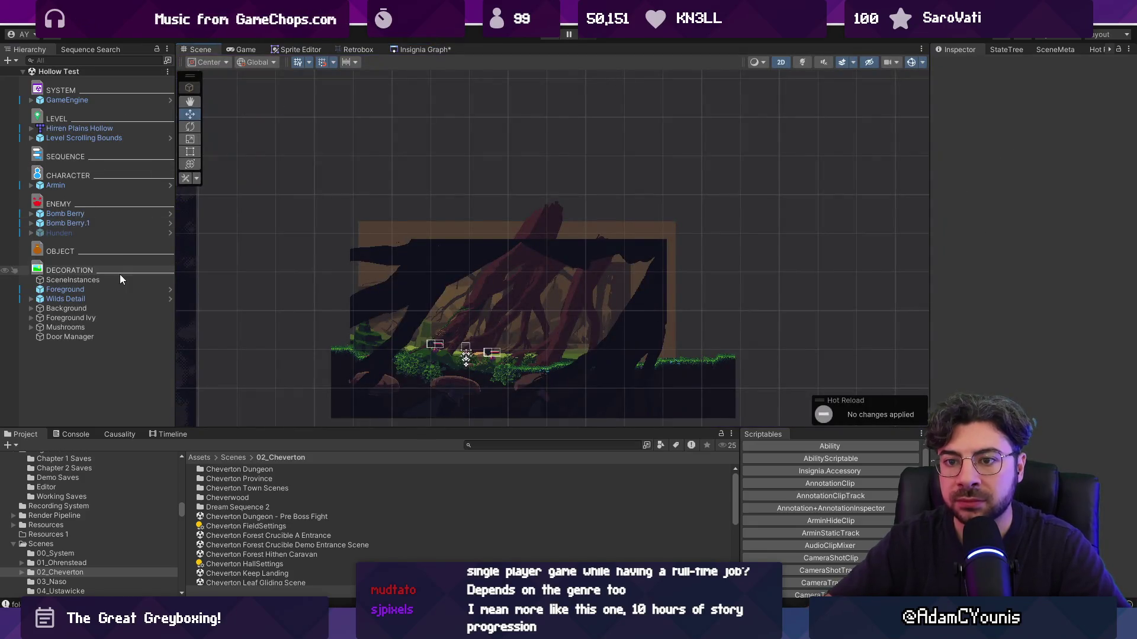
# Delete the SceneInstances and Door Manager objects from the Hollow Test hierarchy and save
pyautogui.click(121, 279)
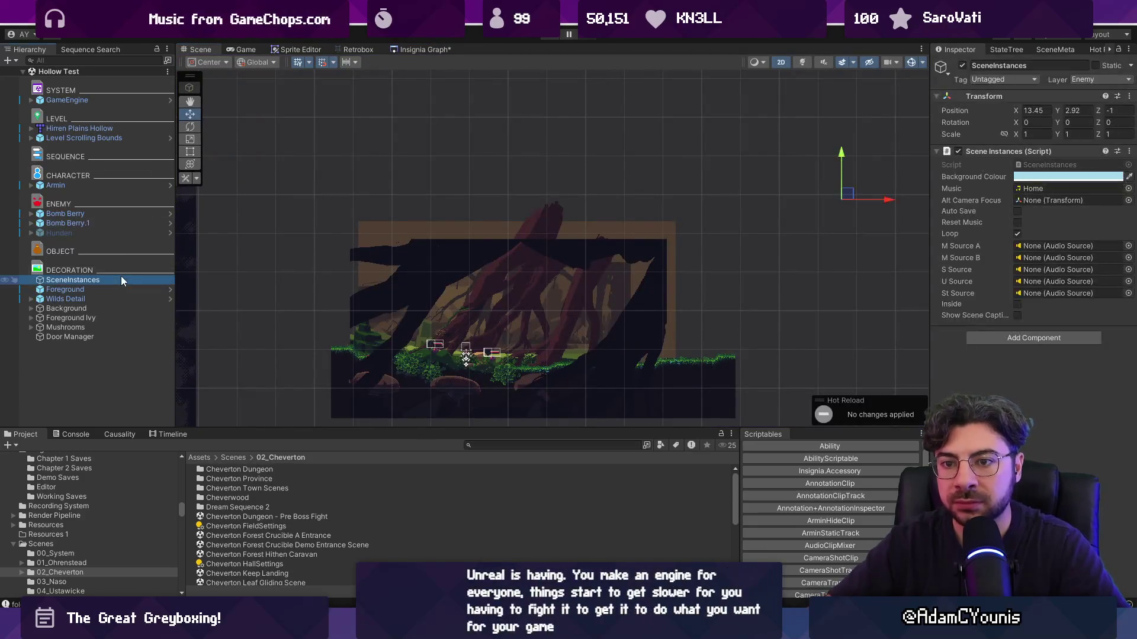
pyautogui.press('Delete')
pyautogui.hotkey('ctrl', 's')
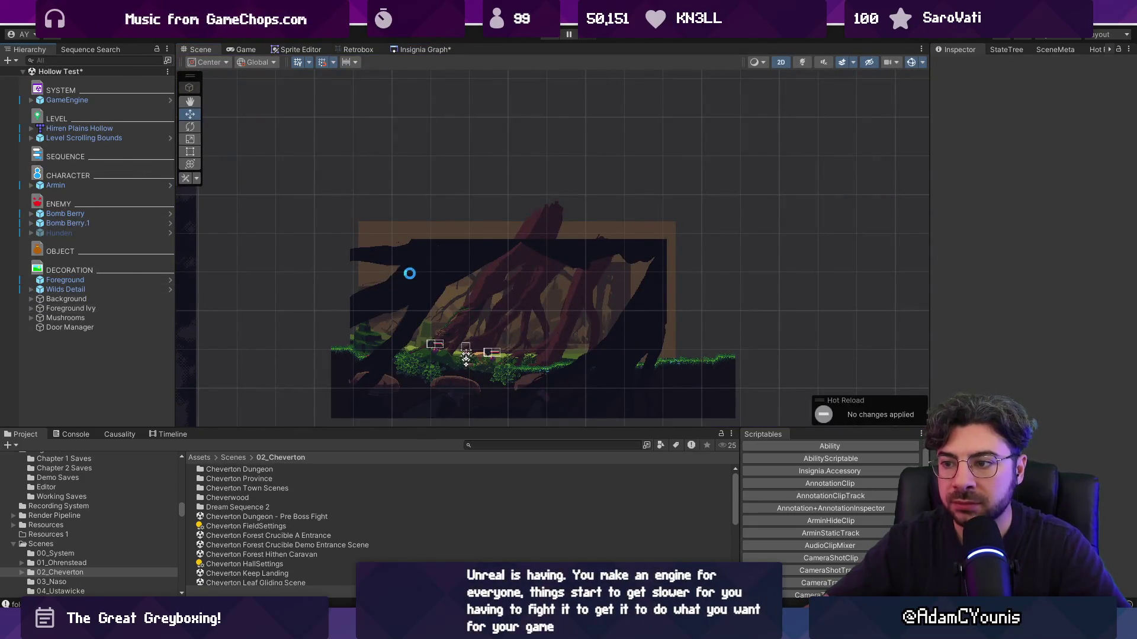
pyautogui.click(116, 328)
pyautogui.press('Delete')
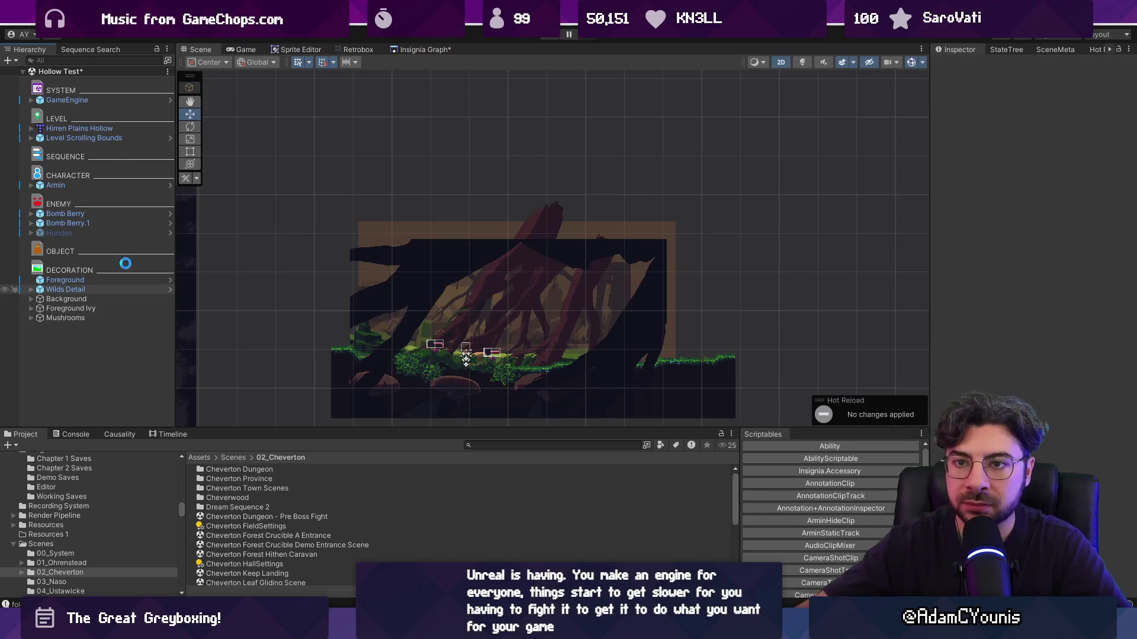
pyautogui.click(108, 139)
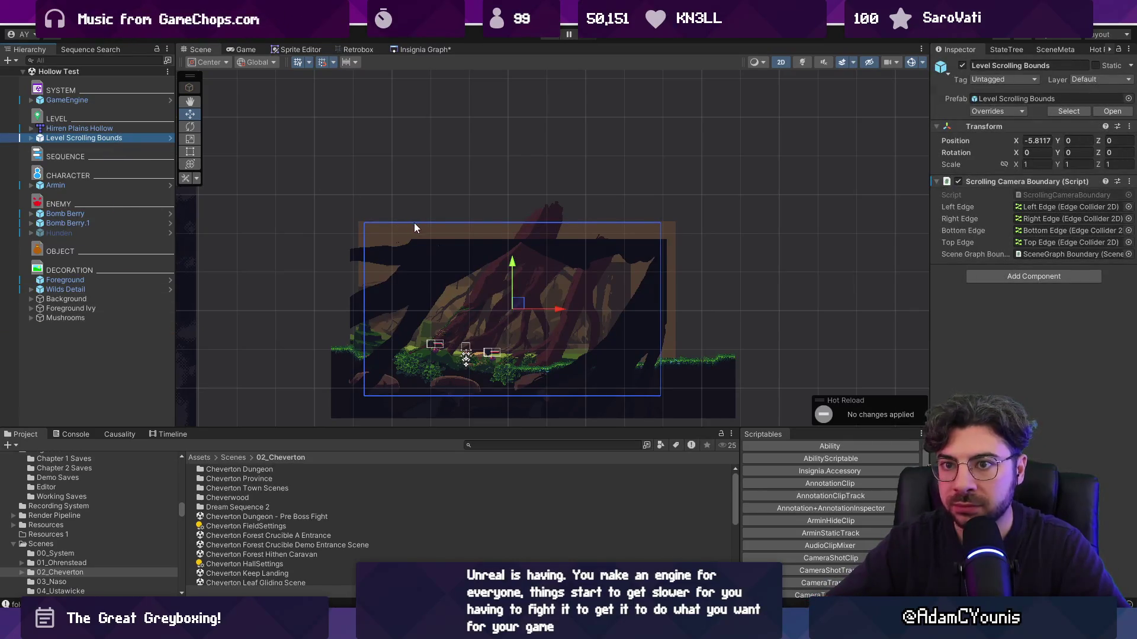
# Search the Project for 'door t:prefab' and add the Door prefab to the Hierarchy
pyautogui.click(498, 445)
pyautogui.write('door')
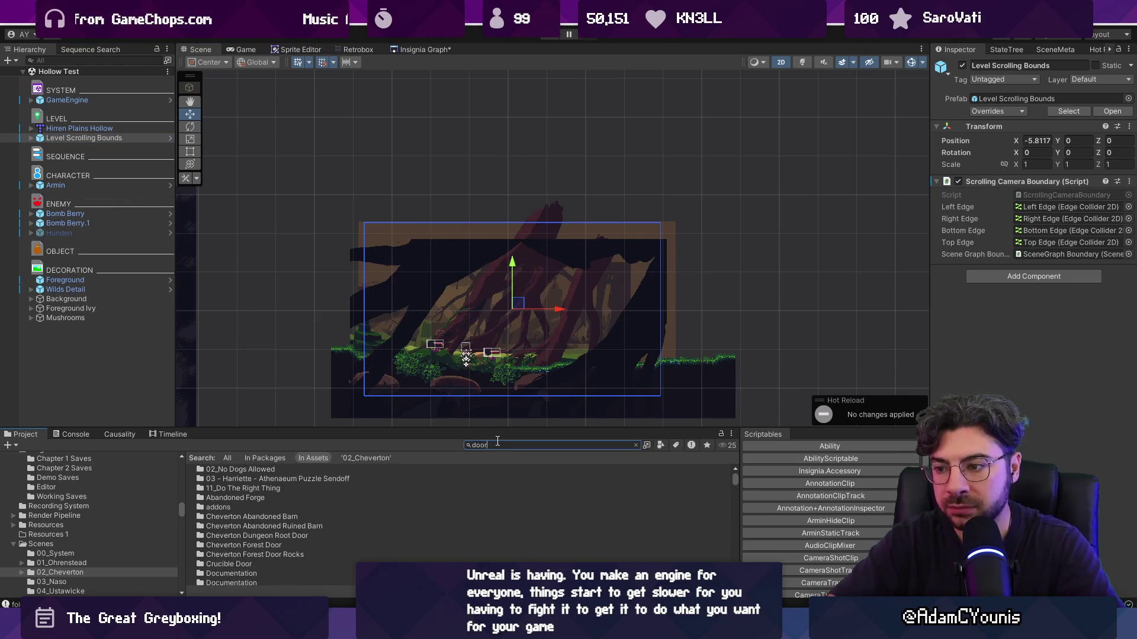
pyautogui.write(' t:prefab')
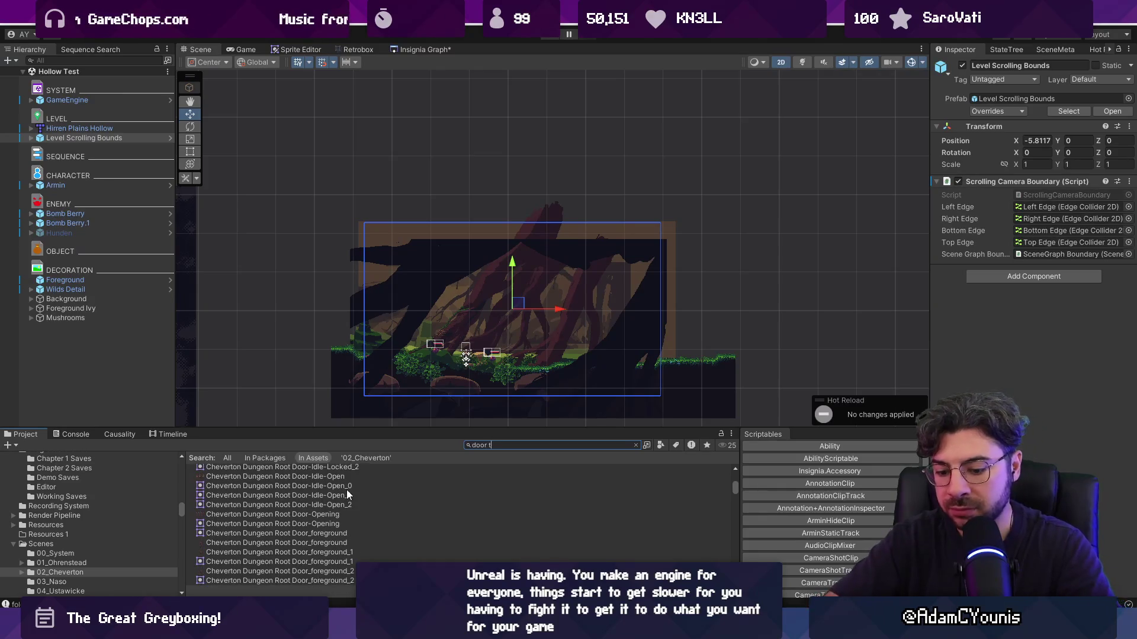
pyautogui.moveTo(227, 508)
pyautogui.mouseDown()
pyautogui.moveTo(94, 349)
pyautogui.moveTo(75, 350)
pyautogui.mouseUp()
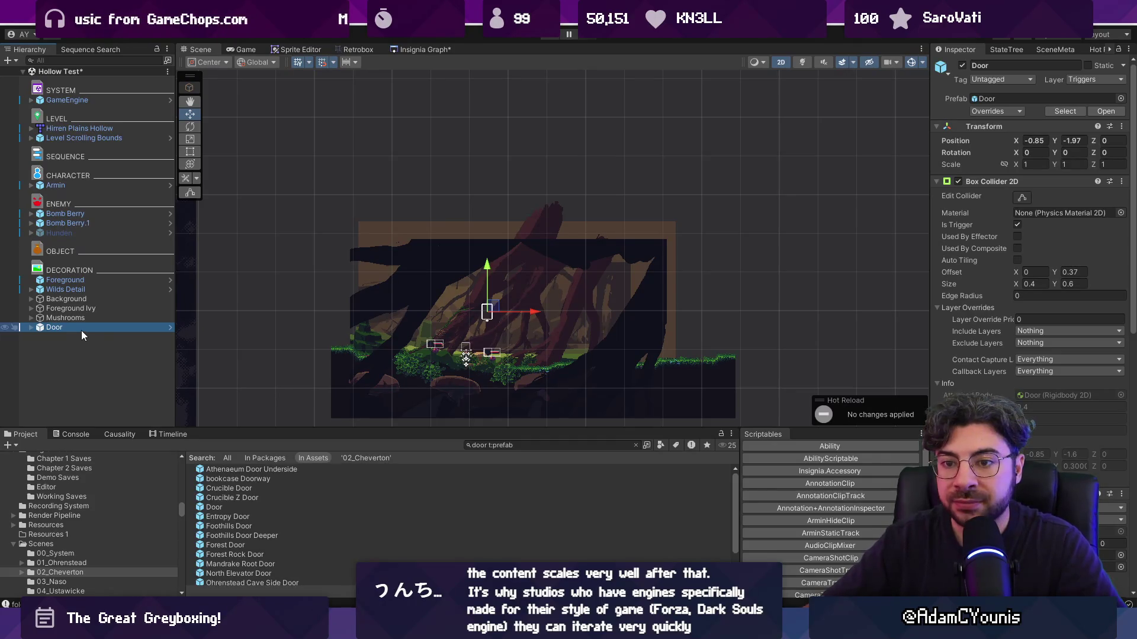
# Place the Door at the left end of the ground facing West, and save the scene
pyautogui.scroll(2, 495, 324)
pyautogui.moveTo(496, 314)
pyautogui.mouseDown()
pyautogui.moveTo(316, 346)
pyautogui.moveTo(342, 362)
pyautogui.mouseUp()
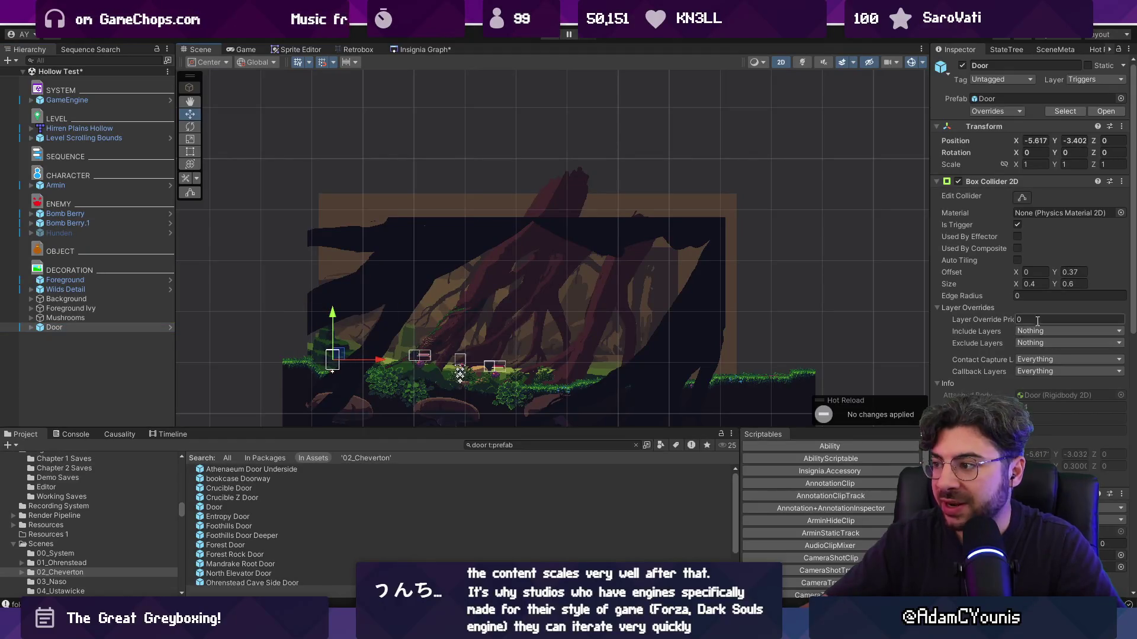
pyautogui.scroll(-10, 1030, 236)
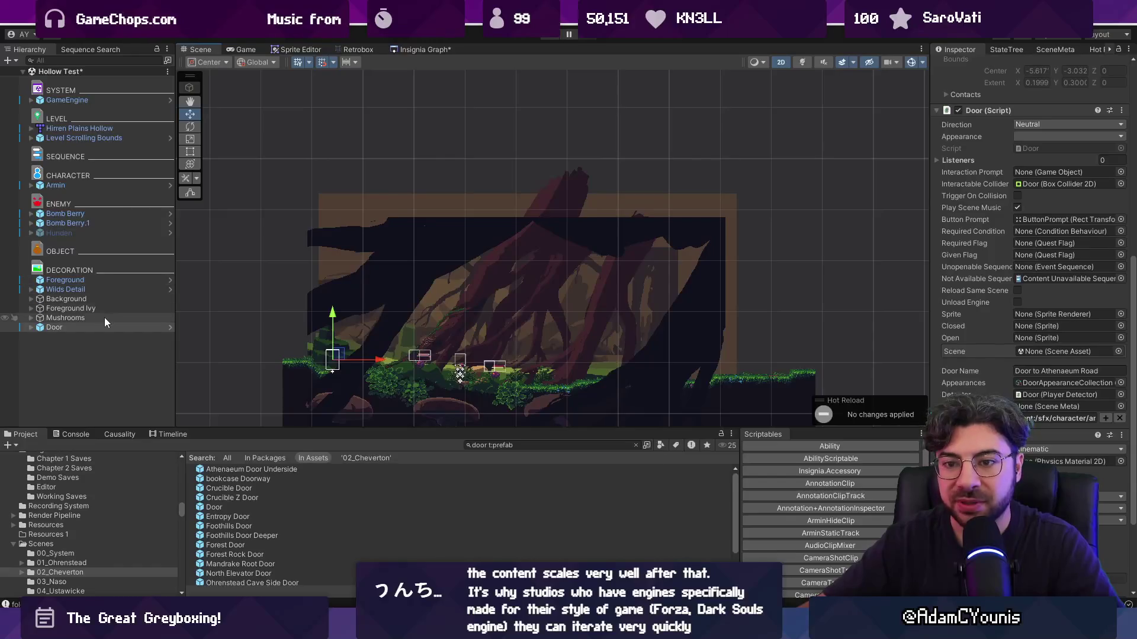
pyautogui.click(1031, 137)
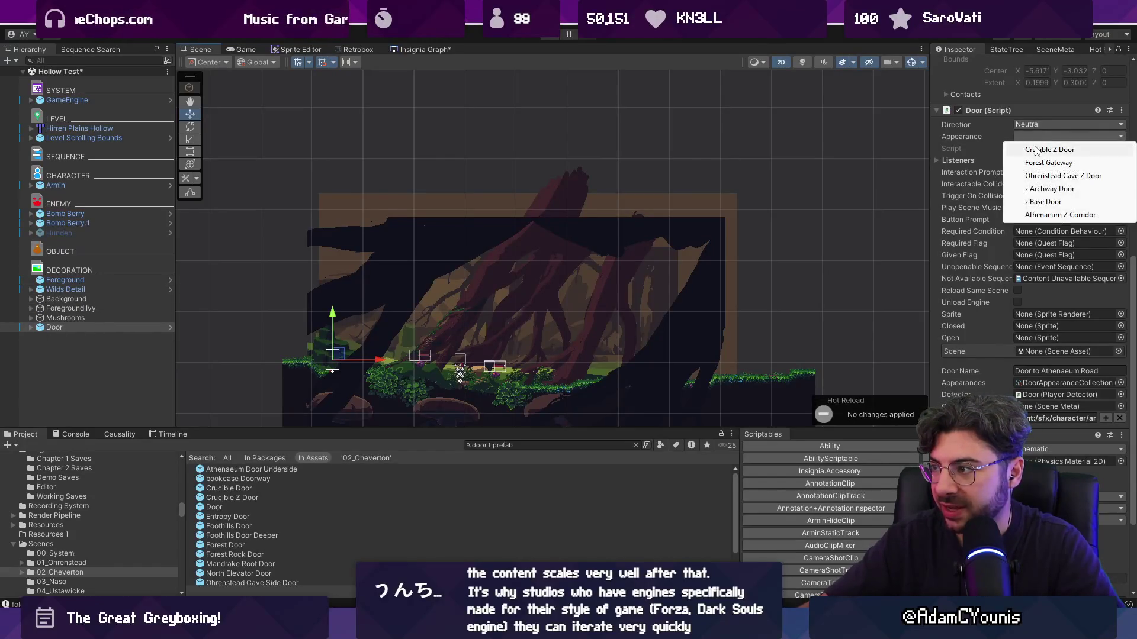
pyautogui.click(1042, 125)
pyautogui.click(1044, 152)
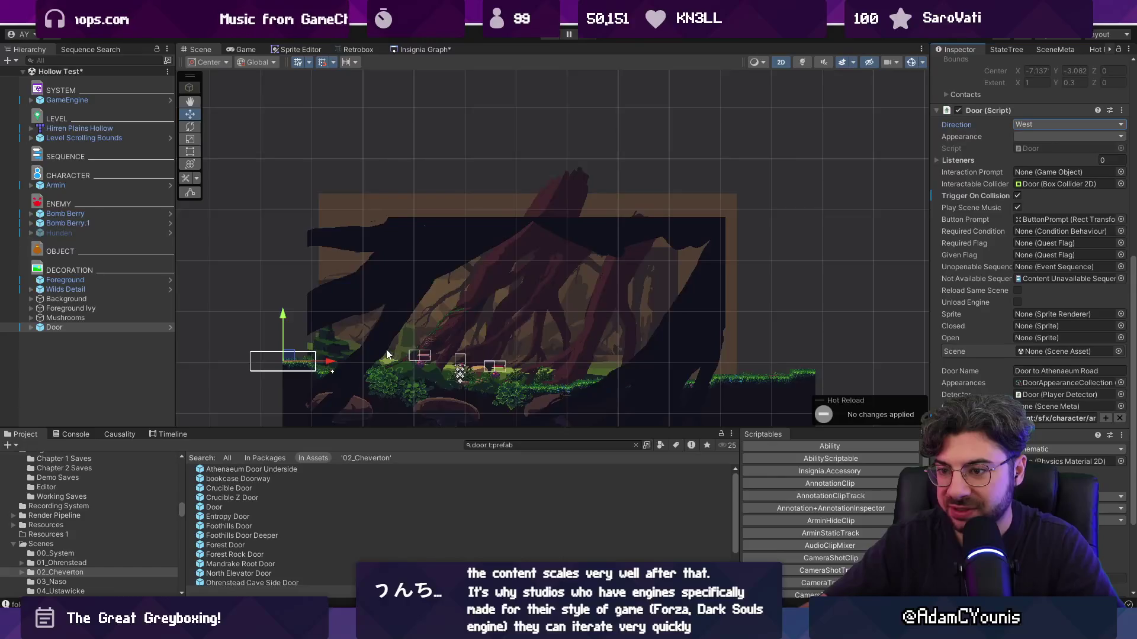
pyautogui.scroll(5, 386, 350)
pyautogui.moveTo(261, 373); pyautogui.dragTo(308, 373)
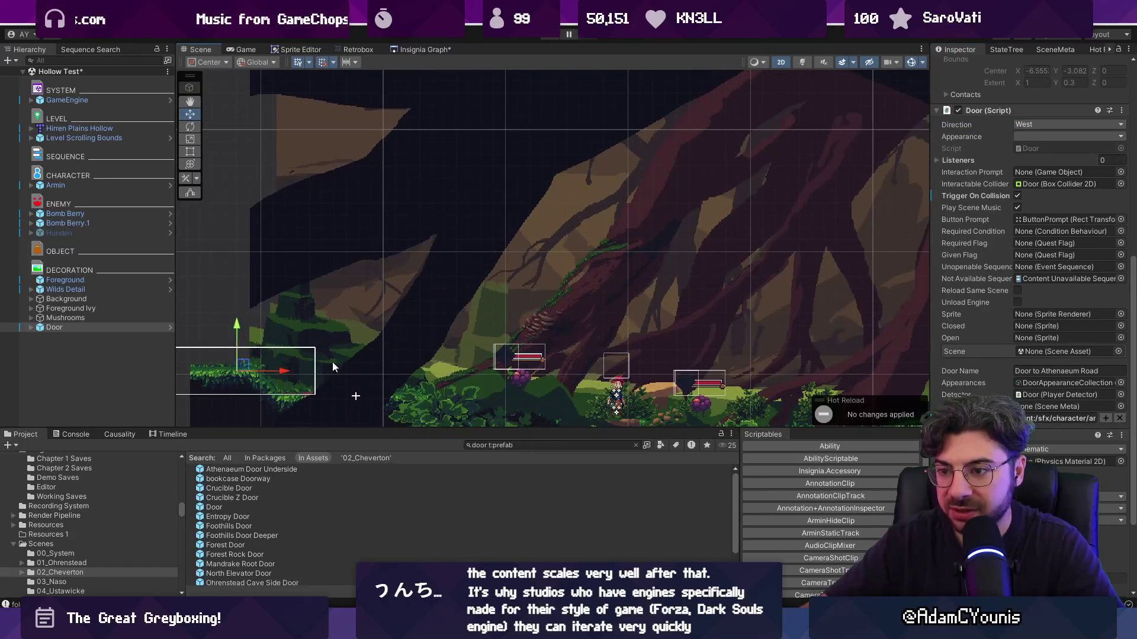
pyautogui.scroll(-2, 418, 335)
pyautogui.hotkey('ctrl', 's')
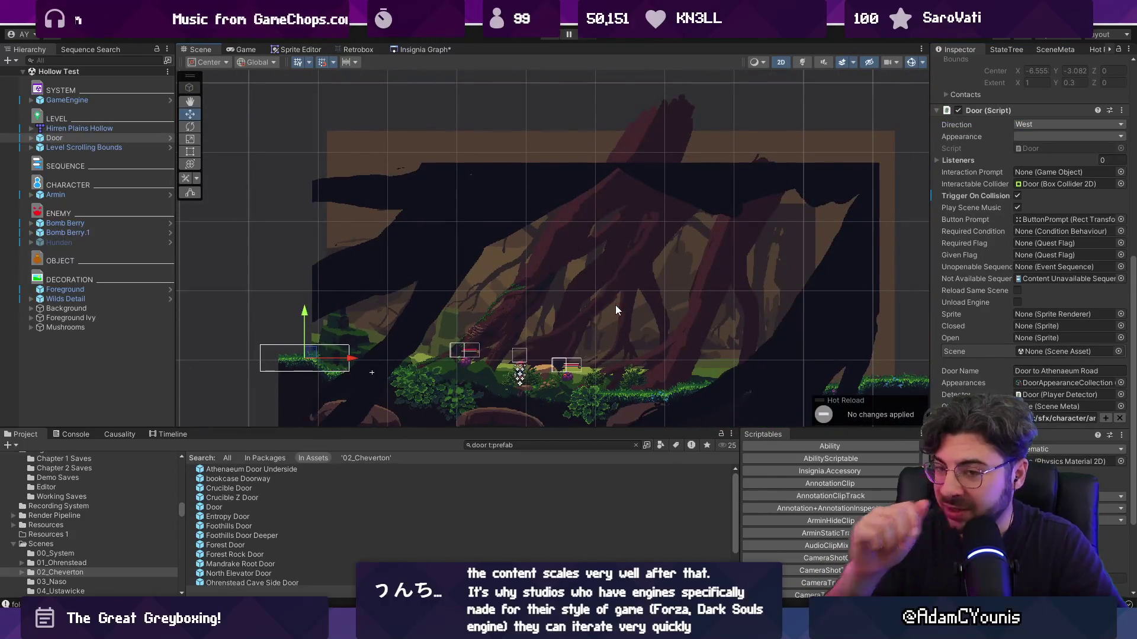
# Duplicate the door as Door_1, set it to face East, and move it to the far right
pyautogui.hotkey('ctrl', 'd')
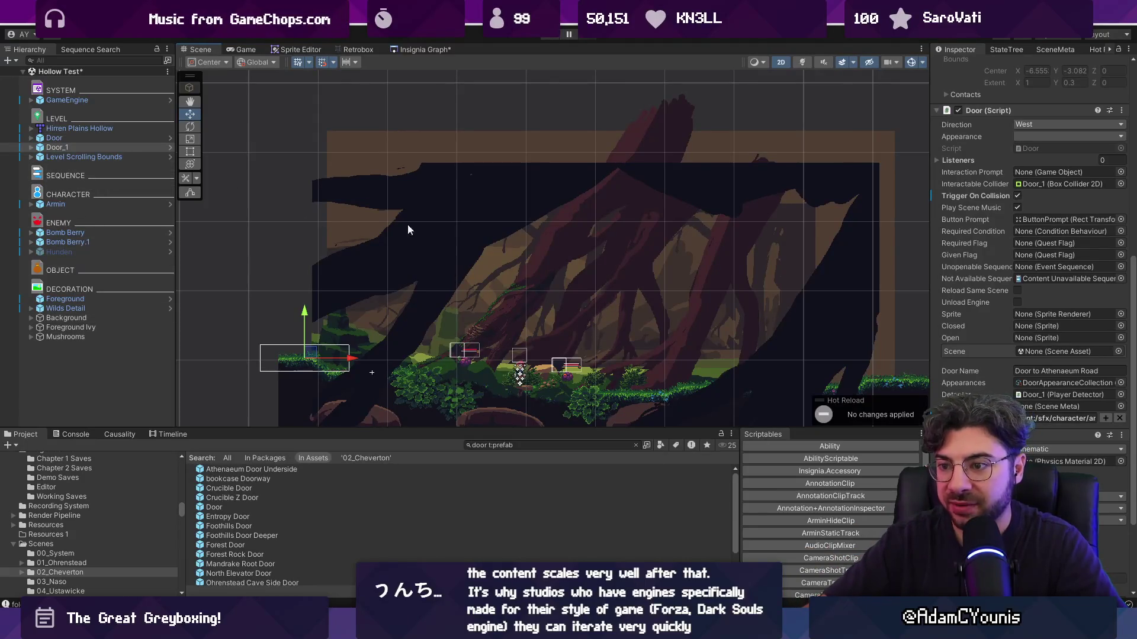
pyautogui.click(1065, 136)
pyautogui.click(1066, 125)
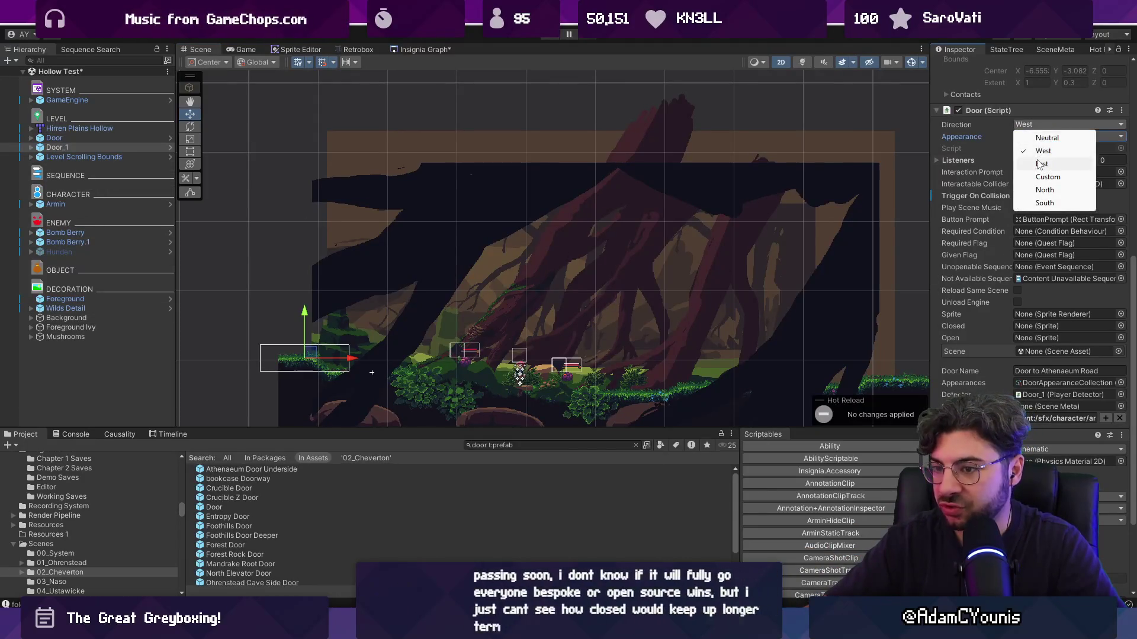
pyautogui.click(1040, 164)
pyautogui.moveTo(479, 361)
pyautogui.mouseDown()
pyautogui.moveTo(918, 359)
pyautogui.moveTo(767, 347)
pyautogui.moveTo(822, 347)
pyautogui.mouseUp()
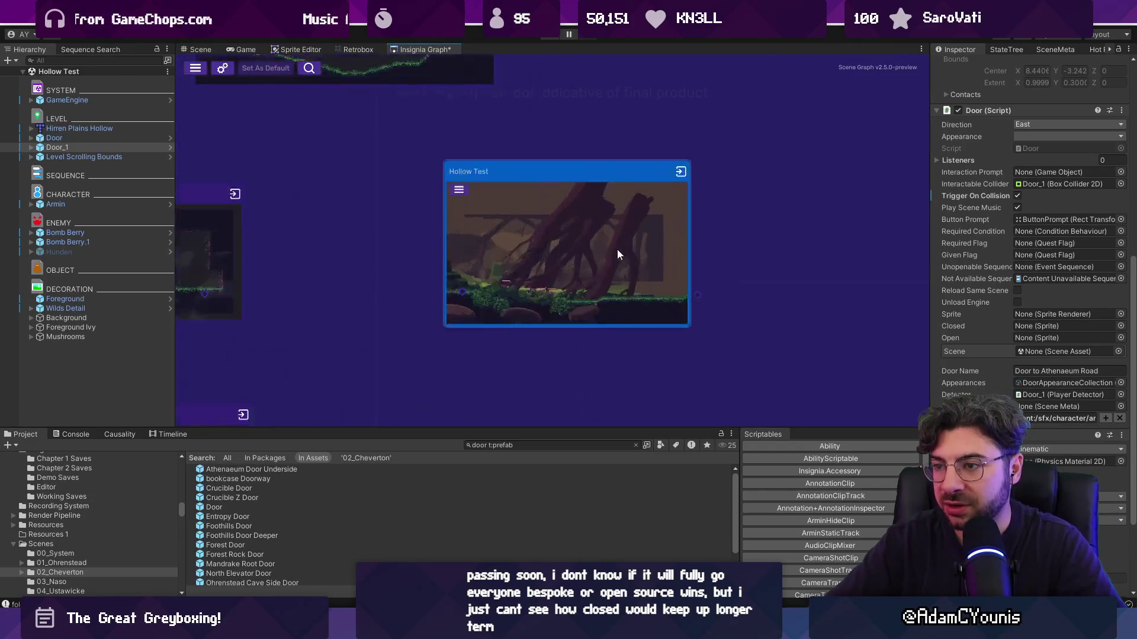
pyautogui.click(201, 49)
# Drag the Level Scrolling Bounds right edge out to X 14.698 past the new door, and save
pyautogui.click(129, 156)
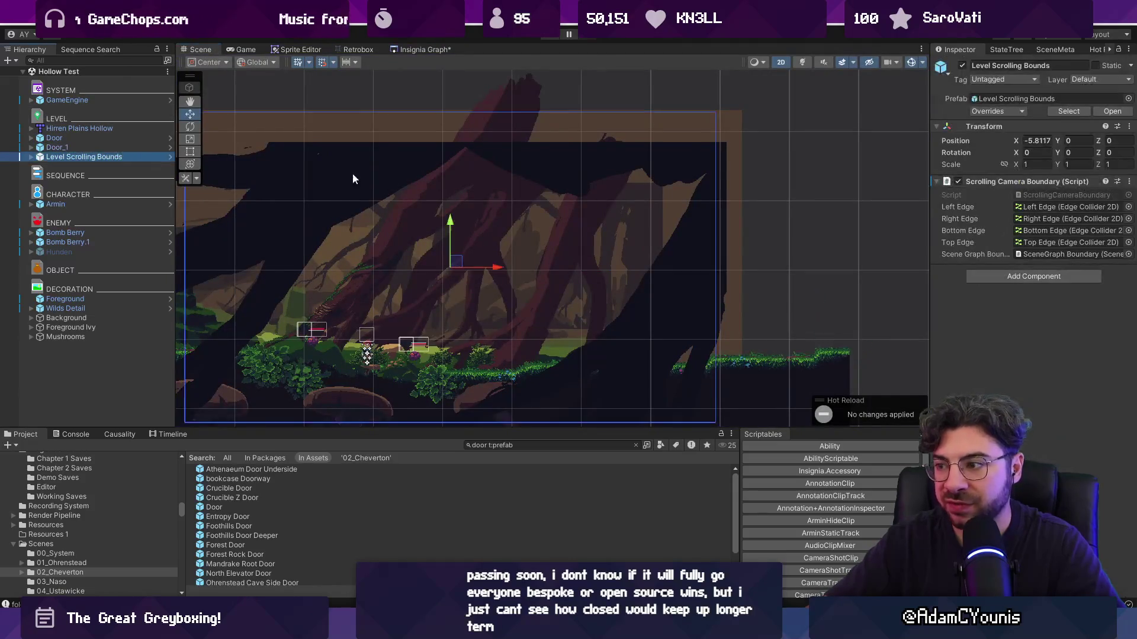
pyautogui.scroll(-3, 379, 183)
pyautogui.click(31, 156)
pyautogui.click(52, 168)
pyautogui.click(53, 176)
pyautogui.moveTo(593, 229); pyautogui.dragTo(662, 225)
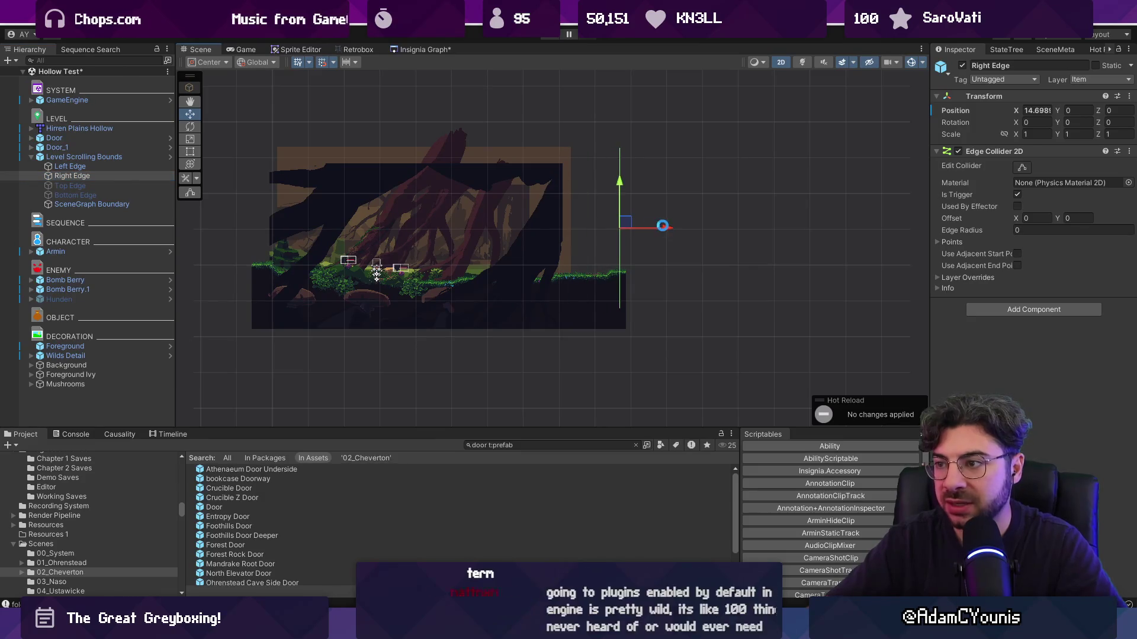
pyautogui.hotkey('ctrl', 's')
# Look over the scene nodes in the Insignia Graph, then reopen Hollow Test from its node
pyautogui.click(409, 49)
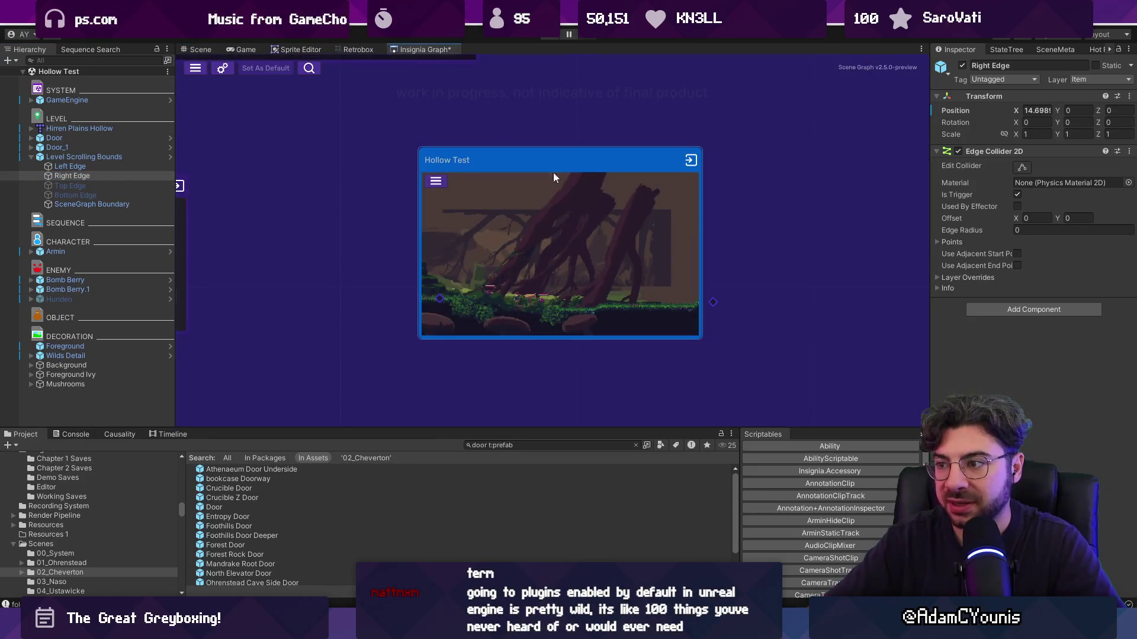
pyautogui.click(151, 155)
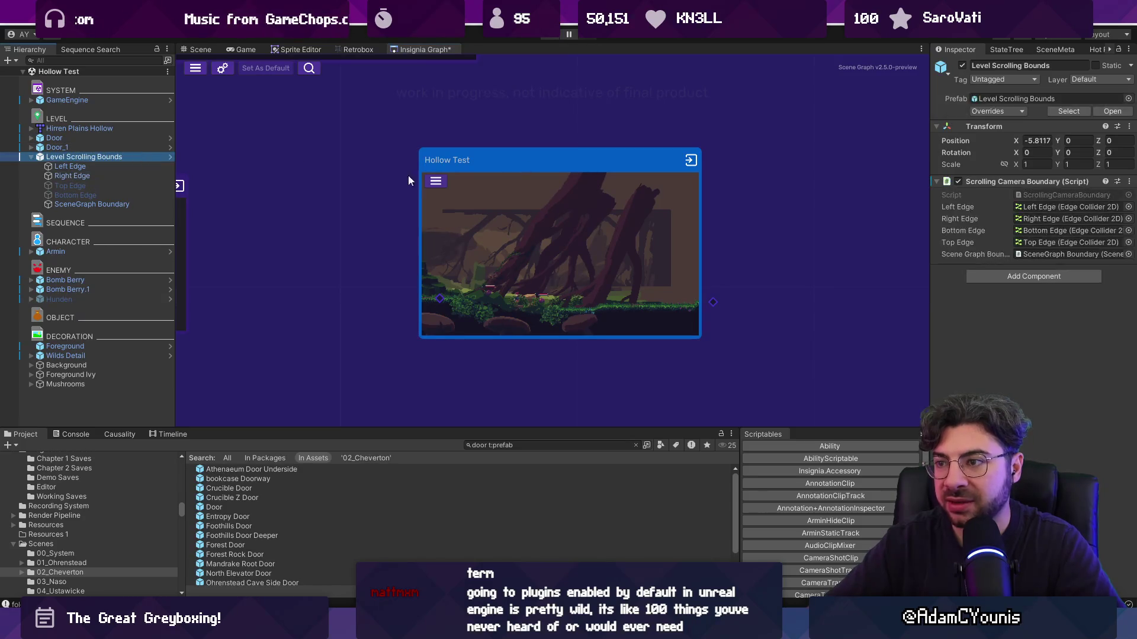
pyautogui.click(355, 142)
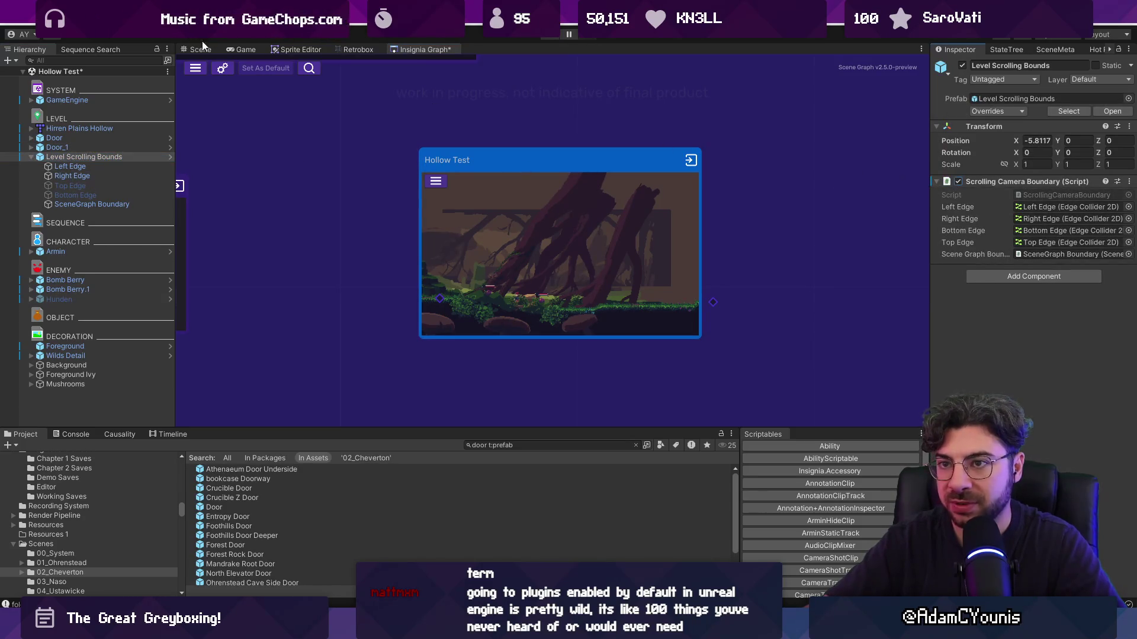
pyautogui.scroll(-3, 660, 225)
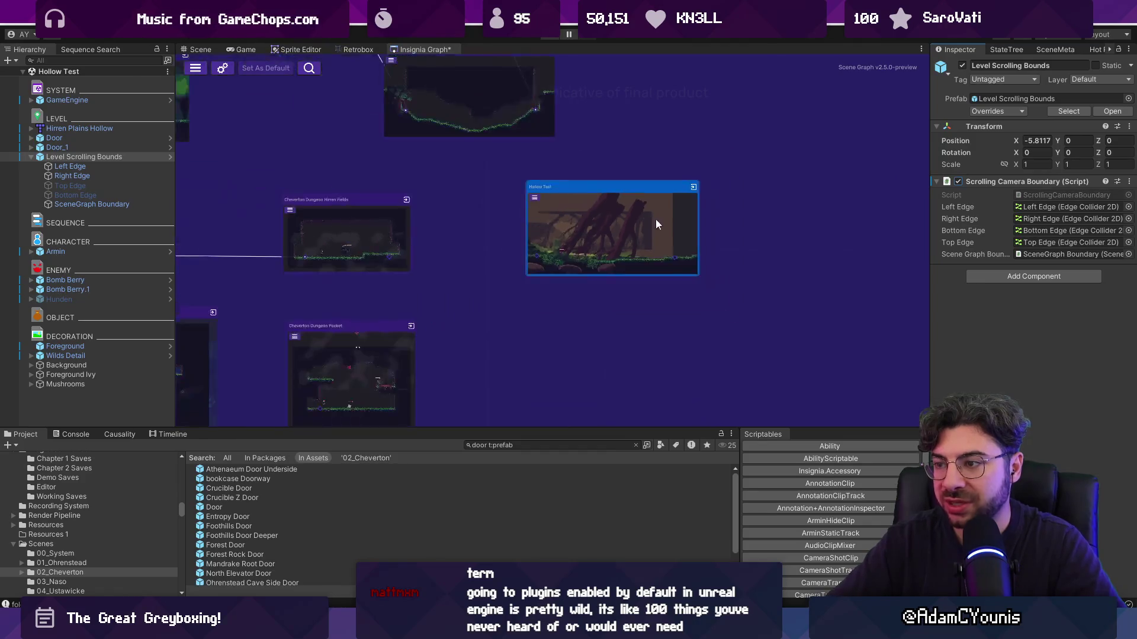
pyautogui.scroll(-2, 470, 205)
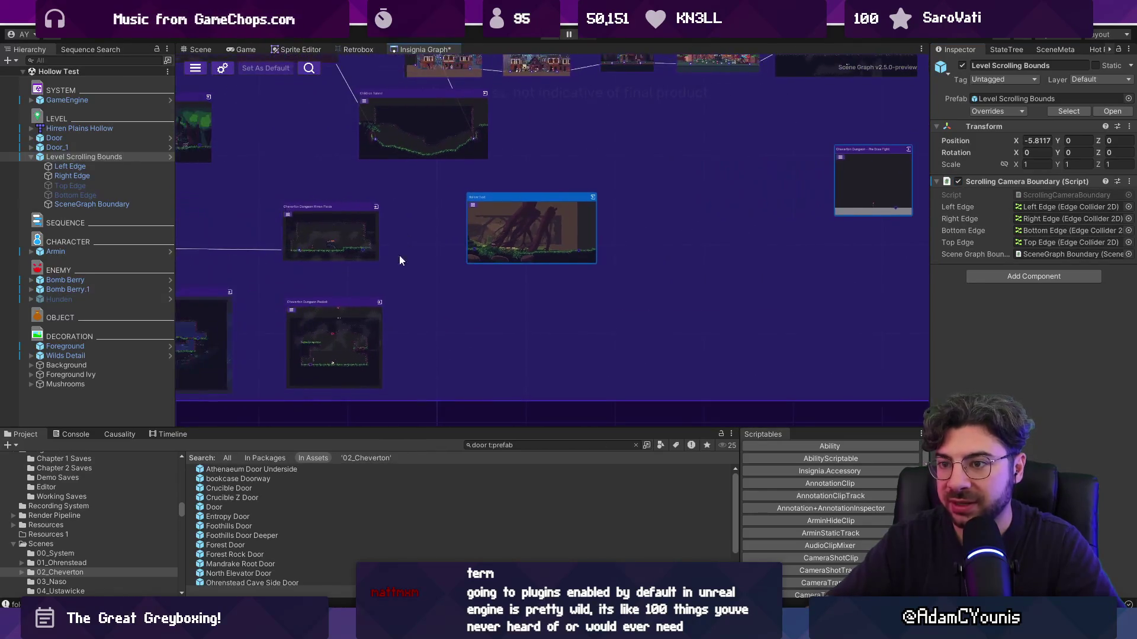
pyautogui.scroll(3, 391, 255)
pyautogui.scroll(-3, 542, 190)
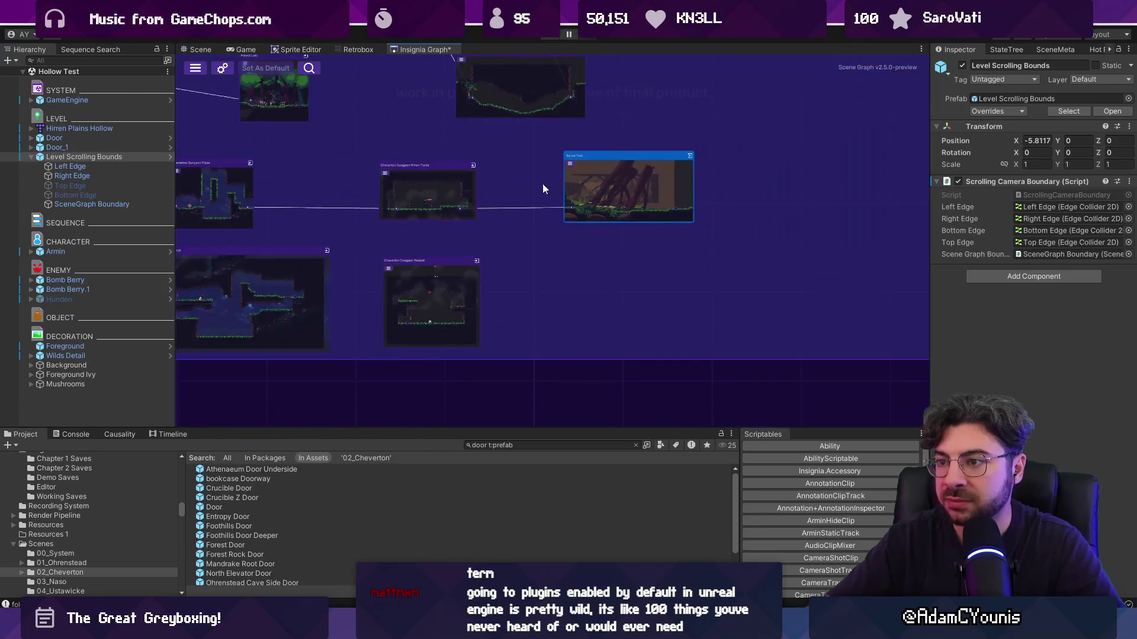
pyautogui.scroll(-2, 648, 190)
pyautogui.scroll(6, 485, 208)
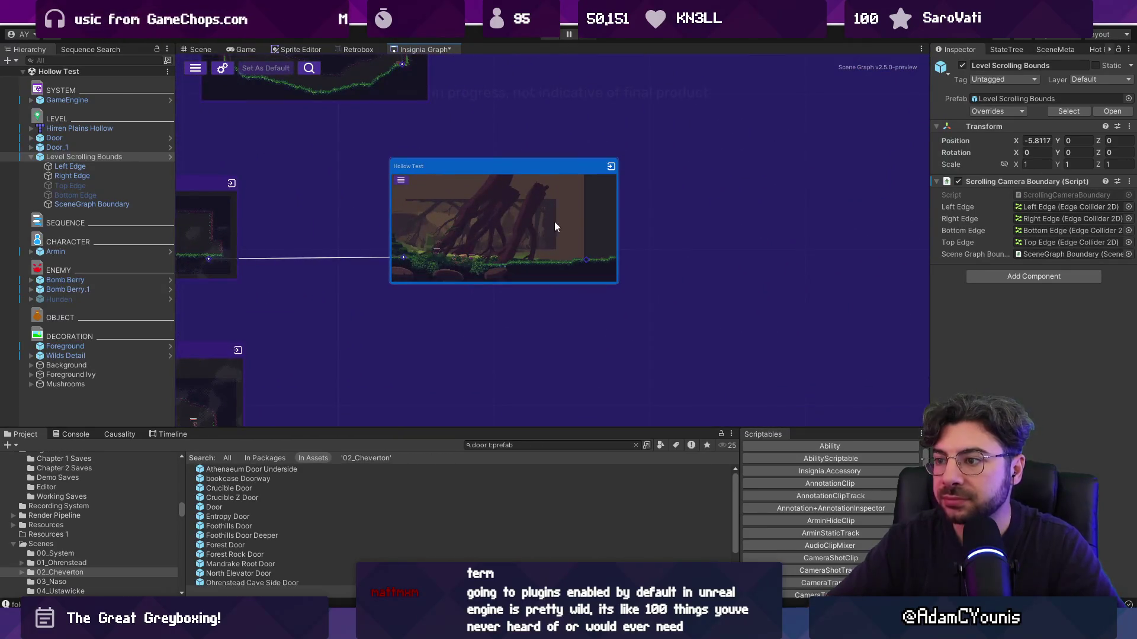
pyautogui.scroll(-3, 580, 216)
pyautogui.moveTo(611, 211); pyautogui.dragTo(468, 250)
pyautogui.scroll(1, 521, 252)
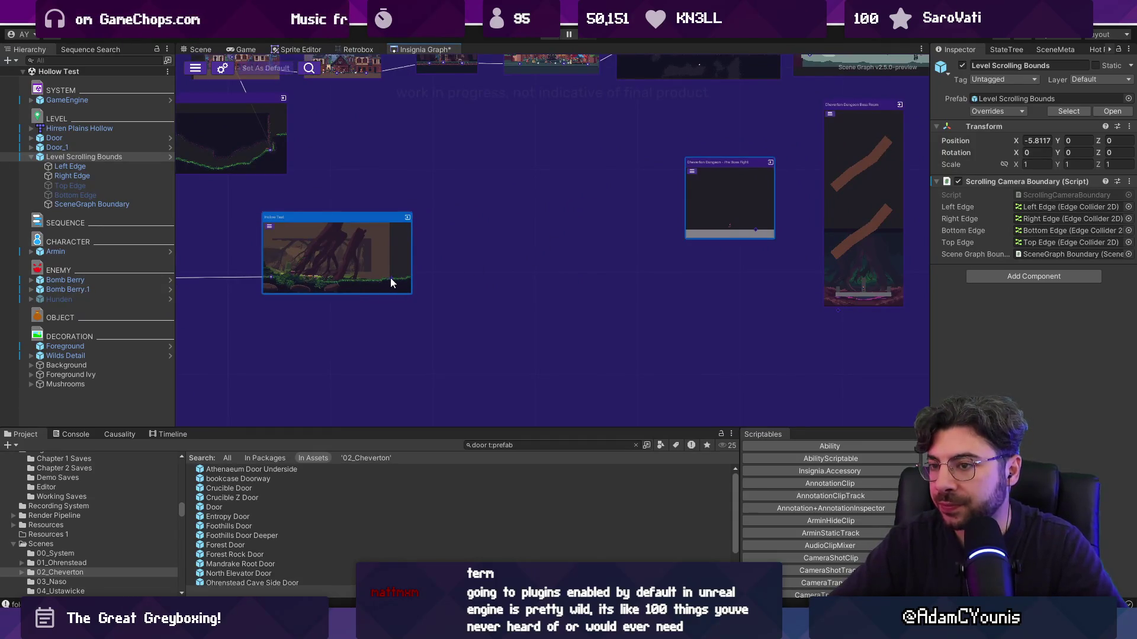
pyautogui.scroll(2, 382, 259)
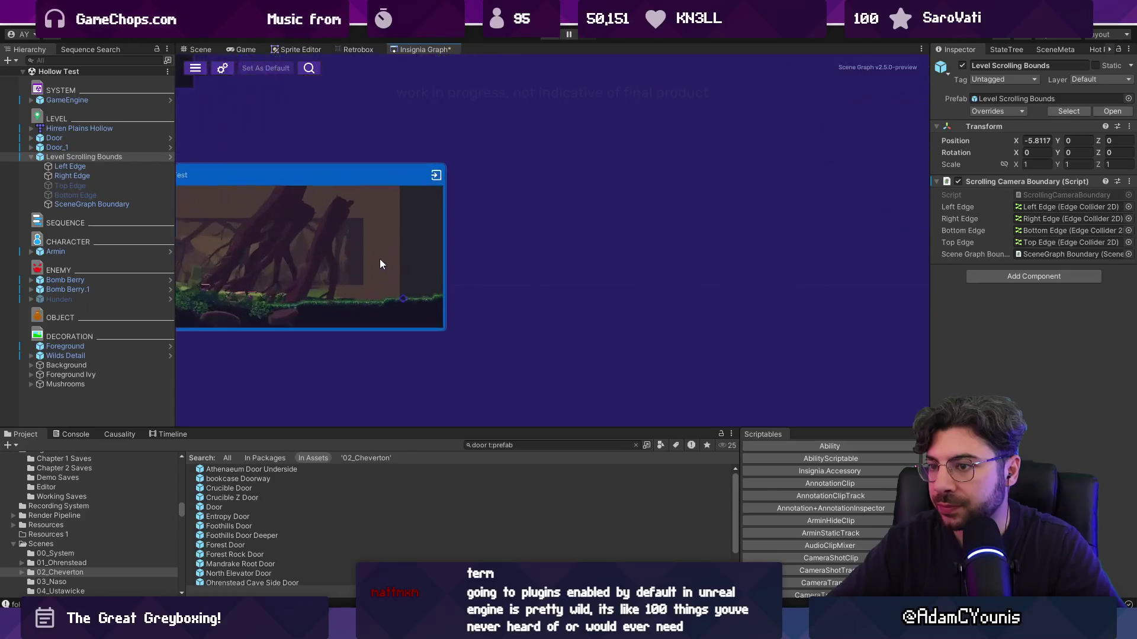
pyautogui.doubleClick(381, 258)
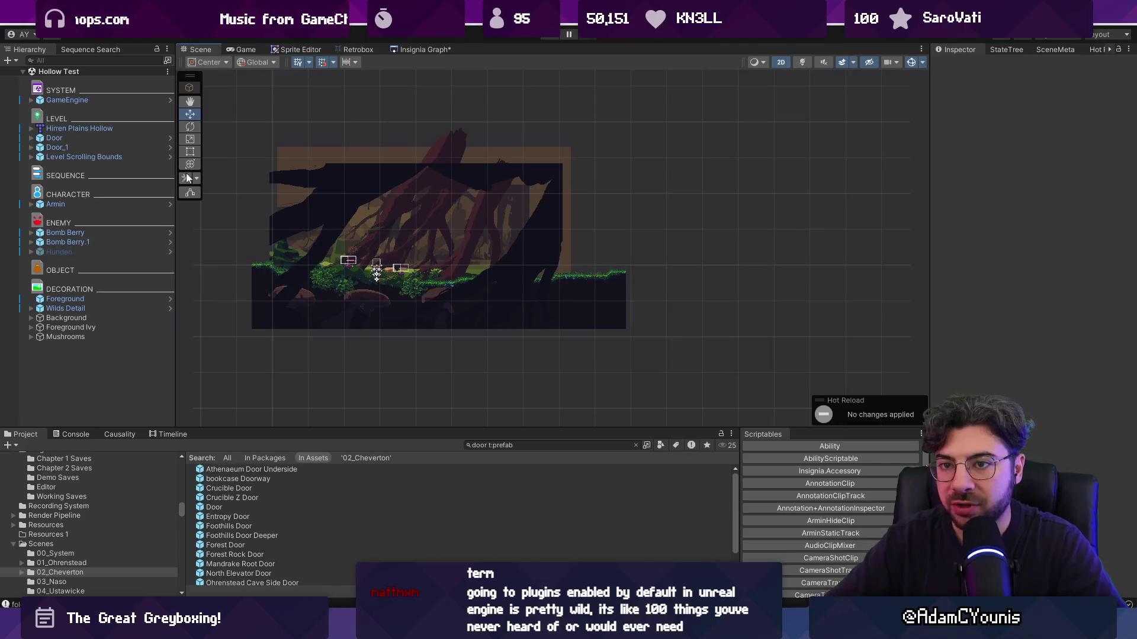
# Set Door_1's Scene field to Cheverton Dungeon - Pre Boss Fight
pyautogui.click(113, 148)
pyautogui.scroll(-5, 1003, 296)
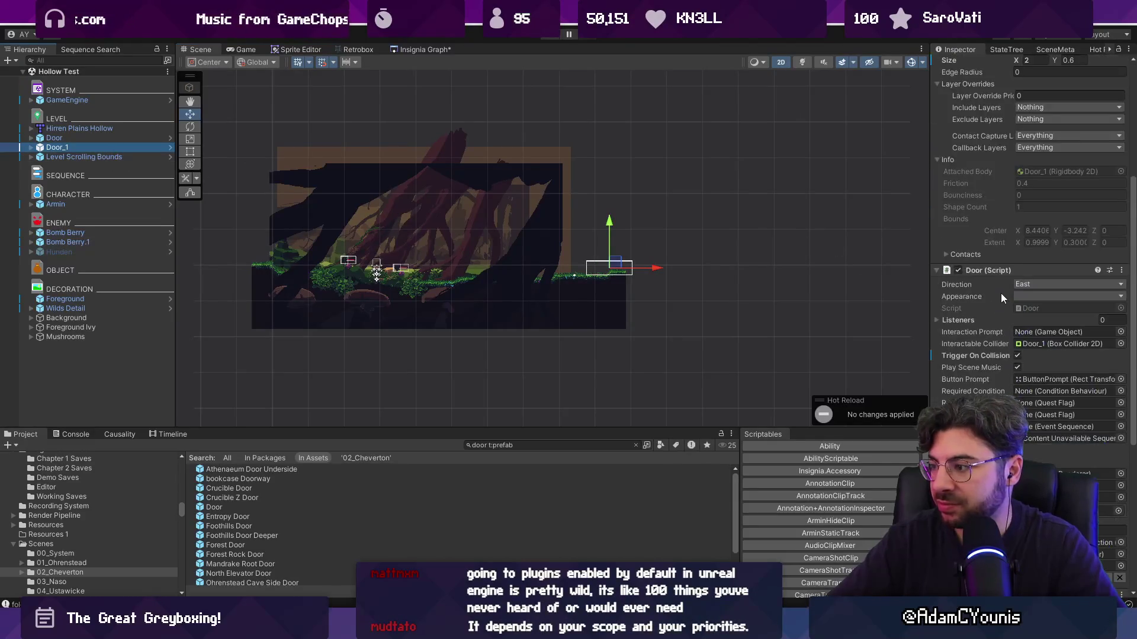
pyautogui.click(1025, 296)
pyautogui.click(977, 293)
pyautogui.scroll(-5, 979, 299)
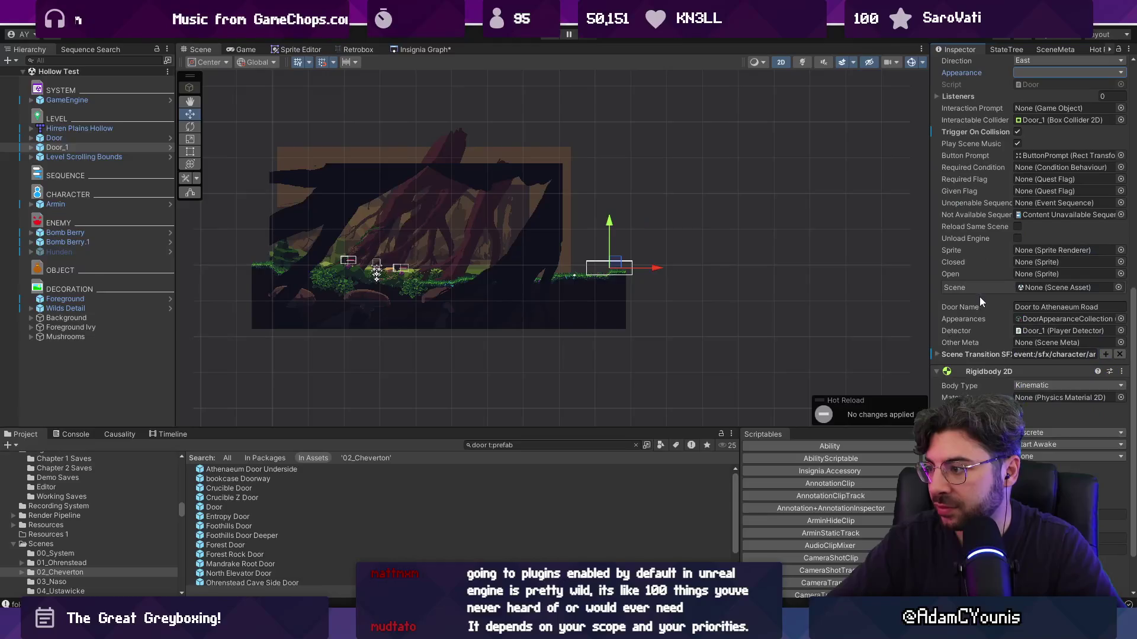
pyautogui.click(1117, 287)
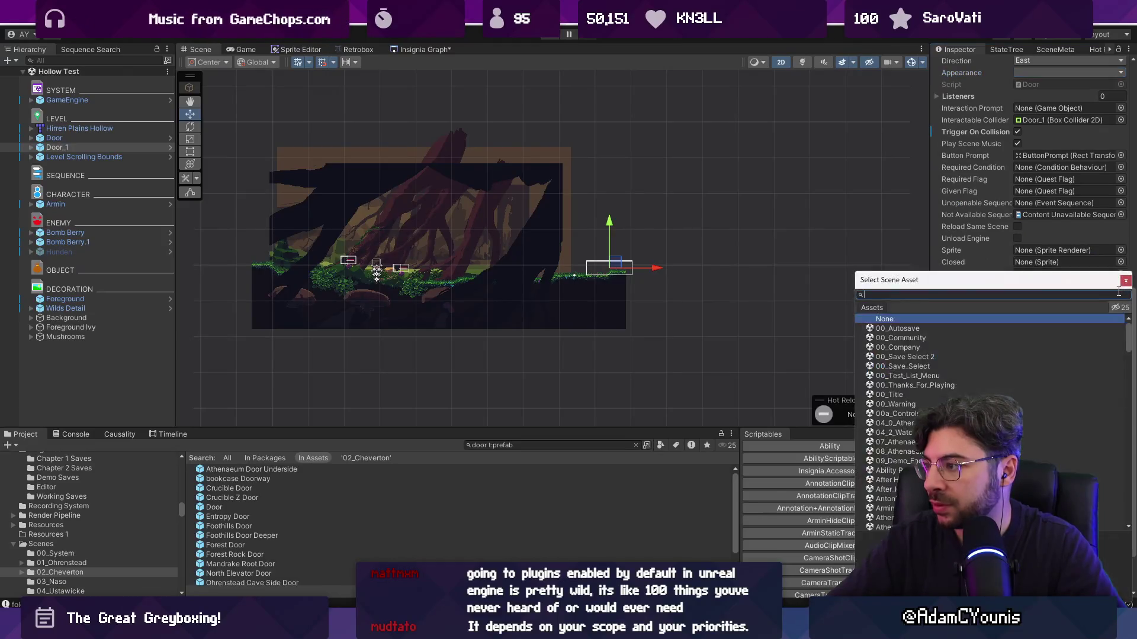
pyautogui.write('pre bopss')
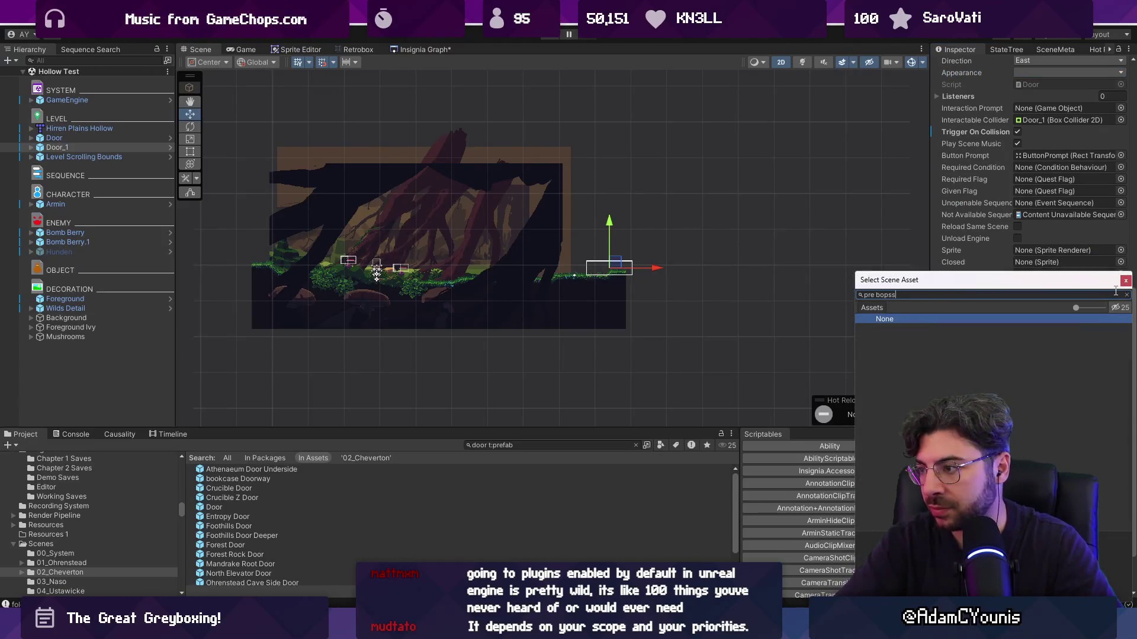
pyautogui.press('Down')
pyautogui.press('Return')
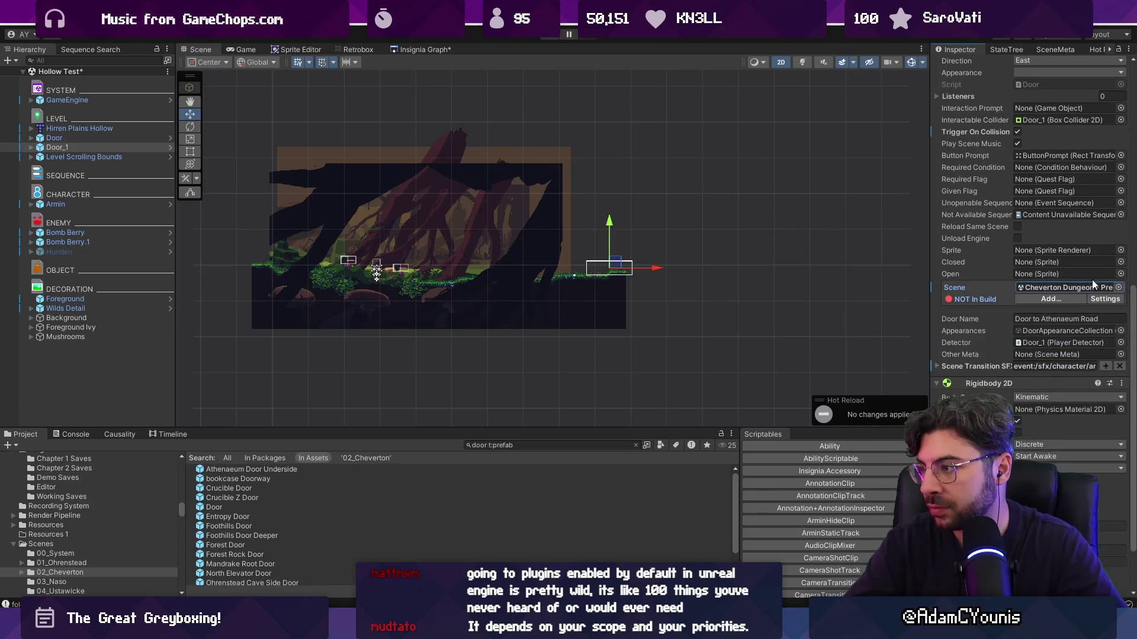
# Add the Pre Boss Fight scene to the build as enabled, then start Play mode
pyautogui.click(1039, 300)
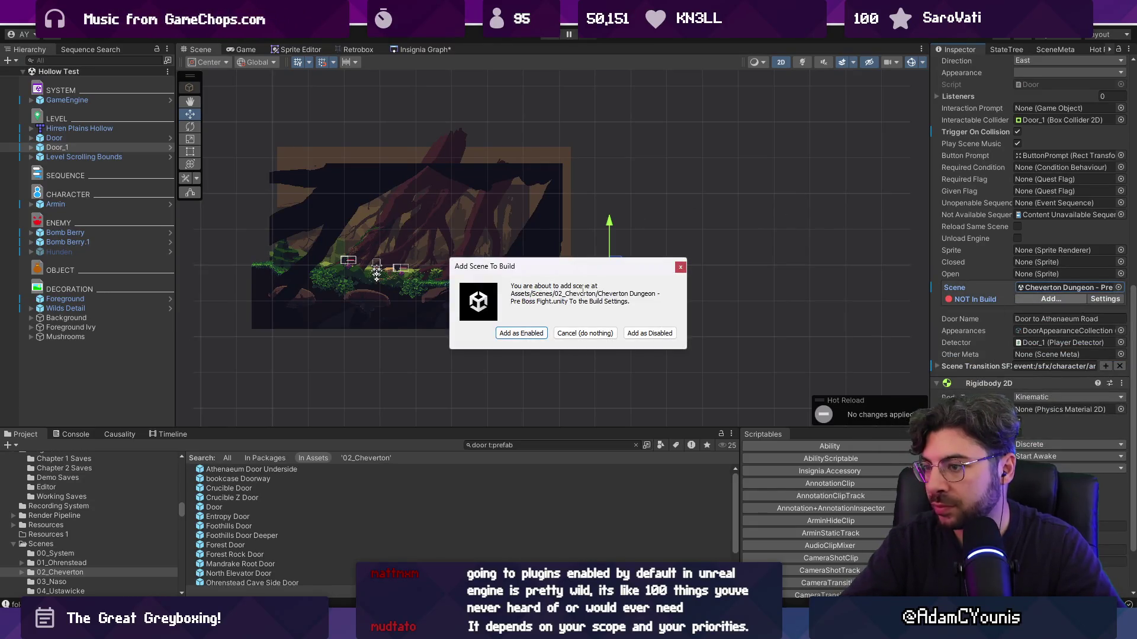
pyautogui.click(541, 334)
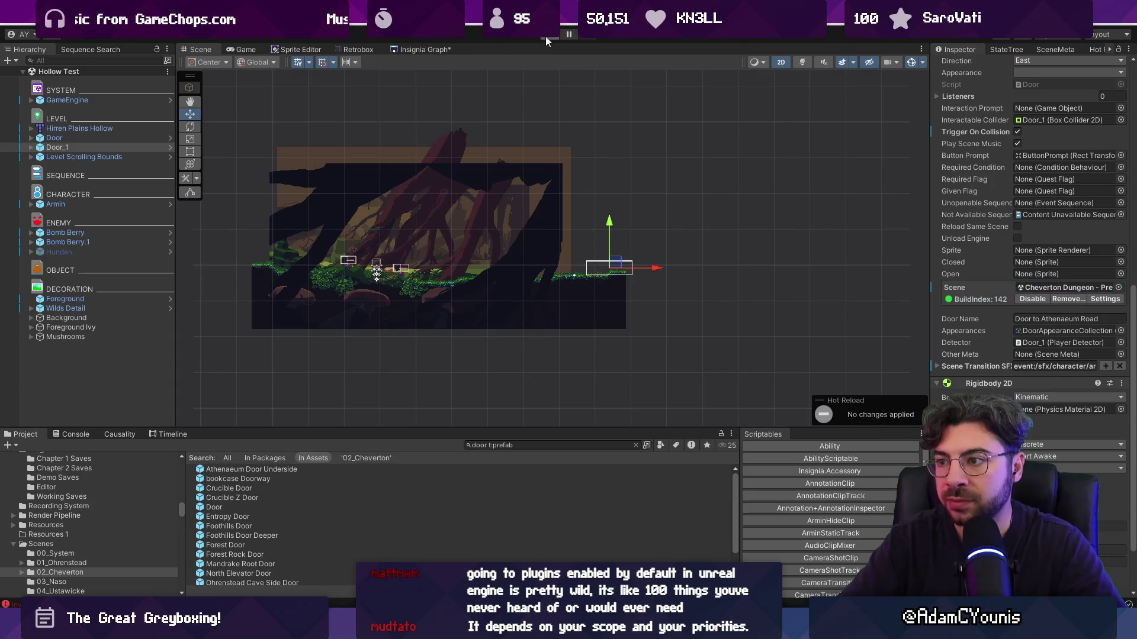
pyautogui.click(545, 37)
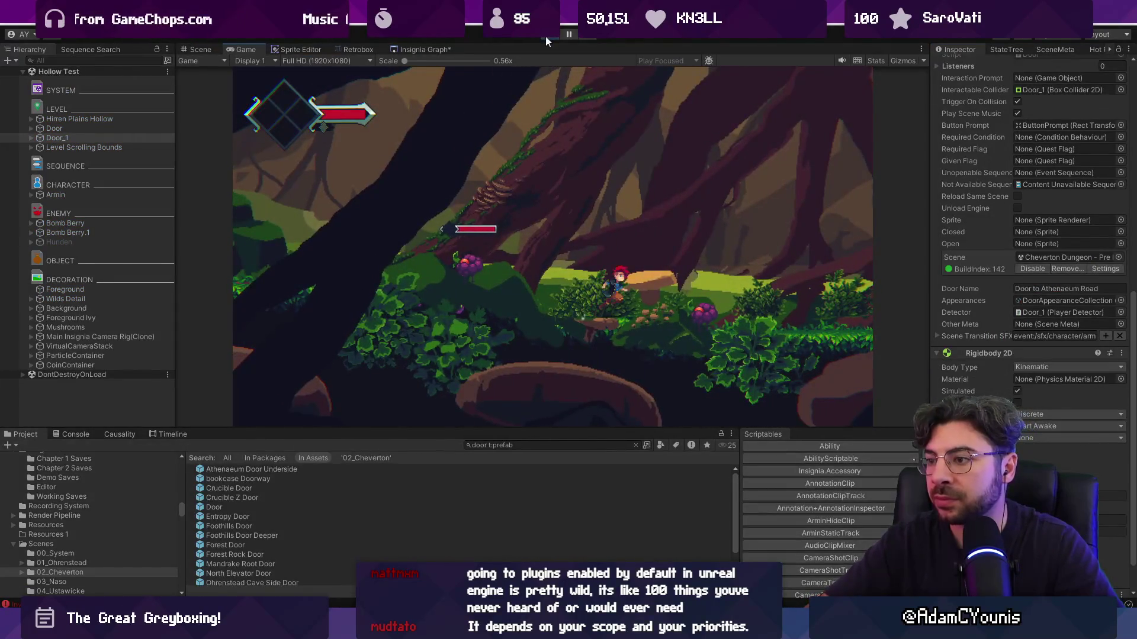
# Stop the game and clear the errors in the Console
pyautogui.click(547, 36)
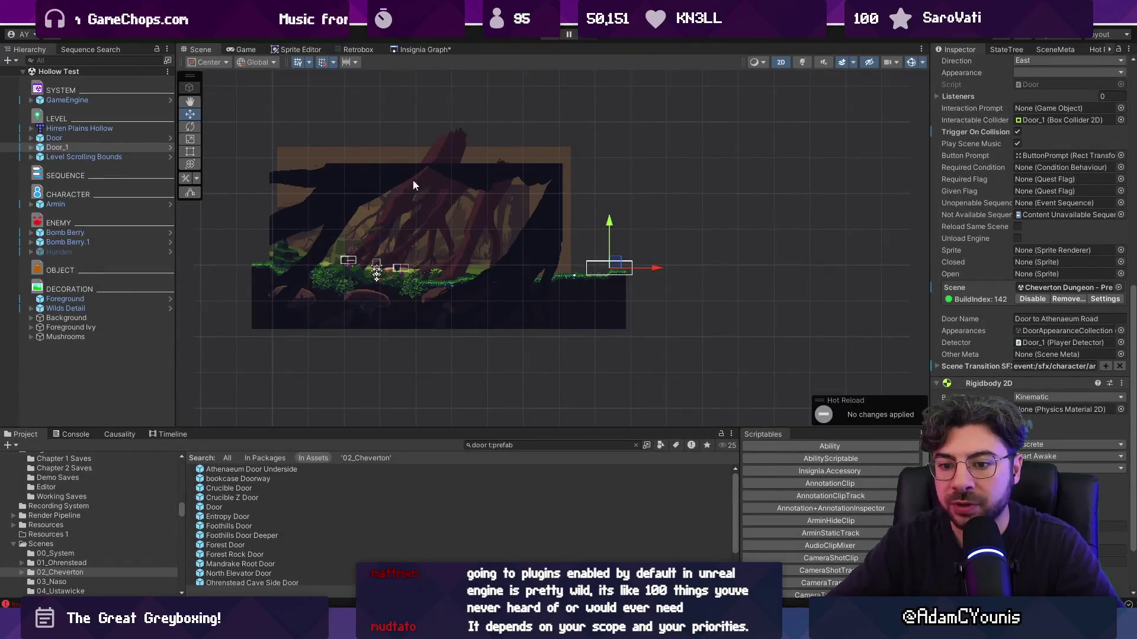
pyautogui.click(75, 435)
pyautogui.click(13, 448)
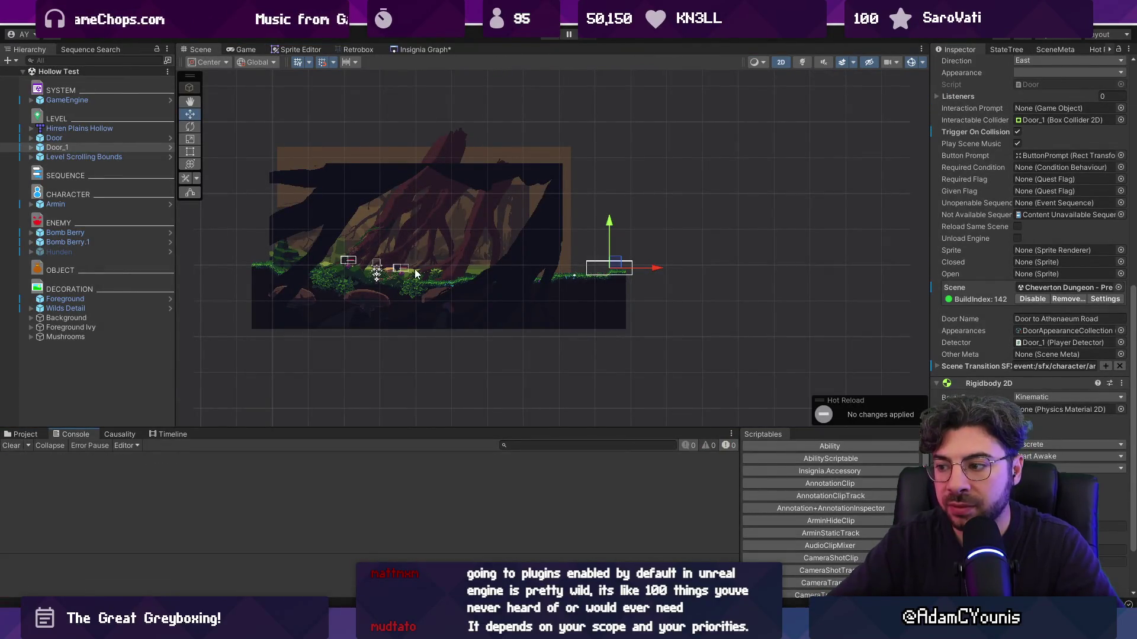
pyautogui.click(414, 269)
# Play test walking through Door_1 into Pre Boss Fight, then go back to the Insignia Graph
pyautogui.click(554, 36)
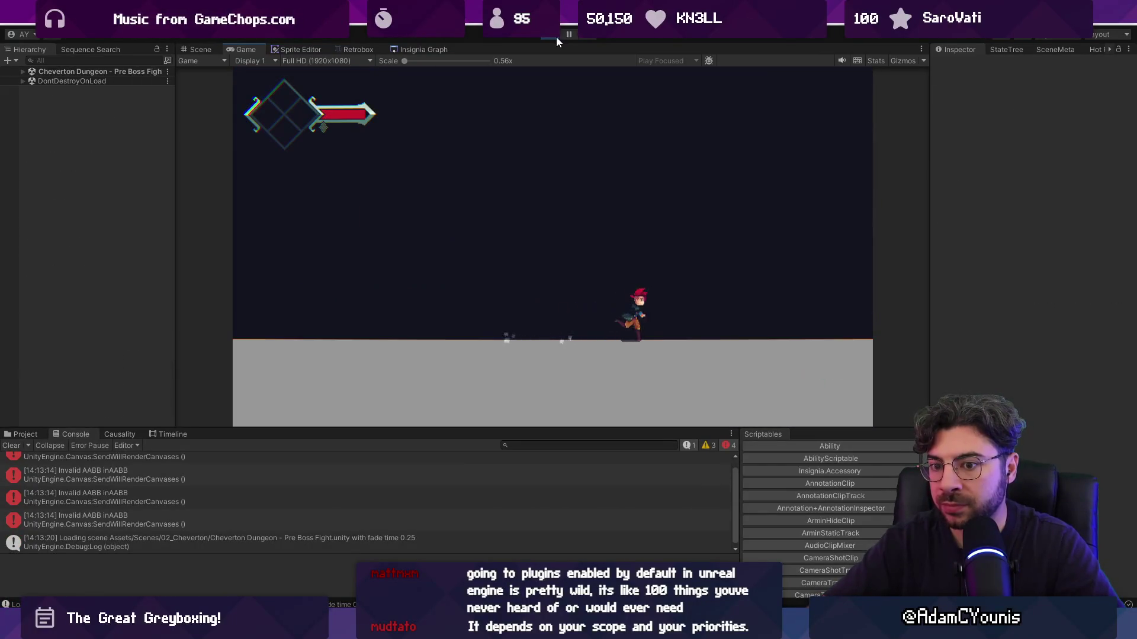
pyautogui.click(556, 36)
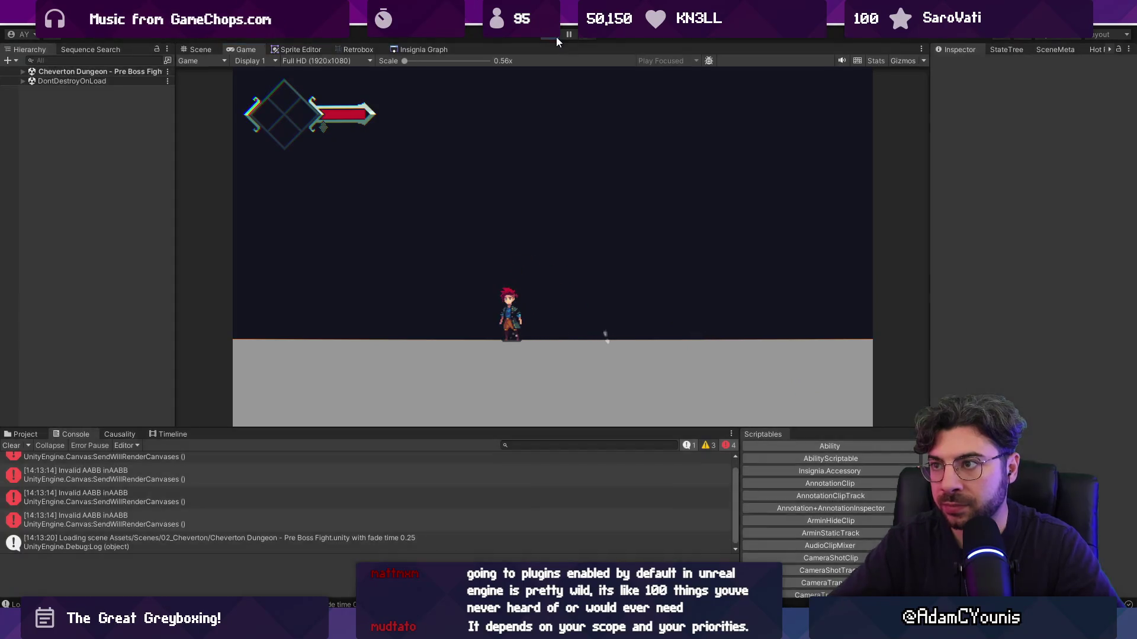
pyautogui.click(402, 51)
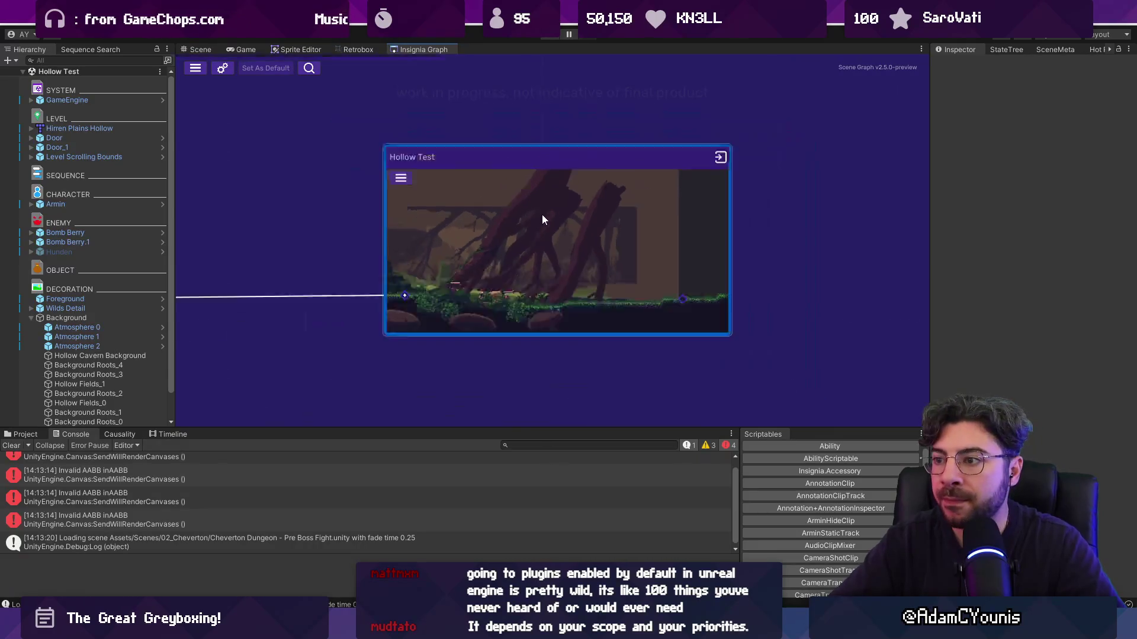
# Open the Cheverton Dungeon pre-boss scene from its Insignia Graph node
pyautogui.scroll(-5, 541, 215)
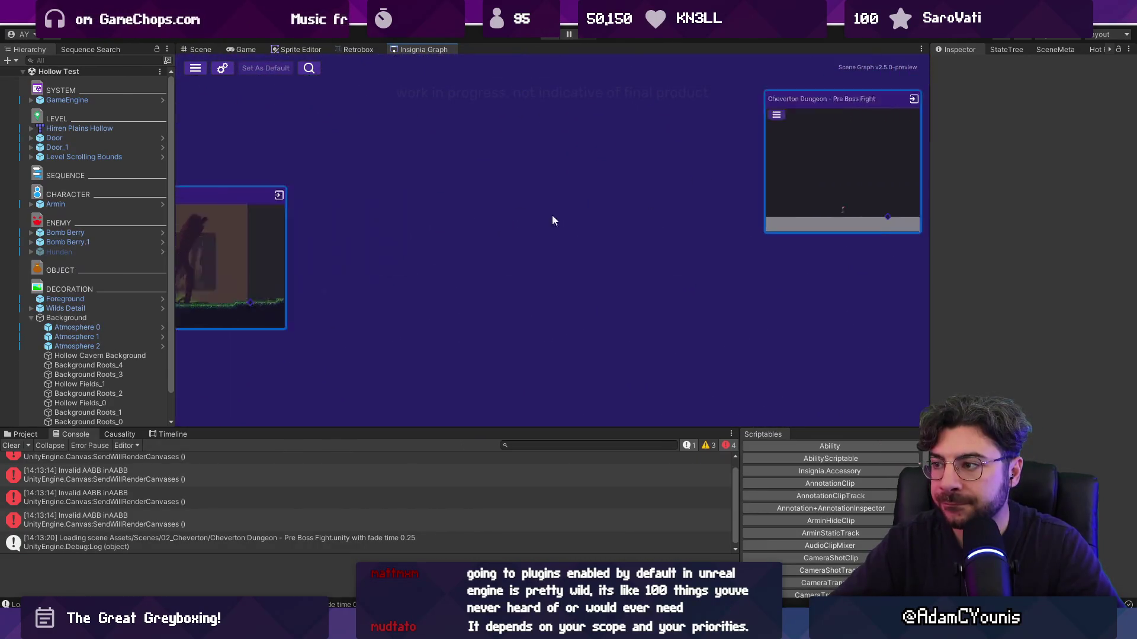
pyautogui.scroll(-3, 495, 236)
pyautogui.moveTo(495, 237)
pyautogui.mouseDown()
pyautogui.moveTo(404, 258)
pyautogui.moveTo(513, 257)
pyautogui.mouseUp()
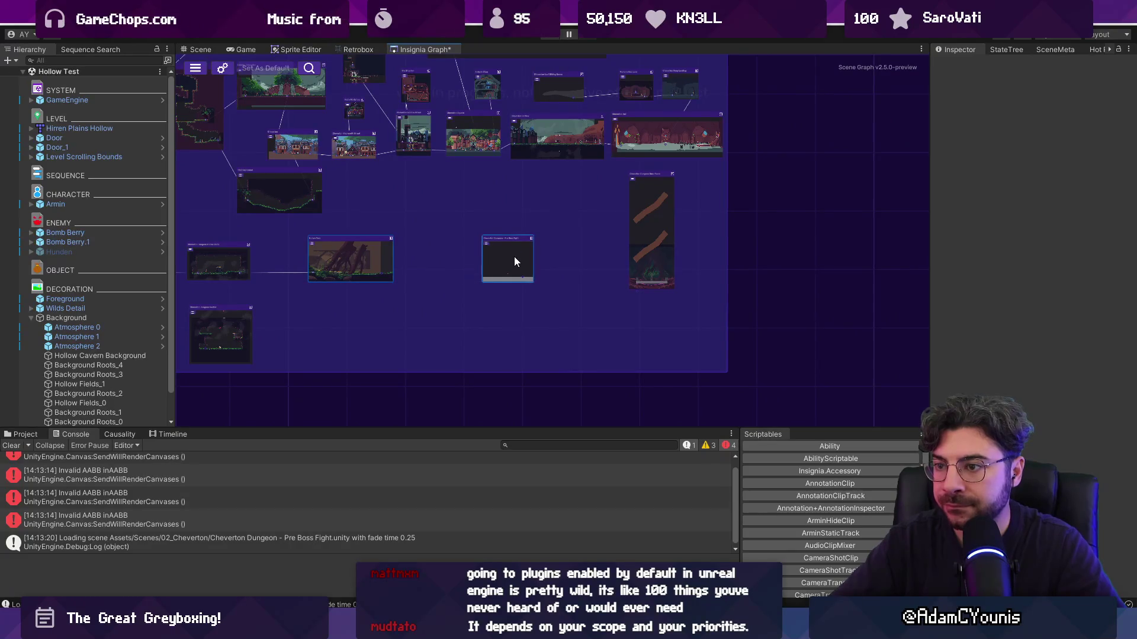
pyautogui.doubleClick(516, 258)
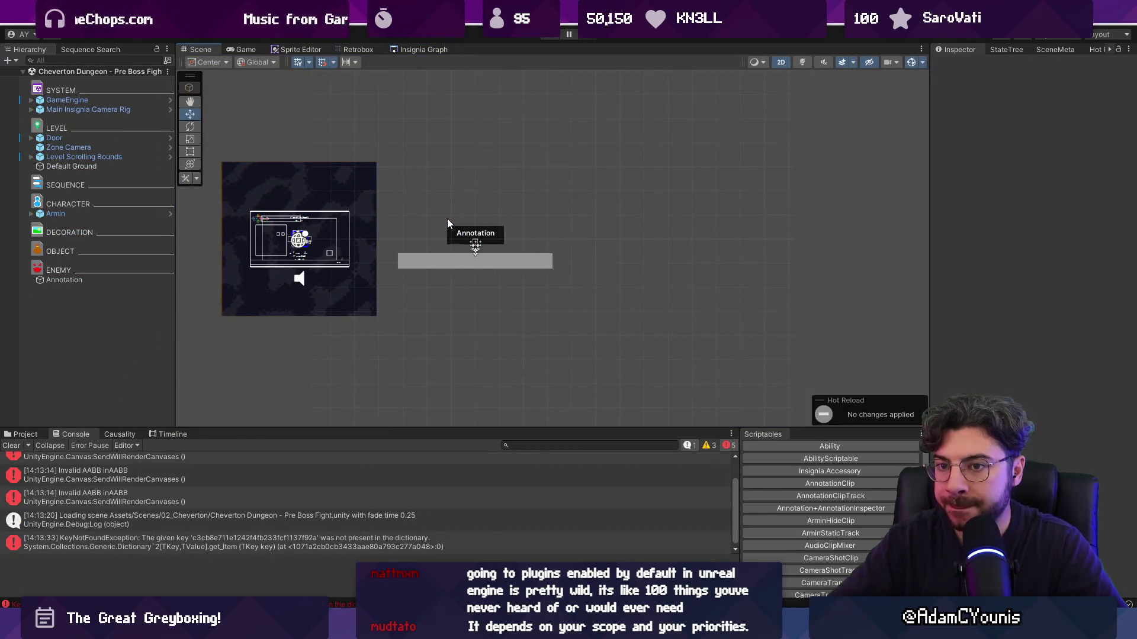
# Enlarge the Project panel and clear the 'door t:prefab' search
pyautogui.scroll(1, 434, 223)
pyautogui.rightClick(79, 297)
pyautogui.click(41, 314)
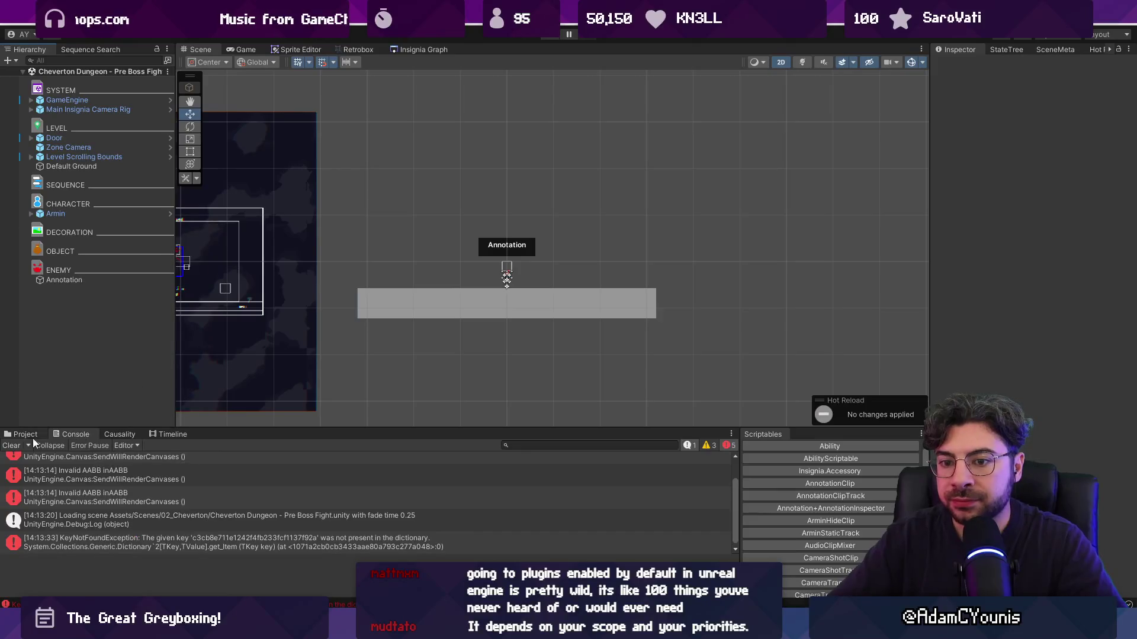
pyautogui.click(22, 437)
pyautogui.moveTo(352, 426); pyautogui.dragTo(352, 386)
pyautogui.click(568, 405)
pyautogui.press('BackSpace')
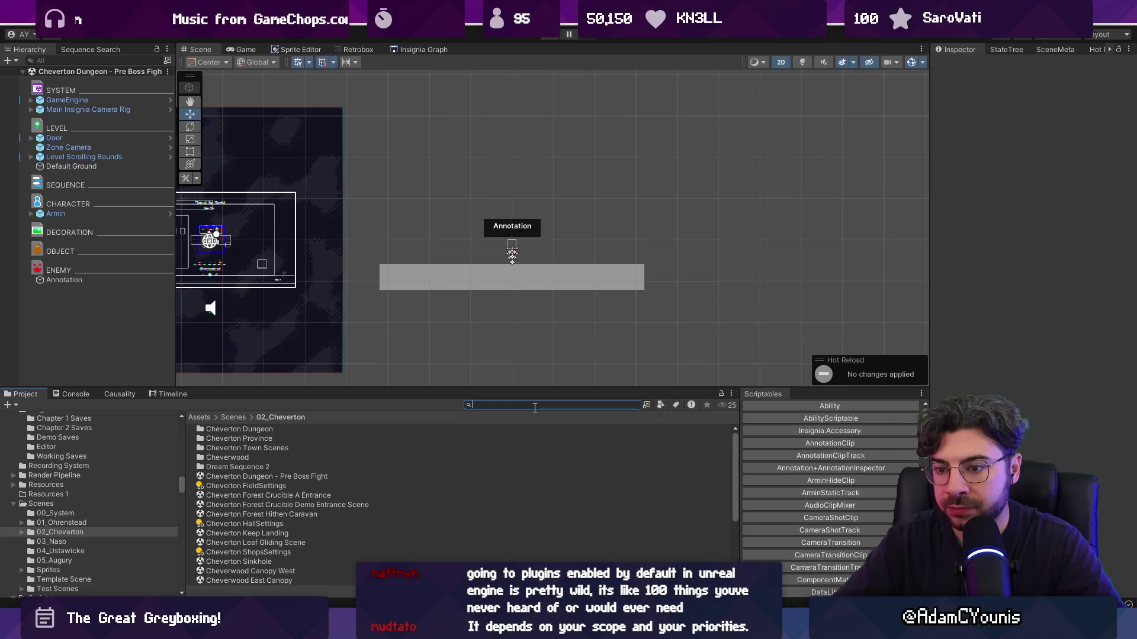
# Reopen the Hollow Test level from the Insignia Graph
pyautogui.click(402, 53)
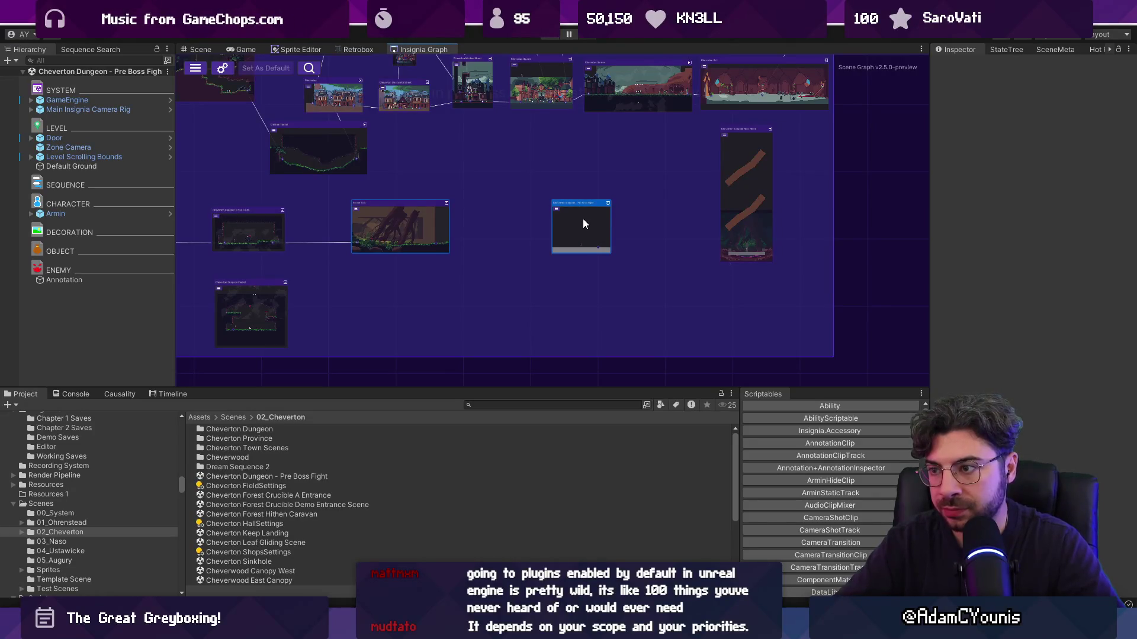
pyautogui.scroll(2, 558, 224)
pyautogui.doubleClick(388, 230)
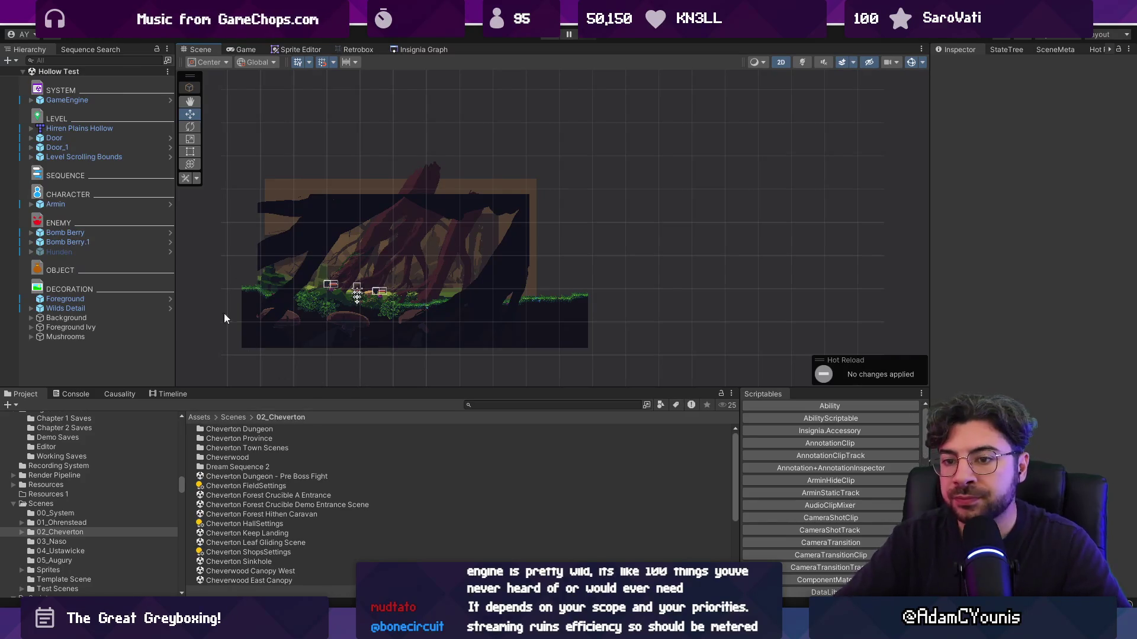
pyautogui.scroll(3, 351, 275)
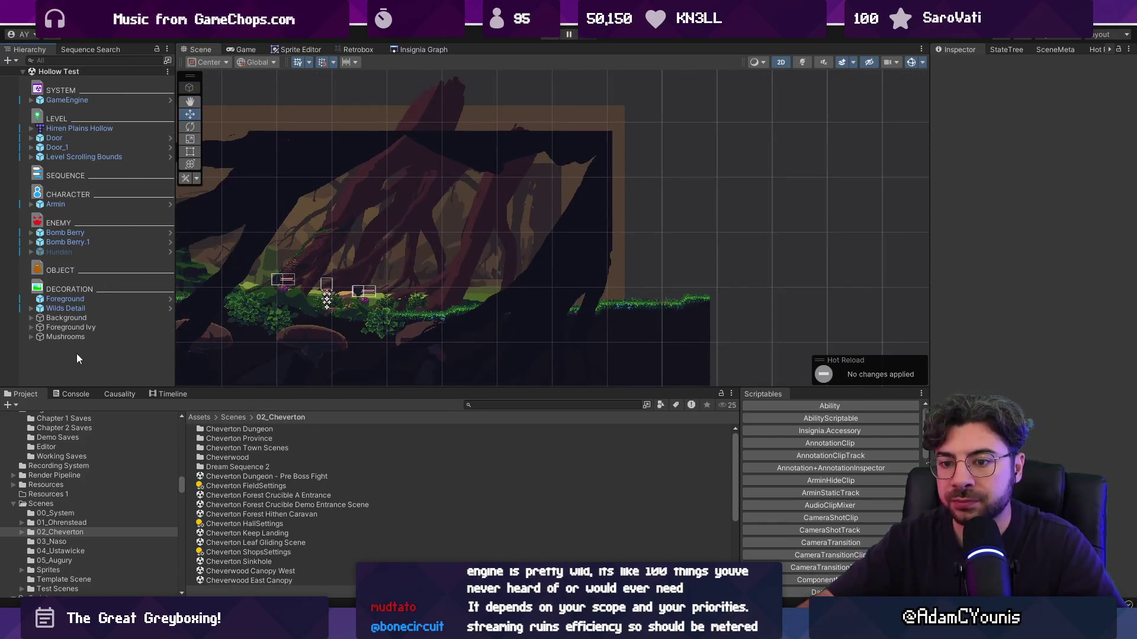
pyautogui.rightClick(78, 359)
# Dismiss the hierarchy create menu, select Door_1, and start a play test of Hollow Test
pyautogui.moveTo(118, 382)
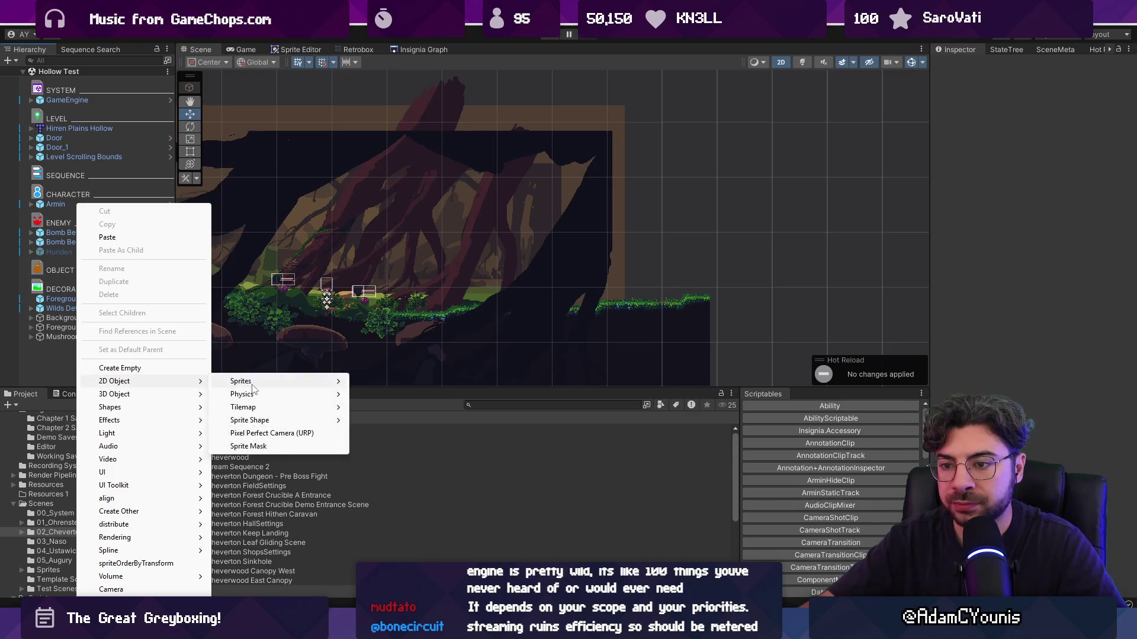
pyautogui.moveTo(248, 382)
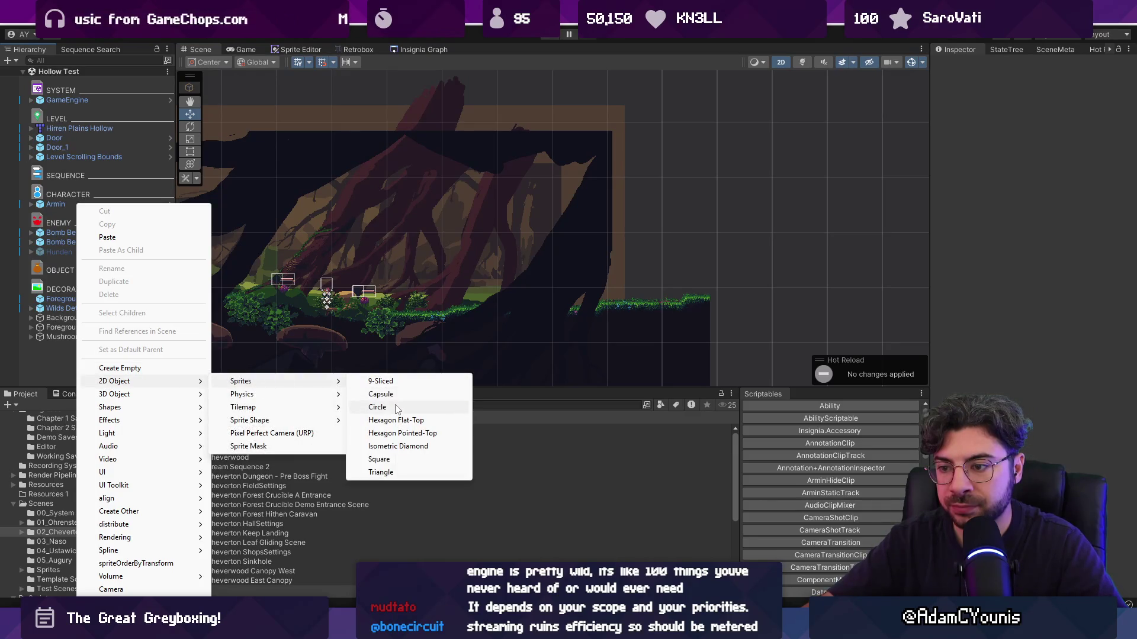
pyautogui.click(505, 406)
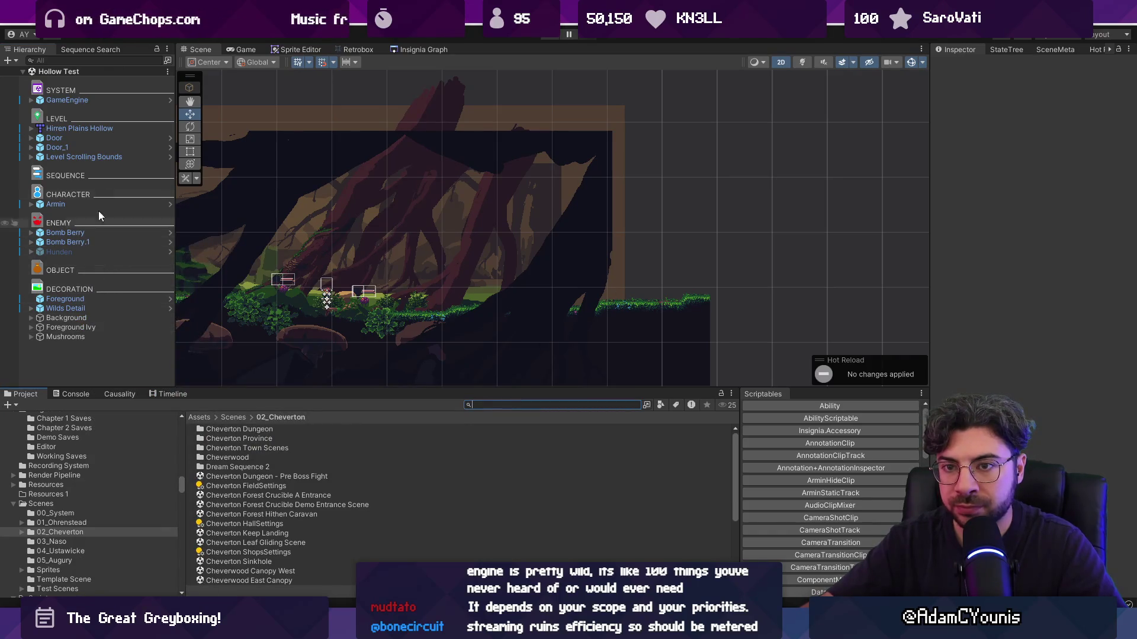
pyautogui.click(89, 147)
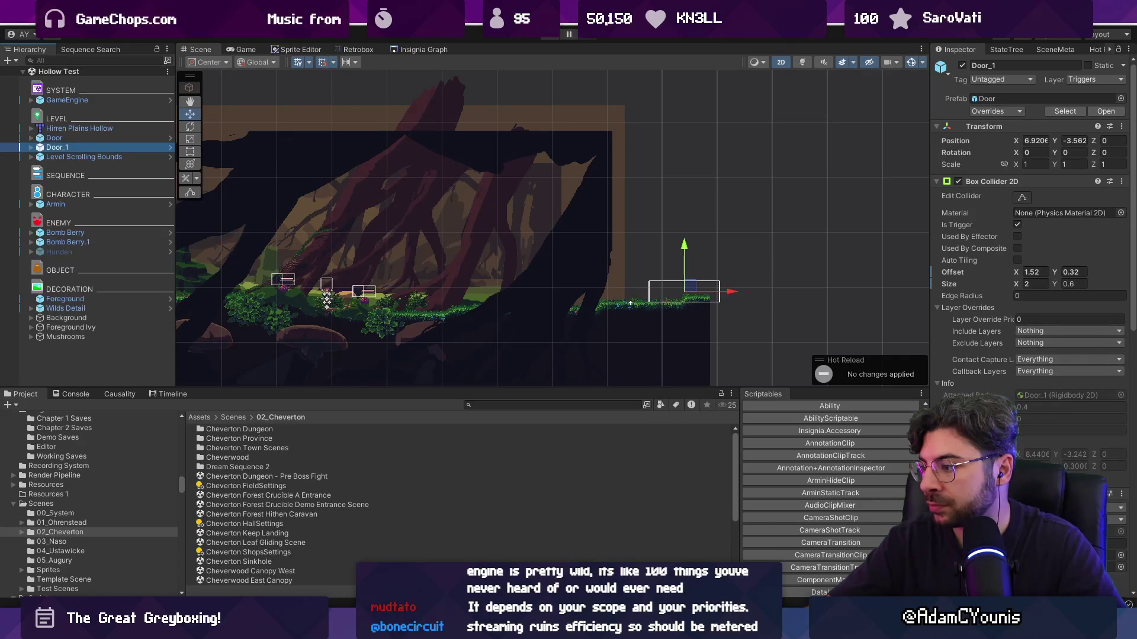
pyautogui.hotkey('alt', 'Tab')
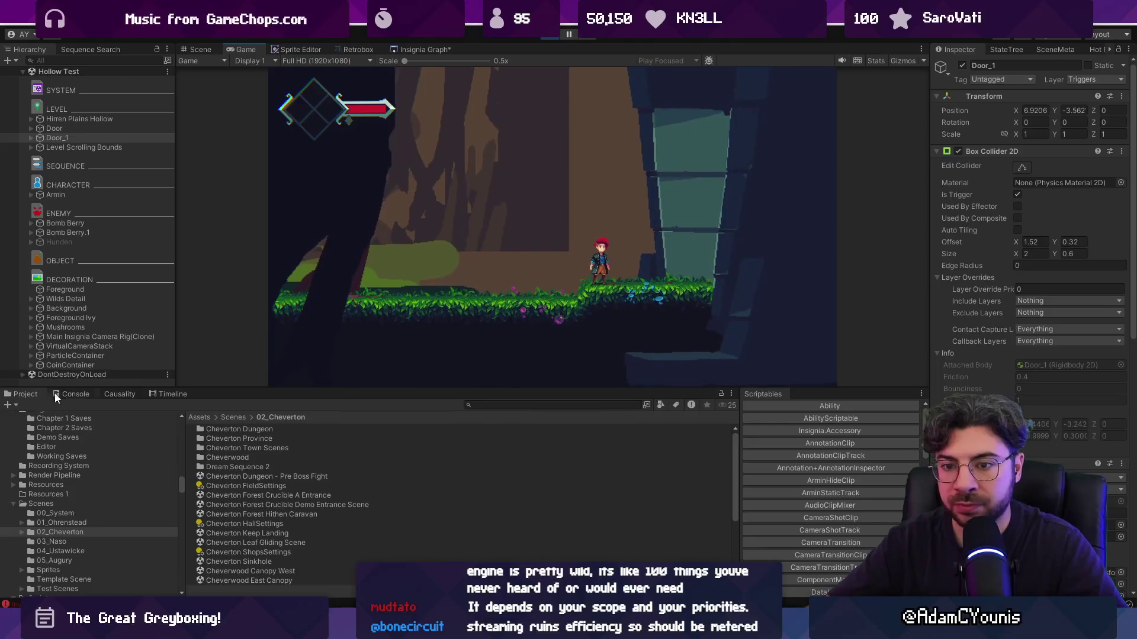
# Inspect the Invalid AABB errors in the Console, then stop the test run
pyautogui.click(65, 394)
pyautogui.click(79, 427)
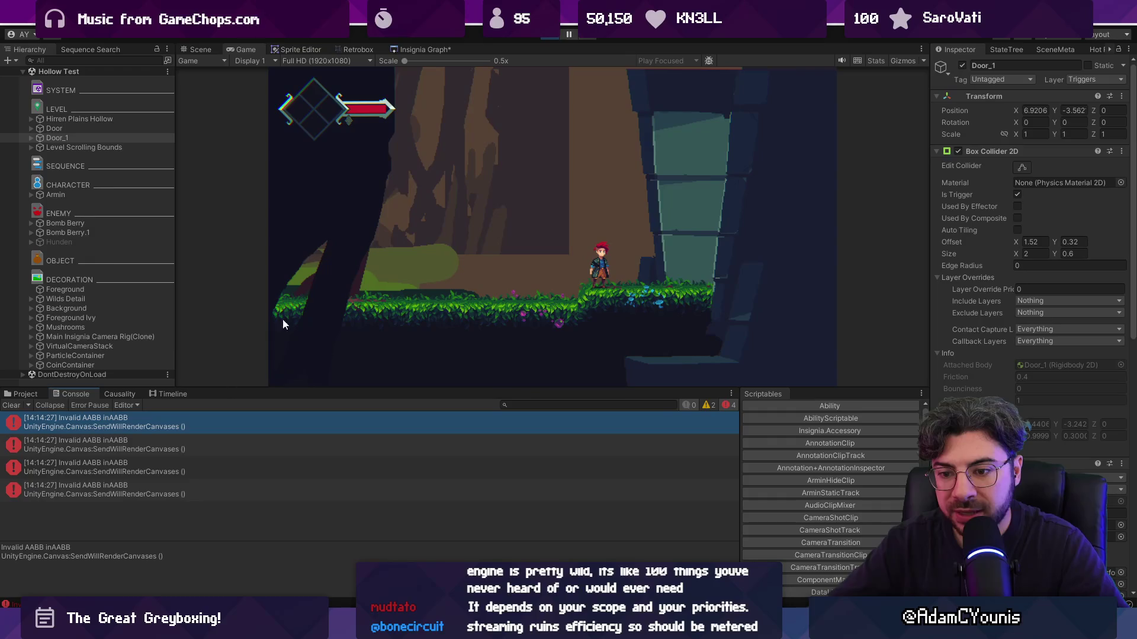
pyautogui.click(550, 34)
pyautogui.click(102, 330)
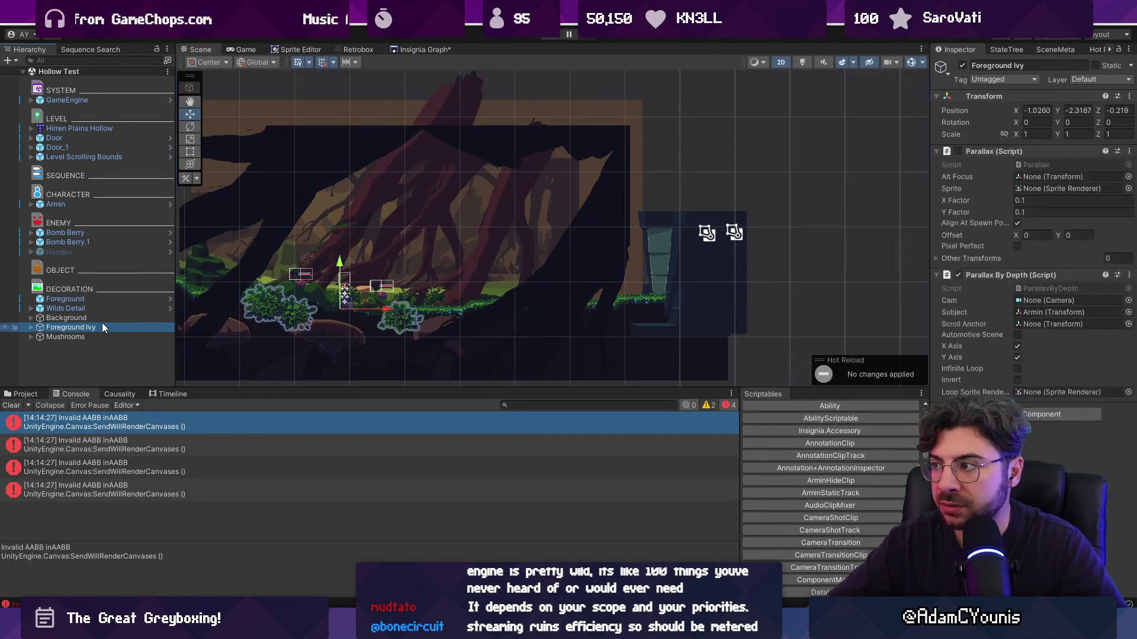
# Select the Background group and clear the Console's AABB errors
pyautogui.press('Up')
pyautogui.press('Up')
pyautogui.press('Up')
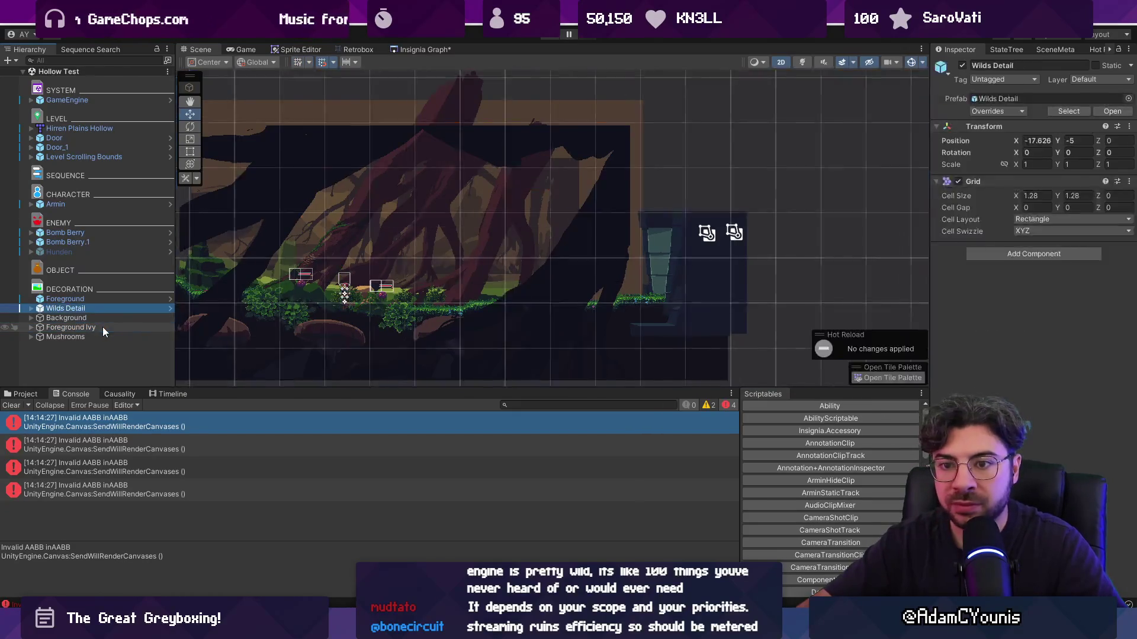
pyautogui.press('Up')
pyautogui.press('Up')
pyautogui.press('Up')
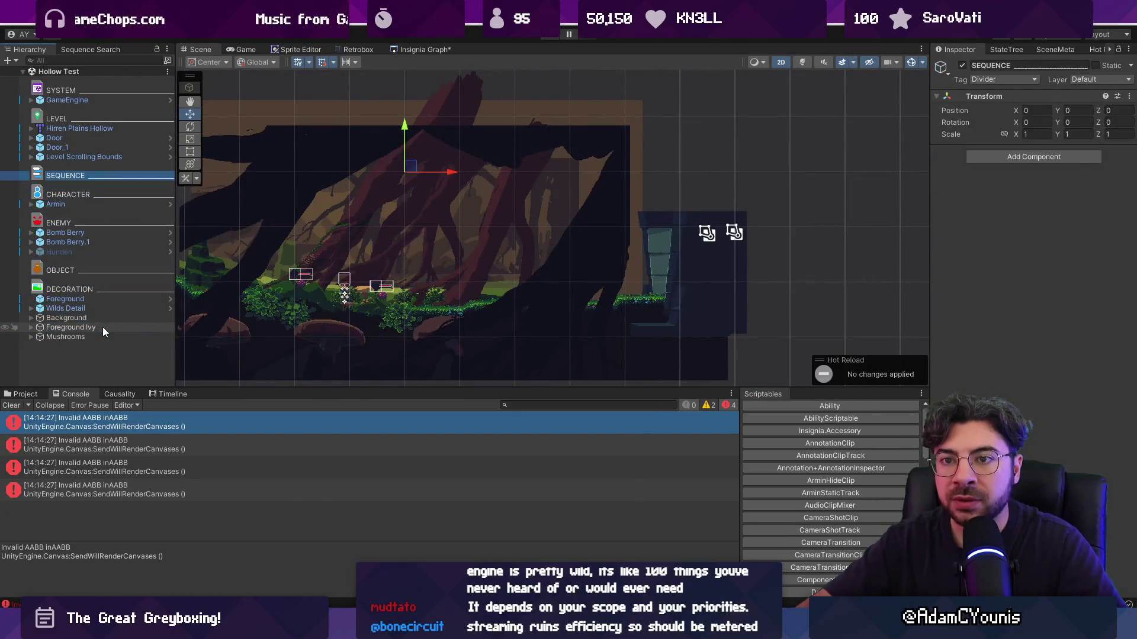
pyautogui.click(109, 319)
pyautogui.click(125, 428)
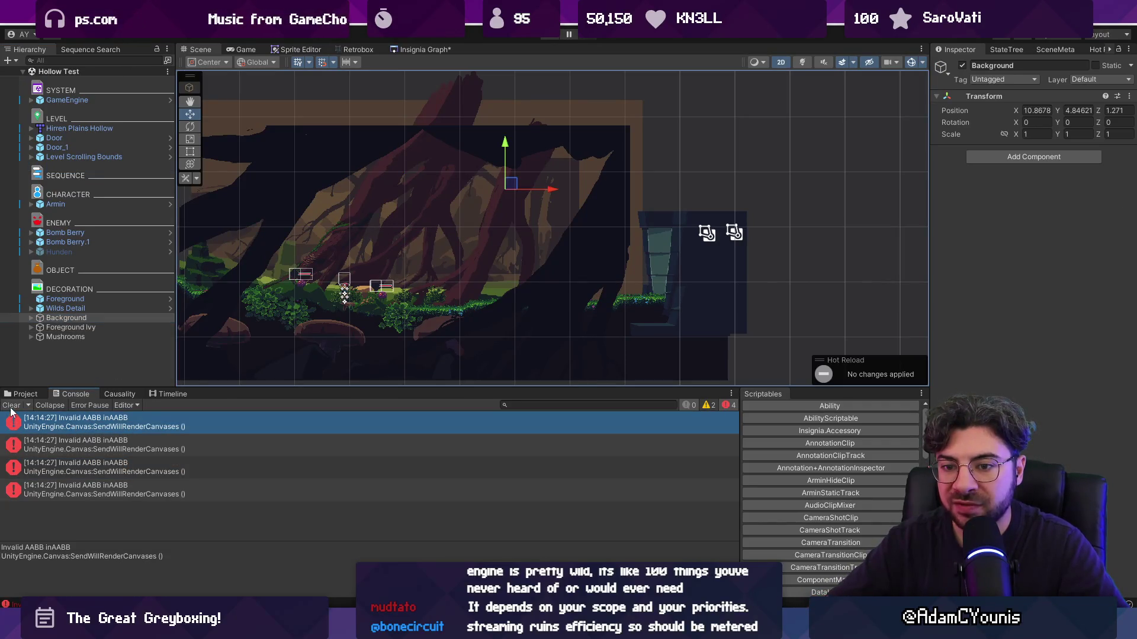
pyautogui.click(11, 405)
# Expand Background and Mushrooms, stepping through Hollow Cavern Background, Background Roots_3 and Foreground Mushrooms_2
pyautogui.click(65, 337)
pyautogui.click(31, 318)
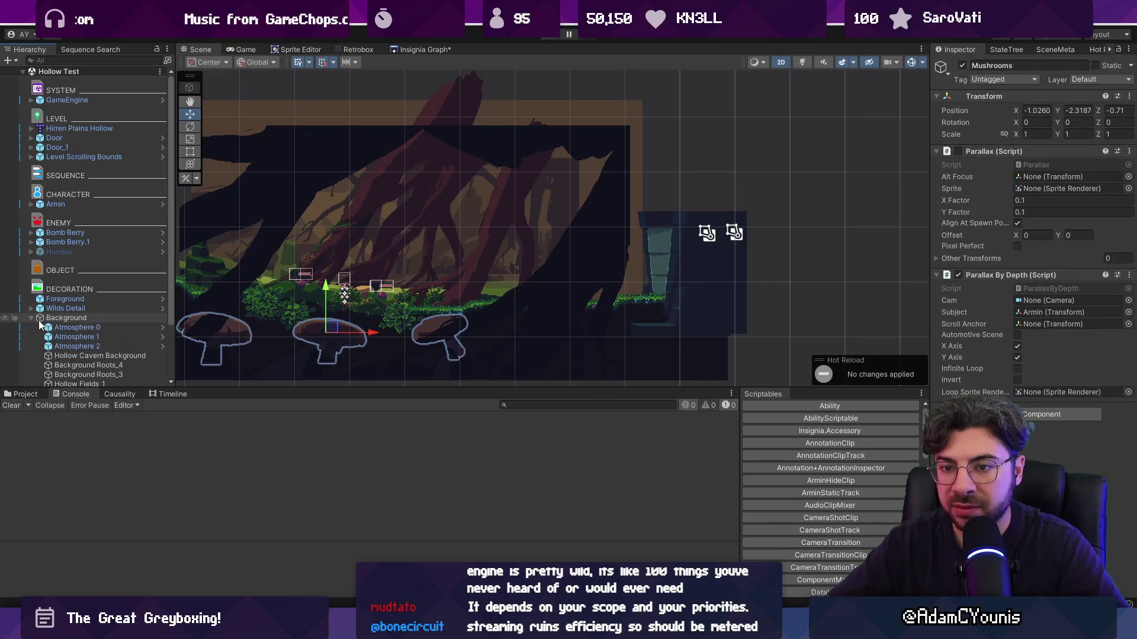
pyautogui.scroll(-3, 60, 325)
pyautogui.click(87, 287)
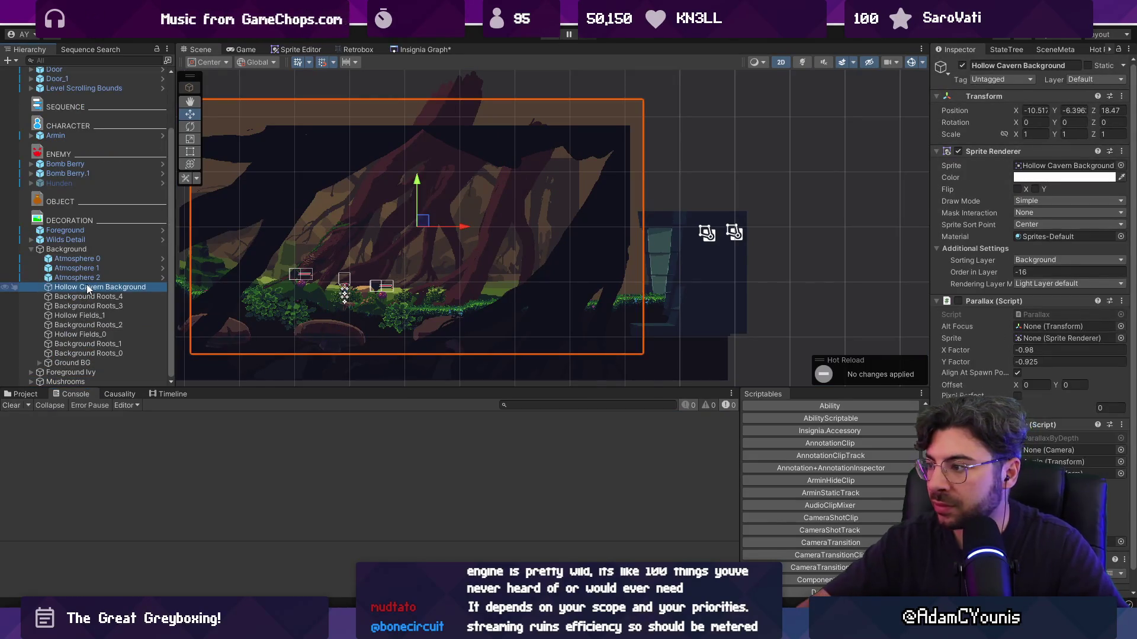
pyautogui.press('Down')
pyautogui.press('Down')
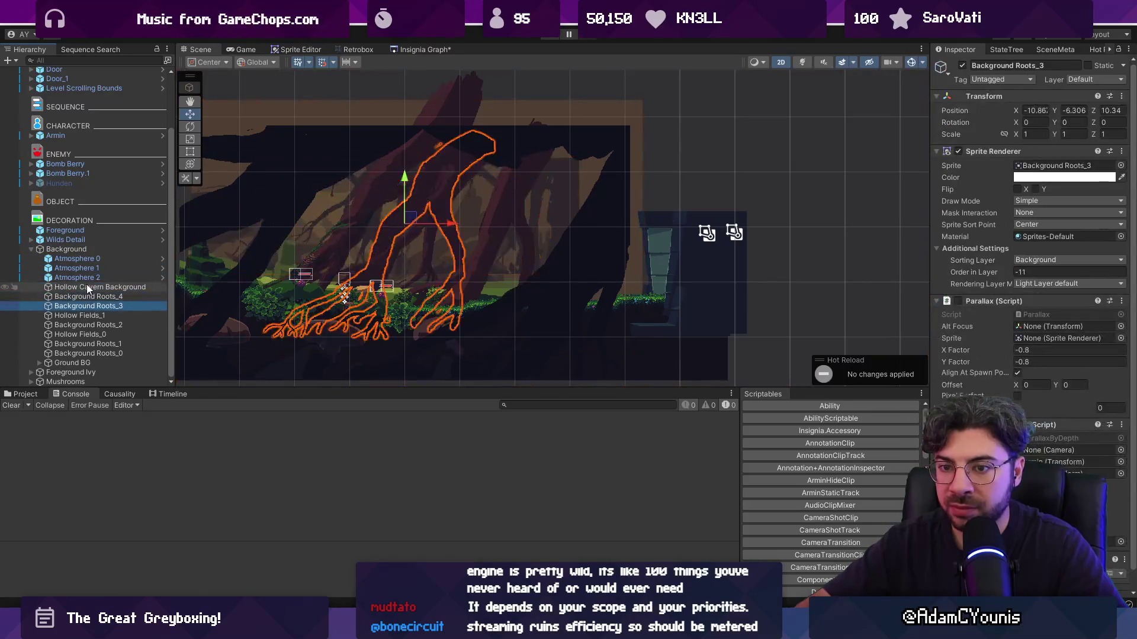
pyautogui.press('Down')
pyautogui.press('Down')
pyautogui.press('Down')
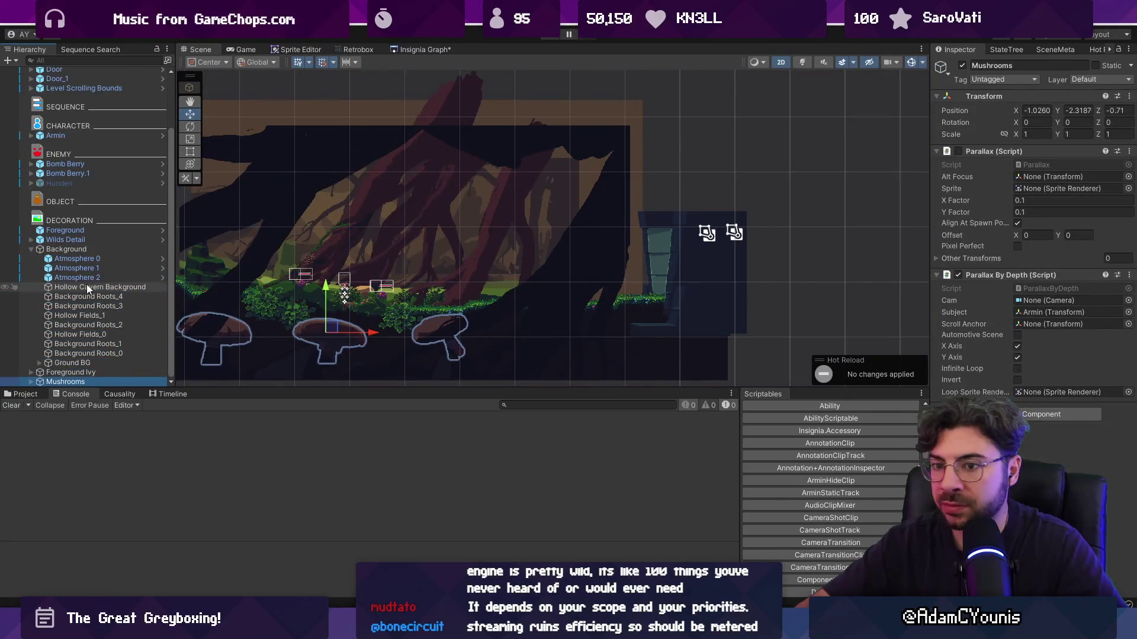
pyautogui.press('Right')
pyautogui.press('Down')
pyautogui.press('Down')
pyautogui.press('Down')
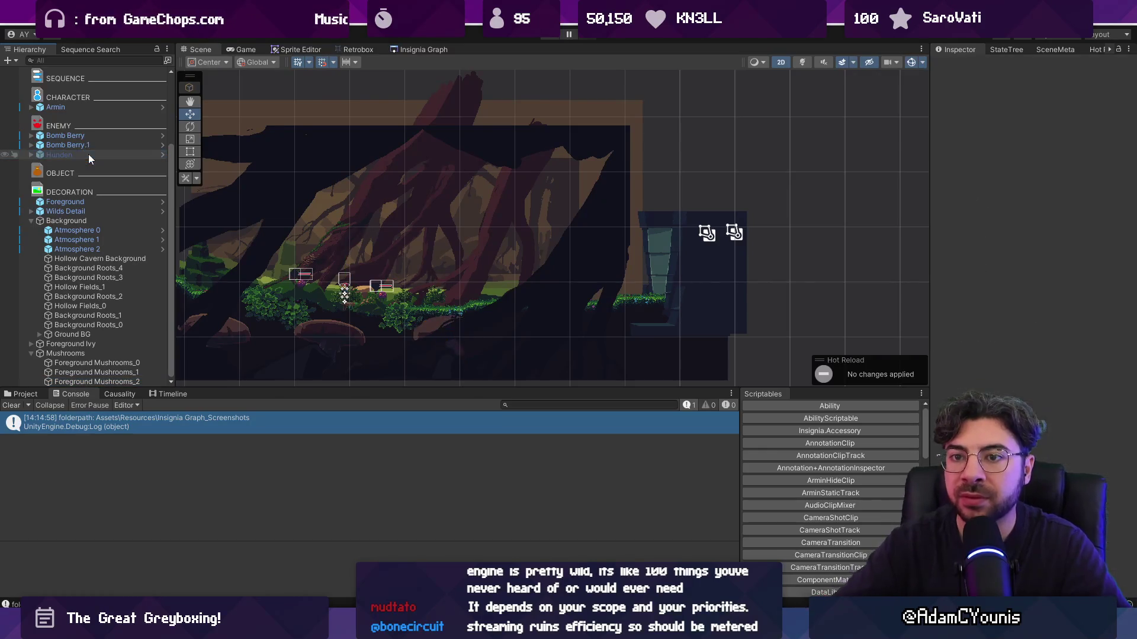
# Select the level's Door object in the Hierarchy
pyautogui.scroll(3, 88, 154)
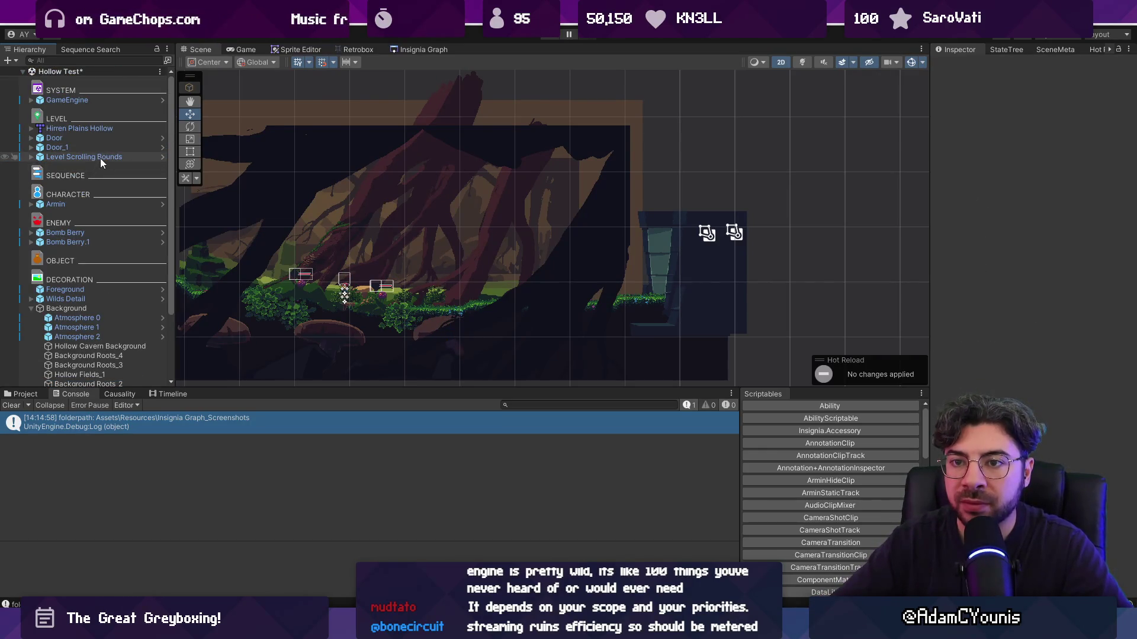
pyautogui.click(101, 158)
pyautogui.click(101, 149)
pyautogui.click(101, 140)
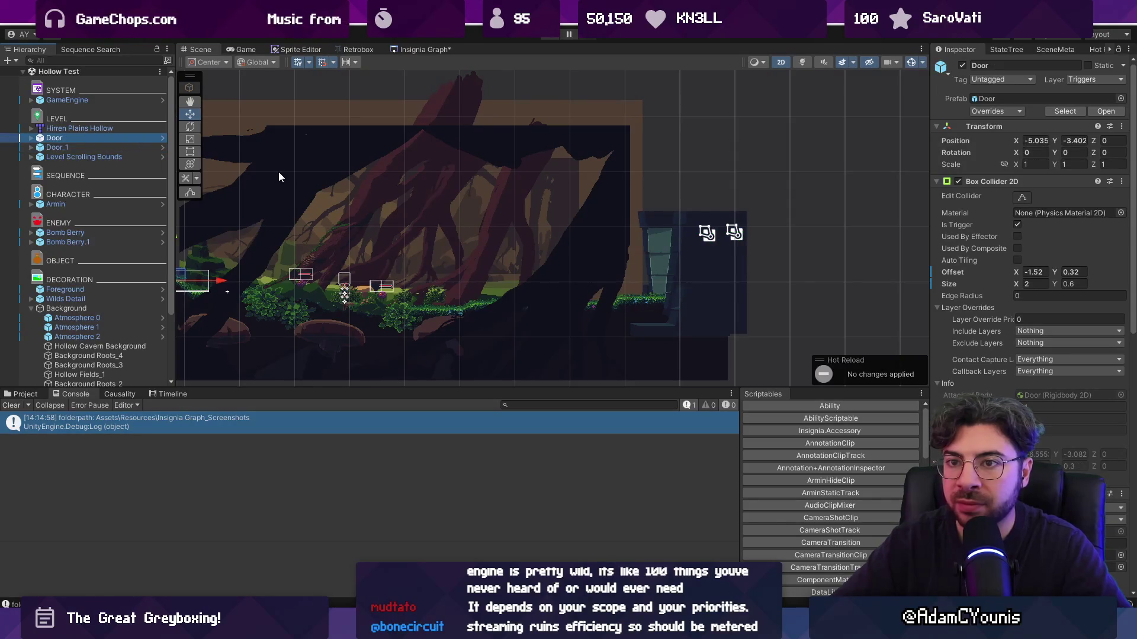
# Frame the Door, collapse and clear the Console, and focus the running game
pyautogui.press('f')
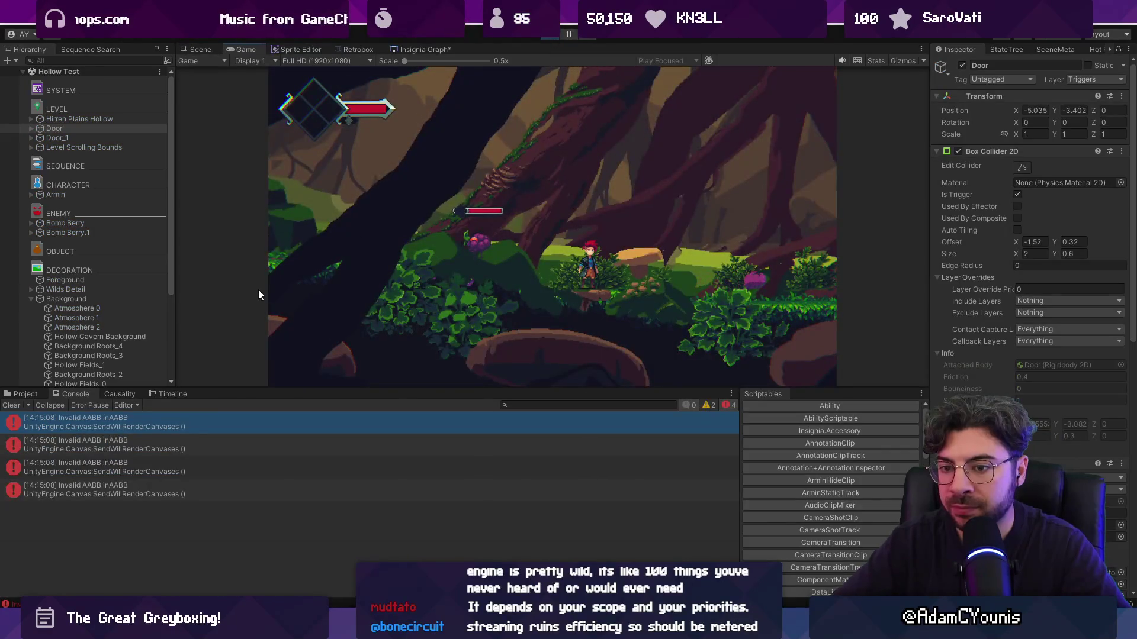
pyautogui.click(52, 406)
pyautogui.click(19, 405)
pyautogui.click(296, 284)
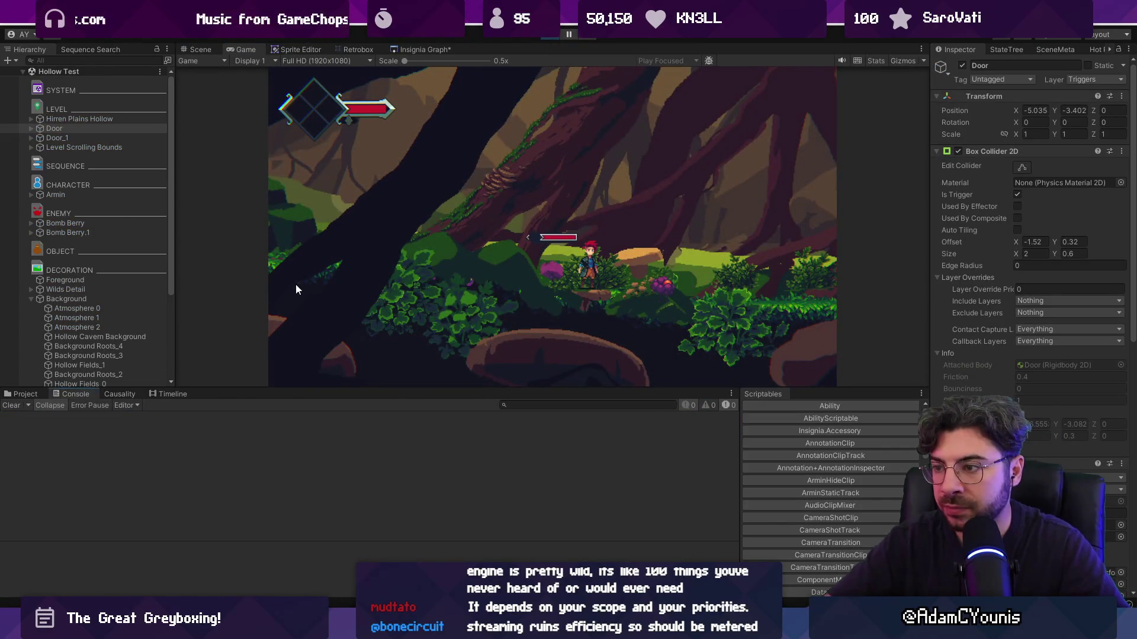
# Browse the in-game Journal's Settings to the Video screen, then resume play
pyautogui.press('Escape')
pyautogui.press('Right')
pyautogui.press('z')
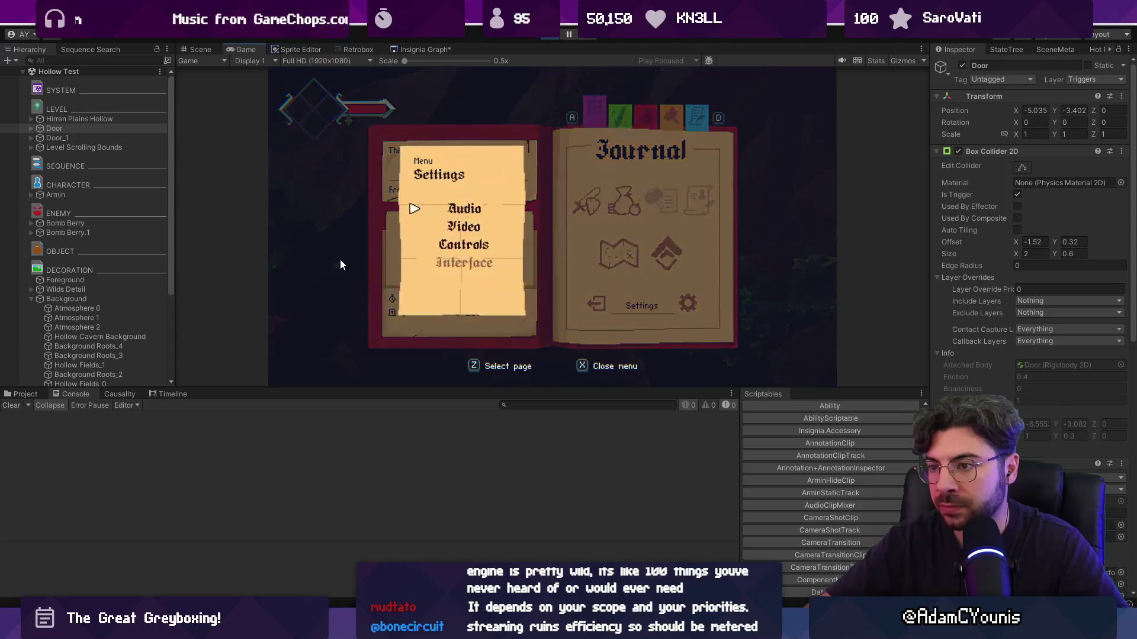
pyautogui.press('Down')
pyautogui.press('z')
pyautogui.press('x')
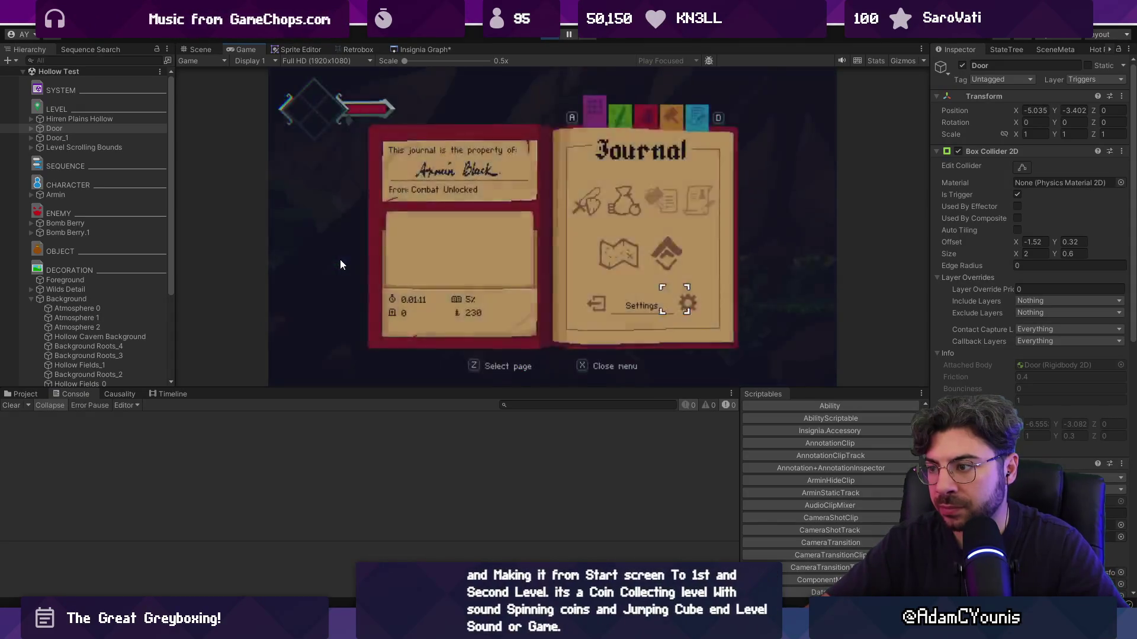
pyautogui.press('Escape')
# Walk the character in fullscreen from the forest into the cave, then stop the playtest
pyautogui.hotkey('shift', 'space')
pyautogui.press('Left')
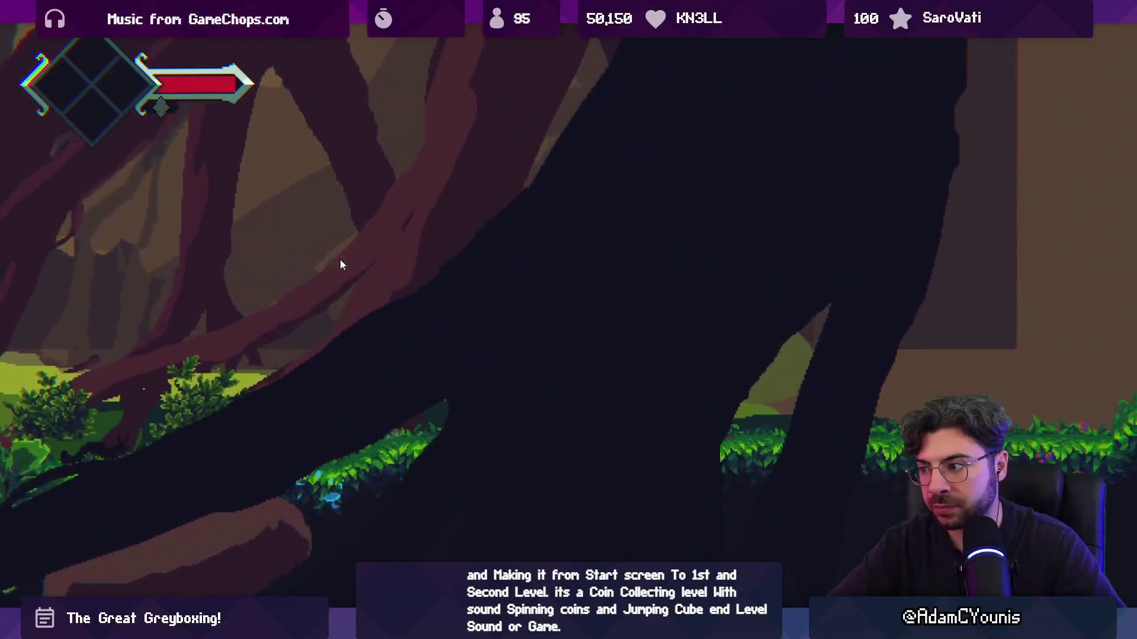
pyautogui.press('Right')
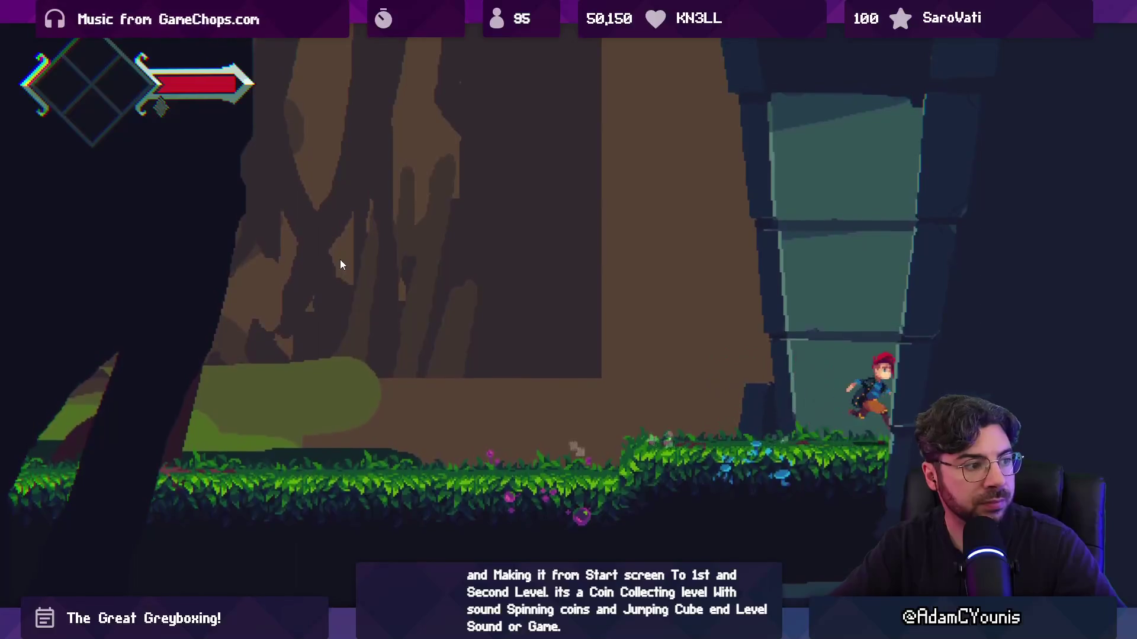
pyautogui.hotkey('shift', 'space')
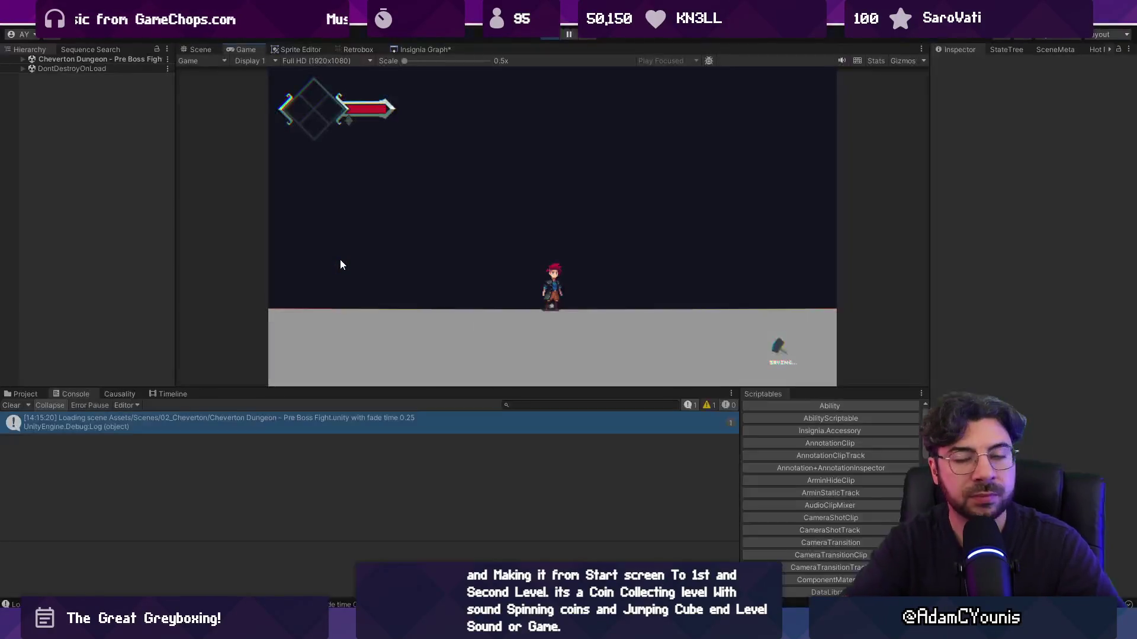
pyautogui.click(548, 36)
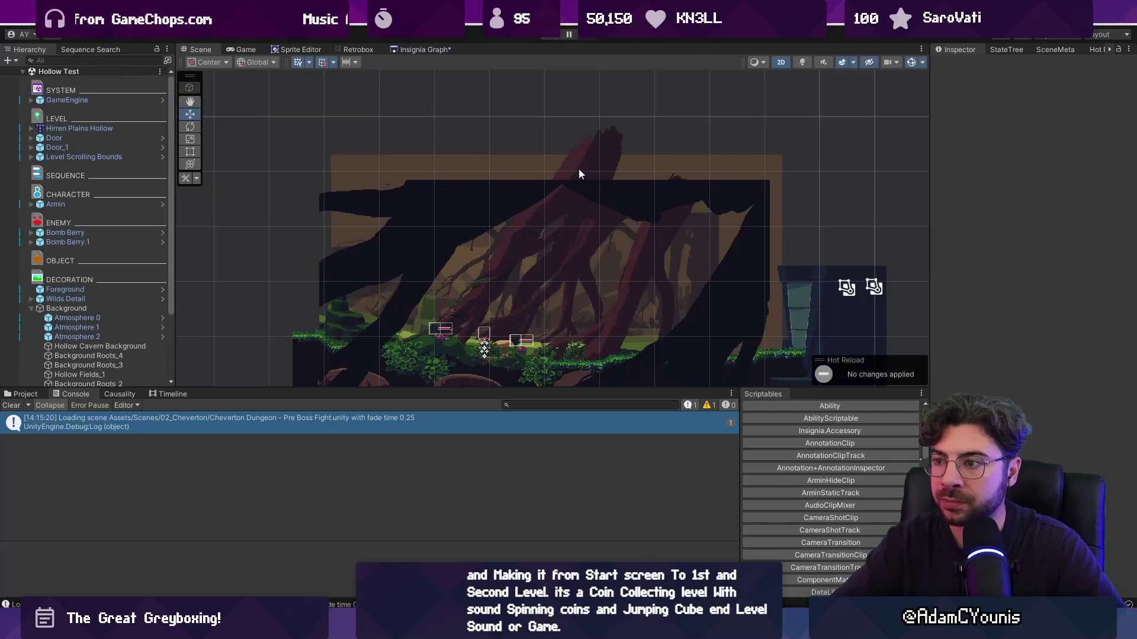
# In the Insignia Graph, connect the Pre Boss Fight node to the Boss Room node, then open the boss room scene
pyautogui.click(421, 51)
pyautogui.scroll(-3, 506, 160)
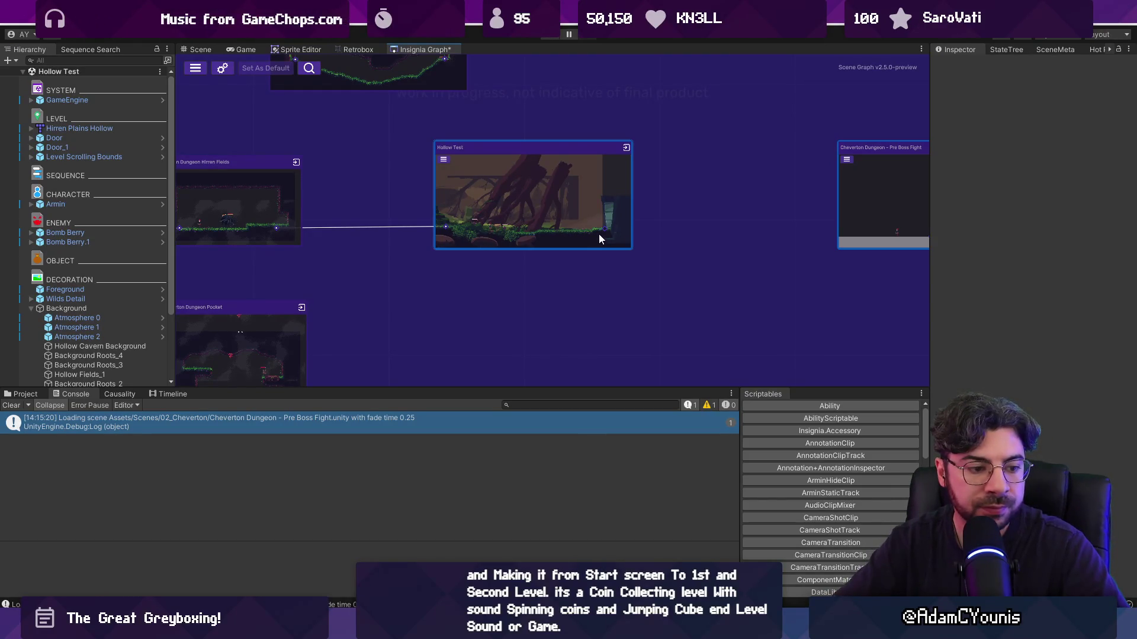
pyautogui.scroll(-8, 600, 239)
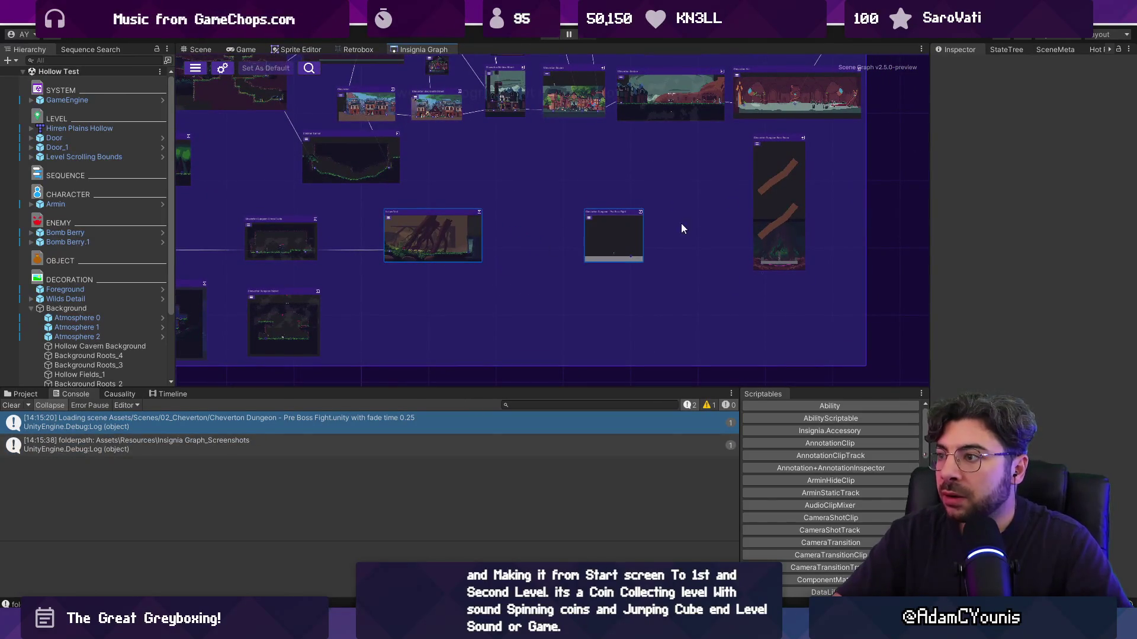
pyautogui.scroll(6, 442, 247)
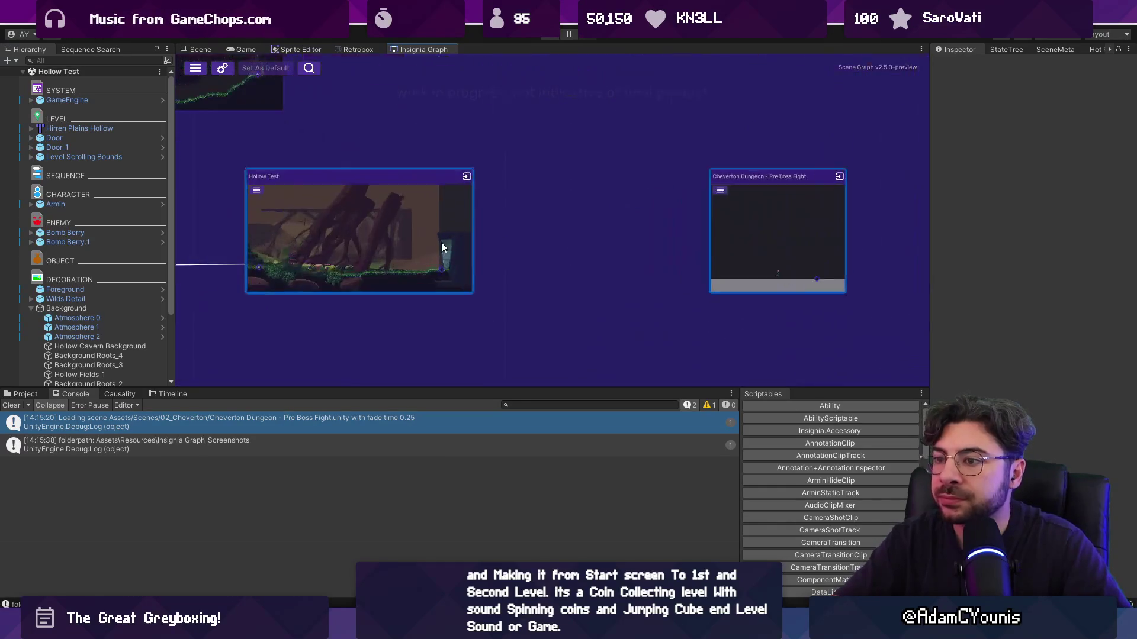
pyautogui.moveTo(443, 269)
pyautogui.mouseDown()
pyautogui.moveTo(740, 292)
pyautogui.moveTo(802, 282)
pyautogui.mouseUp()
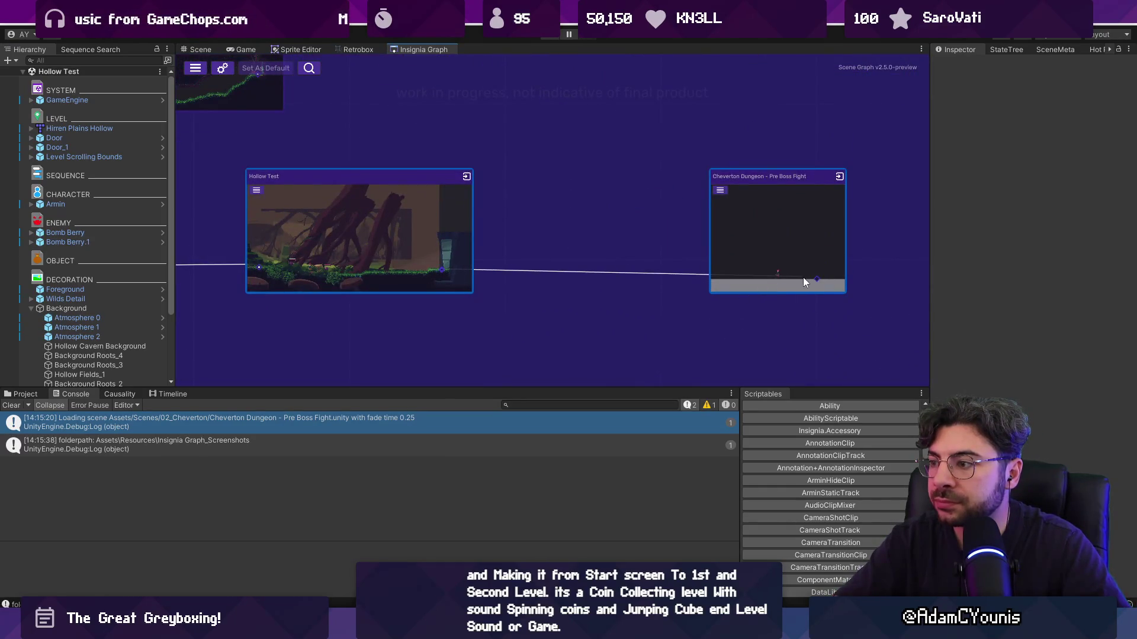
pyautogui.moveTo(628, 278); pyautogui.dragTo(627, 278)
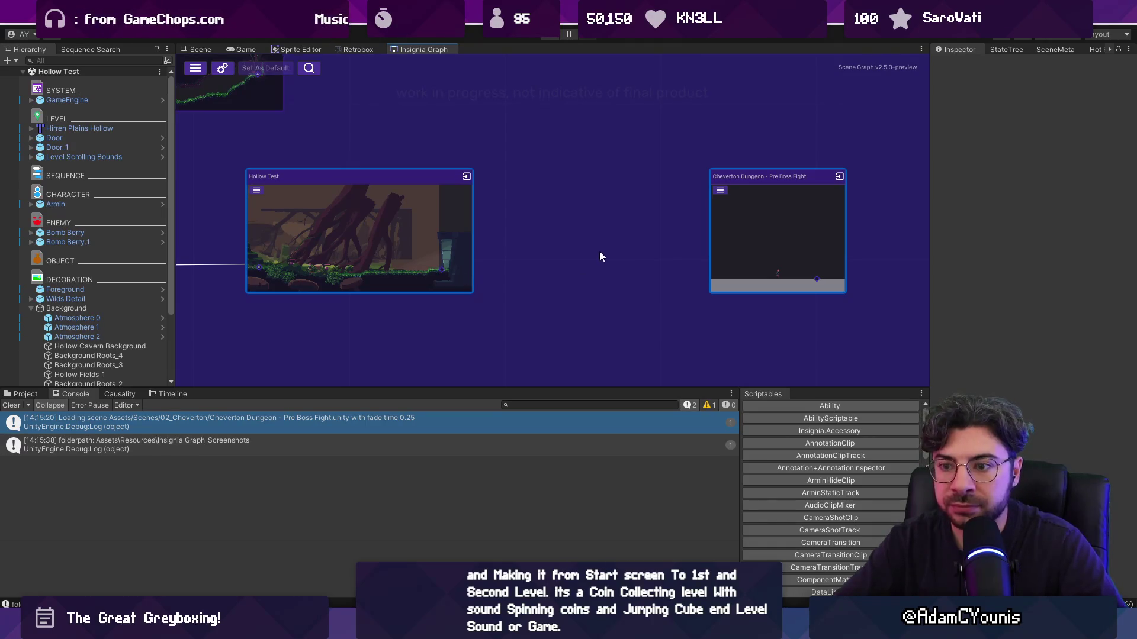
pyautogui.moveTo(740, 255); pyautogui.dragTo(369, 269)
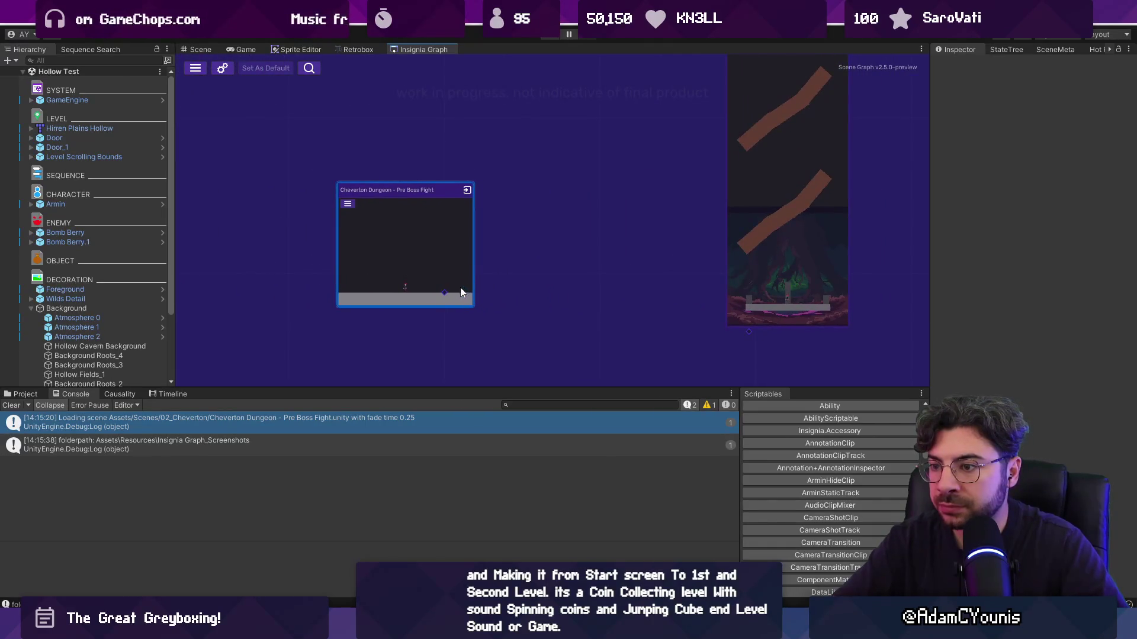
pyautogui.moveTo(479, 303)
pyautogui.mouseDown()
pyautogui.moveTo(749, 327)
pyautogui.moveTo(752, 337)
pyautogui.mouseUp()
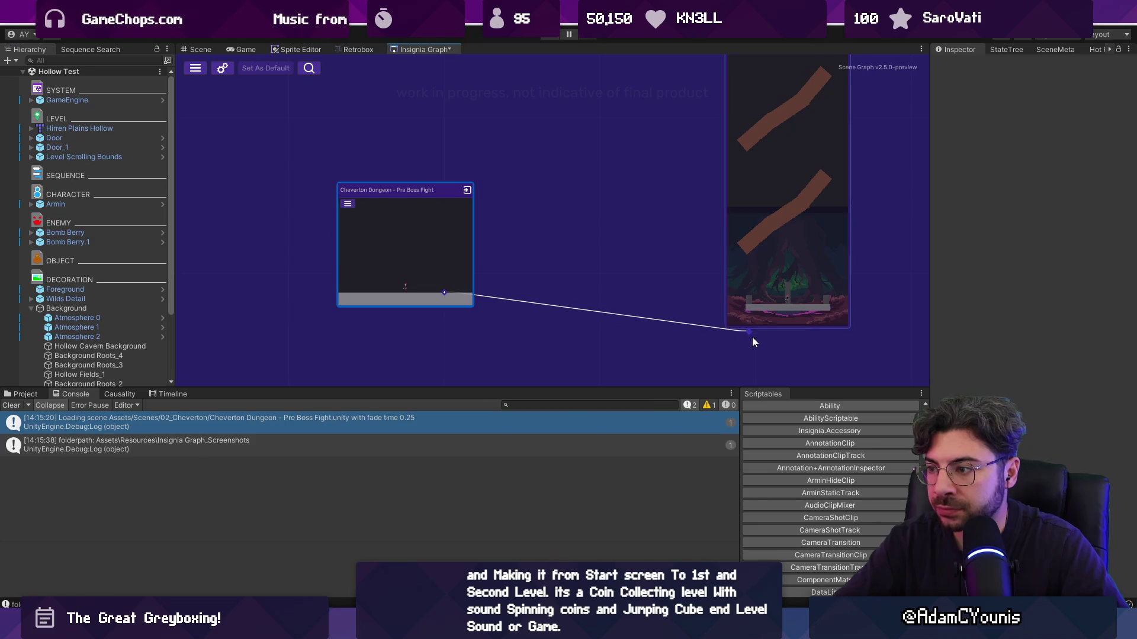
pyautogui.doubleClick(752, 290)
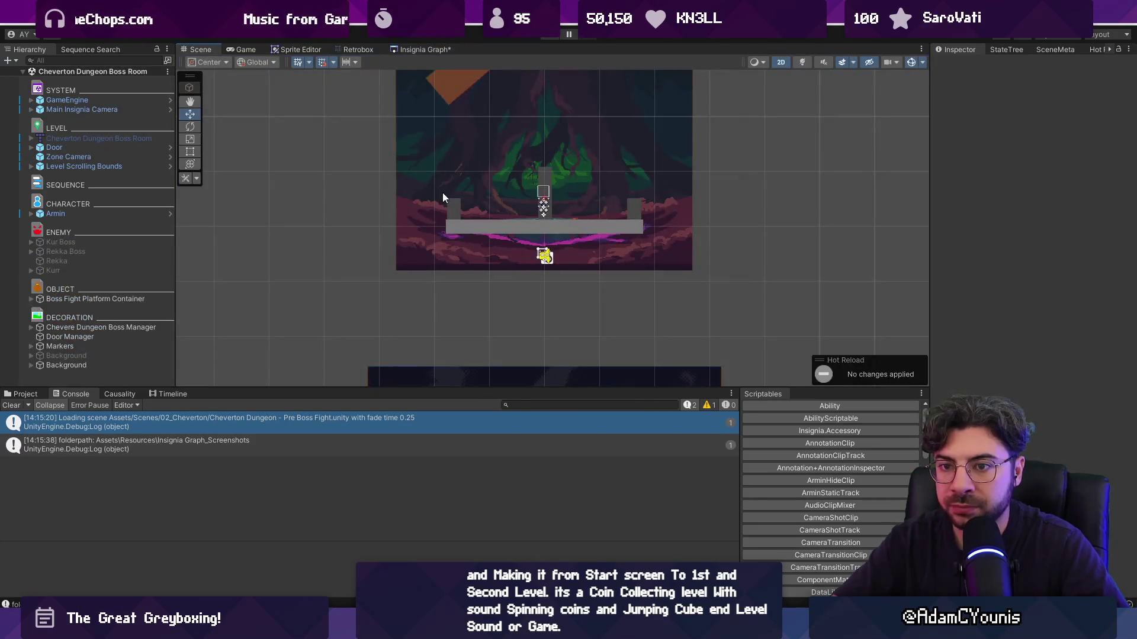
# Move the boss room Door to X -1.090 and refresh the boss room node's ports
pyautogui.click(105, 147)
pyautogui.moveTo(453, 208)
pyautogui.mouseDown()
pyautogui.moveTo(460, 257)
pyautogui.moveTo(447, 166)
pyautogui.mouseUp()
pyautogui.moveTo(499, 204); pyautogui.dragTo(554, 208)
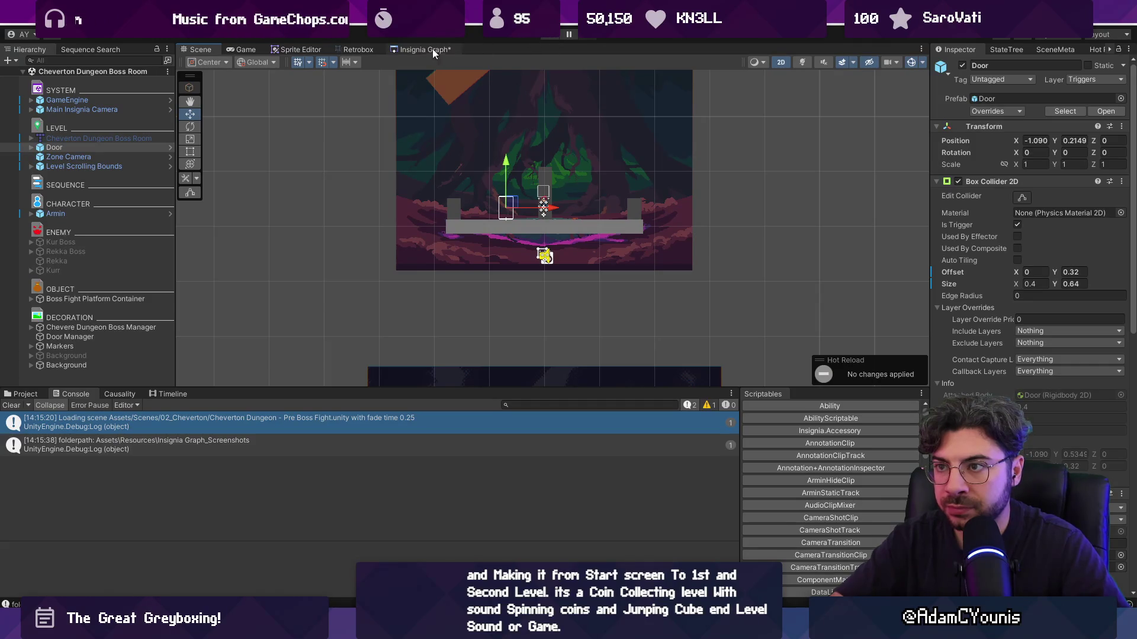
pyautogui.click(425, 50)
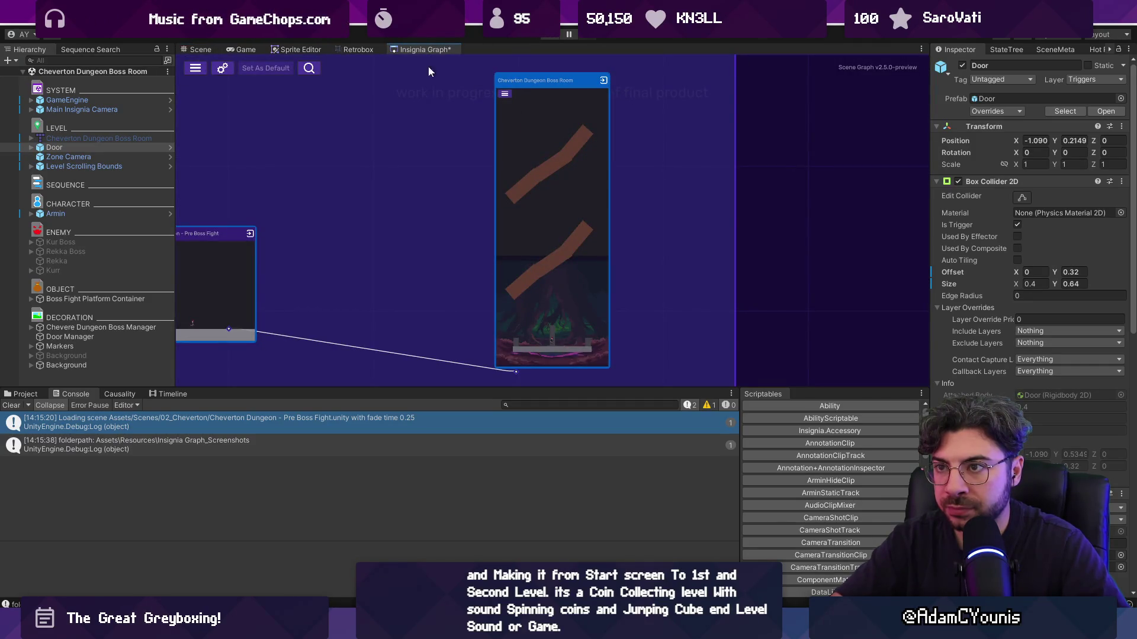
pyautogui.rightClick(566, 200)
pyautogui.click(586, 233)
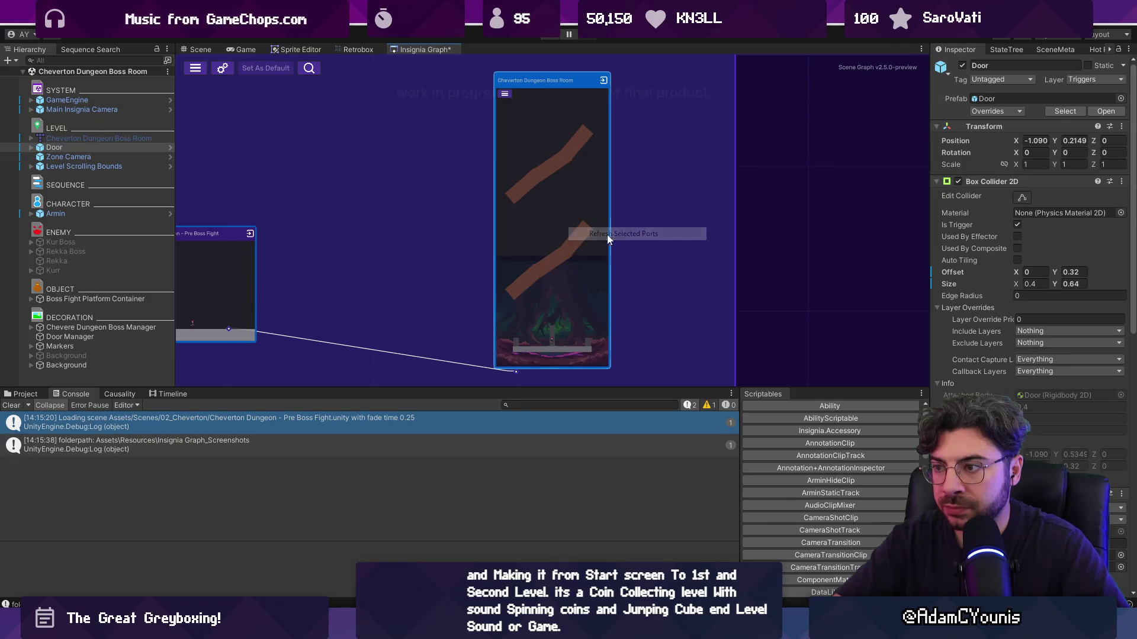
# Inspect Level Scrolling Bounds, save the scene, and reopen the boss room from its graph node
pyautogui.click(129, 148)
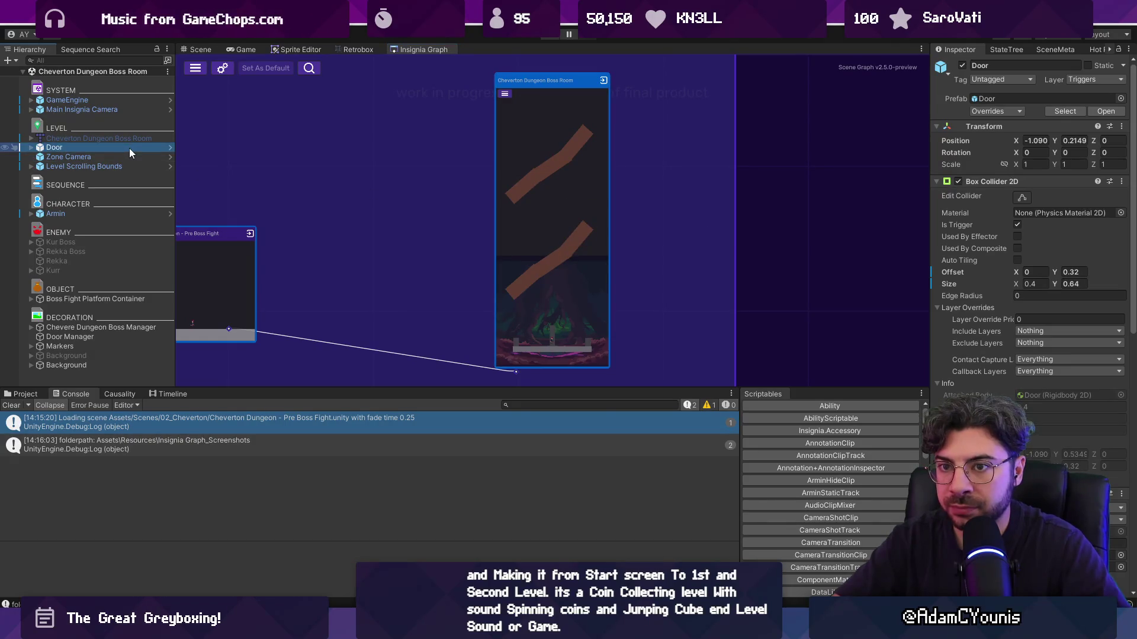
pyautogui.click(70, 165)
pyautogui.click(958, 182)
pyautogui.hotkey('ctrl', 's')
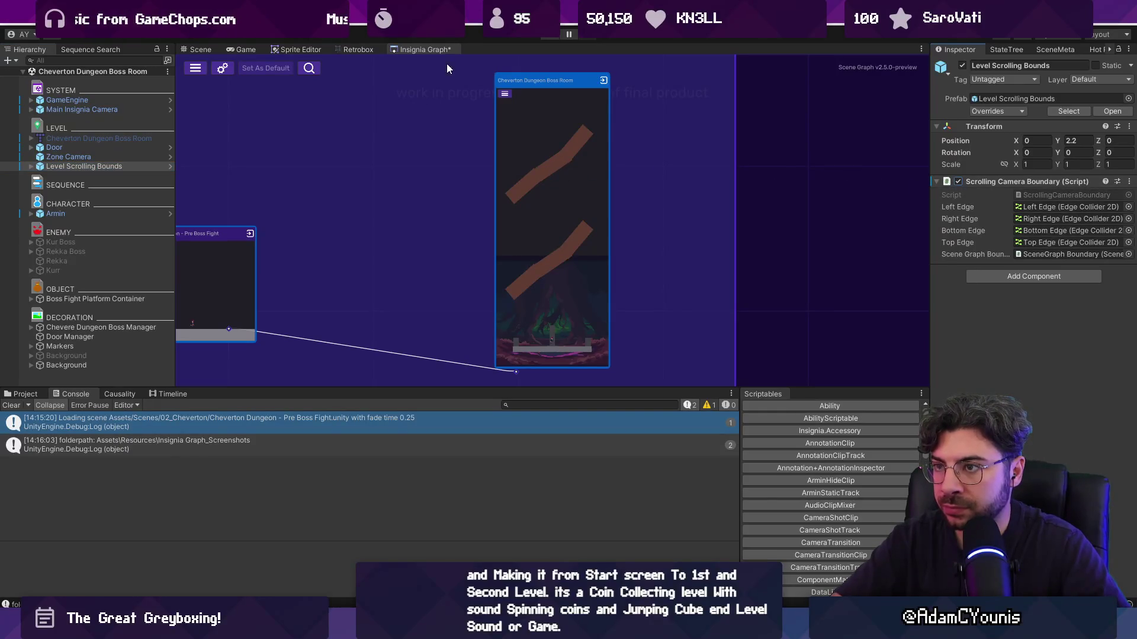
pyautogui.click(201, 51)
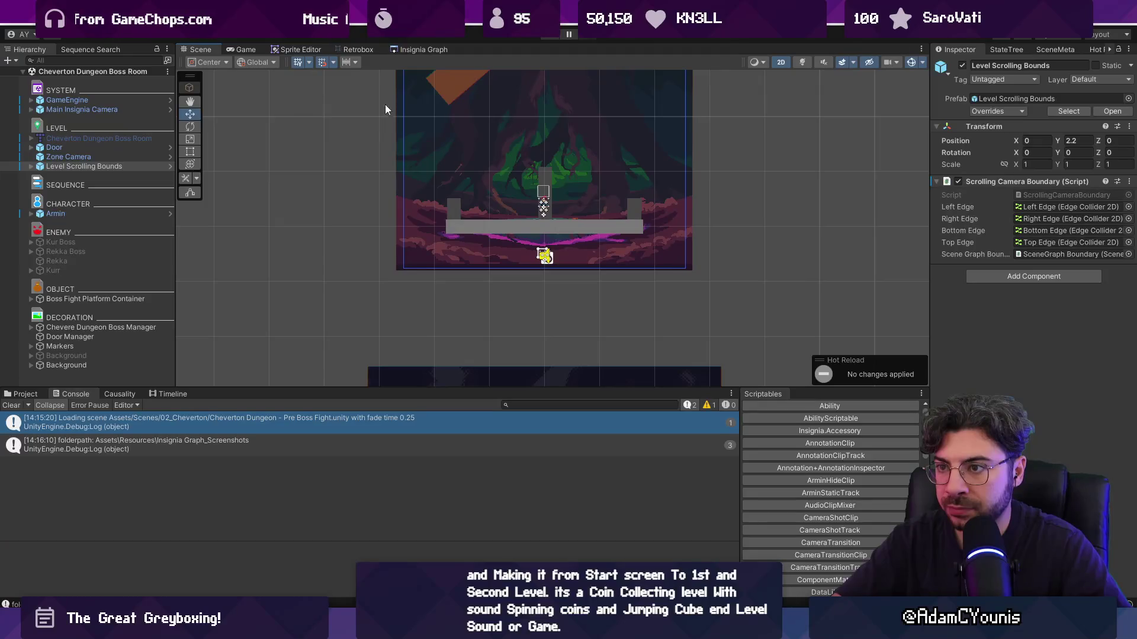
pyautogui.click(411, 52)
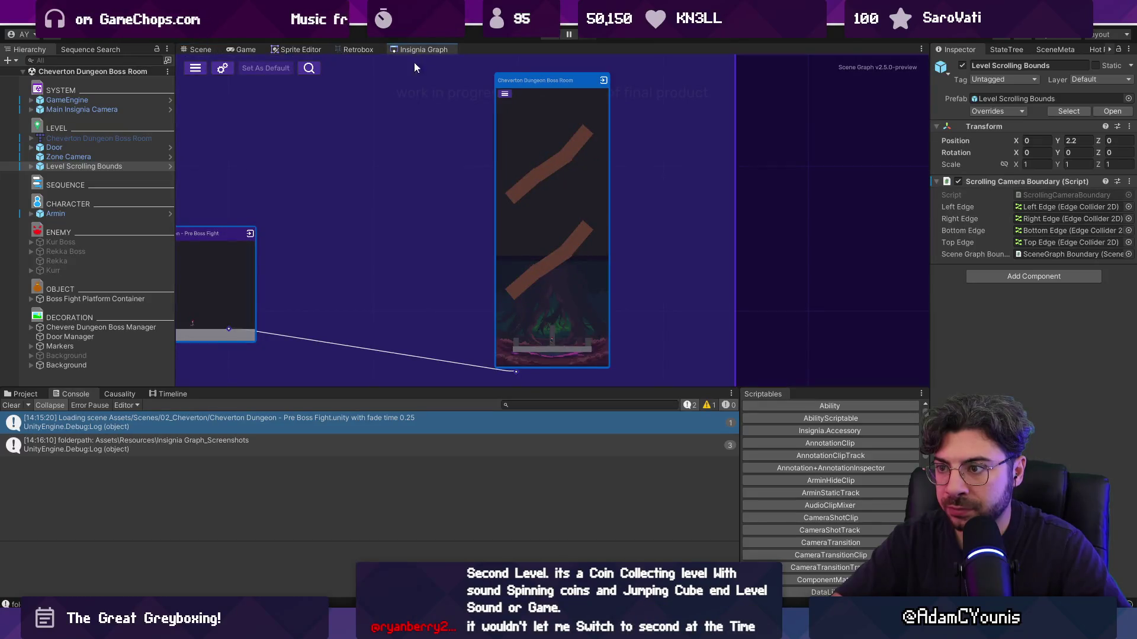
pyautogui.doubleClick(503, 254)
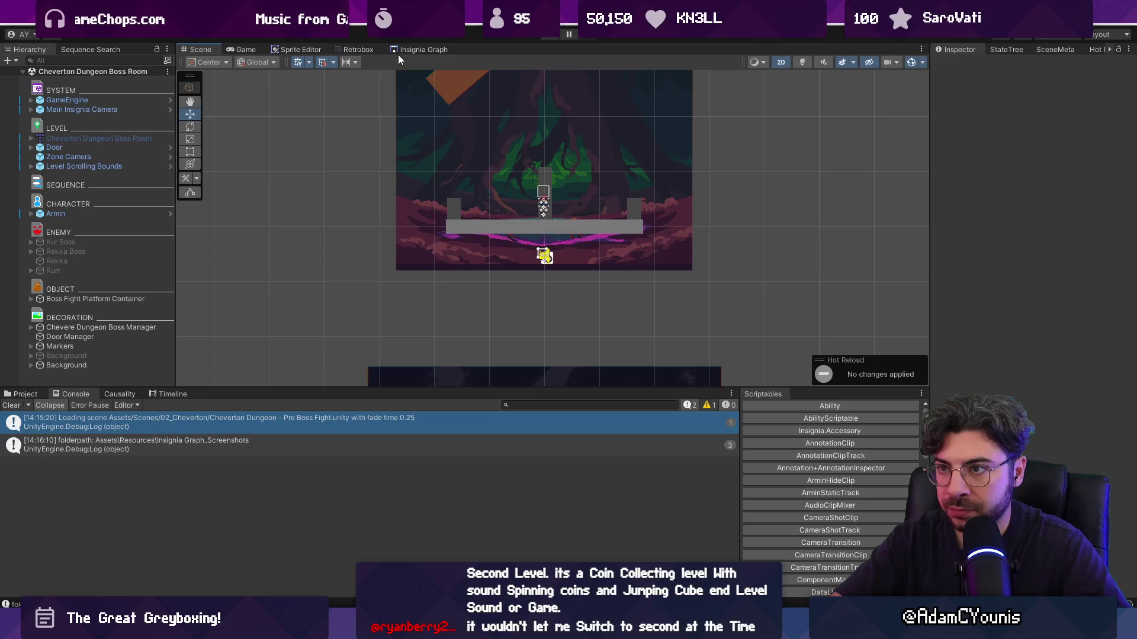
pyautogui.click(397, 47)
pyautogui.doubleClick(527, 211)
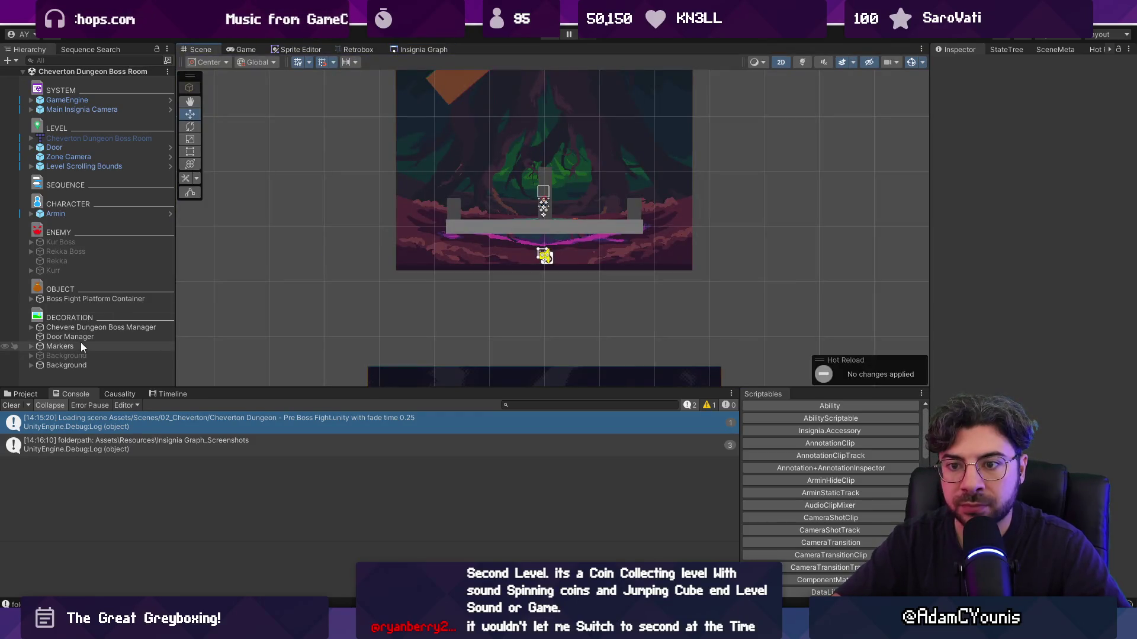
# Delete the Door Manager object and save the boss room scene
pyautogui.click(70, 337)
pyautogui.press('Delete')
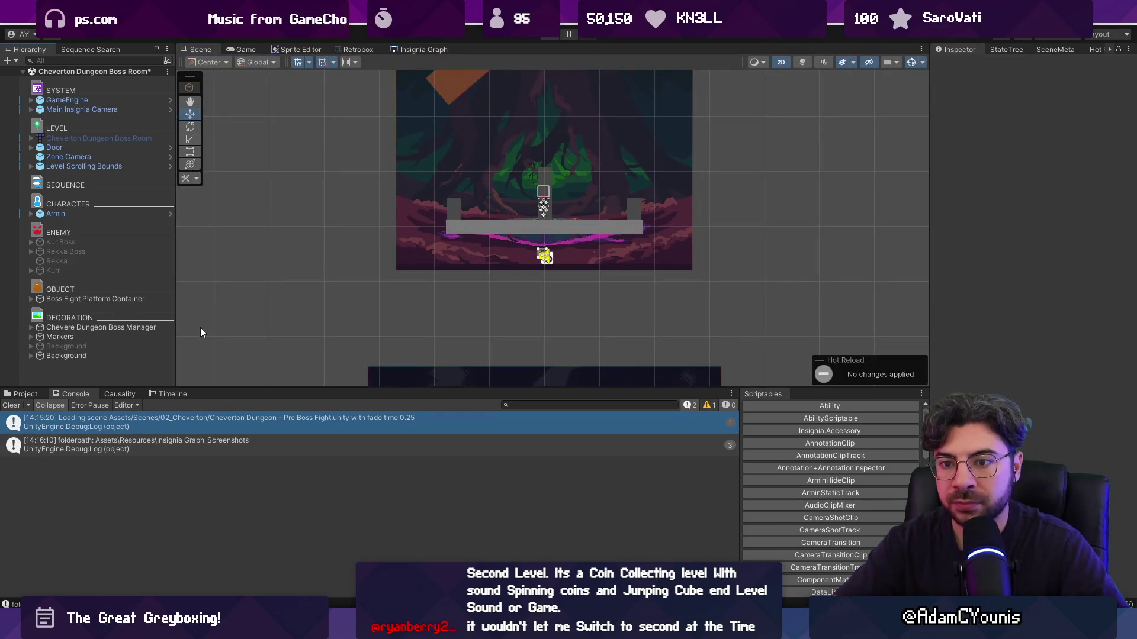
pyautogui.click(110, 167)
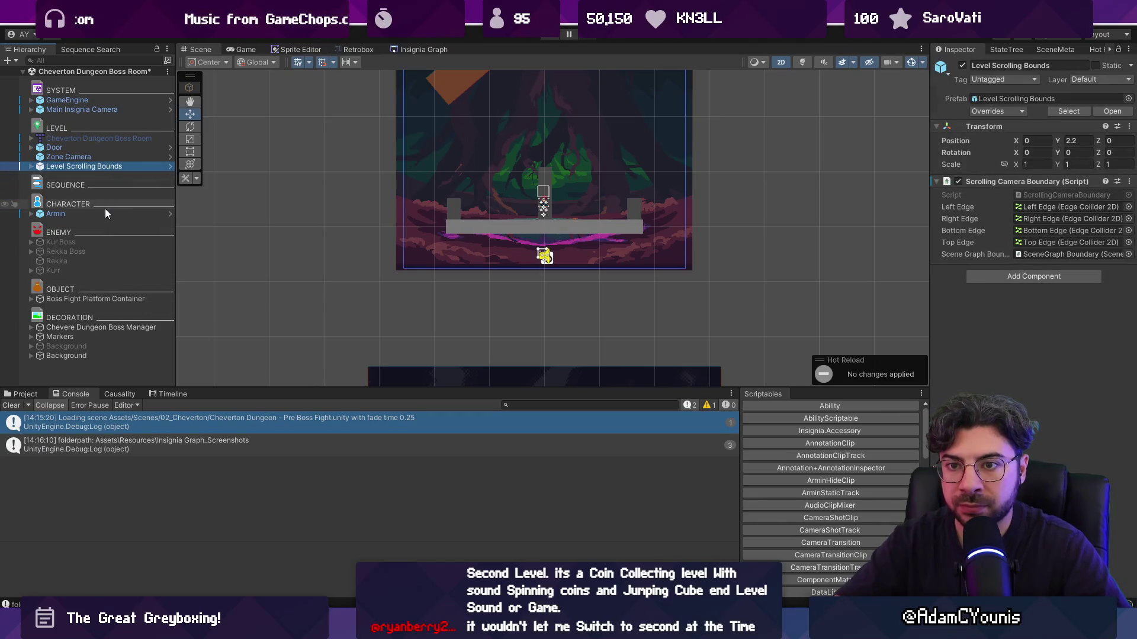
pyautogui.doubleClick(95, 147)
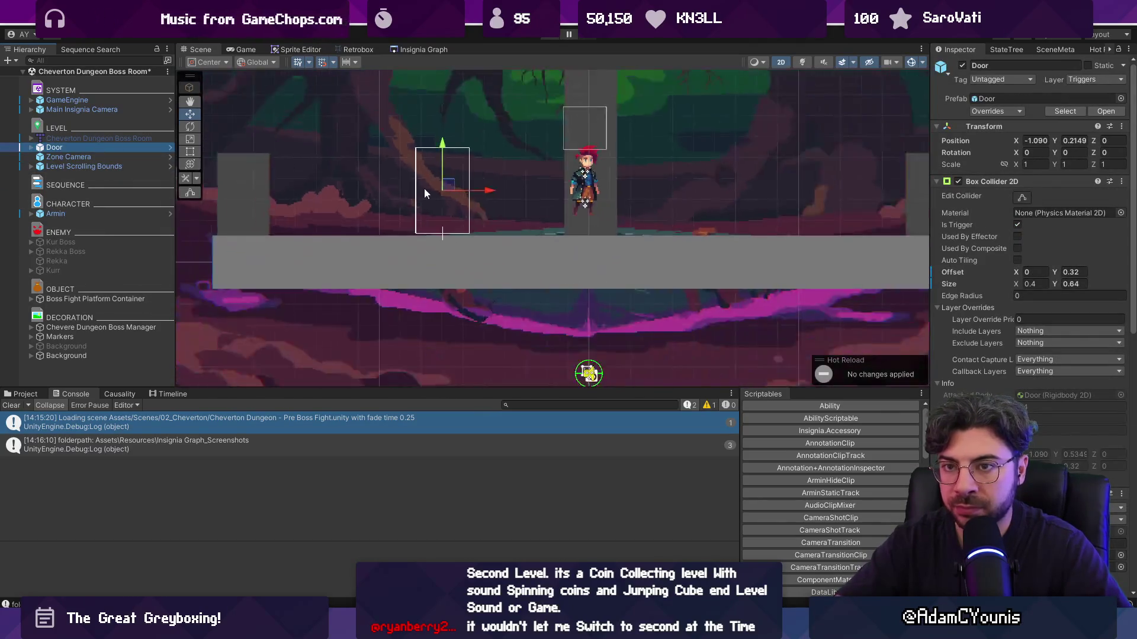
pyautogui.hotkey('ctrl', 's')
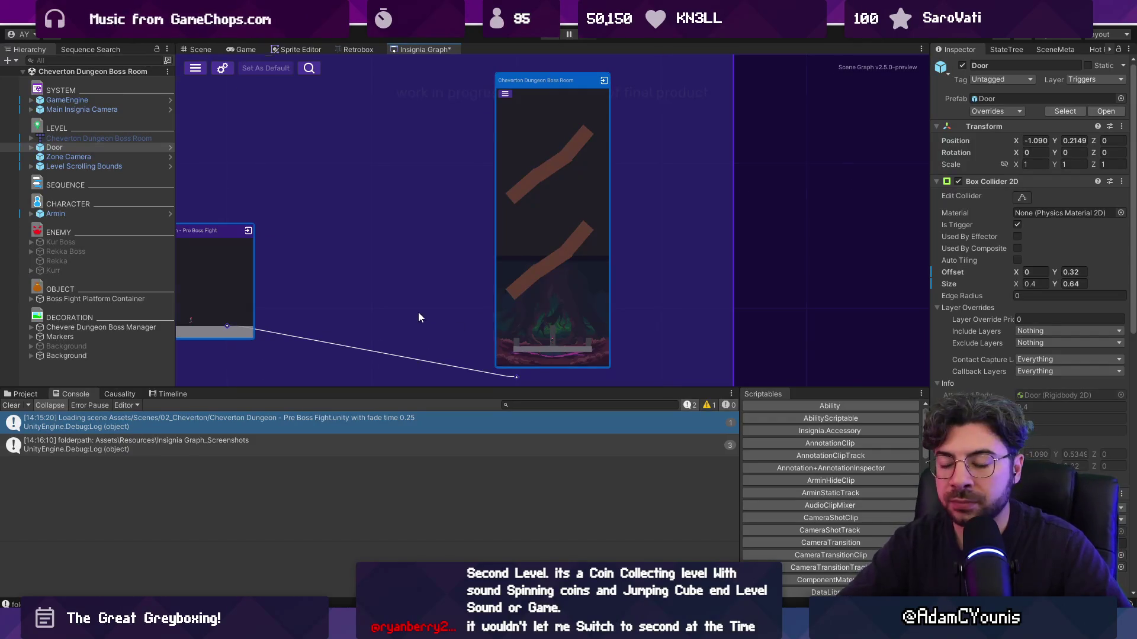
# Rearrange the boss room node, reset its preview screenshot, and save the room graph
pyautogui.scroll(-2, 418, 312)
pyautogui.moveTo(255, 294); pyautogui.dragTo(271, 271)
pyautogui.moveTo(503, 284); pyautogui.dragTo(479, 283)
pyautogui.rightClick(480, 279)
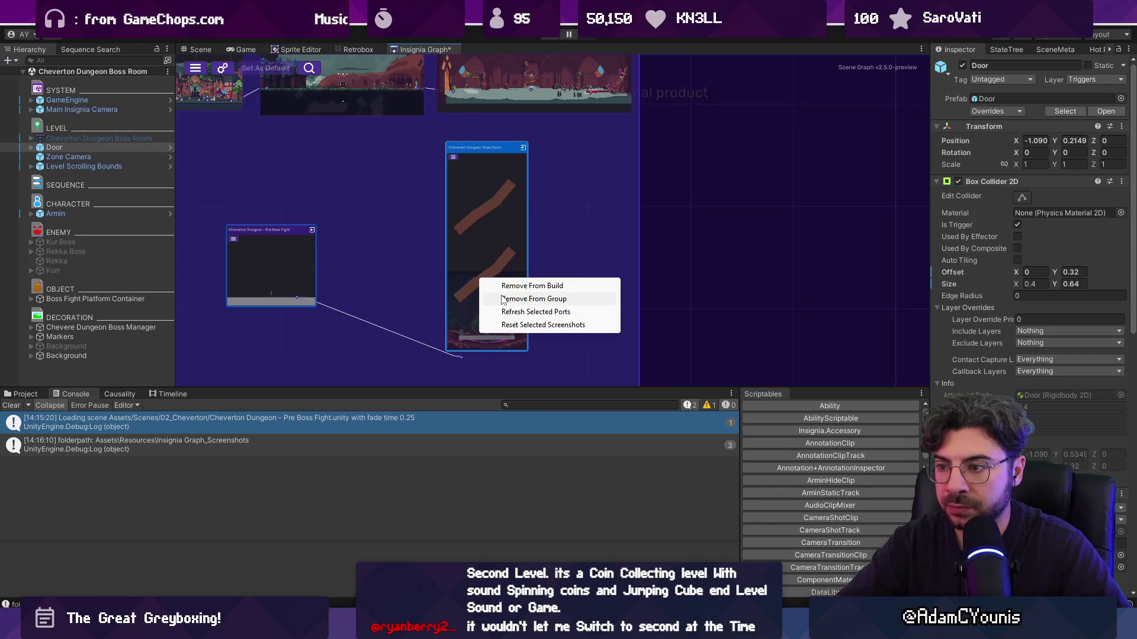
pyautogui.click(506, 324)
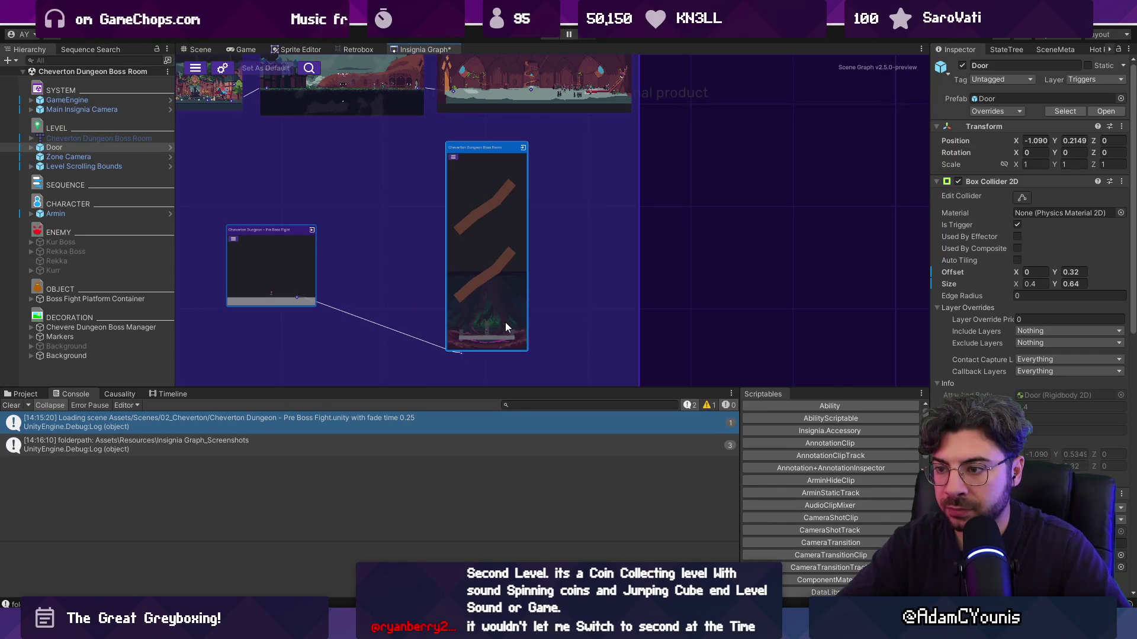
pyautogui.hotkey('ctrl', 's')
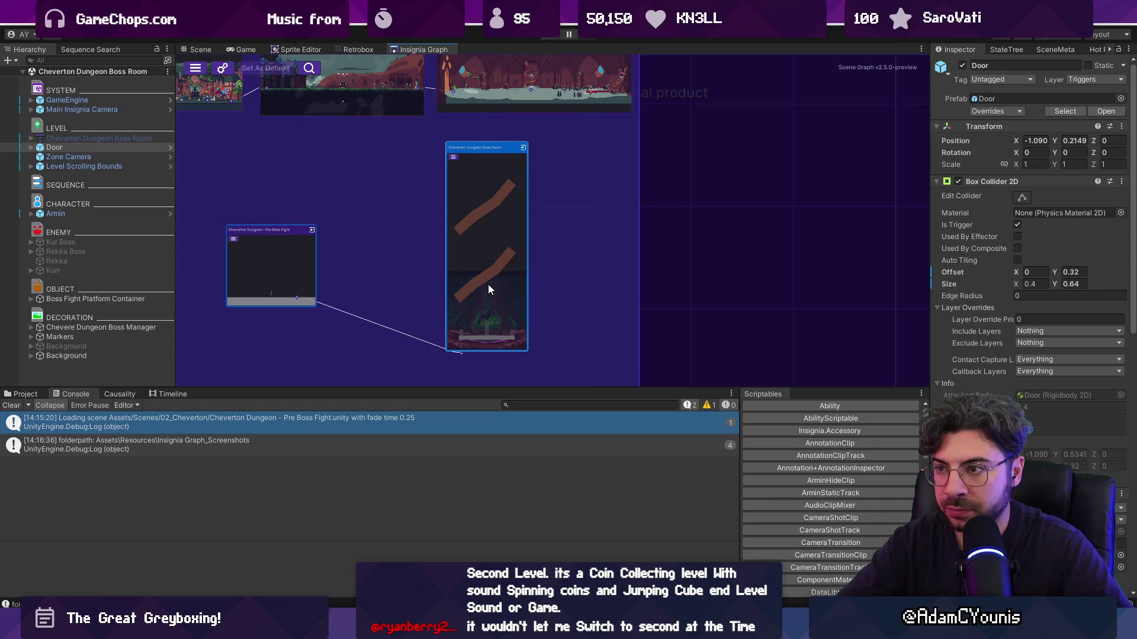
# Reopen the boss room scene, select the door, and dock the room graph as its own panel
pyautogui.doubleClick(492, 147)
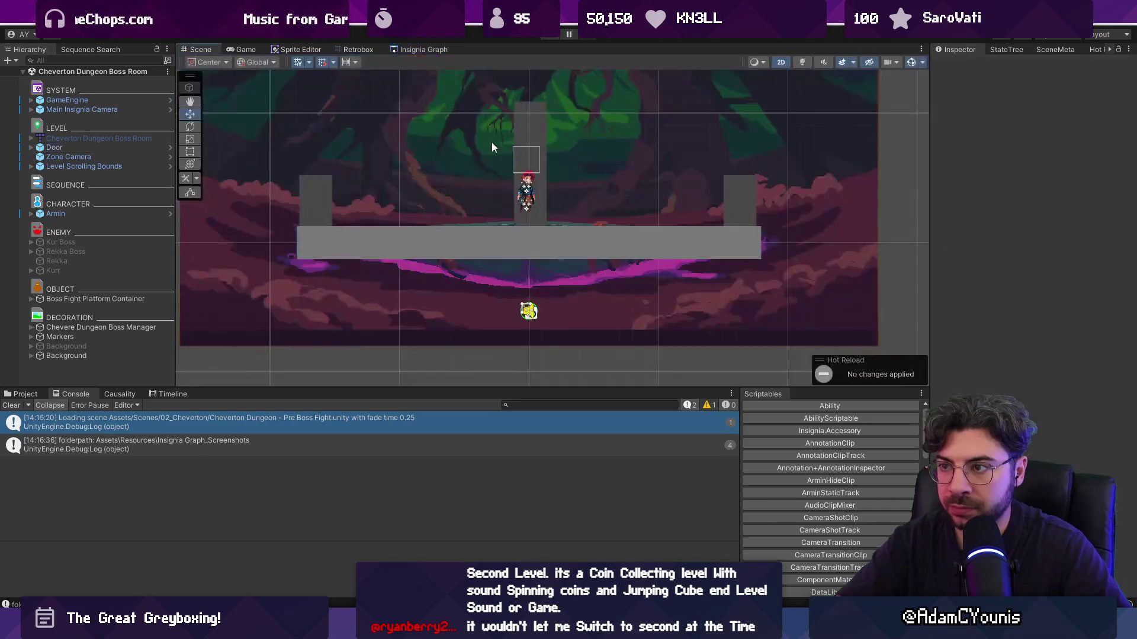
pyautogui.click(112, 149)
pyautogui.moveTo(406, 53)
pyautogui.mouseDown()
pyautogui.moveTo(353, 76)
pyautogui.moveTo(408, 55)
pyautogui.mouseUp()
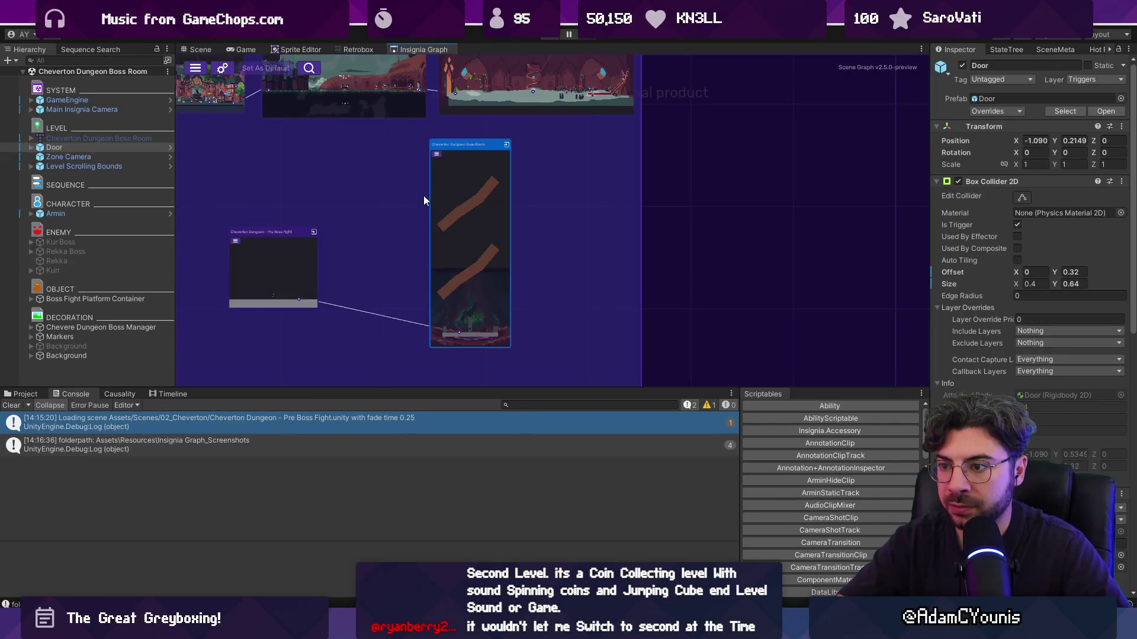
pyautogui.scroll(2, 460, 188)
pyautogui.scroll(-2, 503, 219)
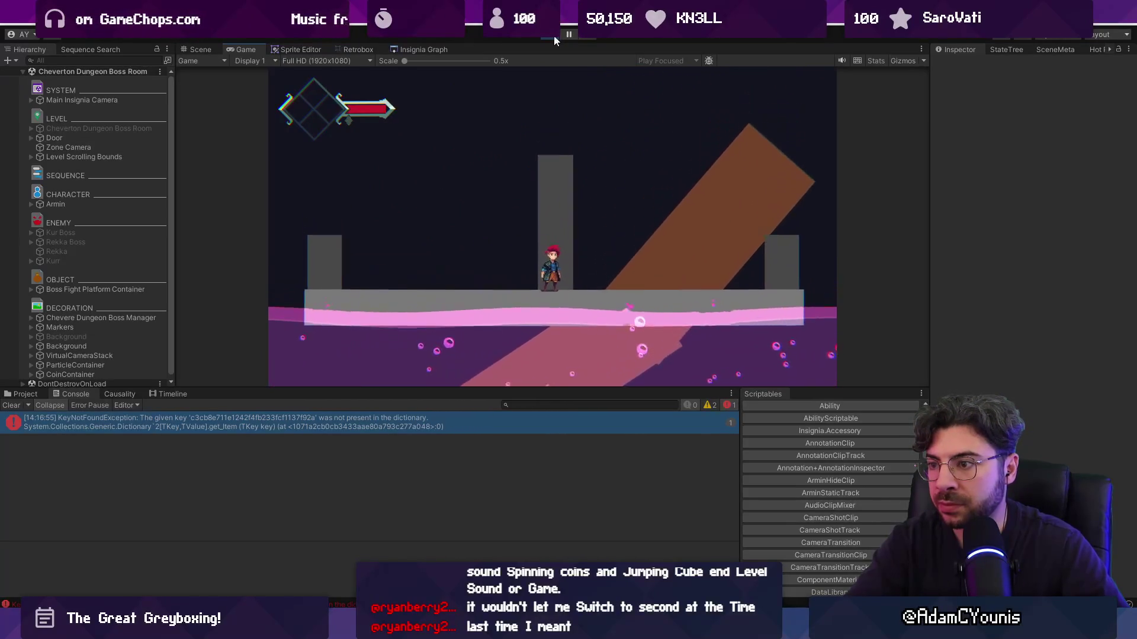
# Exit Play mode with Ctrl+P to end the Boss Room playtest
pyautogui.hotkey('ctrl', 'p')
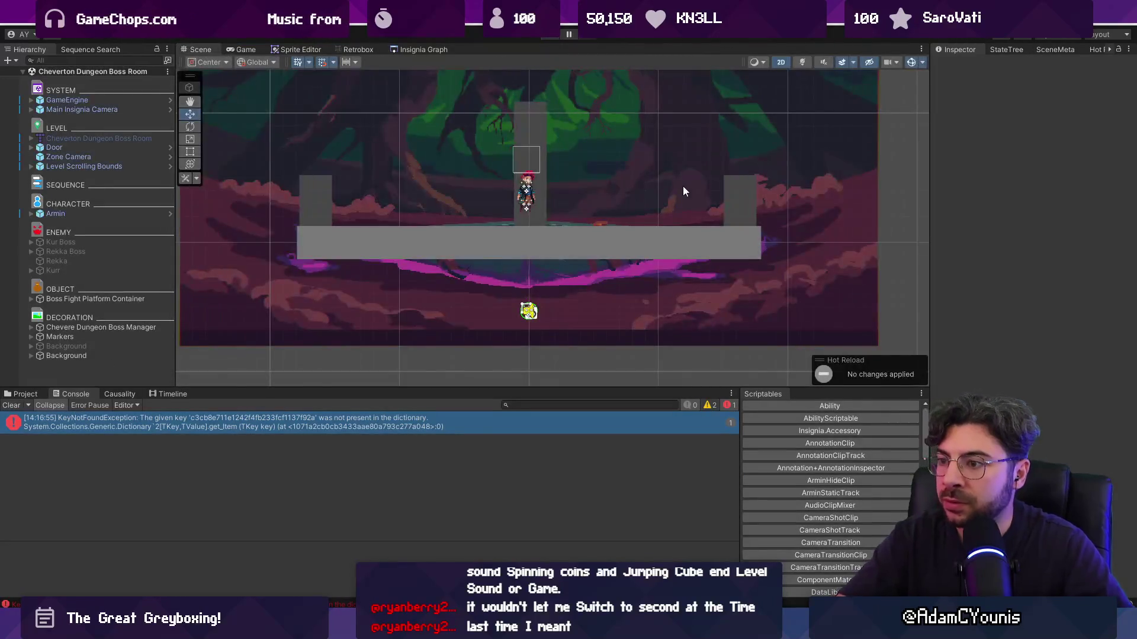
# Clear the console errors and load the Boss Room level from its graph node
pyautogui.click(23, 401)
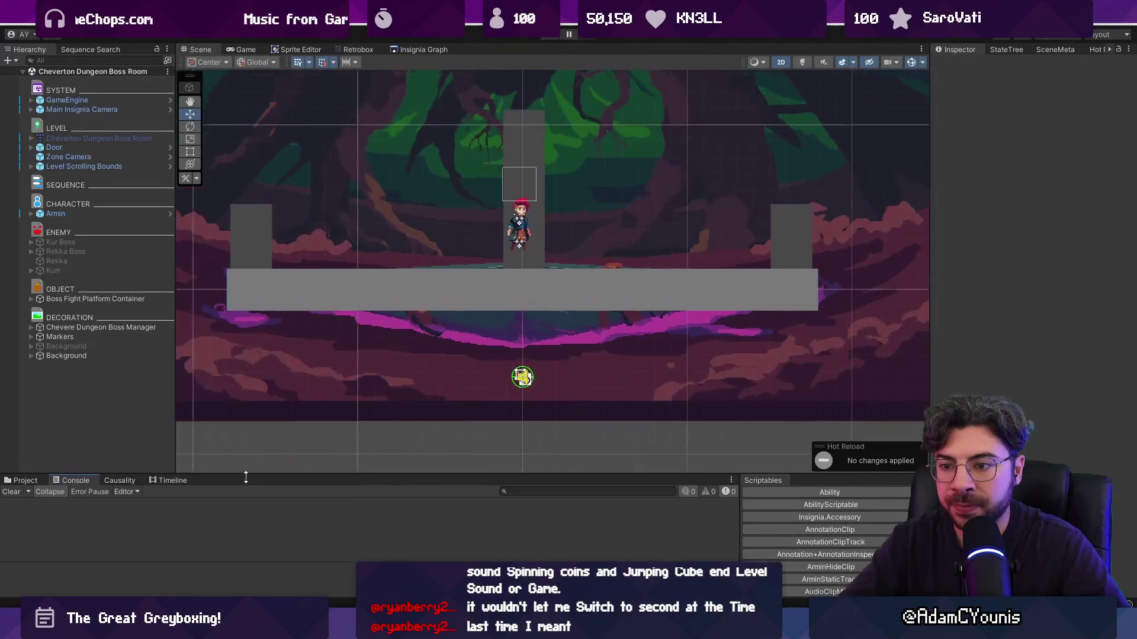
pyautogui.click(415, 52)
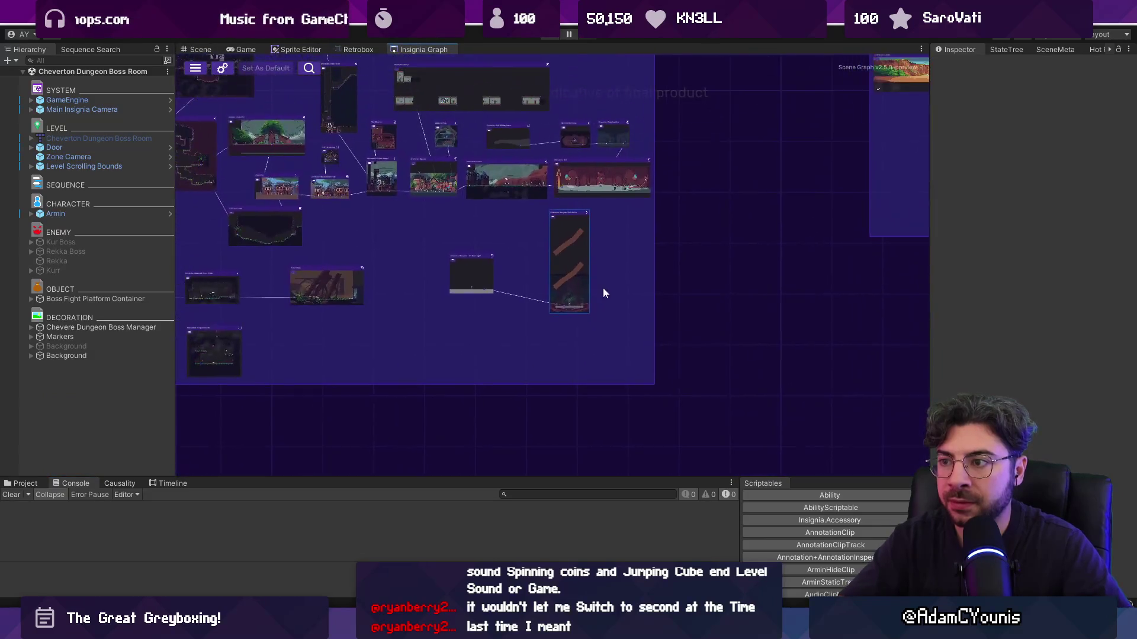
pyautogui.scroll(5, 570, 223)
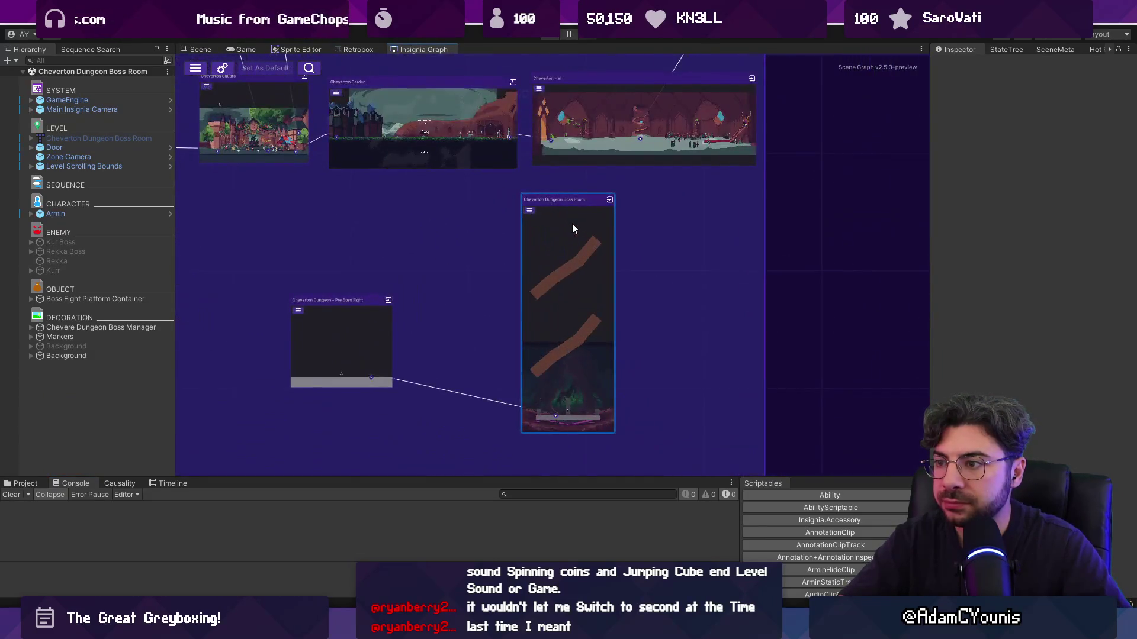
pyautogui.doubleClick(573, 230)
pyautogui.scroll(-2, 564, 305)
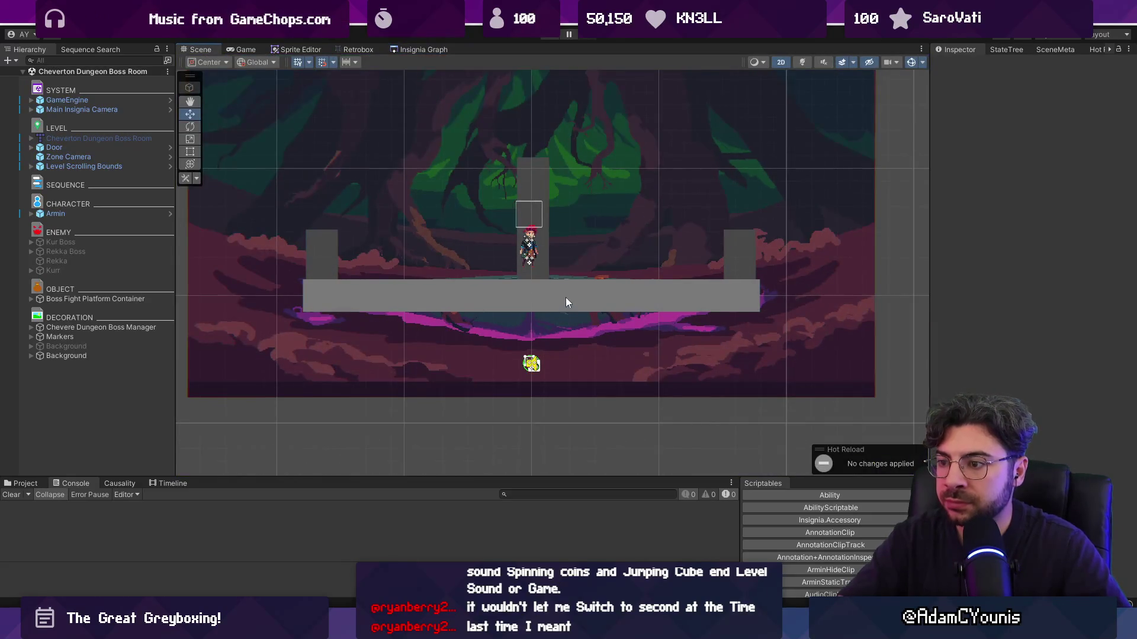
pyautogui.scroll(2, 577, 255)
pyautogui.scroll(2, 508, 230)
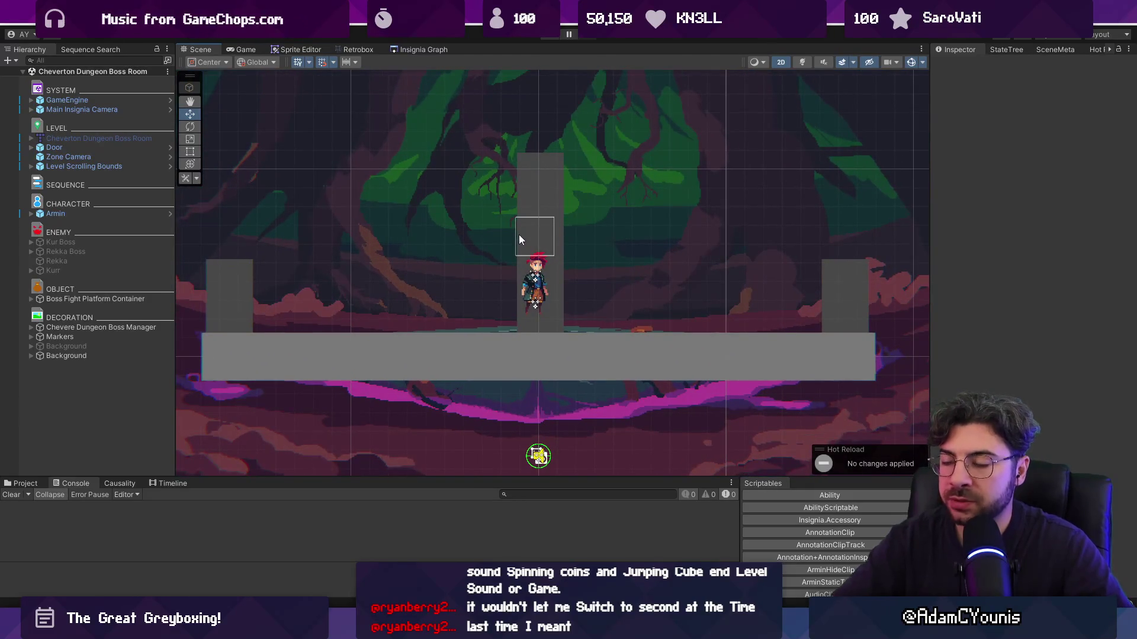
# Zoom the Insignia Graph onto the Pre Boss Fight node and show the project's asset folders
pyautogui.click(425, 52)
pyautogui.scroll(4, 360, 262)
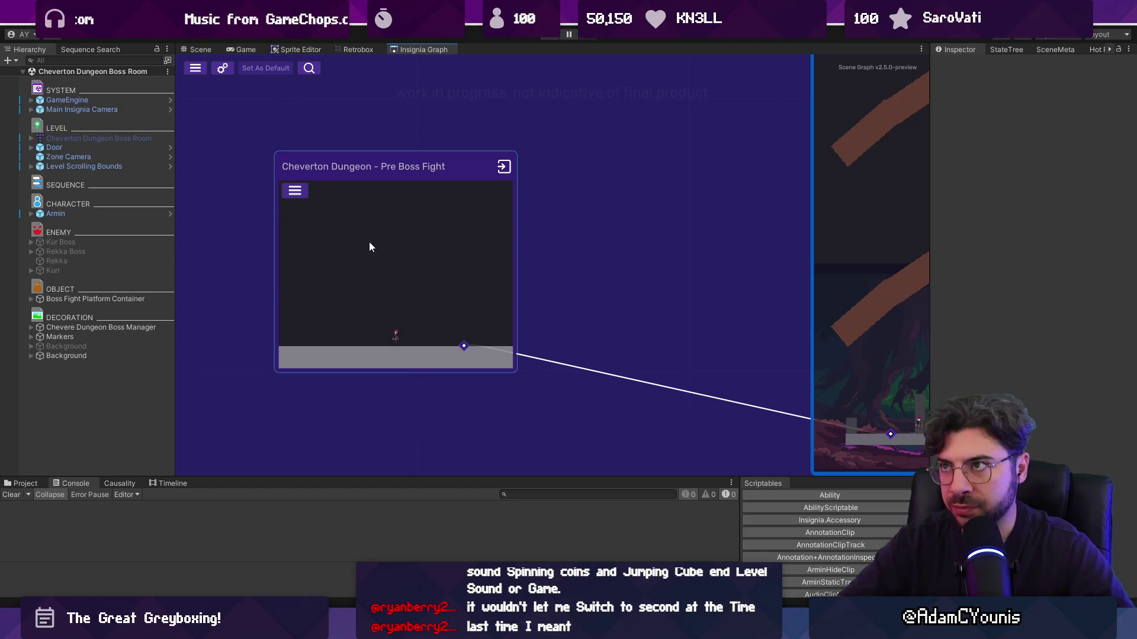
pyautogui.scroll(-5, 547, 252)
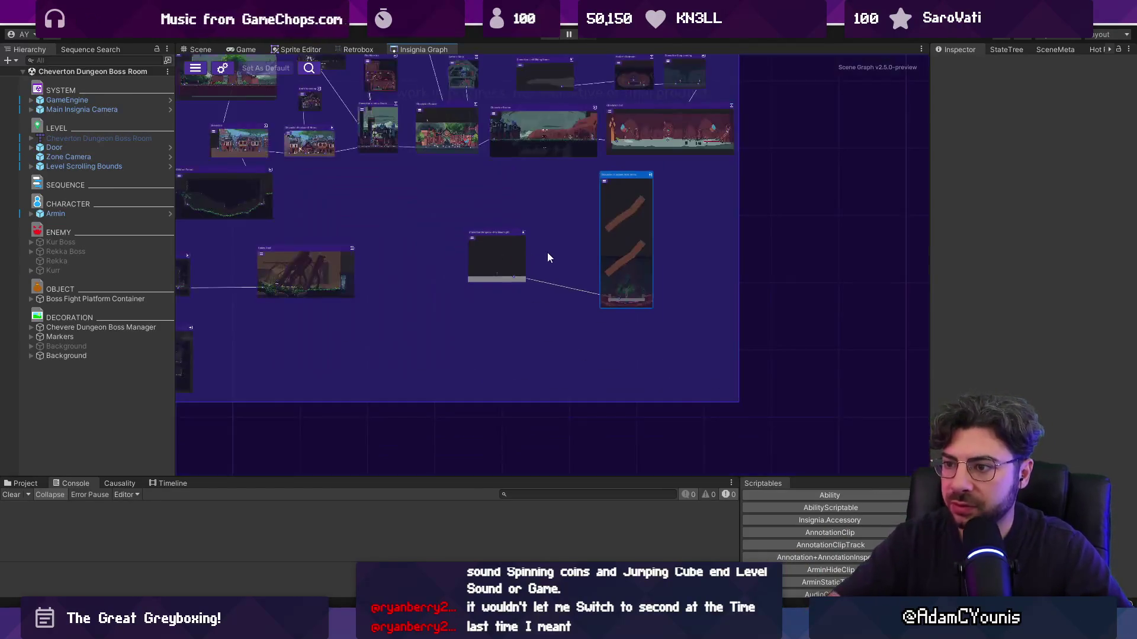
pyautogui.scroll(5, 341, 270)
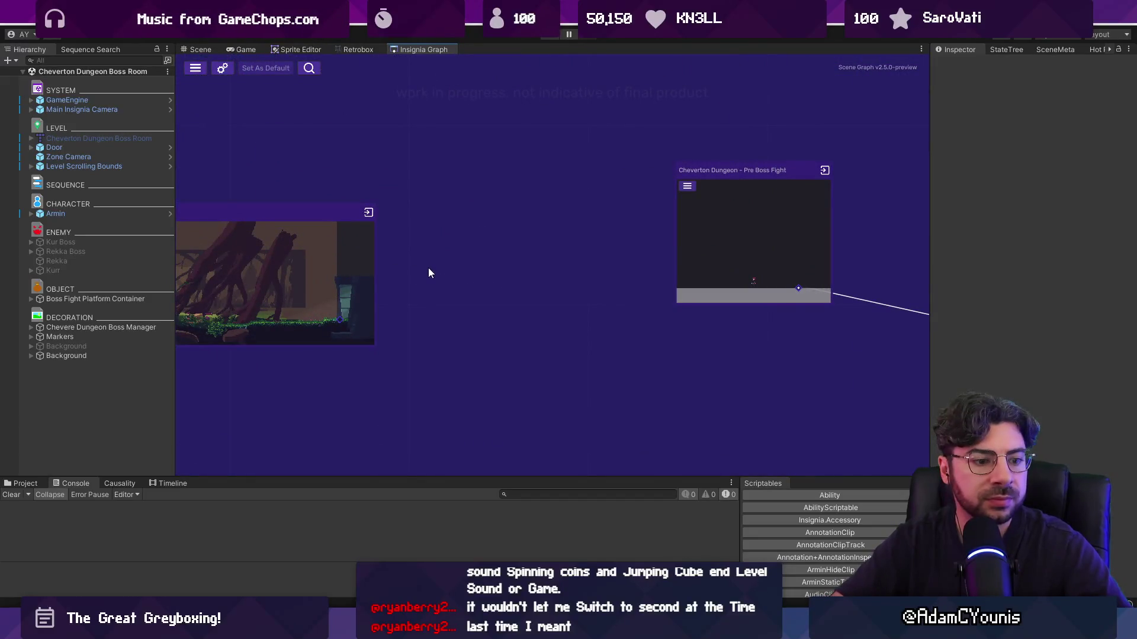
pyautogui.click(23, 484)
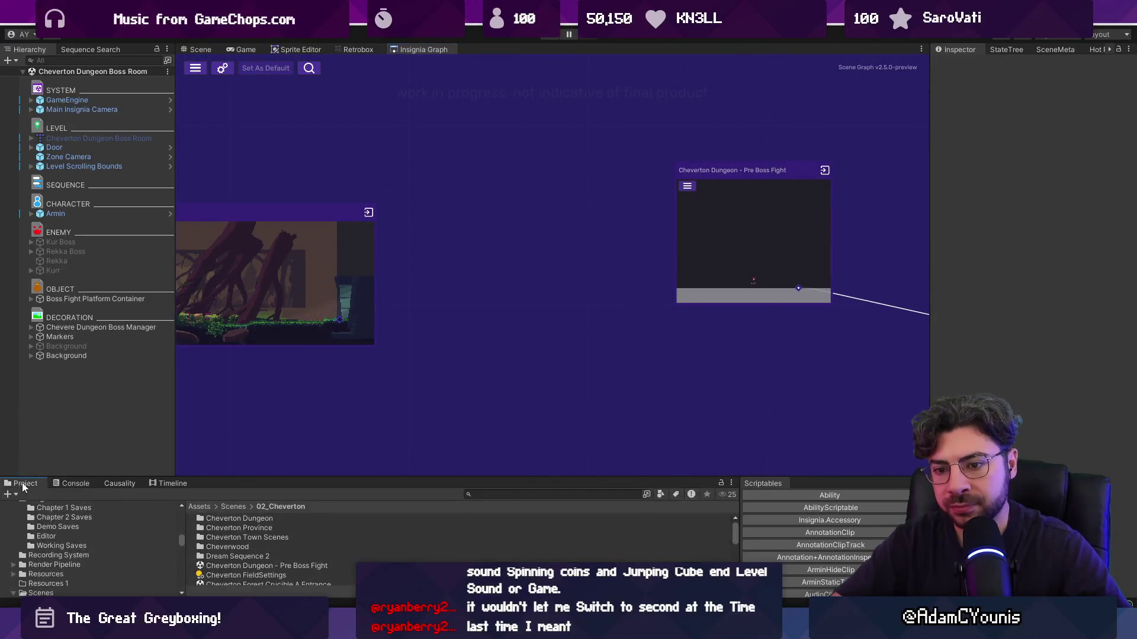
# Search the sequences for '[rekka]'
pyautogui.click(76, 47)
pyautogui.click(86, 66)
pyautogui.write('rekka')
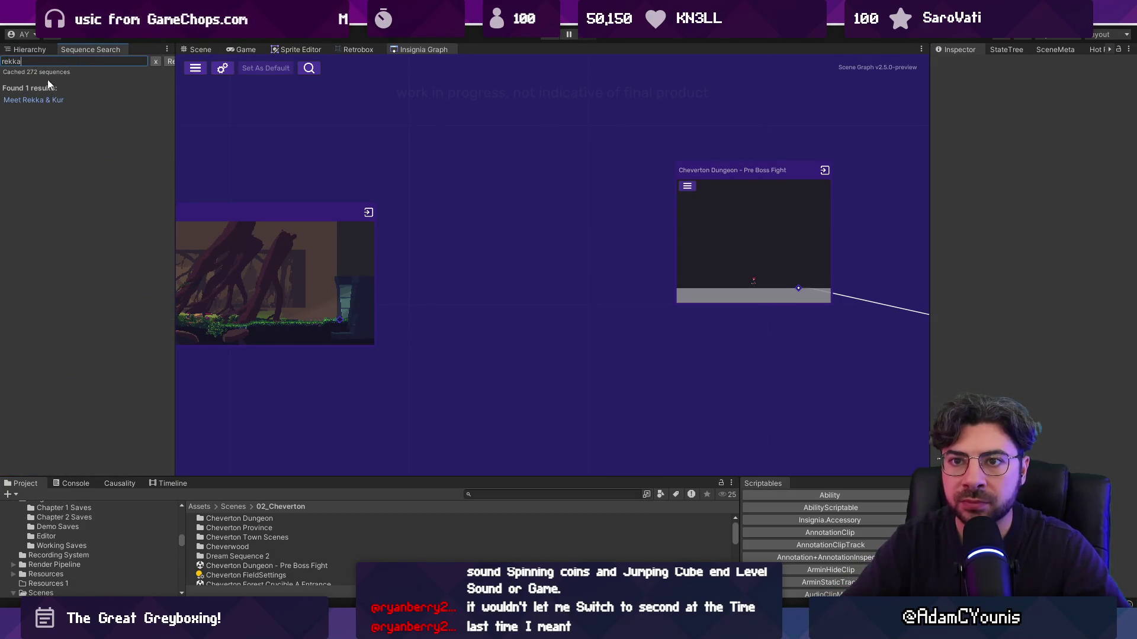
pyautogui.write(']')
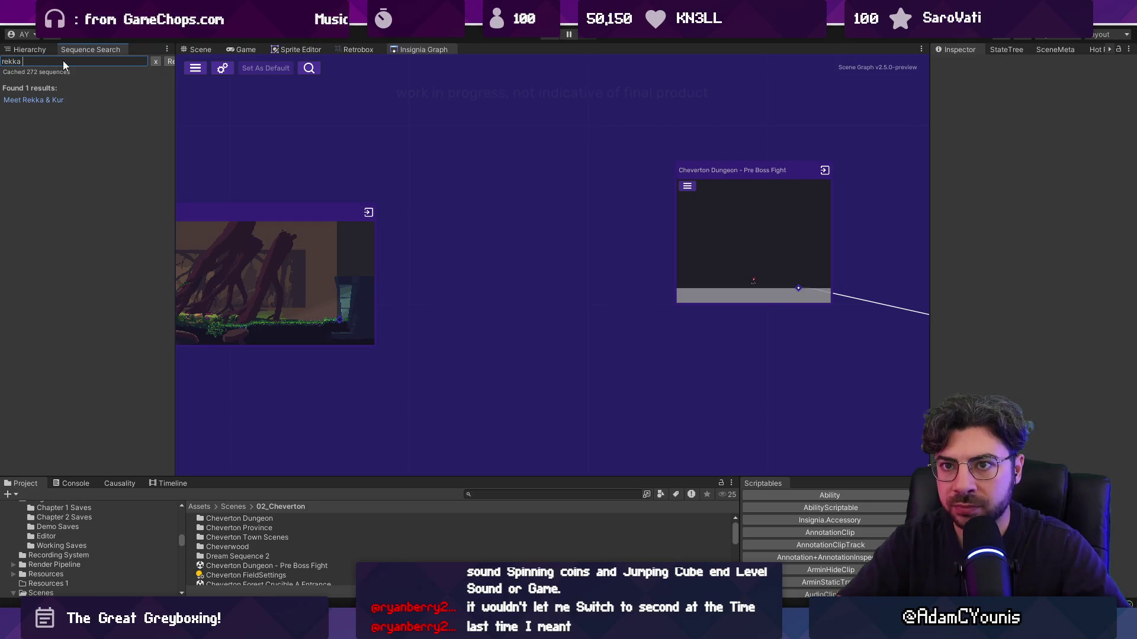
pyautogui.press('Home')
pyautogui.write('[')
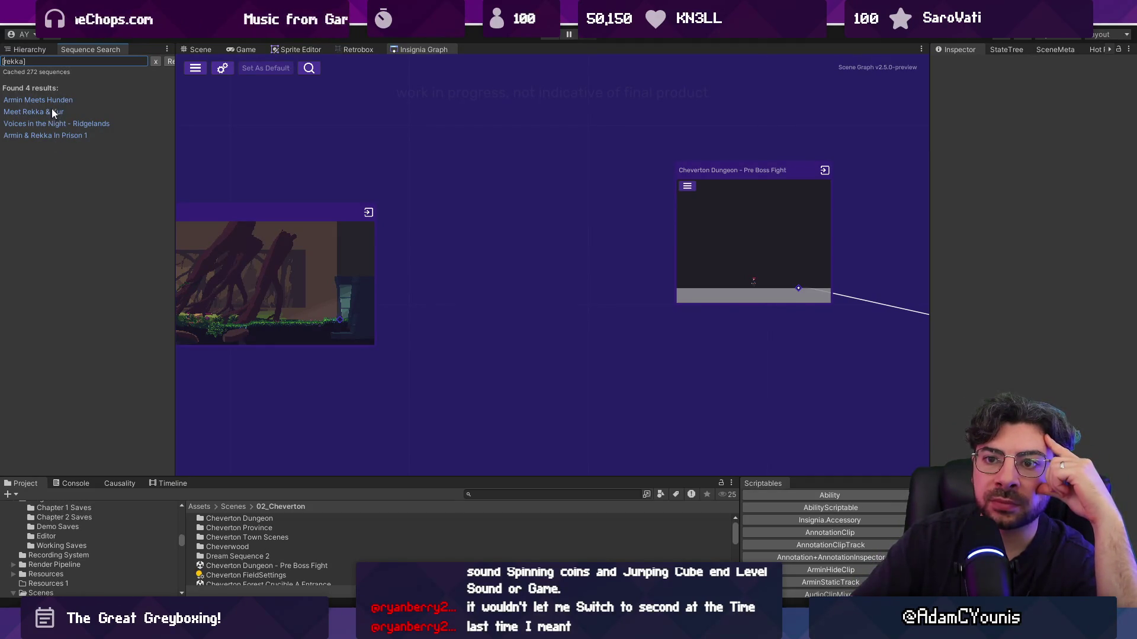
# Replace the search with 'give it', open On the Run 6, then clear the search and widen the panel
pyautogui.click(63, 61)
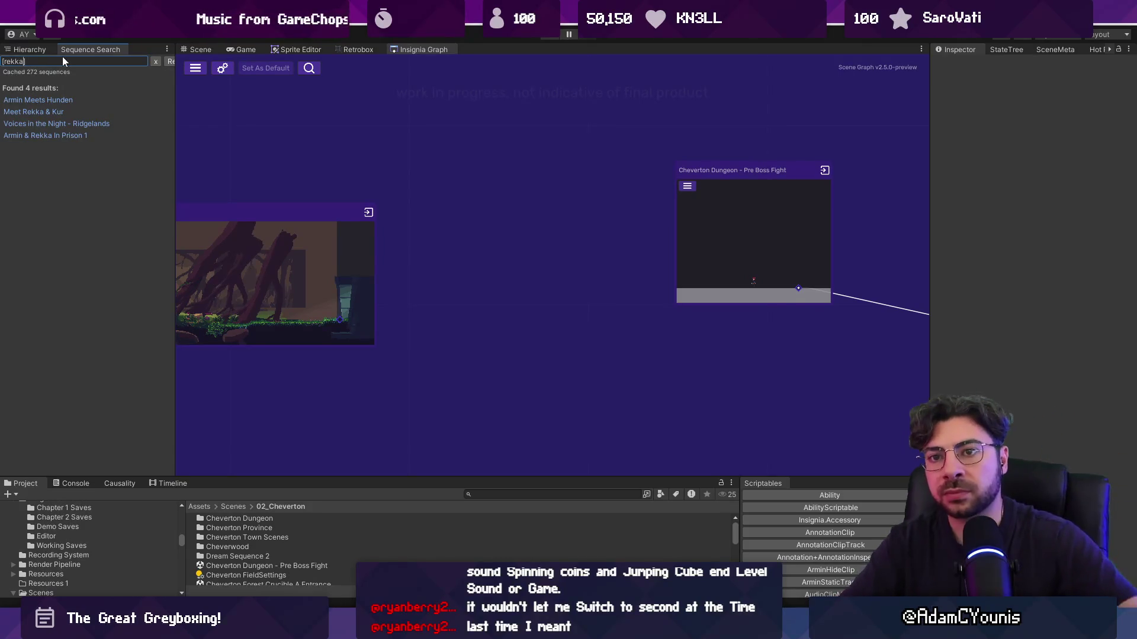
pyautogui.doubleClick(63, 57)
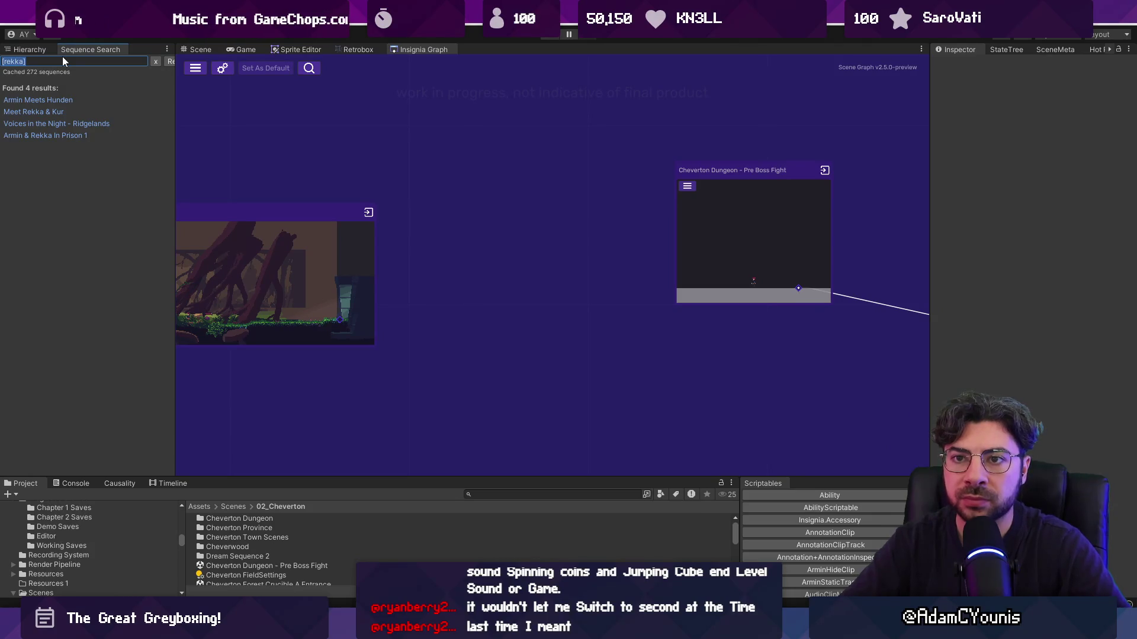
pyautogui.write('give it')
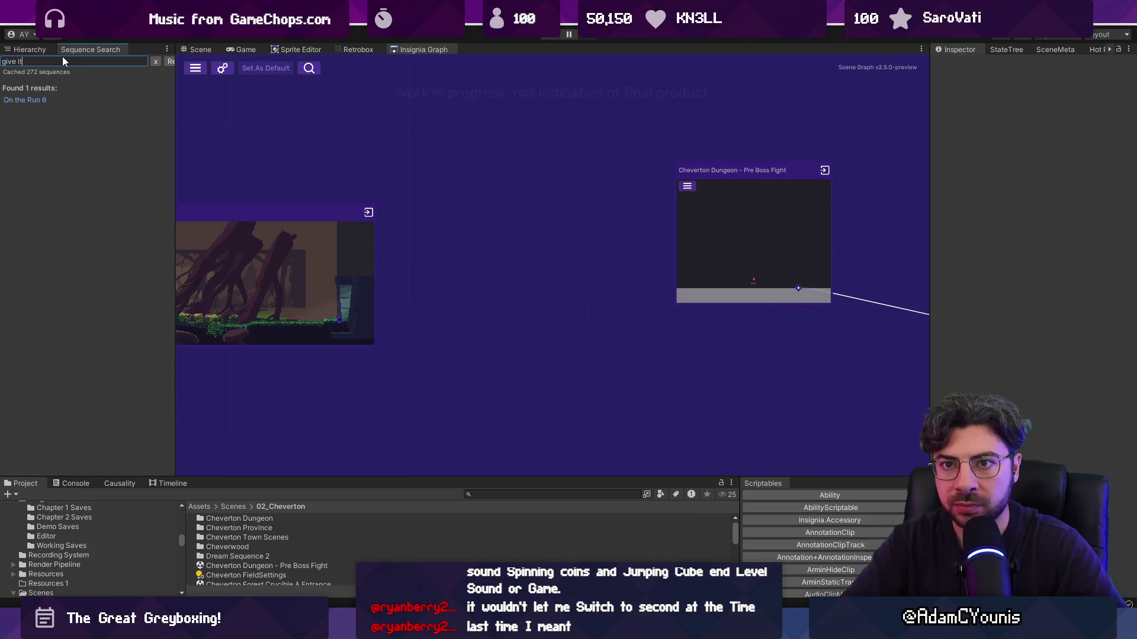
pyautogui.click(33, 101)
pyautogui.scroll(-3, 958, 262)
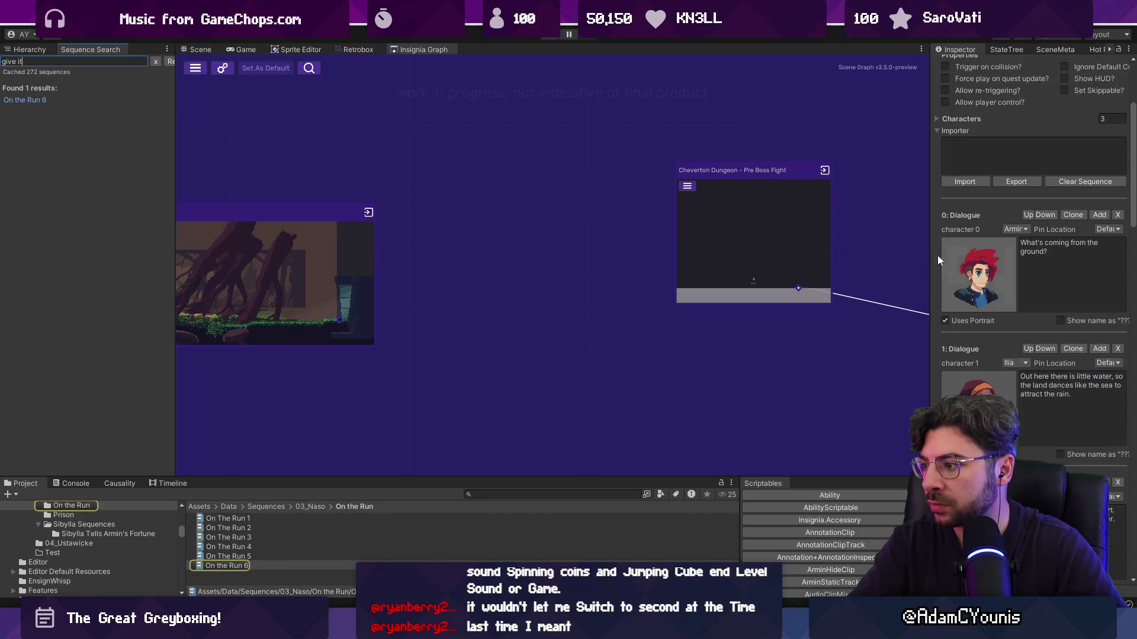
pyautogui.click(154, 62)
pyautogui.moveTo(177, 188); pyautogui.dragTo(216, 188)
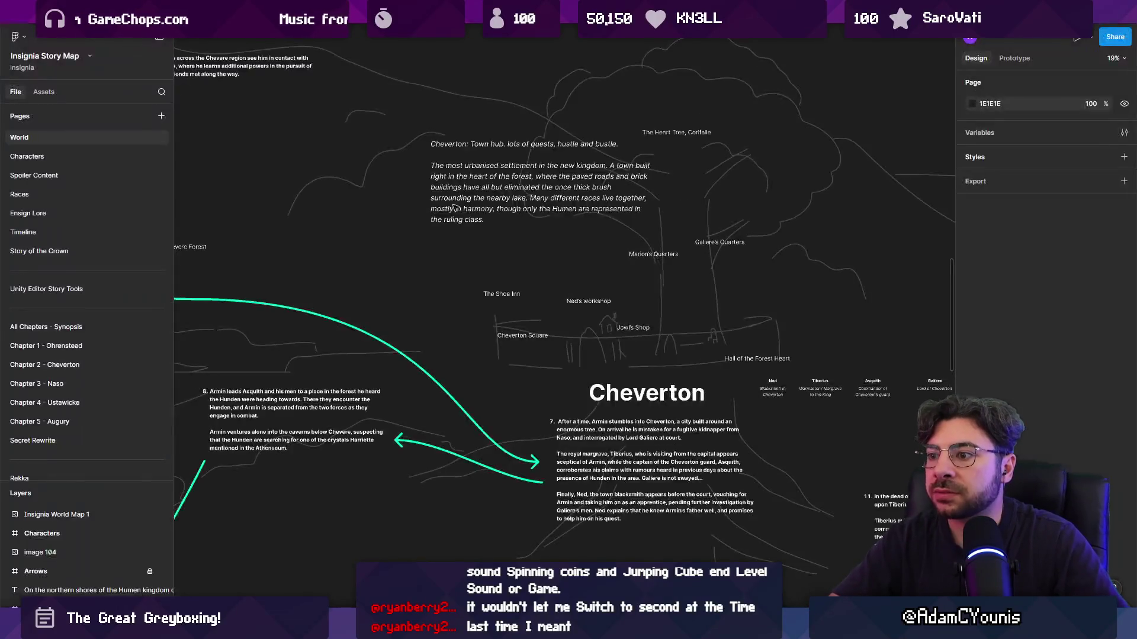
# Browse the story map's Characters page, then the Chapter 2 - Cheverton page
pyautogui.click(87, 153)
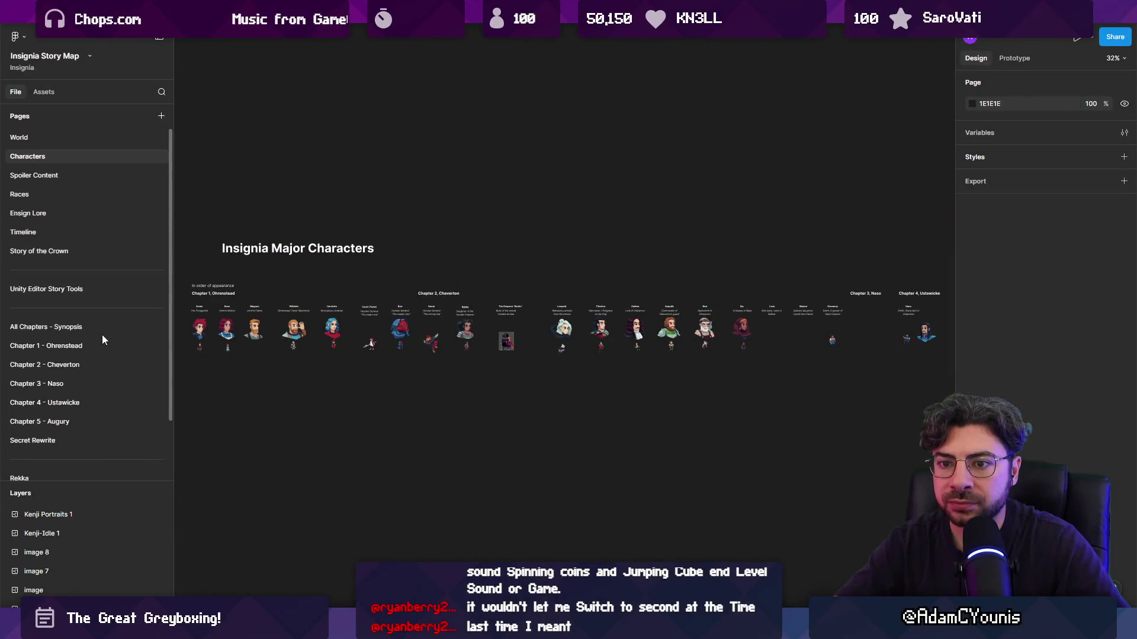
pyautogui.click(104, 363)
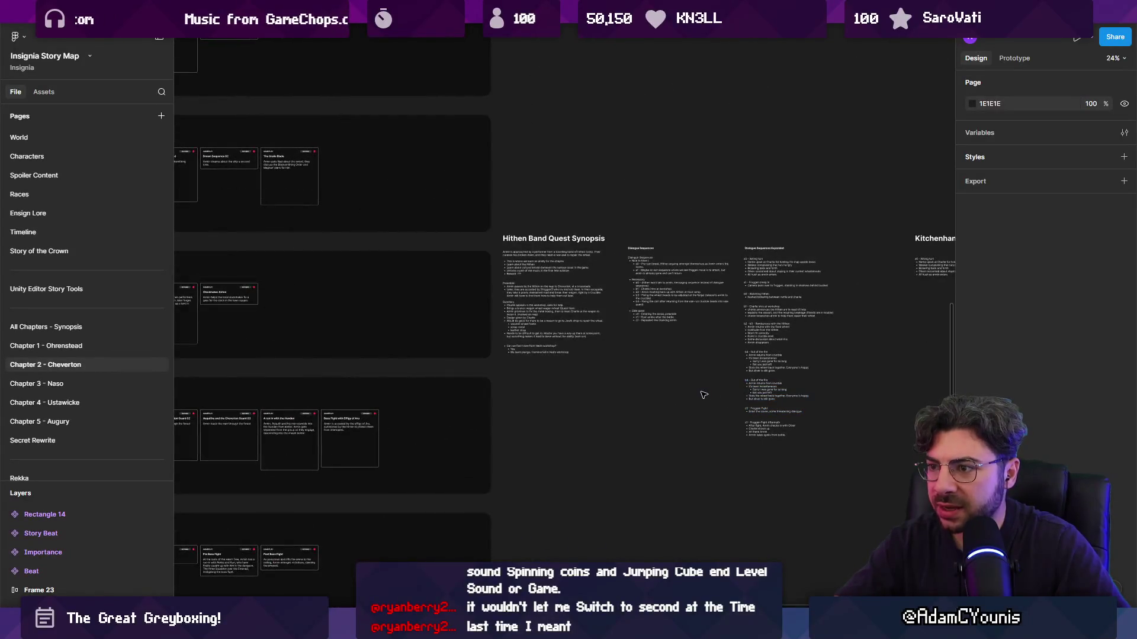
pyautogui.scroll(-5, 704, 395)
pyautogui.scroll(8, 810, 197)
pyautogui.scroll(5, 671, 185)
pyautogui.scroll(-1, 530, 145)
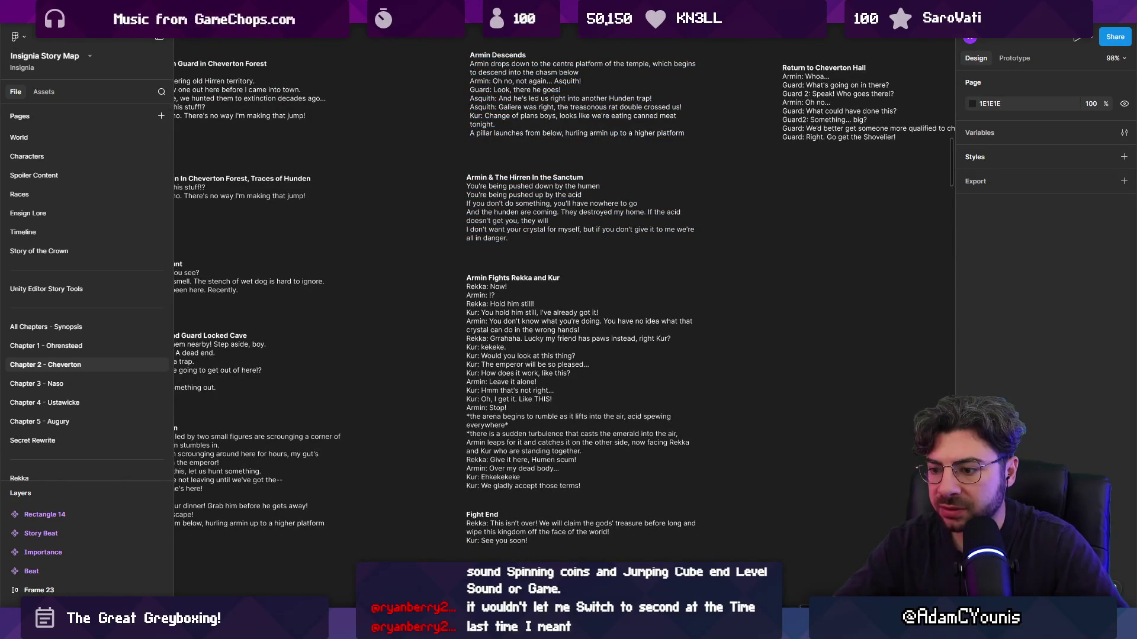
# Search Unity sequences for 'hold h', clear it, minimize the stream labels window, and return to Figma
pyautogui.hotkey('alt', 'Tab')
pyautogui.write('hold h')
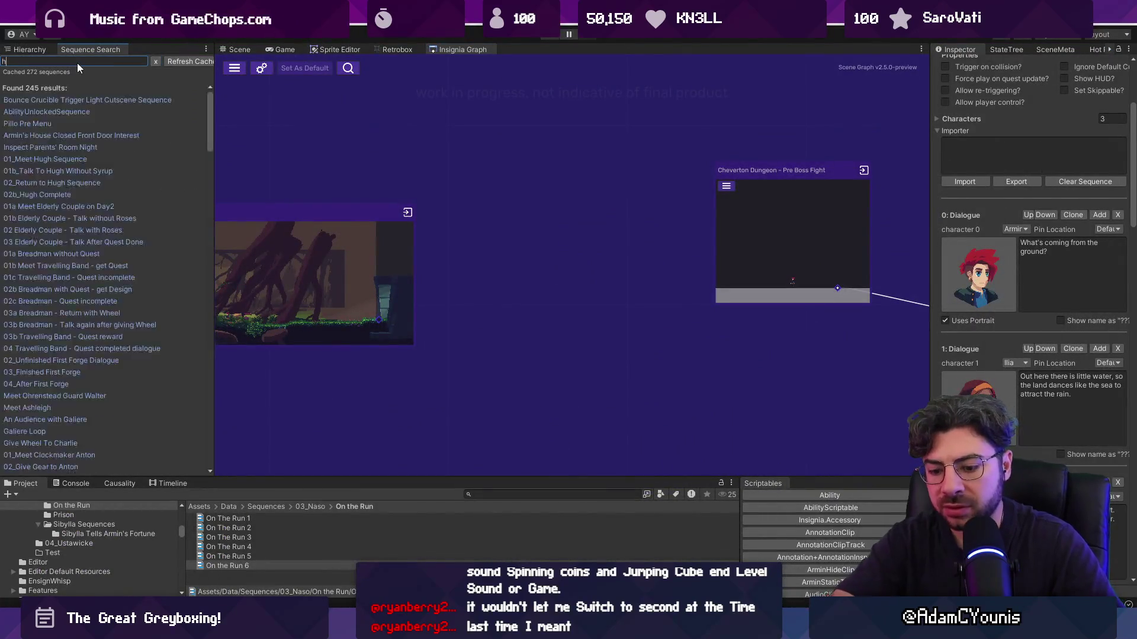
pyautogui.hotkey('ctrl', 'a')
pyautogui.press('BackSpace')
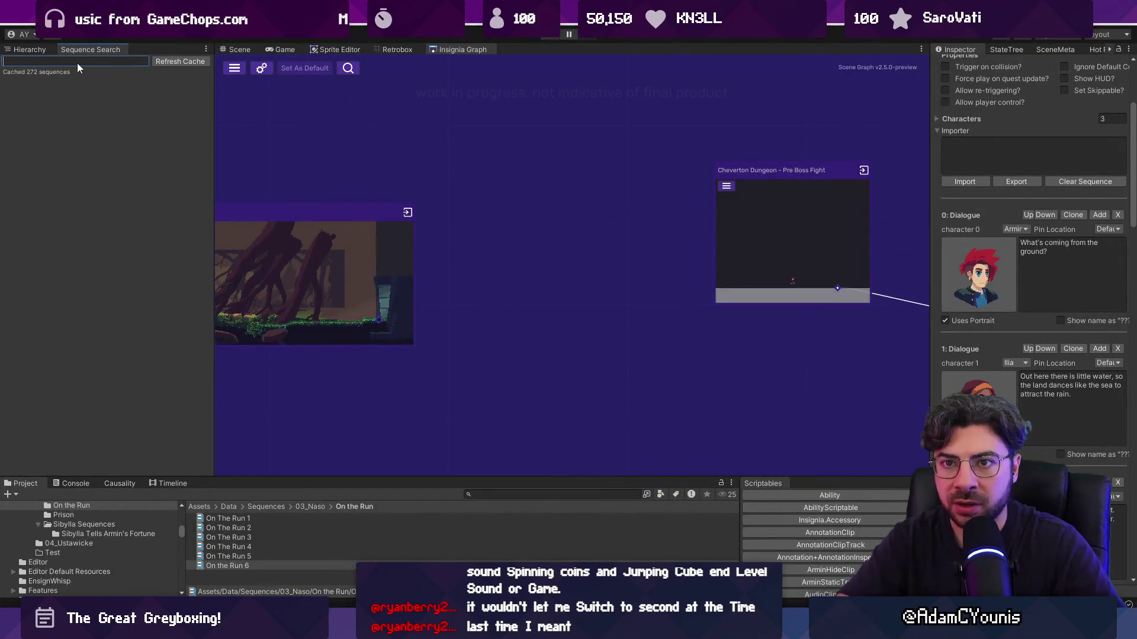
pyautogui.hotkey('alt', 'Tab')
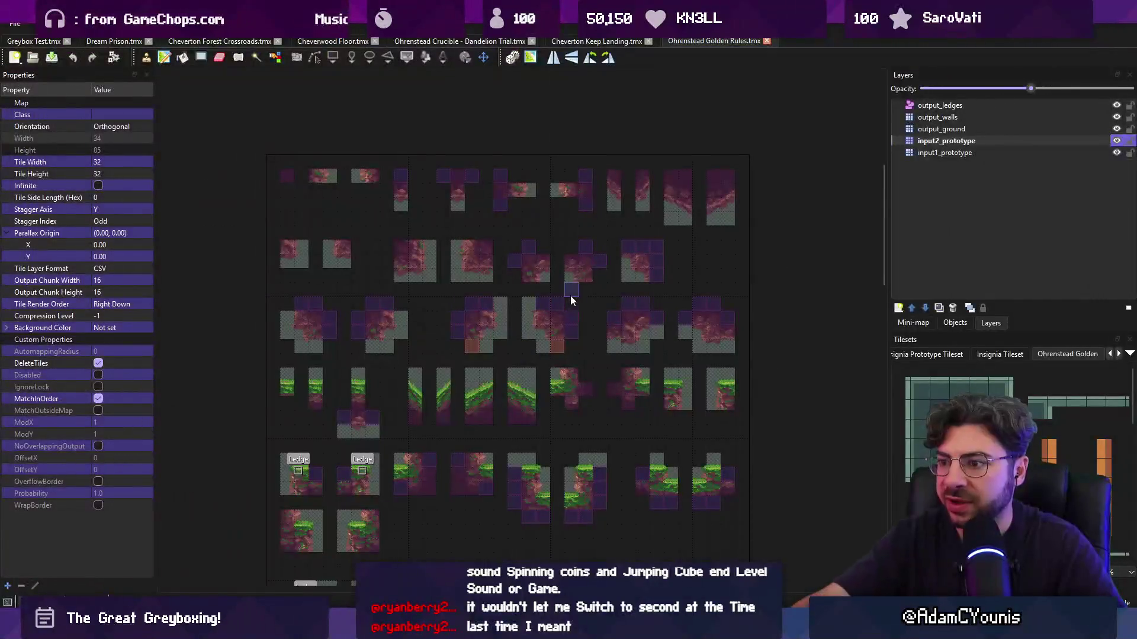
pyautogui.hotkey('alt', 'Tab')
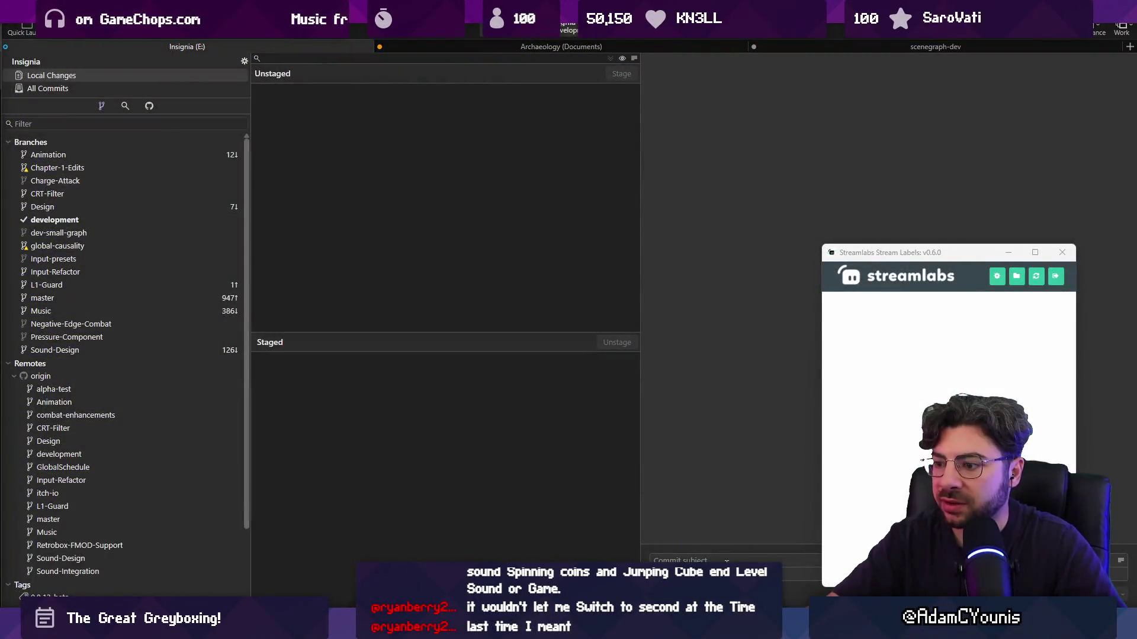
pyautogui.click(1017, 248)
pyautogui.hotkey('alt', 'Tab')
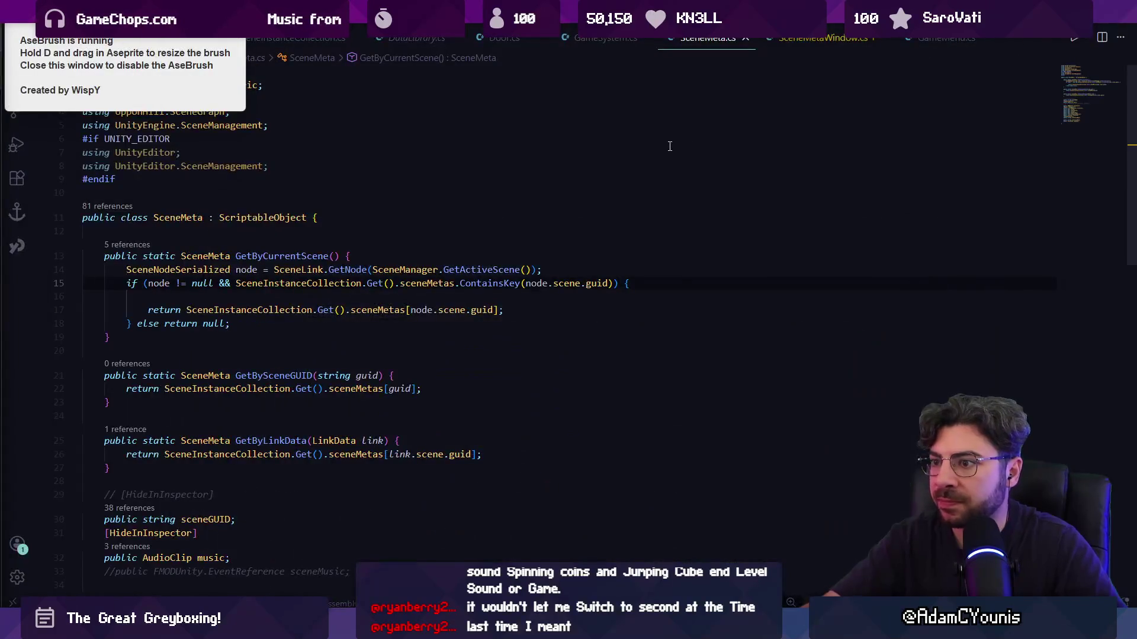
pyautogui.hotkey('alt', 'Tab')
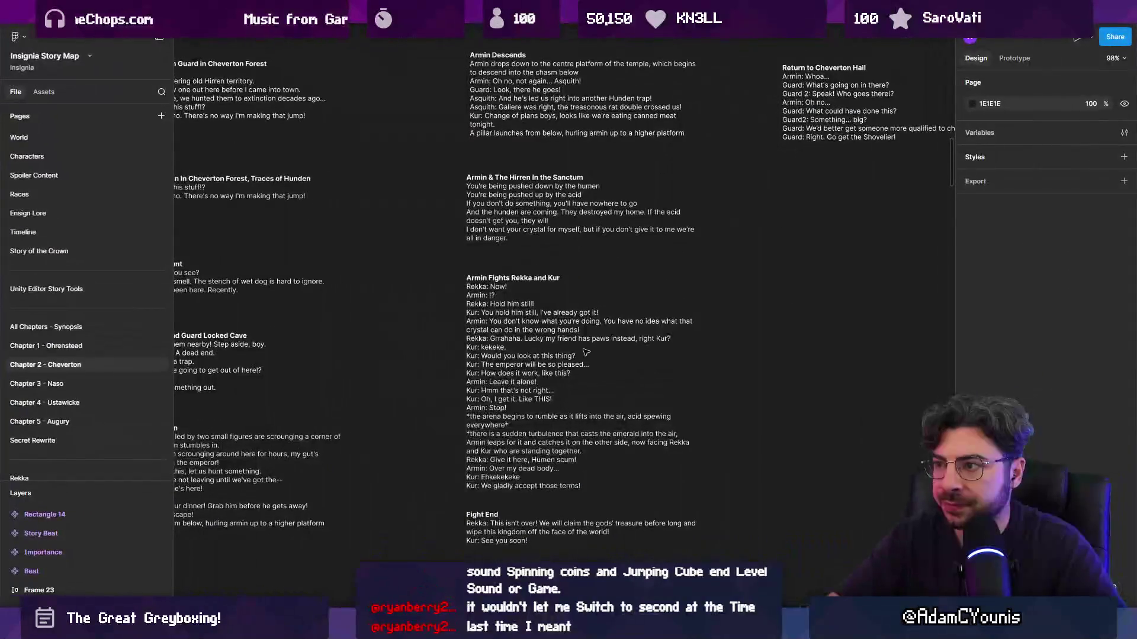
# Select the Armin Fights Rekka and Kur dialogue from 'Rekka: Now!' to the end
pyautogui.doubleClick(536, 325)
pyautogui.click(593, 489)
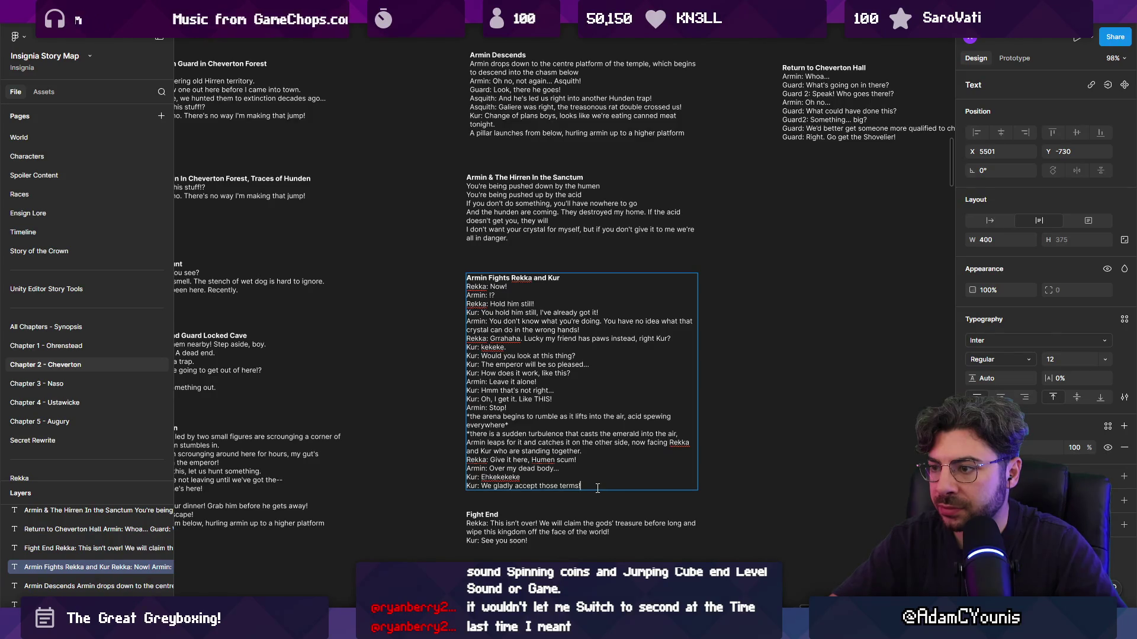
pyautogui.moveTo(598, 495); pyautogui.dragTo(427, 285)
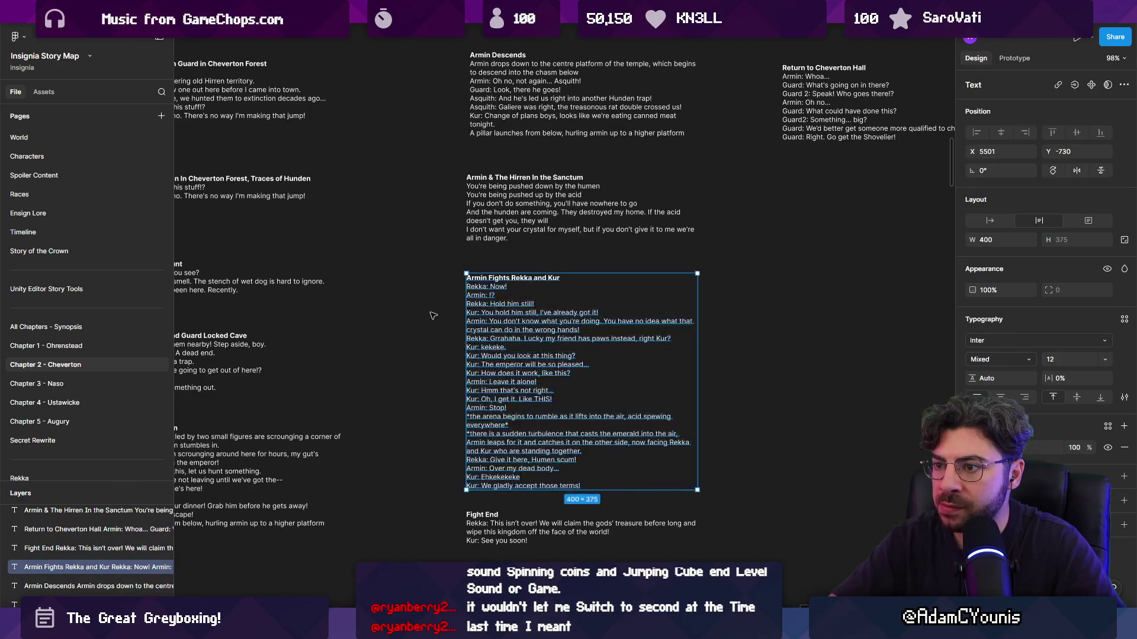
pyautogui.click(433, 315)
# Switch back to Unity's scene graph and zoom onto the Boss Room node
pyautogui.hotkey('alt', 'Tab')
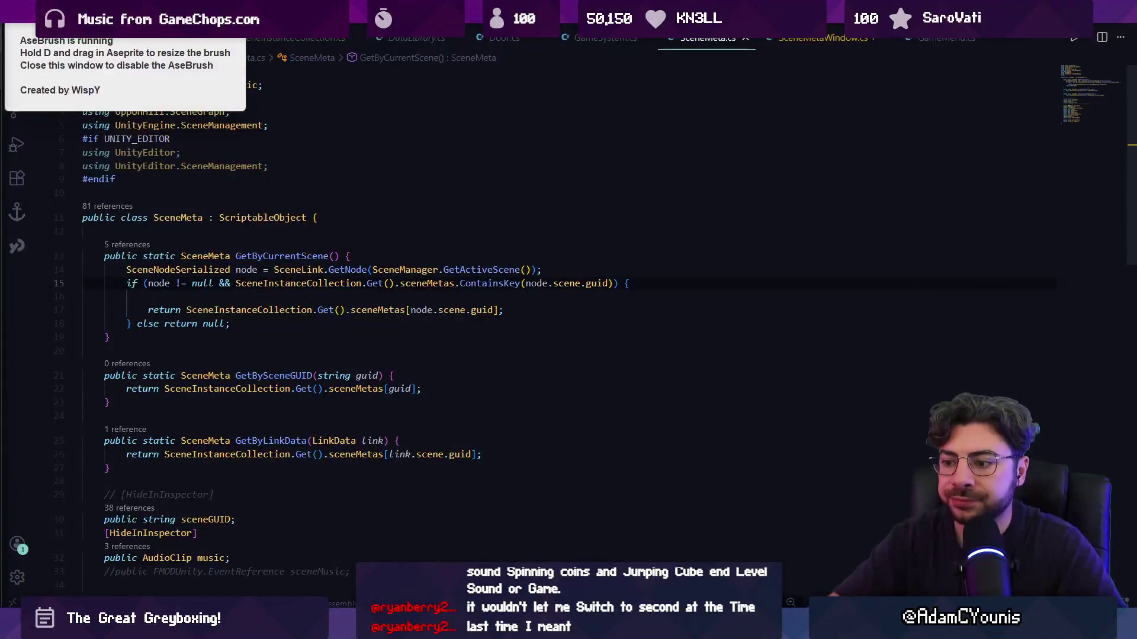
pyautogui.hotkey('alt', 'Tab')
pyautogui.scroll(-5, 478, 300)
pyautogui.scroll(6, 681, 263)
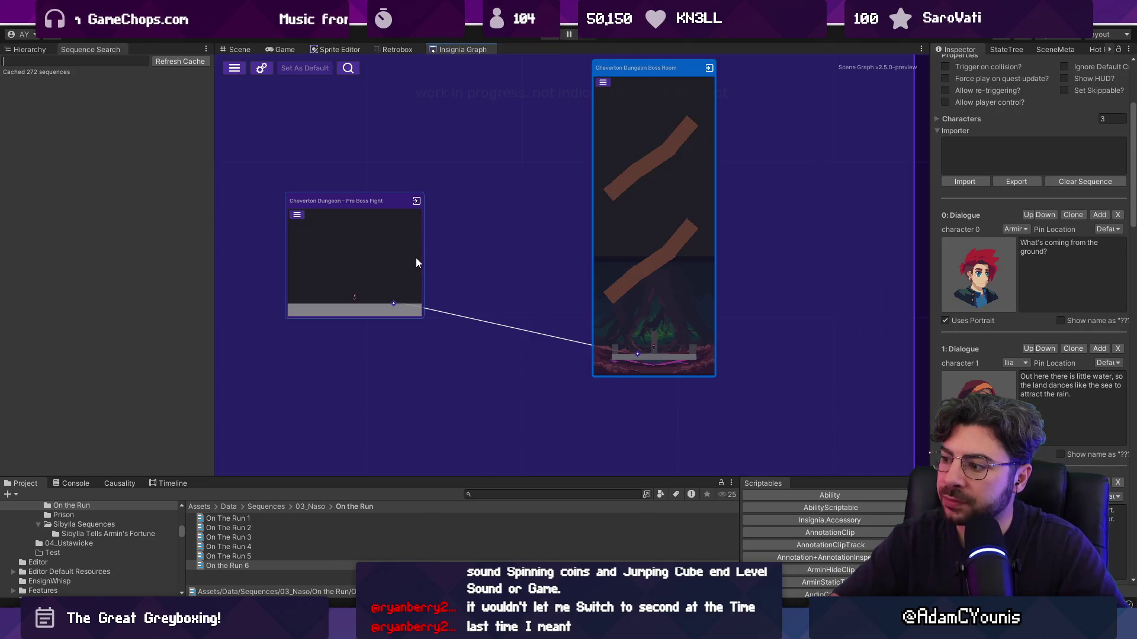
# Open the Cheverton Dungeon - Pre Boss Fight scene and show its object hierarchy
pyautogui.moveTo(382, 251)
pyautogui.mouseDown()
pyautogui.moveTo(550, 320)
pyautogui.moveTo(591, 320)
pyautogui.mouseUp()
pyautogui.doubleClick(592, 311)
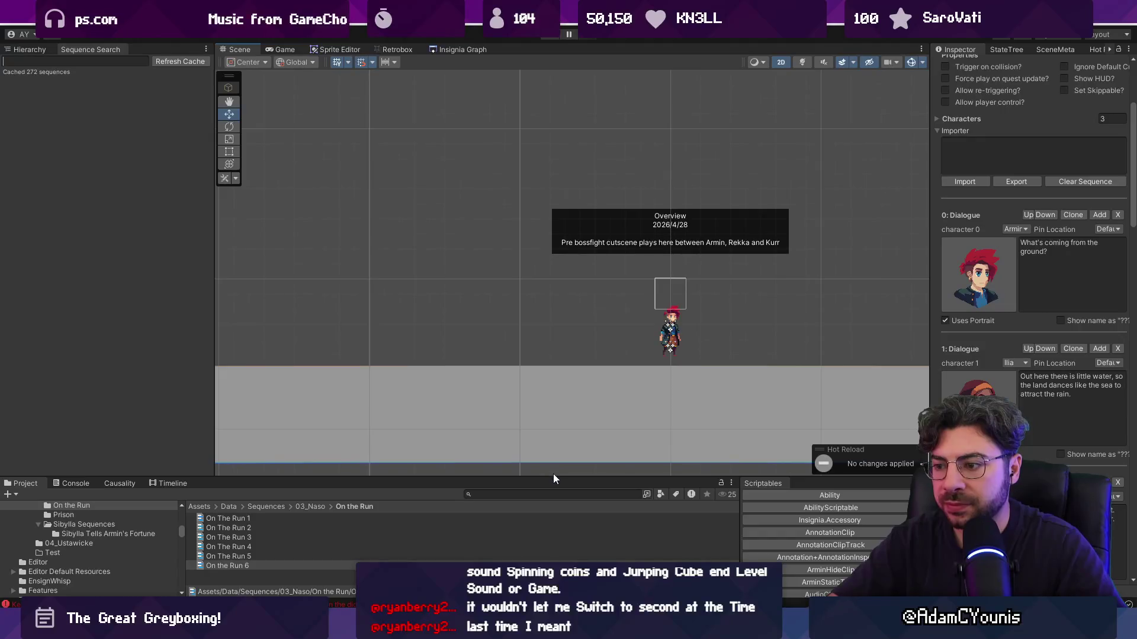
pyautogui.moveTo(554, 477); pyautogui.dragTo(553, 369)
pyautogui.click(29, 49)
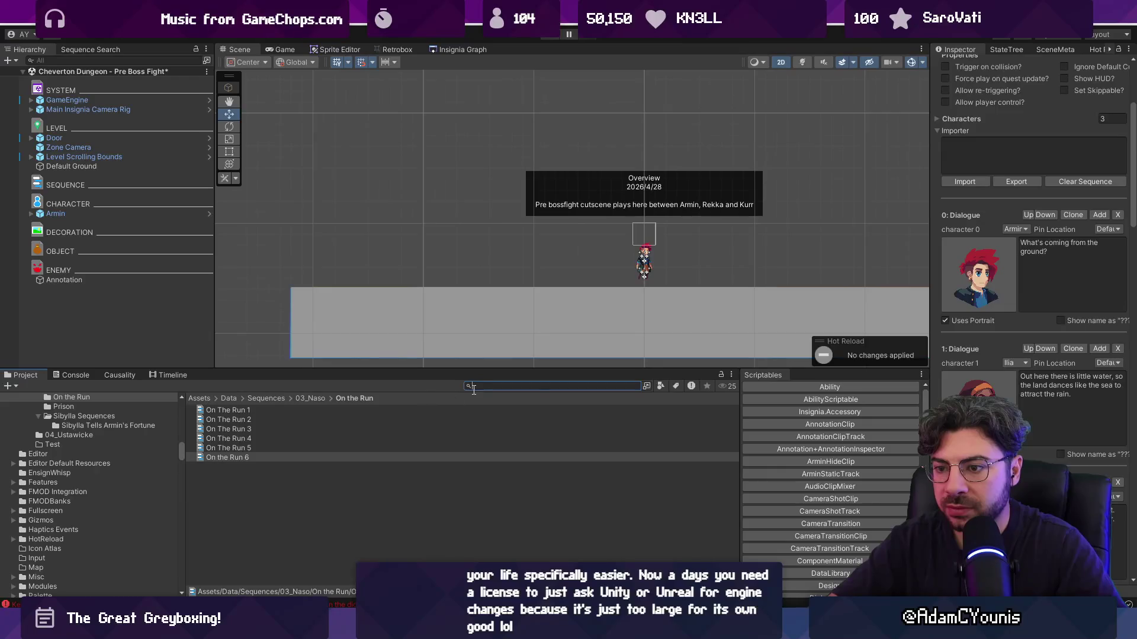
# Browse to Sequences/02_Cheverton/Cheverton Temple and select the Meet Rekka & Kur sequence
pyautogui.click(276, 399)
pyautogui.doubleClick(248, 430)
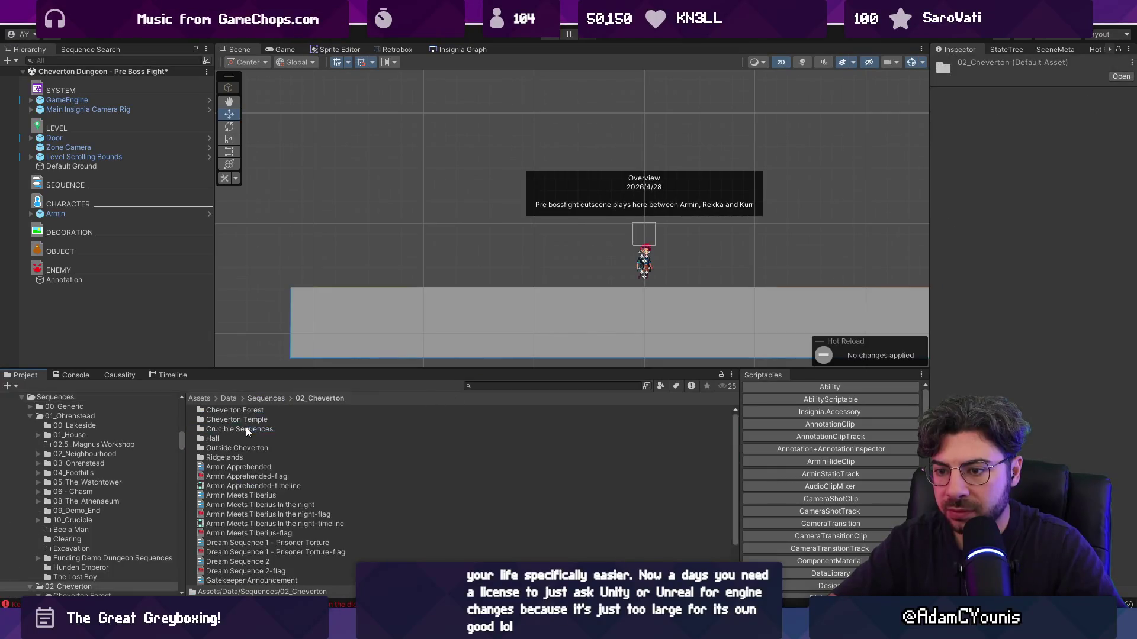
pyautogui.moveTo(271, 373); pyautogui.dragTo(271, 261)
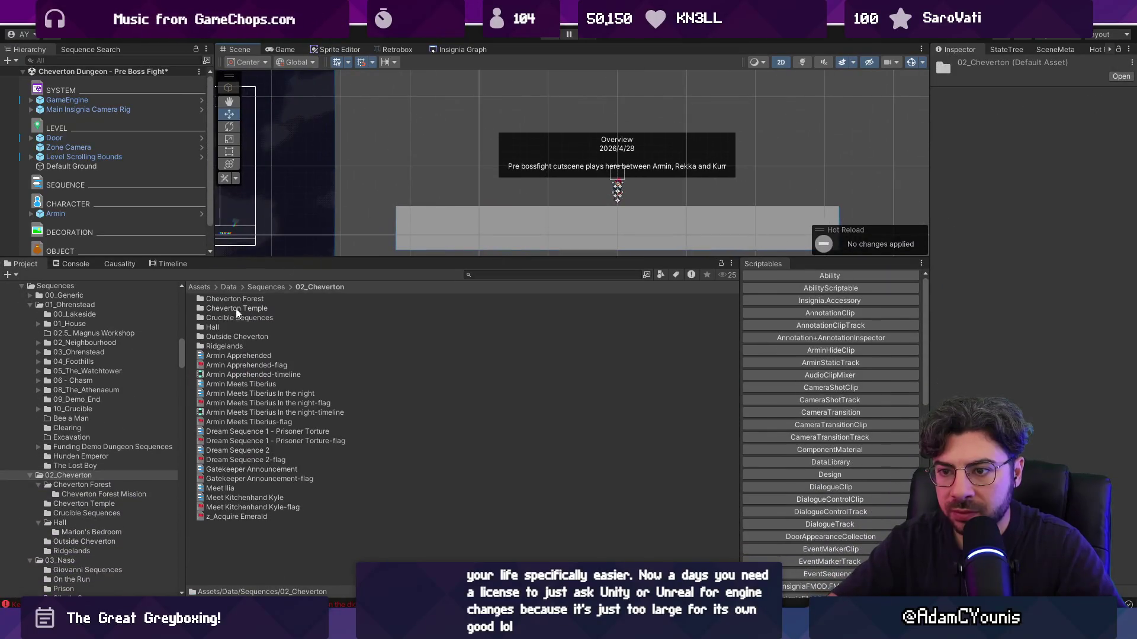
pyautogui.doubleClick(255, 309)
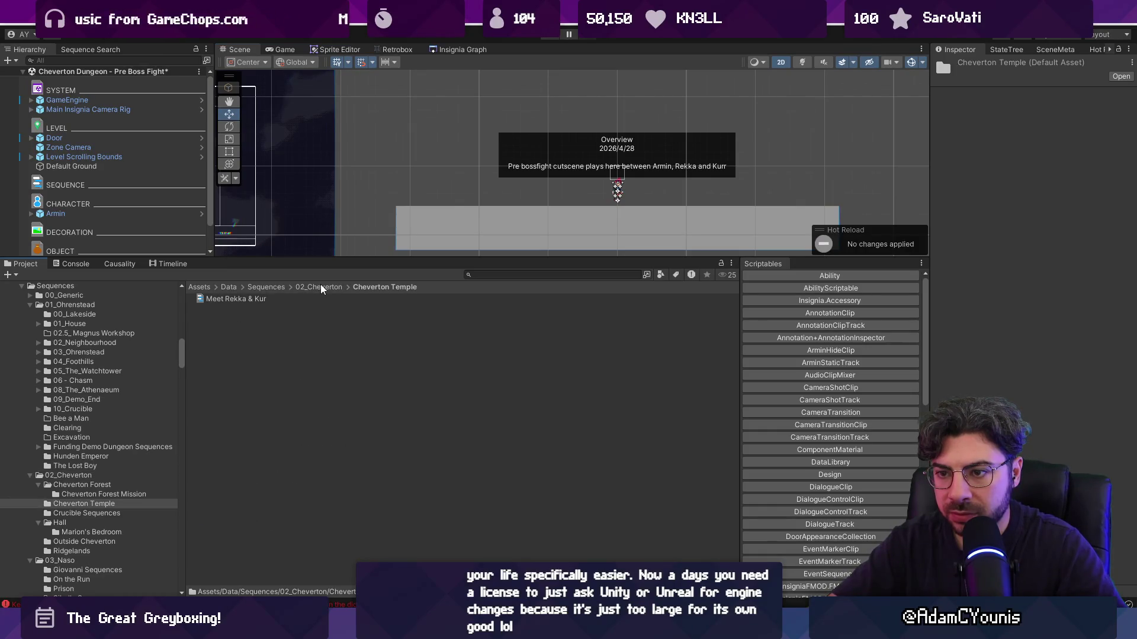
pyautogui.click(244, 299)
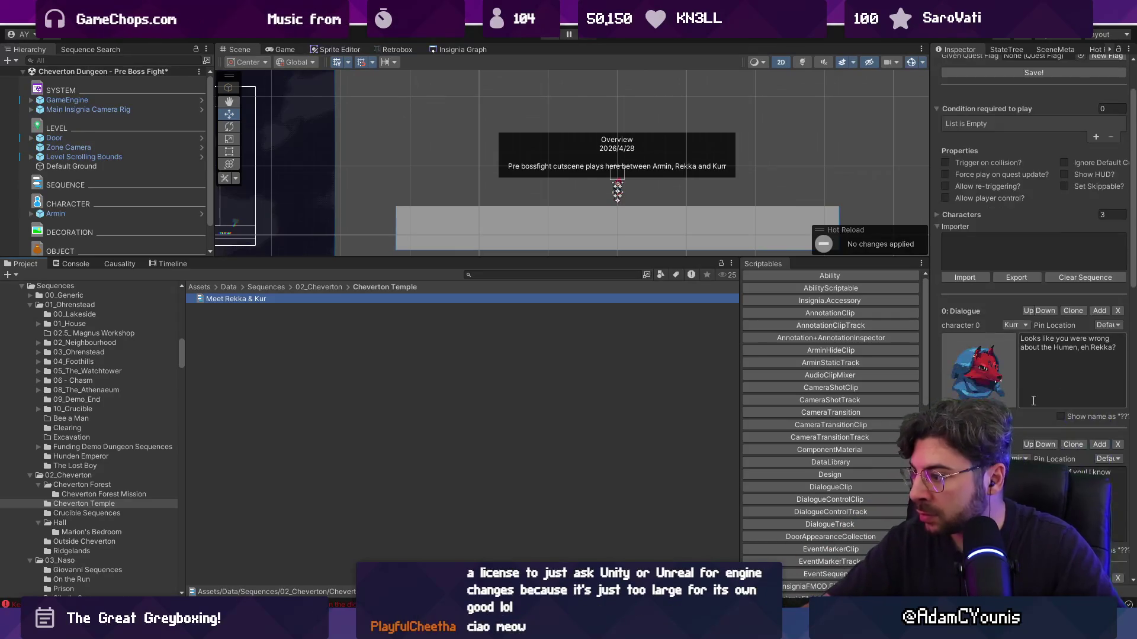
# Review the Meet Rekka & Kur sequence in the Inspector, then switch to Figma
pyautogui.scroll(-5, 1035, 401)
pyautogui.scroll(-1, 1039, 404)
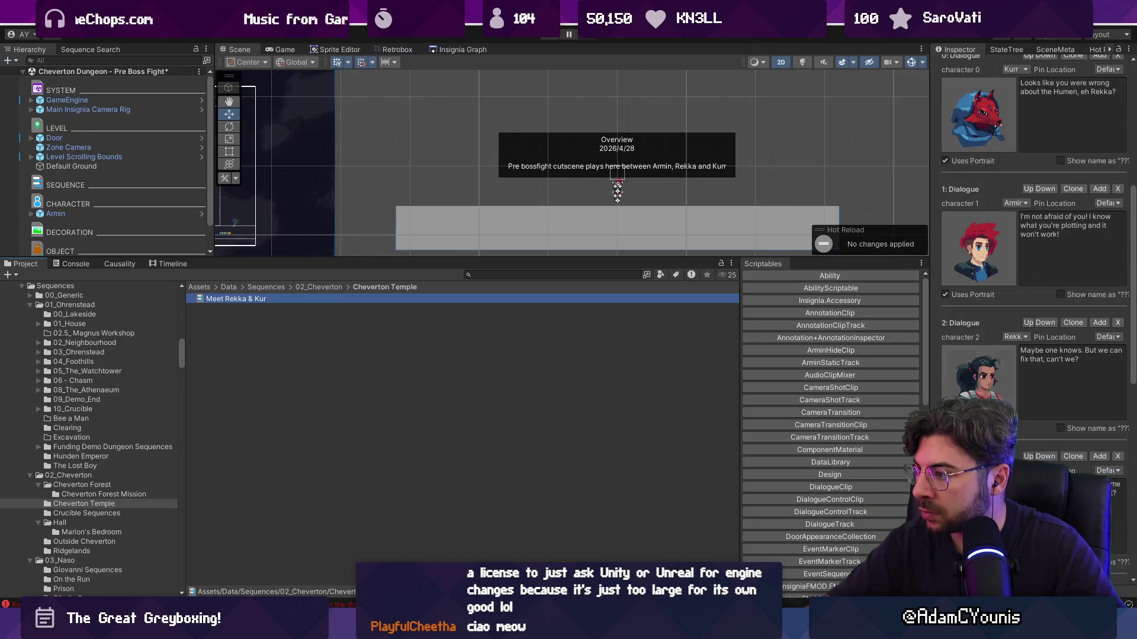
pyautogui.moveTo(922, 381); pyautogui.dragTo(816, 380)
pyautogui.scroll(-3, 1015, 405)
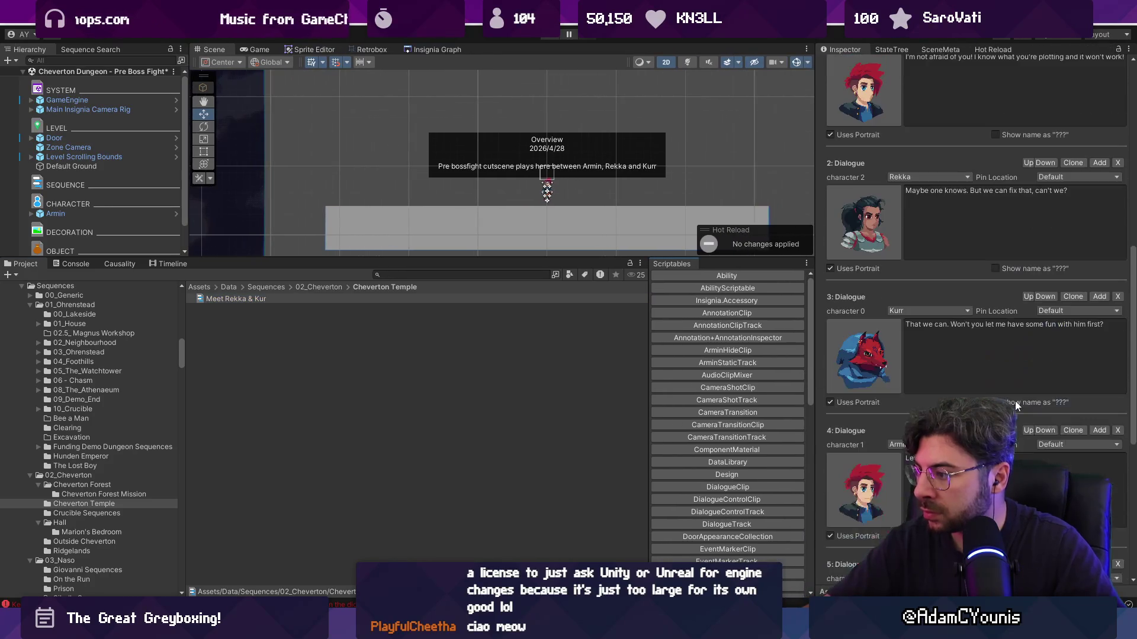
pyautogui.scroll(-6, 1016, 403)
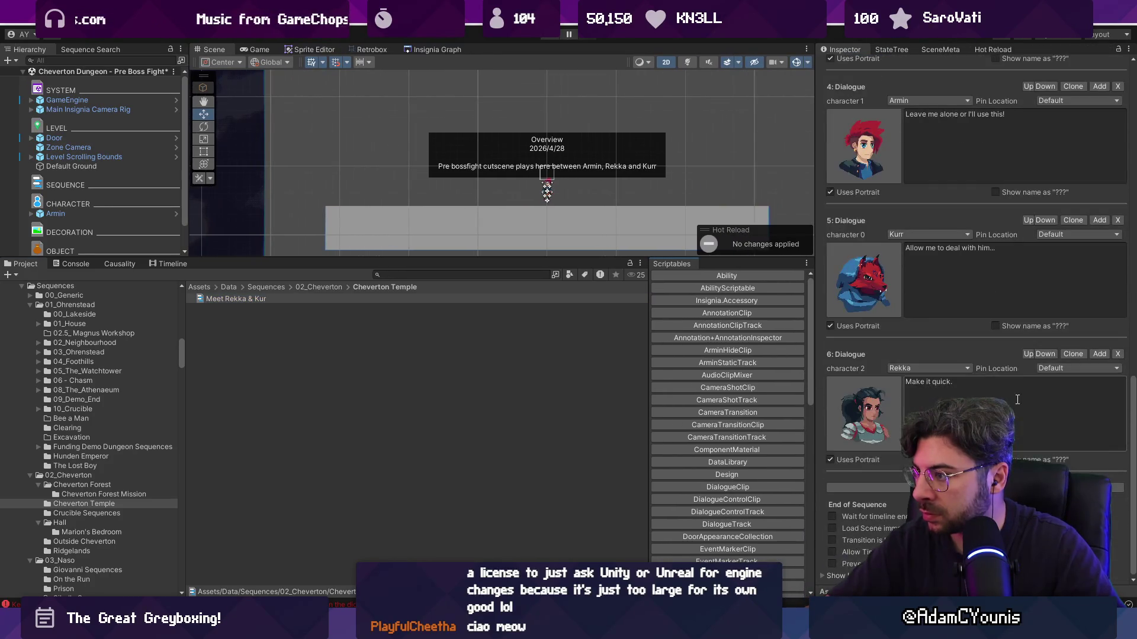
pyautogui.scroll(3, 1019, 400)
pyautogui.scroll(-3, 1019, 400)
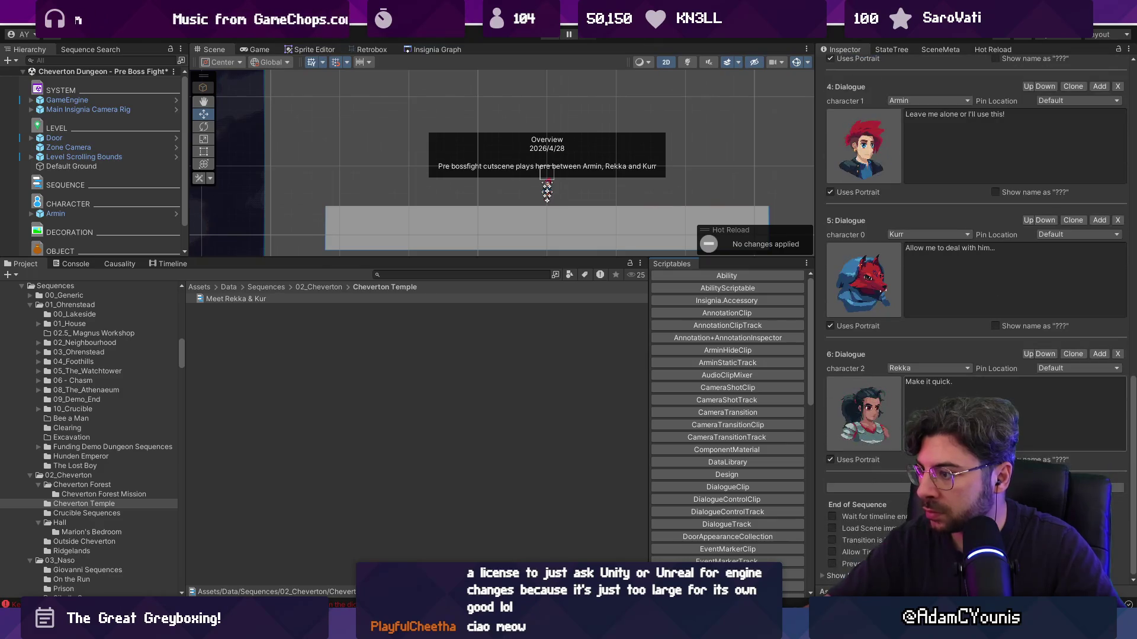
pyautogui.scroll(14, 890, 349)
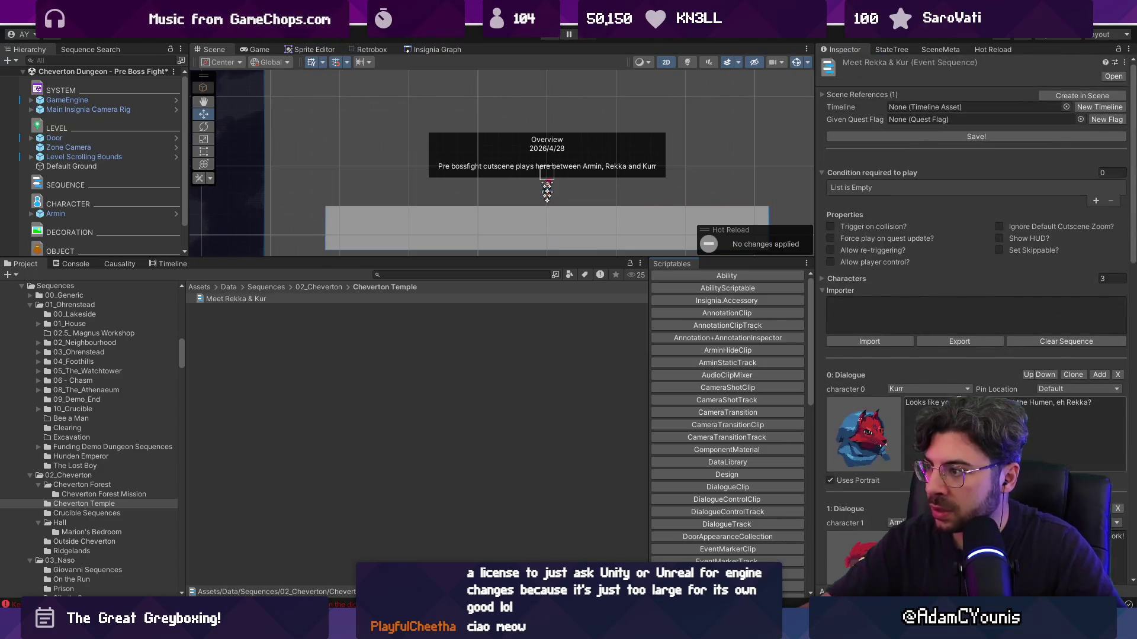
pyautogui.hotkey('alt', 'Tab')
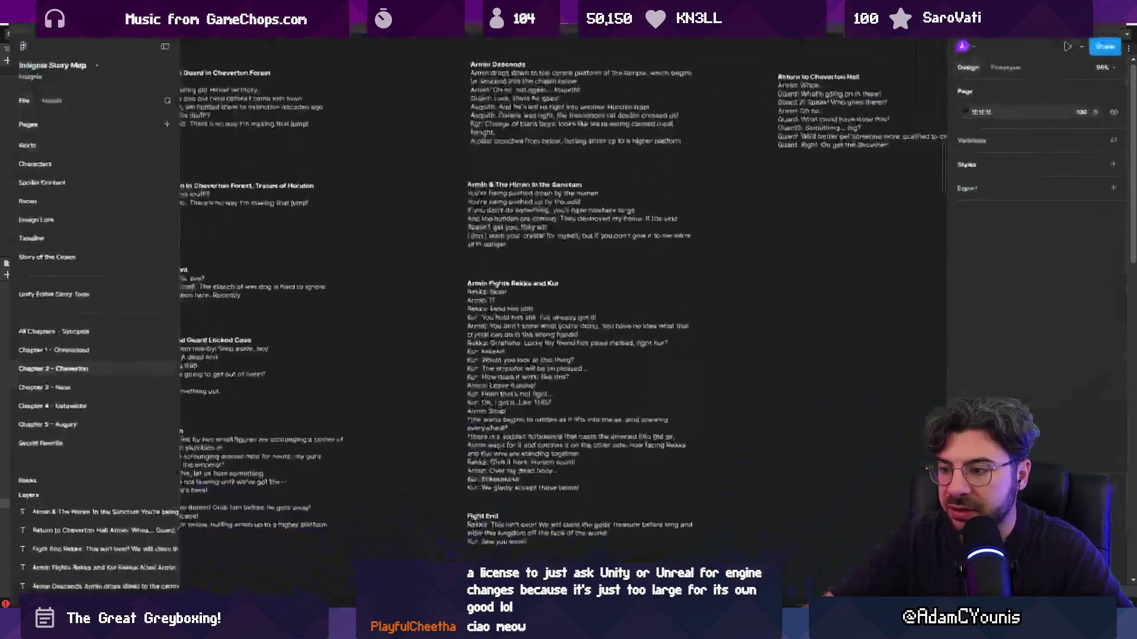
# Copy the Armin Fights Rekka and Kur lines from 'Rekka: Now!' to the end
pyautogui.doubleClick(512, 420)
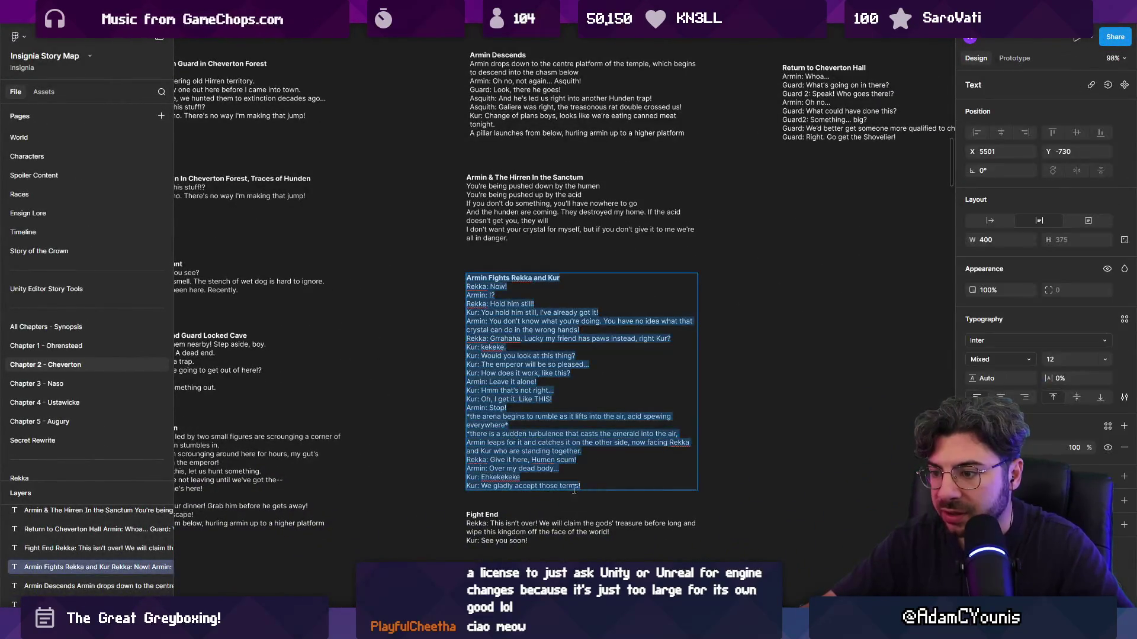
pyautogui.click(598, 488)
pyautogui.moveTo(598, 488)
pyautogui.mouseDown()
pyautogui.moveTo(521, 408)
pyautogui.moveTo(452, 285)
pyautogui.mouseUp()
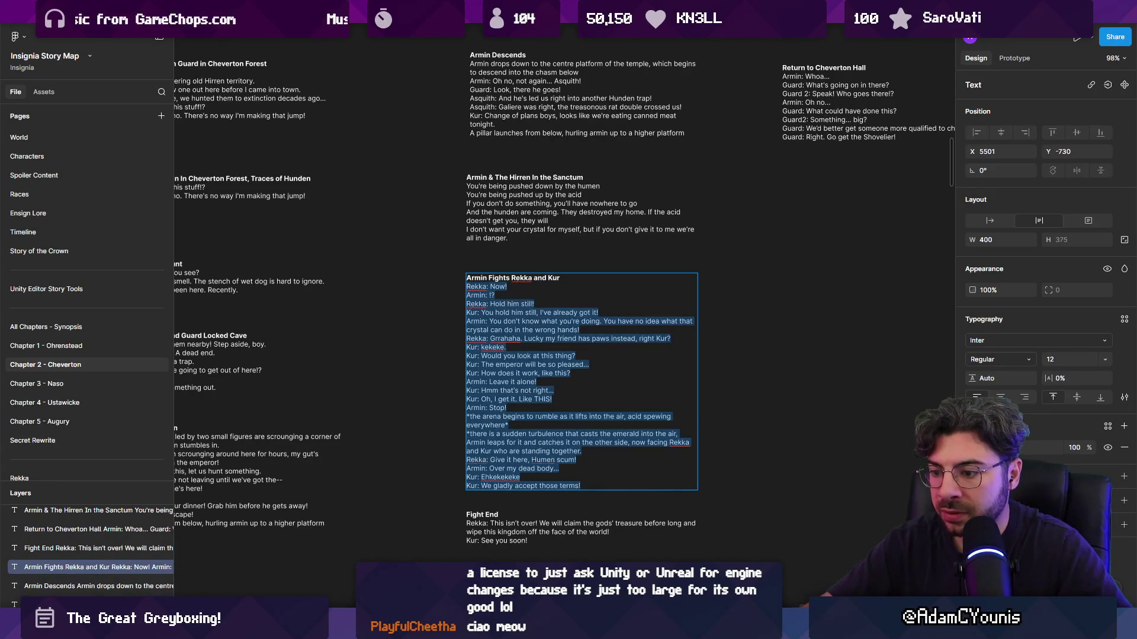
pyautogui.hotkey('alt', 'Tab')
# Start renaming the Meet Rekka & Kur asset, typing 'Pre boss fight'
pyautogui.click(262, 301)
pyautogui.click(250, 299)
pyautogui.write('Pre')
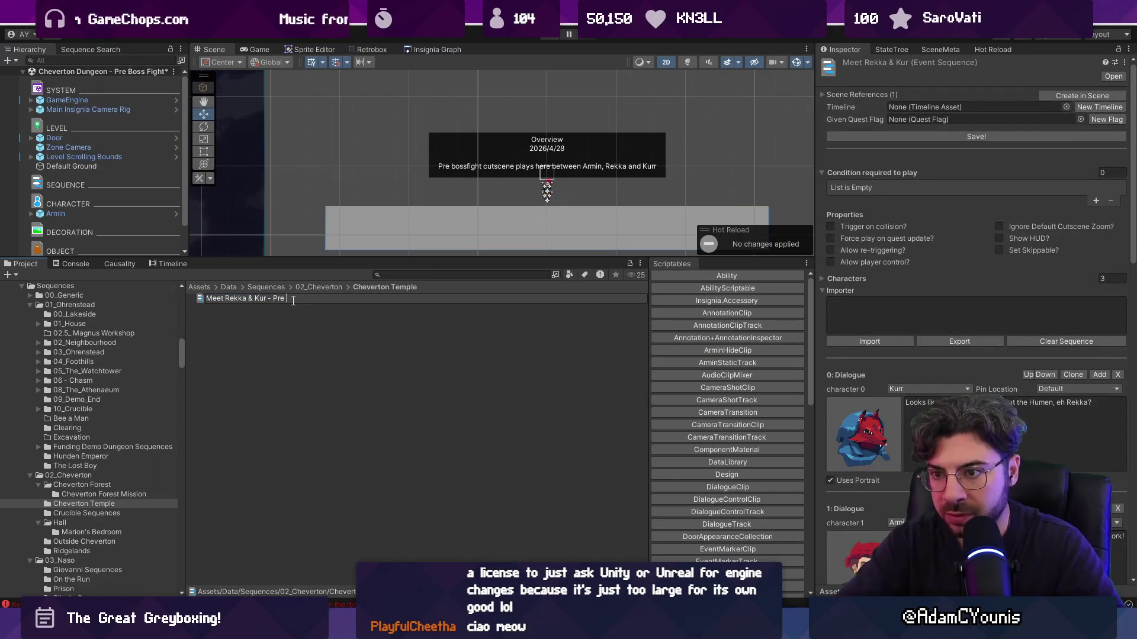
pyautogui.write(' boss fight')
# Name the sequence 'Meet Rekka & Kur - Pre boss fight', clear its events and import the pasted fight script
pyautogui.press('Return')
pyautogui.click(1028, 342)
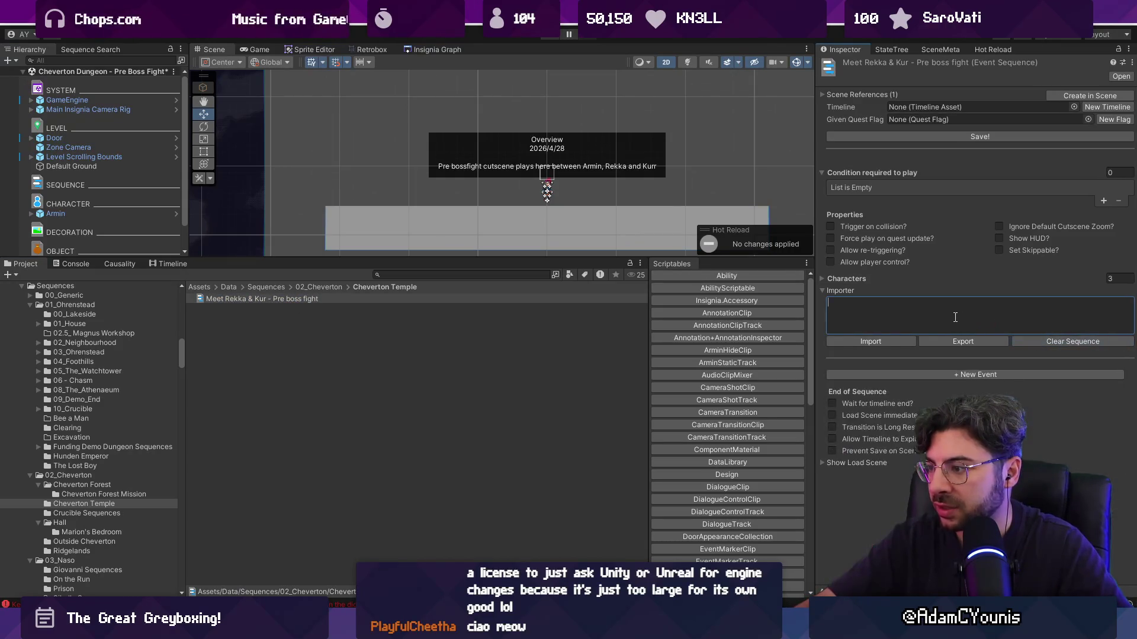
pyautogui.hotkey('ctrl', 'v')
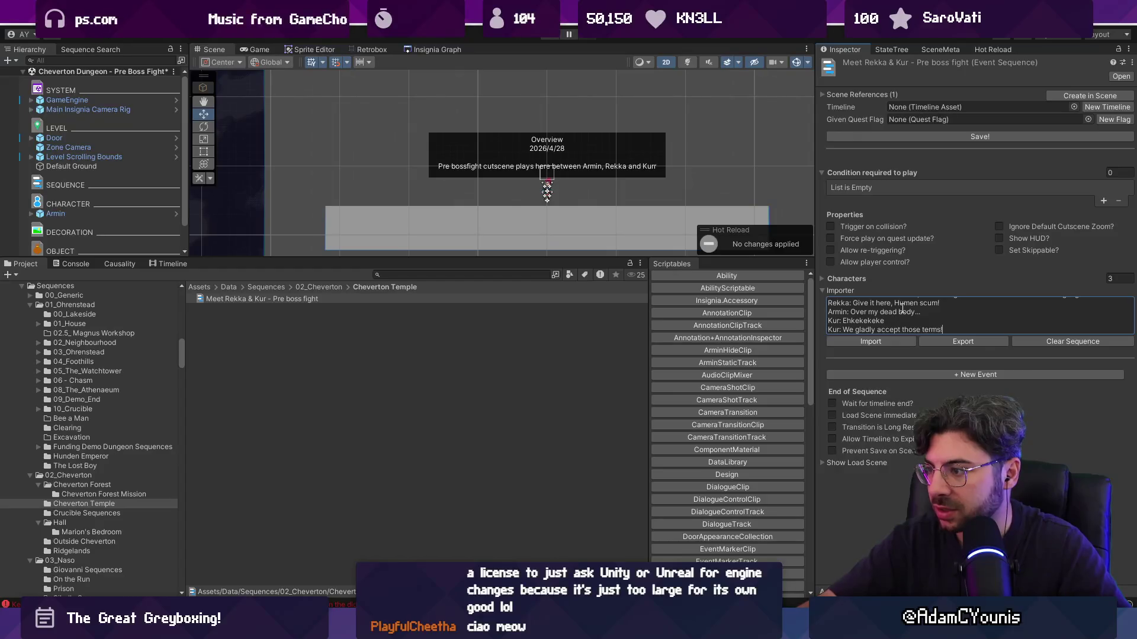
pyautogui.hotkey('ctrl', 'a')
pyautogui.click(870, 342)
# Turn on Uses Portrait for dialogue lines 1 through 5, starting with Rekka and Armin
pyautogui.scroll(-2, 872, 379)
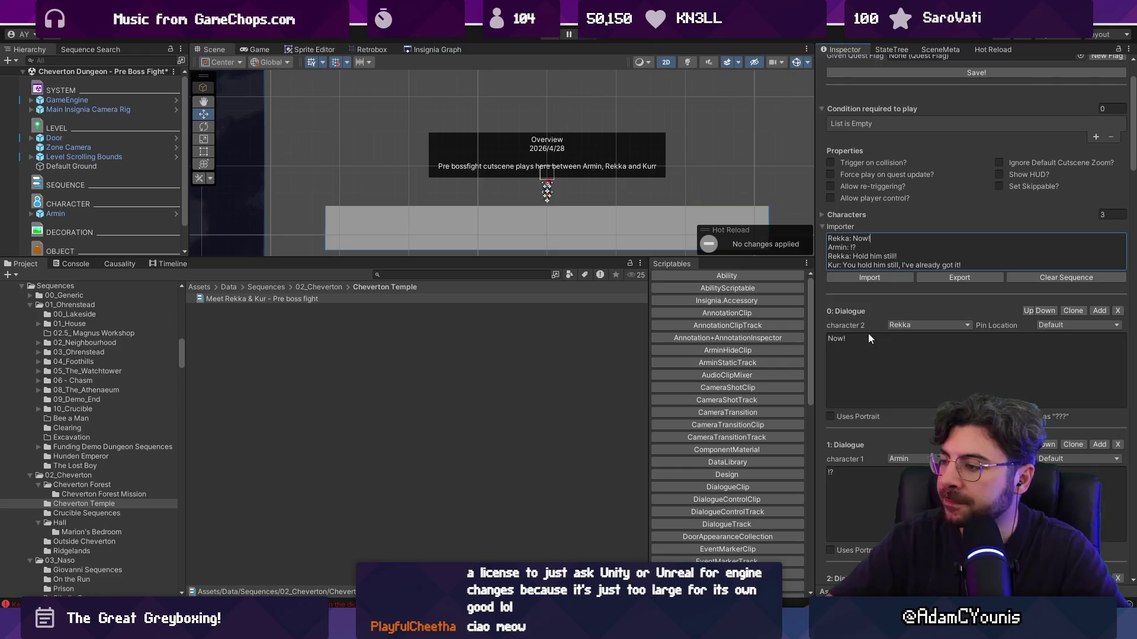
pyautogui.click(830, 416)
pyautogui.scroll(-2, 829, 462)
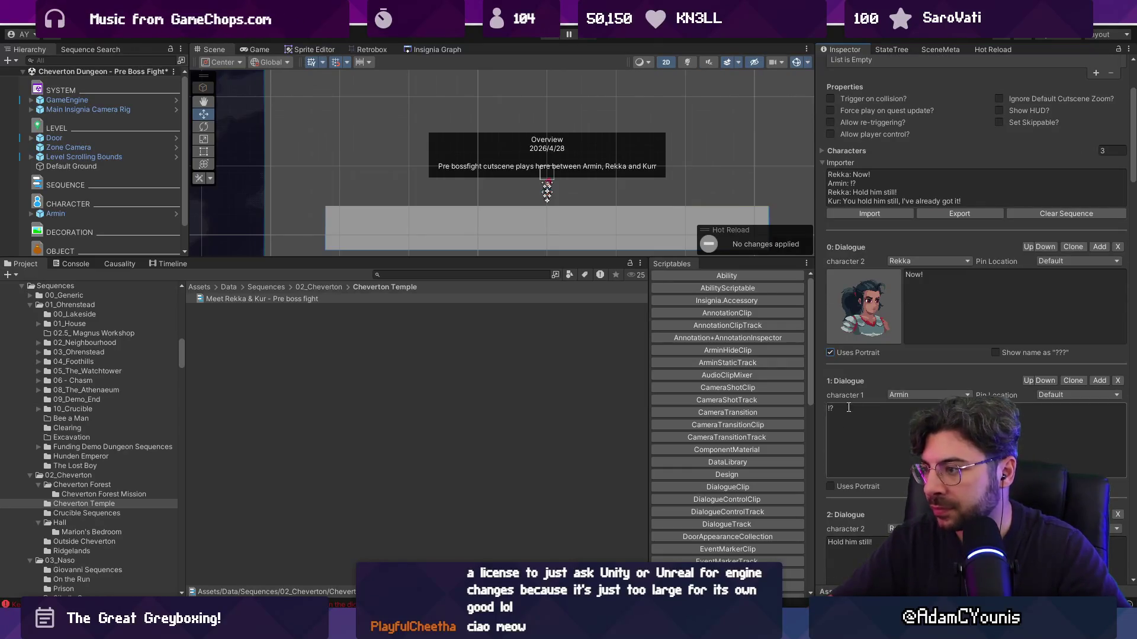
pyautogui.click(830, 486)
pyautogui.scroll(-5, 830, 485)
pyautogui.click(831, 461)
pyautogui.scroll(-4, 832, 471)
pyautogui.click(833, 474)
pyautogui.scroll(-4, 833, 473)
pyautogui.click(831, 472)
pyautogui.scroll(-4, 832, 471)
pyautogui.click(831, 473)
pyautogui.click(831, 478)
pyautogui.click(840, 480)
pyautogui.scroll(-4, 843, 483)
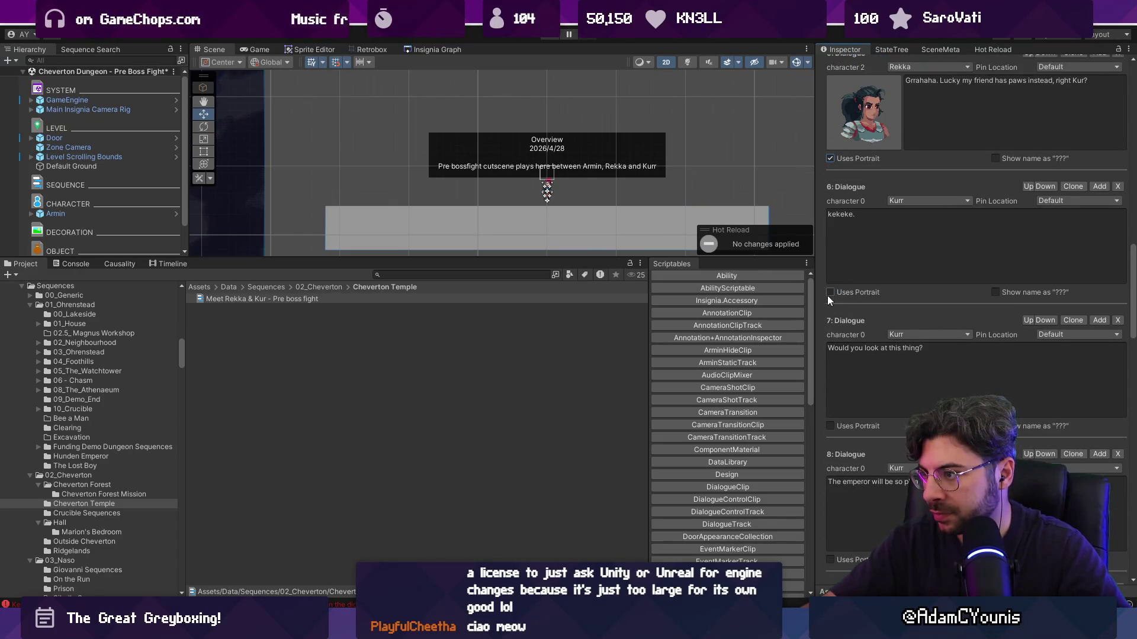
# Turn on Uses Portrait for lines 6 through 11, including Kurr's lines
pyautogui.click(830, 292)
pyautogui.click(830, 426)
pyautogui.scroll(-3, 833, 466)
pyautogui.click(831, 465)
pyautogui.scroll(-3, 834, 482)
pyautogui.scroll(-4, 834, 473)
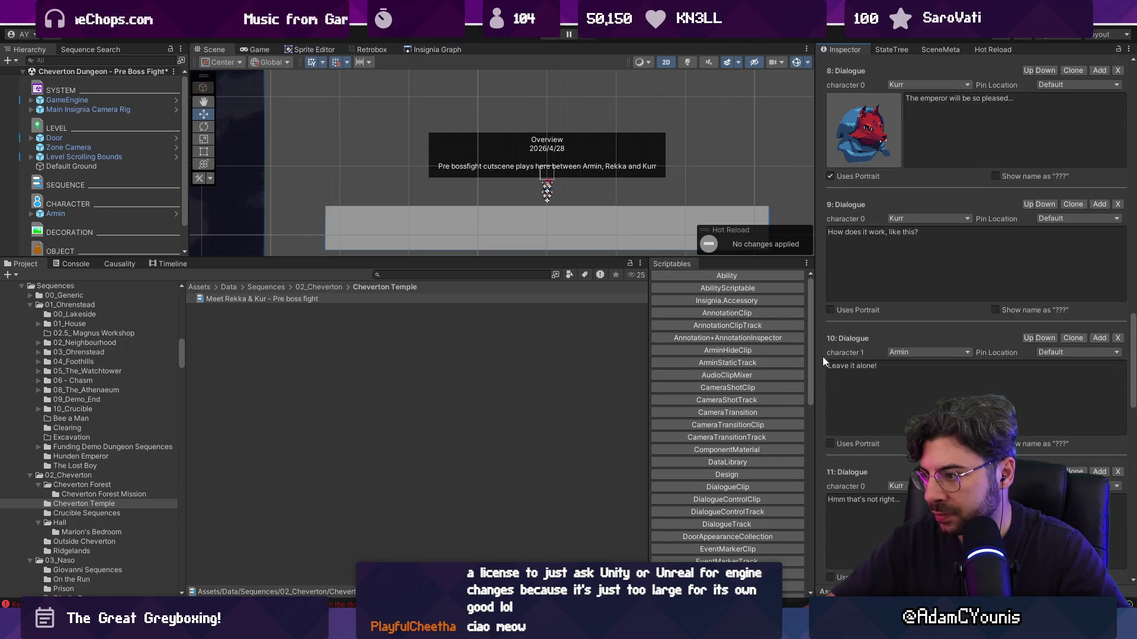
pyautogui.click(830, 310)
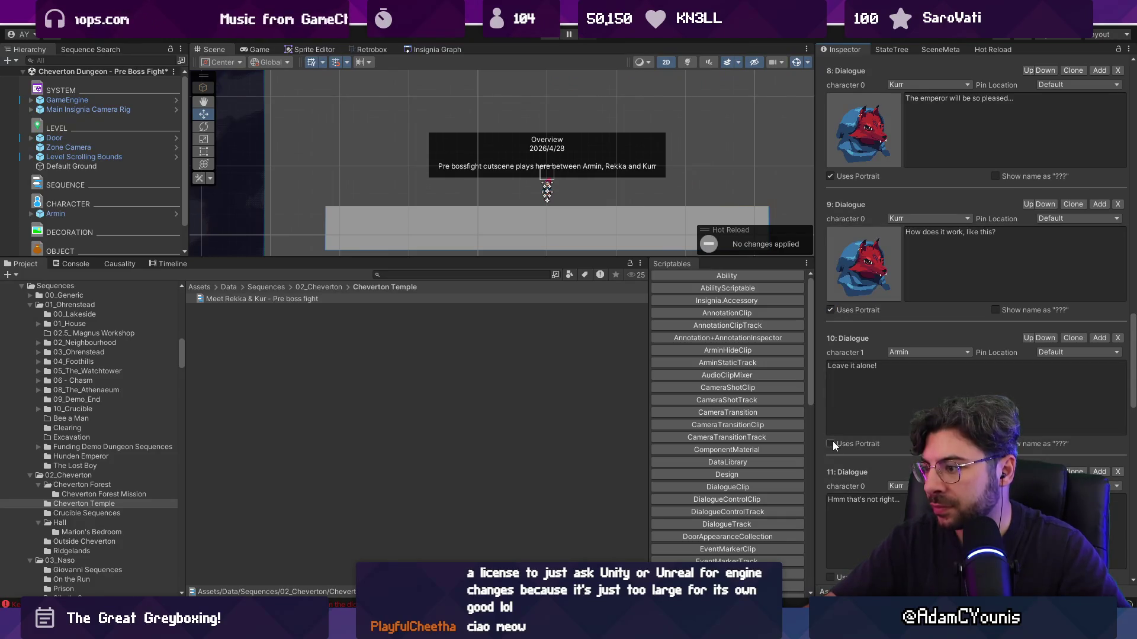
pyautogui.click(830, 443)
pyautogui.scroll(-3, 832, 438)
pyautogui.click(830, 418)
# Turn on Uses Portrait for lines 12 through 17 and save the sequence
pyautogui.click(830, 552)
pyautogui.scroll(-3, 834, 549)
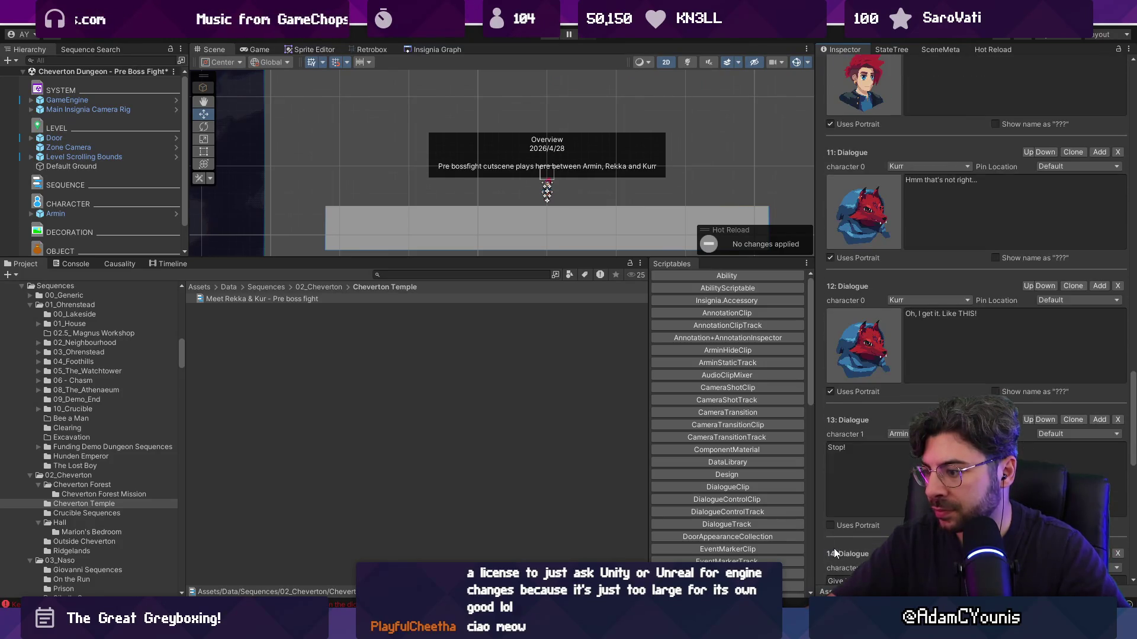
pyautogui.click(830, 521)
pyautogui.scroll(-3, 830, 515)
pyautogui.click(830, 499)
pyautogui.scroll(-3, 831, 497)
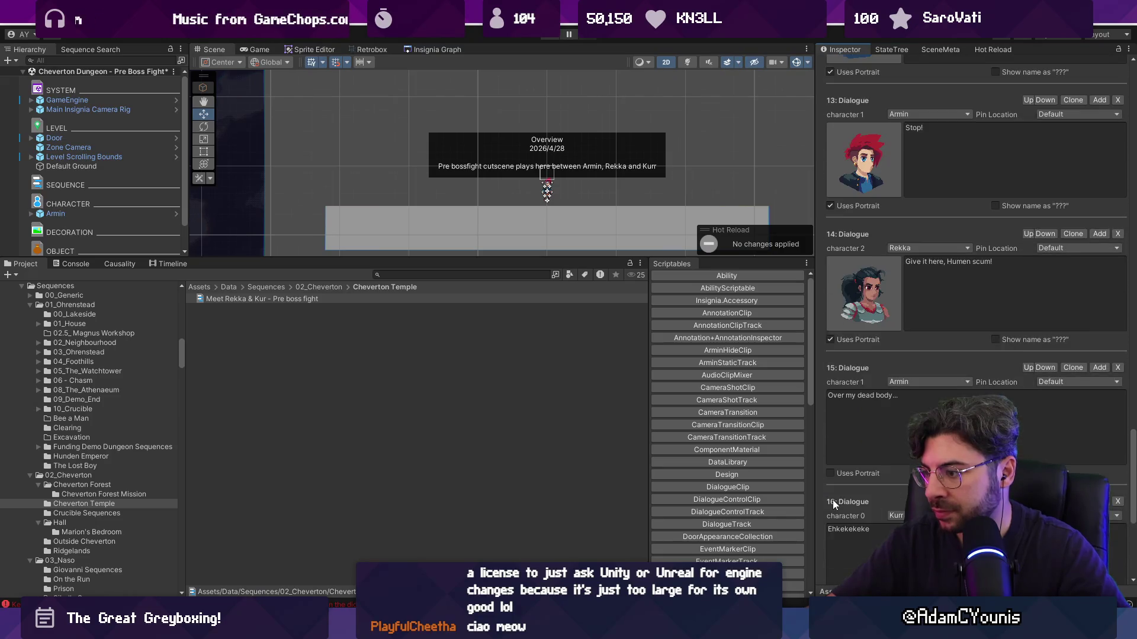
pyautogui.click(829, 478)
pyautogui.scroll(-3, 829, 477)
pyautogui.click(830, 479)
pyautogui.scroll(-2, 832, 491)
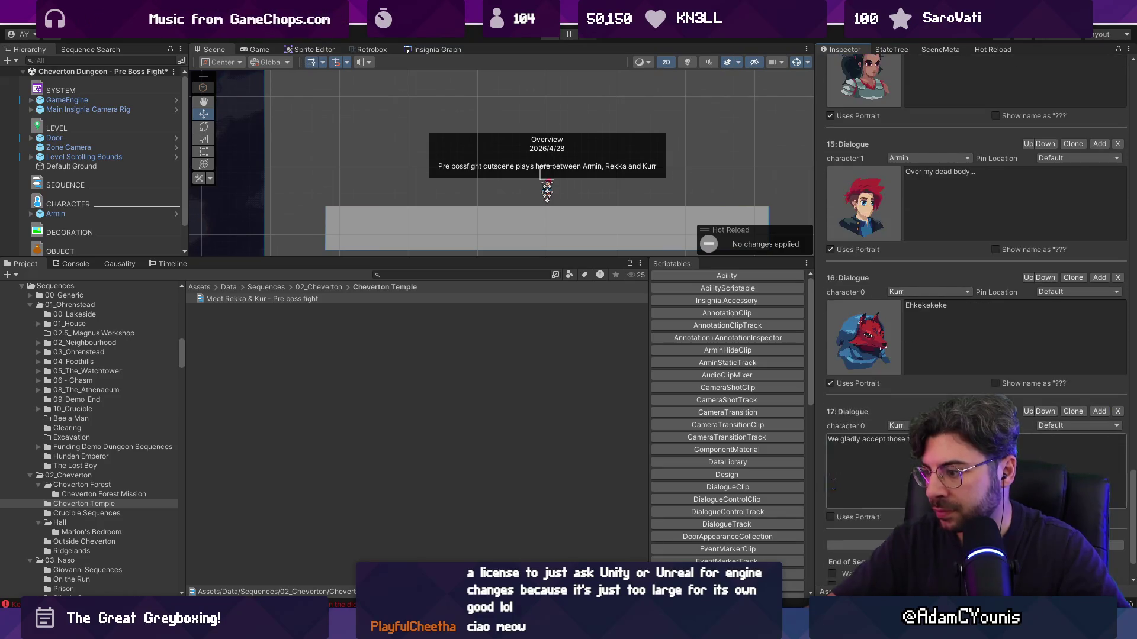
pyautogui.click(832, 516)
pyautogui.moveTo(1134, 515); pyautogui.dragTo(1133, 107)
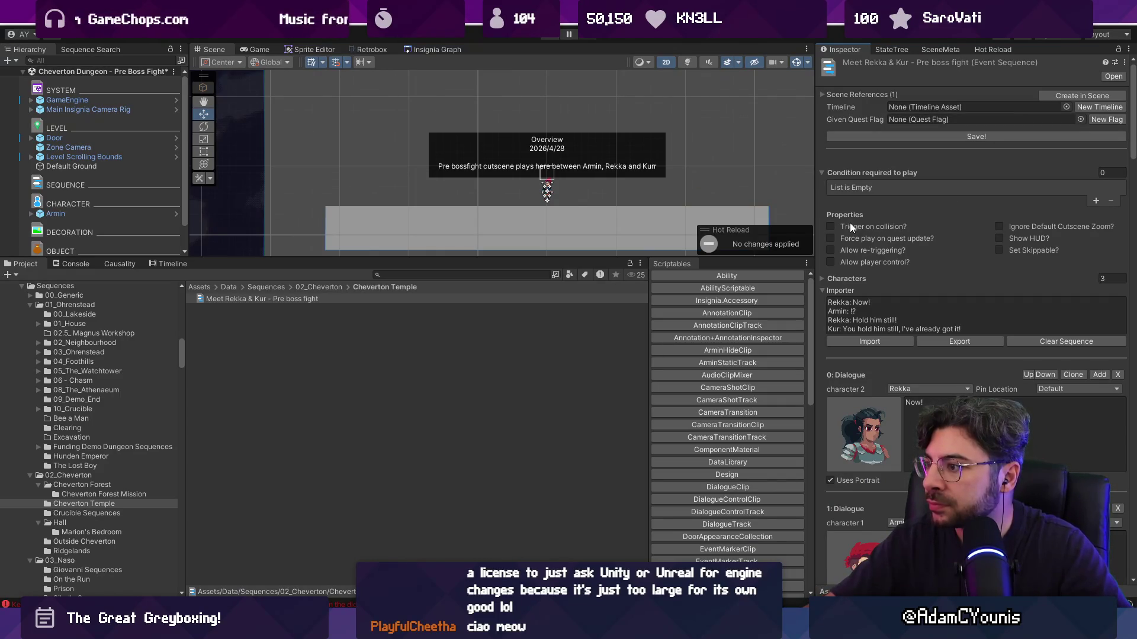
pyautogui.click(945, 133)
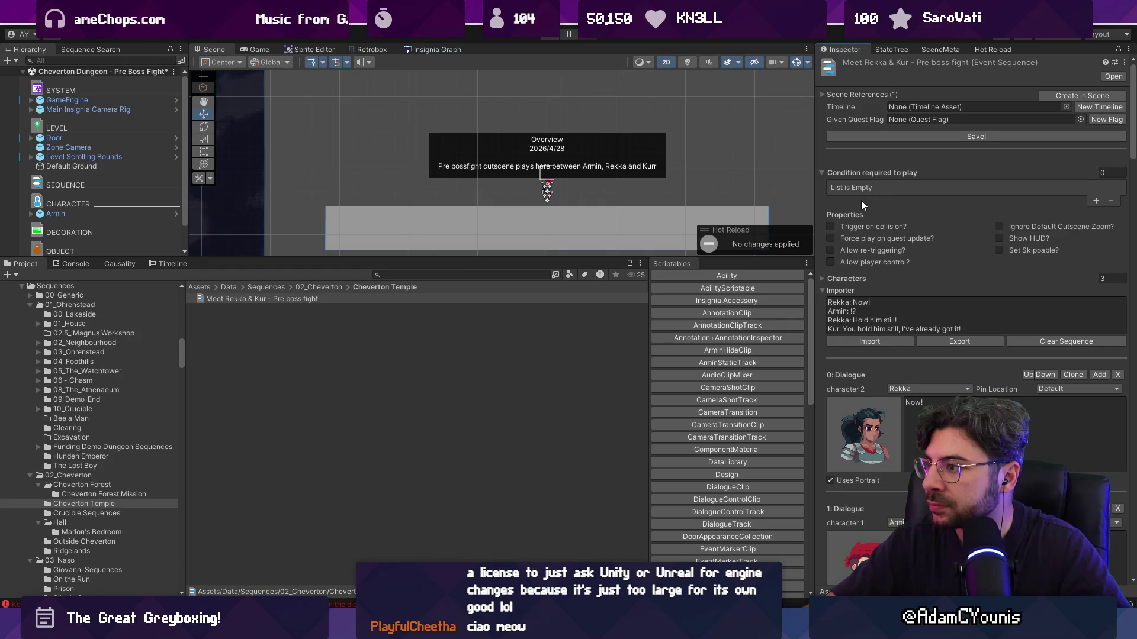
# Add the sequence as a new object under SEQUENCE and validate its timeline data
pyautogui.moveTo(559, 257); pyautogui.dragTo(557, 395)
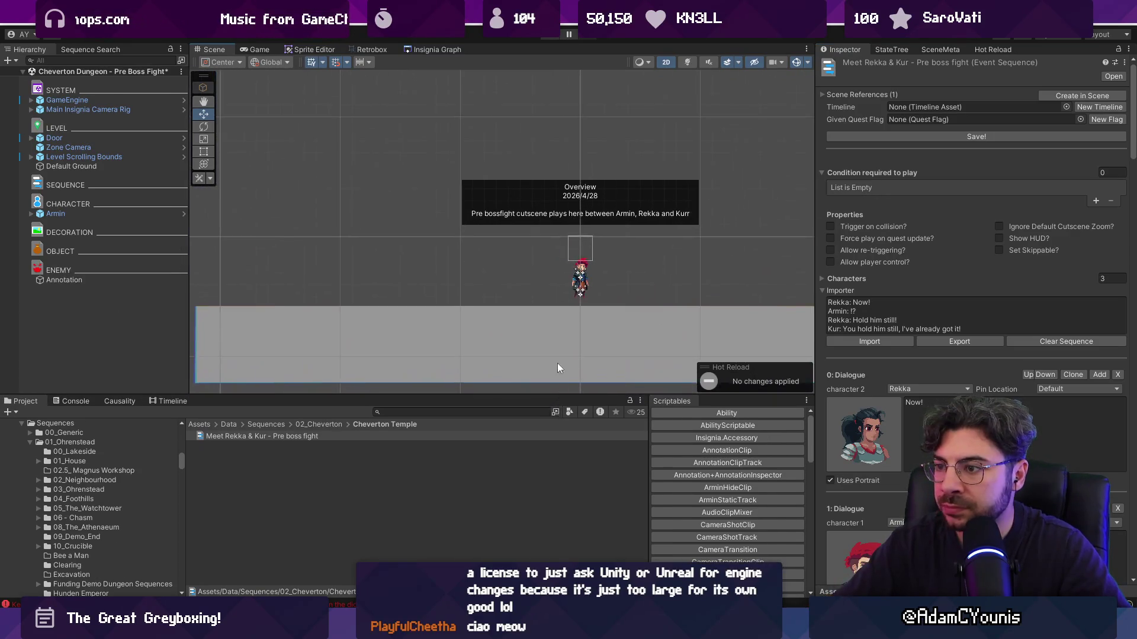
pyautogui.click(1077, 98)
pyautogui.click(113, 192)
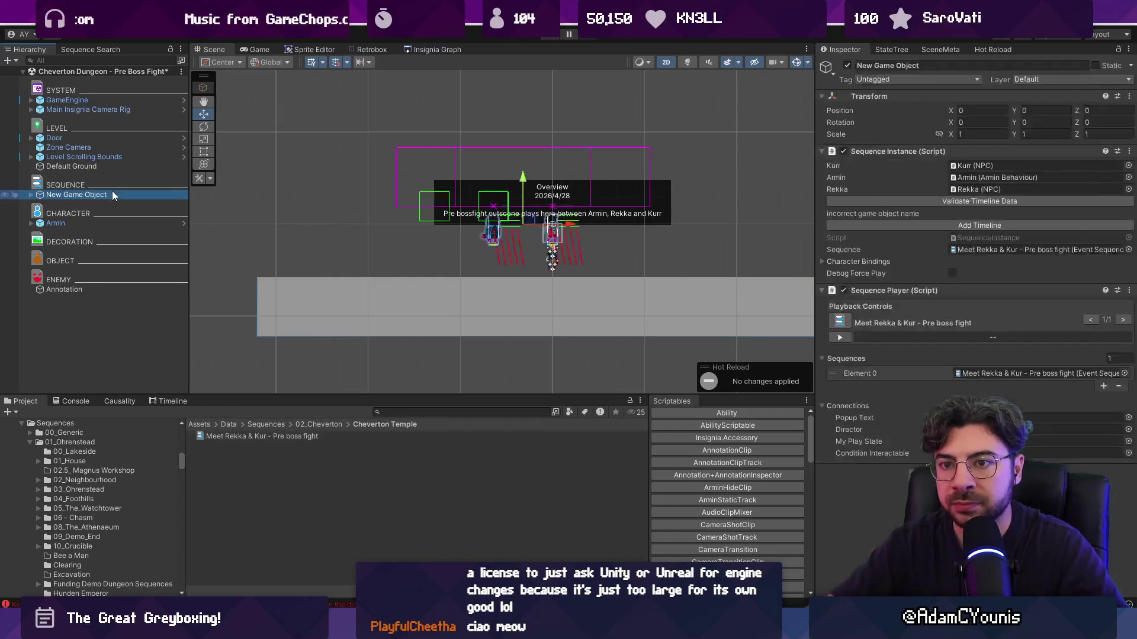
pyautogui.click(918, 202)
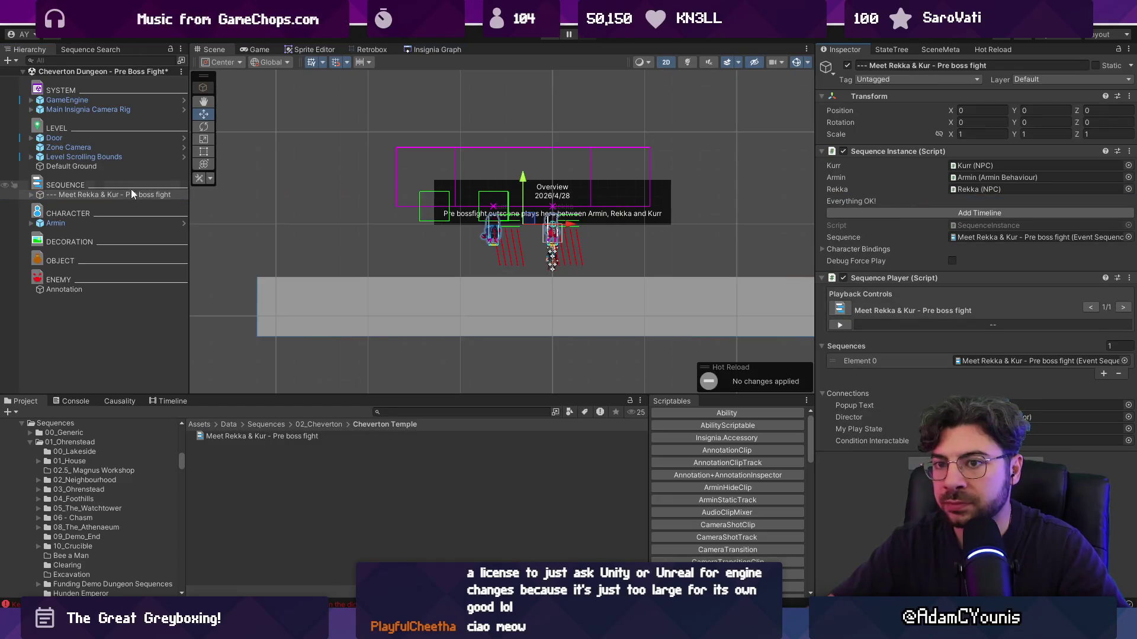
pyautogui.click(31, 195)
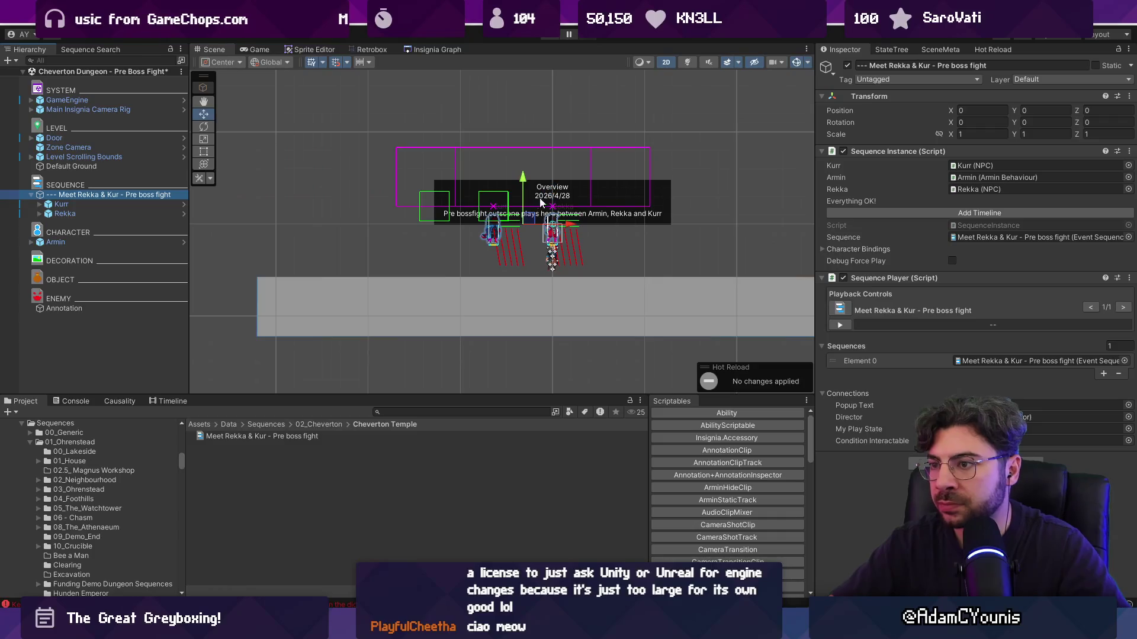
# Shift the sequence with Kurr and Rekka to the right of Armin
pyautogui.moveTo(530, 218); pyautogui.dragTo(649, 243)
pyautogui.click(136, 205)
pyautogui.click(658, 212)
pyautogui.click(116, 213)
pyautogui.keyDown('ctrl'); pyautogui.click(116, 204); pyautogui.keyUp('ctrl')
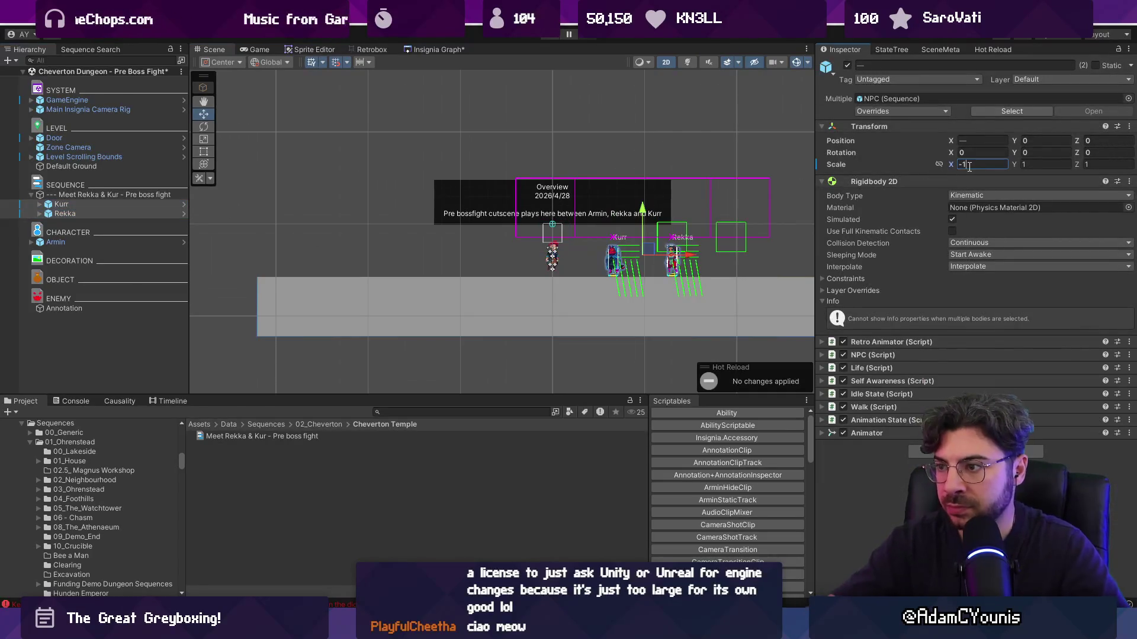
pyautogui.click(579, 315)
pyautogui.scroll(2, 579, 315)
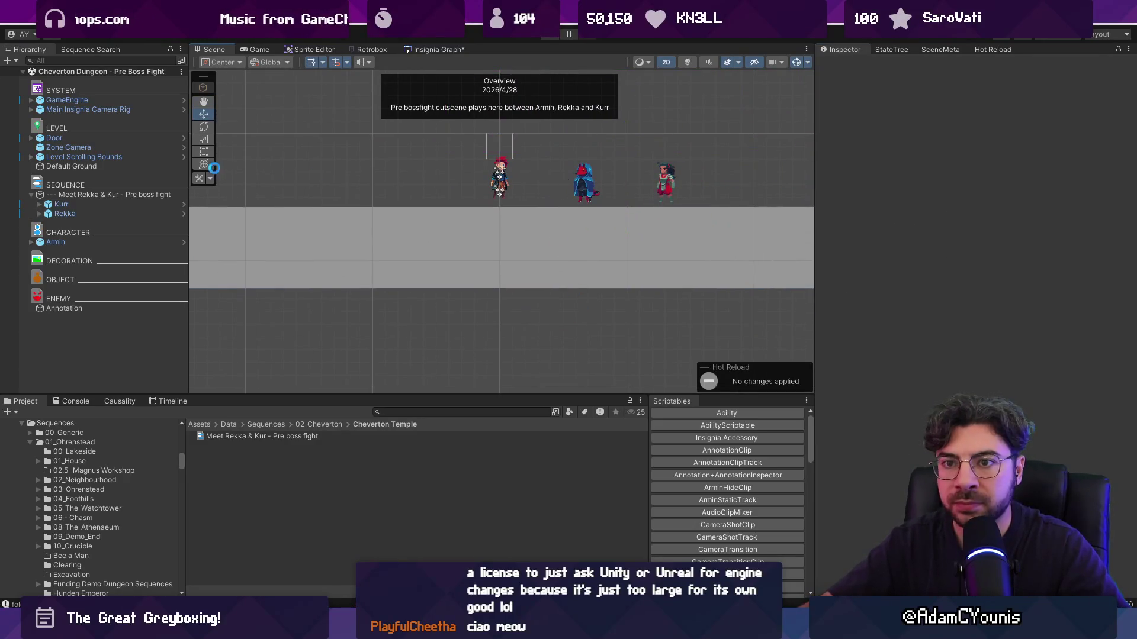
pyautogui.click(151, 167)
# Give the sequence a Box Collider 2D trigger offset left to surround Armin
pyautogui.scroll(-1, 491, 171)
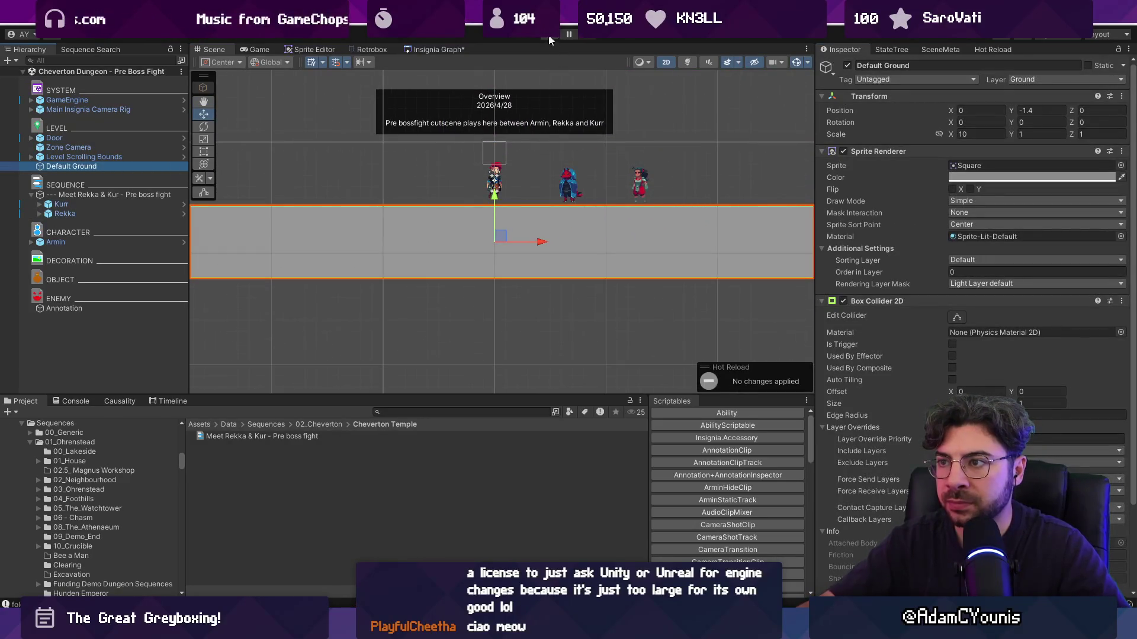
pyautogui.moveTo(455, 164); pyautogui.dragTo(467, 241)
pyautogui.click(112, 195)
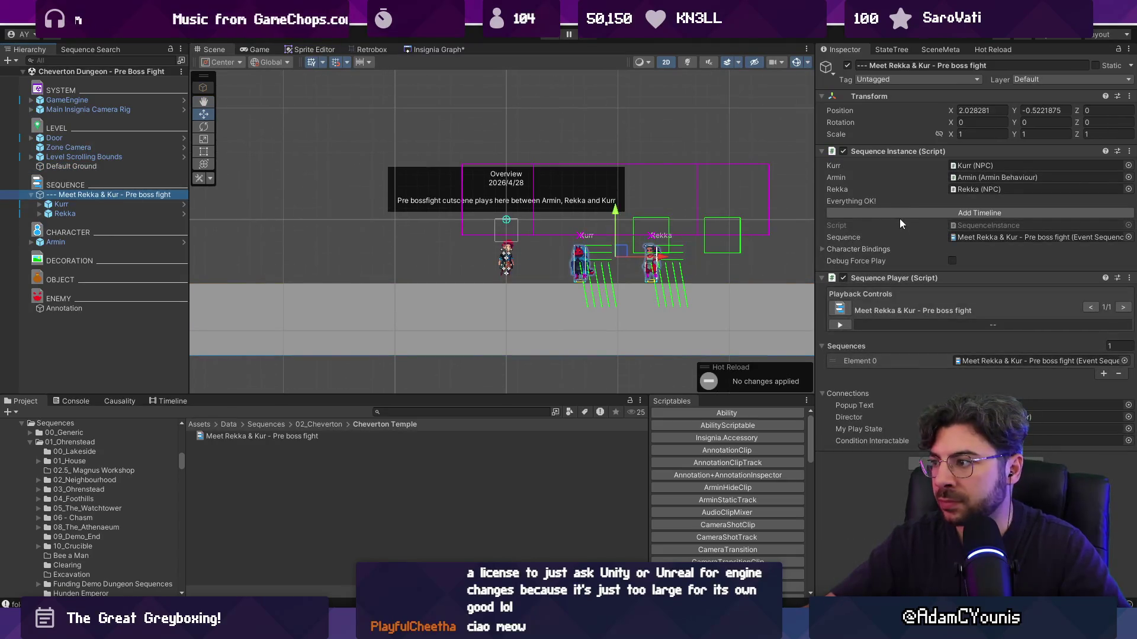
pyautogui.click(1006, 417)
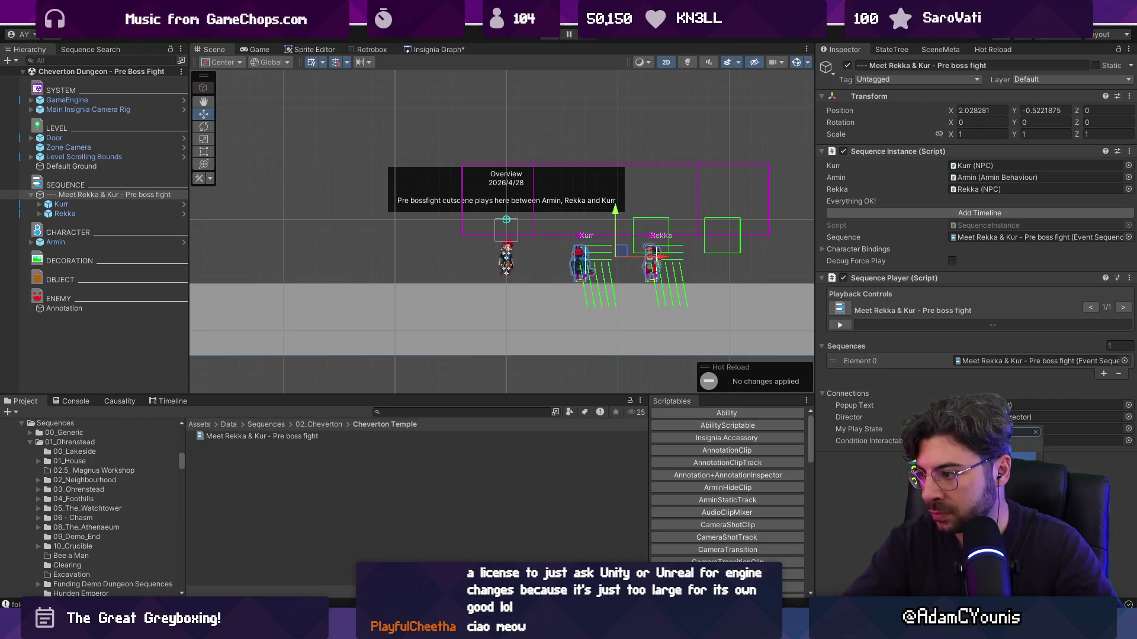
pyautogui.press('Return')
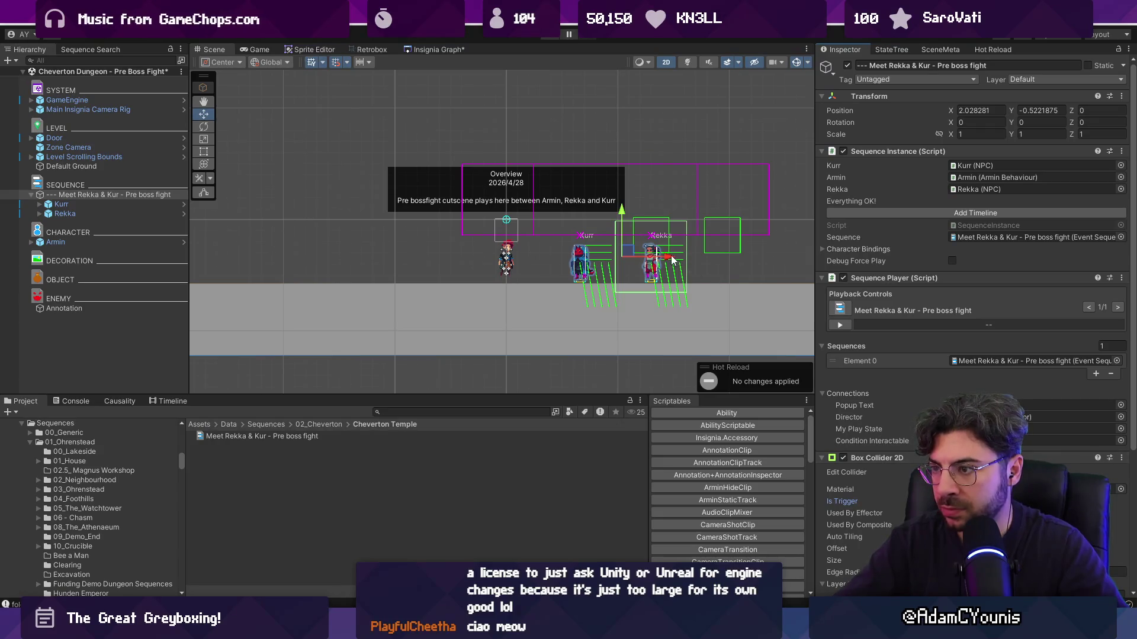
pyautogui.scroll(-3, 861, 477)
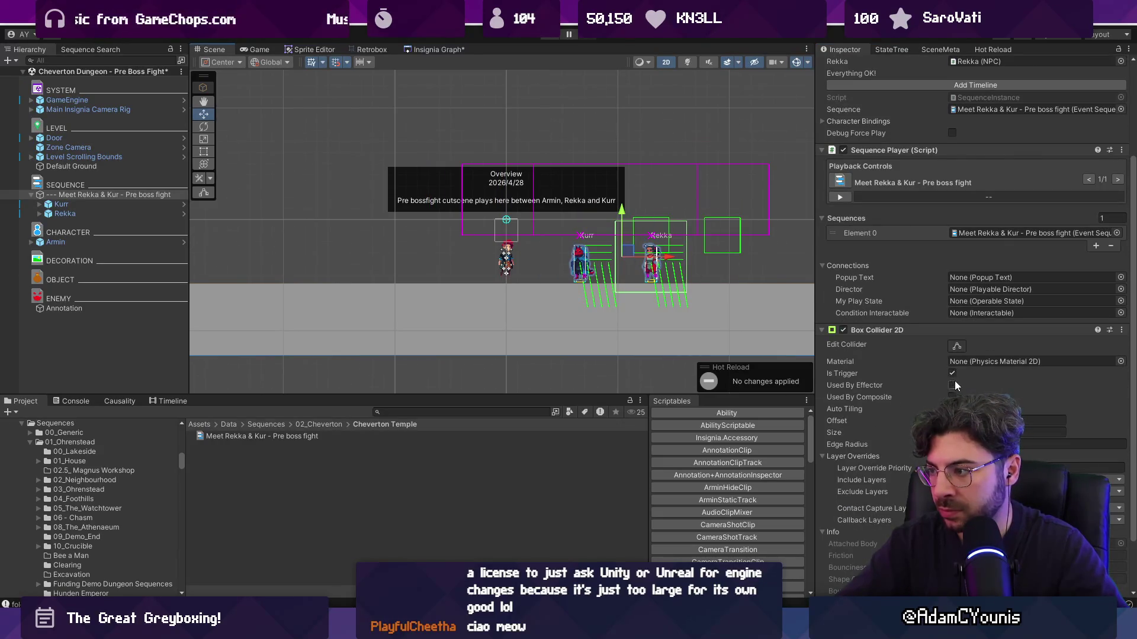
pyautogui.moveTo(953, 421); pyautogui.dragTo(903, 407)
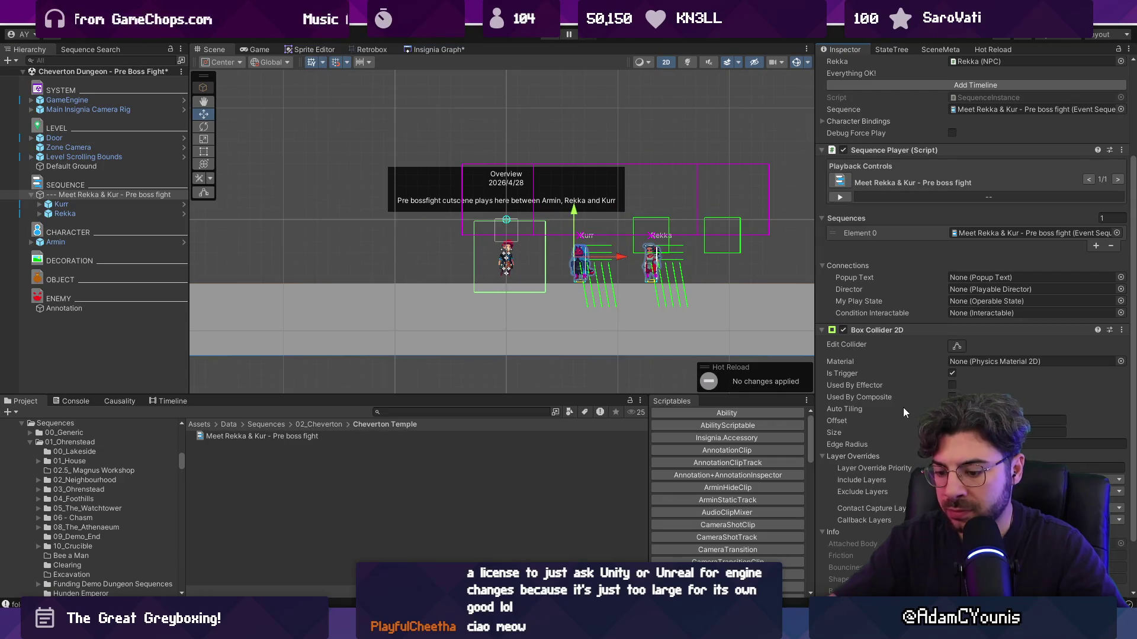
# Play-test the cutscene, then remove the box collider from the sequence
pyautogui.hotkey('ctrl', 'p')
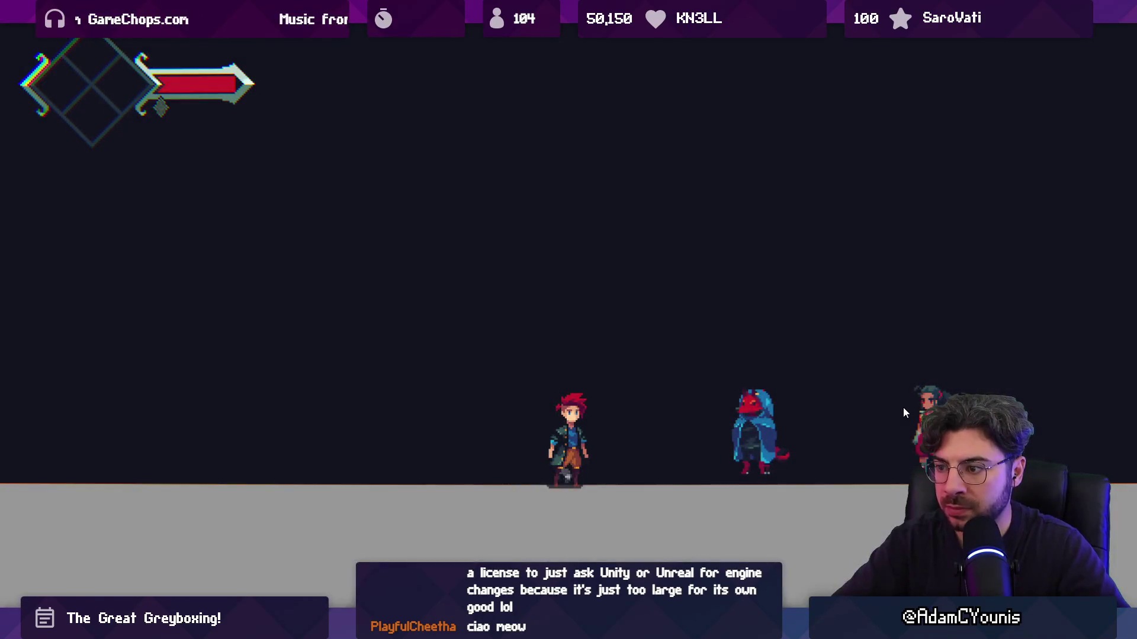
pyautogui.hotkey('shift', 'space')
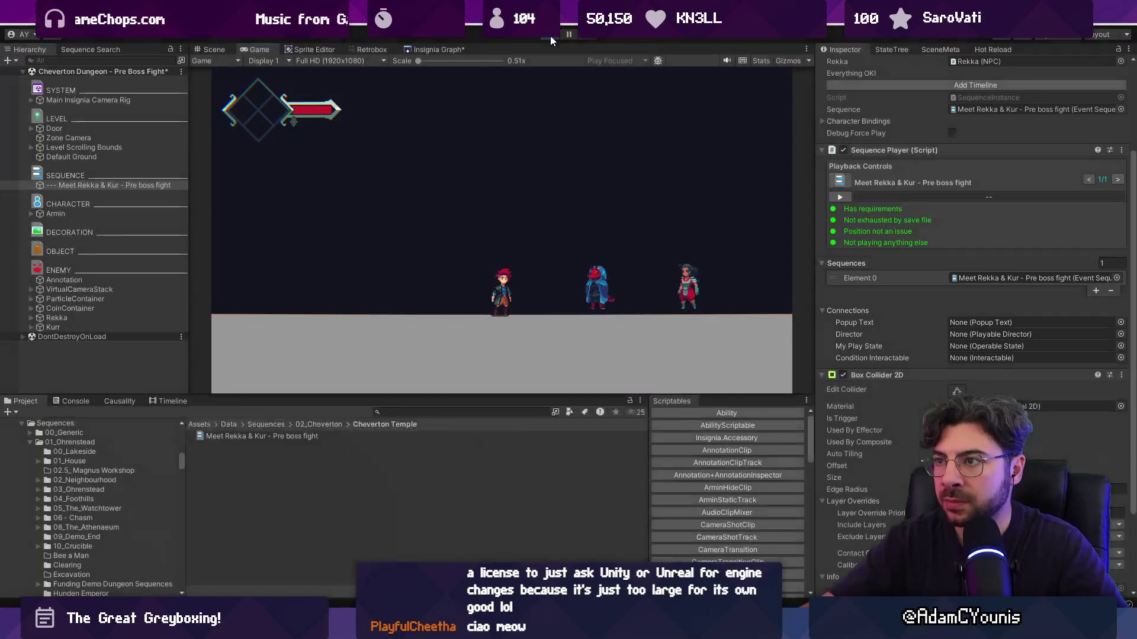
pyautogui.hotkey('ctrl', 'p')
pyautogui.rightClick(874, 350)
pyautogui.click(869, 361)
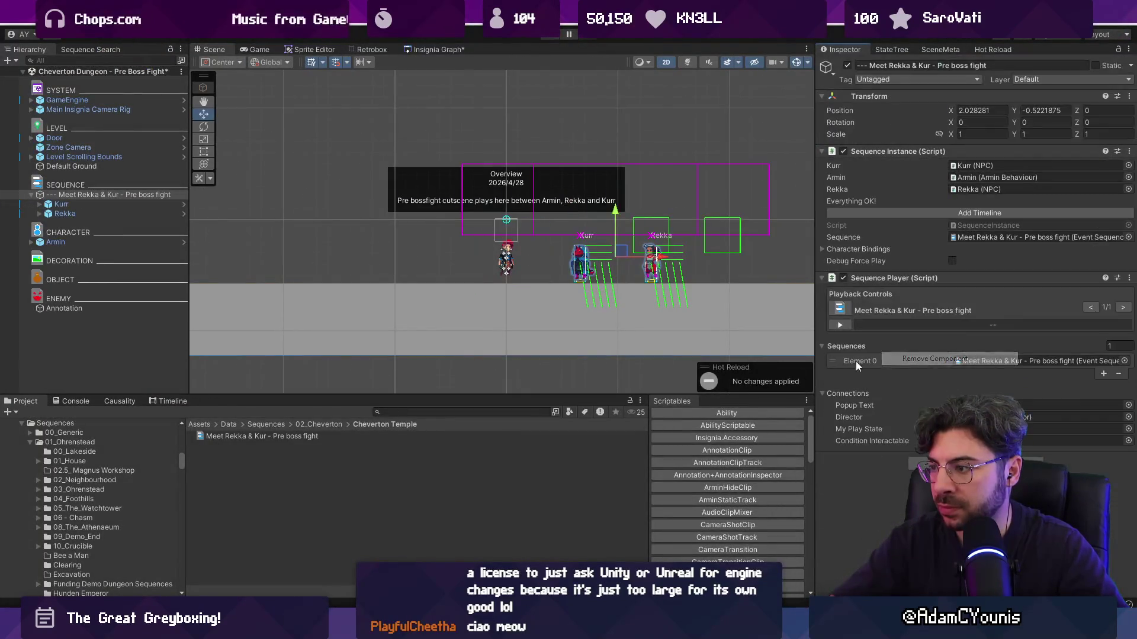
# Search the Project for 't: prefab prompt' and place NPC Prompt Interactable in the scene
pyautogui.click(414, 411)
pyautogui.write('prompt')
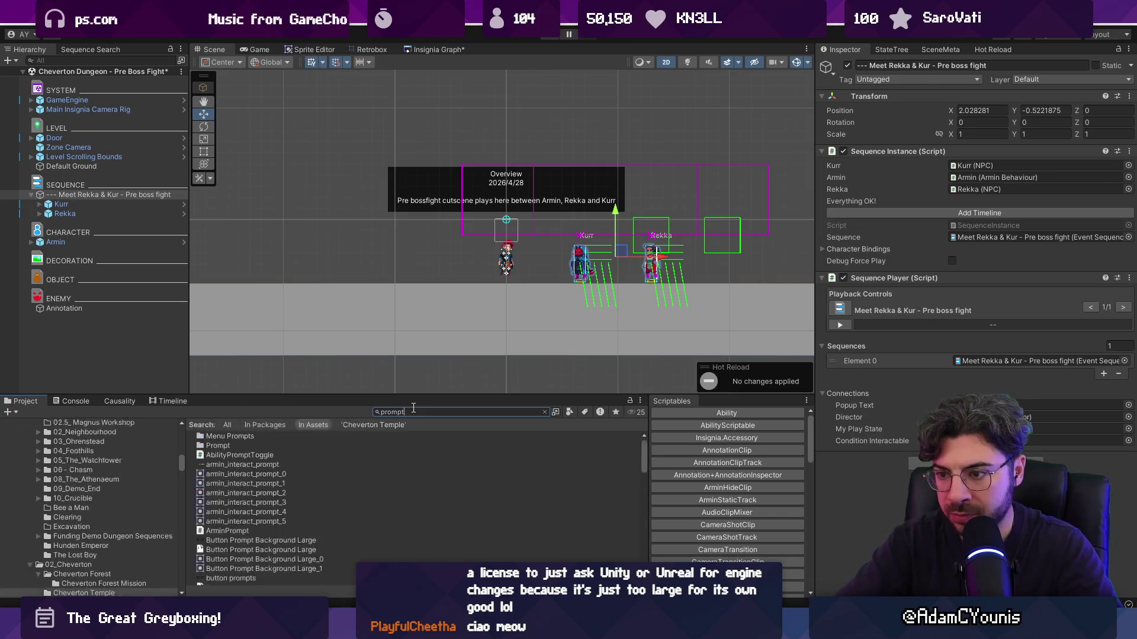
pyautogui.scroll(-5, 272, 450)
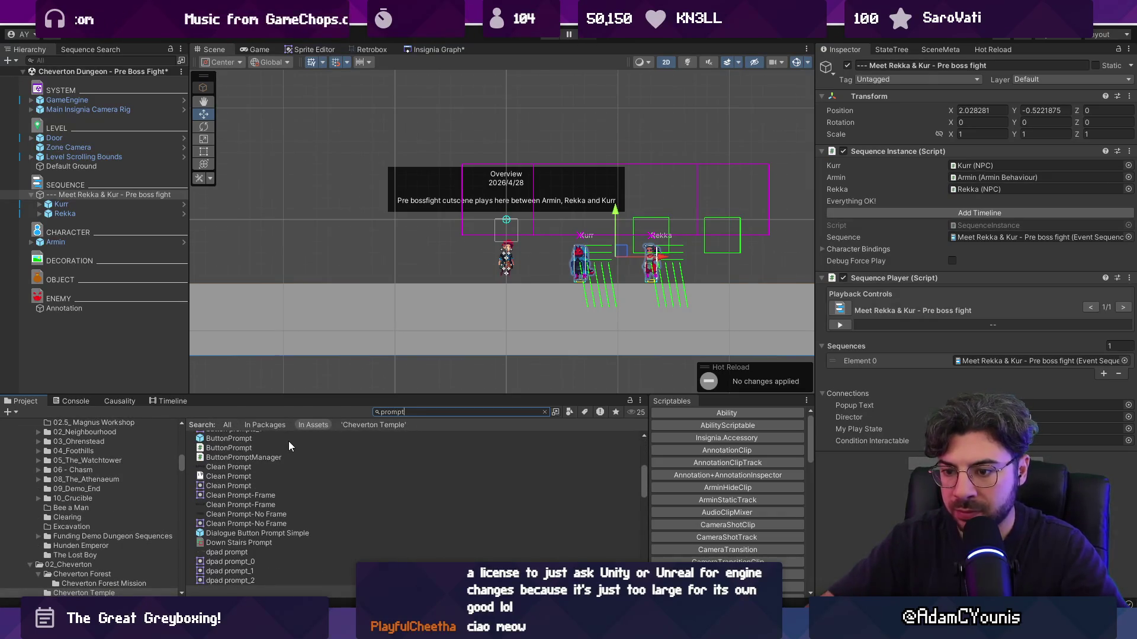
pyautogui.write('t: ')
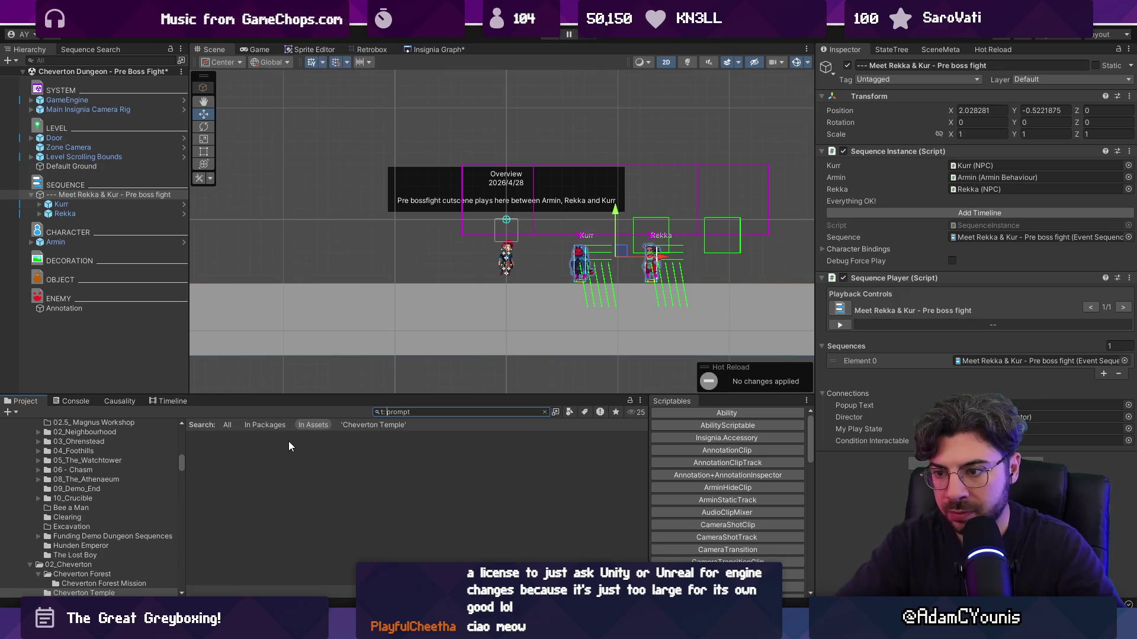
pyautogui.write('prefab')
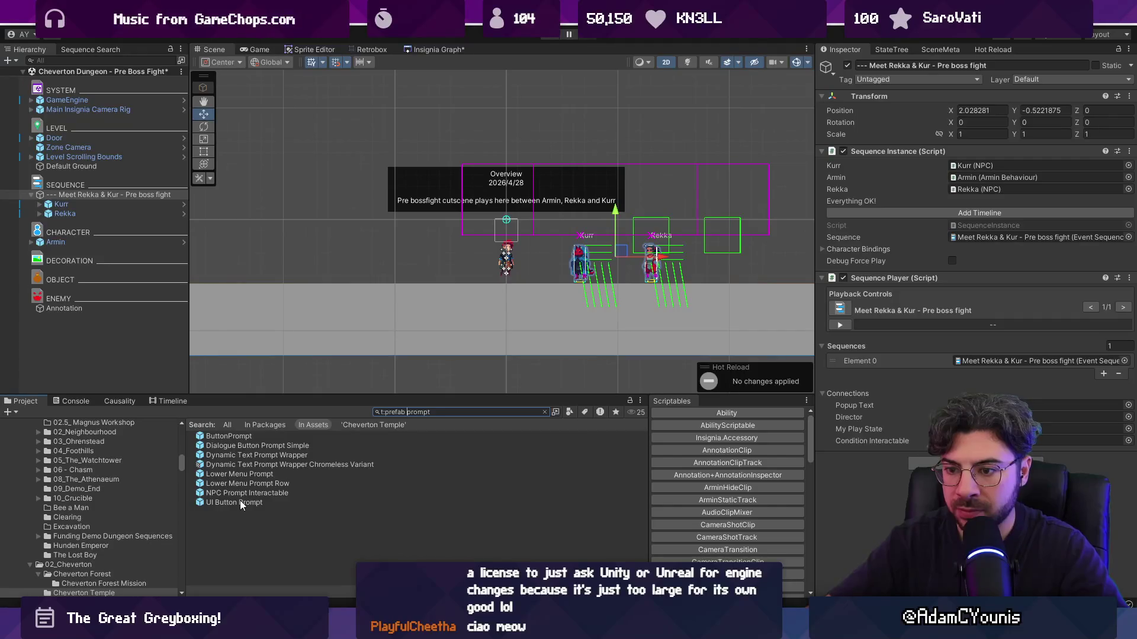
pyautogui.moveTo(240, 494)
pyautogui.mouseDown()
pyautogui.moveTo(522, 236)
pyautogui.moveTo(558, 246)
pyautogui.mouseUp()
# Flip the NPC Prompt Interactable to Scale X -1 and slide it right toward Kurr
pyautogui.scroll(5, 558, 245)
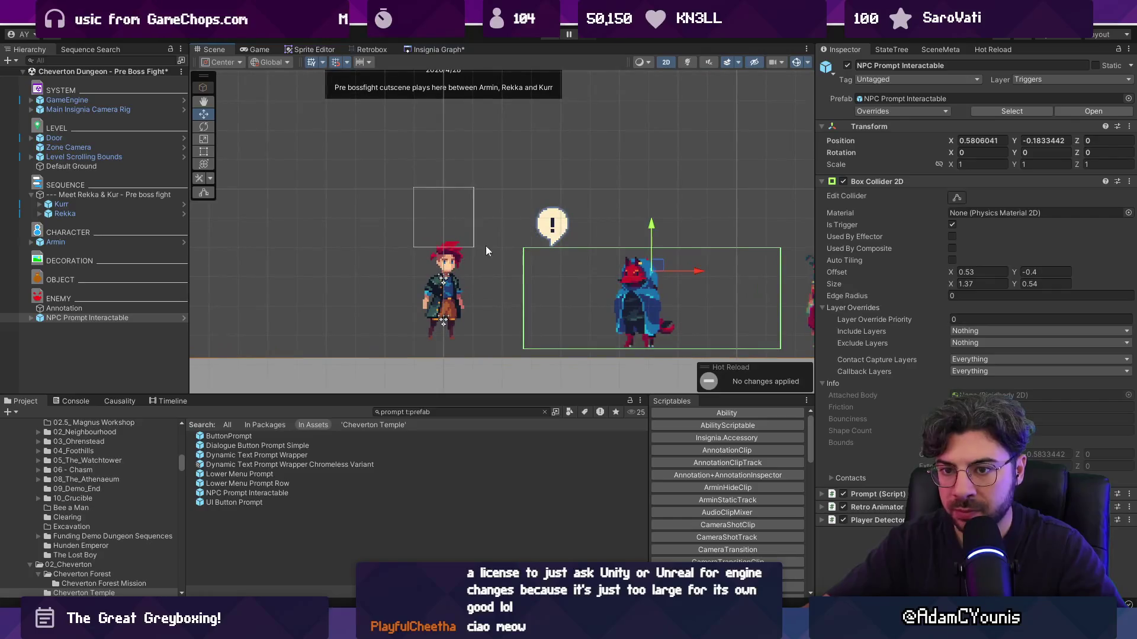
pyautogui.write('1')
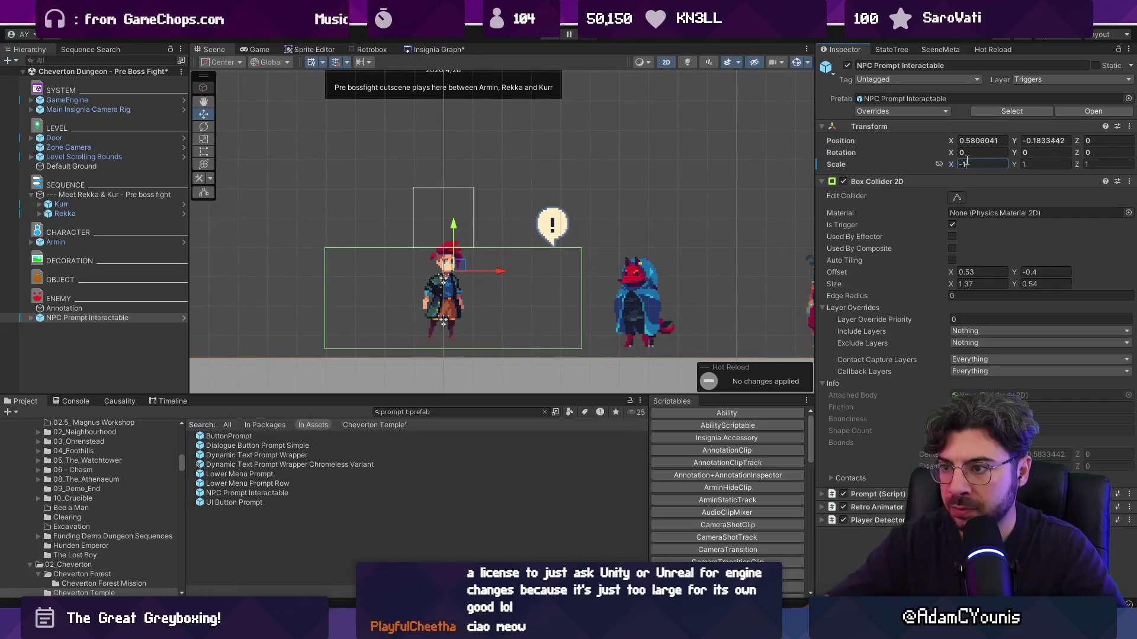
pyautogui.moveTo(484, 274); pyautogui.dragTo(529, 277)
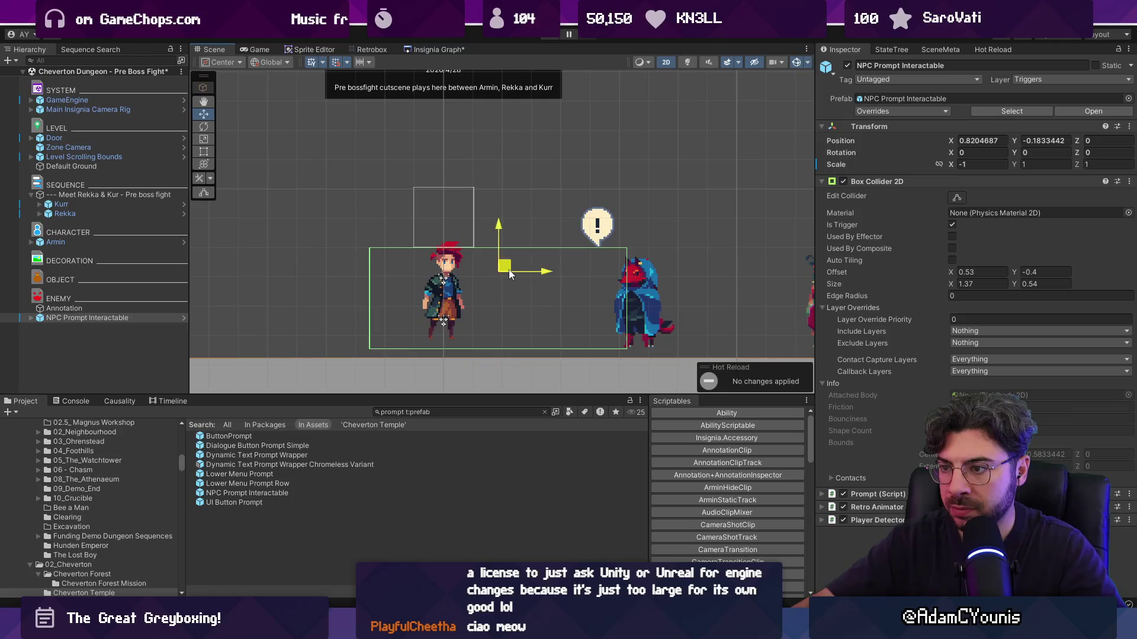
# Link the prompt as the sequence's Condition Interactable and play-test the cutscene
pyautogui.click(119, 197)
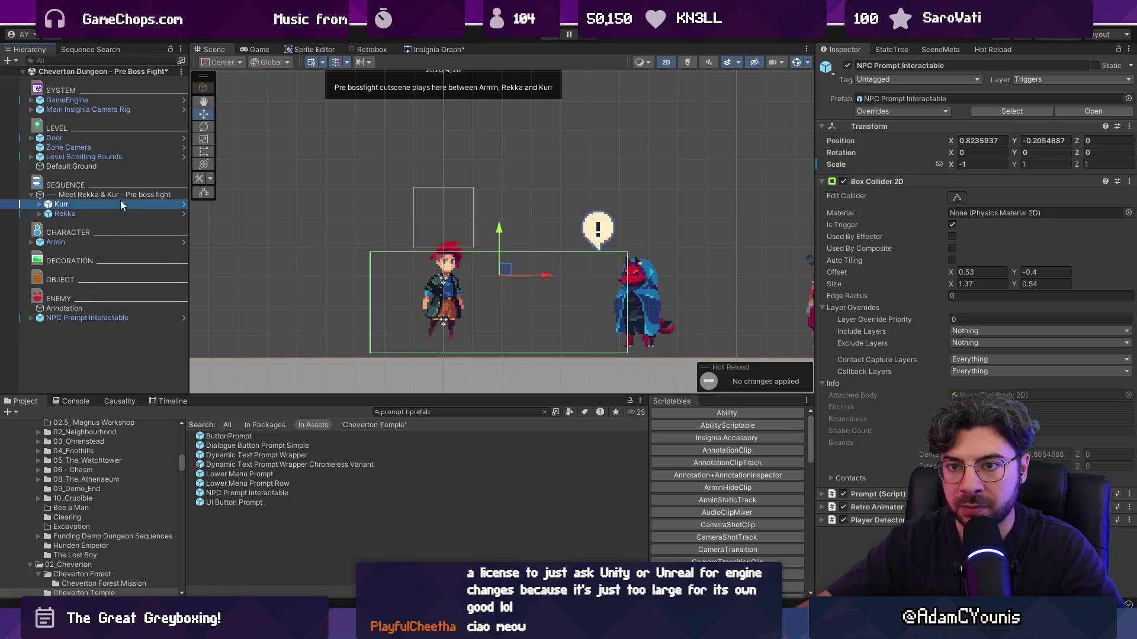
pyautogui.click(129, 318)
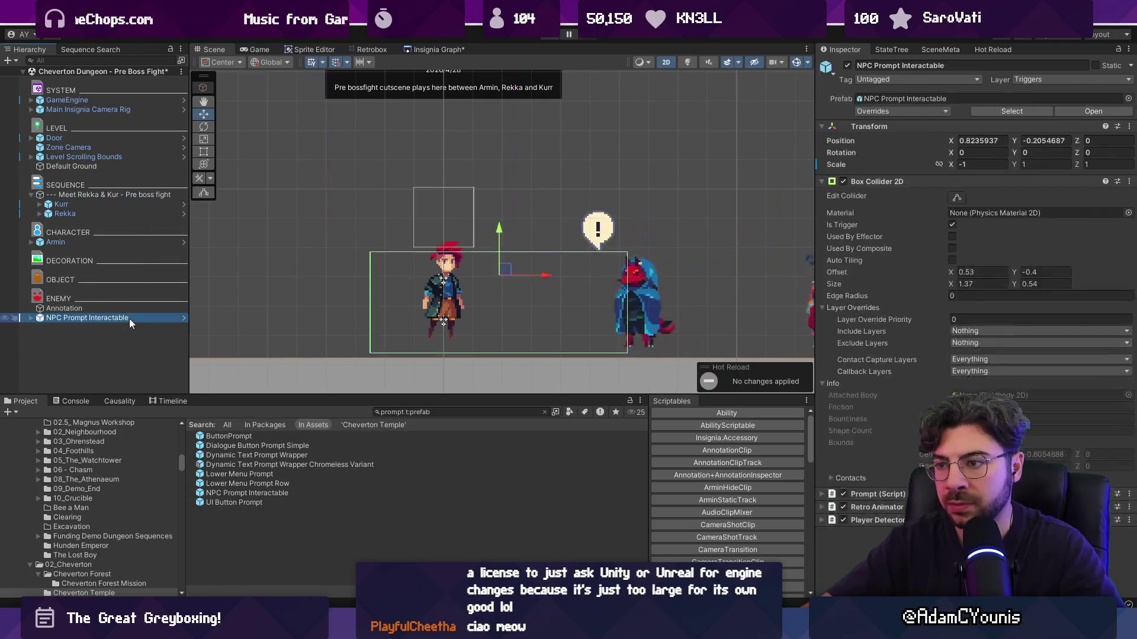
pyautogui.click(118, 194)
pyautogui.moveTo(116, 319)
pyautogui.mouseDown()
pyautogui.moveTo(625, 379)
pyautogui.moveTo(960, 438)
pyautogui.moveTo(1096, 440)
pyautogui.mouseUp()
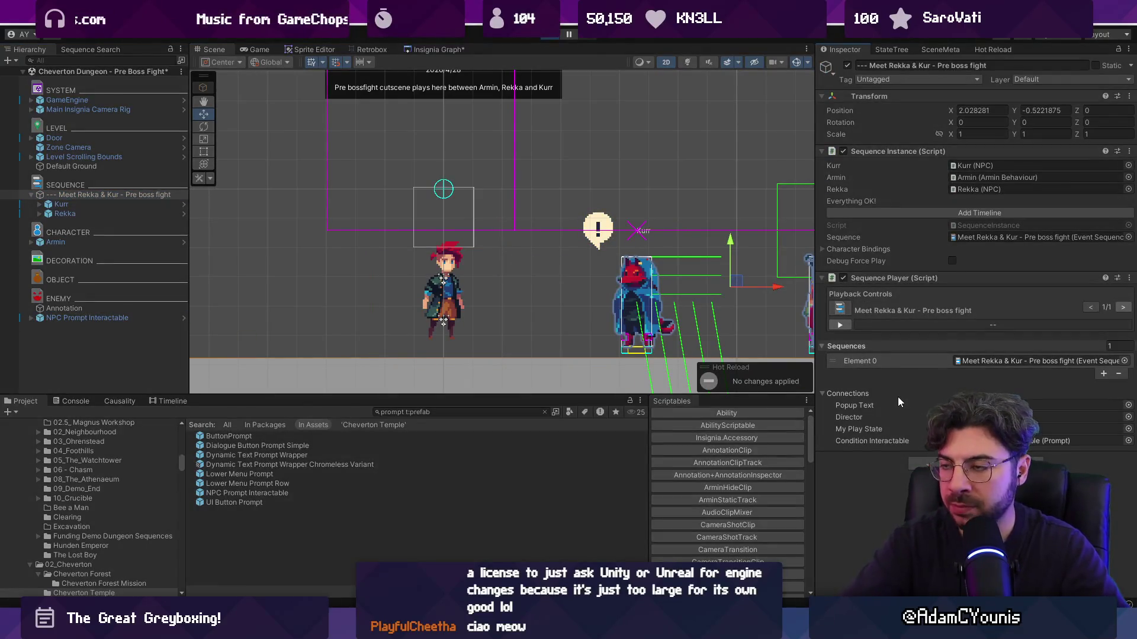
pyautogui.hotkey('ctrl', 'p')
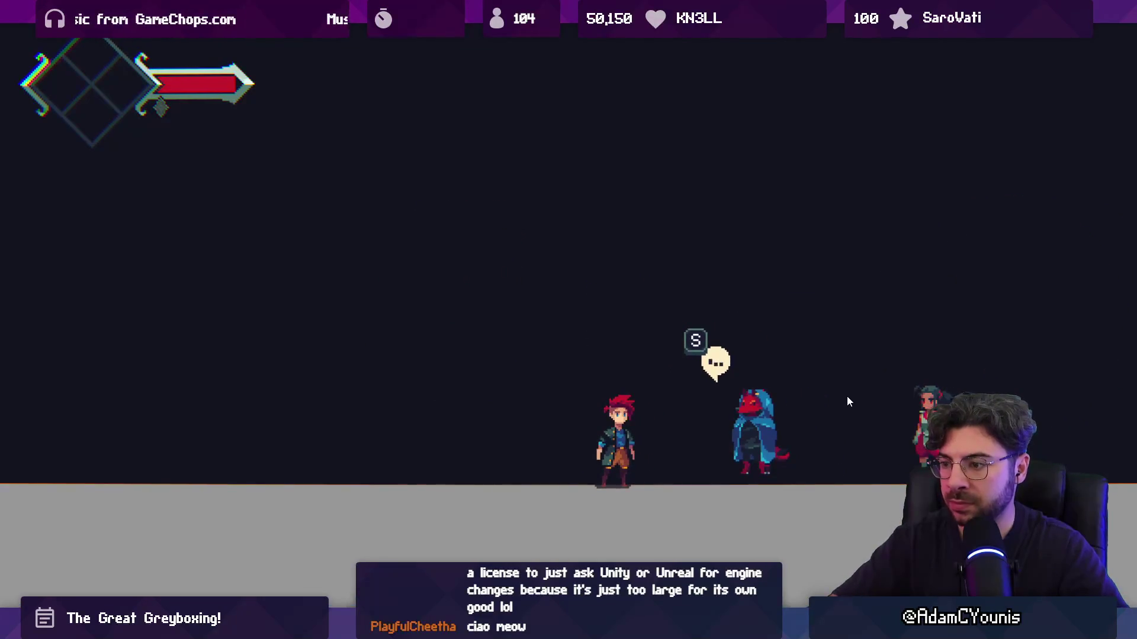
pyautogui.hotkey('shift', 'space')
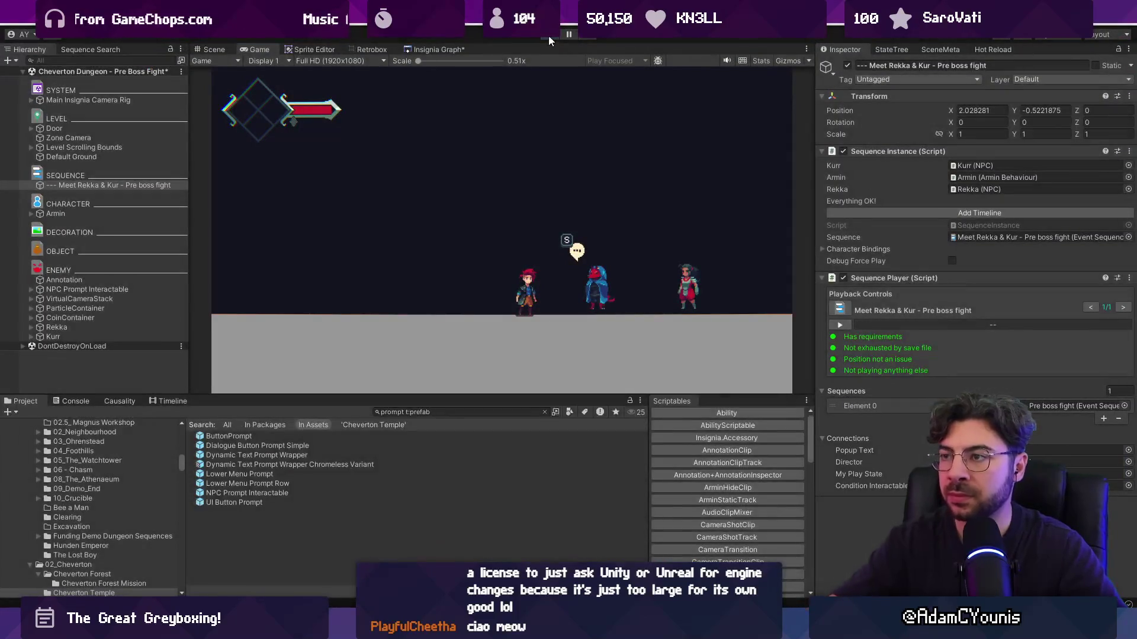
pyautogui.click(548, 35)
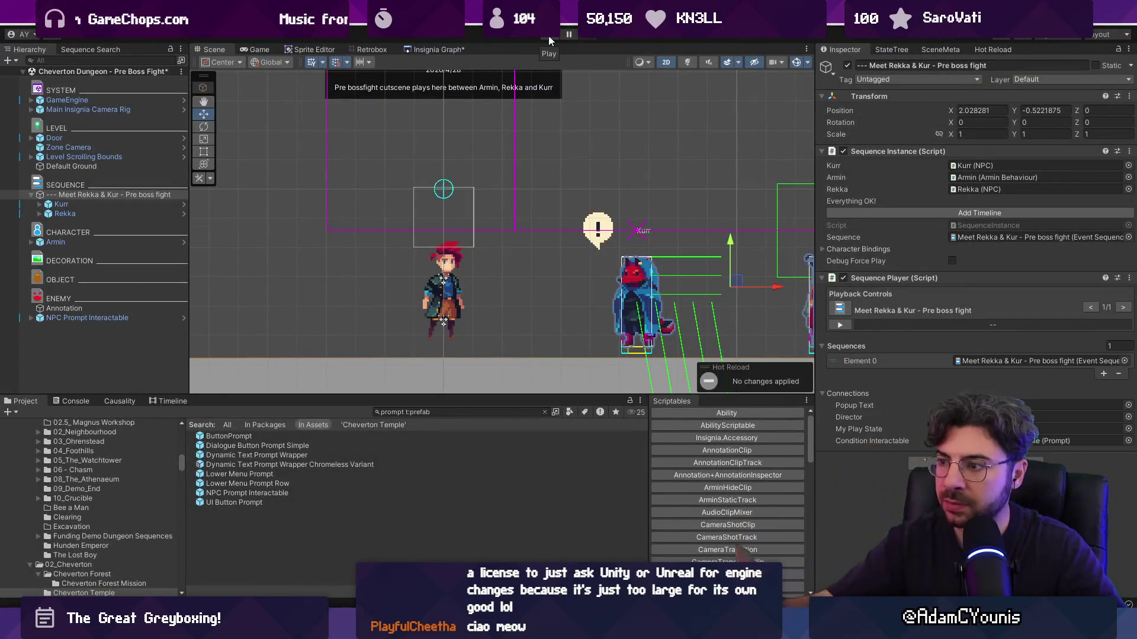
pyautogui.scroll(-4, 535, 188)
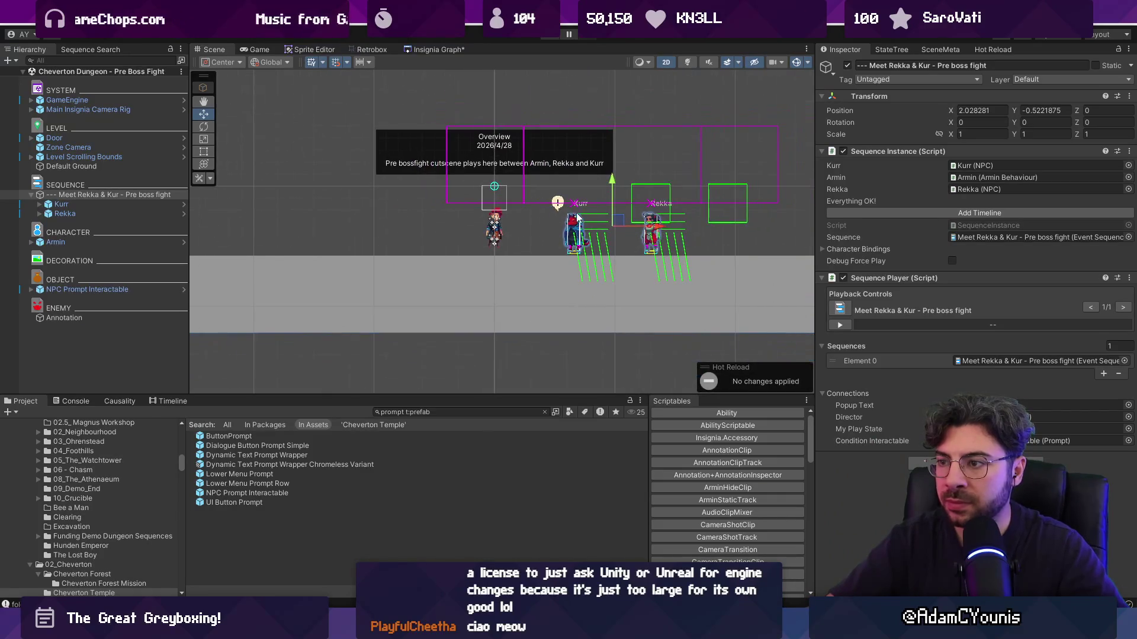
# Move the Meet Rekka & Kur sequence left and frame its related objects
pyautogui.click(102, 205)
pyautogui.click(112, 195)
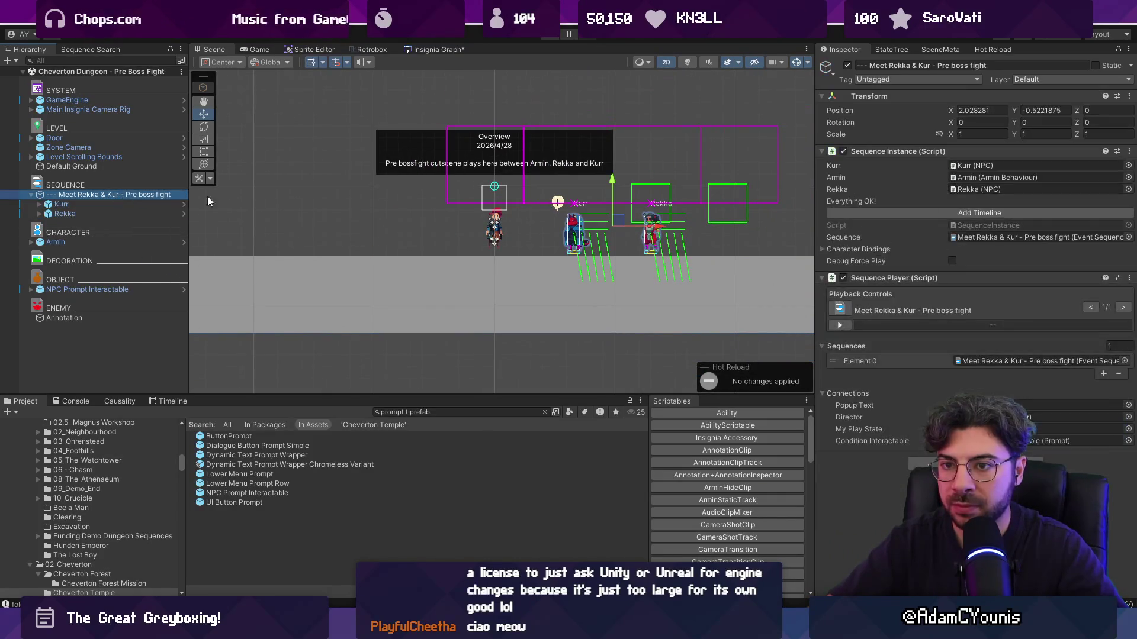
pyautogui.moveTo(656, 225); pyautogui.dragTo(610, 224)
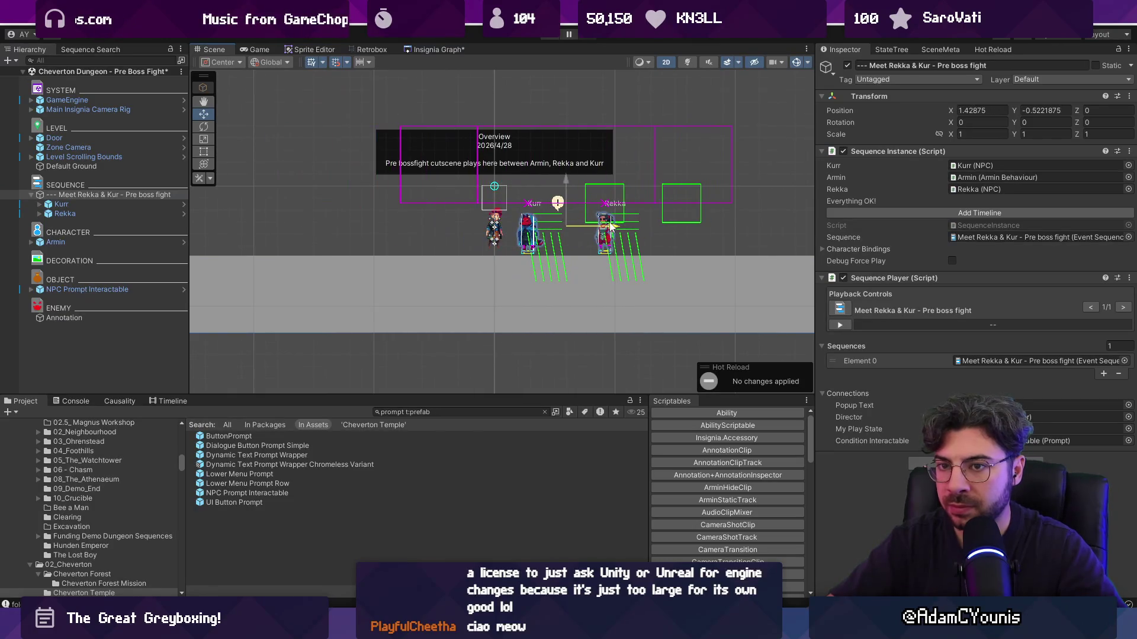
pyautogui.doubleClick(116, 156)
pyautogui.click(118, 167)
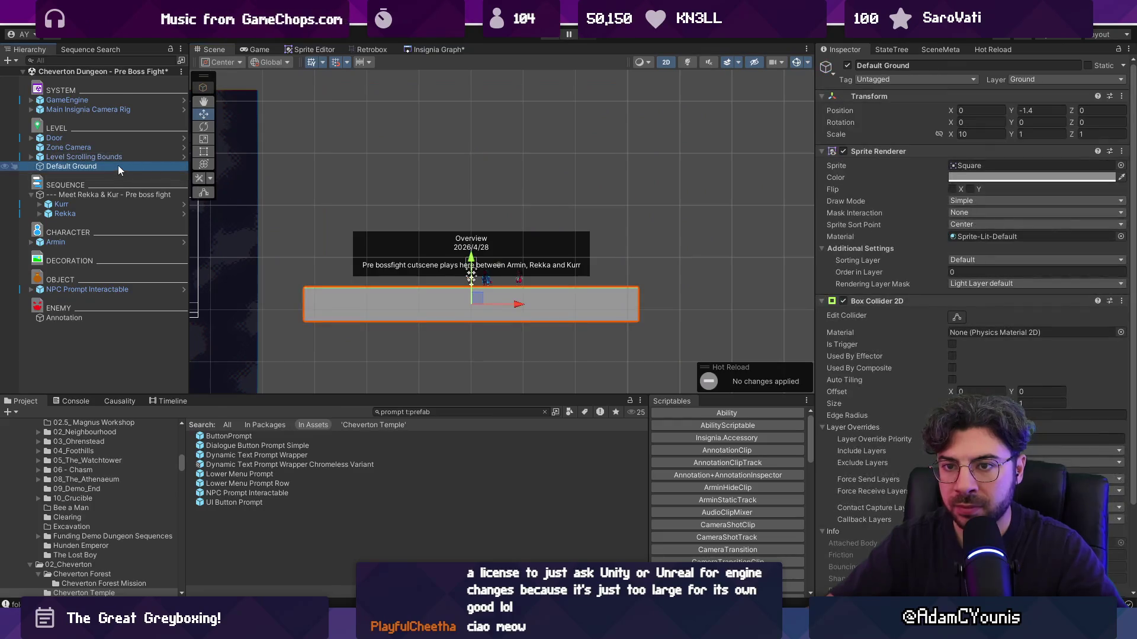
pyautogui.doubleClick(139, 194)
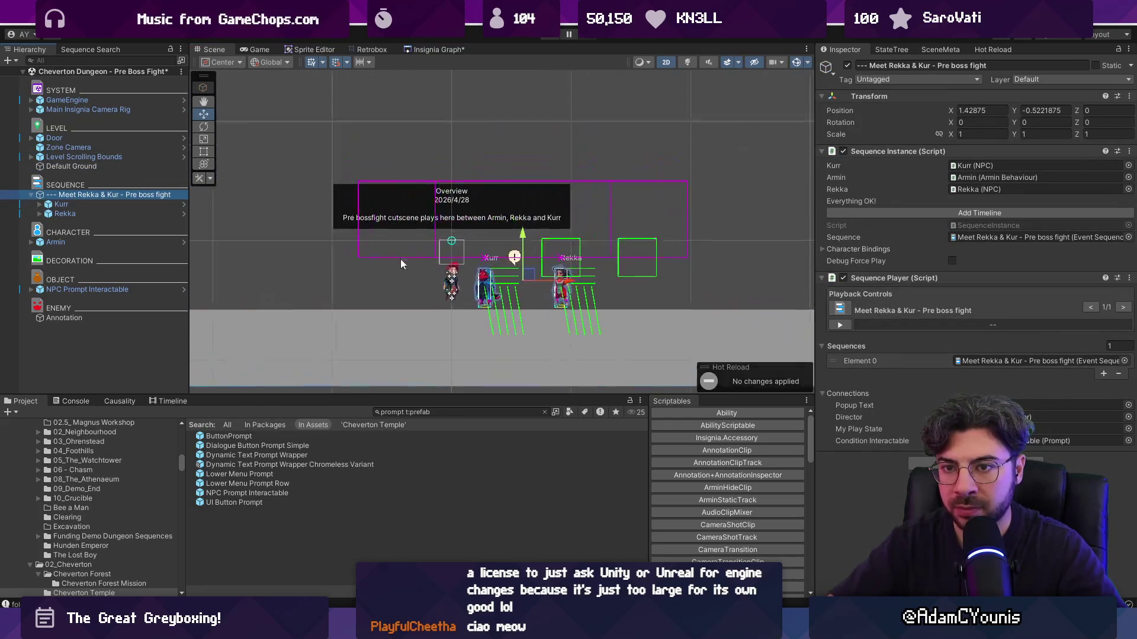
pyautogui.doubleClick(129, 289)
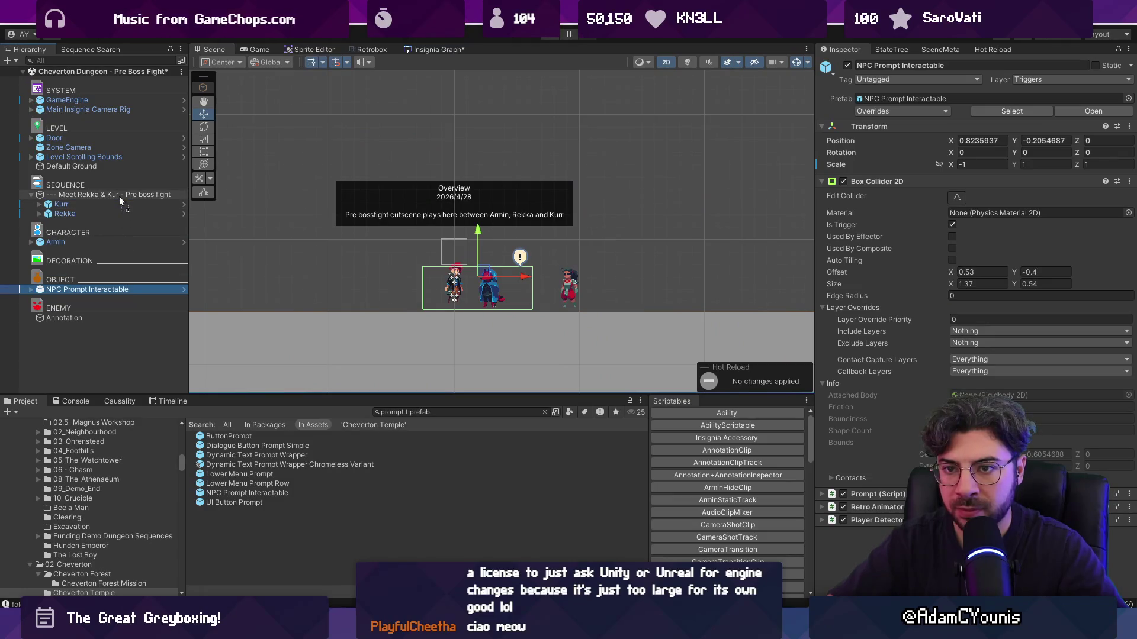
# Nest NPC Prompt Interactable inside the sequence group and shift the group left
pyautogui.moveTo(119, 197); pyautogui.dragTo(119, 196)
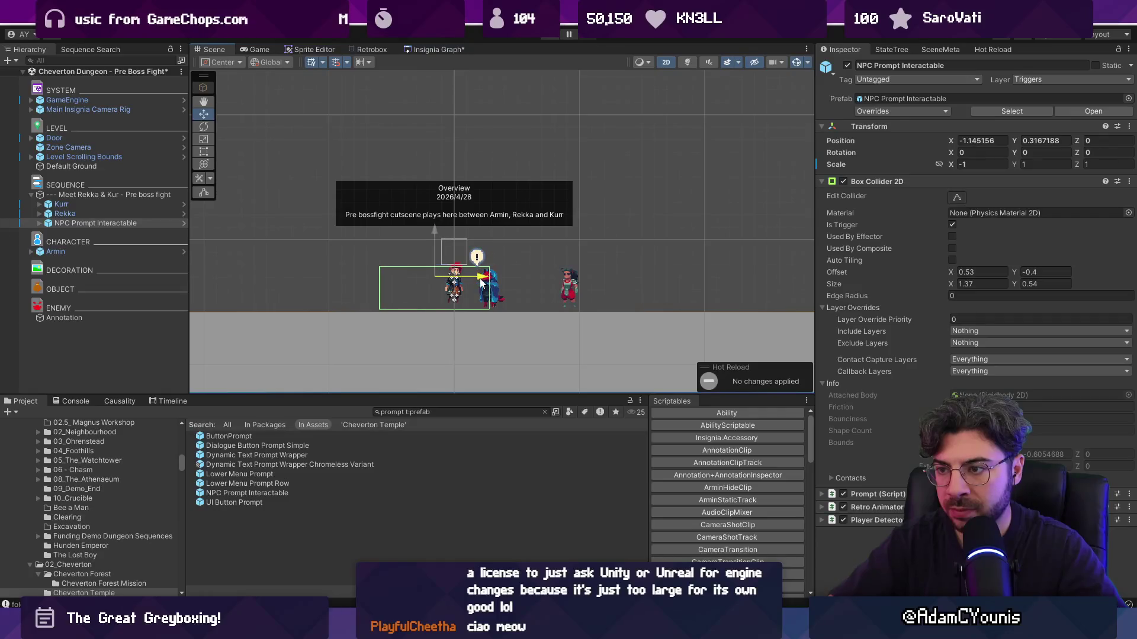
pyautogui.click(113, 194)
pyautogui.moveTo(536, 281); pyautogui.dragTo(391, 282)
pyautogui.scroll(-3, 527, 355)
pyautogui.click(527, 360)
pyautogui.scroll(4, 501, 257)
# Move the Overview Annotation under the sequence and set its Position X to 0
pyautogui.click(114, 317)
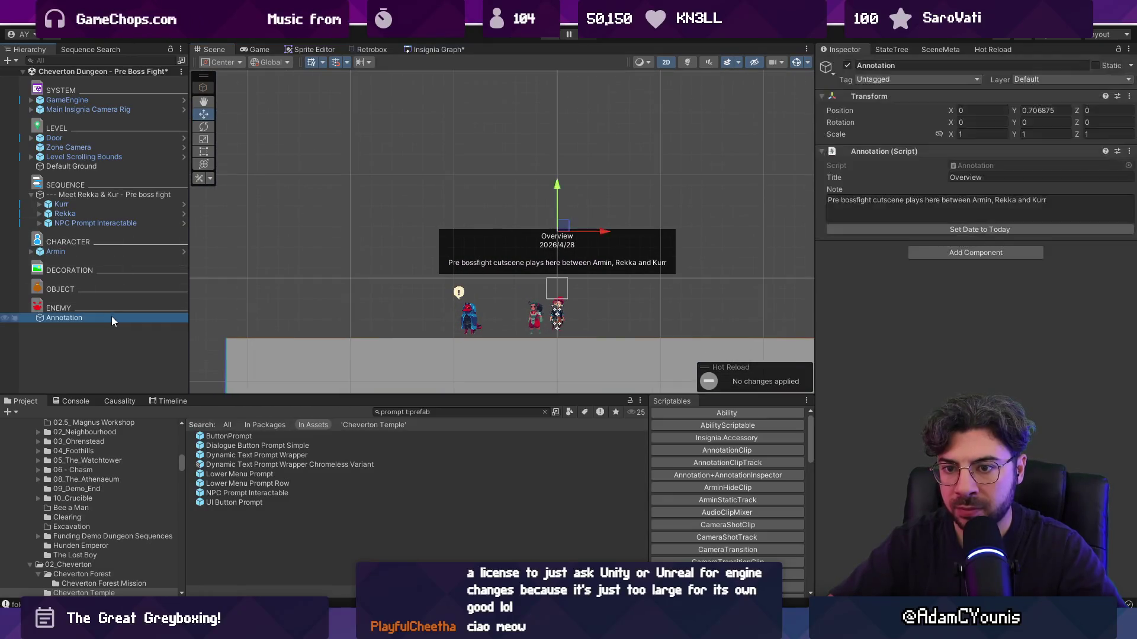
pyautogui.moveTo(108, 314)
pyautogui.mouseDown()
pyautogui.moveTo(116, 222)
pyautogui.moveTo(80, 319)
pyautogui.moveTo(101, 200)
pyautogui.mouseUp()
pyautogui.click(977, 111)
pyautogui.write('0')
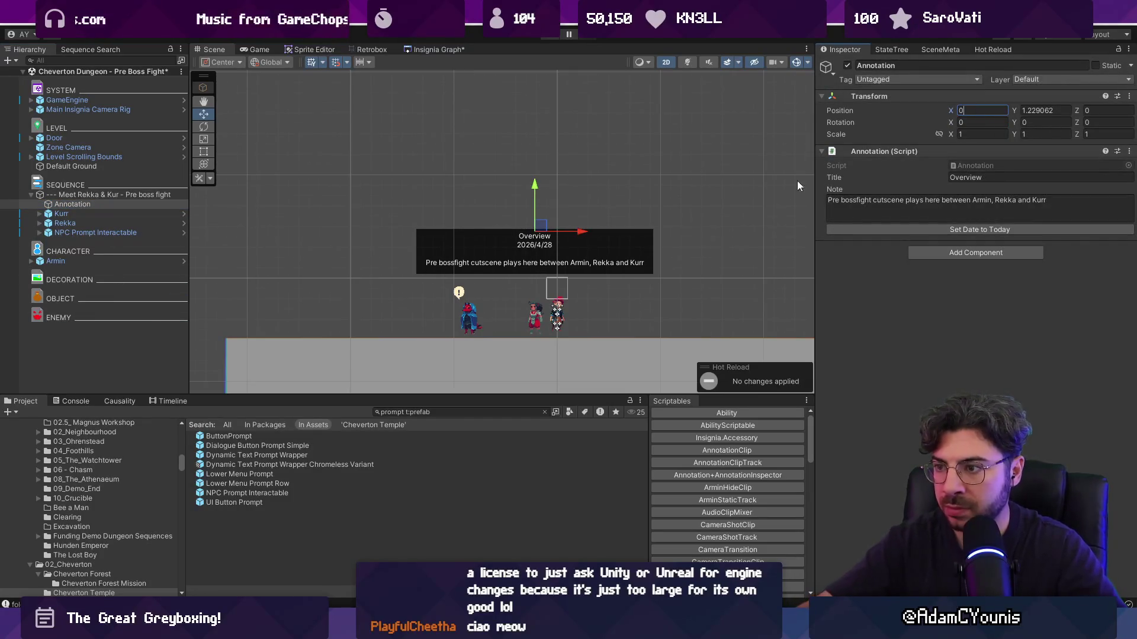
pyautogui.click(897, 197)
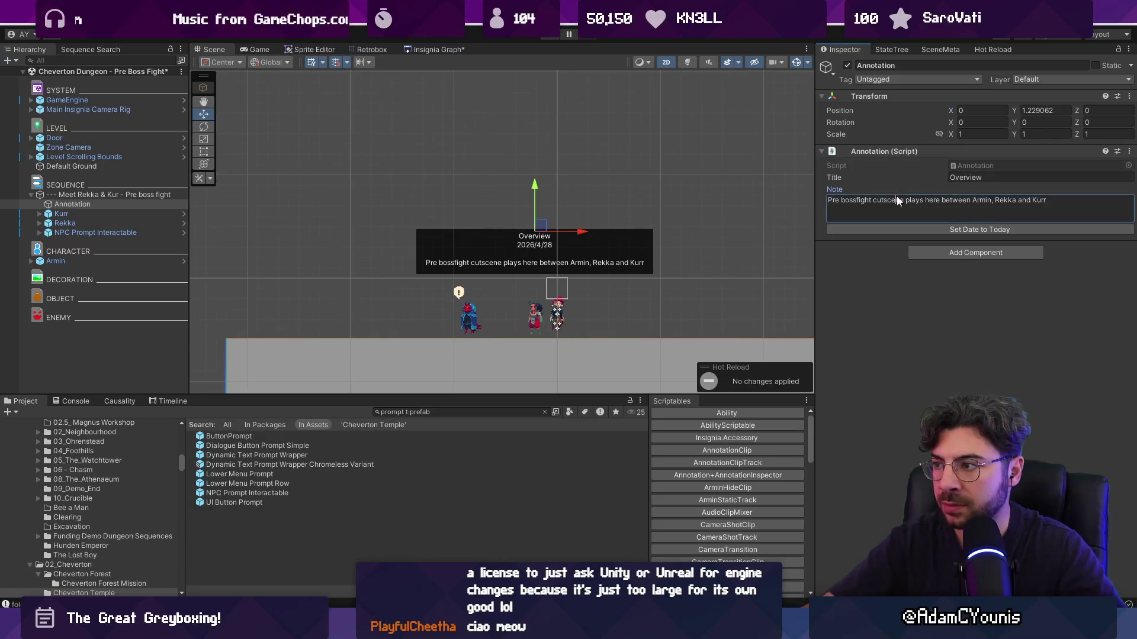
pyautogui.scroll(-2, 570, 274)
pyautogui.click(519, 269)
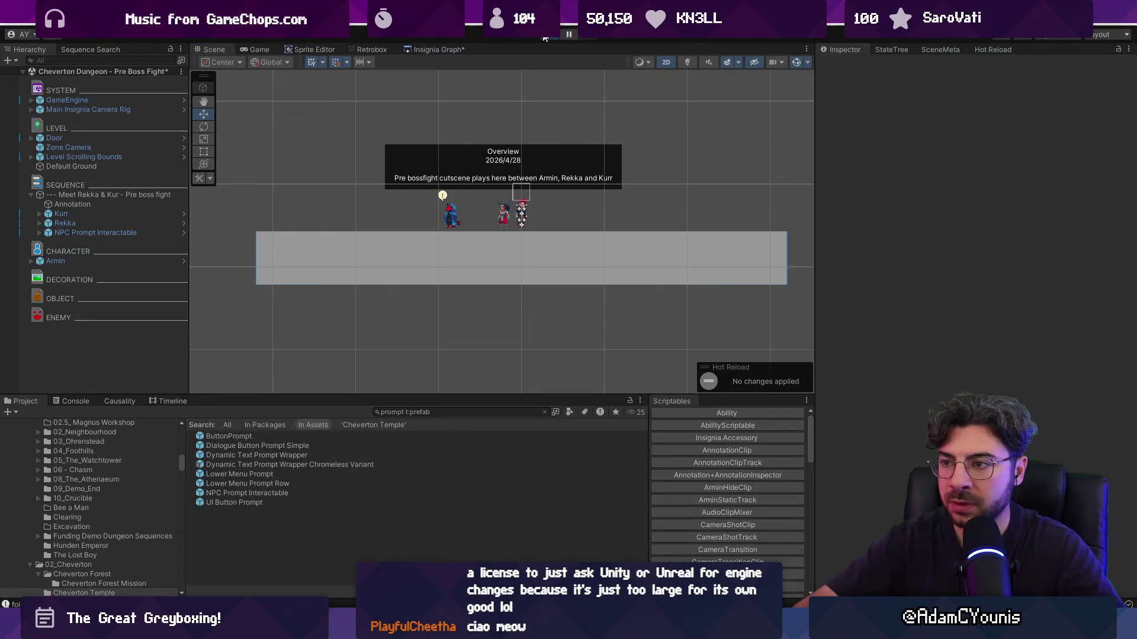
pyautogui.click(545, 38)
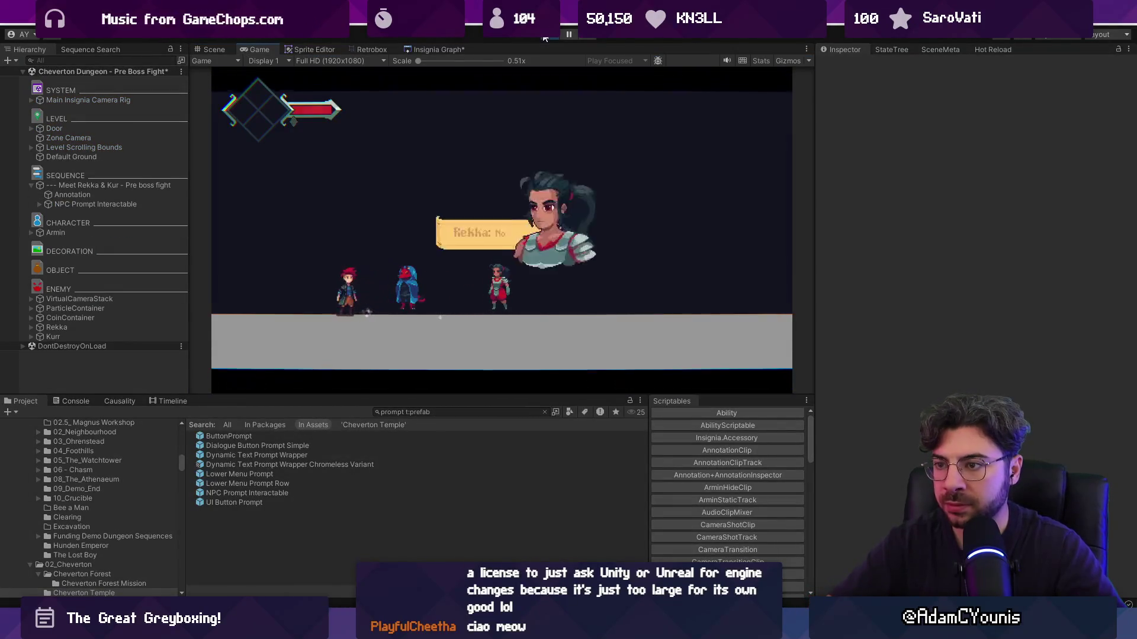
pyautogui.click(800, 62)
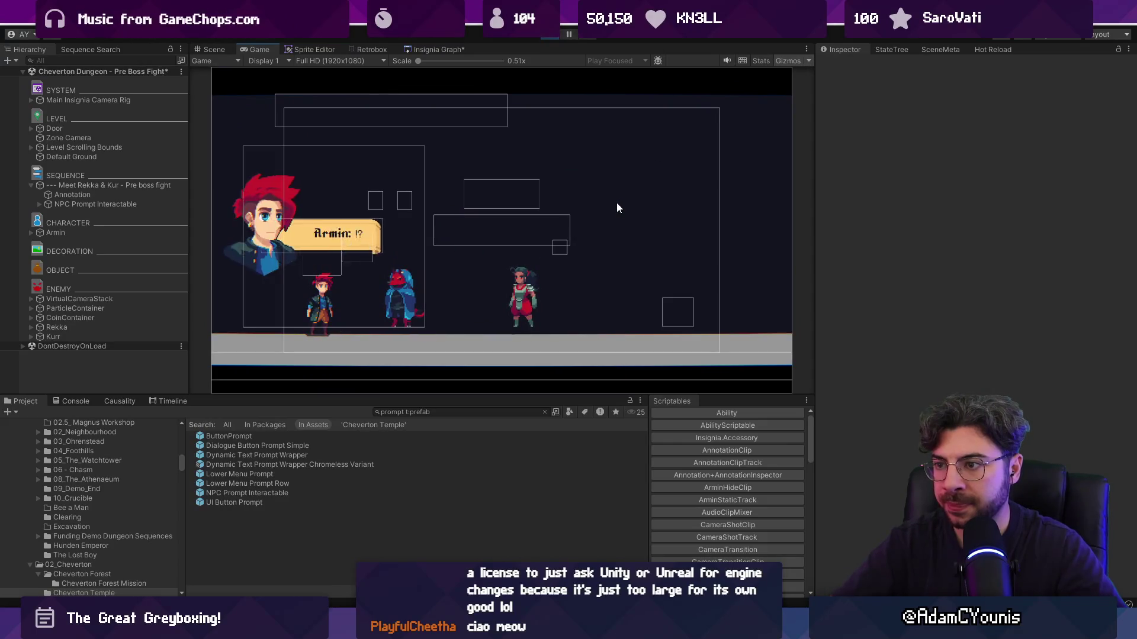
pyautogui.click(786, 59)
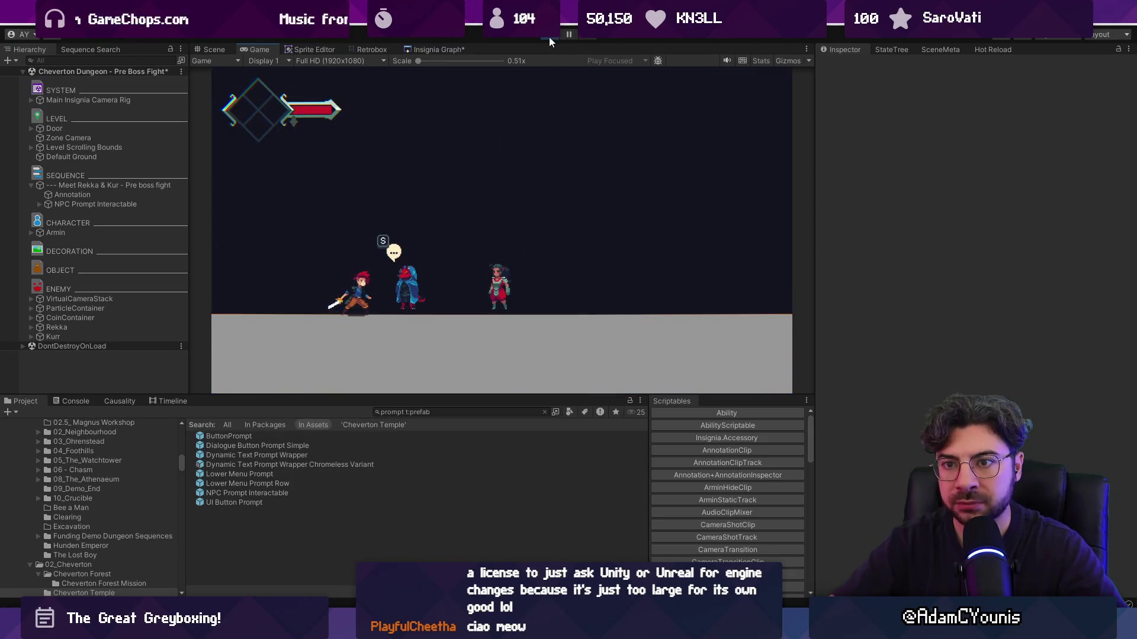
pyautogui.click(95, 184)
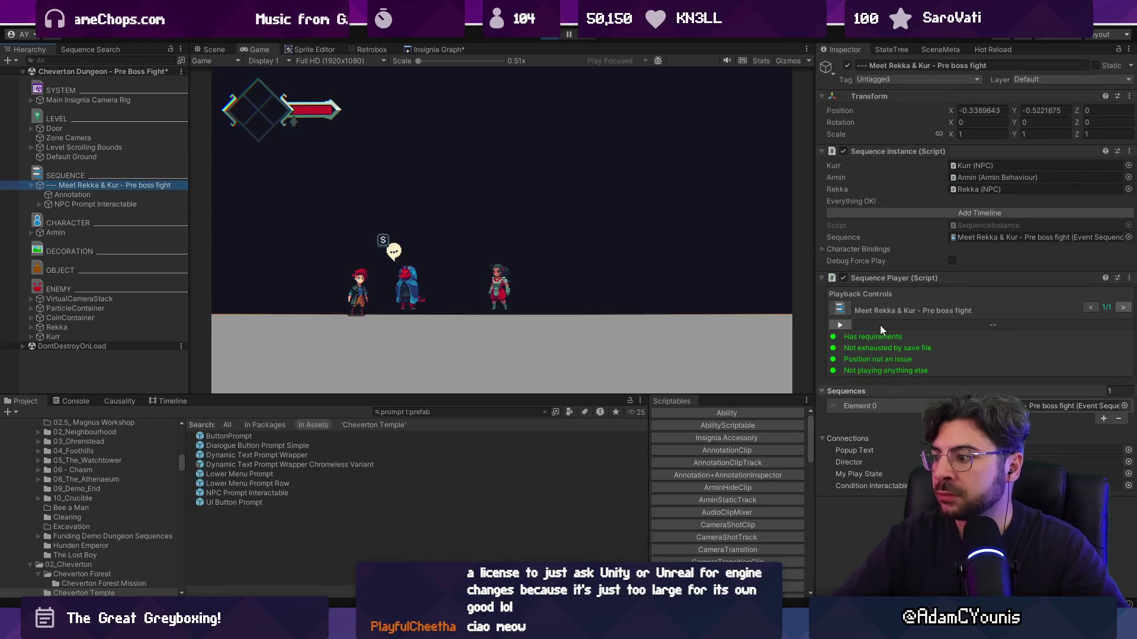
pyautogui.click(111, 196)
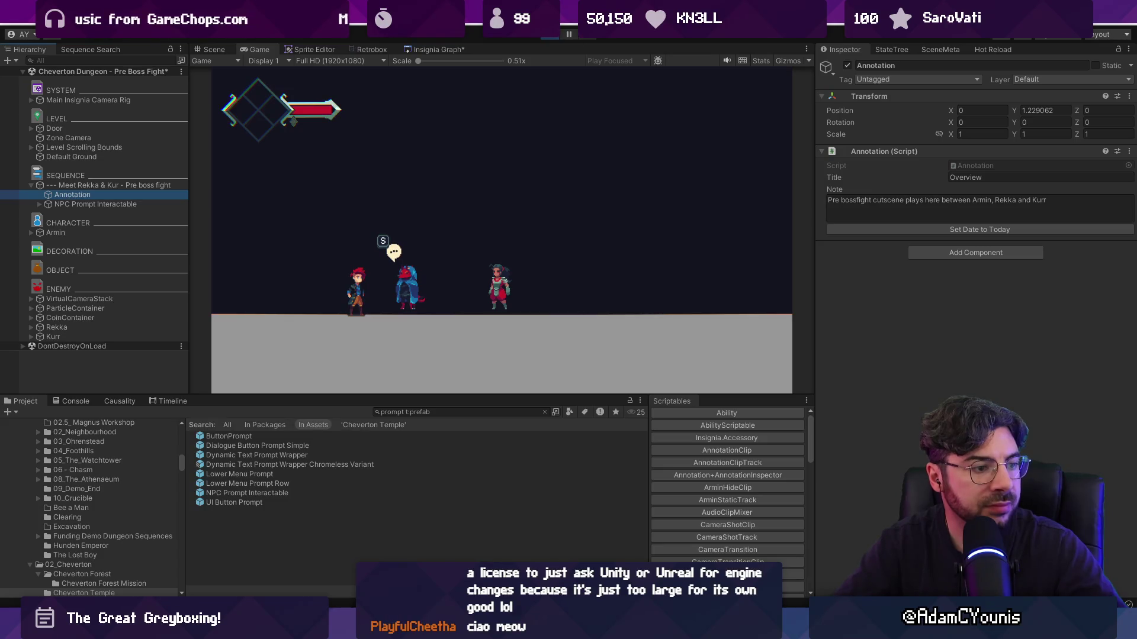
pyautogui.click(550, 36)
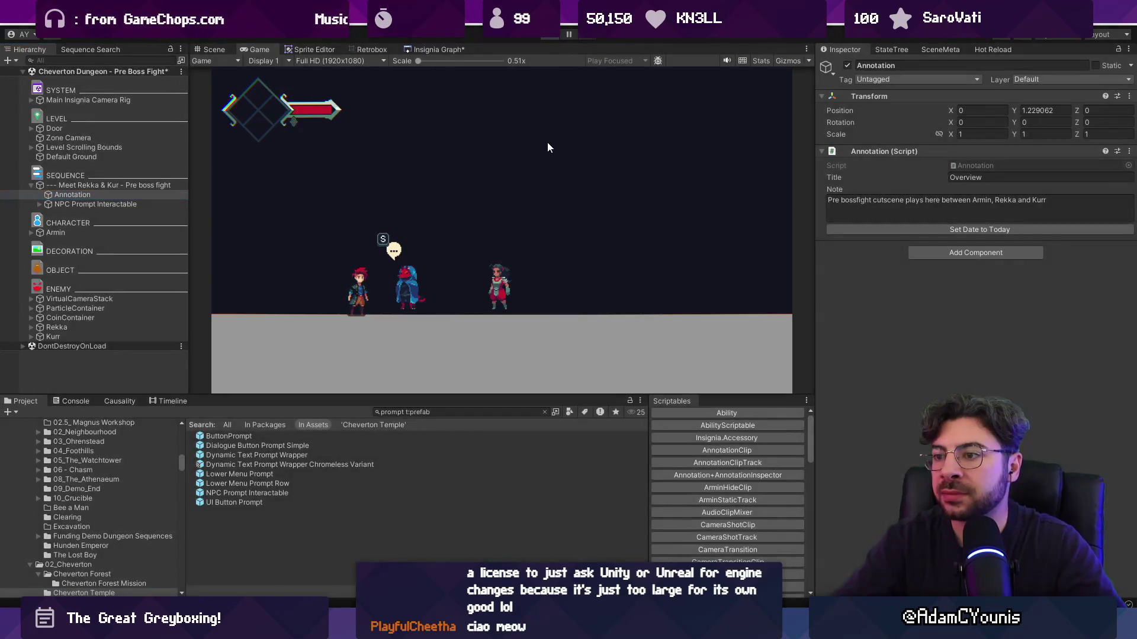
pyautogui.click(508, 218)
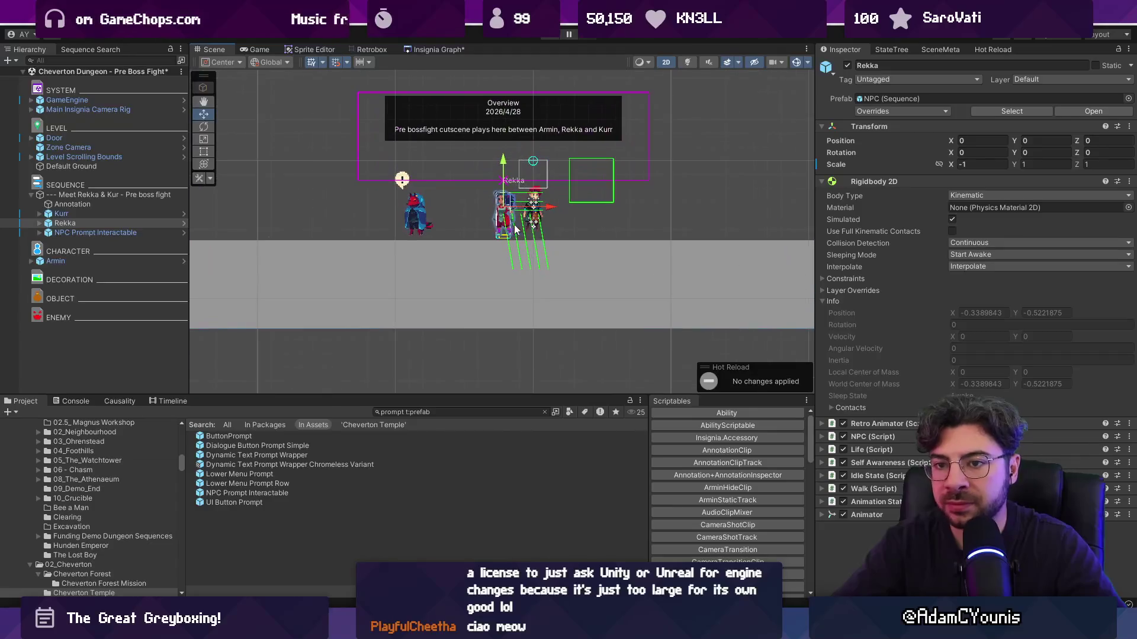
# Drag Rekka left to about X -0.63 so she stands beside Kurr
pyautogui.moveTo(548, 221); pyautogui.dragTo(461, 220)
pyautogui.scroll(-5, 484, 299)
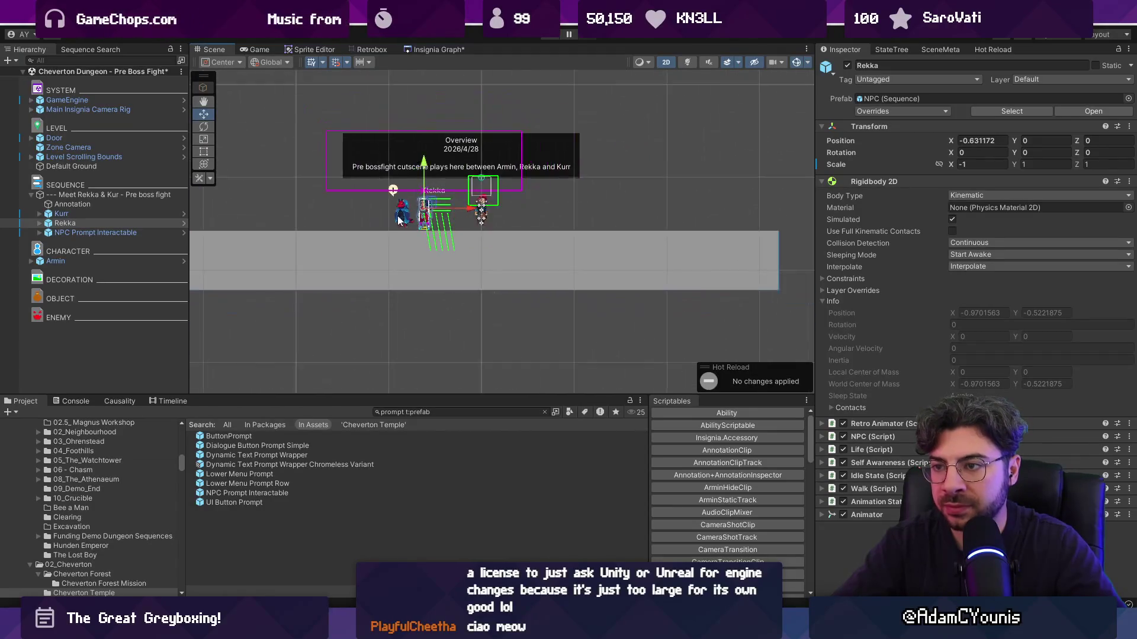
pyautogui.click(483, 291)
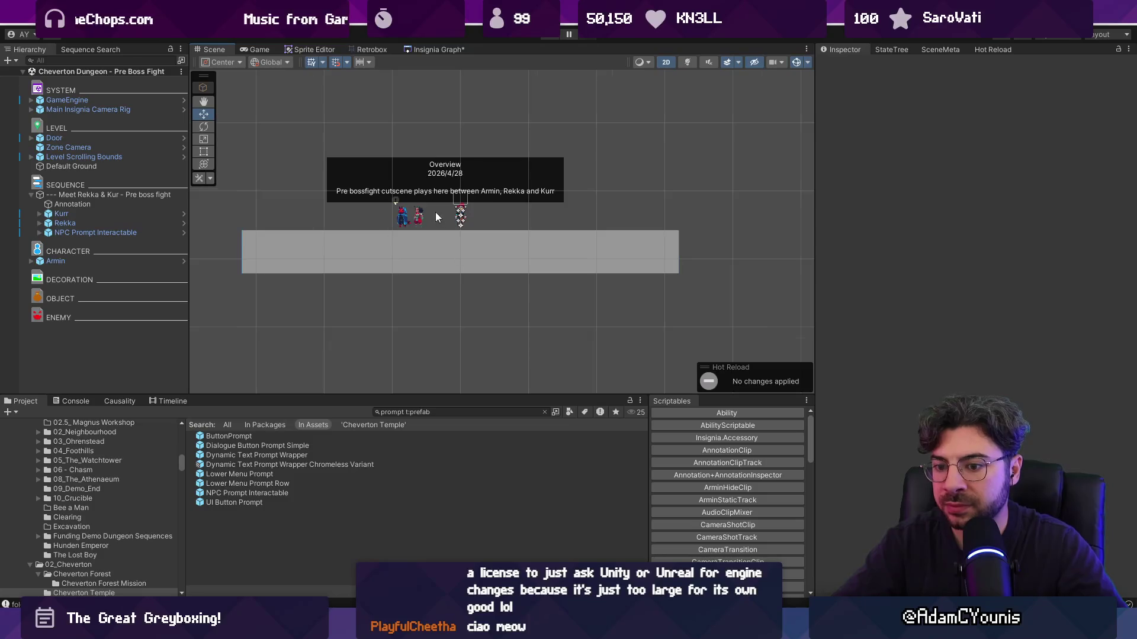
pyautogui.scroll(4, 418, 210)
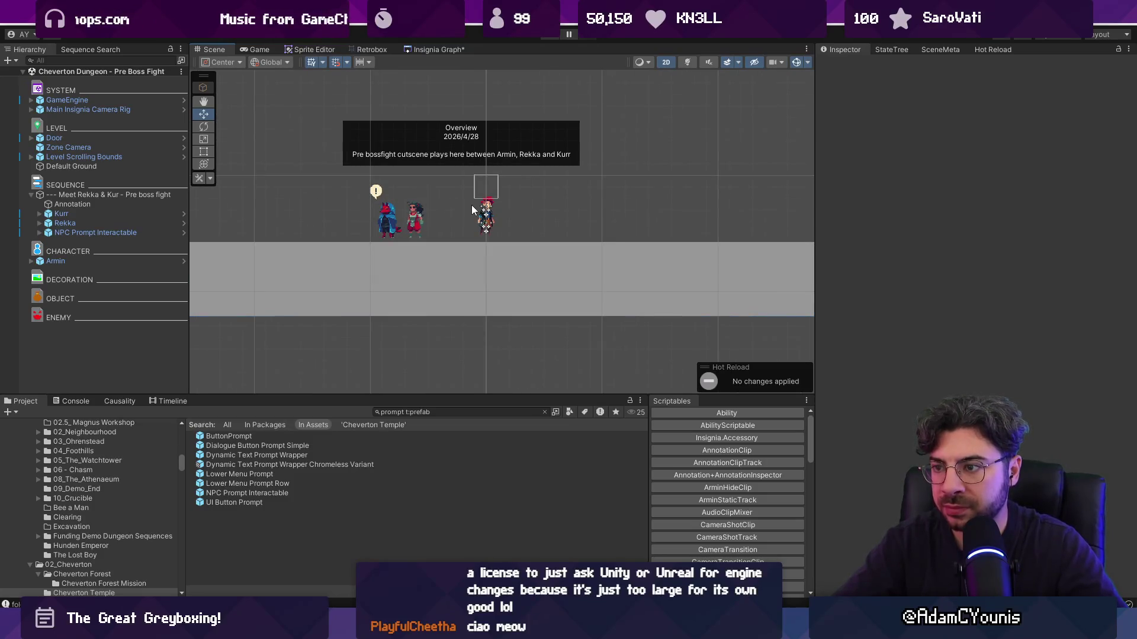
pyautogui.scroll(-1, 472, 205)
pyautogui.click(140, 196)
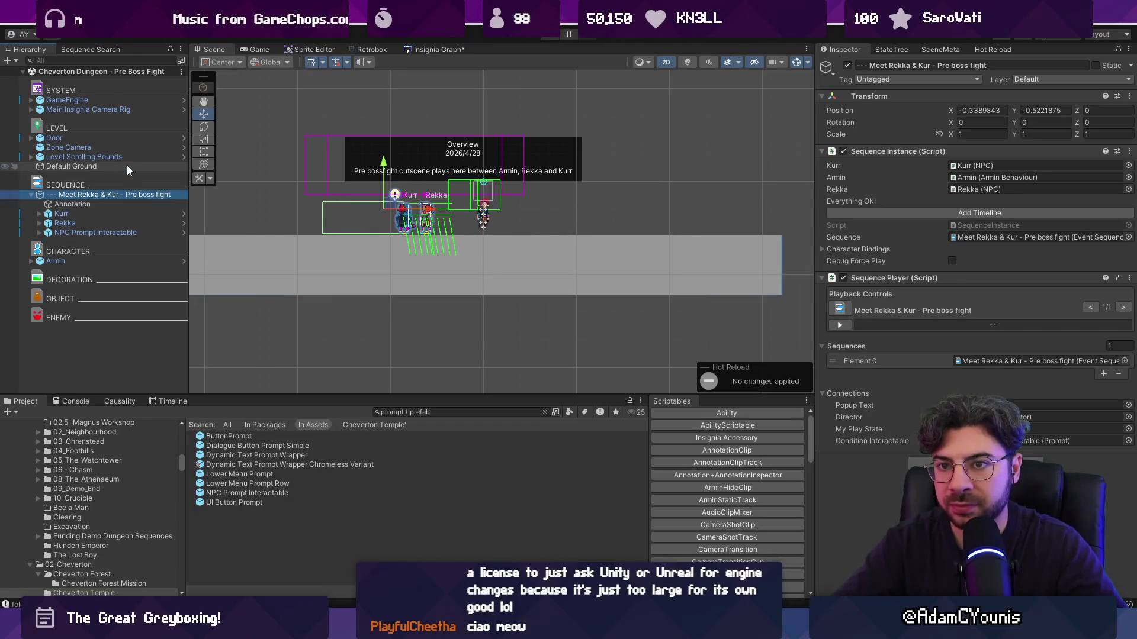
pyautogui.click(122, 138)
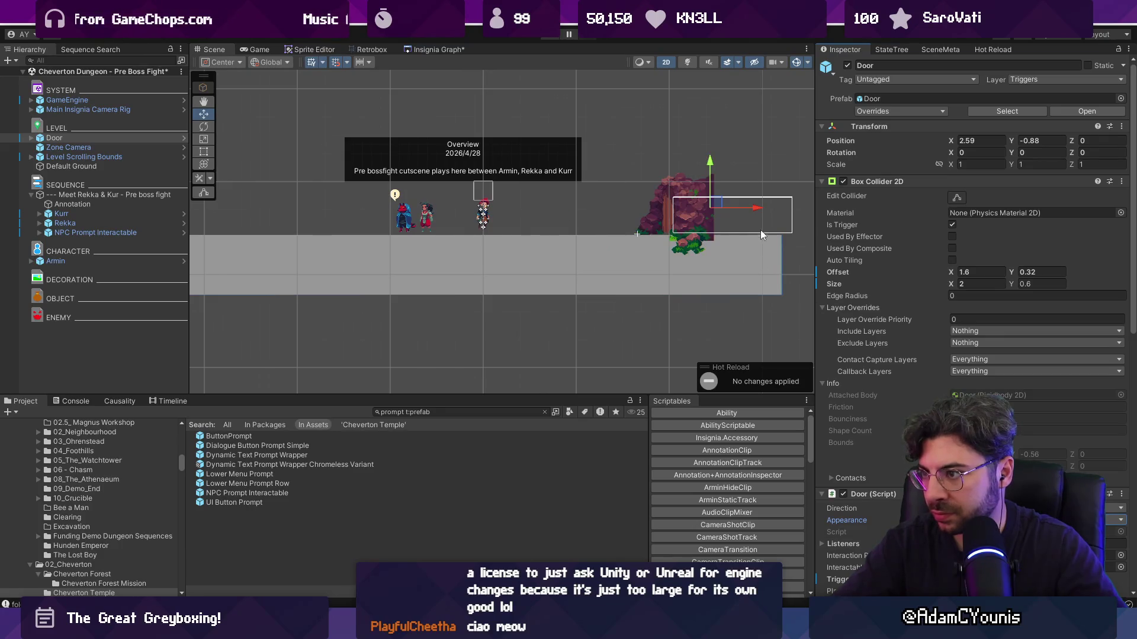
# Move the cave Door left, closer to the characters
pyautogui.moveTo(777, 219); pyautogui.dragTo(711, 216)
pyautogui.scroll(1, 613, 186)
pyautogui.scroll(2, 613, 186)
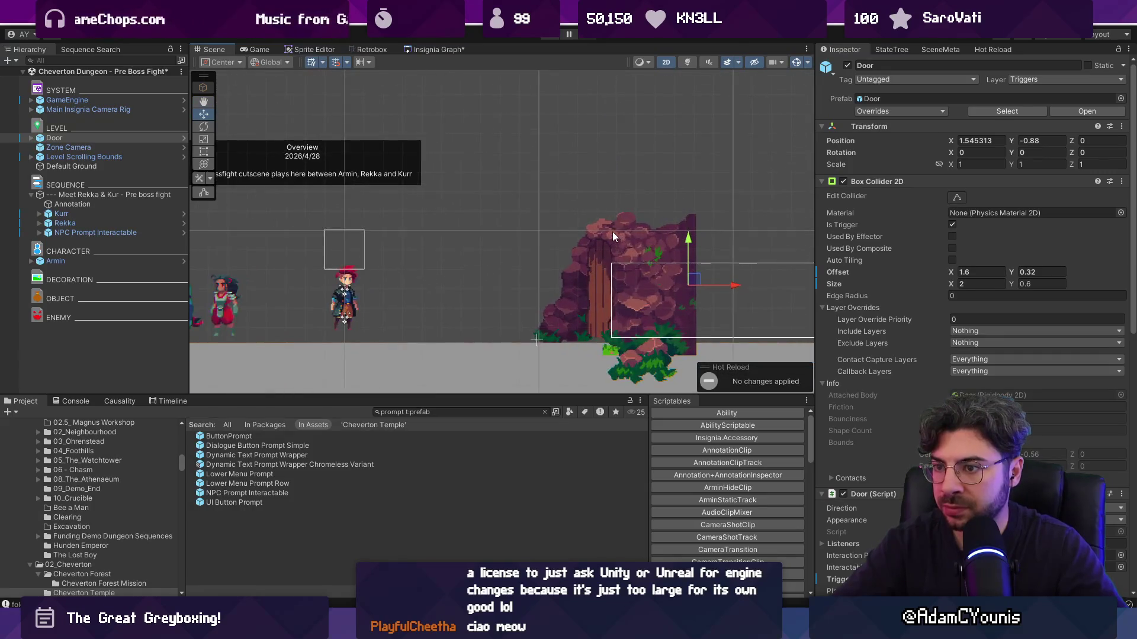
pyautogui.click(106, 201)
pyautogui.click(81, 140)
# Place the door's annotation above it with the note 'Go through this door to finish boss fight'
pyautogui.click(80, 140)
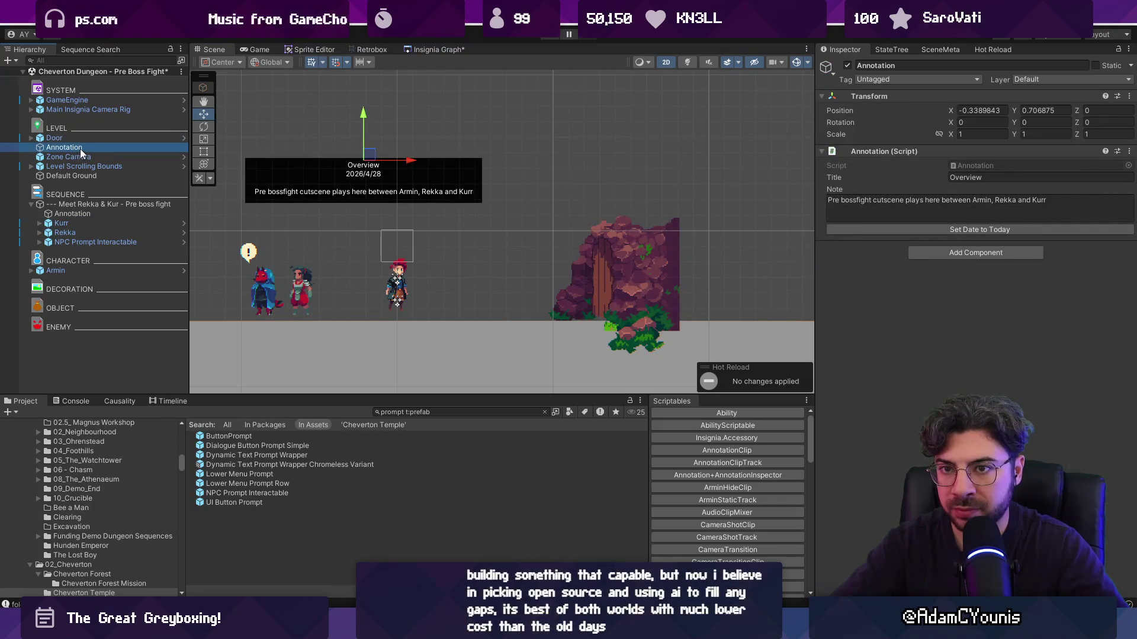
pyautogui.moveTo(422, 175); pyautogui.dragTo(704, 172)
pyautogui.click(887, 204)
pyautogui.write('Go through this door to finish boss fight')
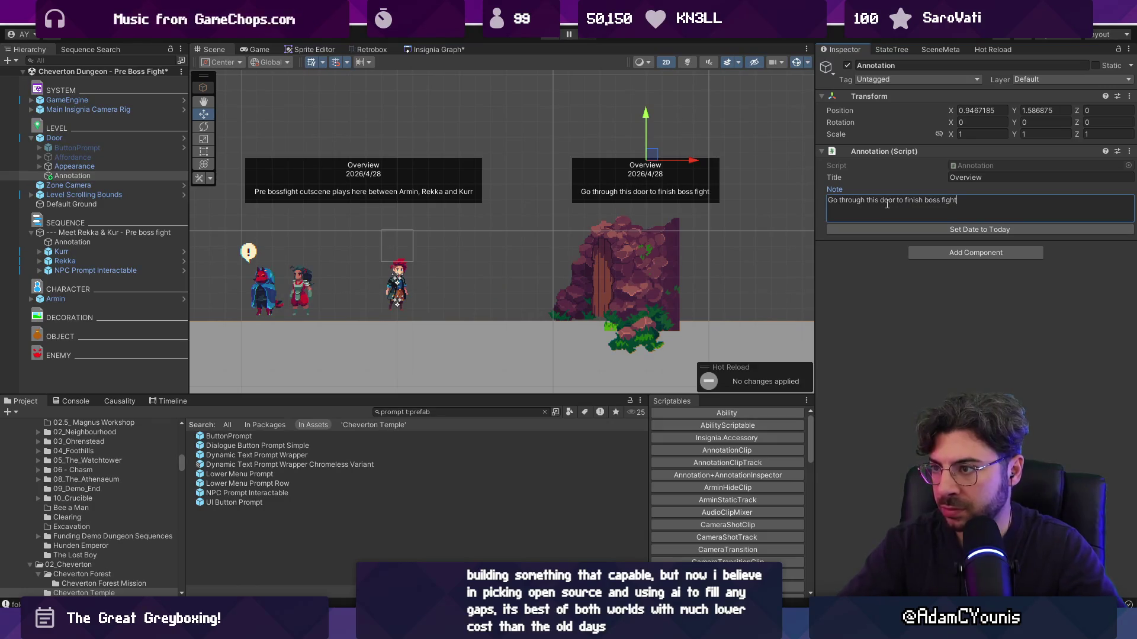
pyautogui.click(592, 264)
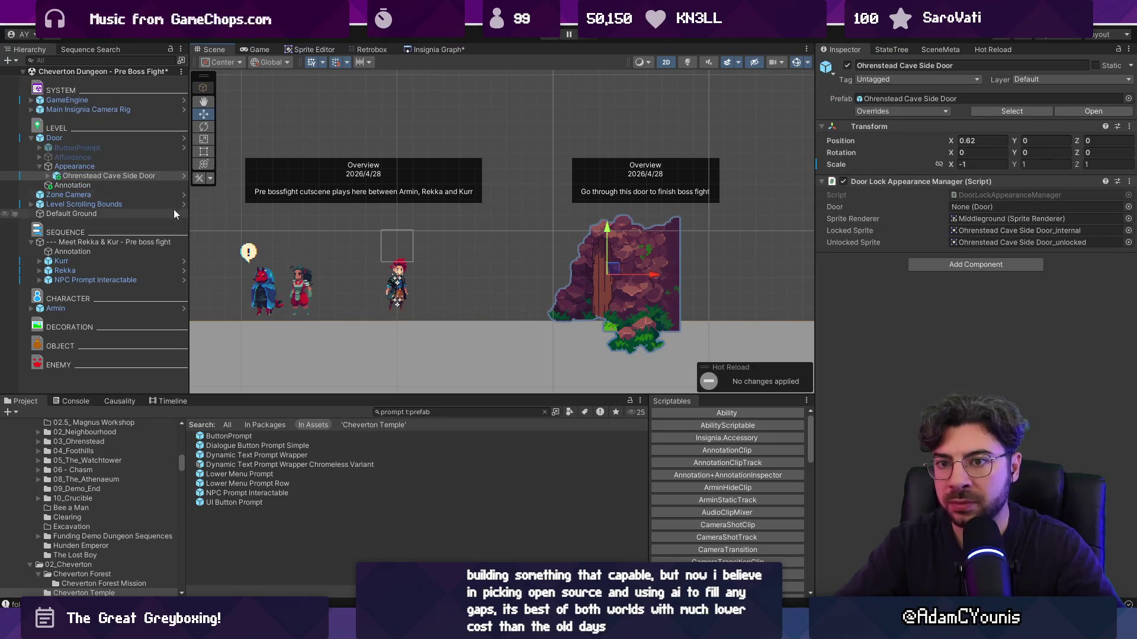
pyautogui.click(417, 50)
pyautogui.scroll(-5, 528, 229)
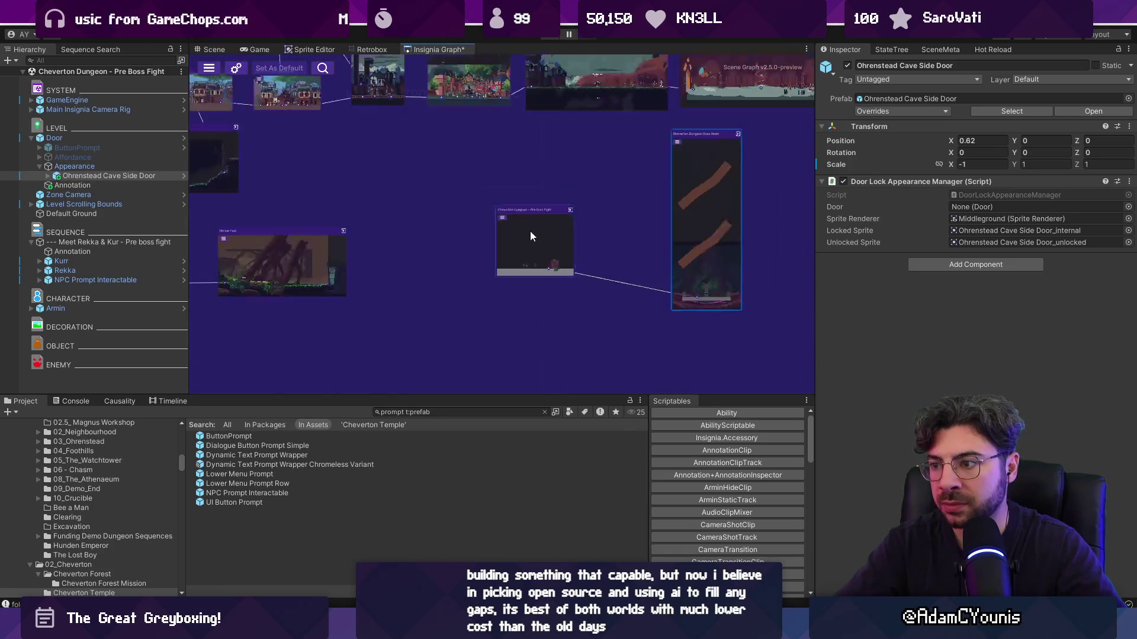
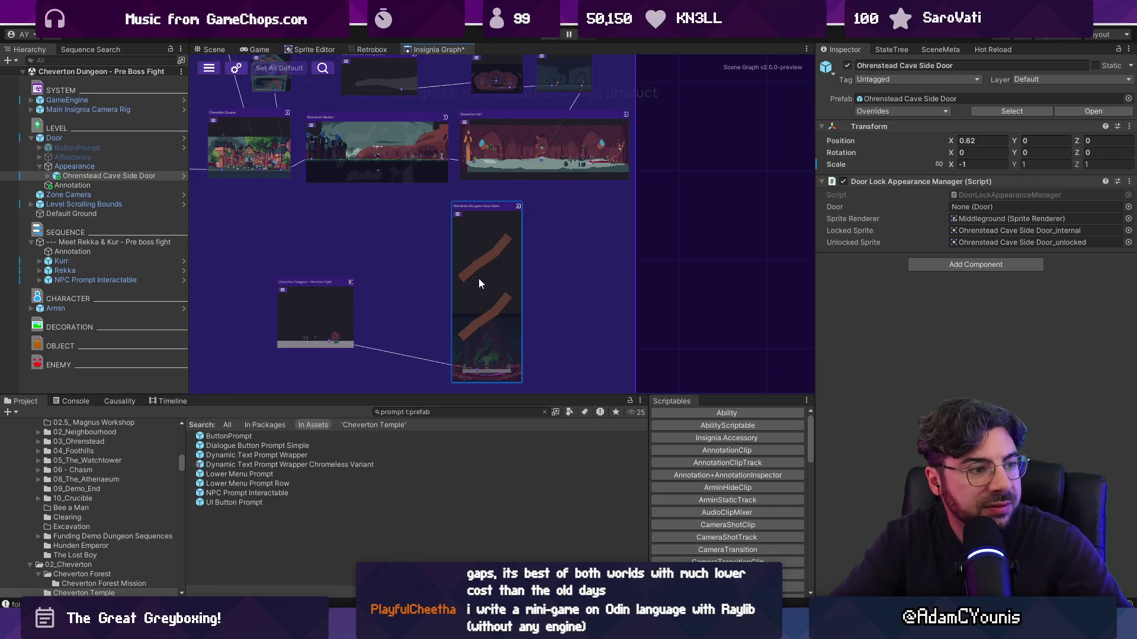
# Open the Cheverton Hall scene and select the hall's background sprite
pyautogui.click(494, 158)
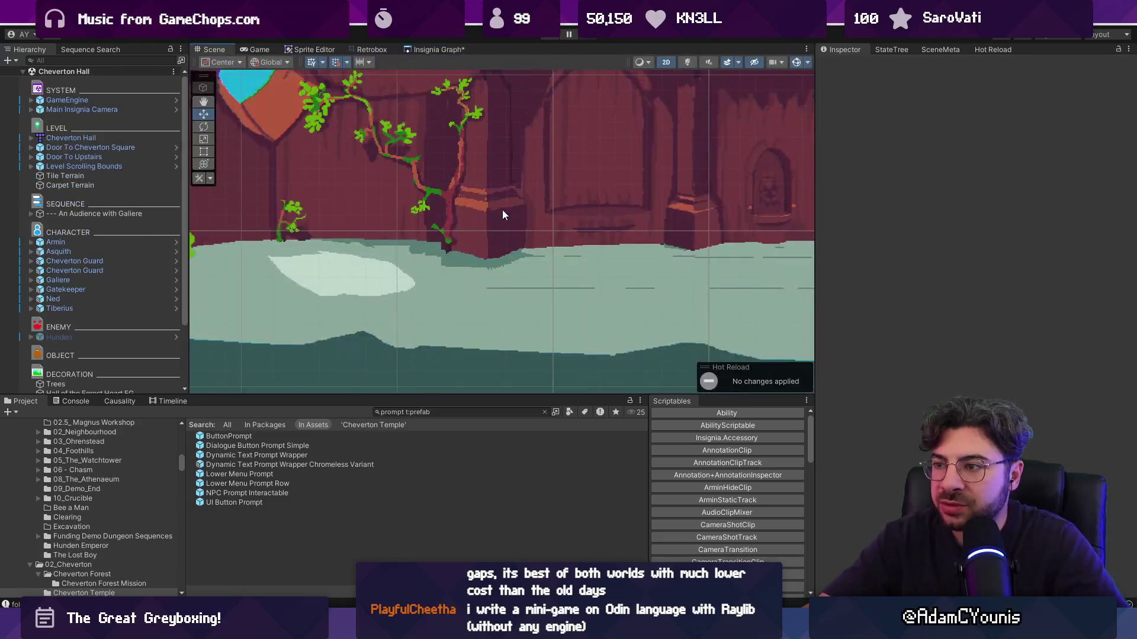
pyautogui.click(613, 245)
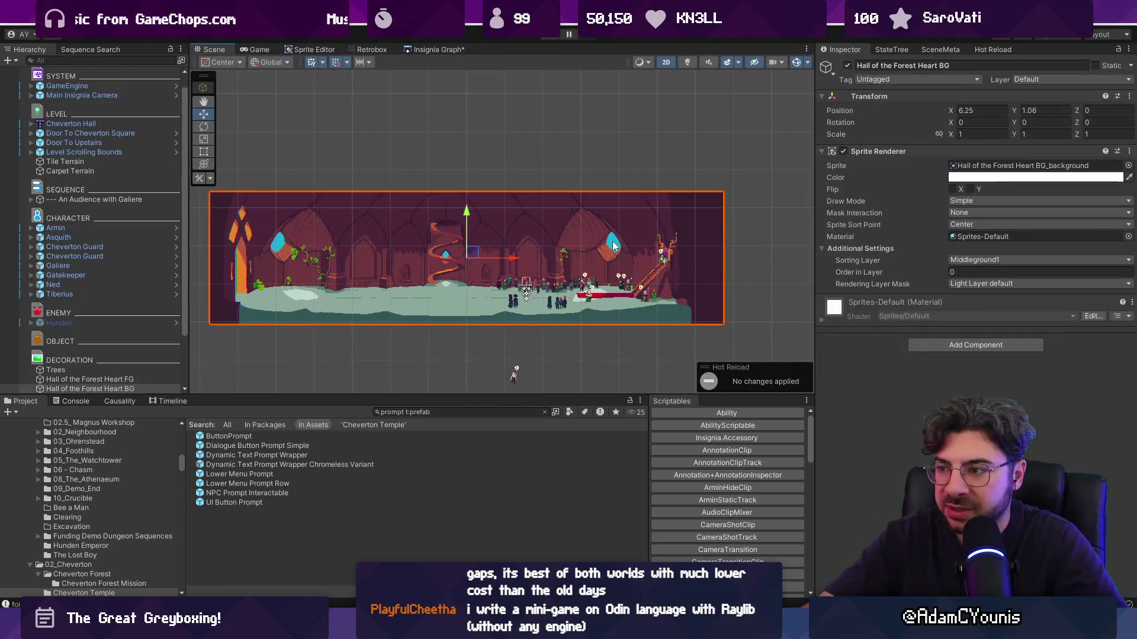
pyautogui.press('t')
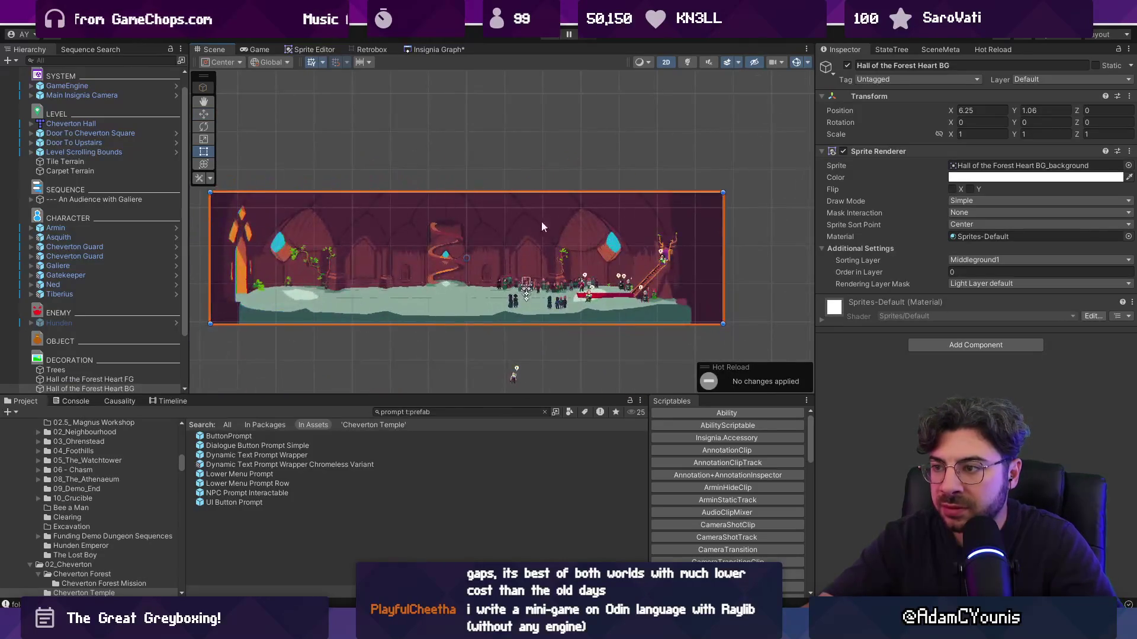
# Locate the sprite's source and select the Hall of the Forest Heart BG art file
pyautogui.click(1018, 166)
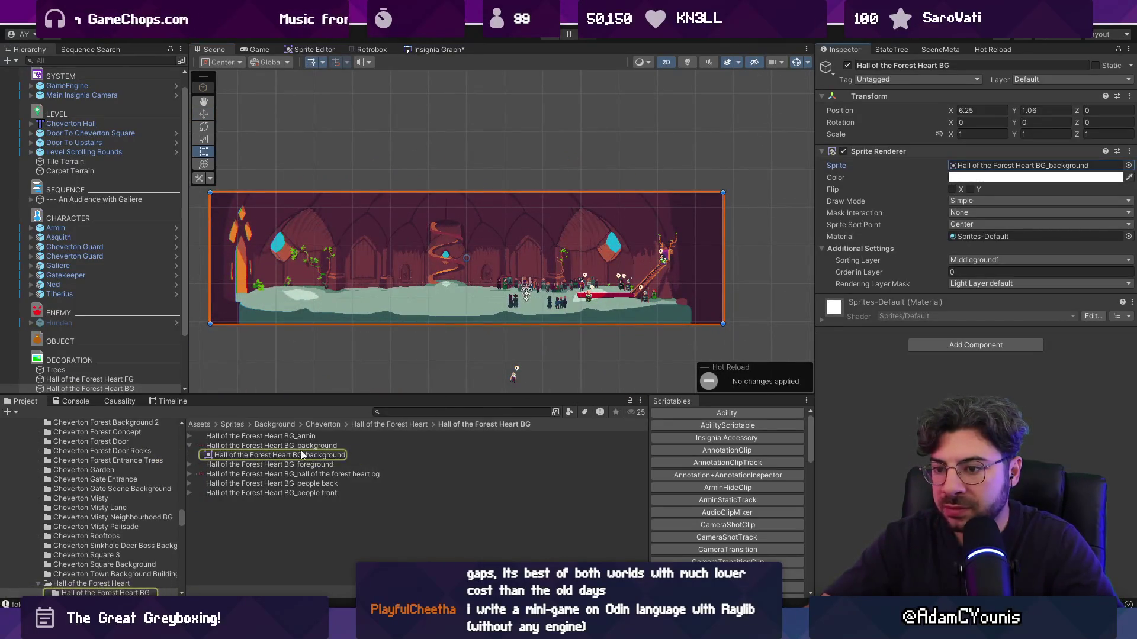
pyautogui.click(303, 454)
pyautogui.click(407, 424)
pyautogui.click(277, 465)
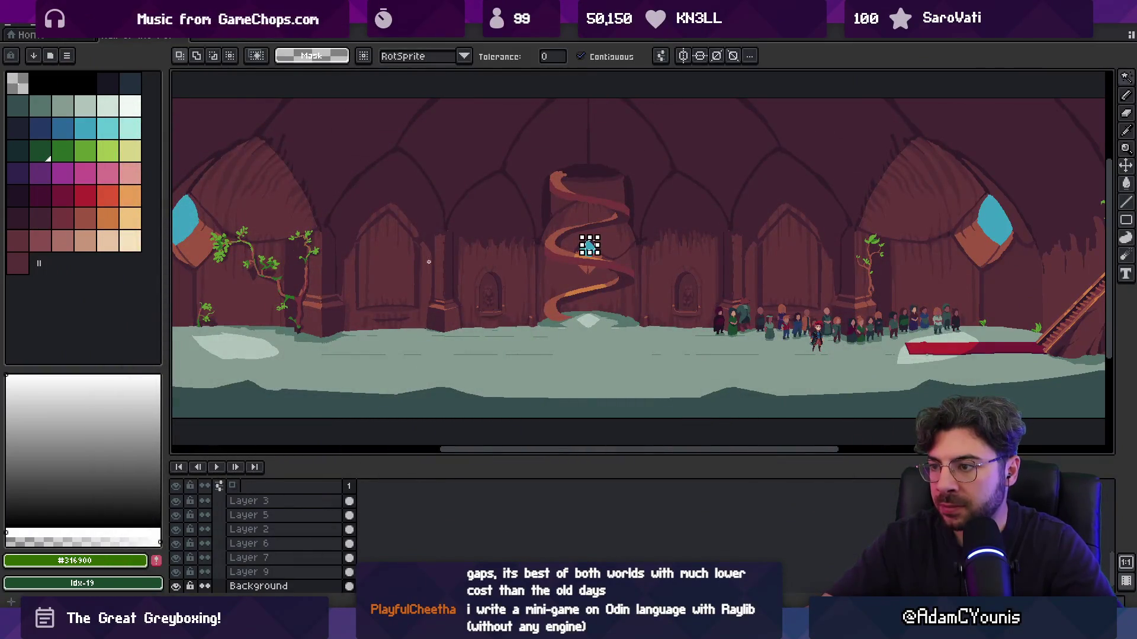
# Erase the centre, right and left blue gems to transparency and save the art
pyautogui.click(590, 256)
pyautogui.keyDown('shift'); pyautogui.click(986, 220); pyautogui.keyUp('shift')
pyautogui.keyDown('shift'); pyautogui.click(189, 224); pyautogui.keyUp('shift')
pyautogui.hotkey('ctrl', 'x')
pyautogui.hotkey('ctrl', 's')
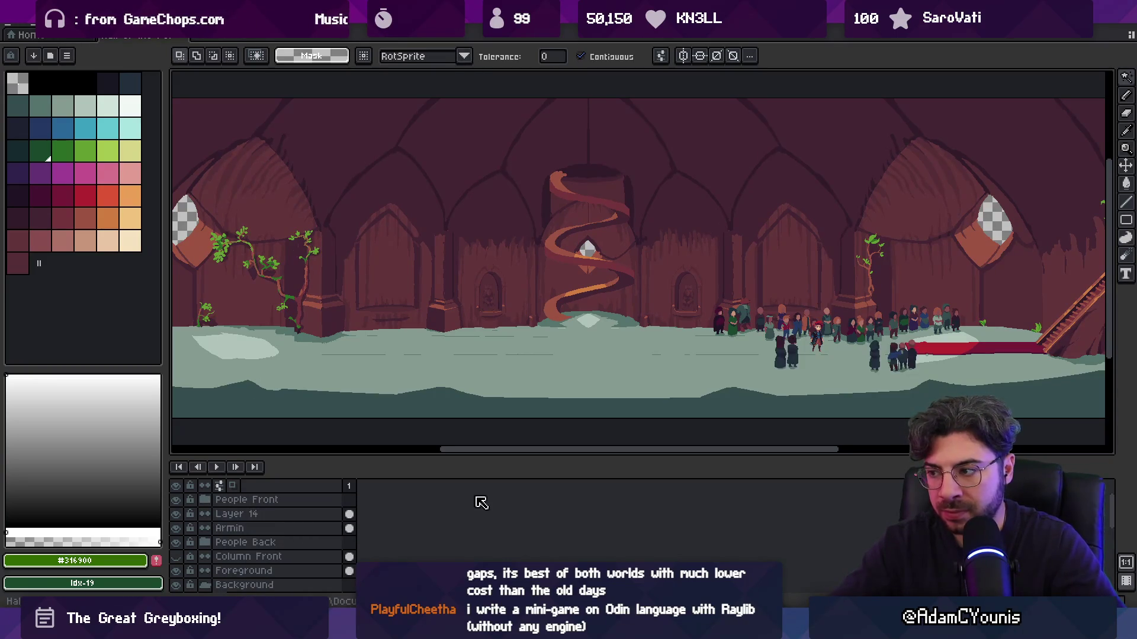
pyautogui.hotkey('alt', 'Tab')
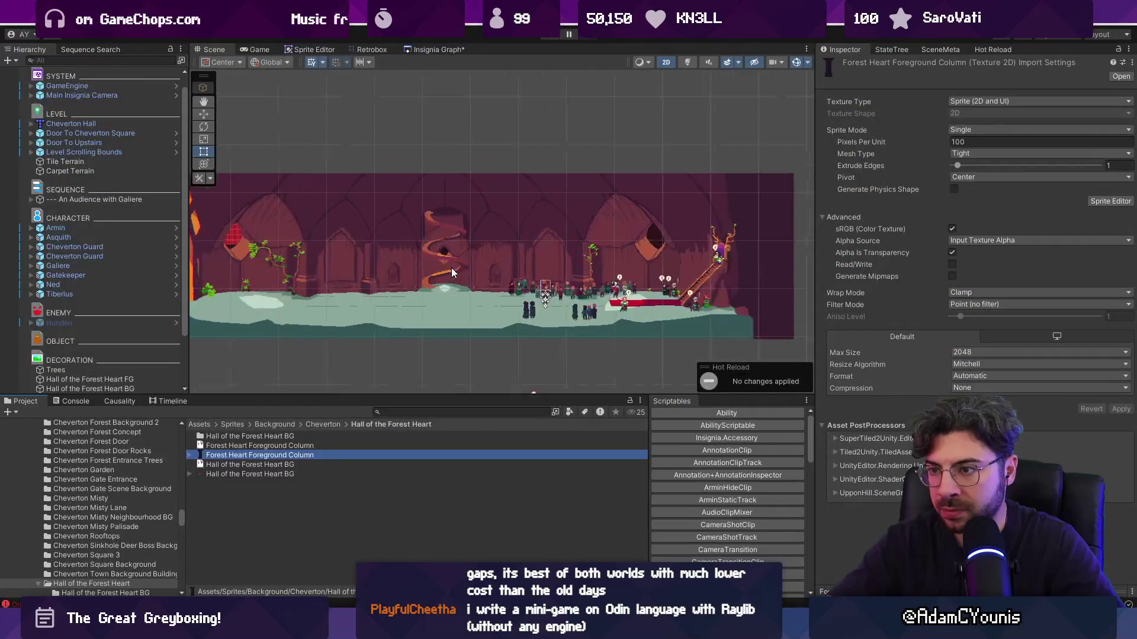
# Expand Cheverton Hall's Grid and switch off the Background tilemap's Tilemap Renderer
pyautogui.click(315, 244)
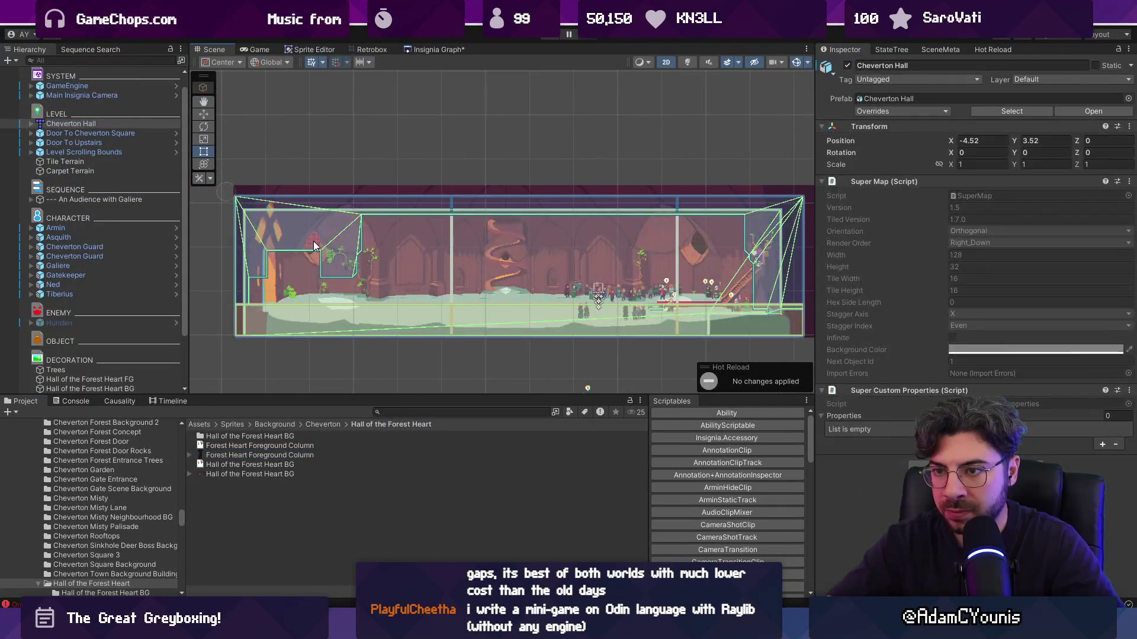
pyautogui.click(31, 124)
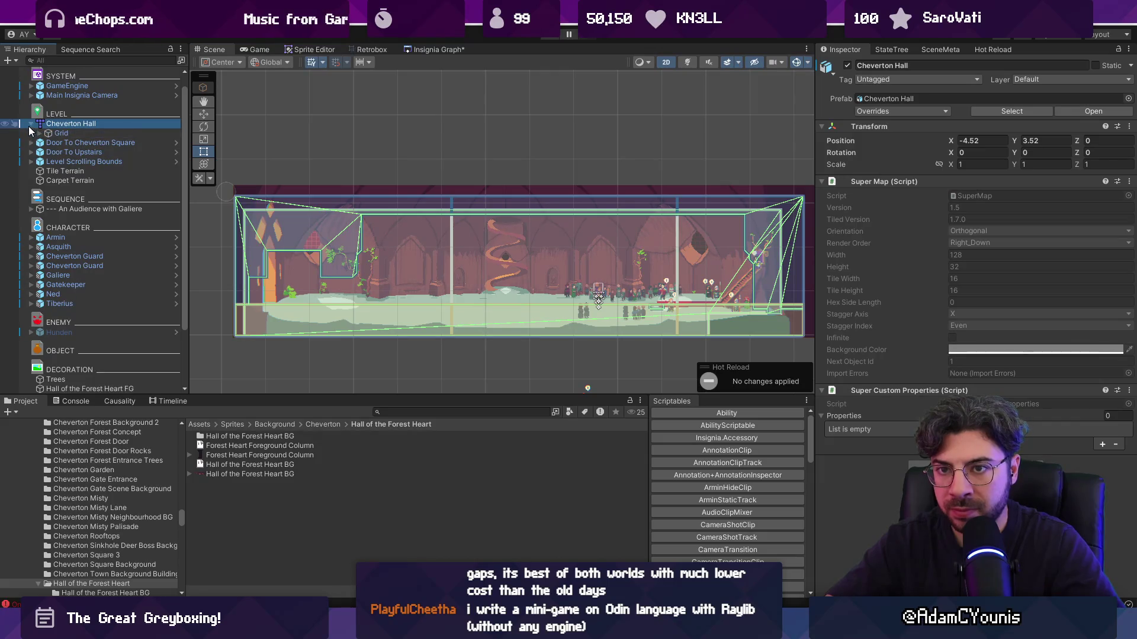
pyautogui.click(40, 133)
pyautogui.click(82, 152)
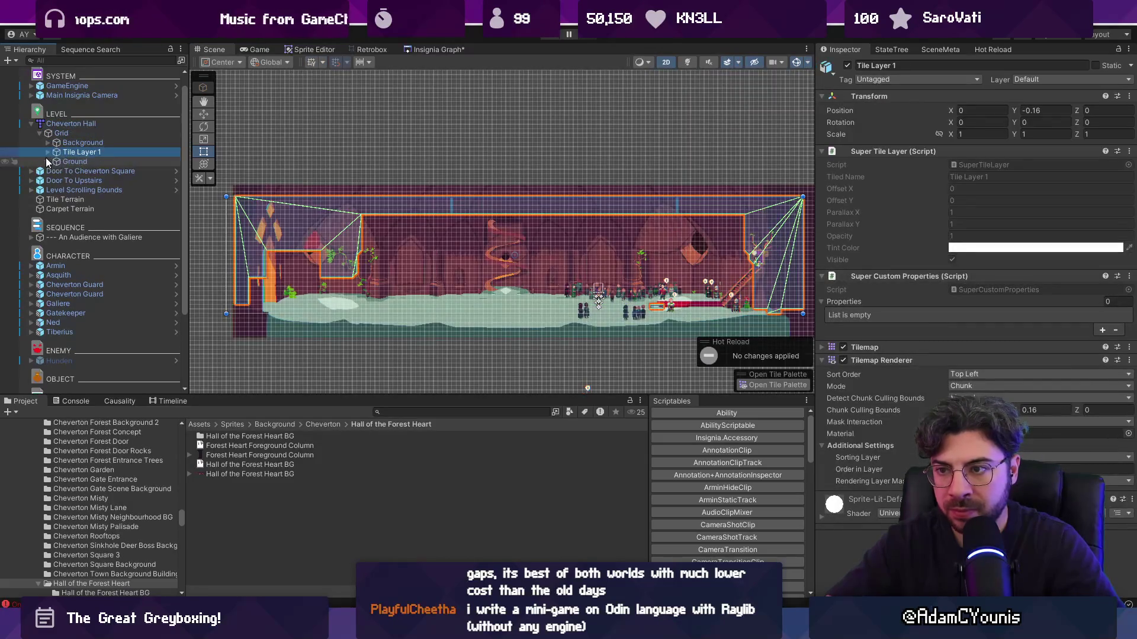
pyautogui.click(48, 162)
pyautogui.click(62, 162)
pyautogui.click(888, 386)
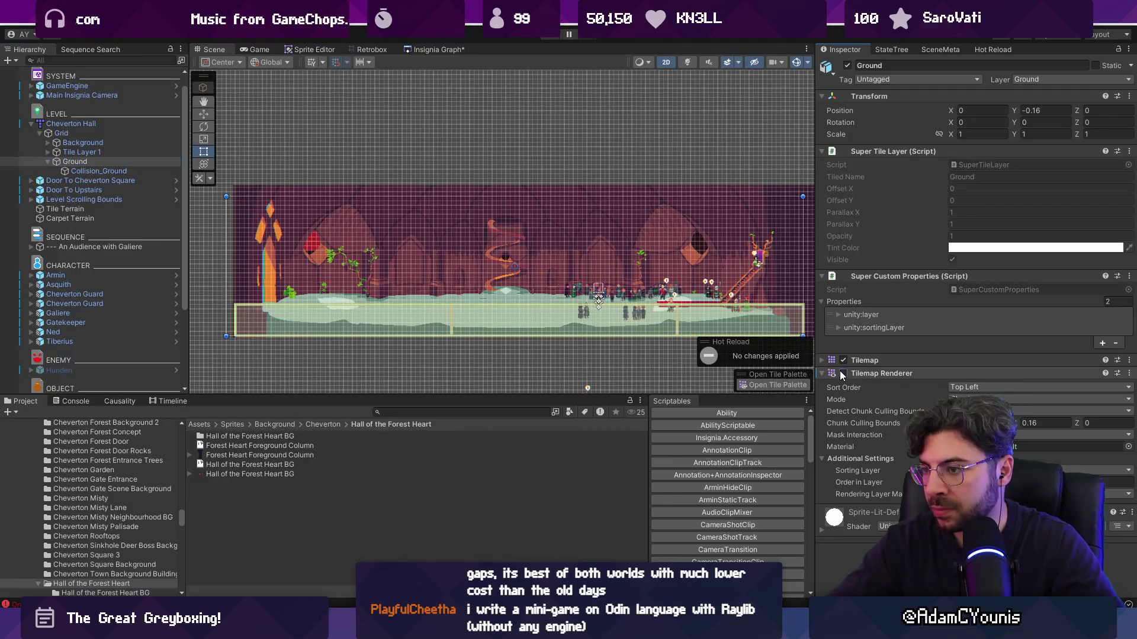
pyautogui.click(82, 142)
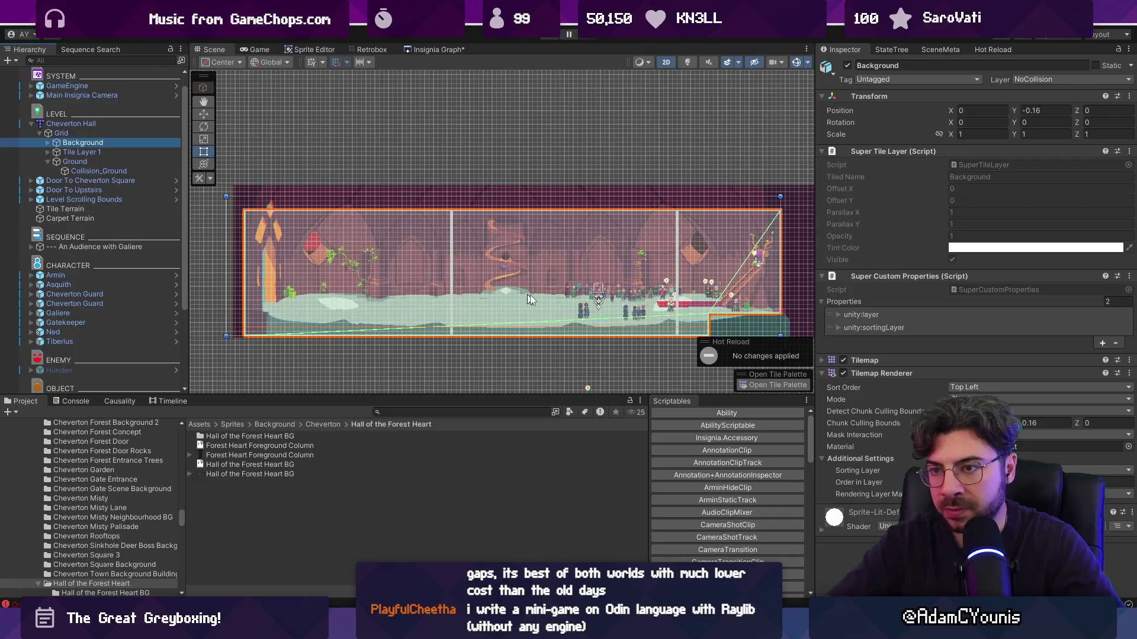
pyautogui.click(843, 373)
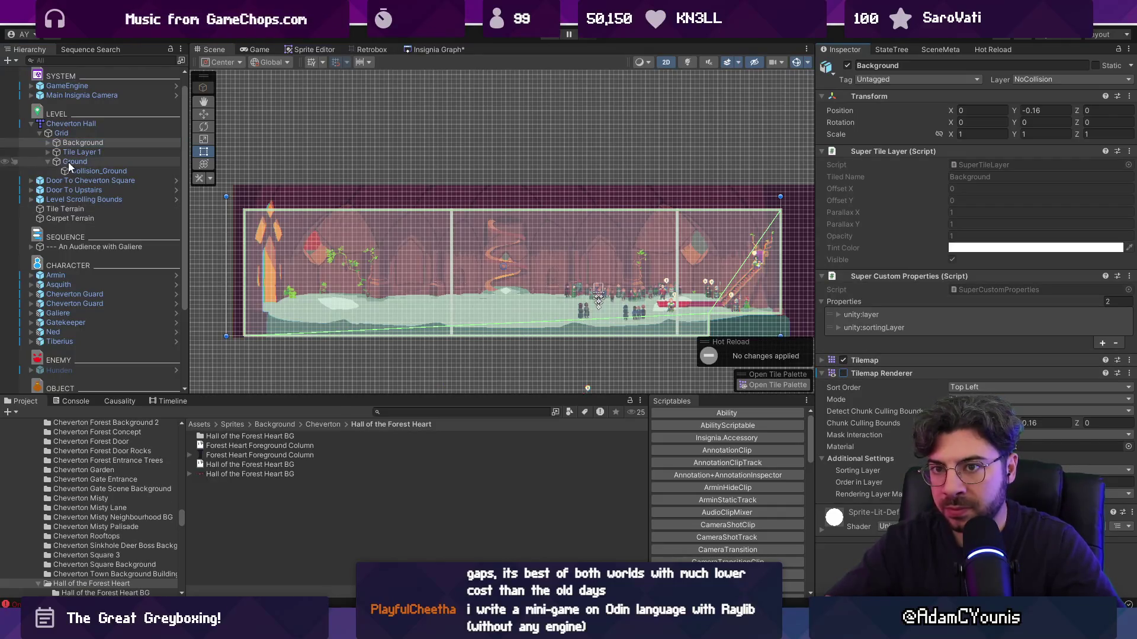
# Check Tile Layer 1's Collision_Default, switch off its Tilemap Renderer, and collapse Cheverton Hall
pyautogui.click(74, 152)
pyautogui.click(48, 152)
pyautogui.click(74, 162)
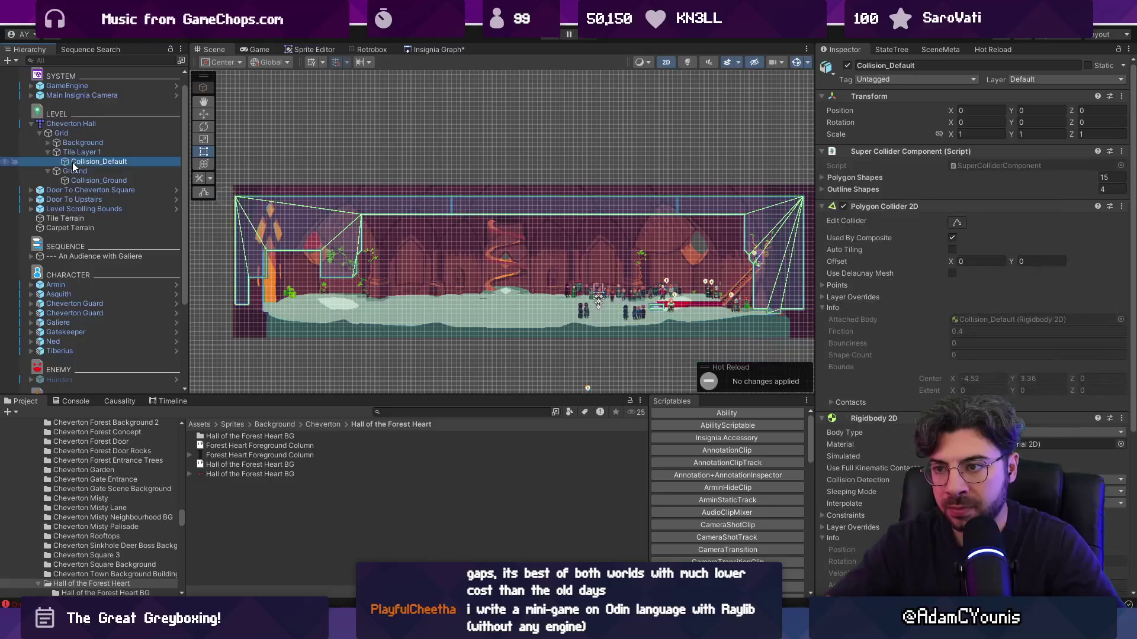
pyautogui.scroll(-3, 971, 296)
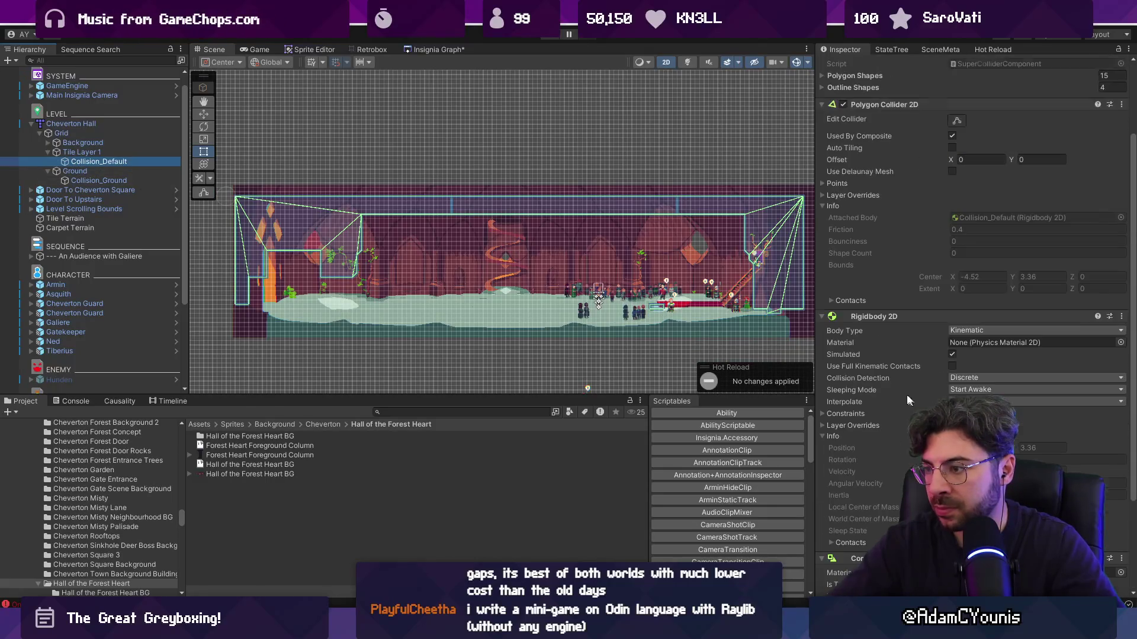
pyautogui.click(68, 153)
pyautogui.click(843, 361)
pyautogui.click(550, 194)
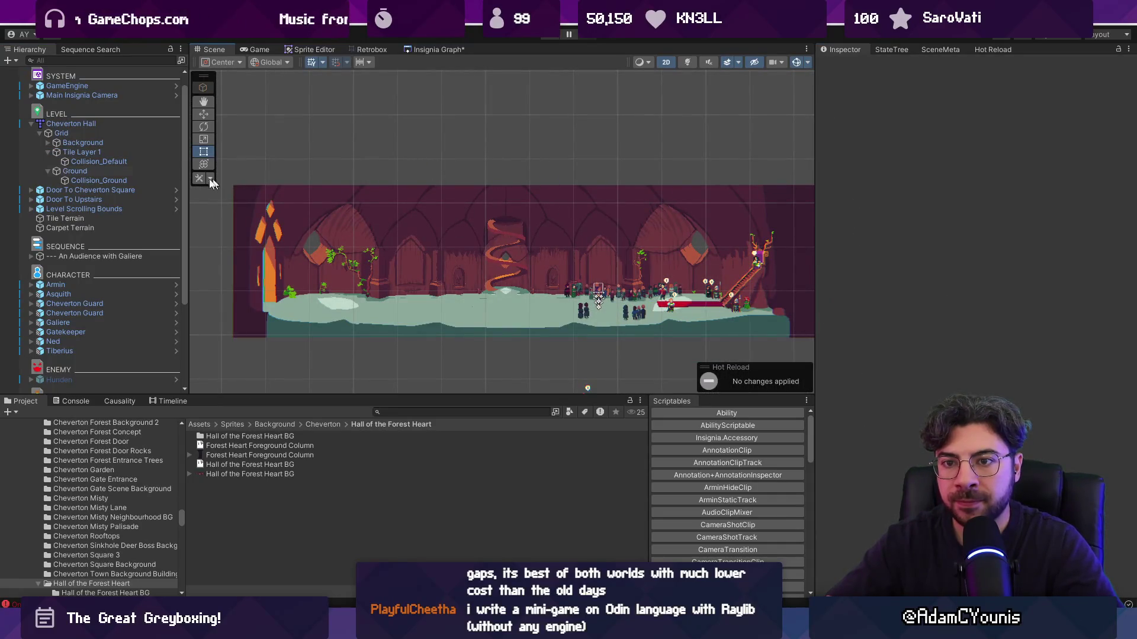
pyautogui.click(31, 124)
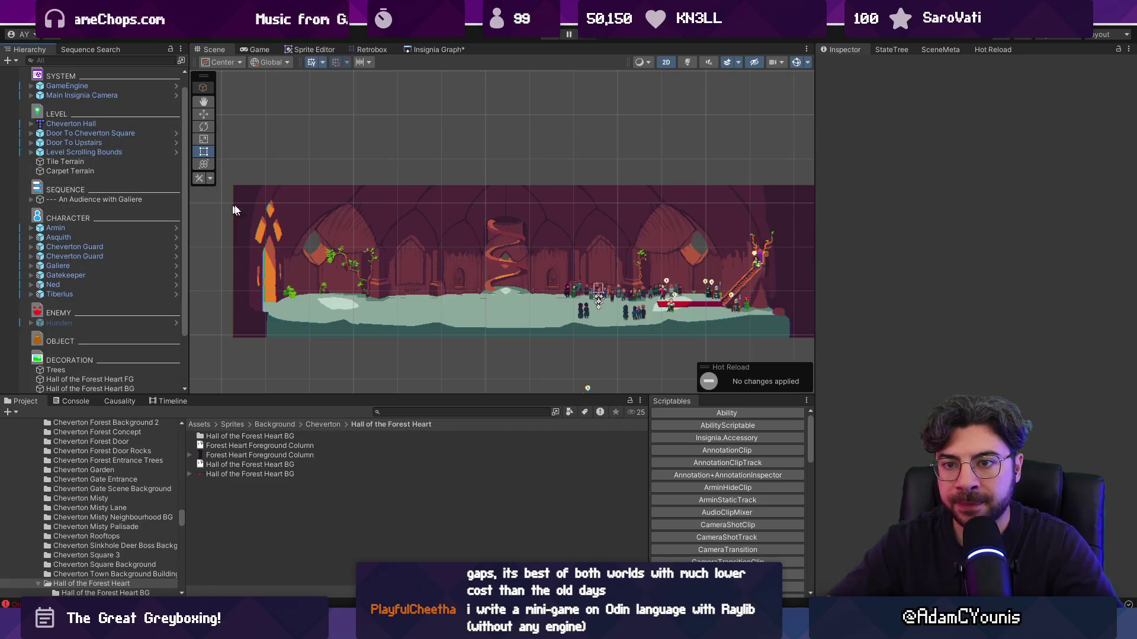
# Select the Hall of the Forest Heart FG sprite and undo an accidental empty GameObject
pyautogui.scroll(-3, 356, 190)
pyautogui.scroll(-2, 74, 255)
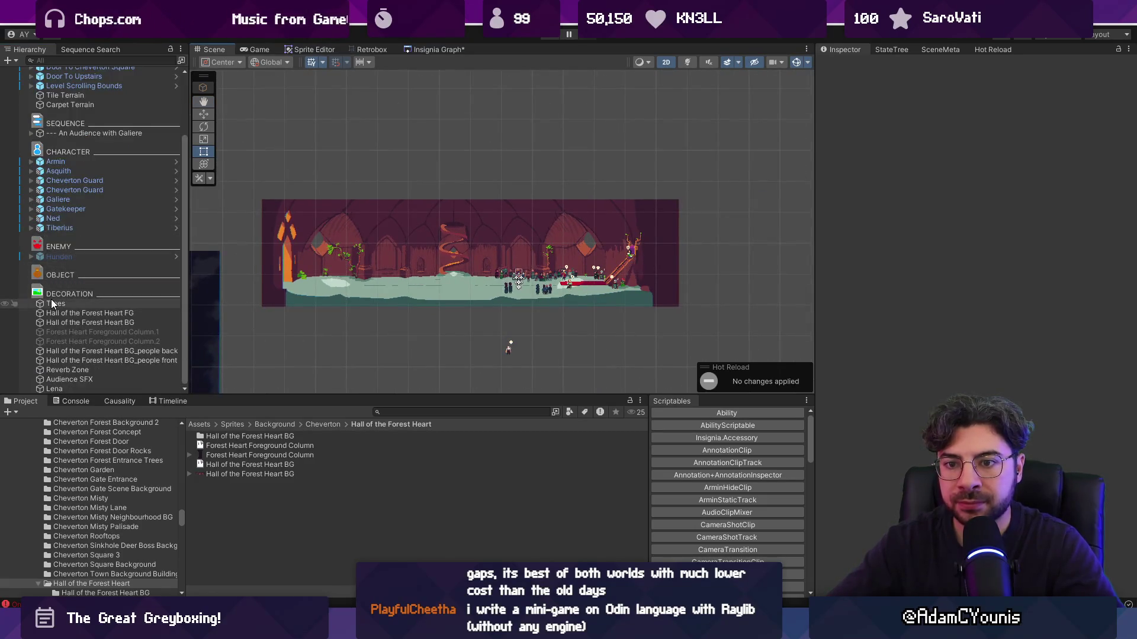
pyautogui.click(155, 313)
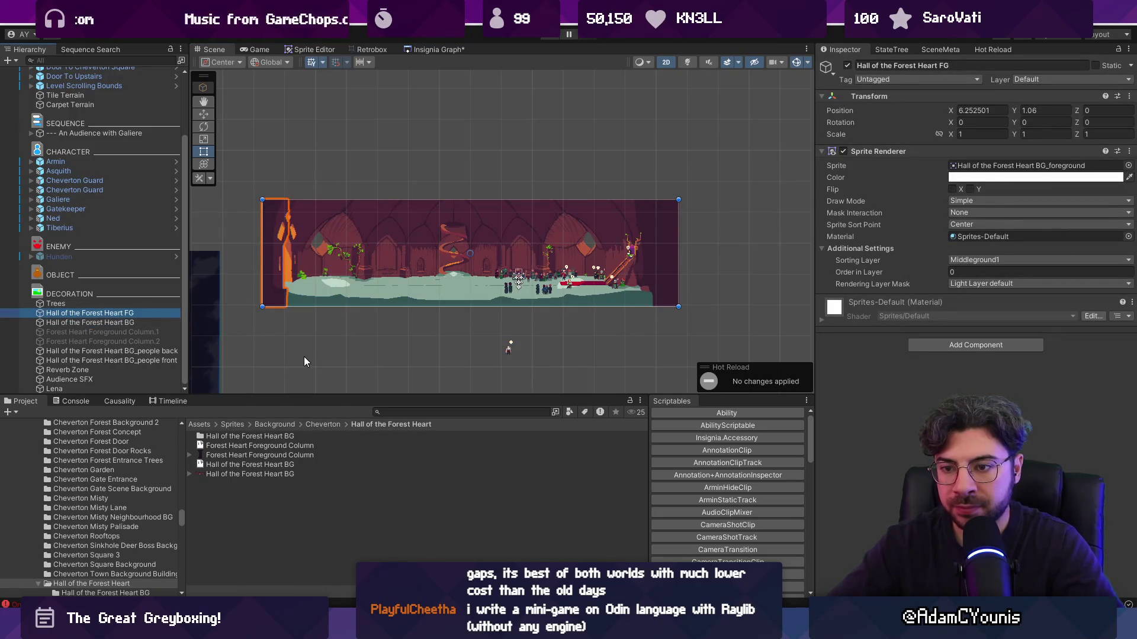
pyautogui.middleClick(271, 338)
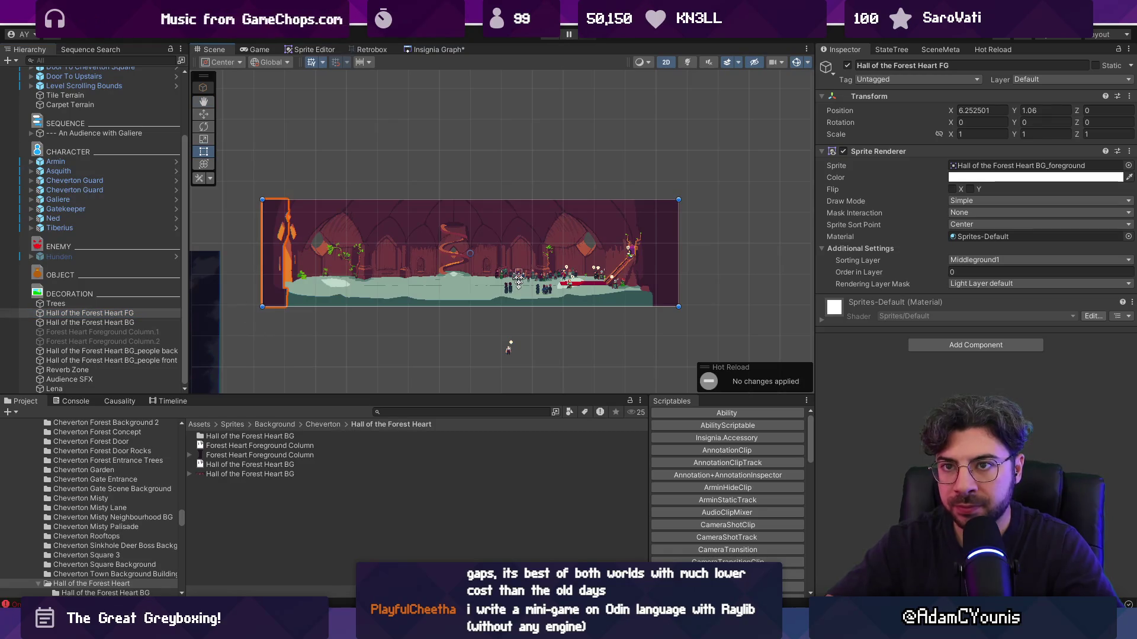
pyautogui.click(8, 62)
pyautogui.click(35, 71)
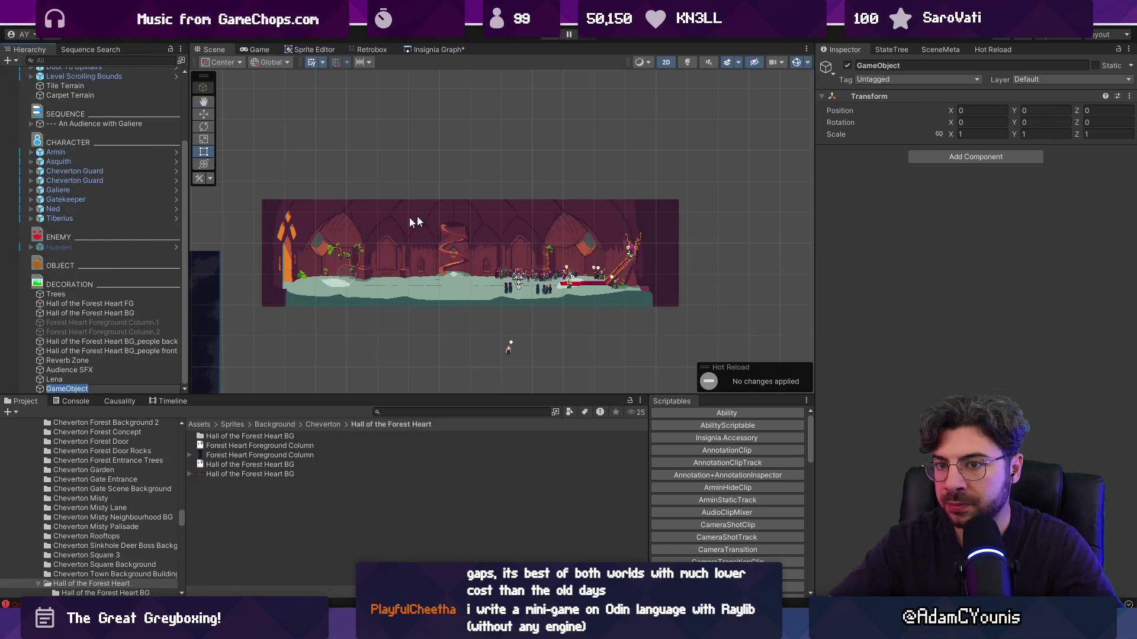
pyautogui.hotkey('ctrl', 'z')
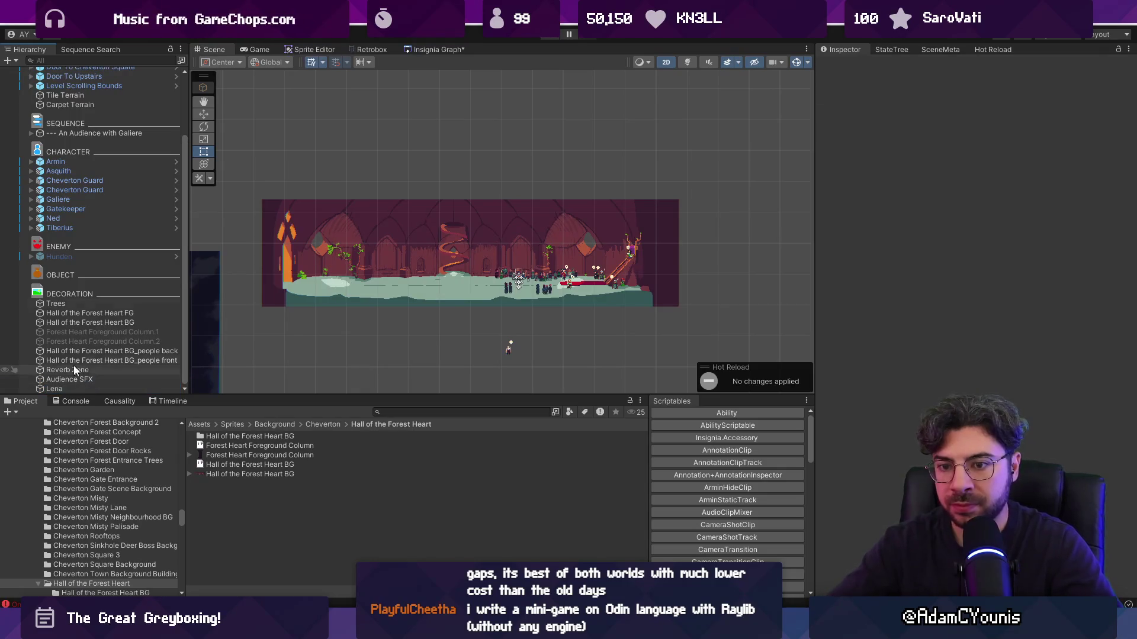
# Add a 2D square sprite and stretch it to cover the whole hall
pyautogui.click(8, 61)
pyautogui.moveTo(72, 103)
pyautogui.moveTo(191, 108)
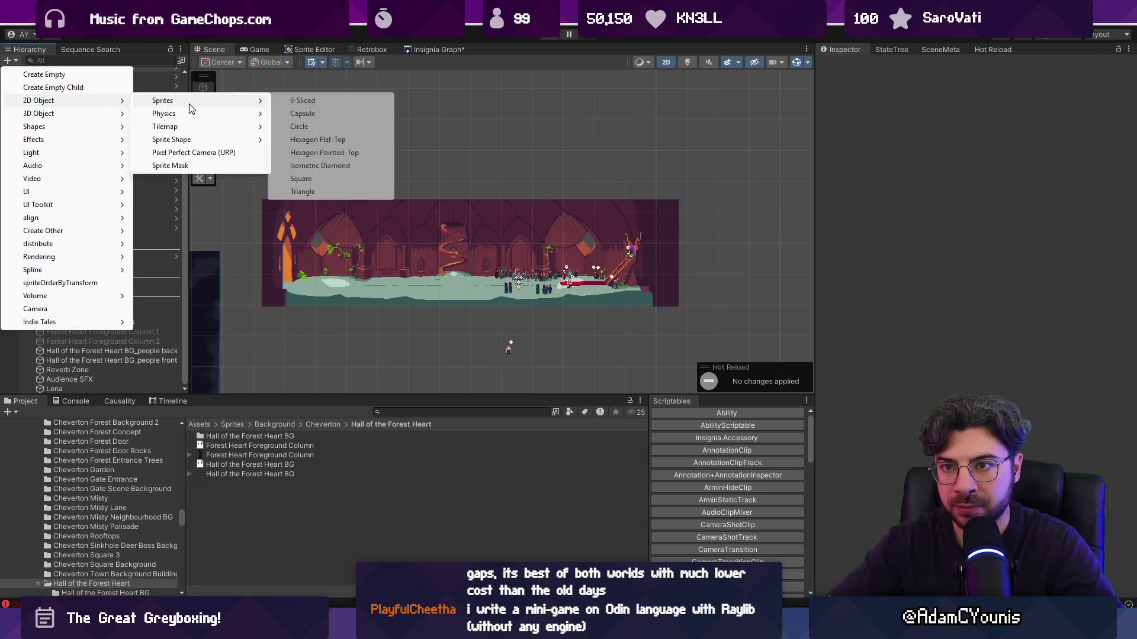
pyautogui.click(339, 178)
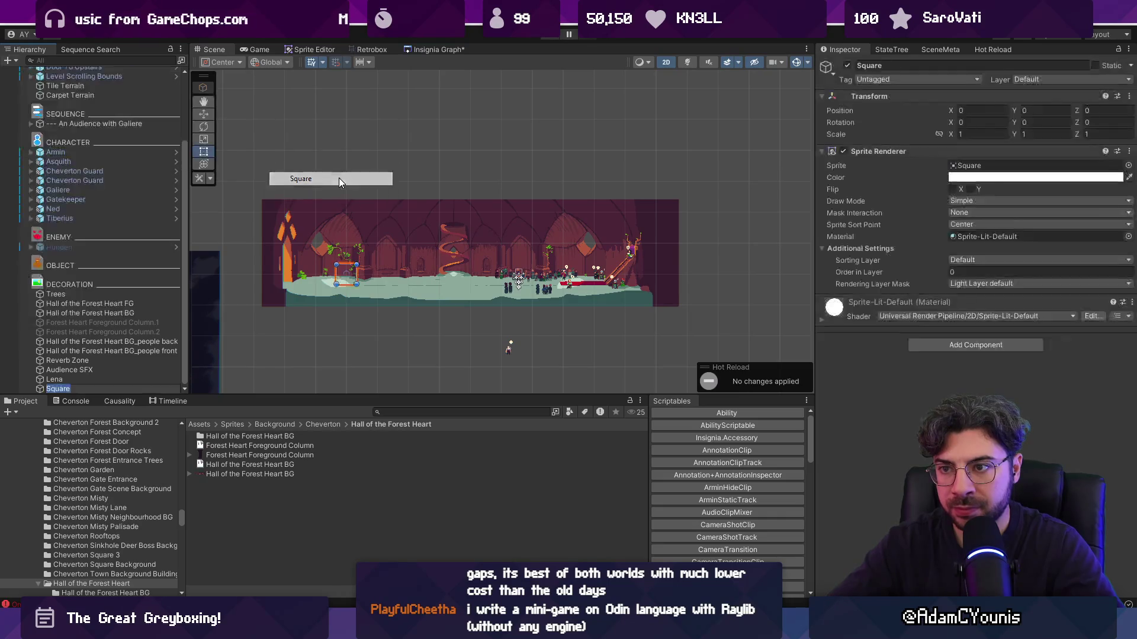
pyautogui.moveTo(357, 264); pyautogui.dragTo(676, 200)
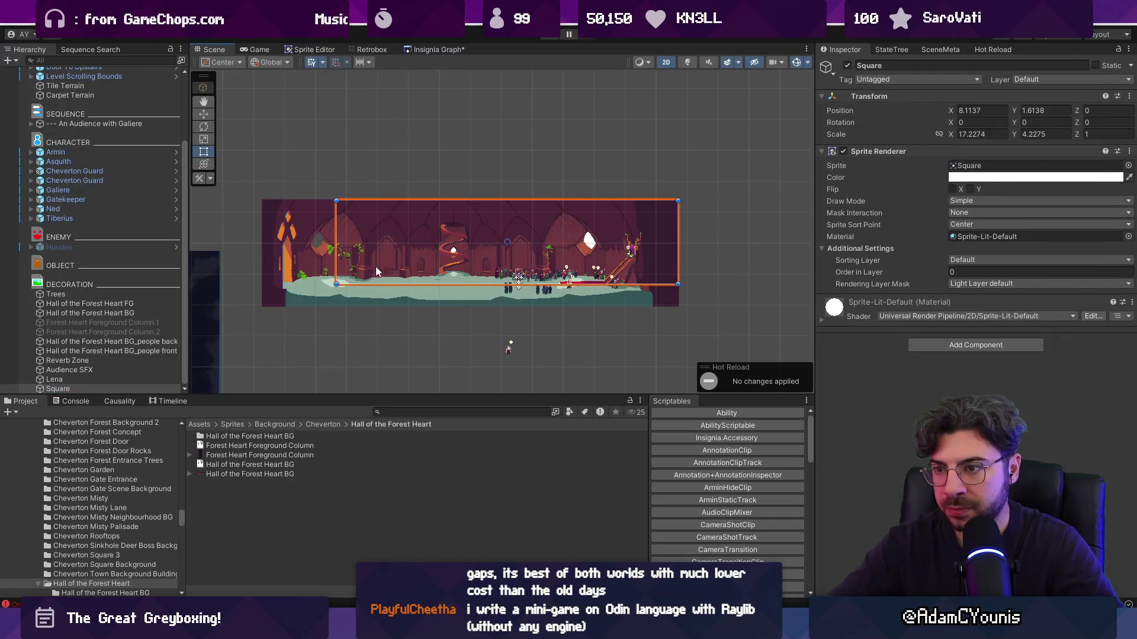
pyautogui.moveTo(338, 284); pyautogui.dragTo(259, 309)
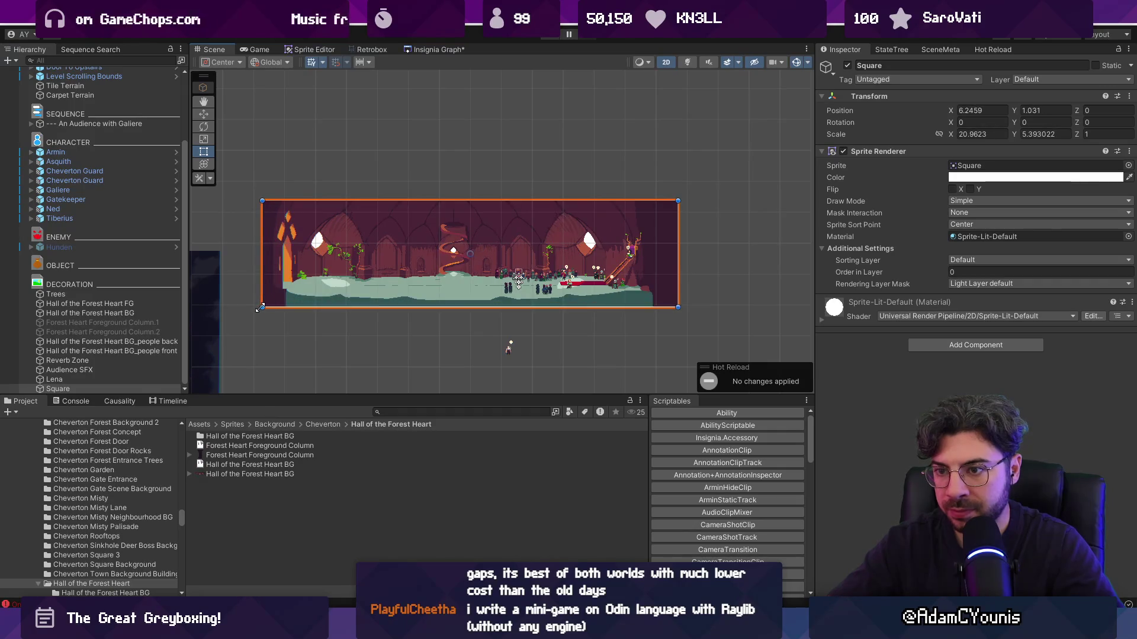
# Set the square's colour to cyan 61C5D1
pyautogui.click(971, 177)
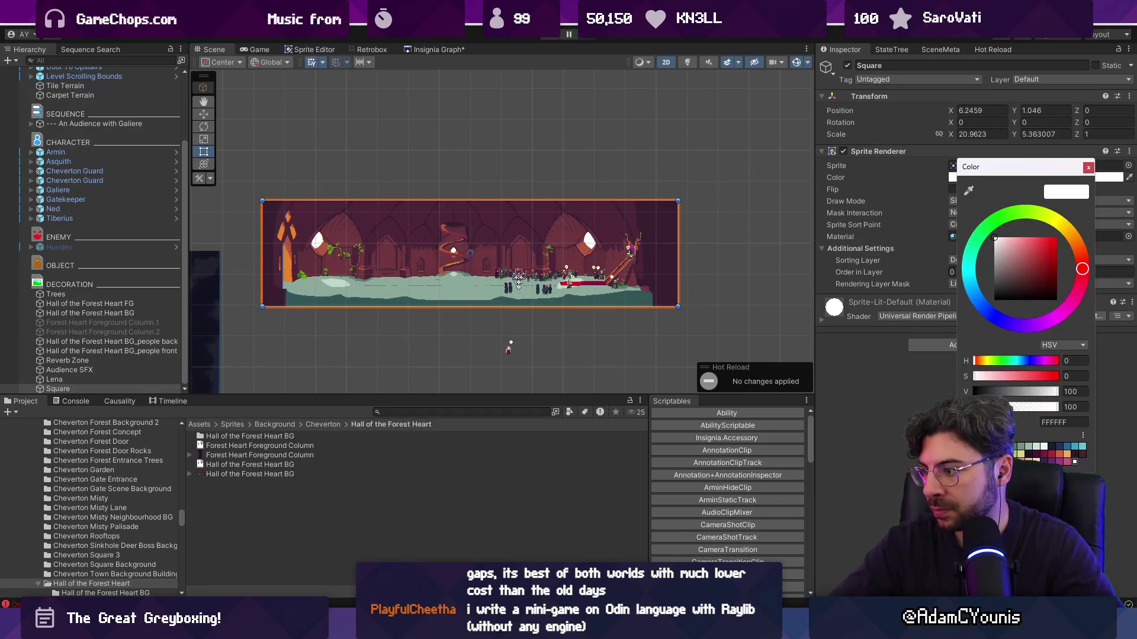
pyautogui.click(1081, 446)
pyautogui.click(1088, 167)
pyautogui.write('Daytime Background')
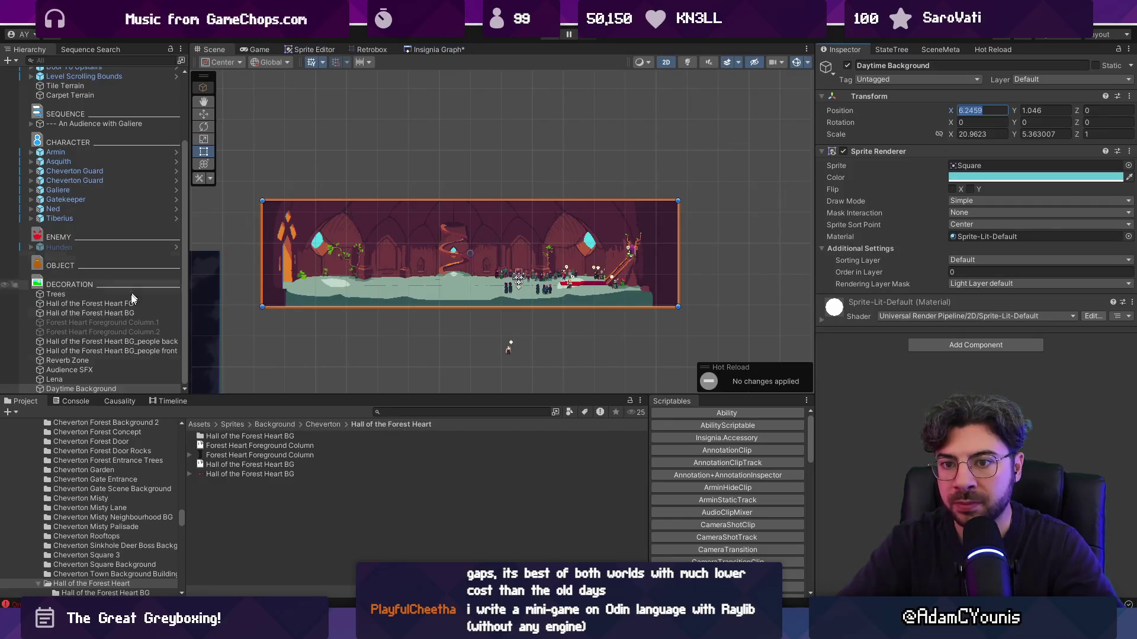
pyautogui.moveTo(185, 290); pyautogui.dragTo(298, 290)
pyautogui.moveTo(361, 395); pyautogui.dragTo(359, 542)
# Create an empty Day Objects group and duplicate it as Night Objects
pyautogui.rightClick(158, 479)
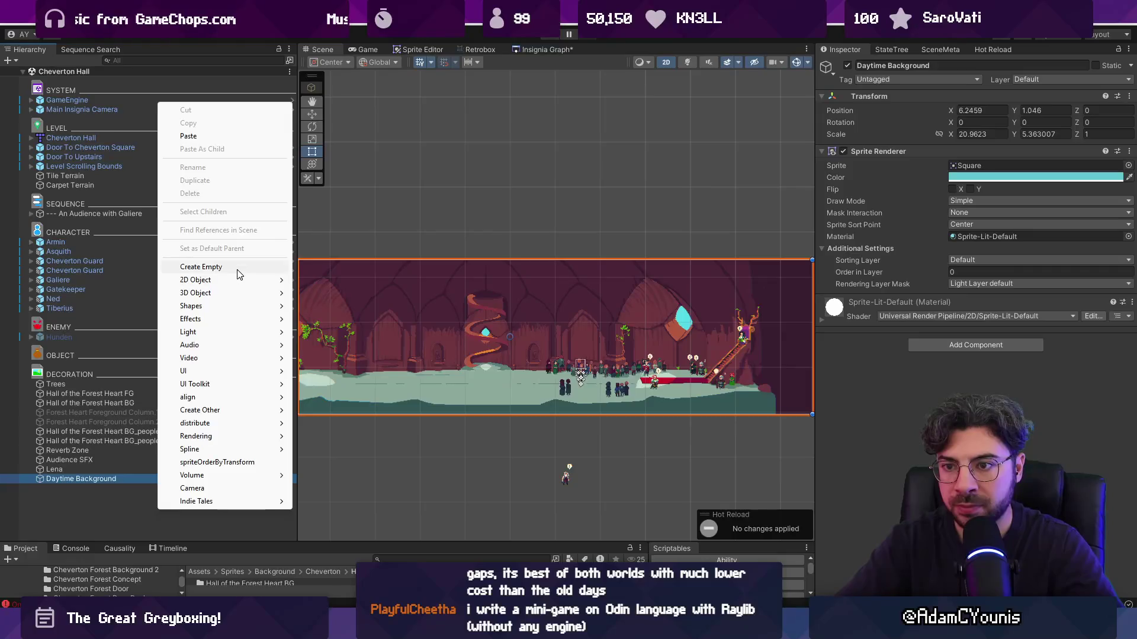
pyautogui.click(237, 272)
pyautogui.write('Day Objects')
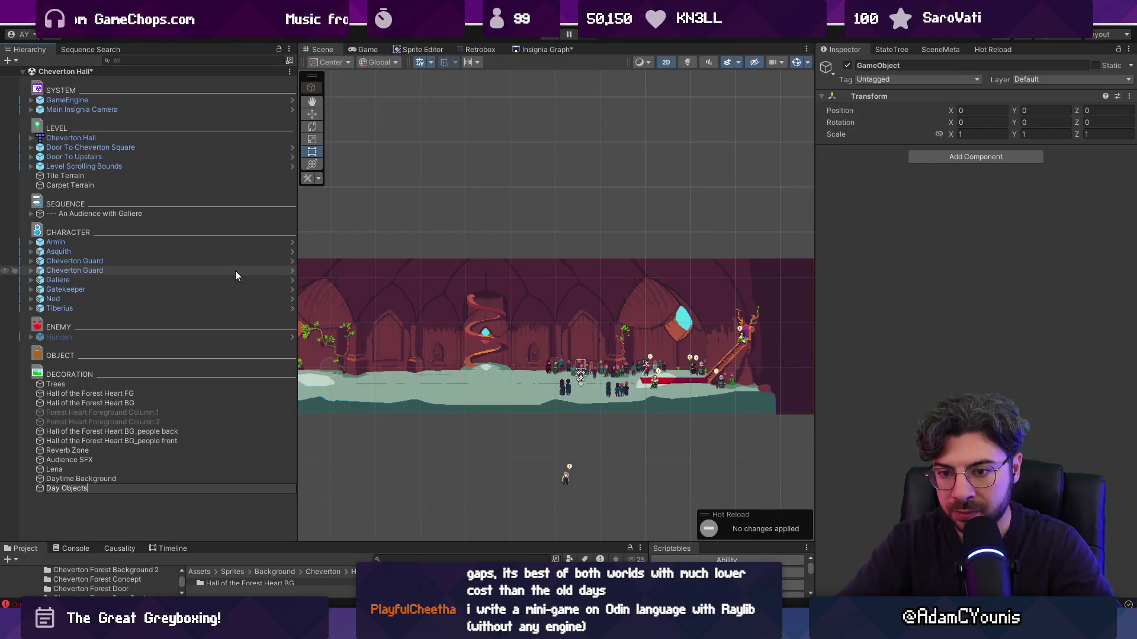
pyautogui.press('Return')
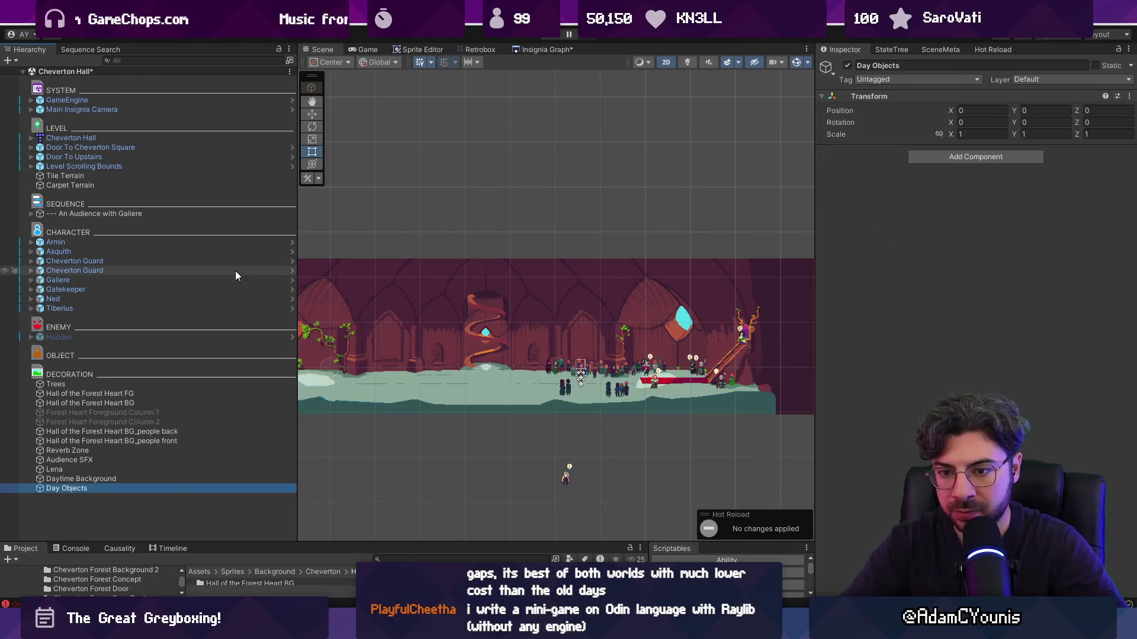
pyautogui.hotkey('ctrl', 'd')
pyautogui.click(78, 502)
pyautogui.write('Night Objects')
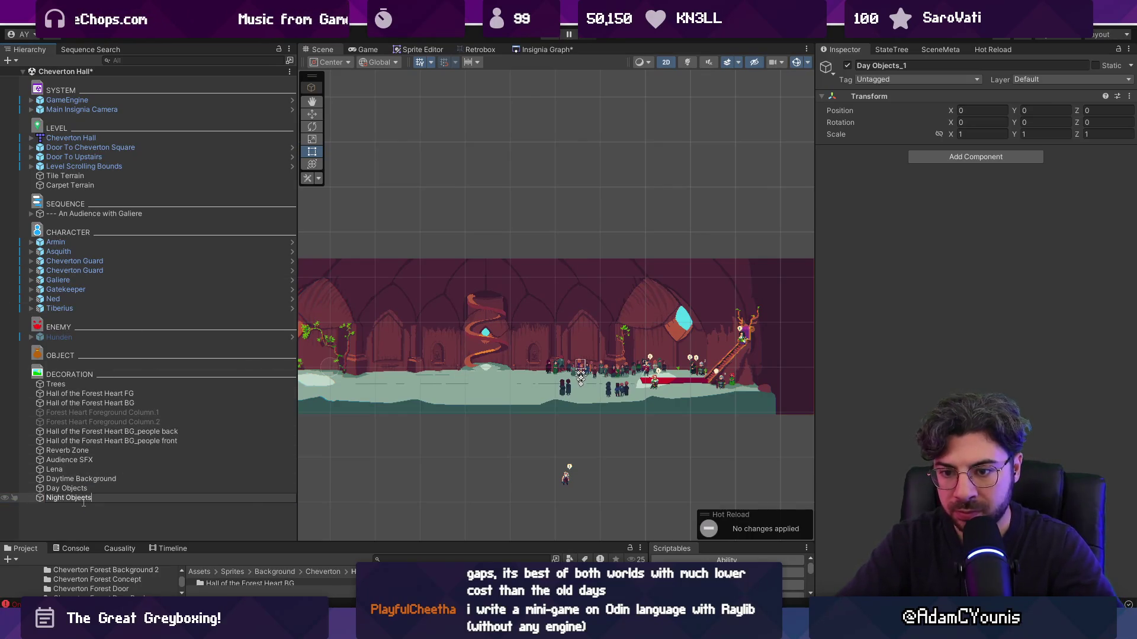
pyautogui.press('Return')
# Move Day Objects to the top of DECORATION
pyautogui.click(78, 488)
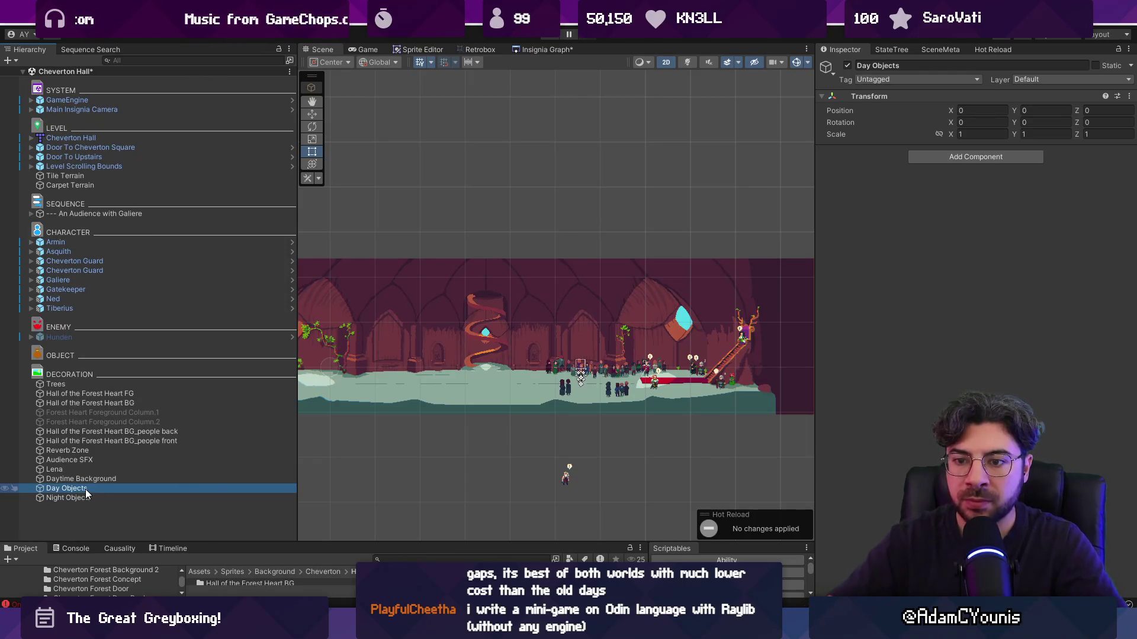
pyautogui.moveTo(85, 489); pyautogui.dragTo(110, 381)
pyautogui.click(112, 404)
pyautogui.click(112, 410)
# Move the back and front crowd layers, Lena and Daytime Background into Day Objects
pyautogui.doubleClick(849, 63)
pyautogui.doubleClick(111, 451)
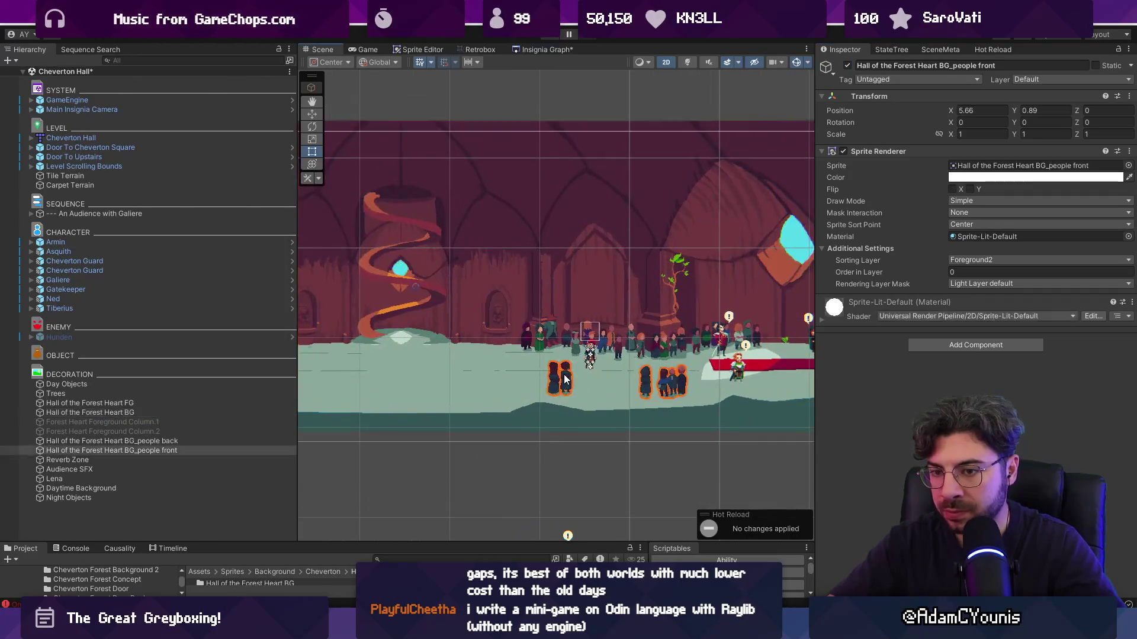
pyautogui.keyDown('ctrl'); pyautogui.click(112, 441); pyautogui.keyUp('ctrl')
pyautogui.moveTo(112, 444); pyautogui.dragTo(117, 383)
pyautogui.click(93, 469)
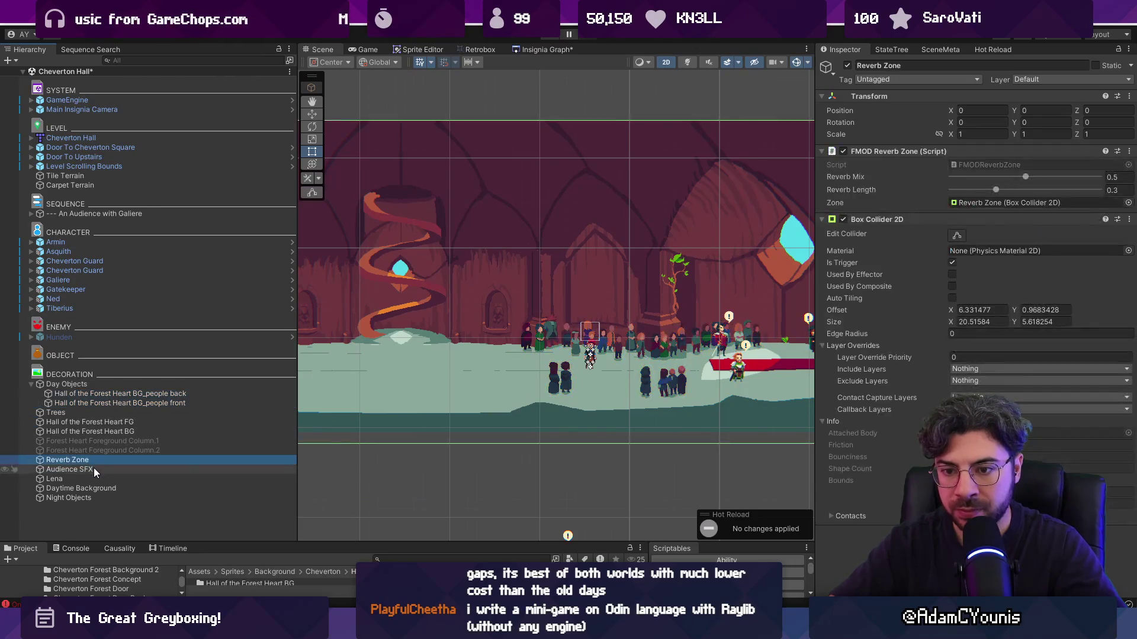
pyautogui.click(98, 479)
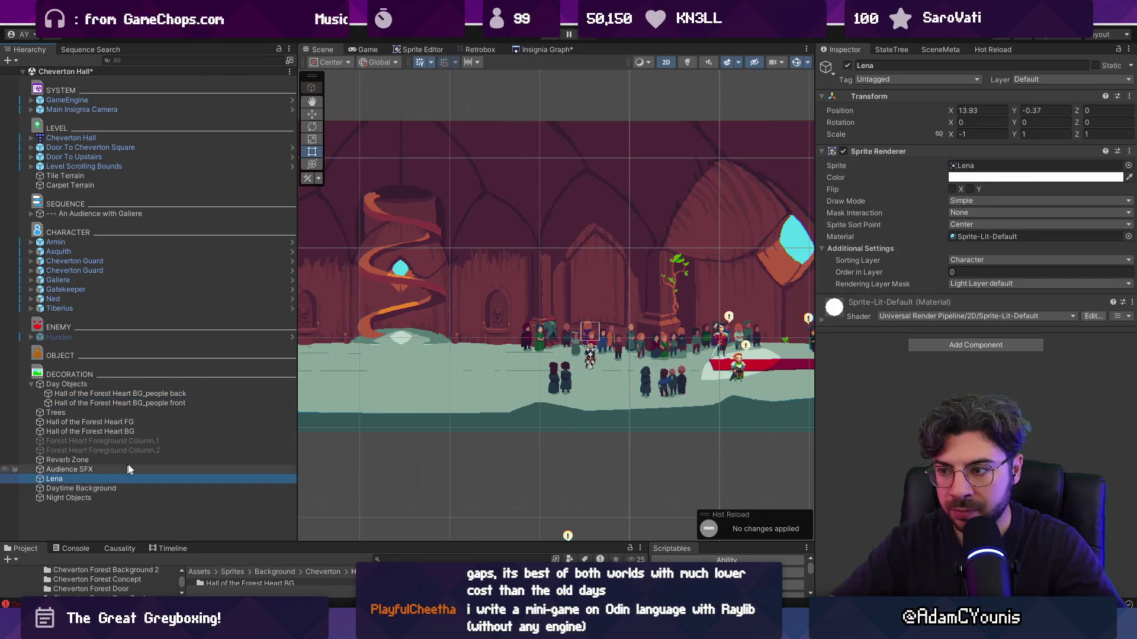
pyautogui.press('f')
pyautogui.moveTo(45, 479); pyautogui.dragTo(84, 408)
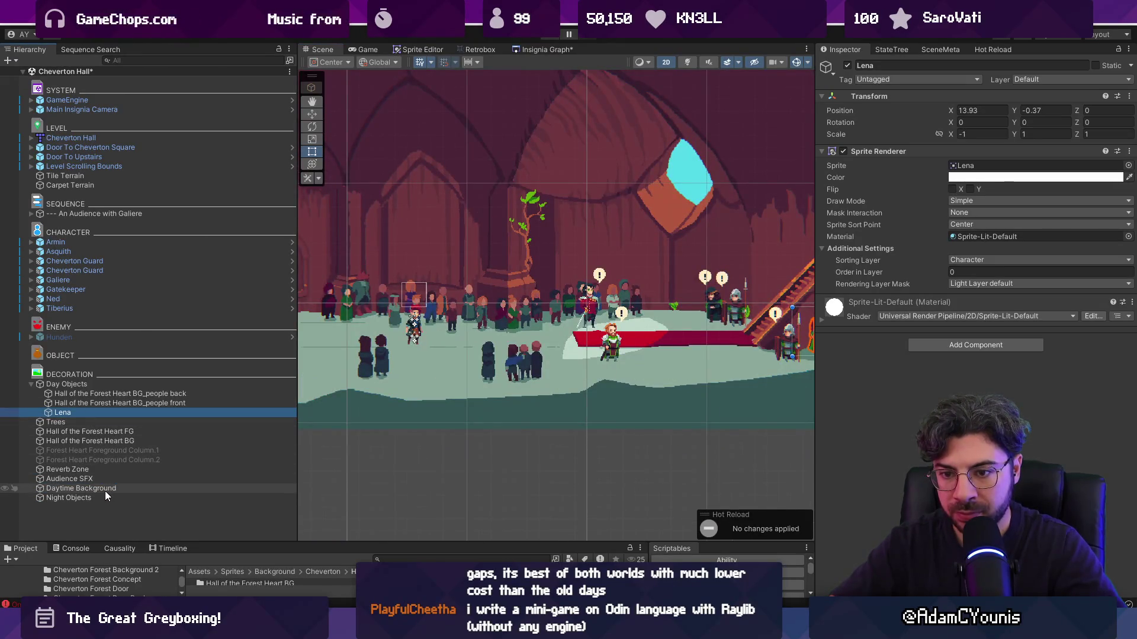
pyautogui.moveTo(105, 491); pyautogui.dragTo(118, 419)
# Deactivate Day Objects, then inspect Galiere and the first Cheverton Guard
pyautogui.click(67, 384)
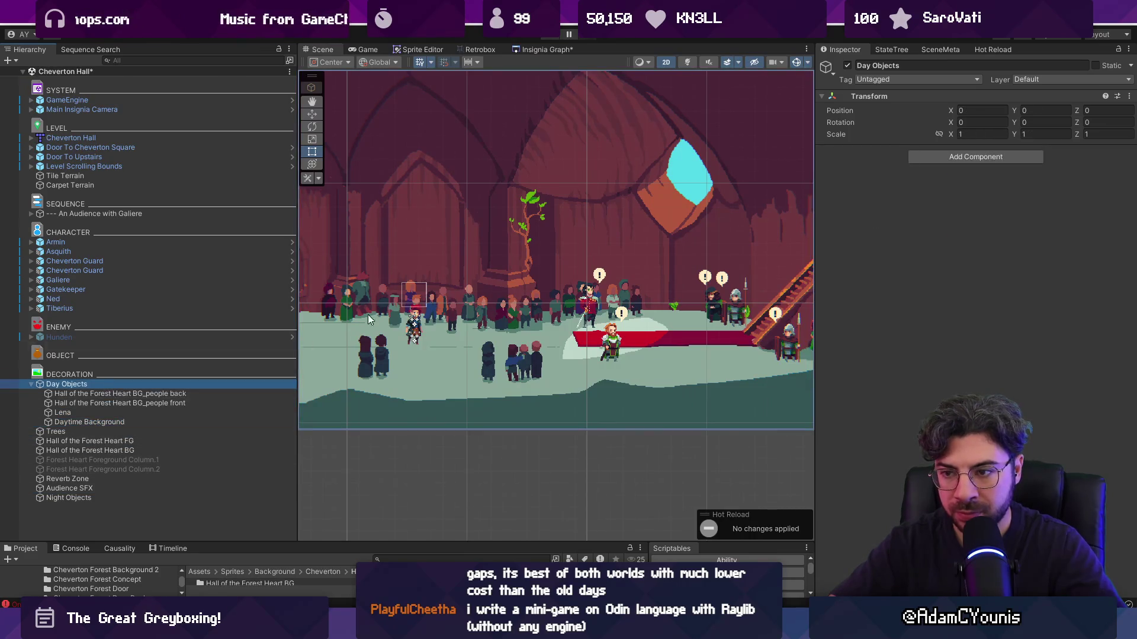
pyautogui.press('f')
pyautogui.click(846, 67)
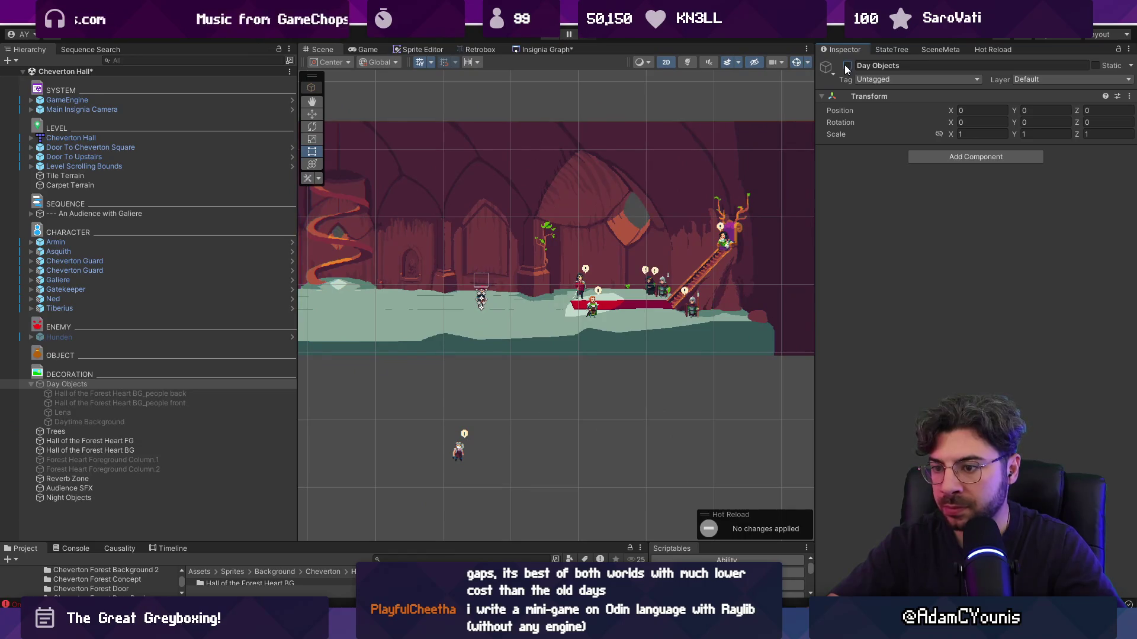
pyautogui.scroll(3, 484, 387)
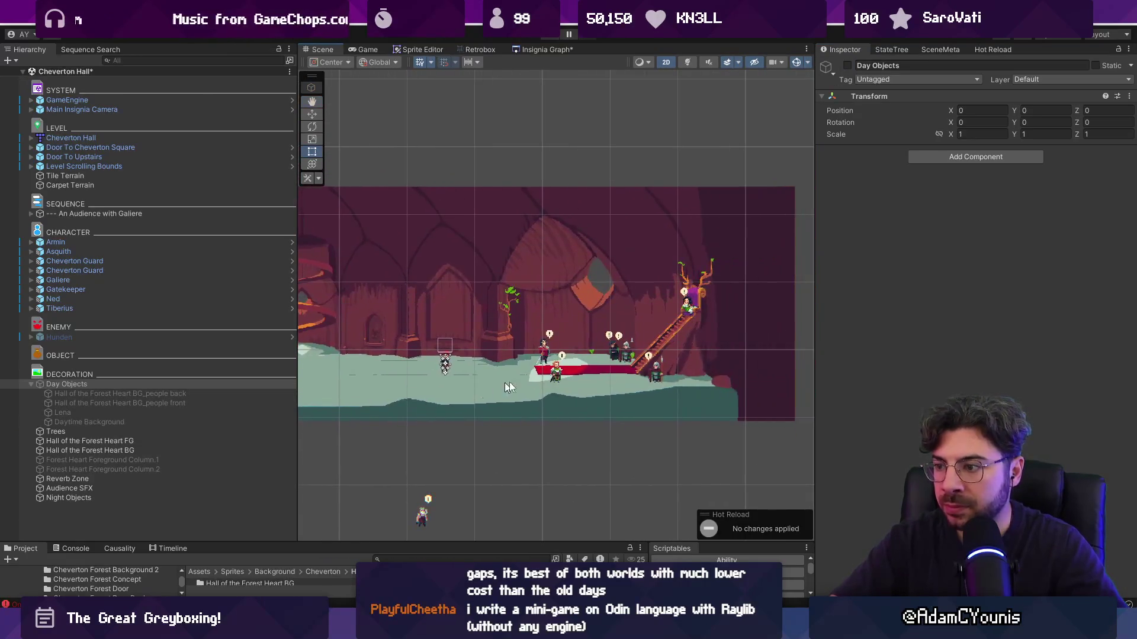
pyautogui.click(683, 296)
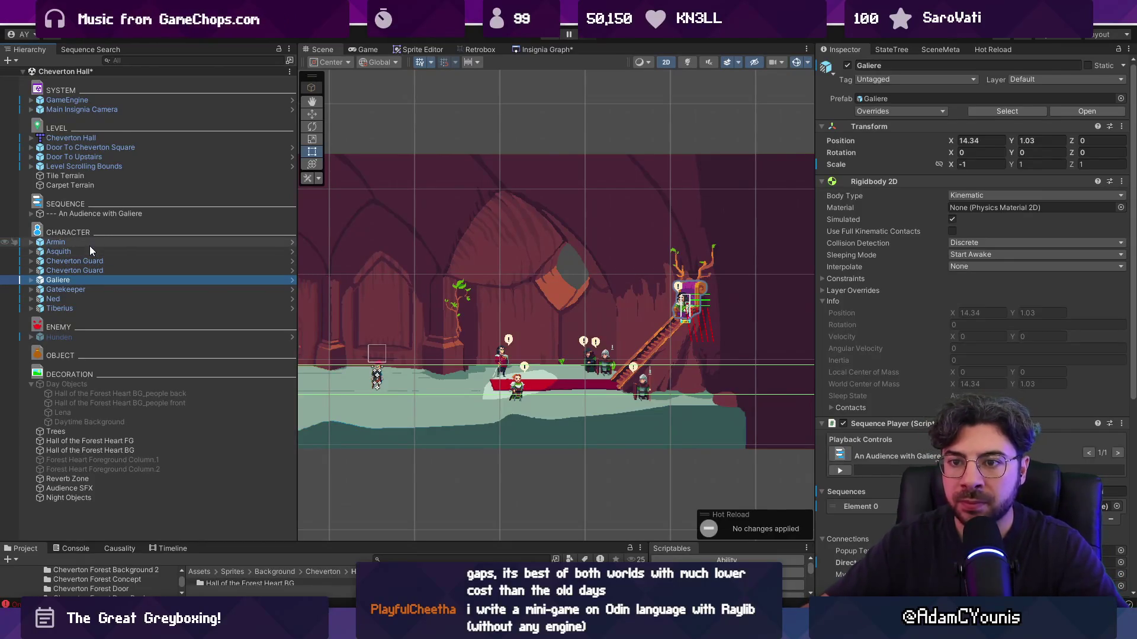
pyautogui.click(93, 261)
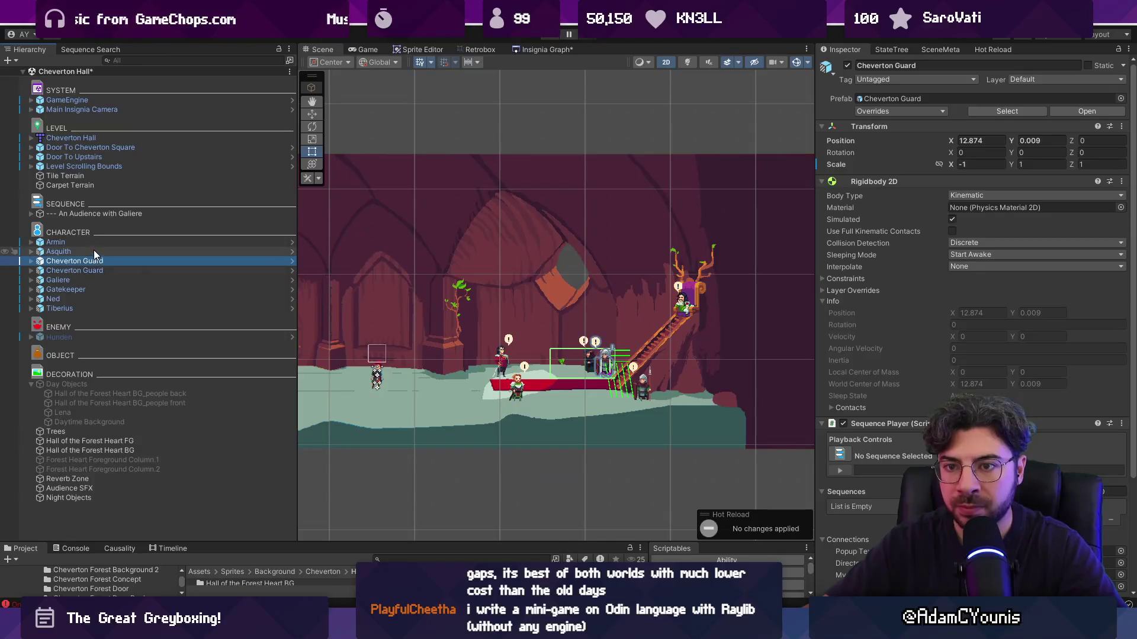
pyautogui.click(178, 384)
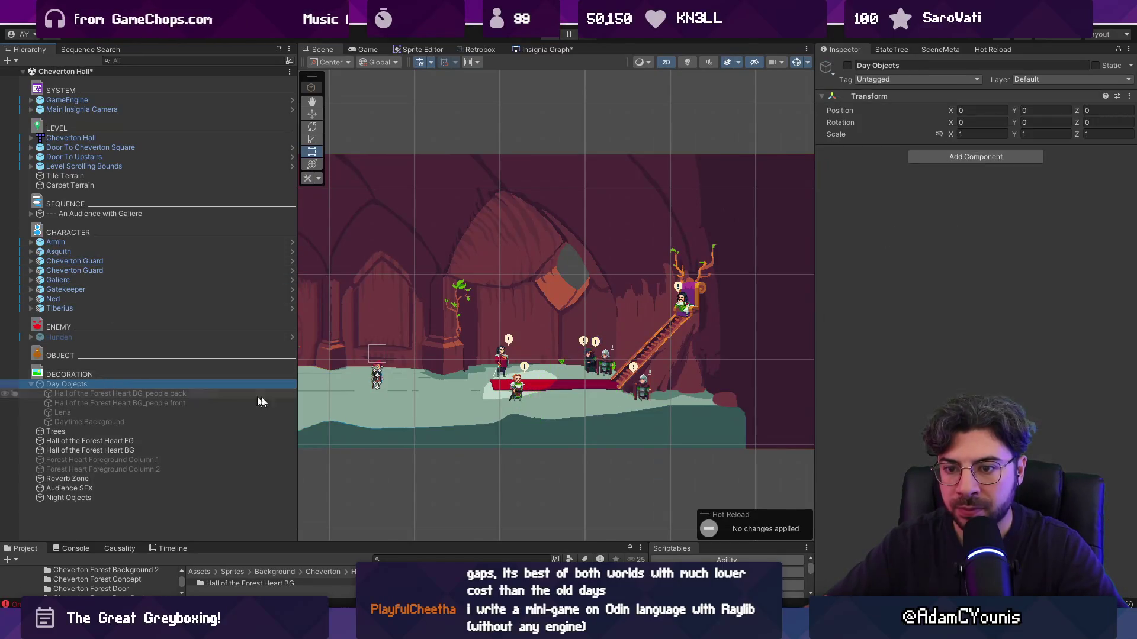
# Add a Condition Toggle component to Day Objects
pyautogui.click(959, 157)
pyautogui.write('toggle')
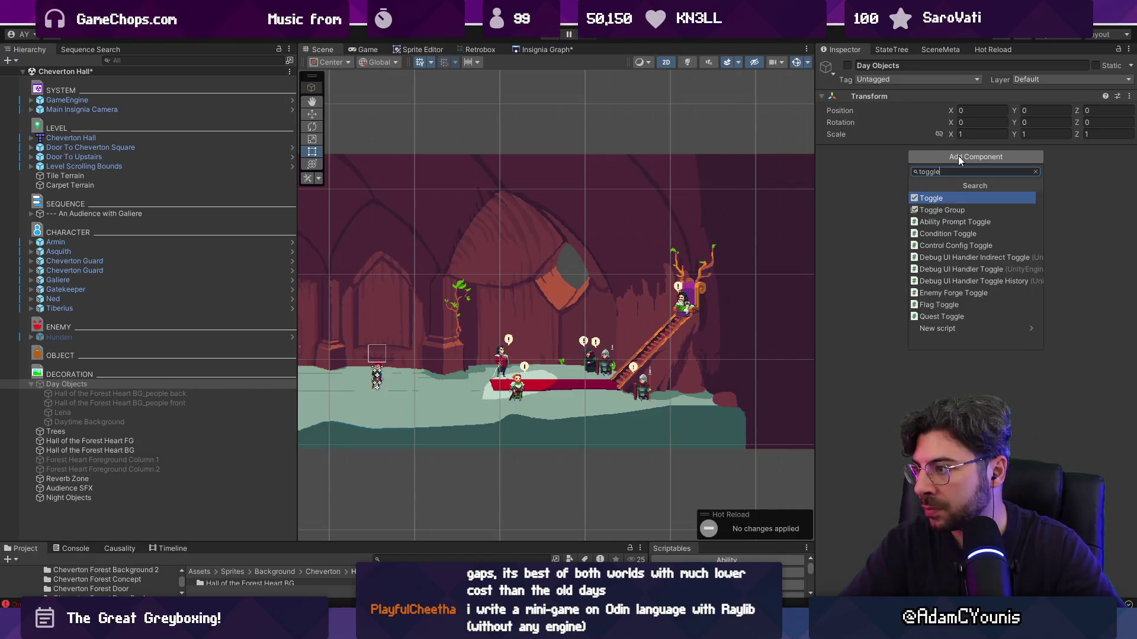
pyautogui.press('Home')
pyautogui.write('condition')
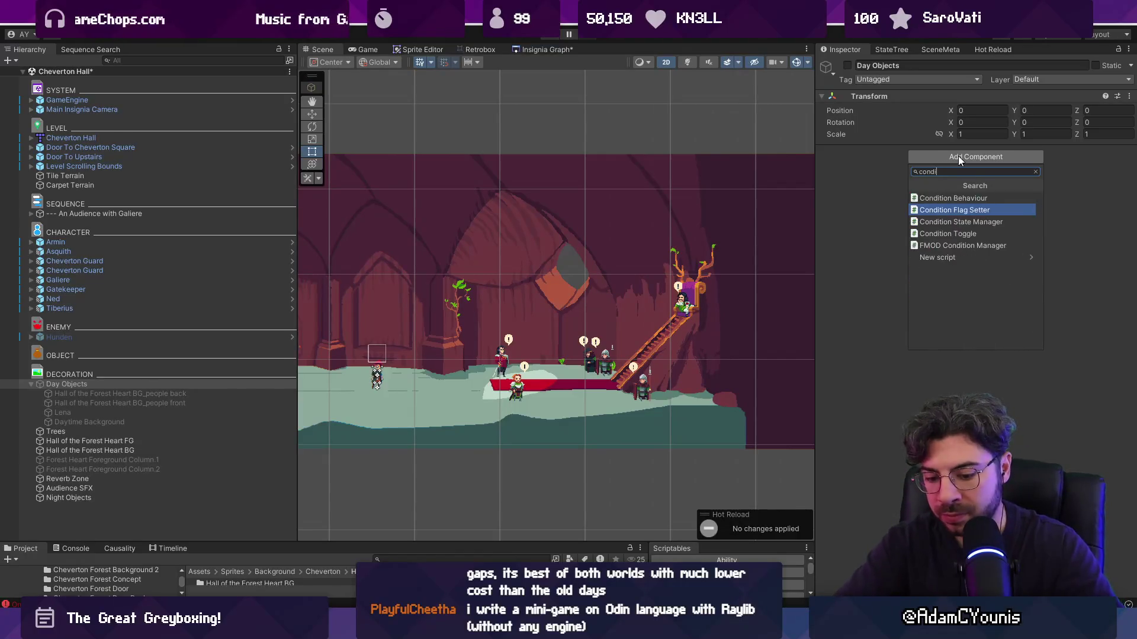
pyautogui.press('Up')
pyautogui.press('Return')
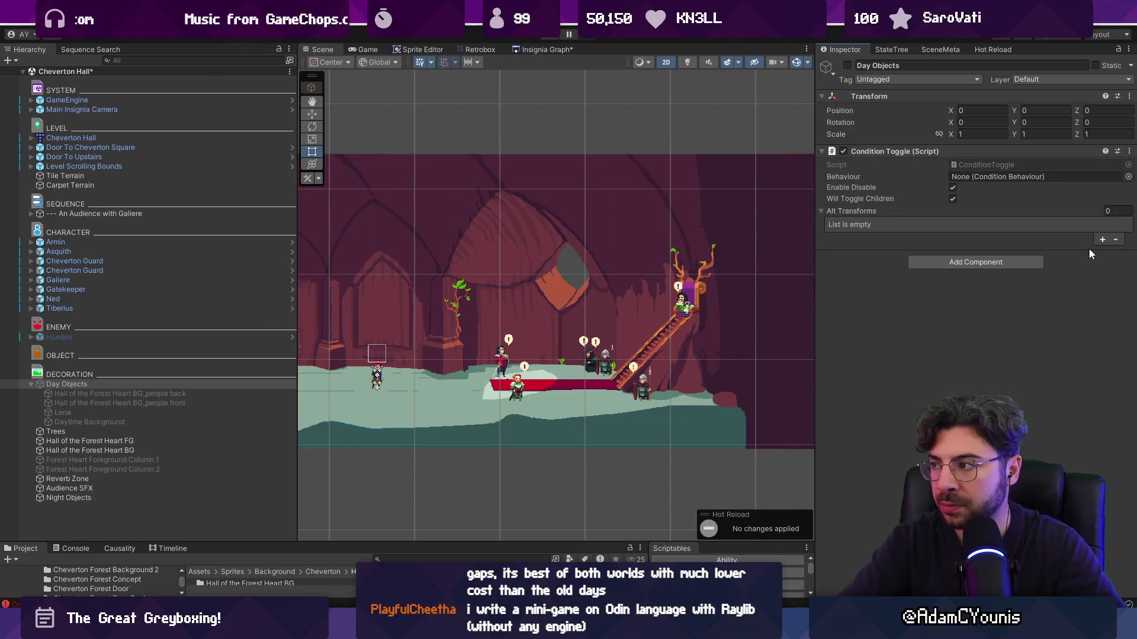
# Fill Alt Transforms with the seven characters from Asquith to Tiberius
pyautogui.click(1103, 240)
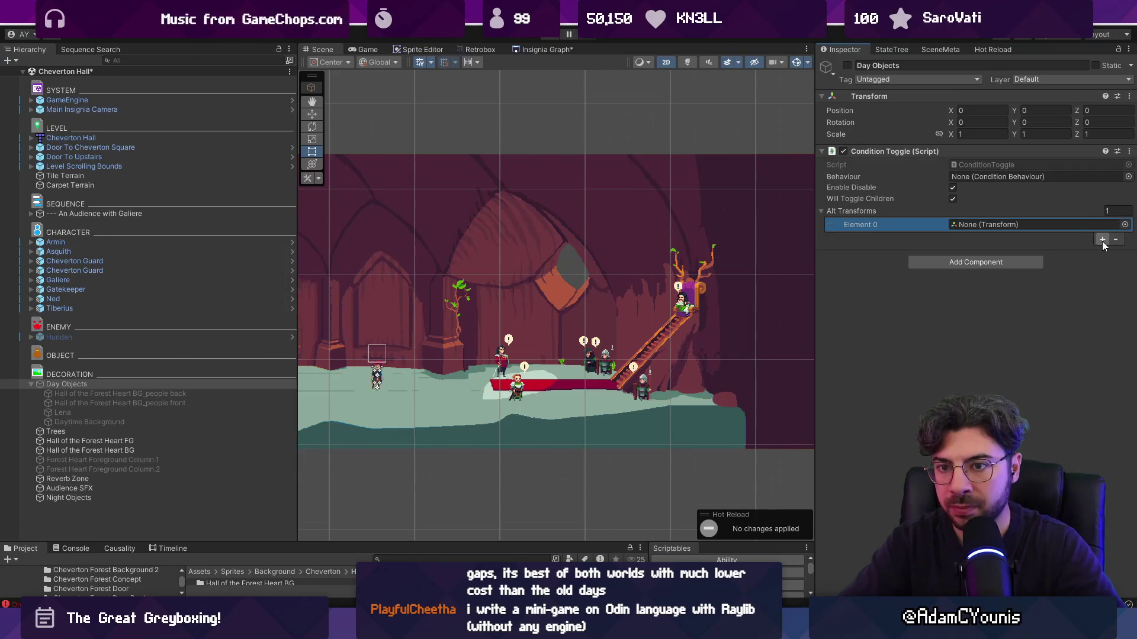
pyautogui.click(1115, 239)
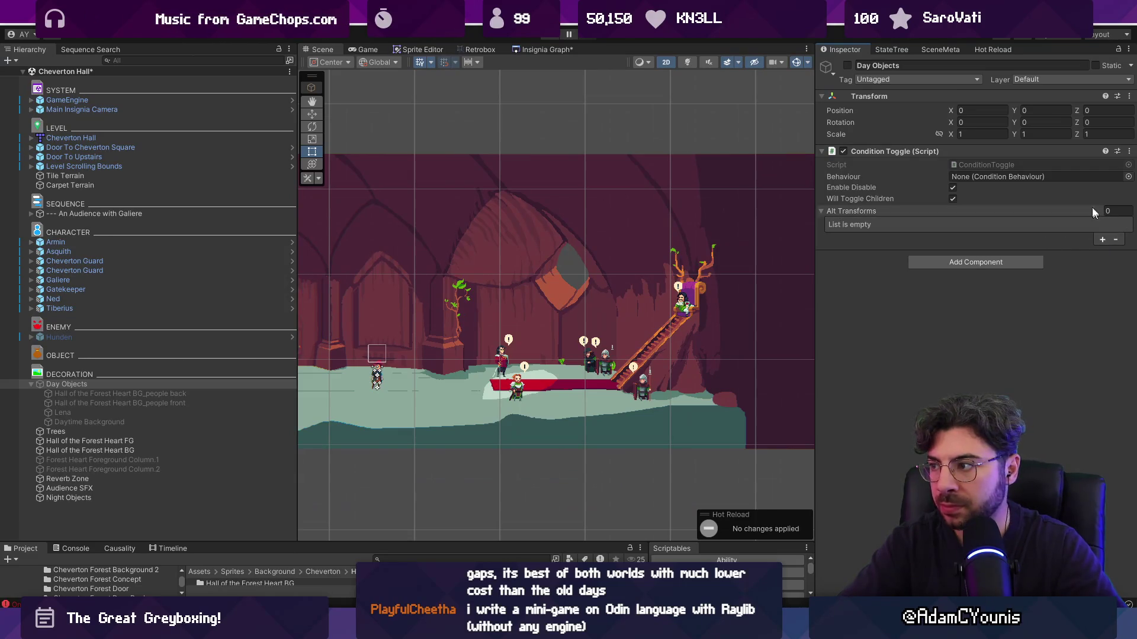
pyautogui.click(104, 253)
pyautogui.keyDown('shift'); pyautogui.click(94, 307); pyautogui.keyUp('shift')
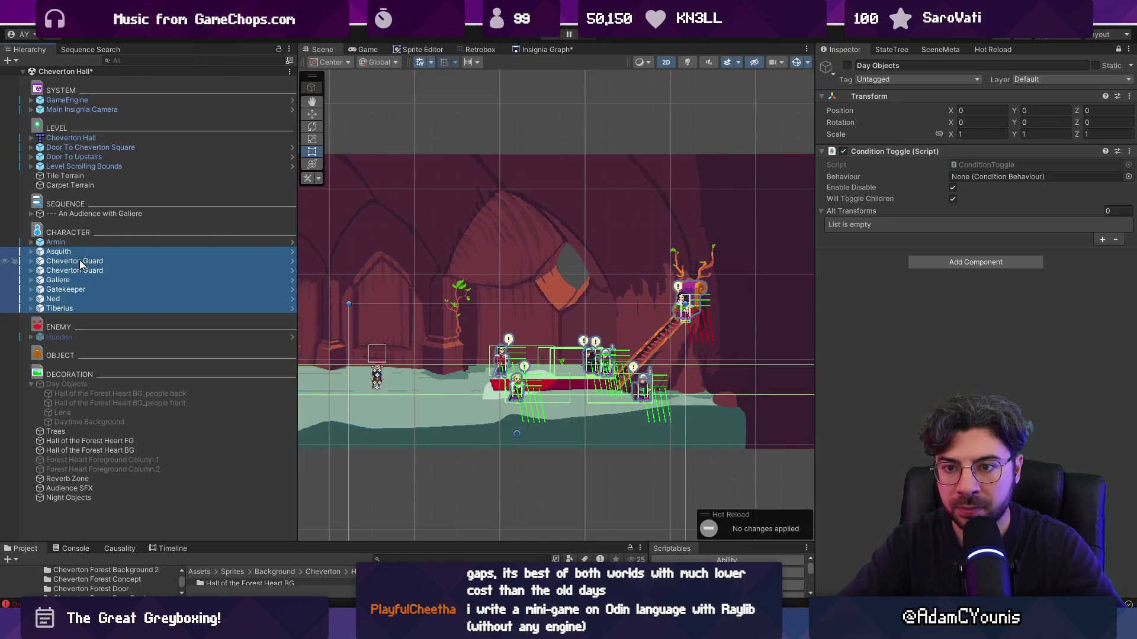
pyautogui.moveTo(83, 260); pyautogui.dragTo(909, 213)
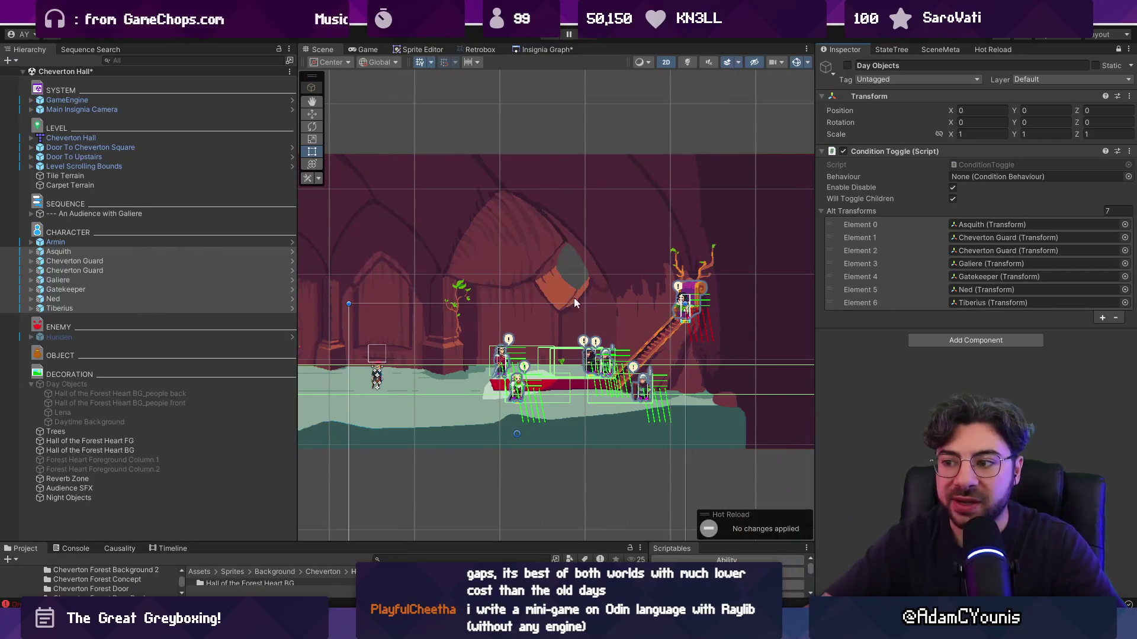
pyautogui.scroll(-2, 602, 282)
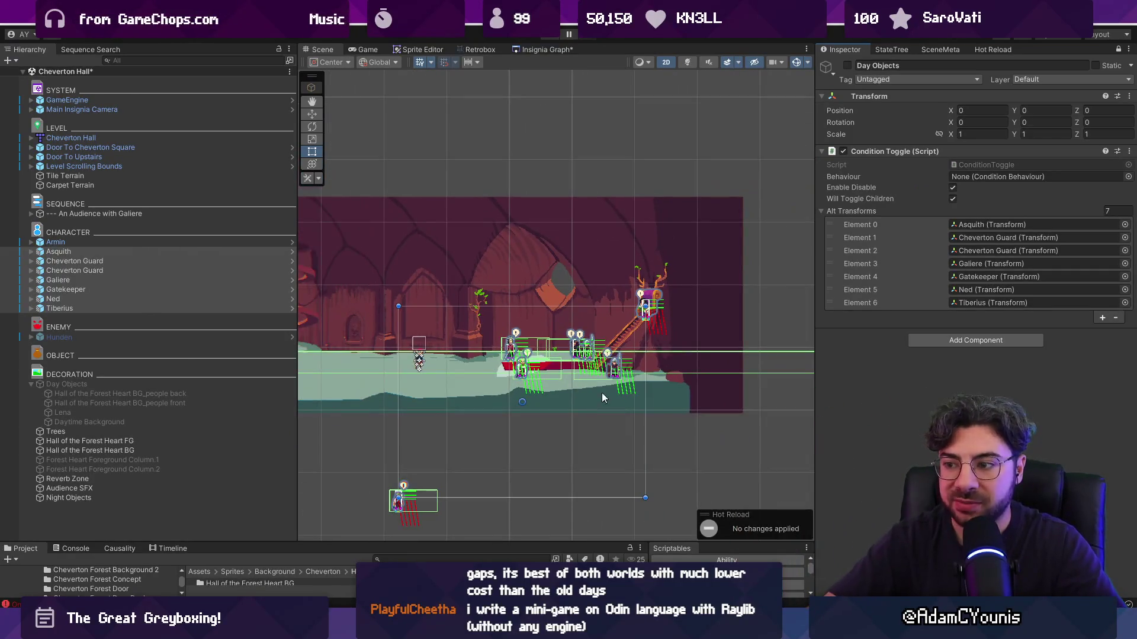
pyautogui.click(679, 438)
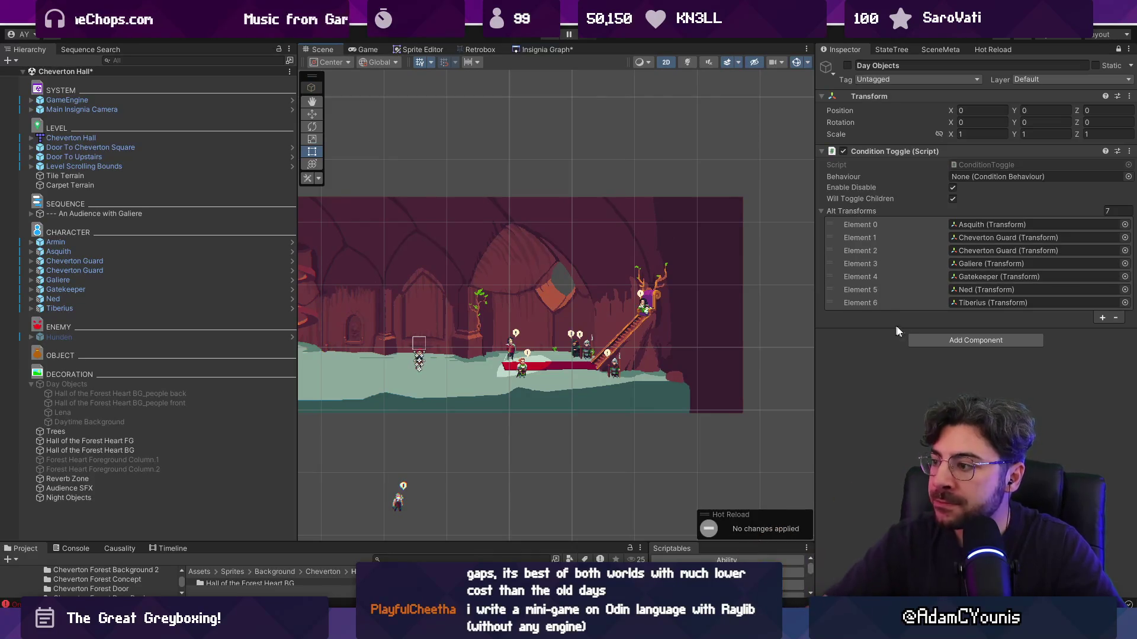
pyautogui.click(932, 343)
pyautogui.press('Escape')
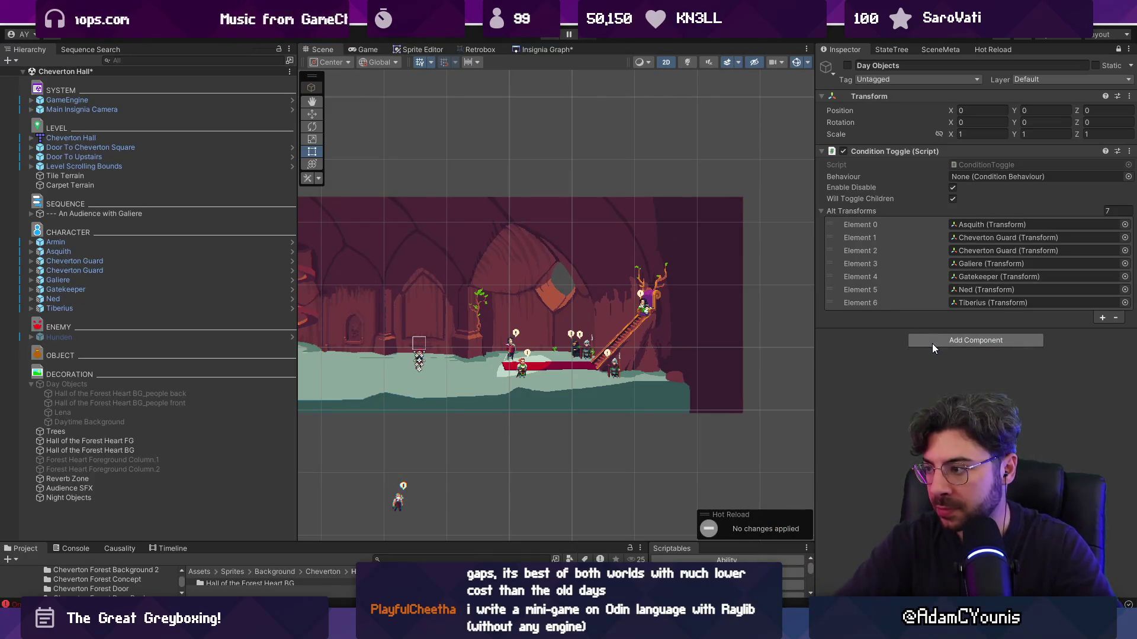
# Assign the Condition Behaviour component to the Condition Toggle's Behaviour field
pyautogui.moveTo(870, 332); pyautogui.dragTo(985, 177)
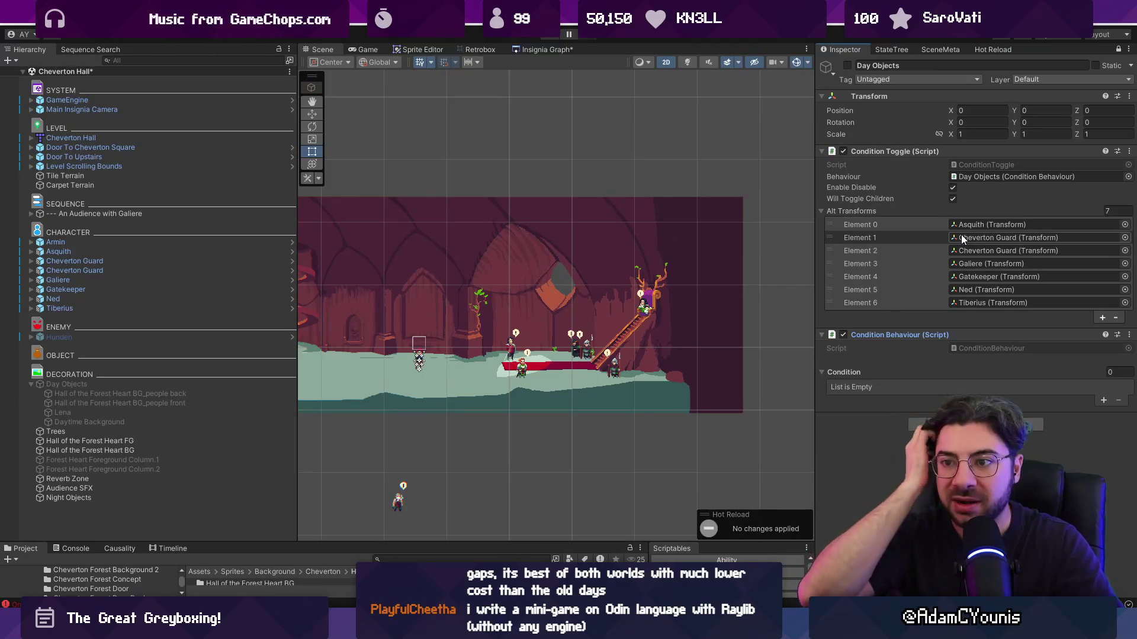
pyautogui.moveTo(297, 193); pyautogui.dragTo(215, 193)
pyautogui.scroll(-3, 715, 314)
pyautogui.scroll(2, 556, 325)
pyautogui.scroll(1, 580, 319)
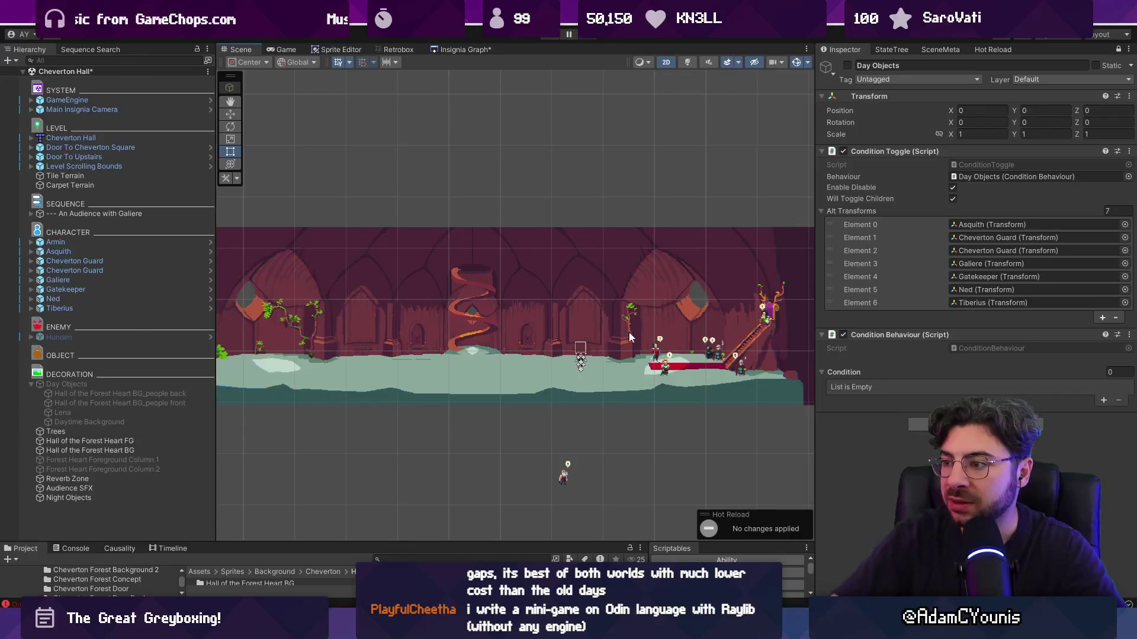
pyautogui.scroll(-2, 570, 337)
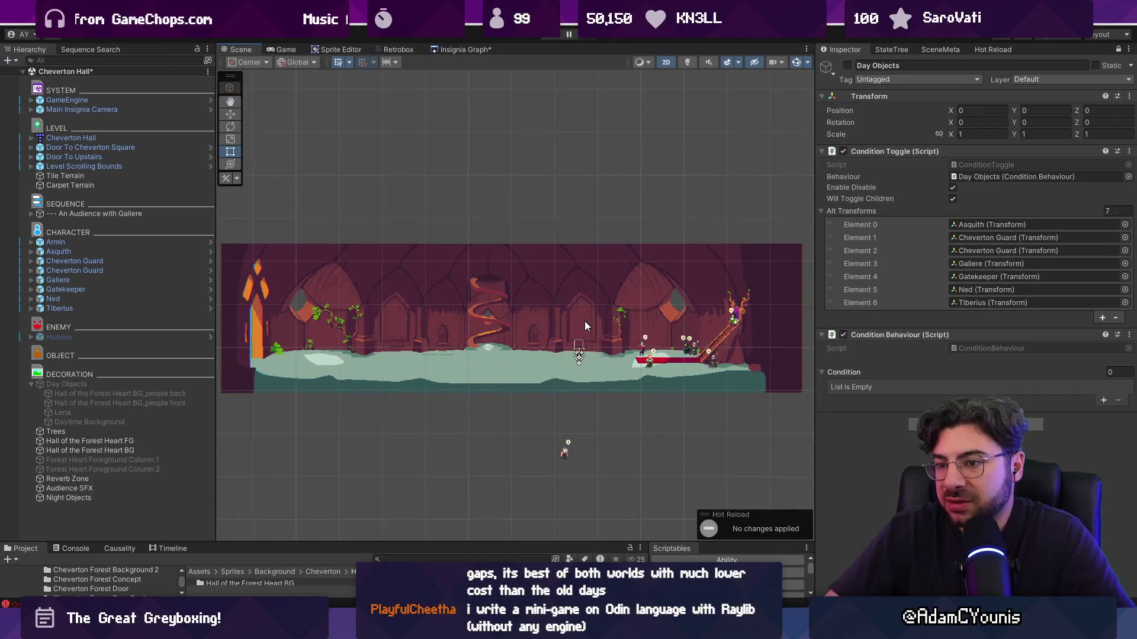
pyautogui.scroll(1, 634, 330)
pyautogui.scroll(-2, 663, 328)
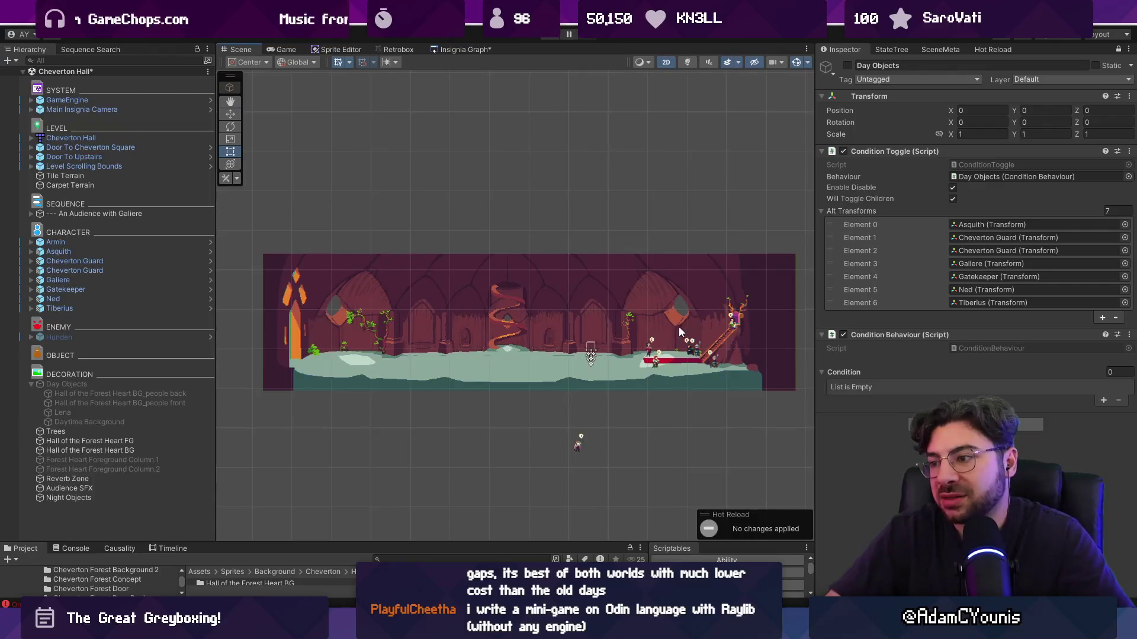
pyautogui.scroll(2, 699, 338)
pyautogui.scroll(3, 675, 335)
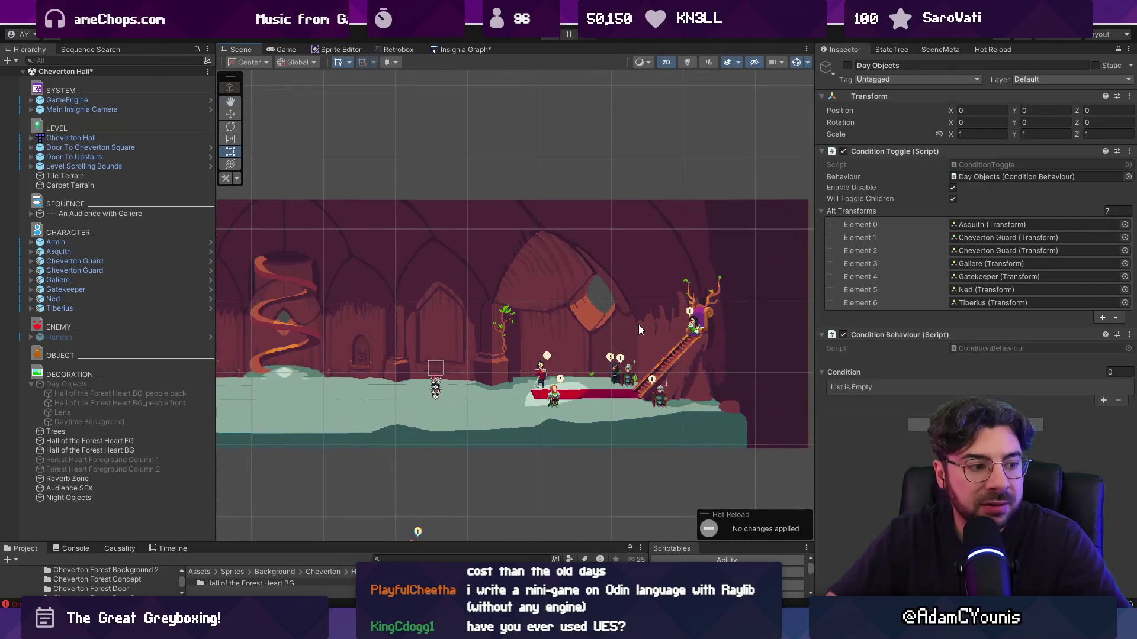
# Add a Flag condition and search the quest flag picker for 'cheverton', then 'defeat', leaving it None
pyautogui.click(1102, 401)
pyautogui.click(1033, 386)
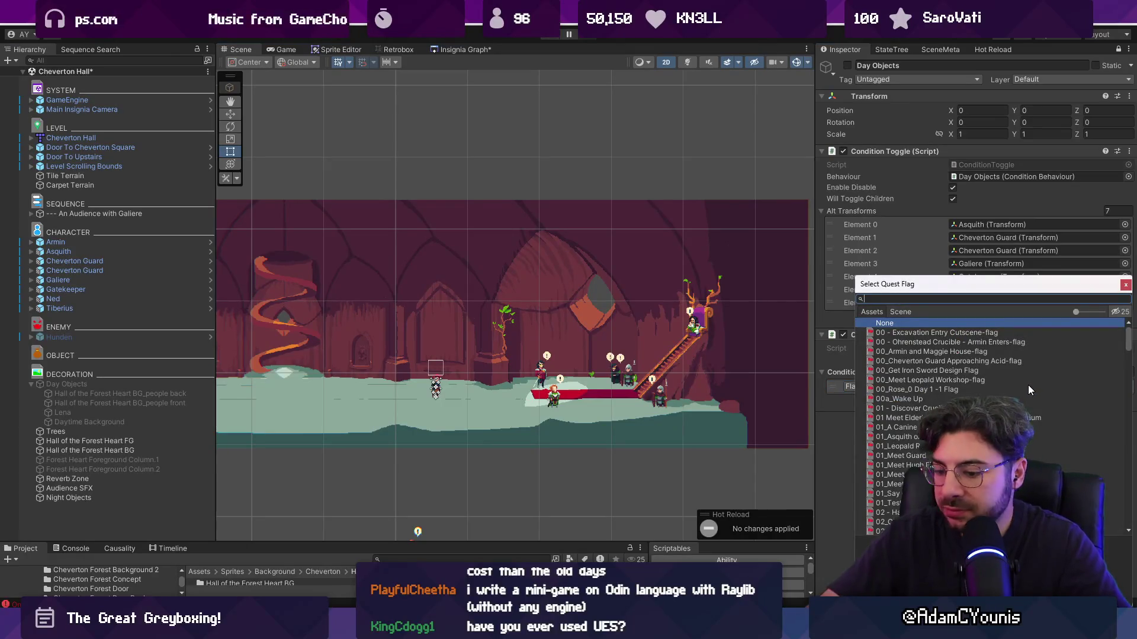
pyautogui.write('cheverton')
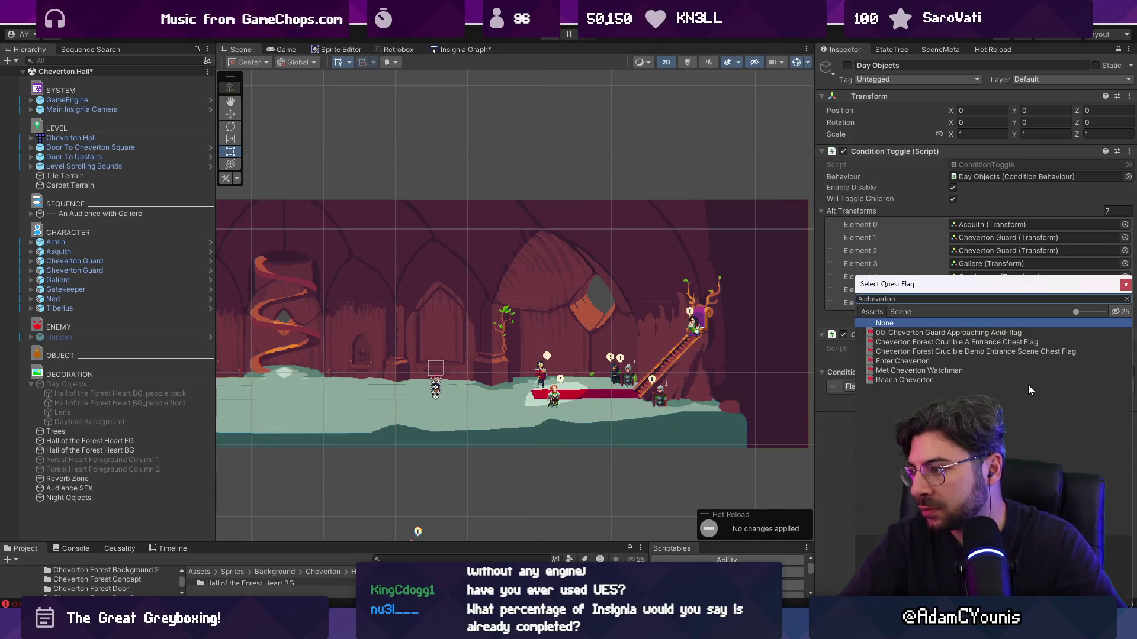
pyautogui.hotkey('ctrl', 'a')
pyautogui.write('defeate')
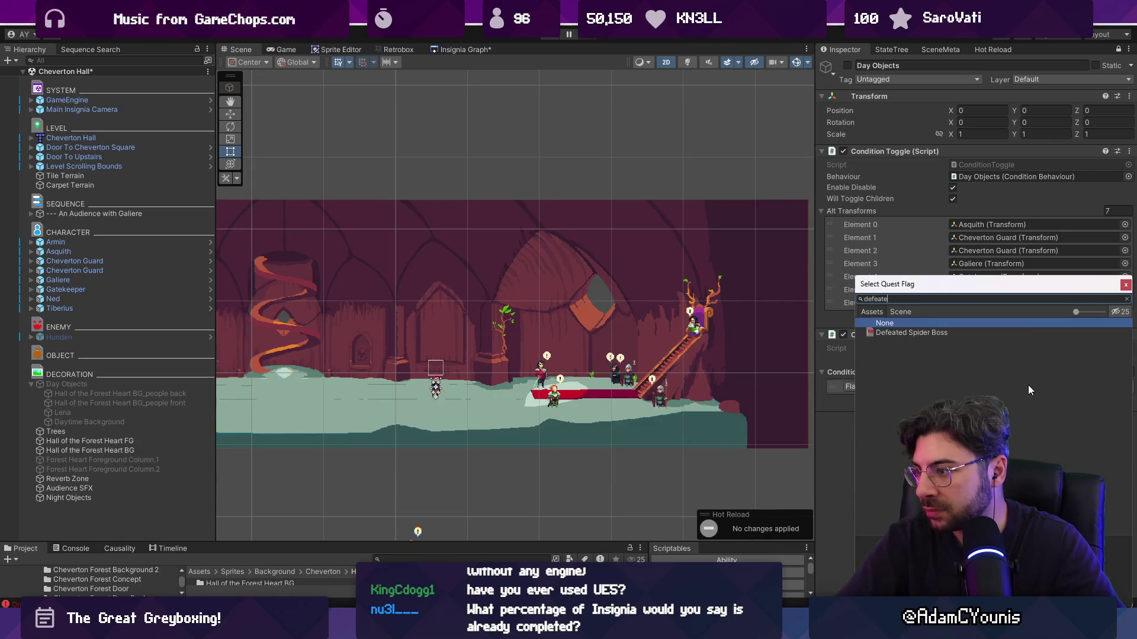
pyautogui.press('BackSpace')
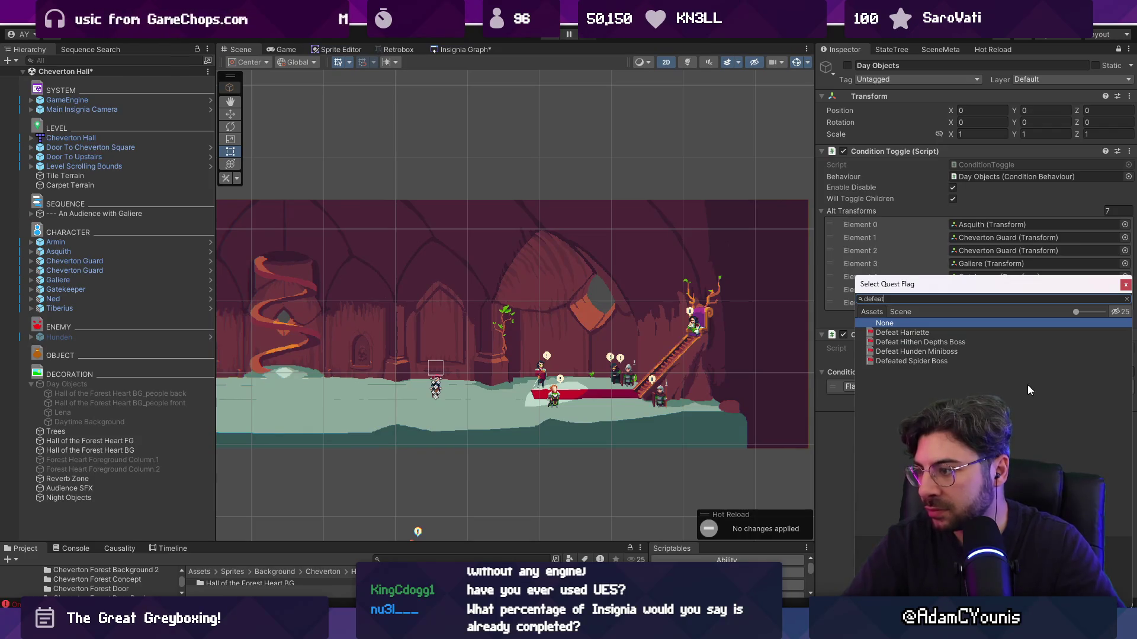
pyautogui.moveTo(593, 542); pyautogui.dragTo(597, 357)
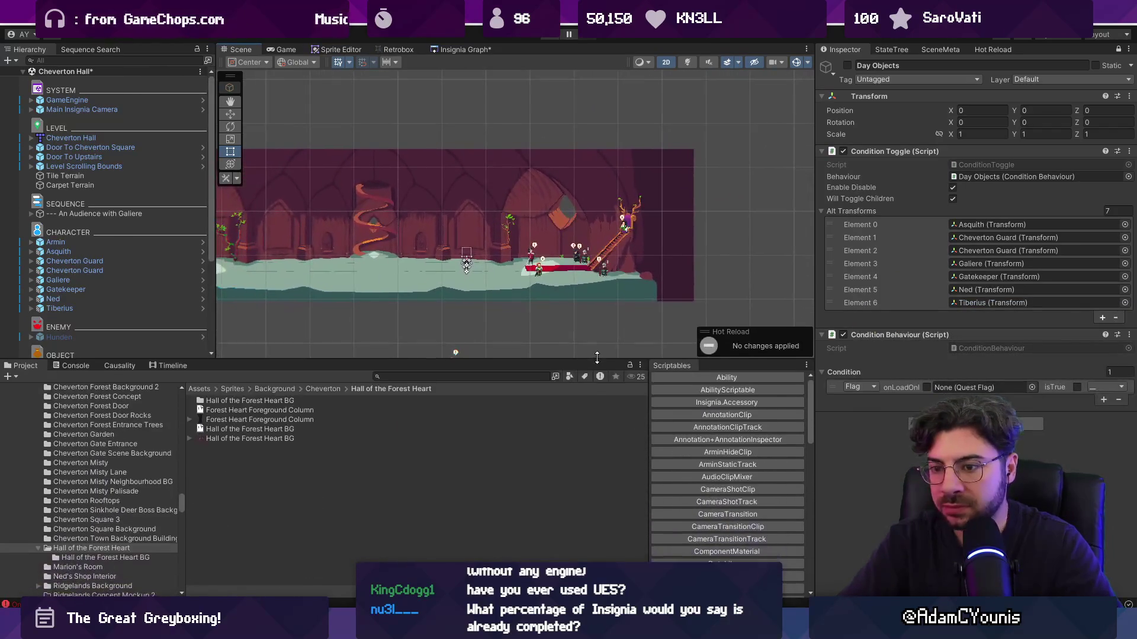
# Search the project assets for 'questflags' and browse the QuestFlags folder results
pyautogui.click(481, 376)
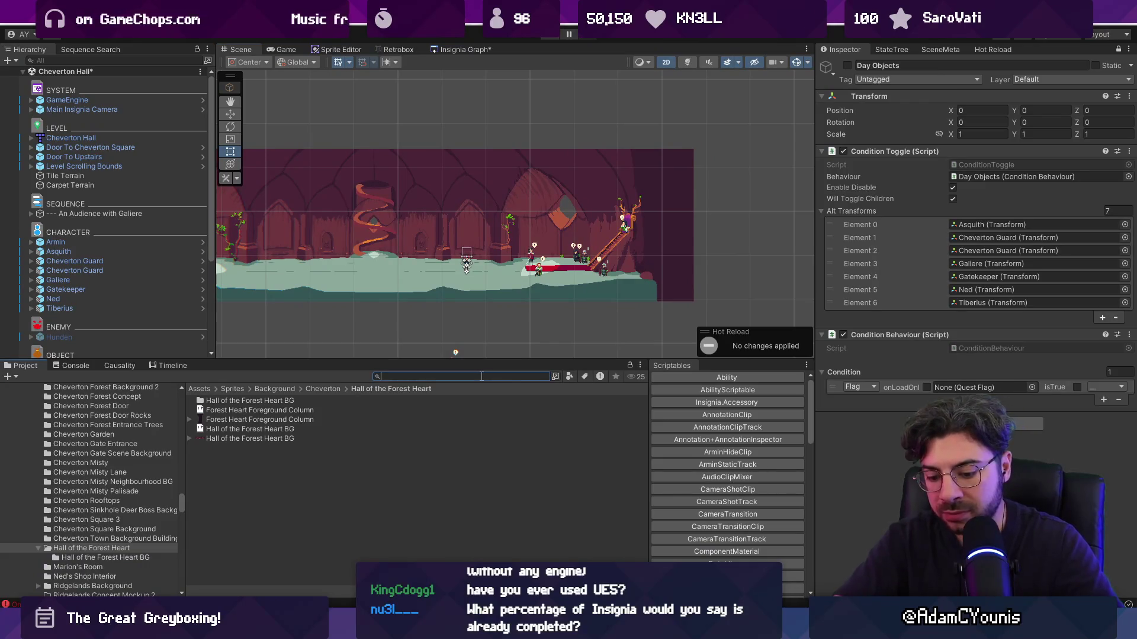
pyautogui.write('questfla')
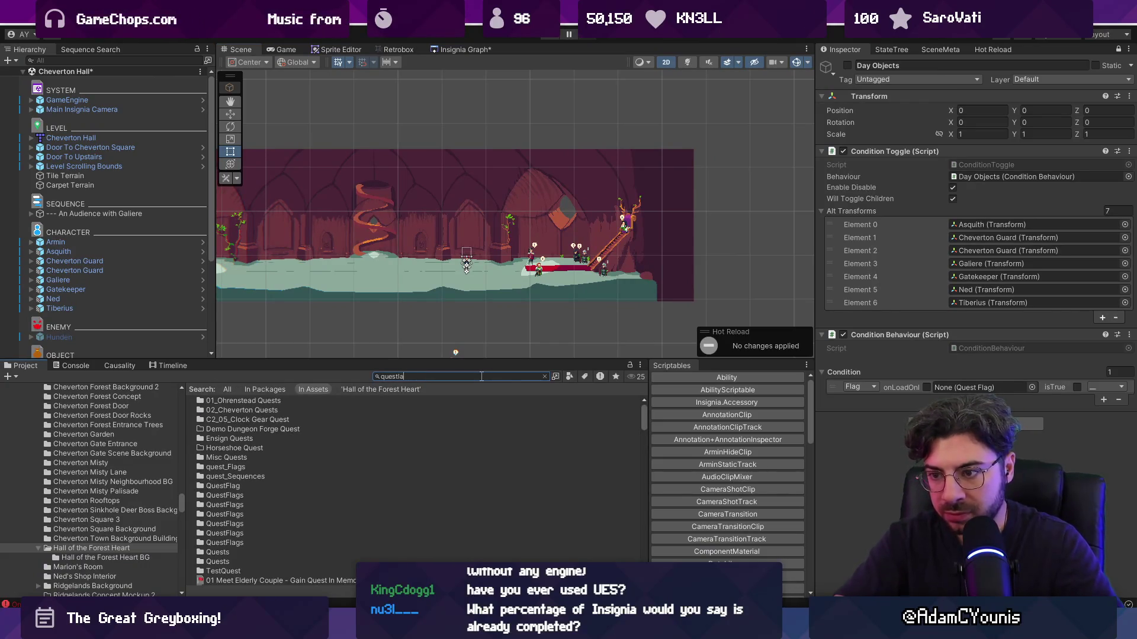
pyautogui.press('BackSpace')
pyautogui.press('BackSpace')
pyautogui.press('BackSpace')
pyautogui.write('lagh')
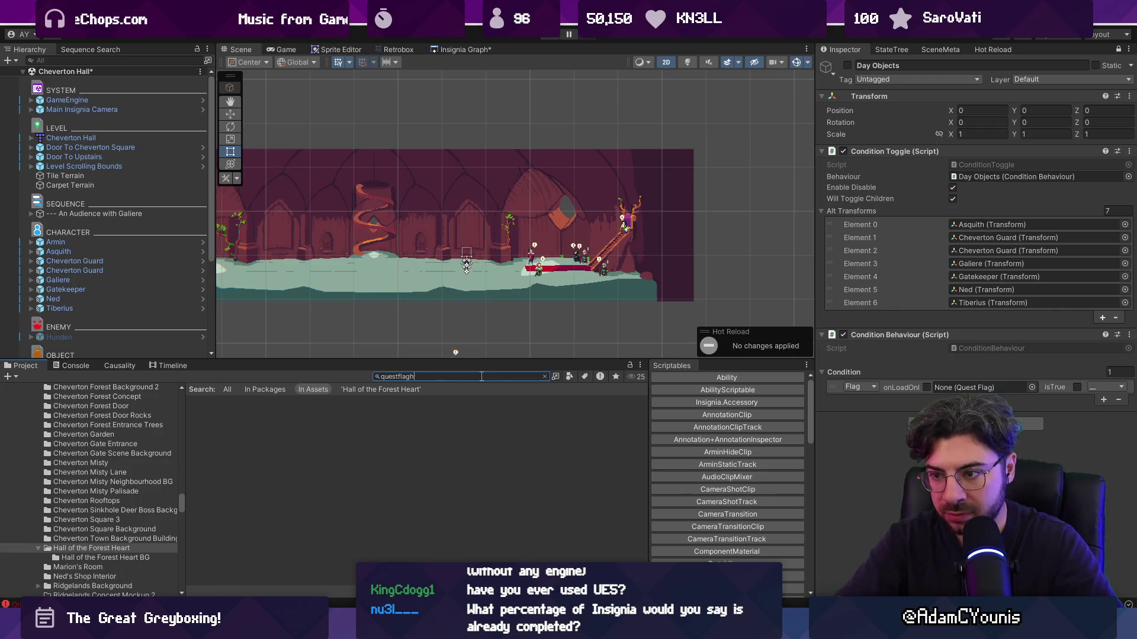
pyautogui.press('BackSpace')
pyautogui.write('s')
pyautogui.click(260, 448)
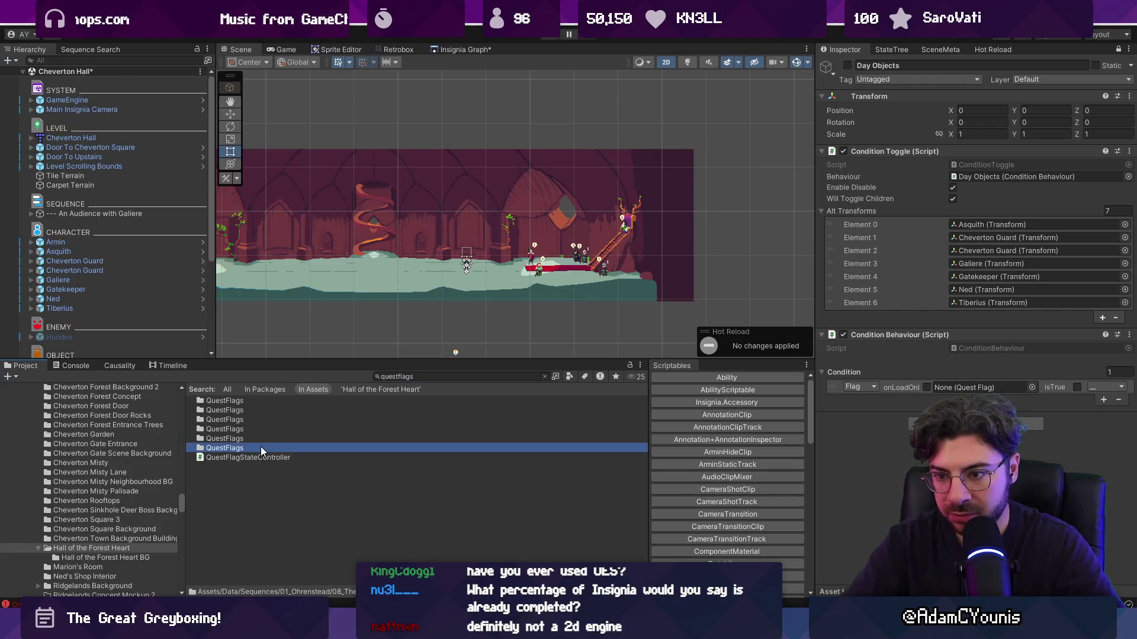
pyautogui.press('Up')
pyautogui.press('Up')
pyautogui.press('Up')
pyautogui.press('Down')
pyautogui.press('Down')
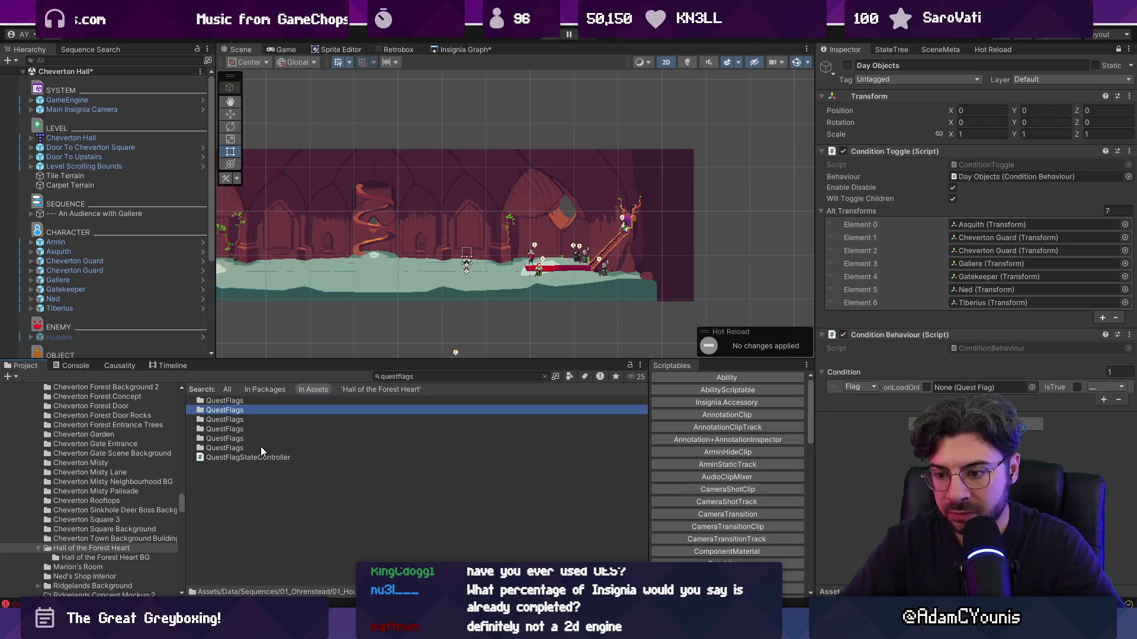
pyautogui.press('Down')
pyautogui.press('Down')
pyautogui.press('Down')
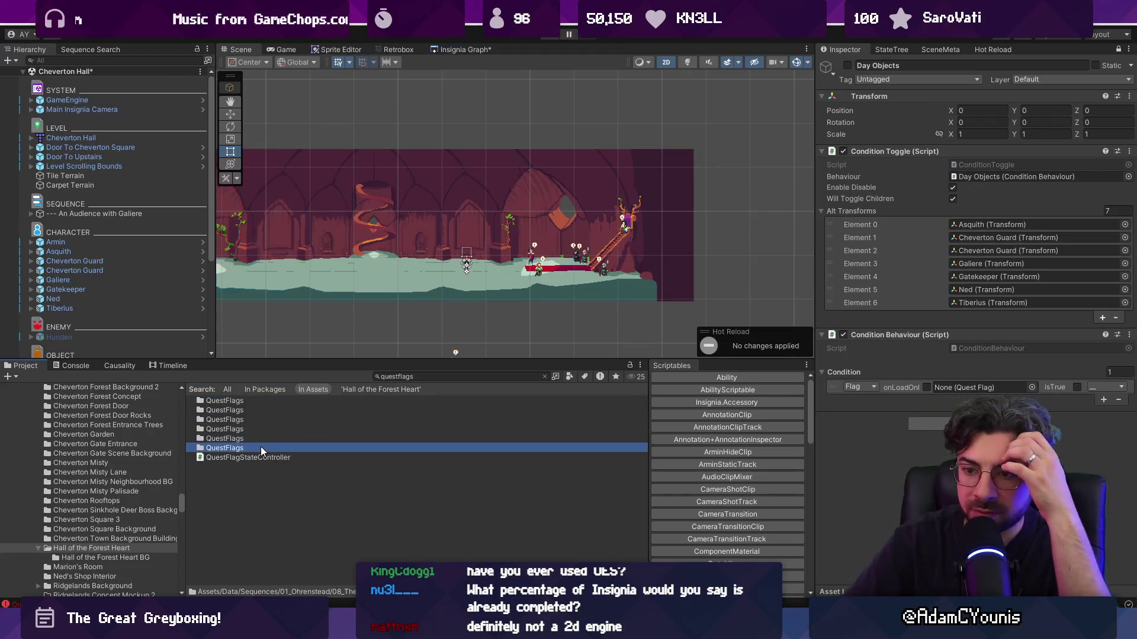
pyautogui.press('Up')
pyautogui.press('Up')
pyautogui.press('Up')
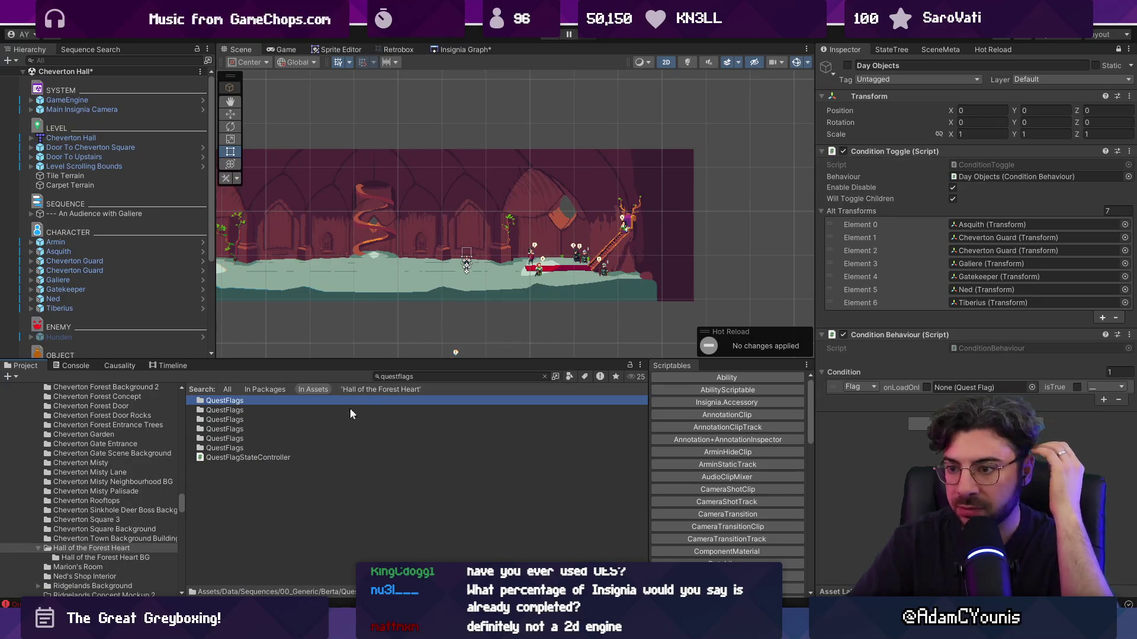
# Open the Assets/Data/Sequences/02_Cheverton folder from a 'sequences' search
pyautogui.click(408, 376)
pyautogui.write('sequence')
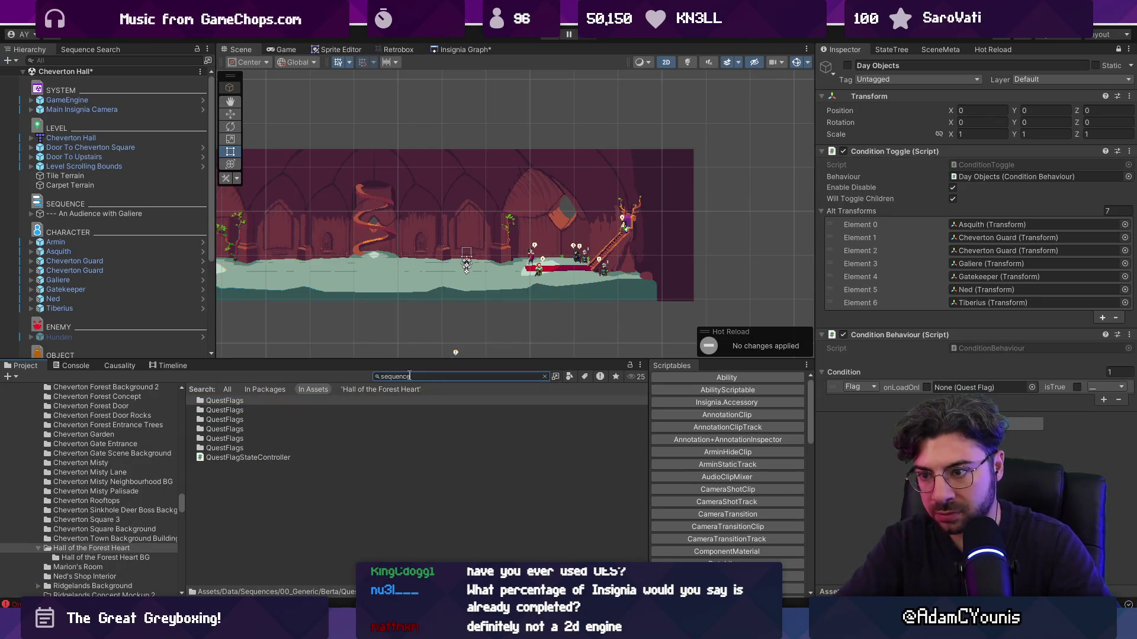
pyautogui.write('s')
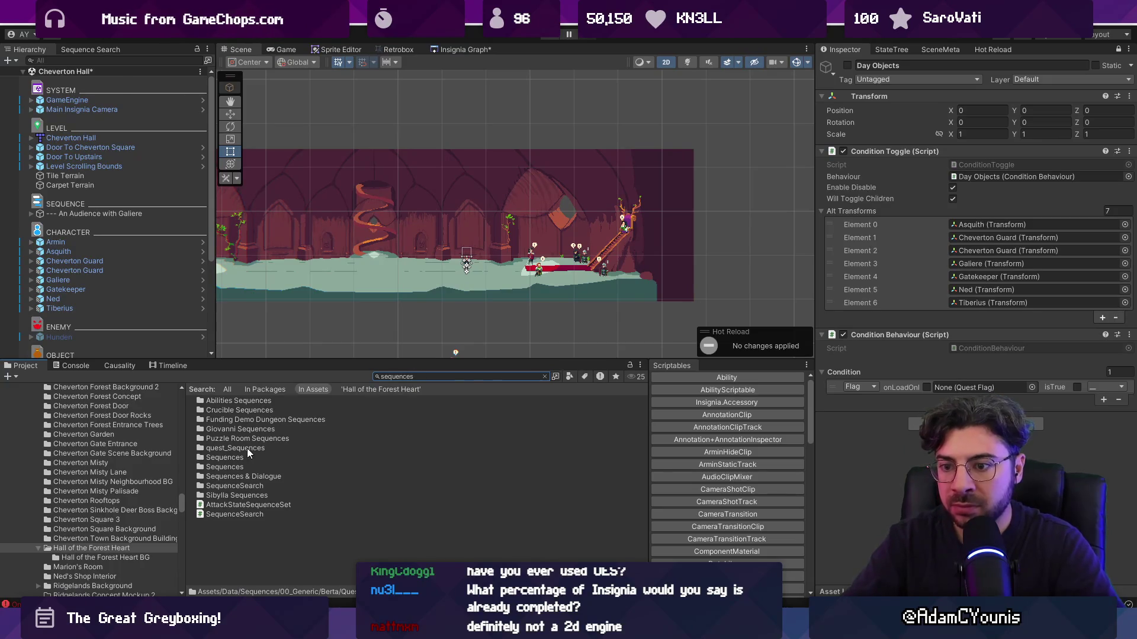
pyautogui.click(246, 452)
pyautogui.click(256, 468)
pyautogui.click(267, 480)
pyautogui.click(269, 466)
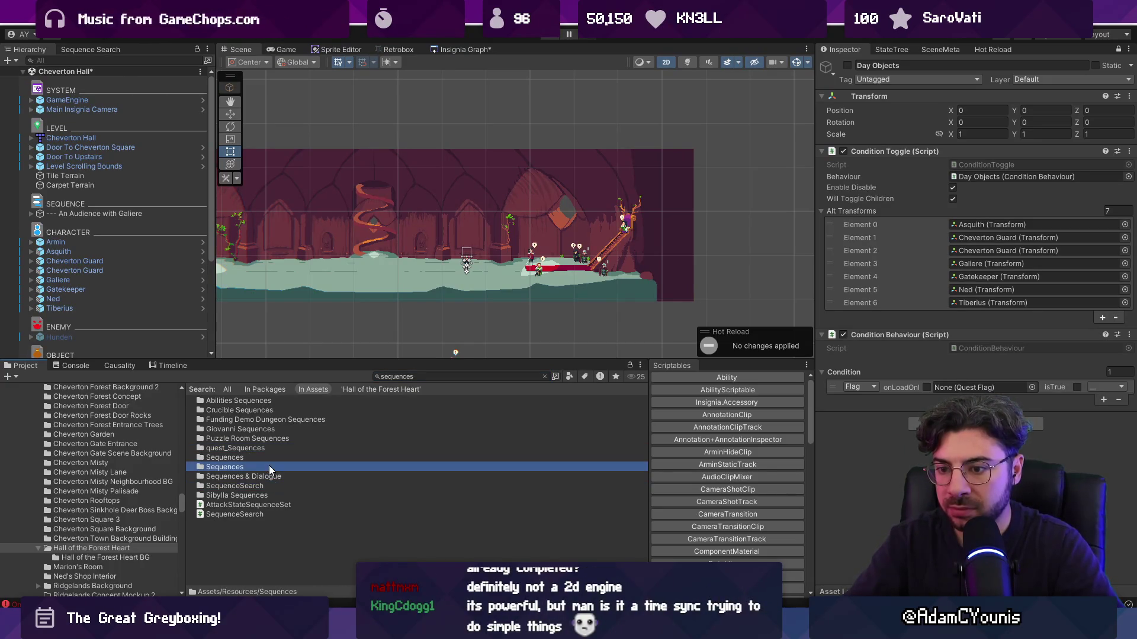
pyautogui.click(267, 460)
pyautogui.doubleClick(266, 460)
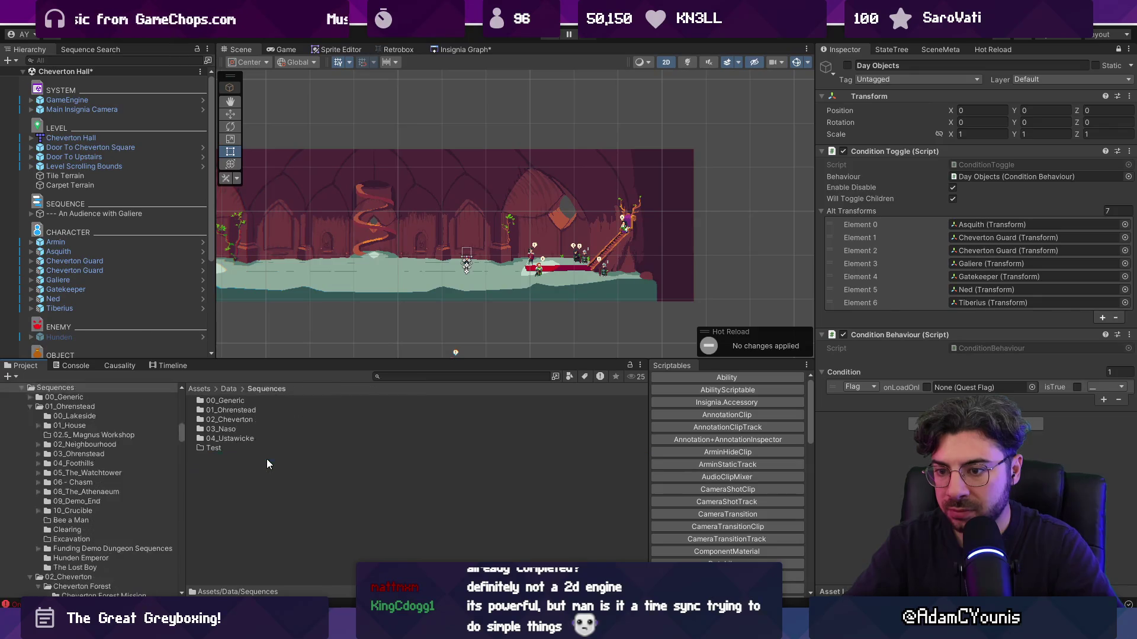
pyautogui.doubleClick(245, 421)
# Enlarge the project browser and inspect the z_Acquire Emerald asset
pyautogui.moveTo(302, 362); pyautogui.dragTo(301, 237)
pyautogui.rightClick(256, 536)
pyautogui.press('Escape')
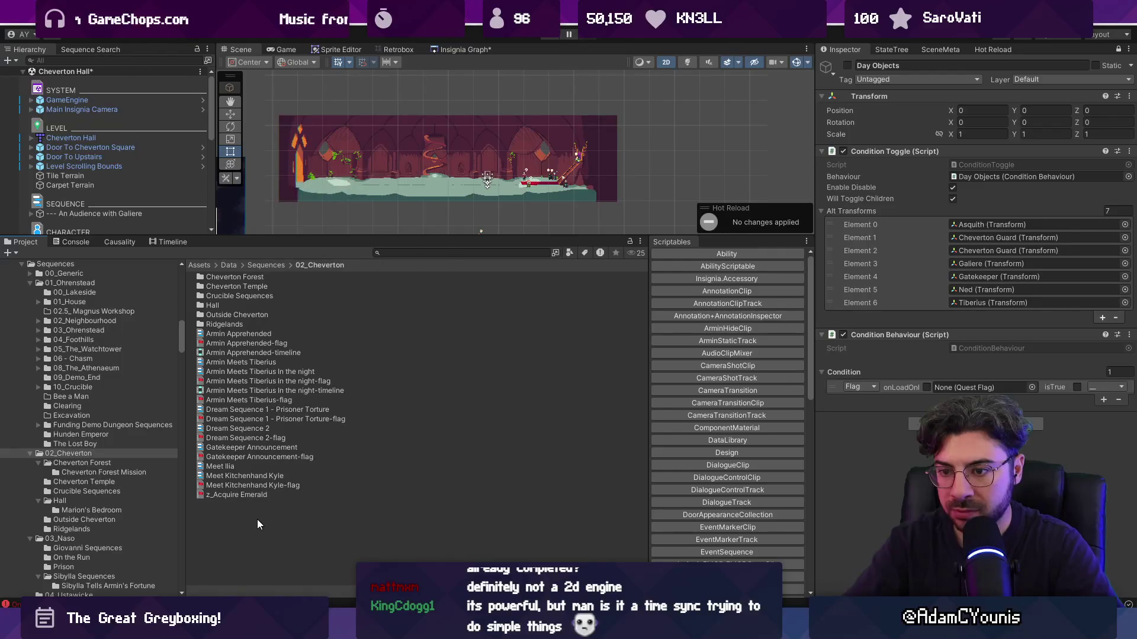
pyautogui.click(247, 495)
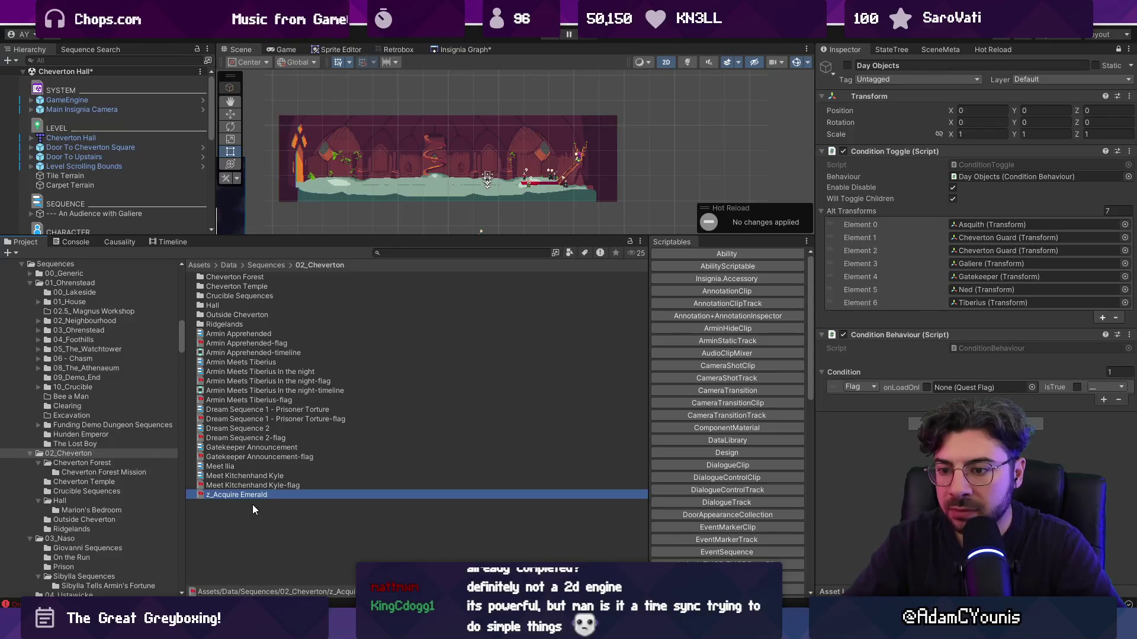
pyautogui.click(252, 505)
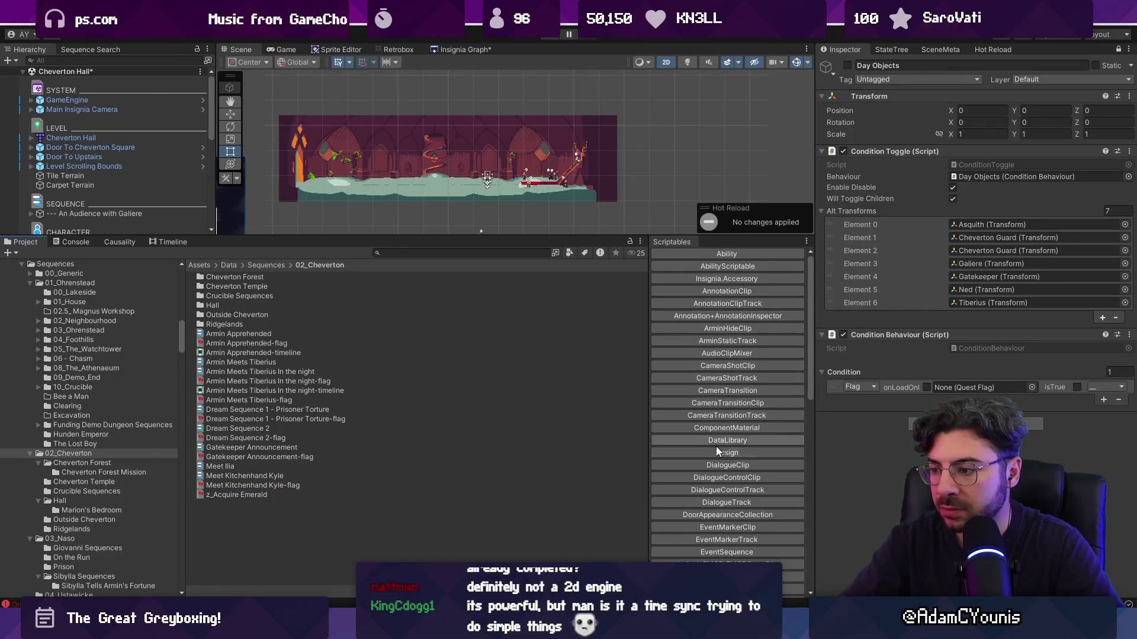
pyautogui.scroll(-8, 722, 437)
# Create the quest flag 'Defeat Rekka & Kurr', assign it as the condition's flag, and save the scene
pyautogui.click(726, 382)
pyautogui.write('Defeat Rekkaa')
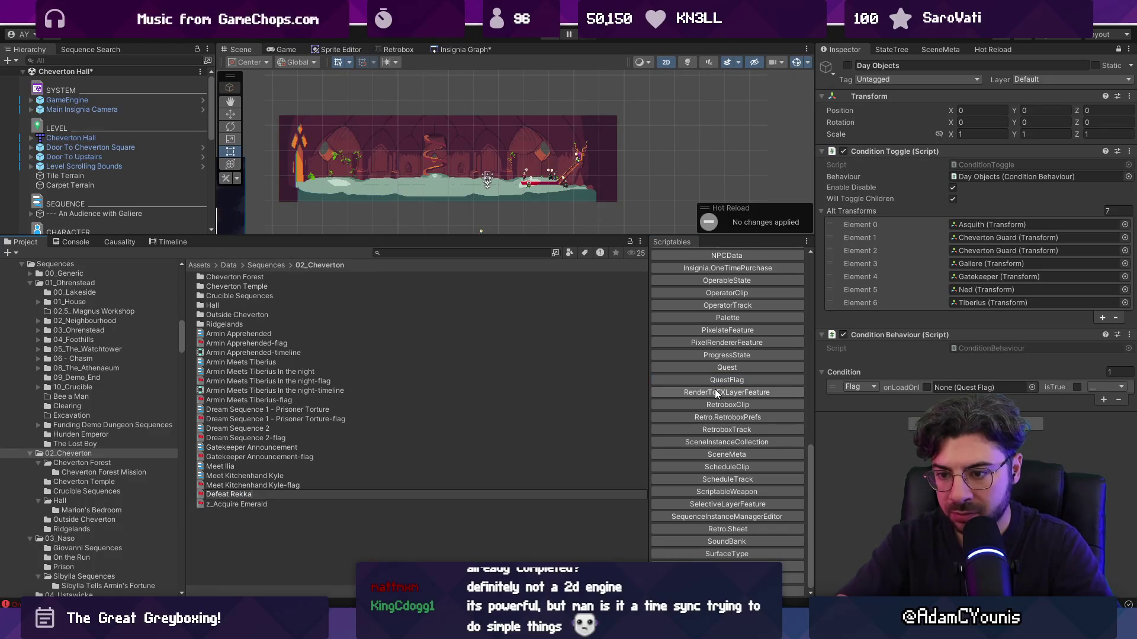
pyautogui.press('BackSpace')
pyautogui.write('& Kurr')
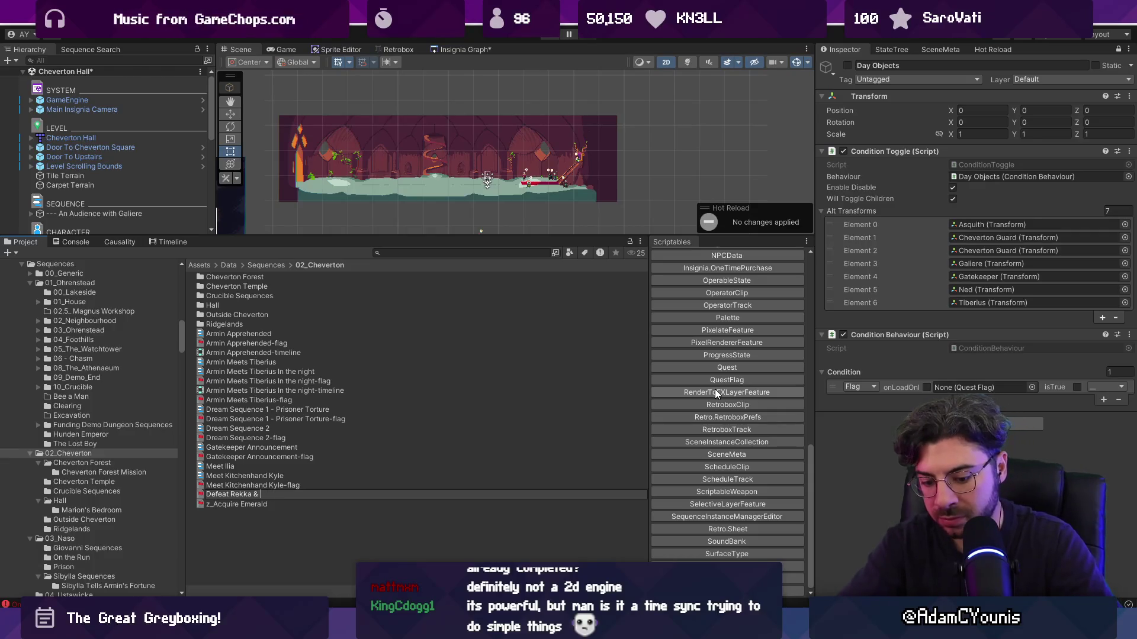
pyautogui.press('Return')
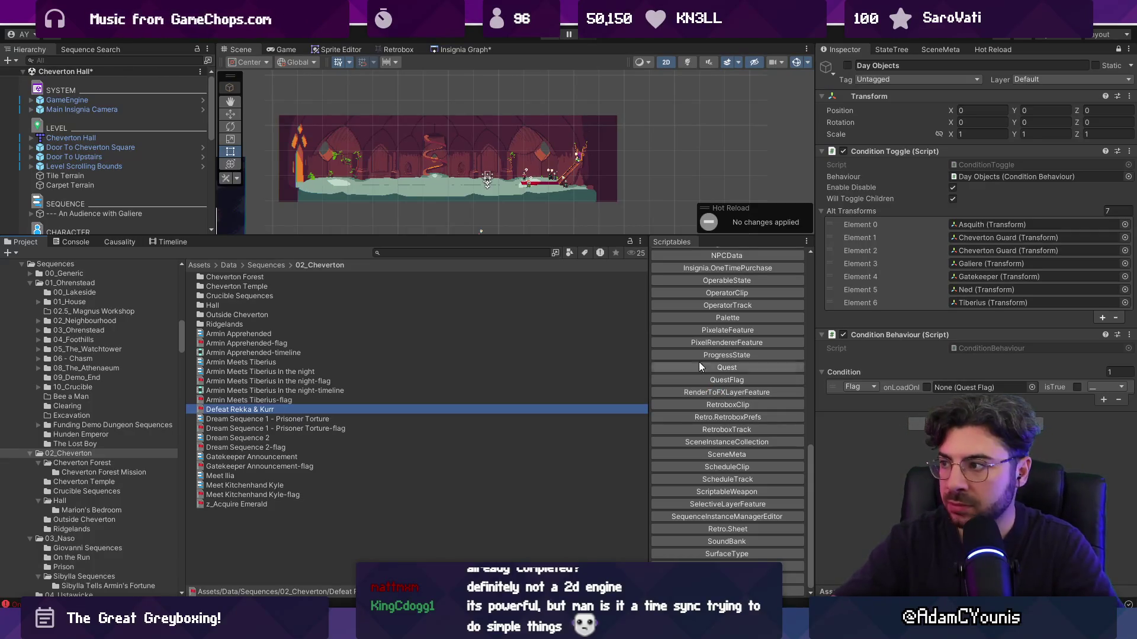
pyautogui.moveTo(600, 238); pyautogui.dragTo(600, 354)
pyautogui.moveTo(257, 526)
pyautogui.mouseDown()
pyautogui.moveTo(533, 486)
pyautogui.moveTo(1000, 392)
pyautogui.mouseUp()
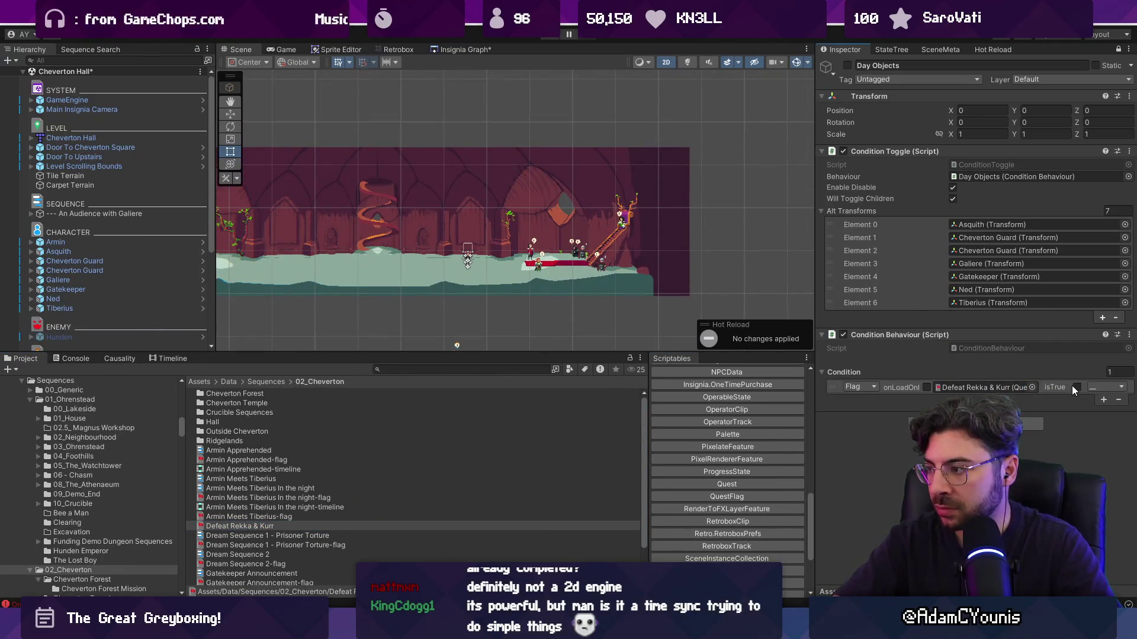
pyautogui.hotkey('ctrl', 's')
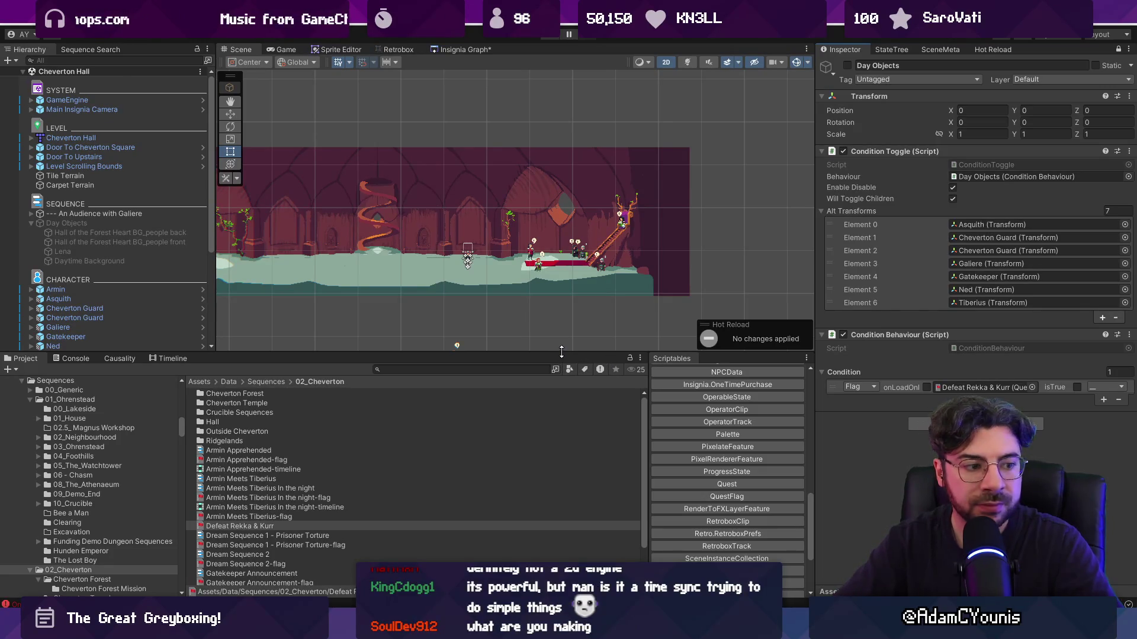
# Enlarge the scene view and enable the Day Objects group
pyautogui.moveTo(558, 354); pyautogui.dragTo(503, 451)
pyautogui.scroll(4, 580, 367)
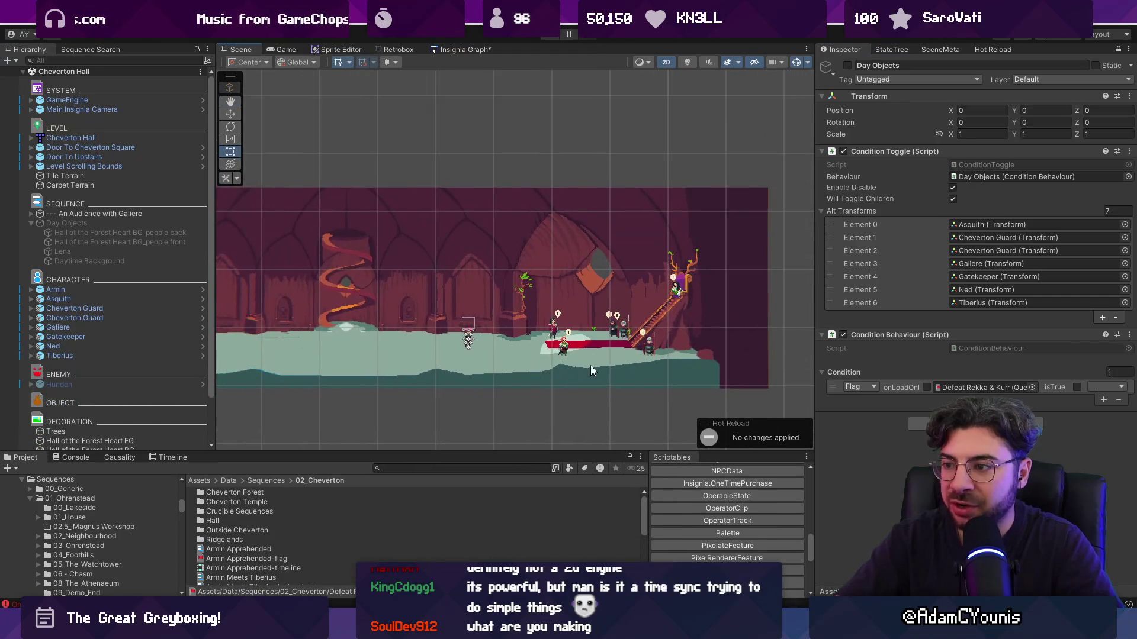
pyautogui.scroll(-5, 573, 315)
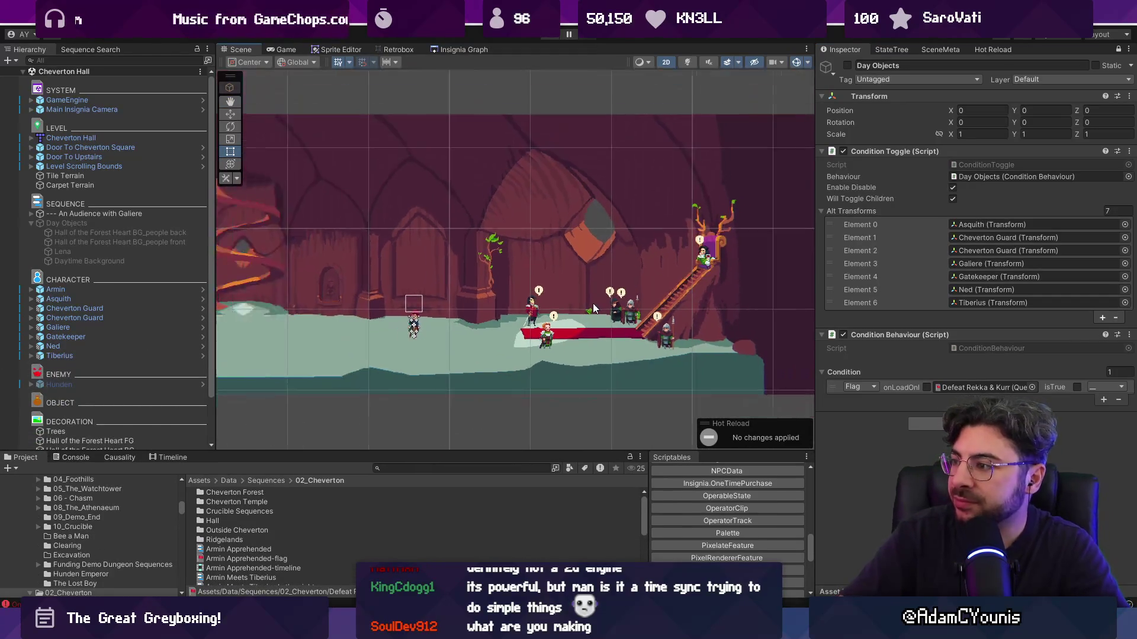
pyautogui.moveTo(497, 251); pyautogui.dragTo(556, 258)
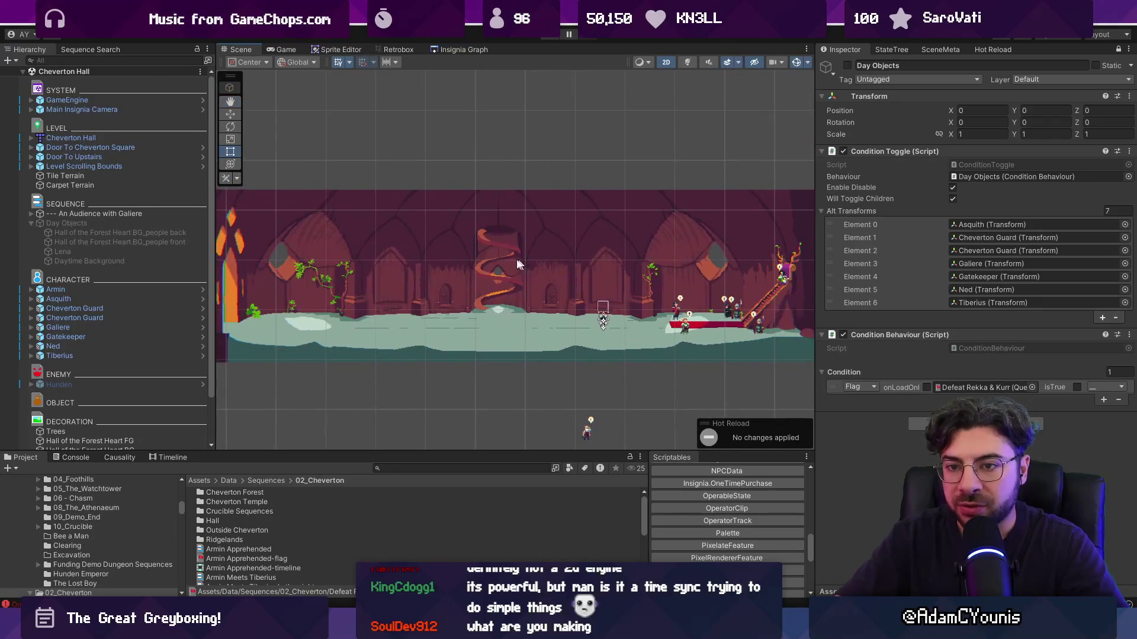
pyautogui.click(78, 222)
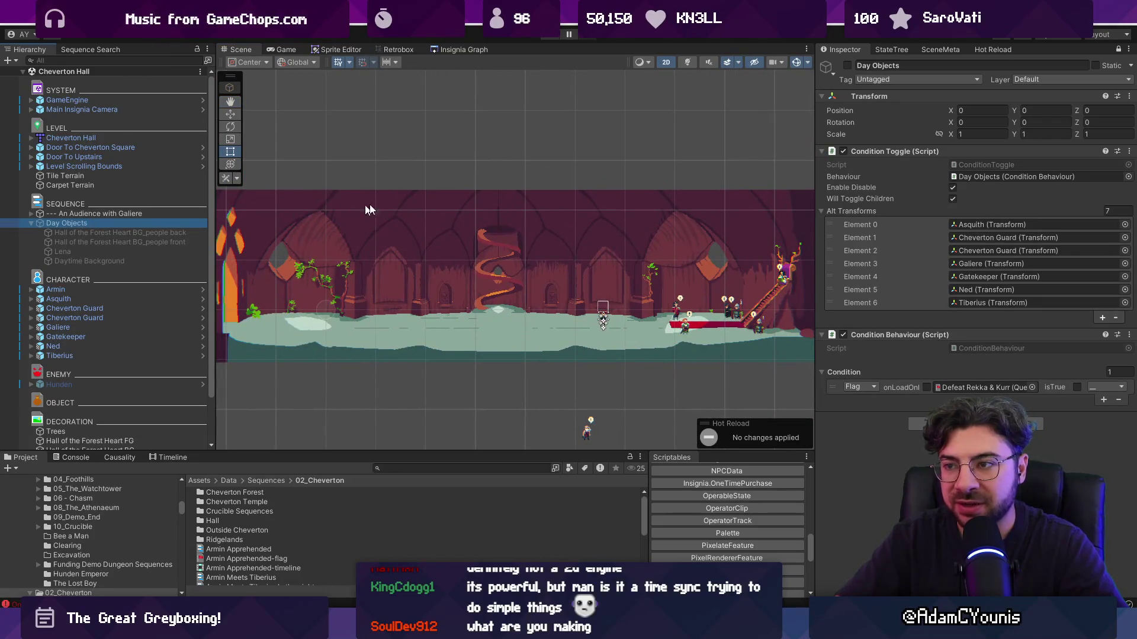
pyautogui.click(848, 65)
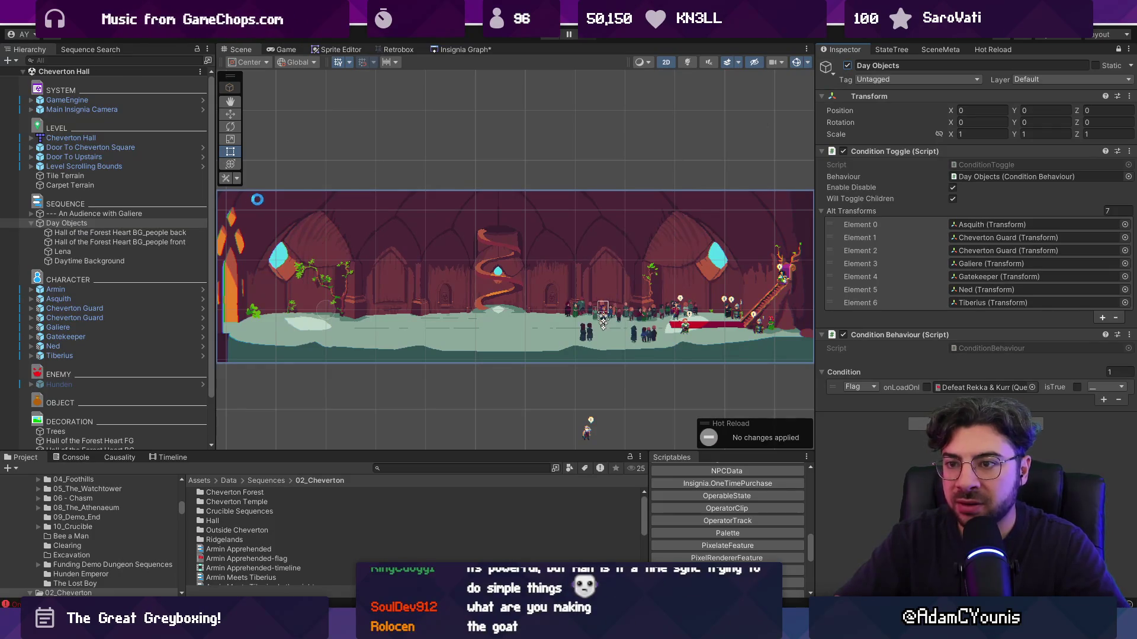
# Find the DataLibrary asset, update its data dictionary GUIDs, and select the GameEngine
pyautogui.scroll(-1, 566, 275)
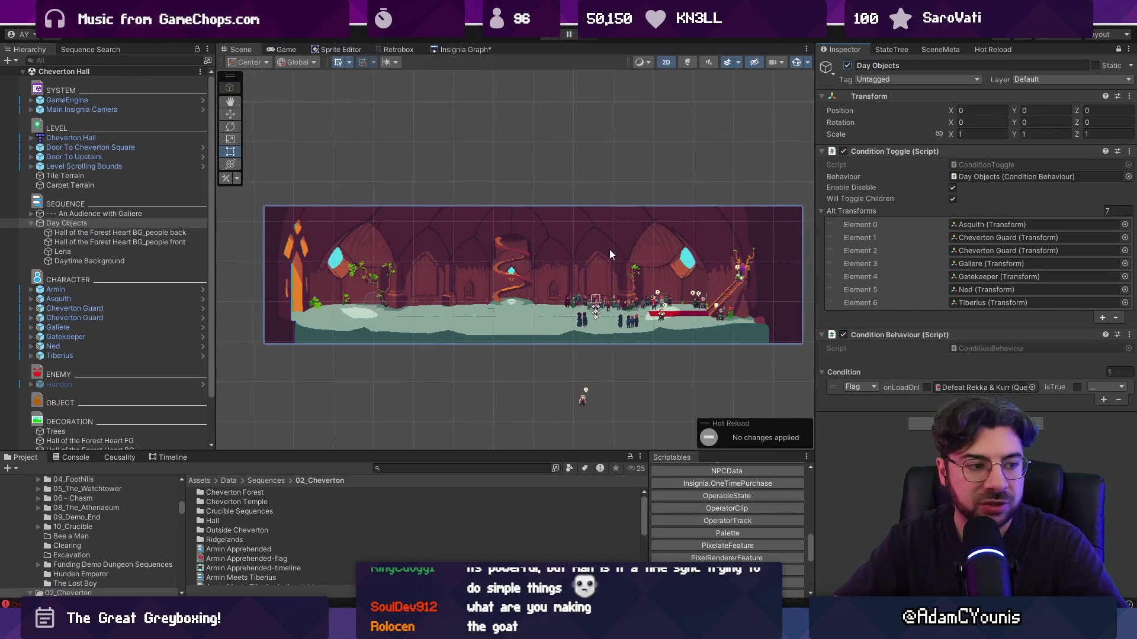
pyautogui.write('library')
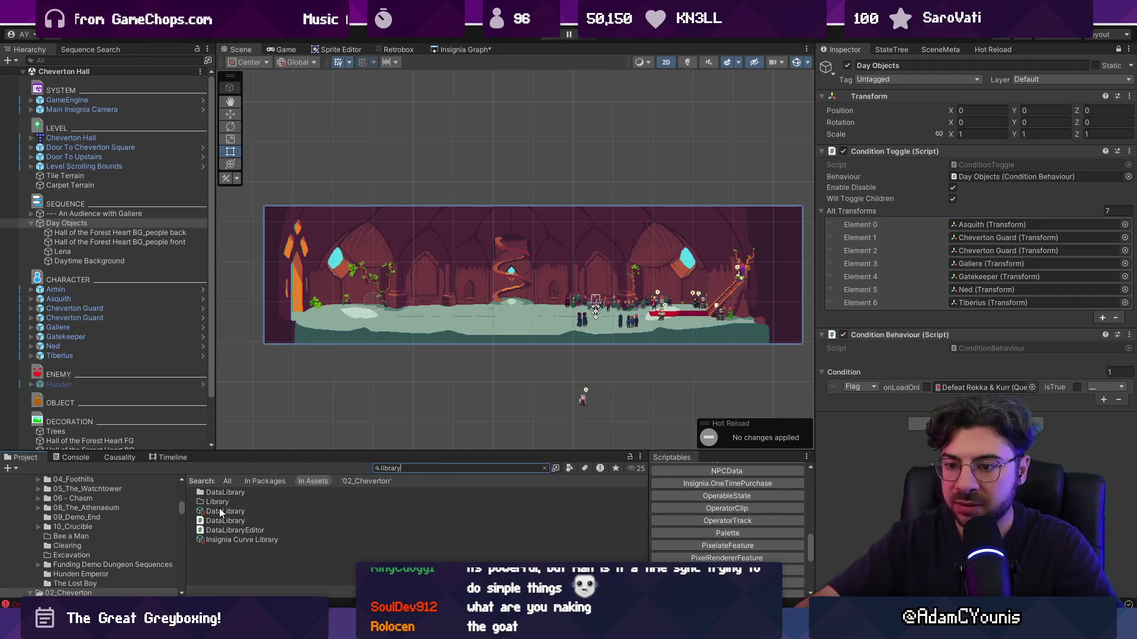
pyautogui.click(219, 510)
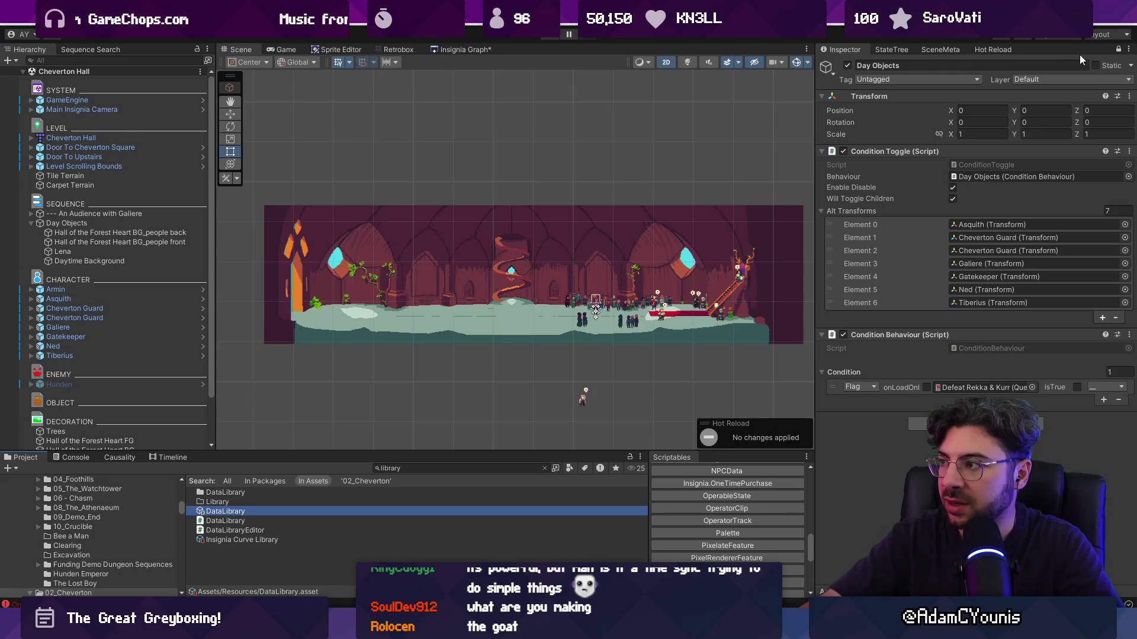
pyautogui.click(1118, 49)
pyautogui.click(919, 90)
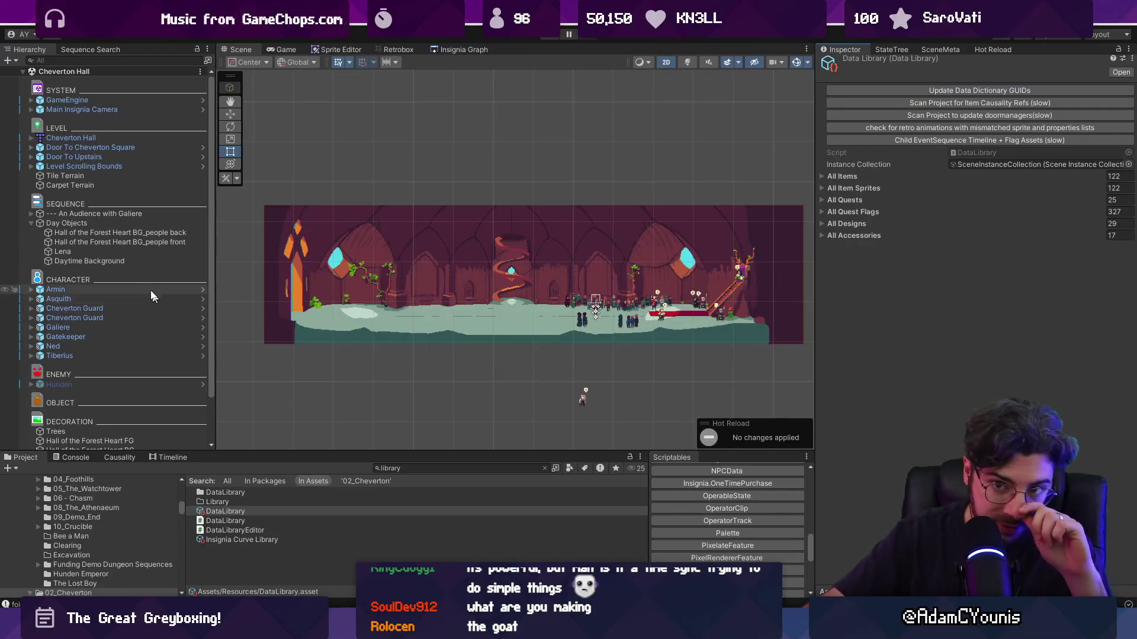
pyautogui.click(66, 100)
# Duplicate the Chapter 2 Progress save and rename the copy Chapter 2 Complete
pyautogui.click(1074, 207)
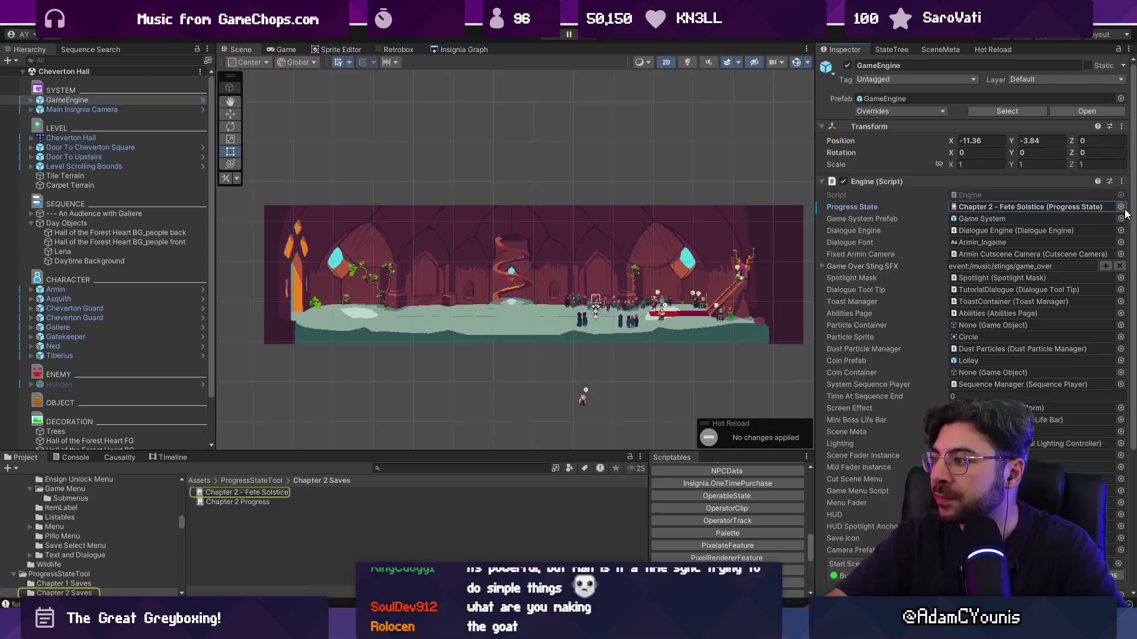
pyautogui.click(1121, 207)
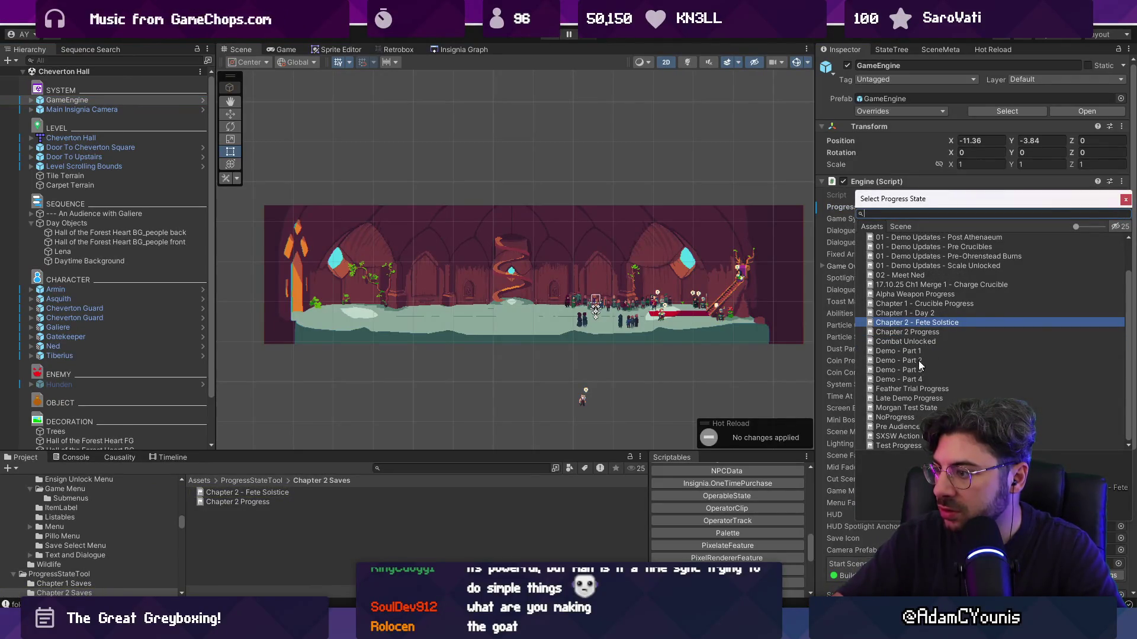
pyautogui.scroll(3, 918, 360)
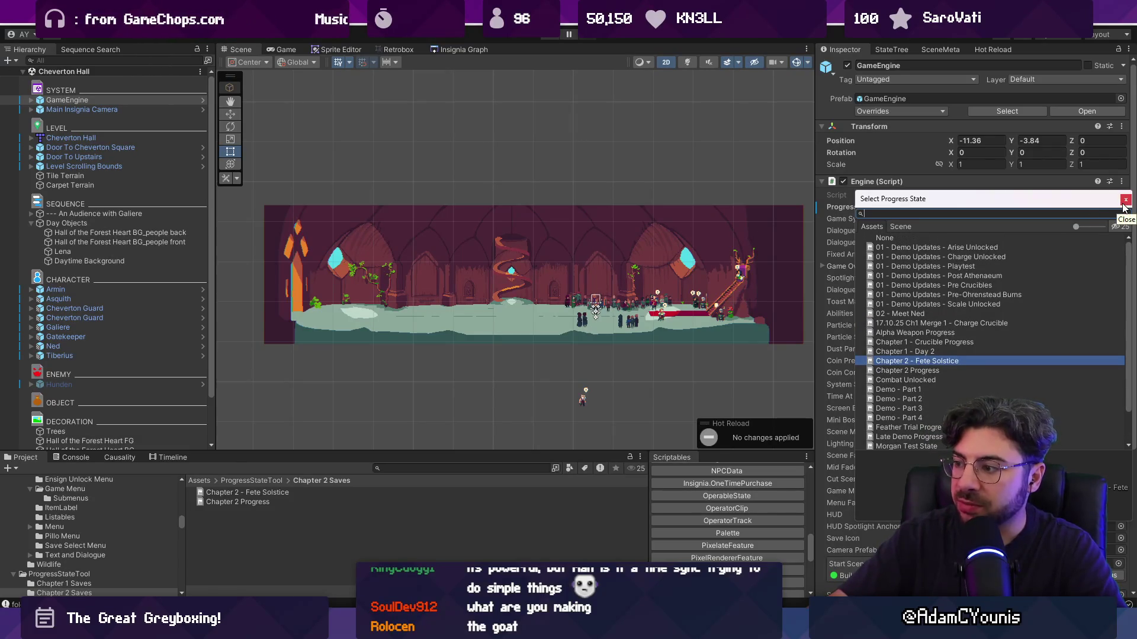
pyautogui.click(226, 502)
pyautogui.hotkey('ctrl', 'd')
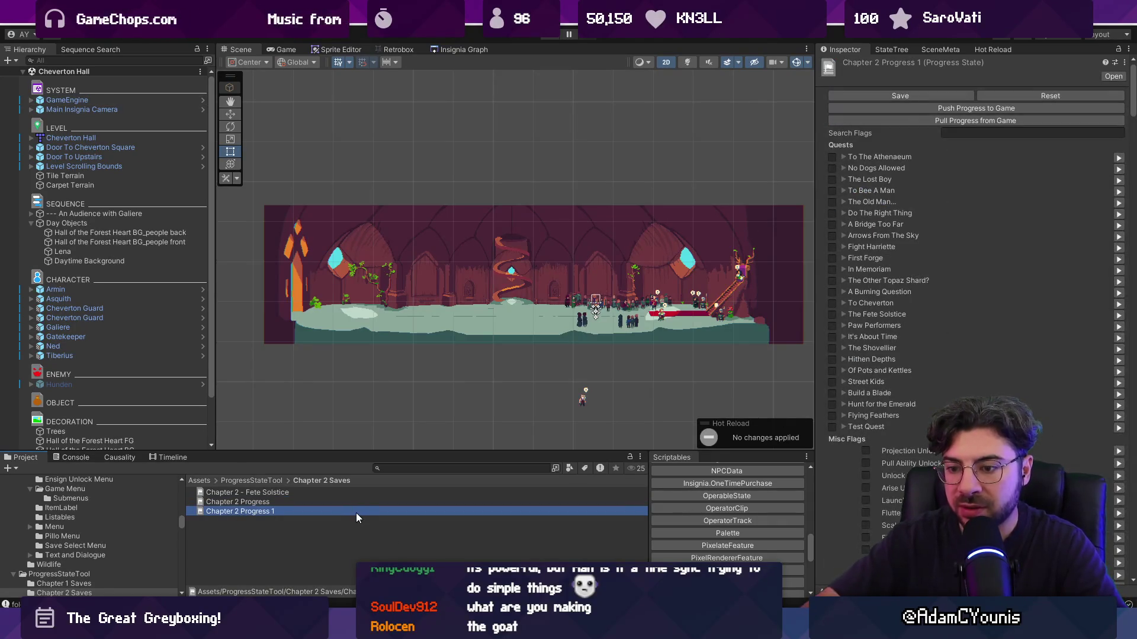
pyautogui.press('F2')
pyautogui.press('BackSpace')
pyautogui.press('BackSpace')
pyautogui.press('BackSpace')
pyautogui.write('Complete')
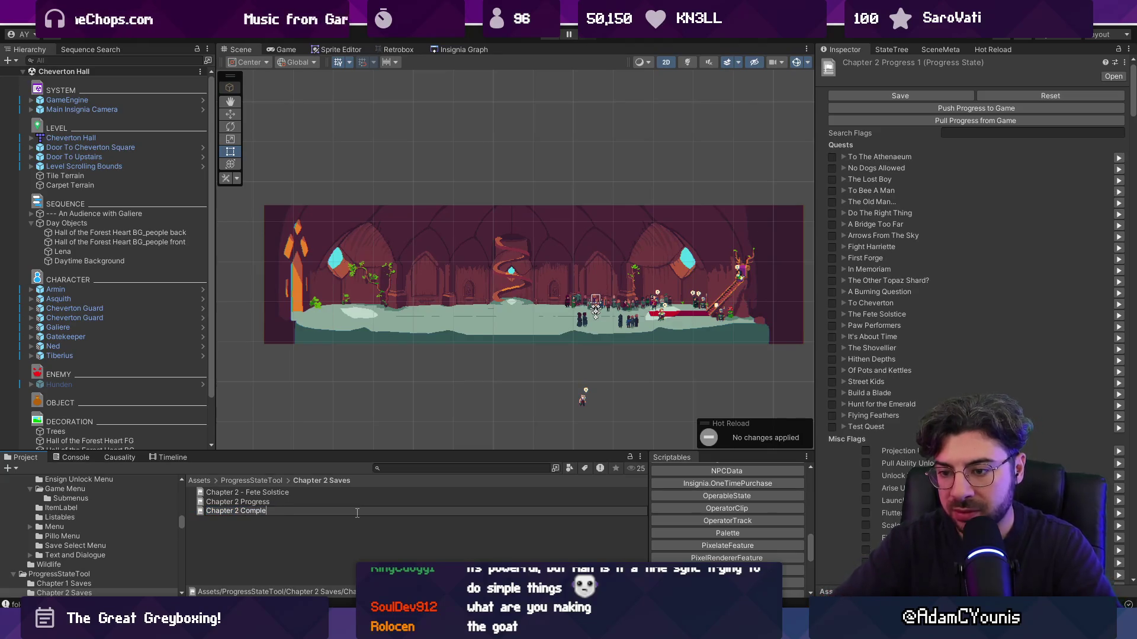
pyautogui.press('Return')
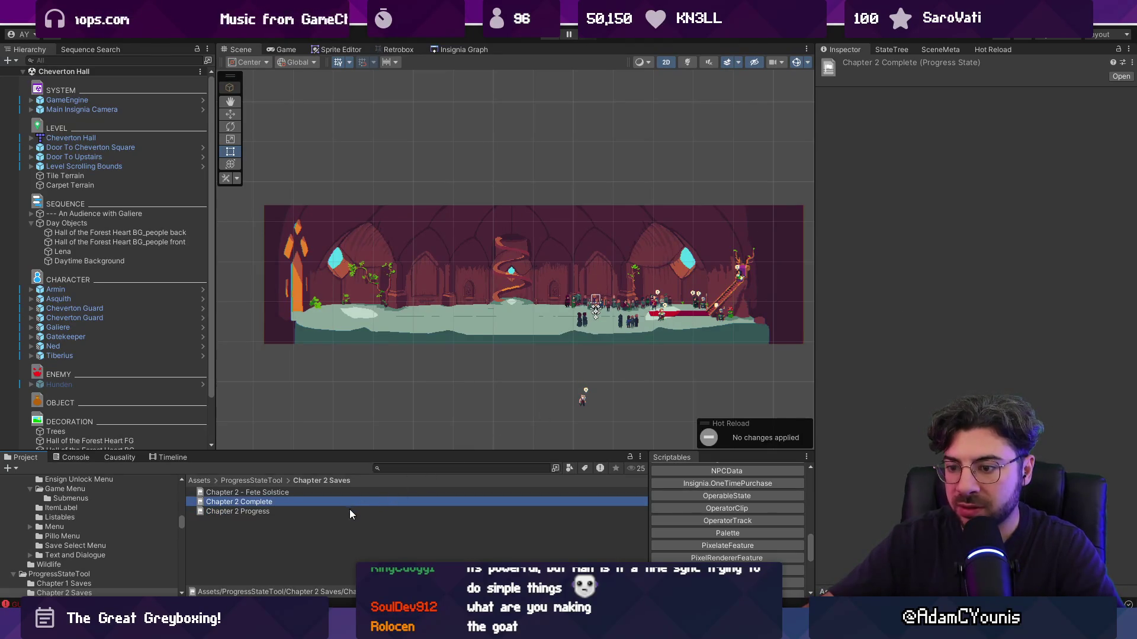
# Review Chapter 2 Complete's defeat flags and make it the GameEngine's progress state
pyautogui.click(350, 502)
pyautogui.click(963, 133)
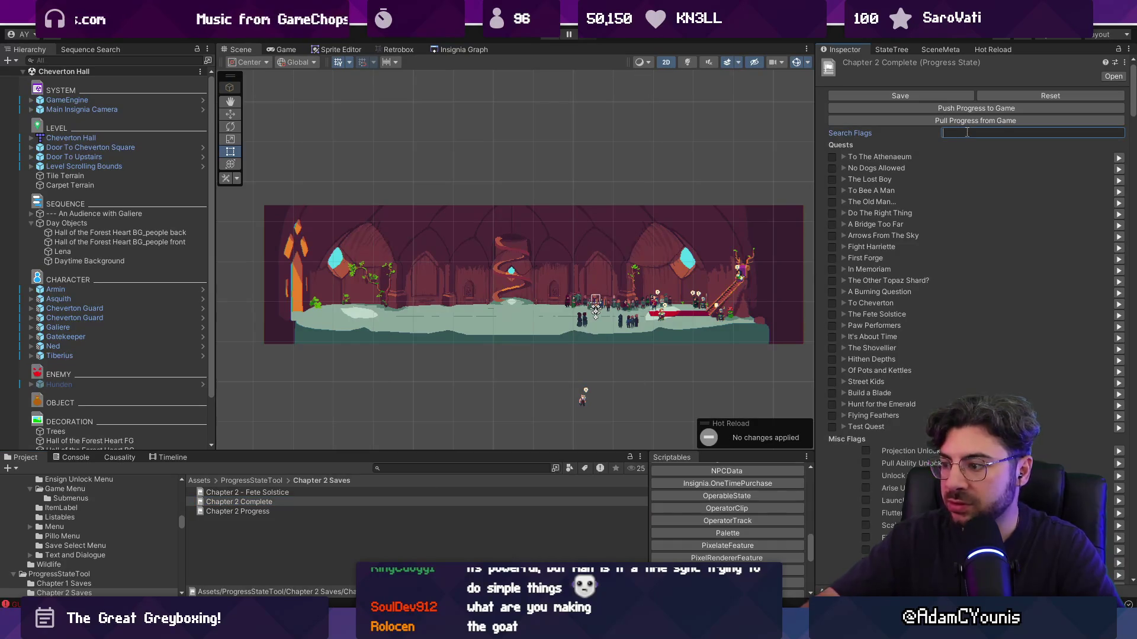
pyautogui.write('defeat')
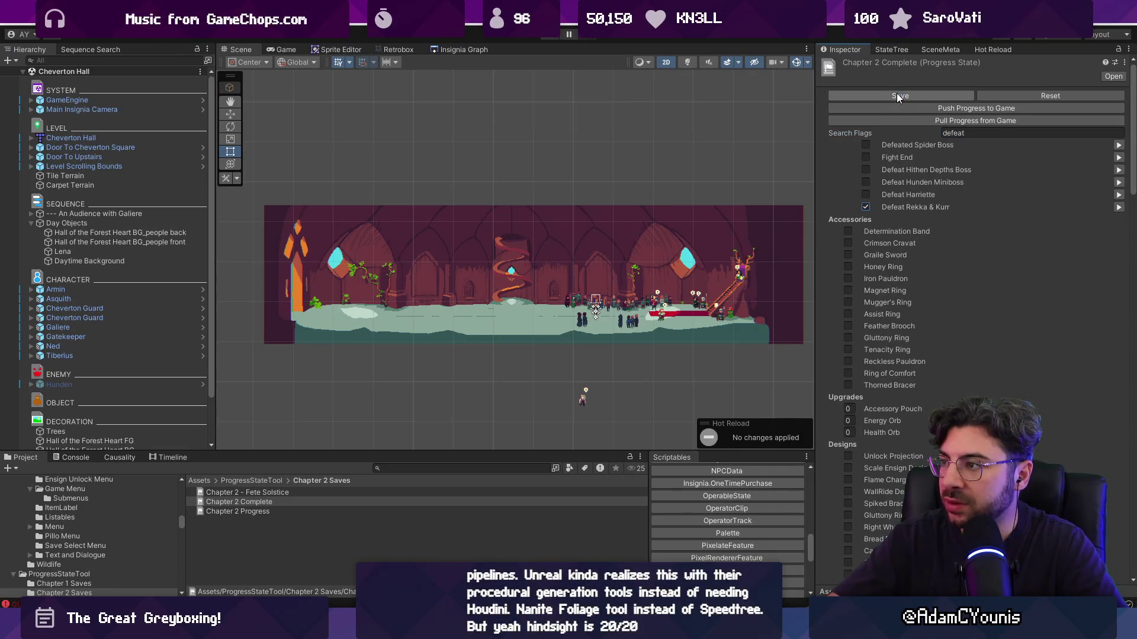
pyautogui.click(133, 100)
pyautogui.click(1120, 207)
pyautogui.write('complete')
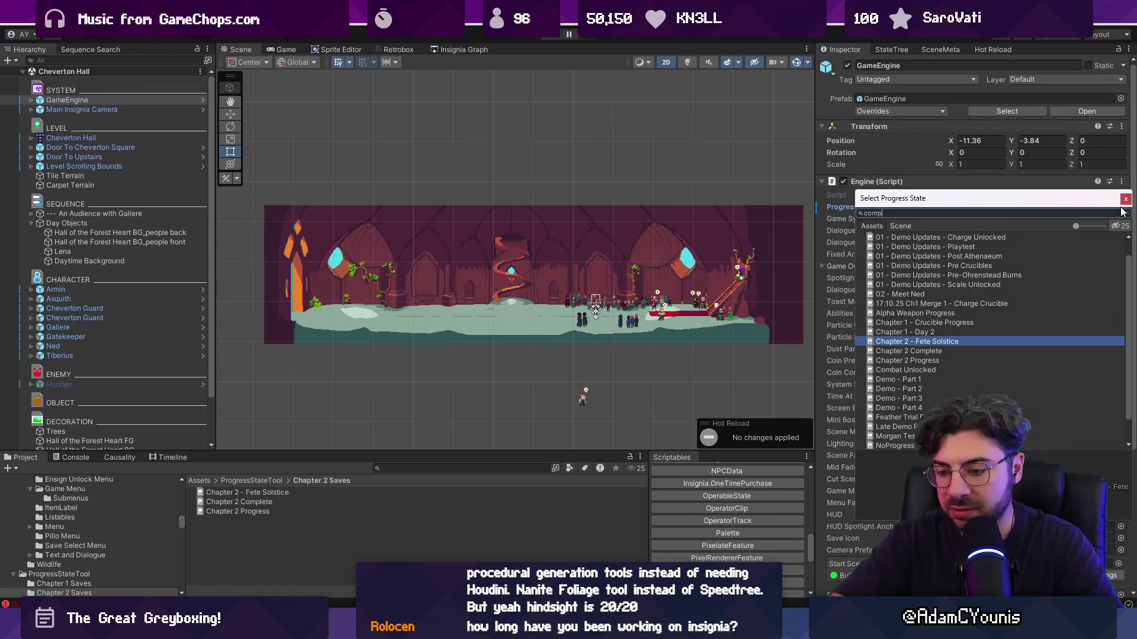
pyautogui.press('Down')
pyautogui.press('Return')
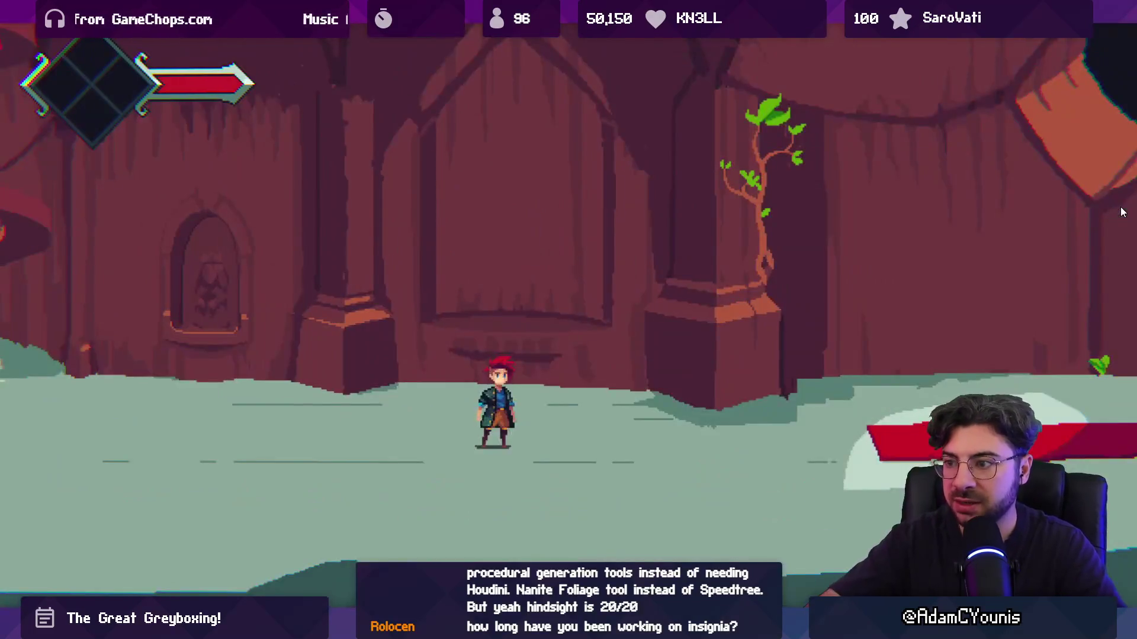
pyautogui.press('Right')
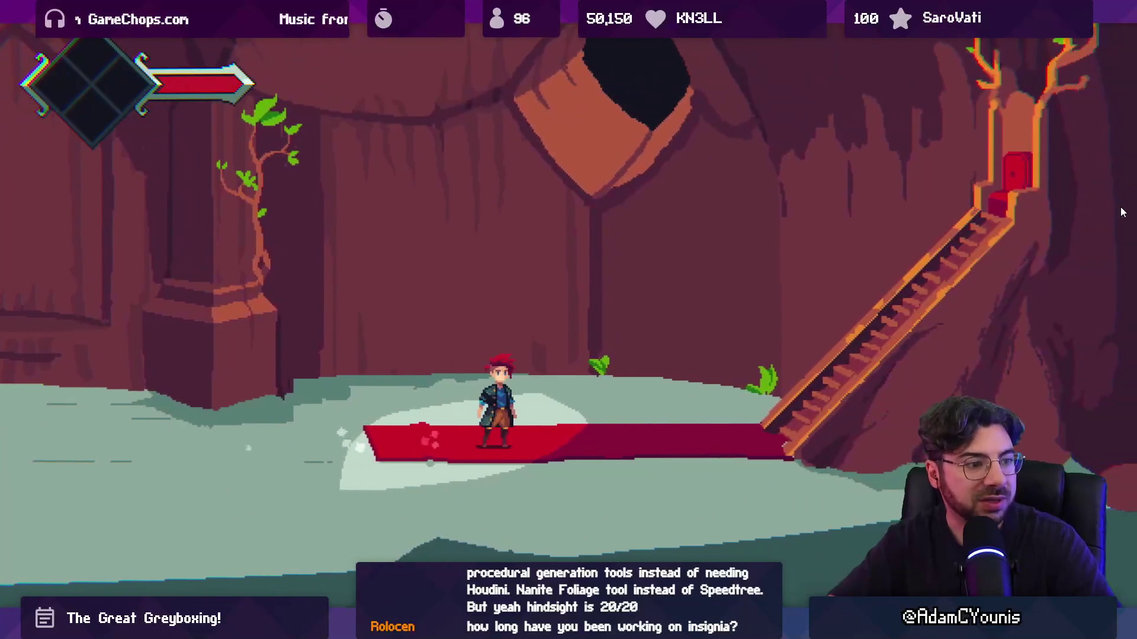
pyautogui.press('Left')
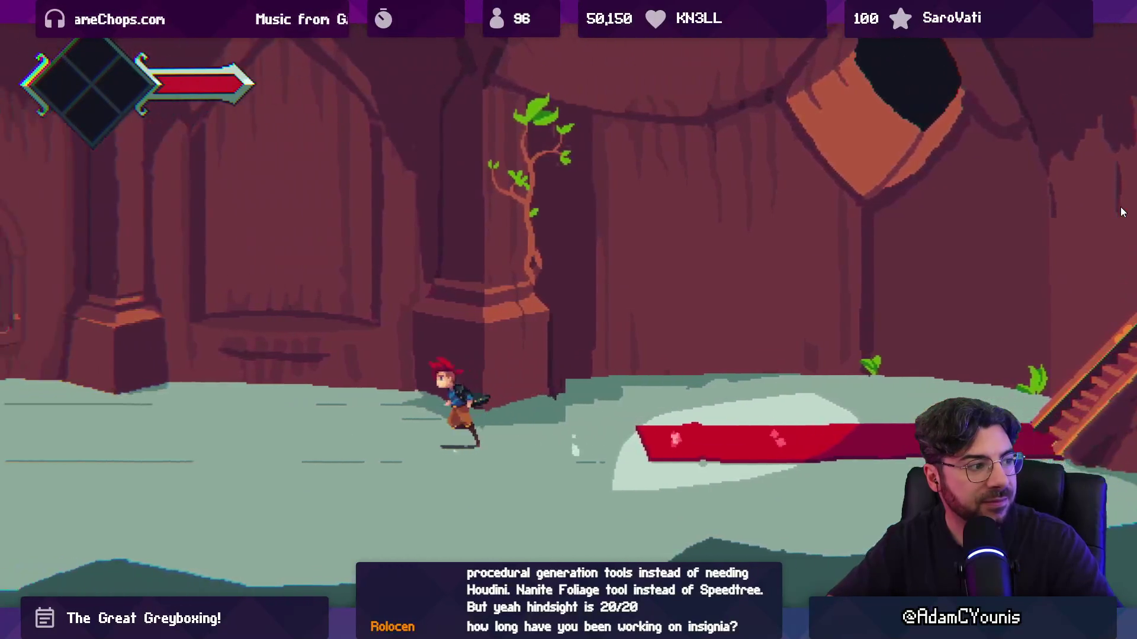
pyautogui.press('Left')
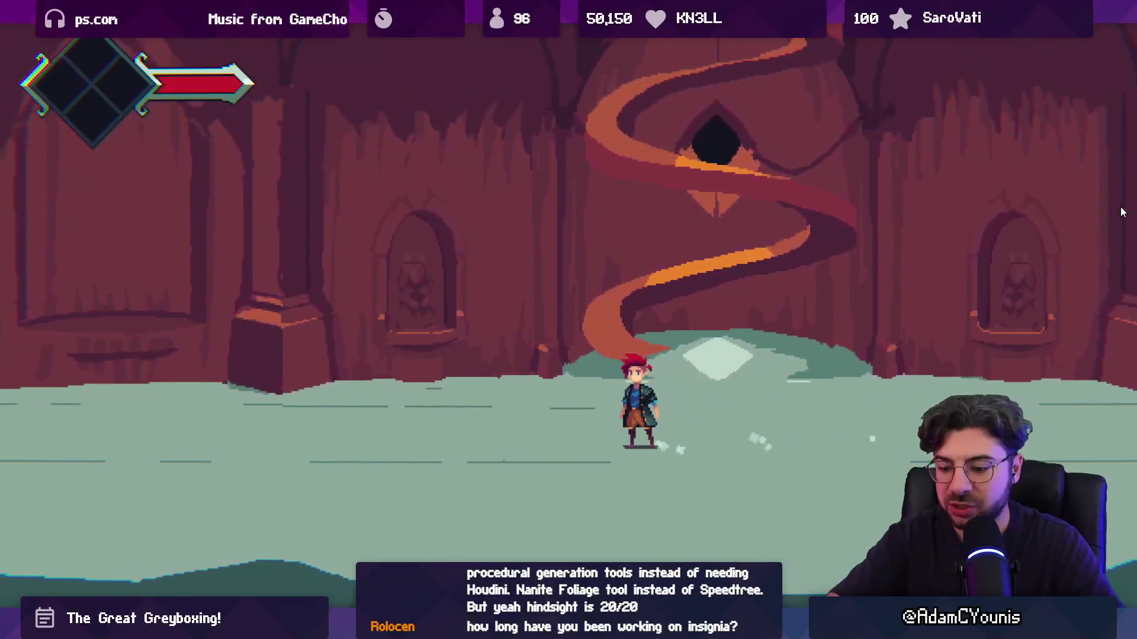
pyautogui.hotkey('shift', 'space')
pyautogui.click(544, 35)
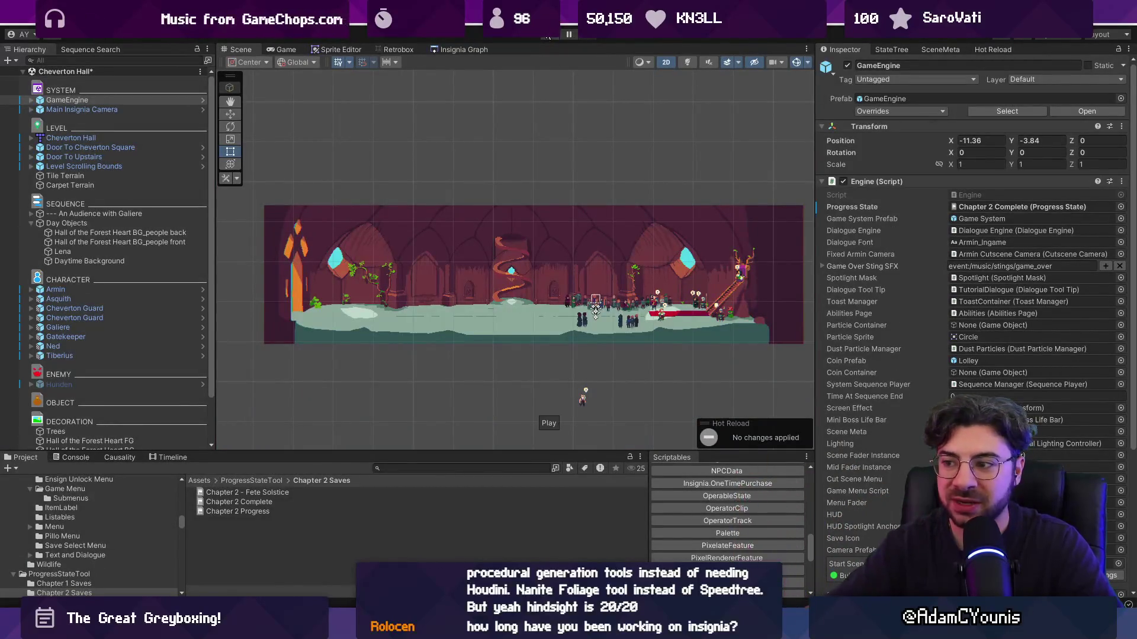
# Drag Night Objects under the SEQUENCE group beside Day Objects and add a Condition Toggle component
pyautogui.scroll(6, 691, 236)
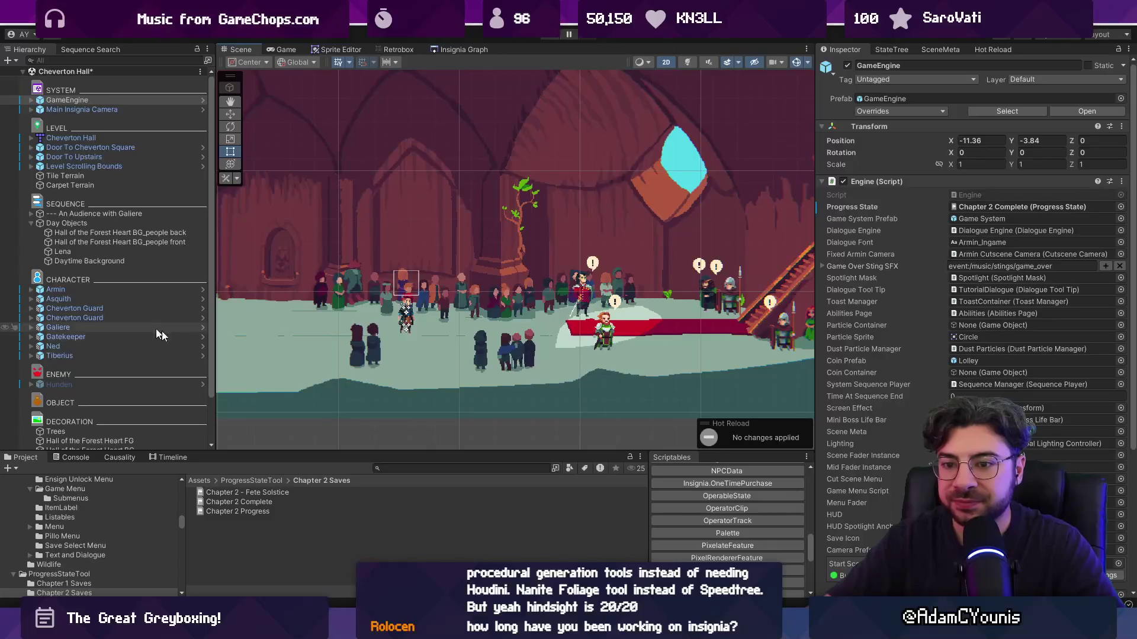
pyautogui.scroll(-3, 130, 308)
pyautogui.moveTo(112, 443)
pyautogui.mouseDown()
pyautogui.moveTo(114, 310)
pyautogui.moveTo(89, 165)
pyautogui.mouseUp()
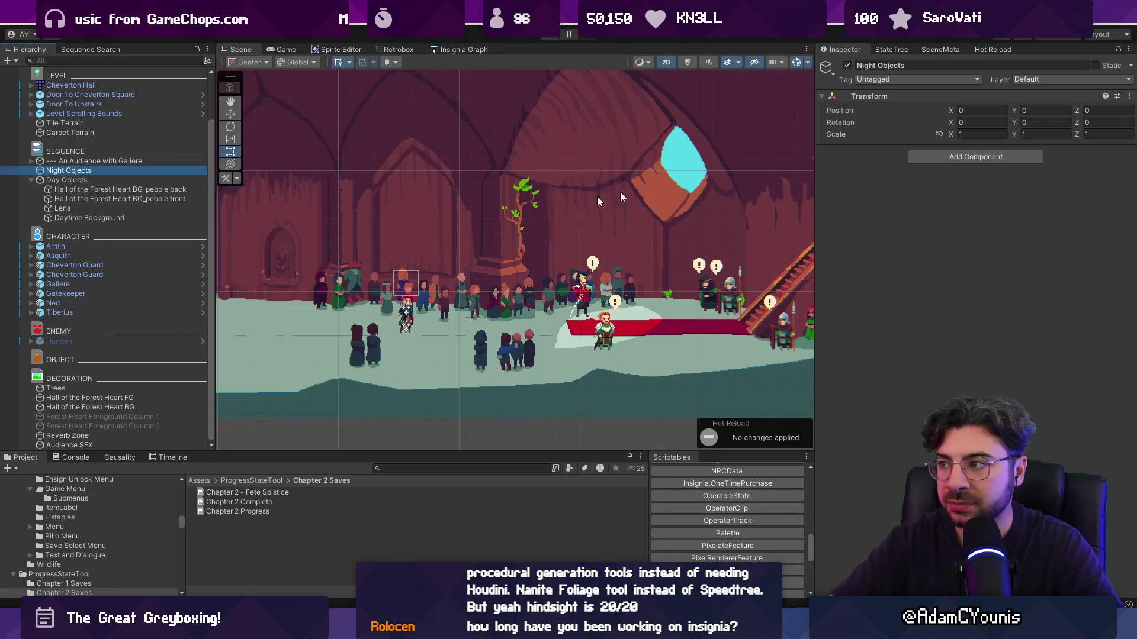
pyautogui.click(941, 160)
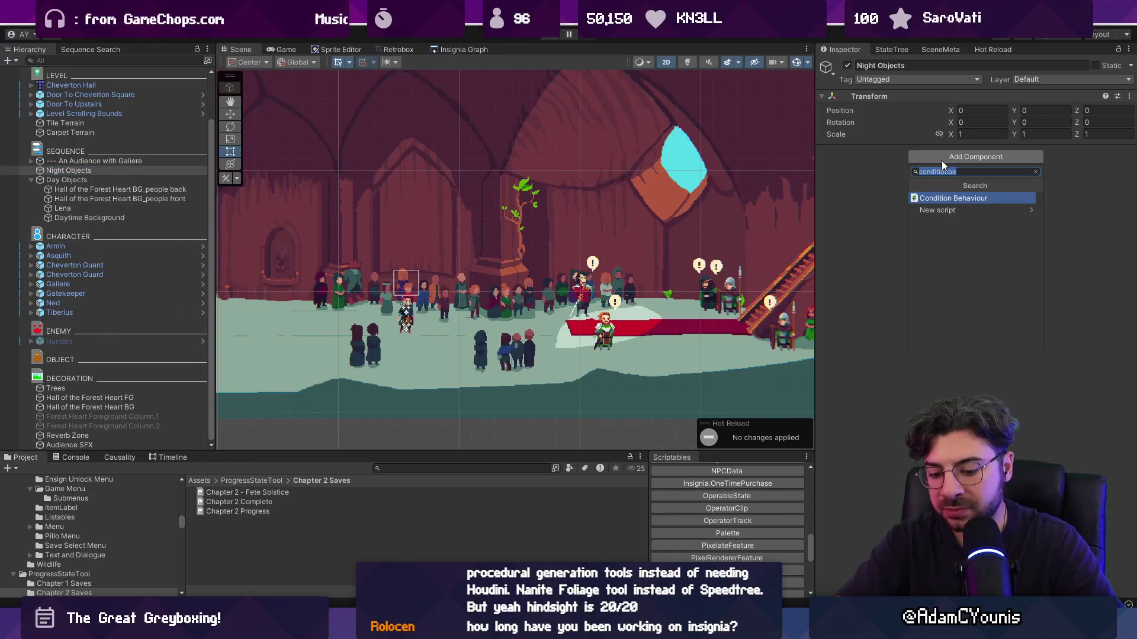
pyautogui.write('condition toggl')
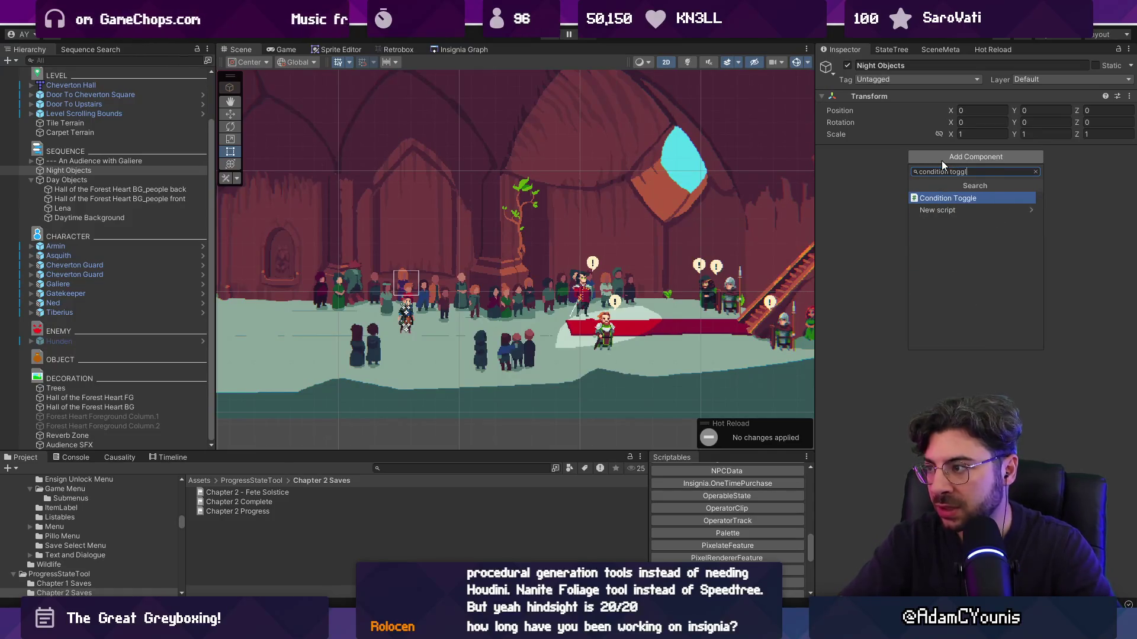
pyautogui.press('Return')
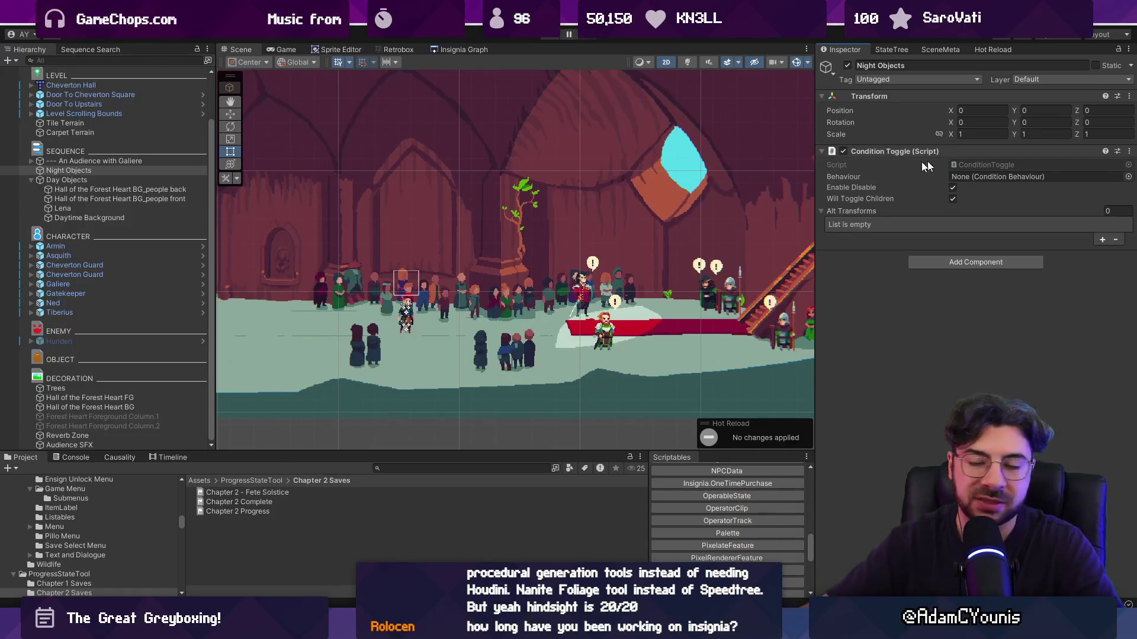
pyautogui.scroll(-3, 529, 214)
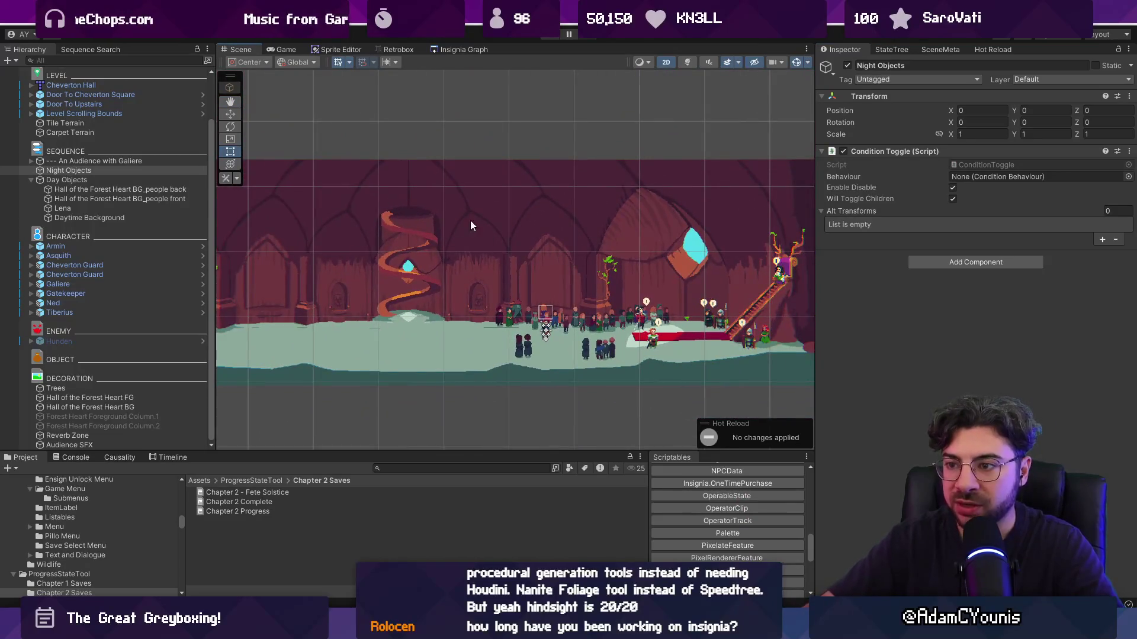
pyautogui.click(129, 170)
pyautogui.rightClick(95, 169)
# Copy Daytime Background into Night Objects as Nighttime Background, tinted dark navy 191C2C
pyautogui.click(76, 186)
pyautogui.click(91, 218)
pyautogui.moveTo(91, 217); pyautogui.dragTo(89, 171)
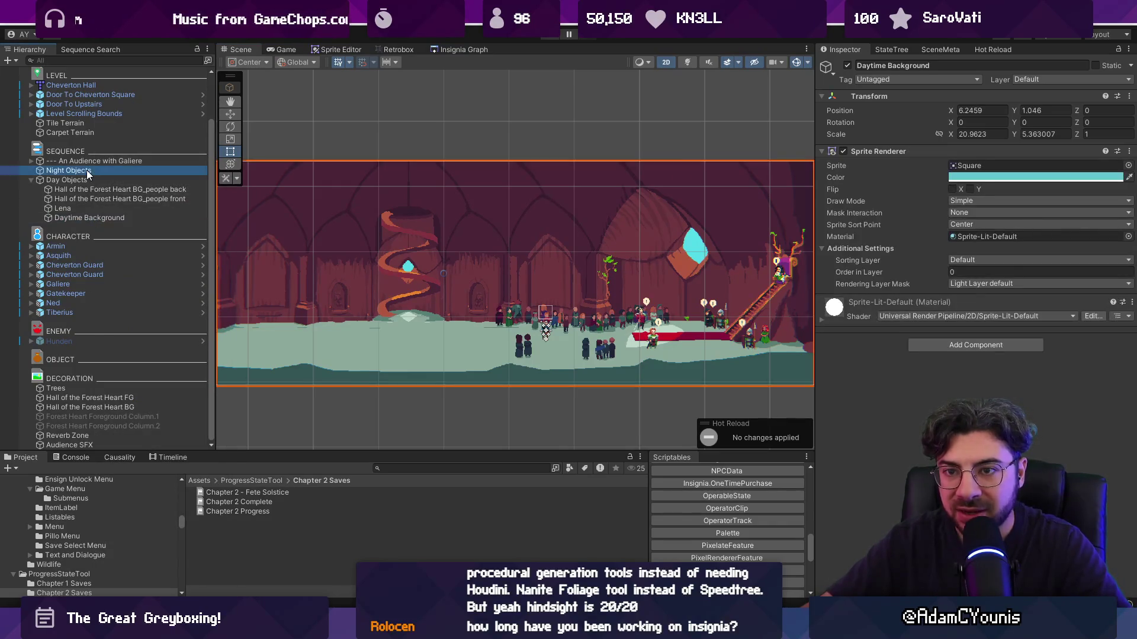
pyautogui.click(97, 180)
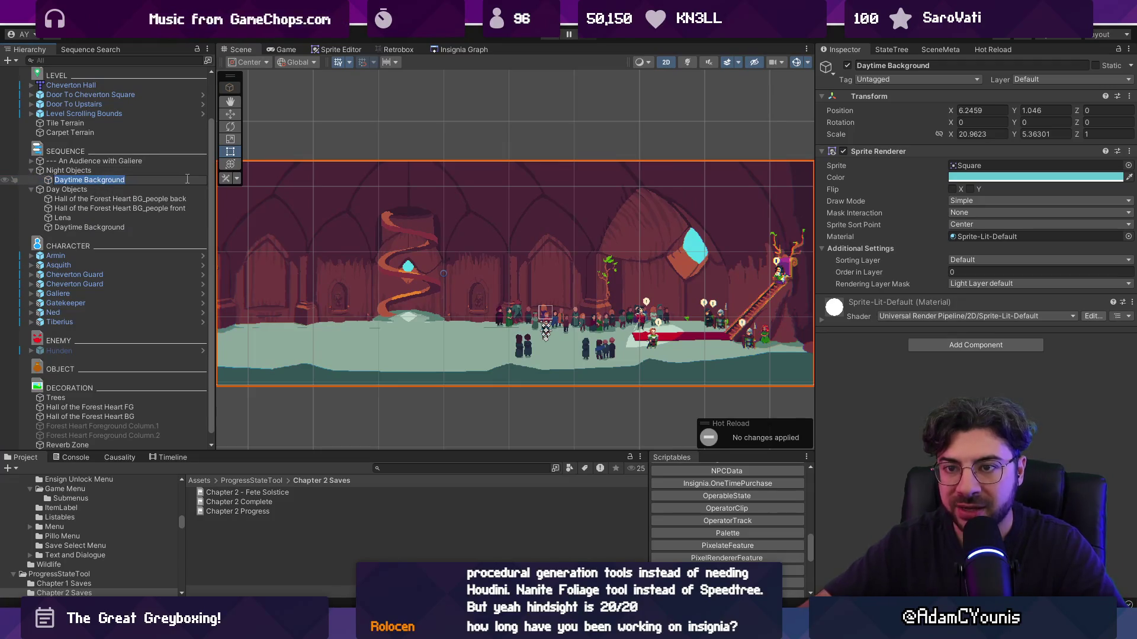
pyautogui.write('Ngith')
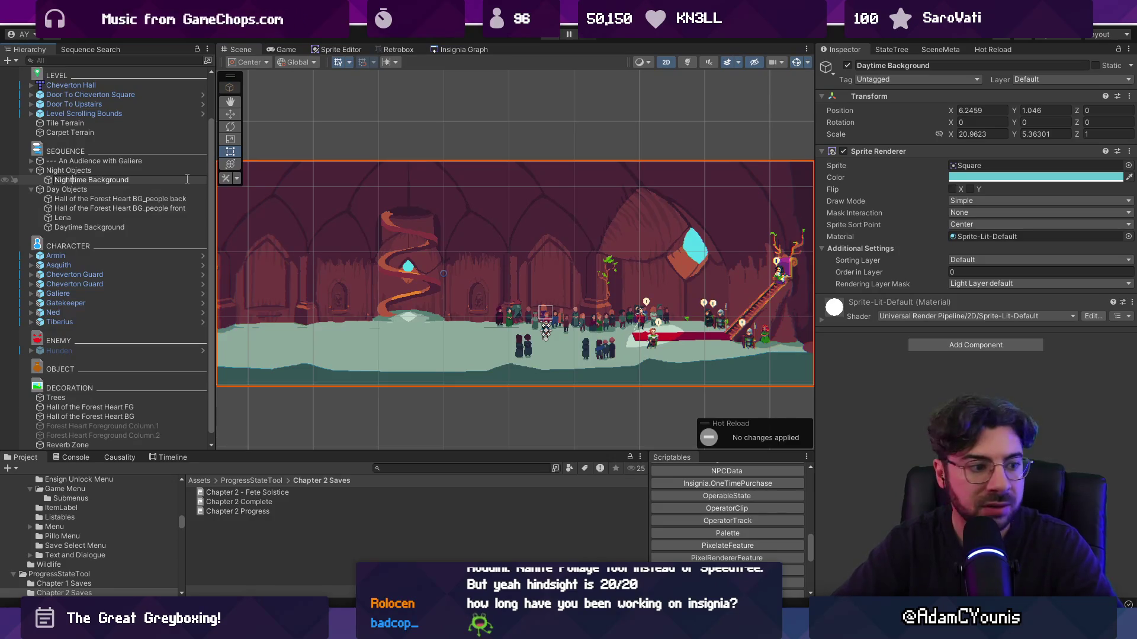
pyautogui.press('Return')
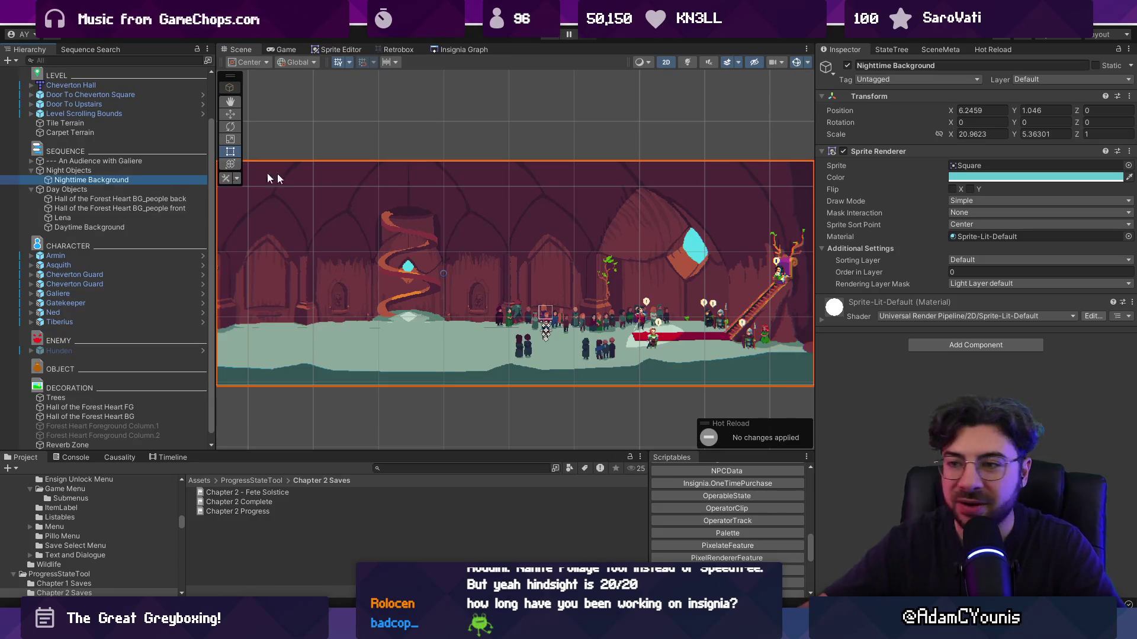
pyautogui.click(1042, 178)
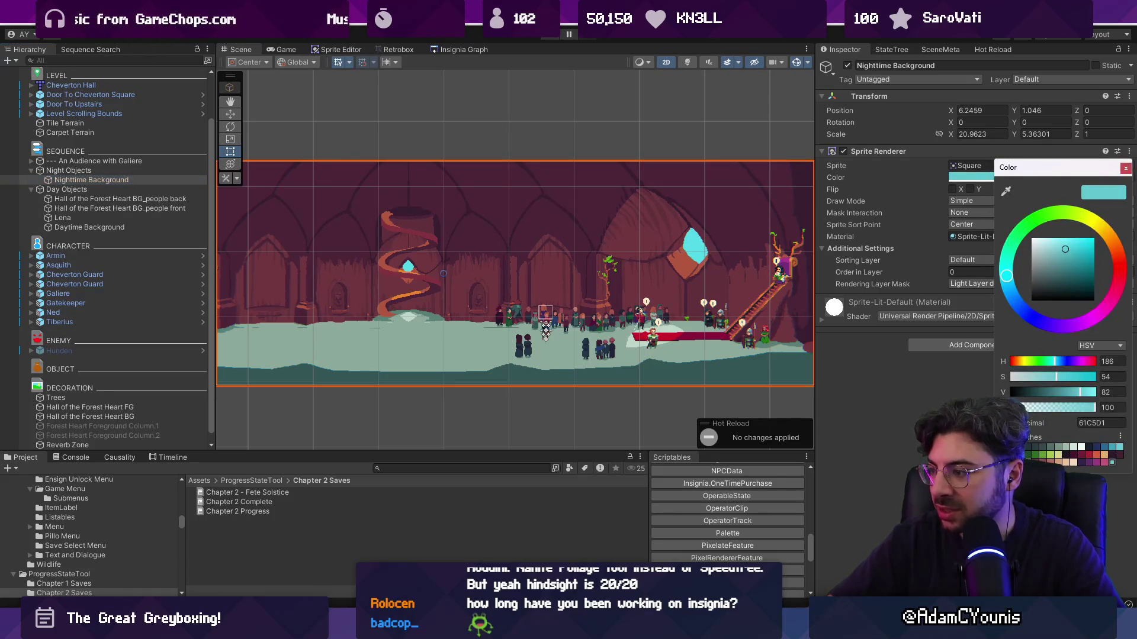
pyautogui.click(1096, 448)
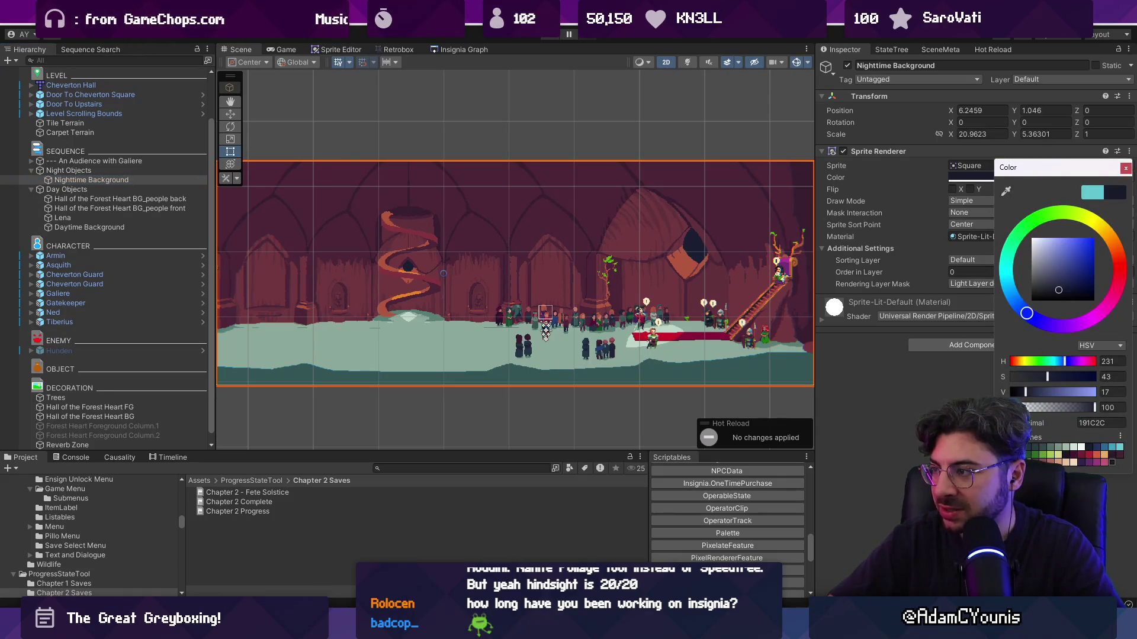
pyautogui.click(1124, 169)
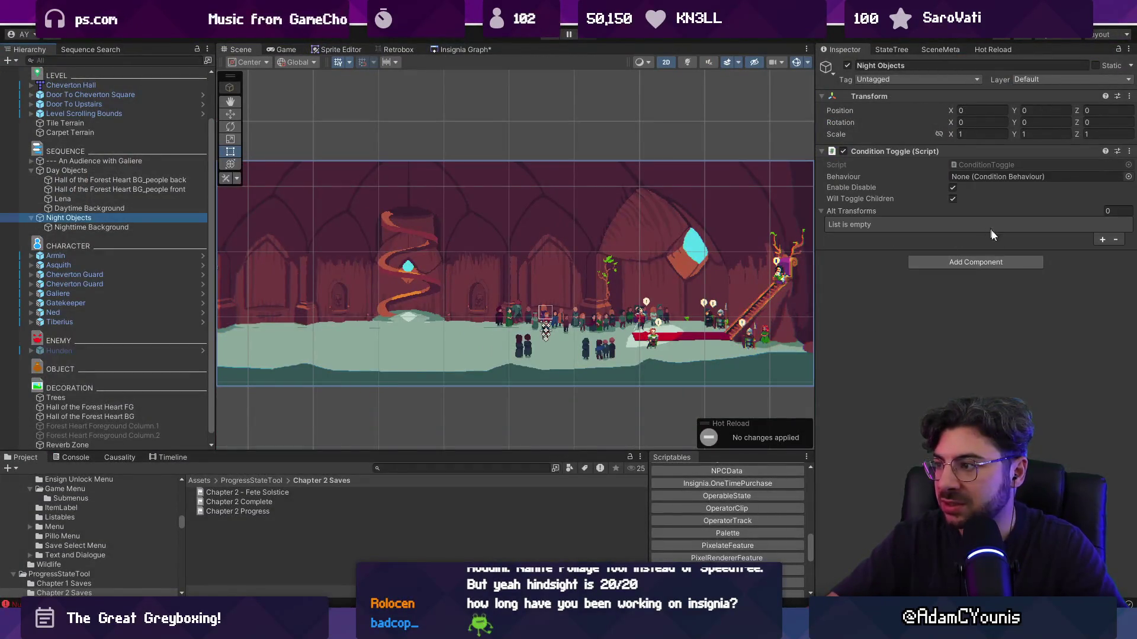
# Undo an extra Condition Toggle and add a Condition Behaviour component to Night Objects
pyautogui.click(972, 261)
pyautogui.write('conditiond')
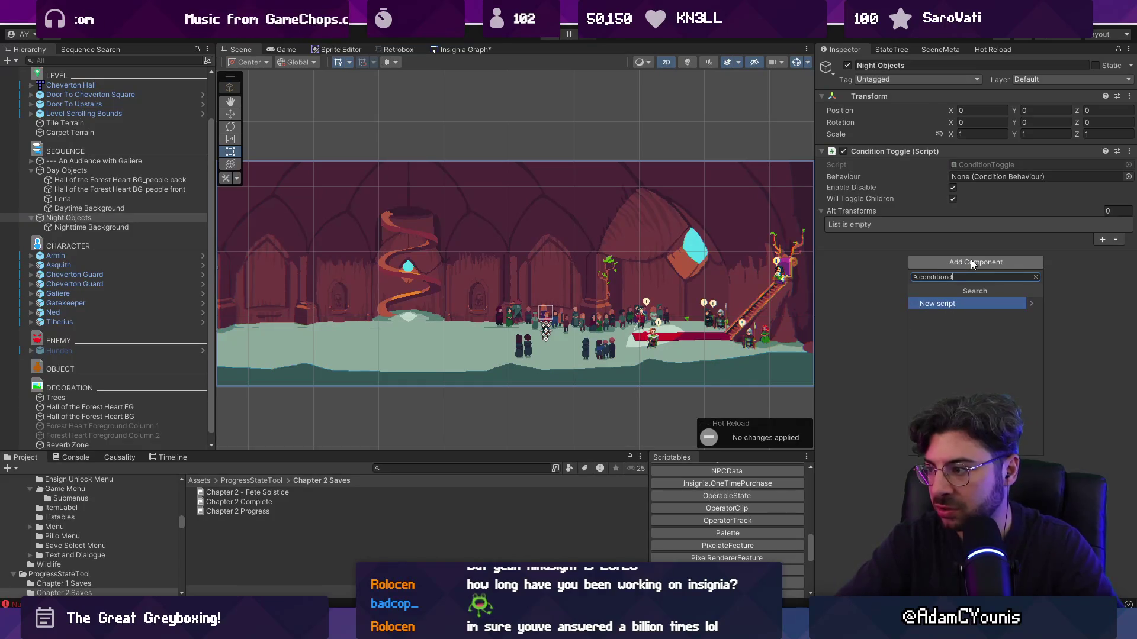
pyautogui.press('BackSpace')
pyautogui.press('Down')
pyautogui.press('Down')
pyautogui.press('Return')
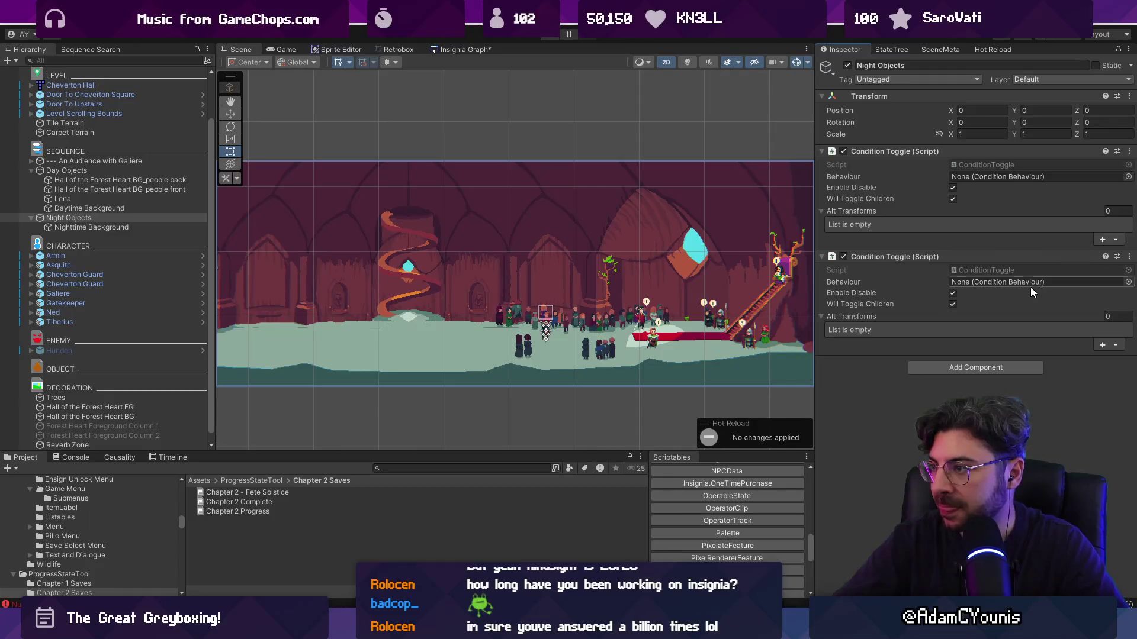
pyautogui.hotkey('ctrl', 'z')
pyautogui.click(960, 266)
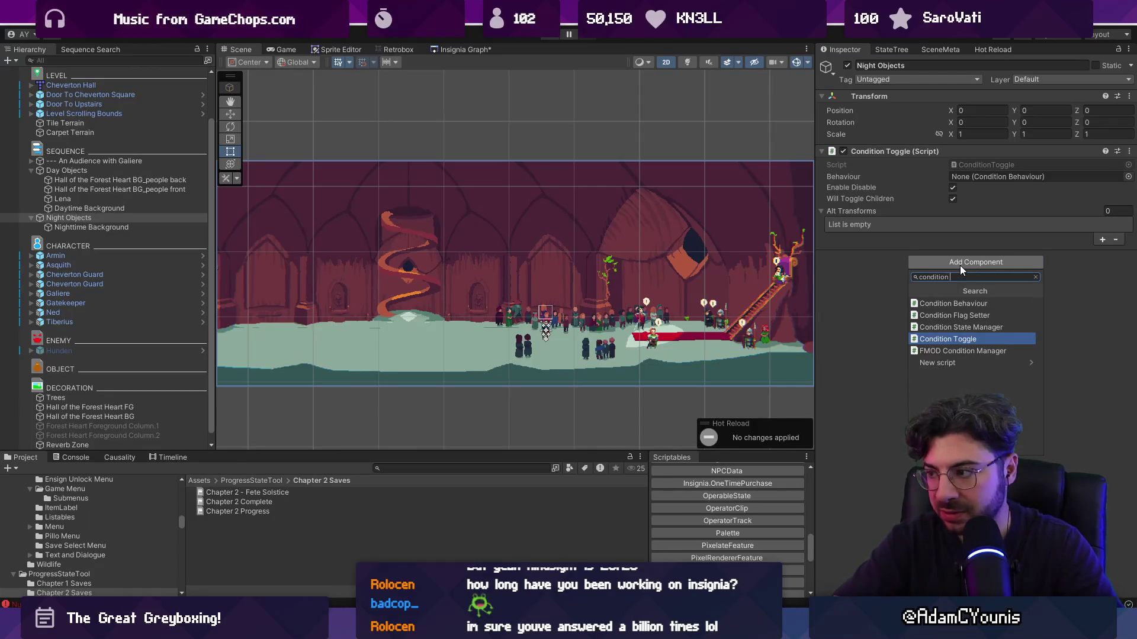
pyautogui.write('onb')
pyautogui.press('Return')
# Add a condition requiring Defeat Rekka & Kurr isTrue and link it to the Condition Toggle
pyautogui.click(1104, 322)
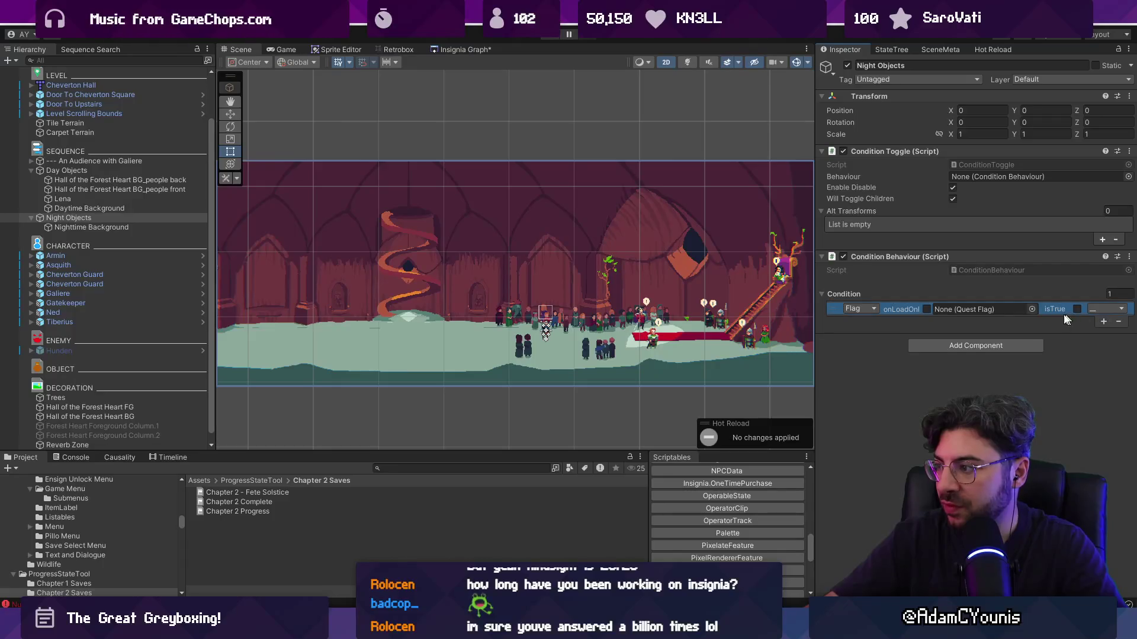
pyautogui.click(1019, 309)
pyautogui.write('deffea')
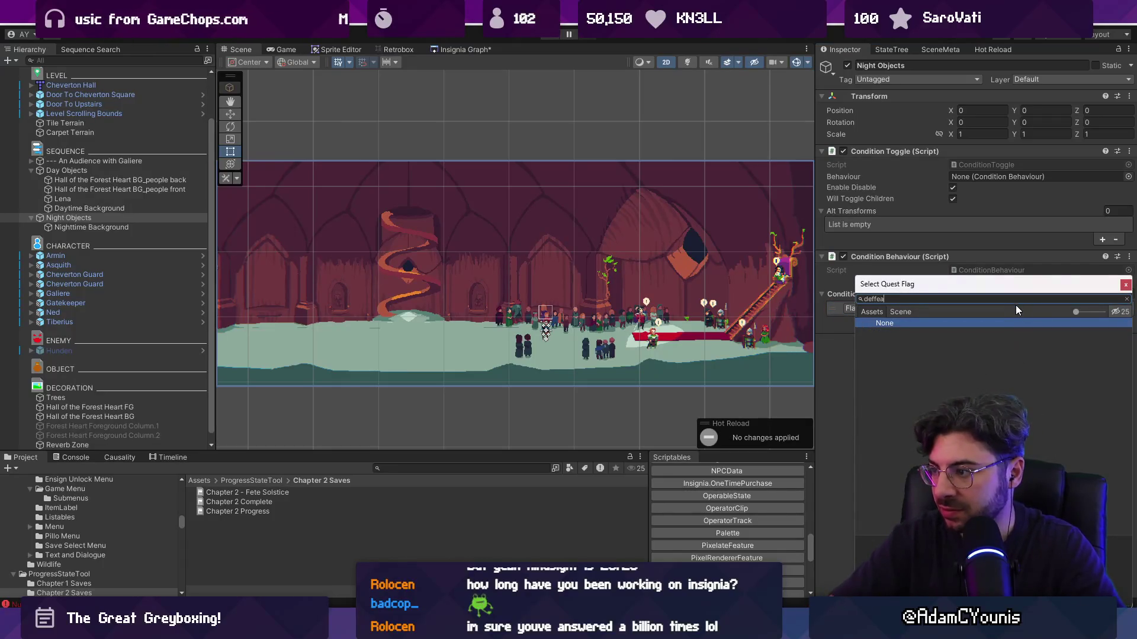
pyautogui.press('Down')
pyautogui.press('Down')
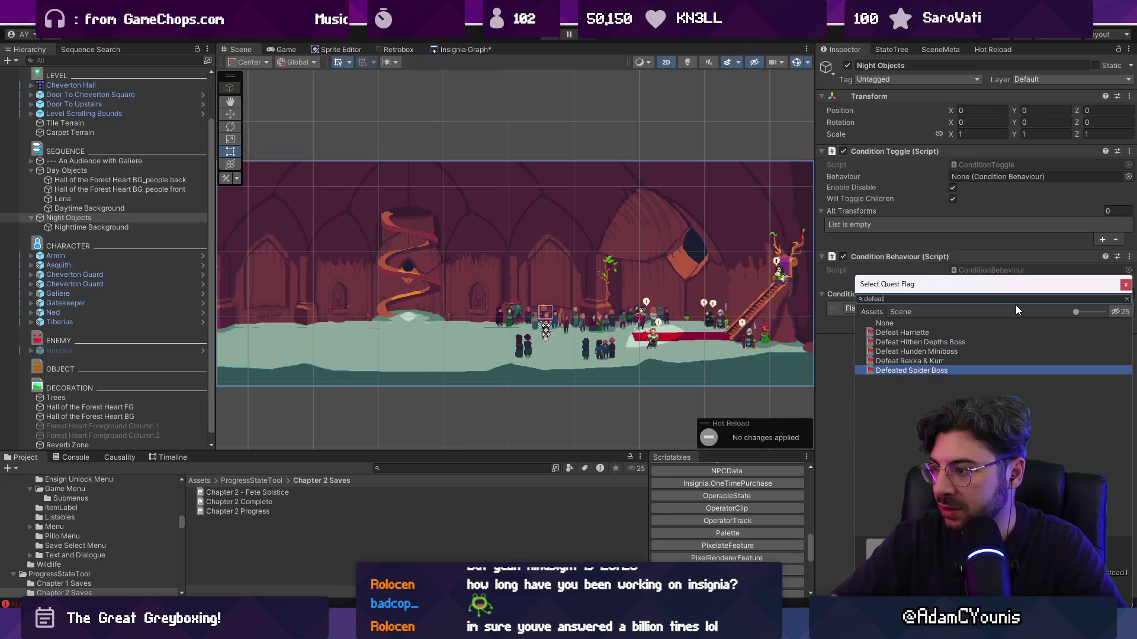
pyautogui.press('Return')
pyautogui.click(1077, 309)
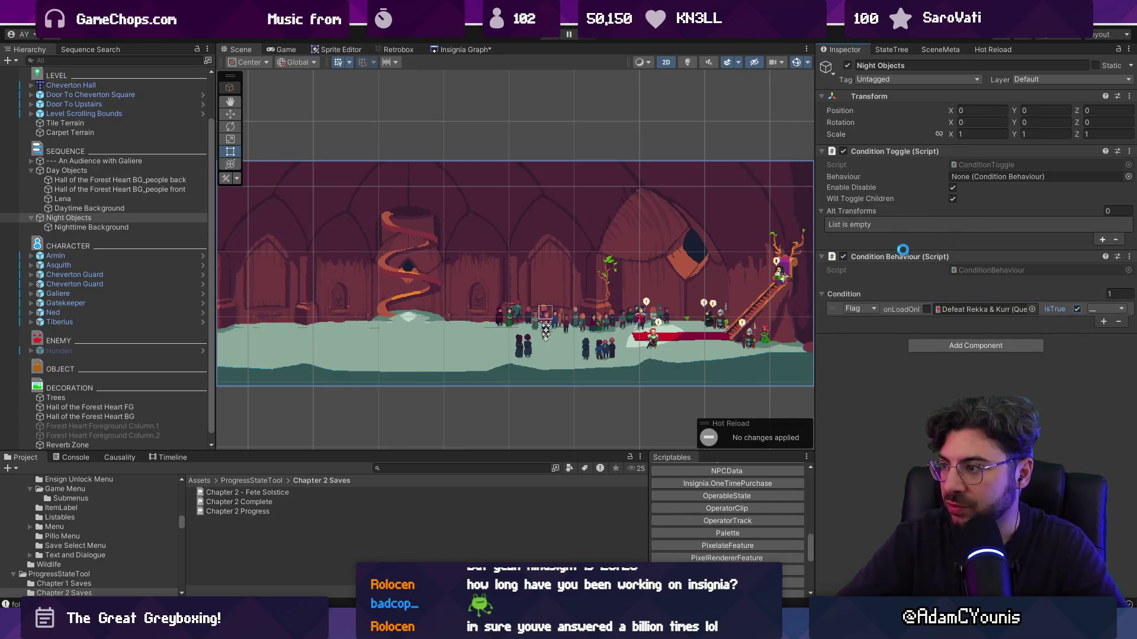
pyautogui.moveTo(888, 256); pyautogui.dragTo(977, 178)
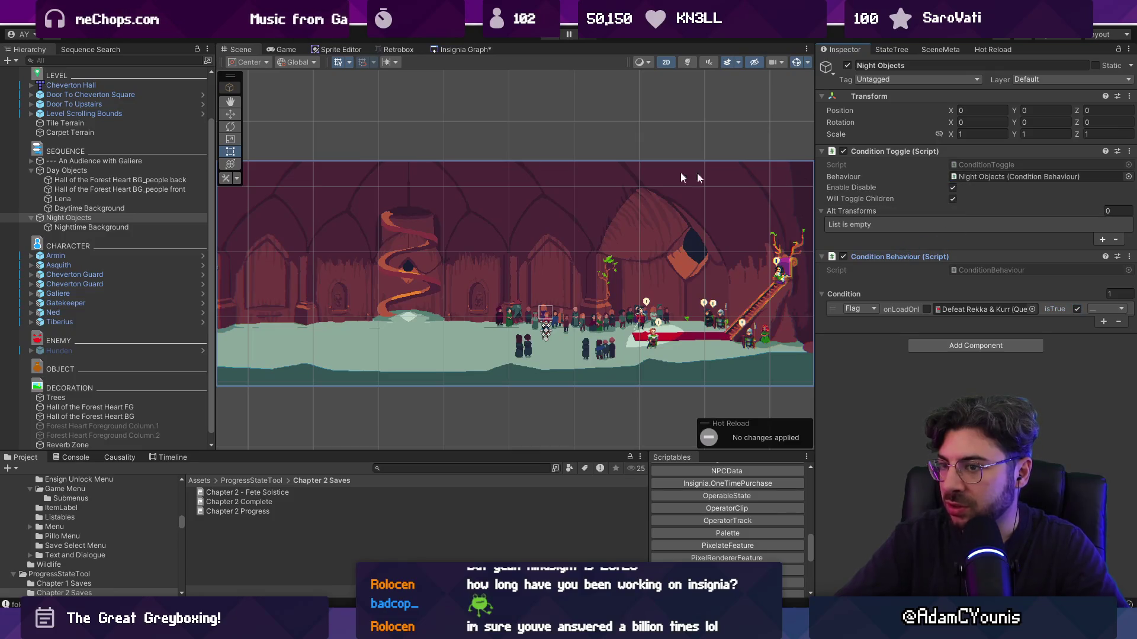
# Review Day Objects, Night Objects and Nighttime Background, then start the game
pyautogui.click(72, 170)
pyautogui.click(77, 218)
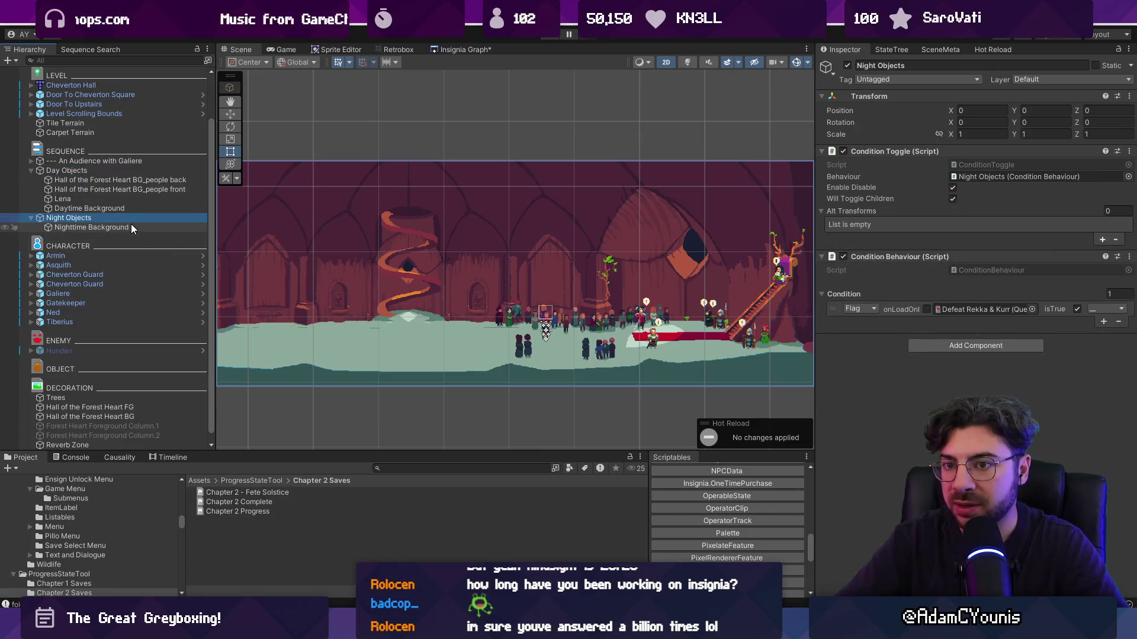
pyautogui.click(131, 227)
pyautogui.click(89, 218)
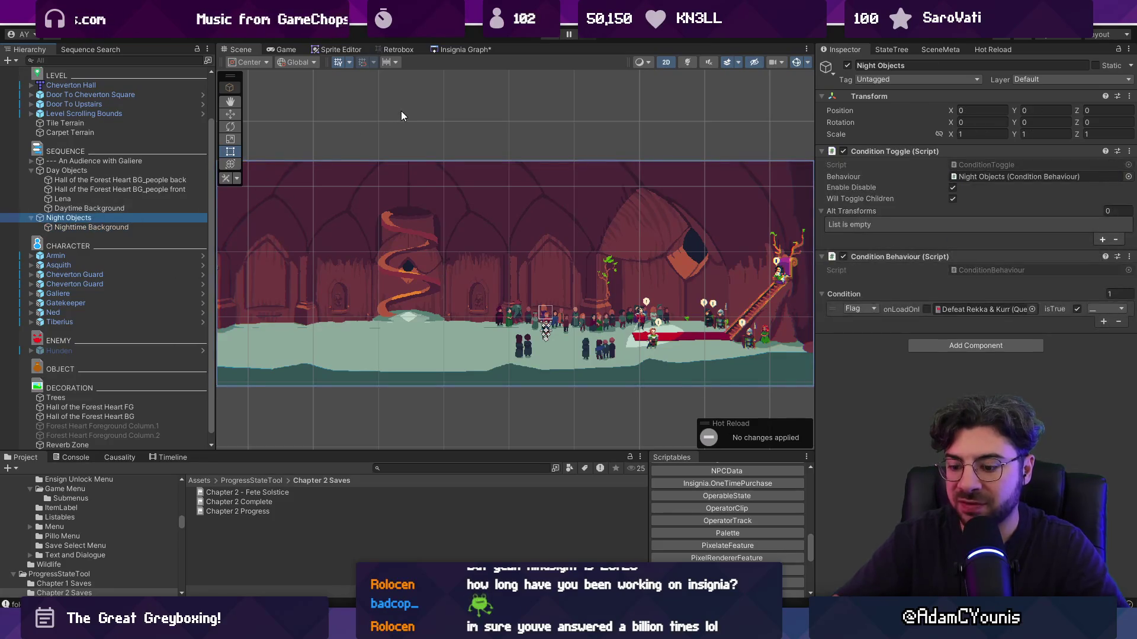
pyautogui.hotkey('ctrl', 'p')
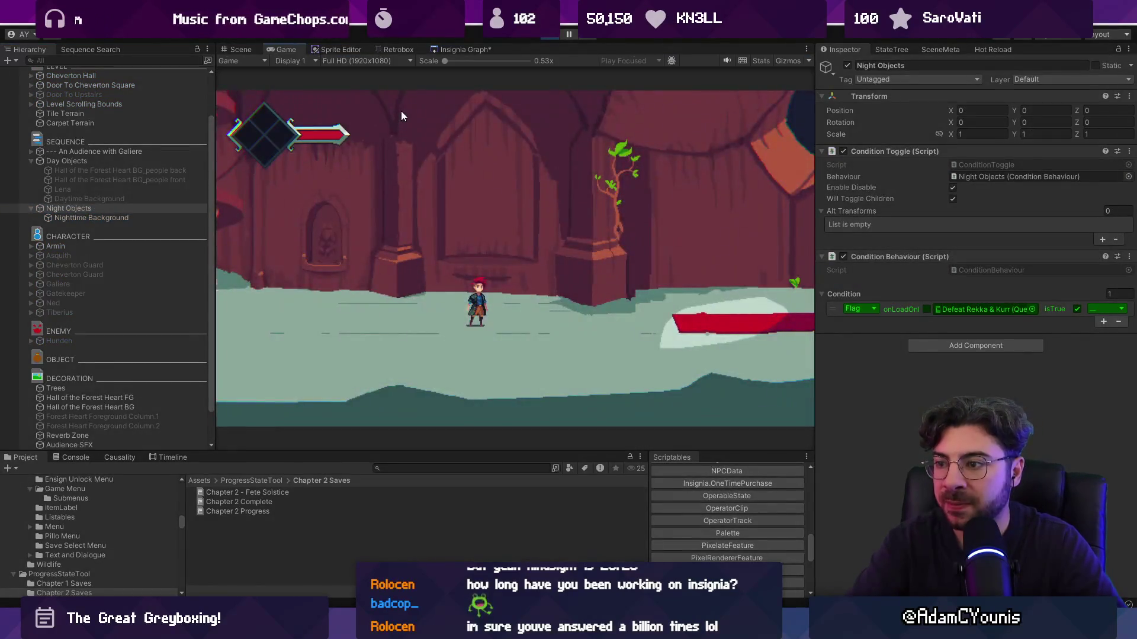
# Stop the game and place the Turtle sprite in the scene on the Character sorting layer
pyautogui.hotkey('ctrl', 'p')
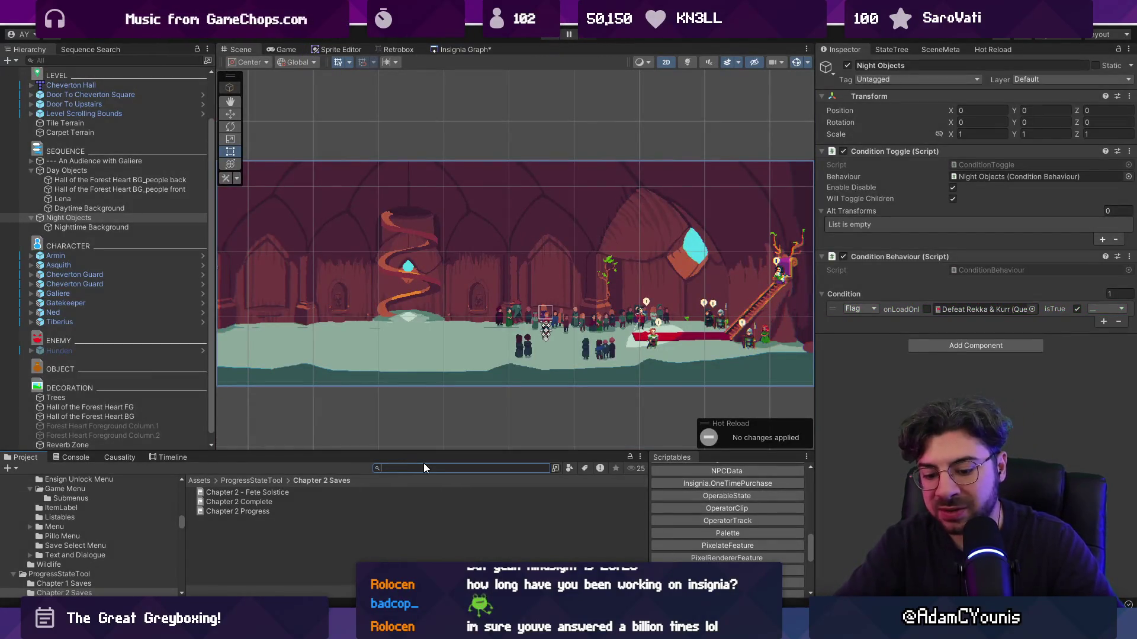
pyautogui.write('turtle')
pyautogui.moveTo(246, 499); pyautogui.dragTo(527, 326)
pyautogui.click(981, 260)
pyautogui.click(985, 365)
# Move the Turtle right beside the table to X 10.09234 and playtest it
pyautogui.press('w')
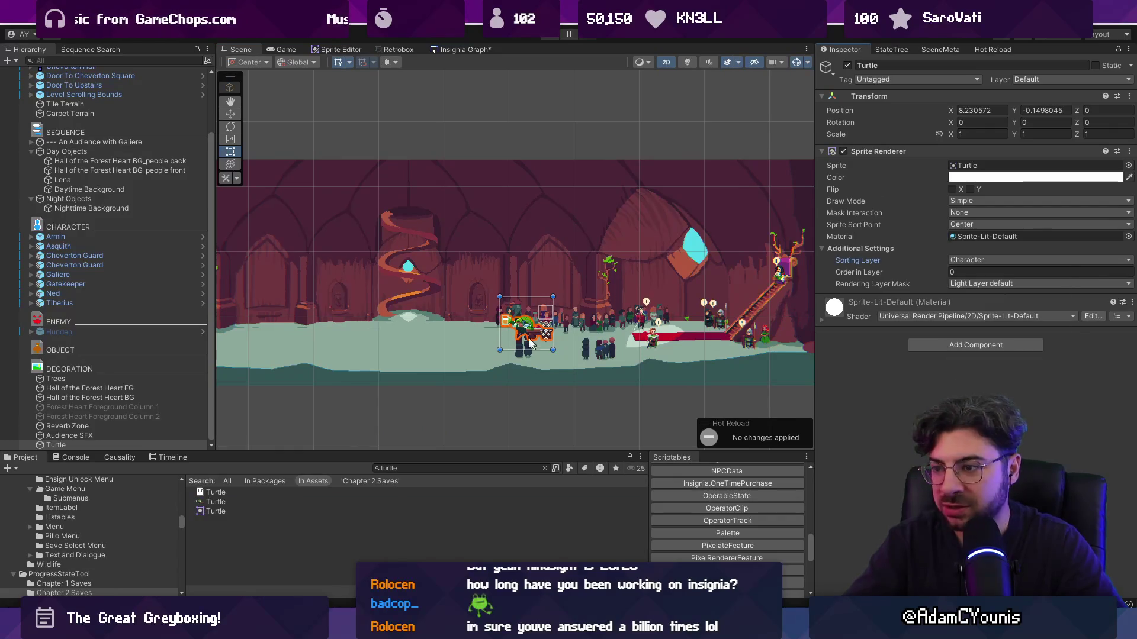
pyautogui.scroll(3, 556, 320)
pyautogui.moveTo(556, 320); pyautogui.dragTo(690, 311)
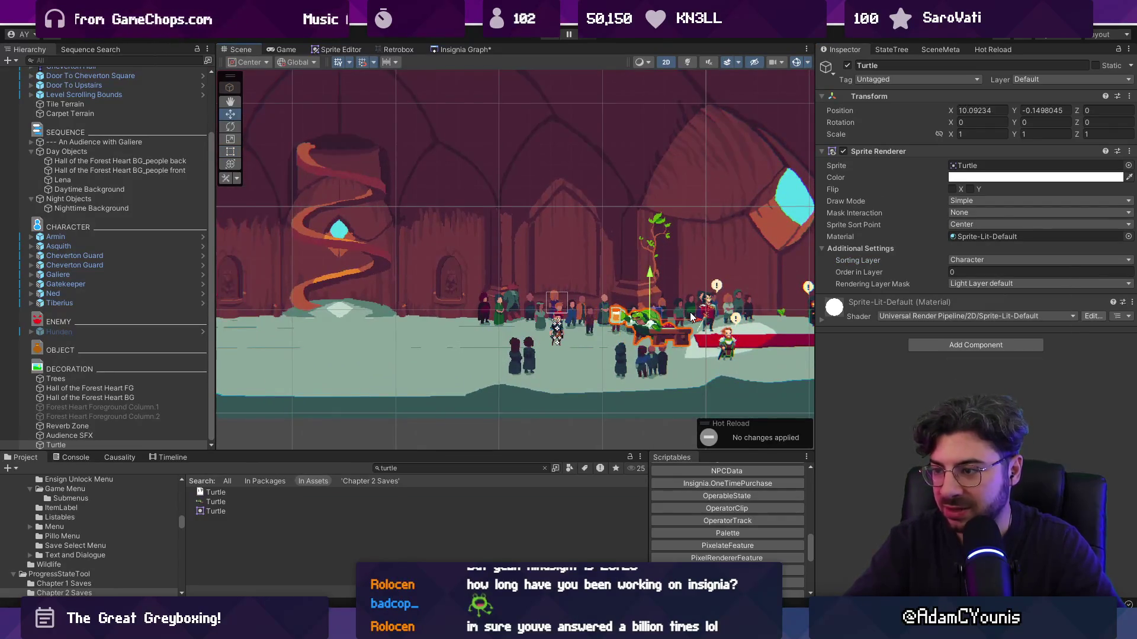
pyautogui.hotkey('ctrl', 'p')
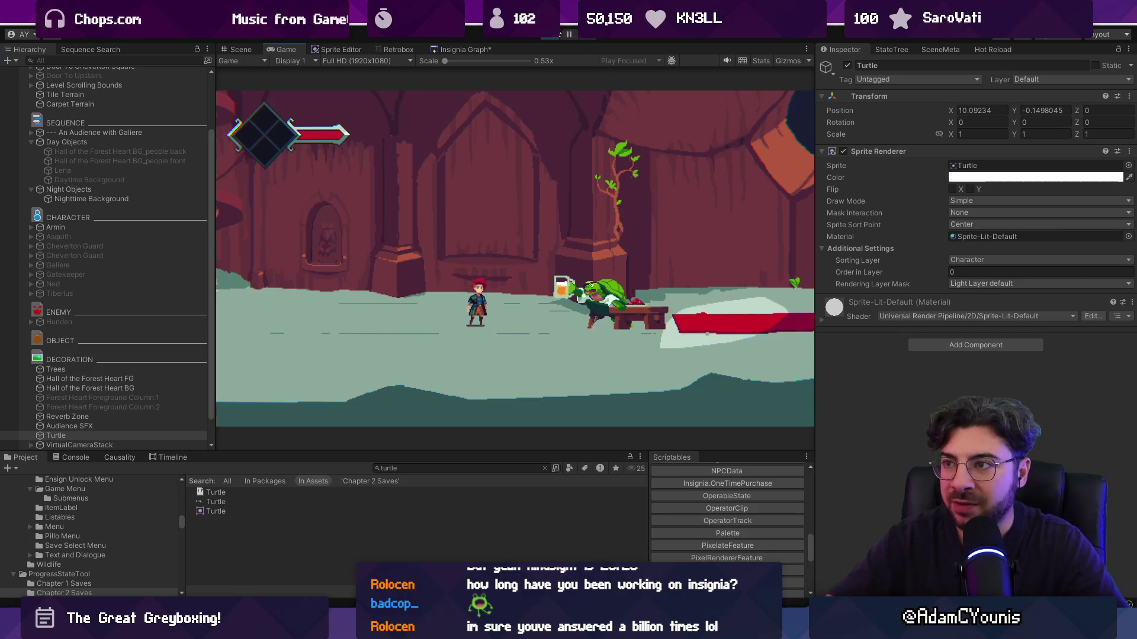
pyautogui.click(550, 35)
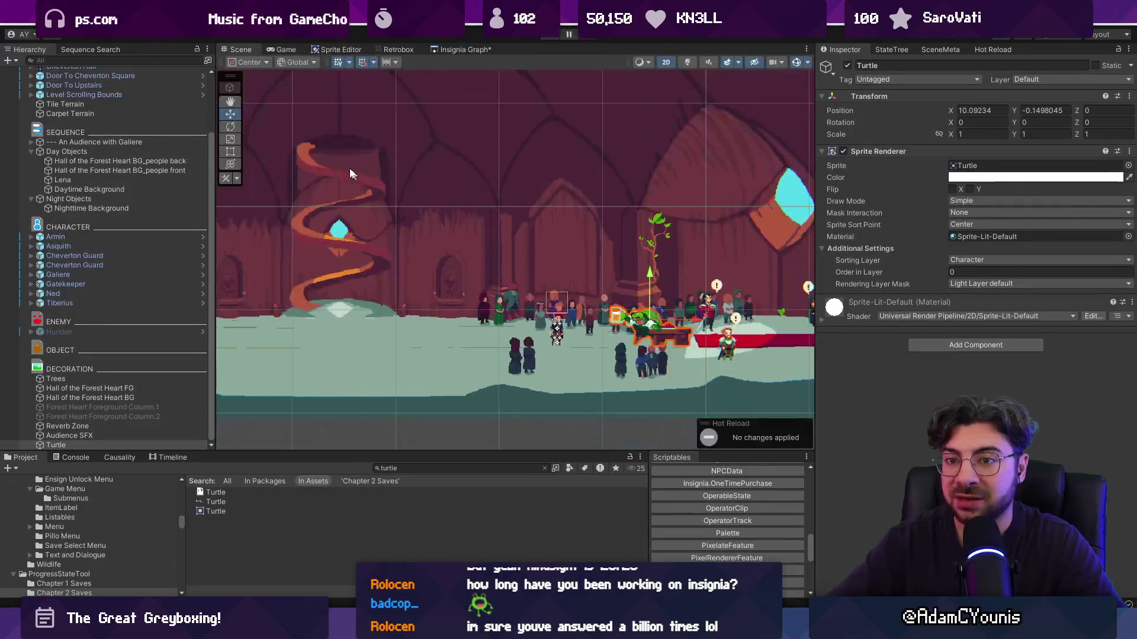
pyautogui.scroll(5, 106, 237)
pyautogui.click(67, 99)
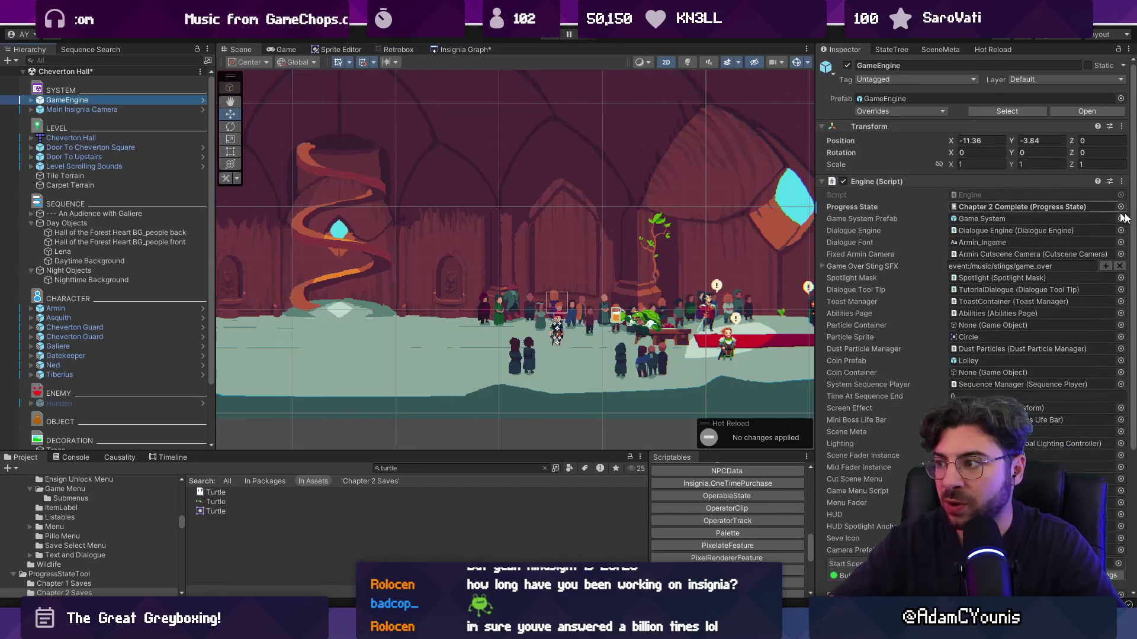
# Switch the GameEngine's progress state to Chapter 2 - Fete Solstice and playtest it
pyautogui.click(1121, 207)
pyautogui.write('chave')
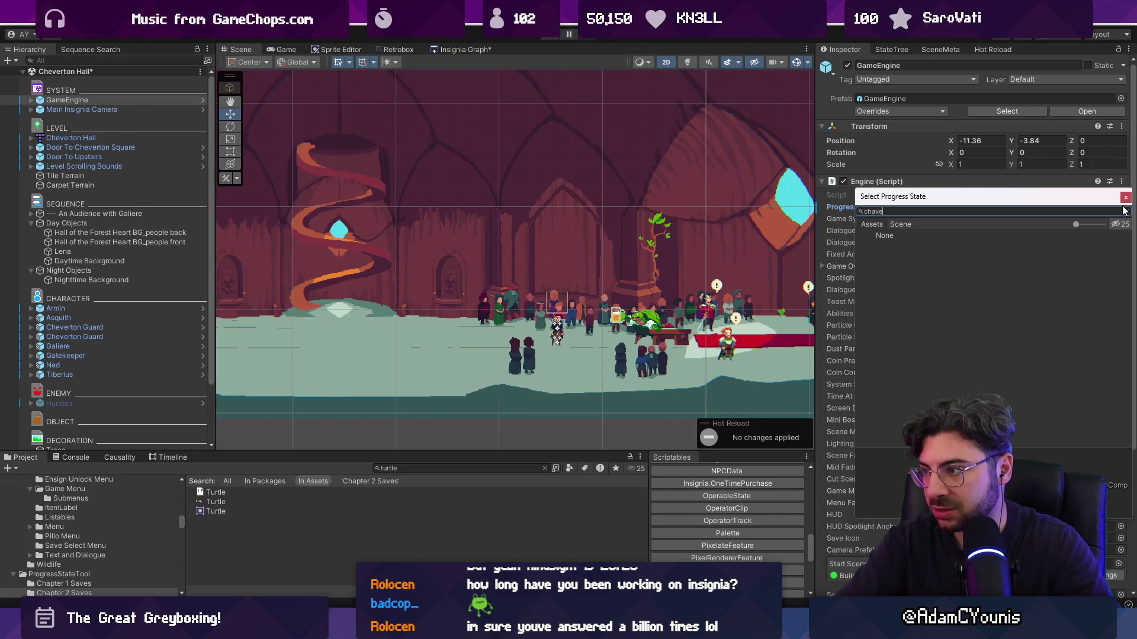
pyautogui.press('BackSpace')
pyautogui.press('BackSpace')
pyautogui.write('pter')
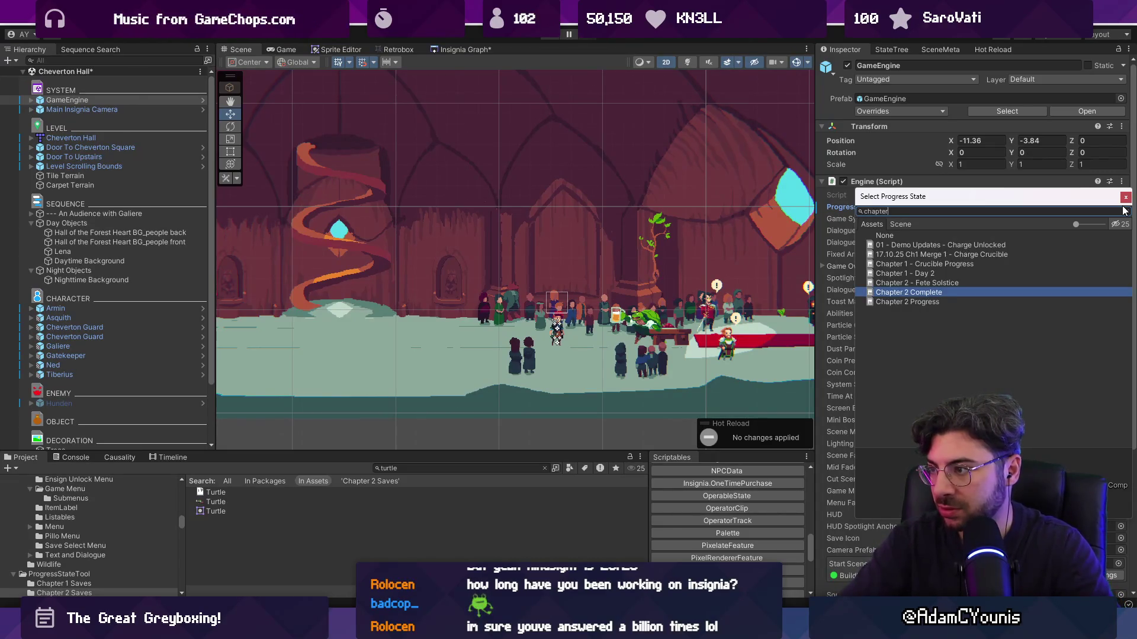
pyautogui.write(' 2')
pyautogui.press('Down')
pyautogui.press('Up')
pyautogui.press('Up')
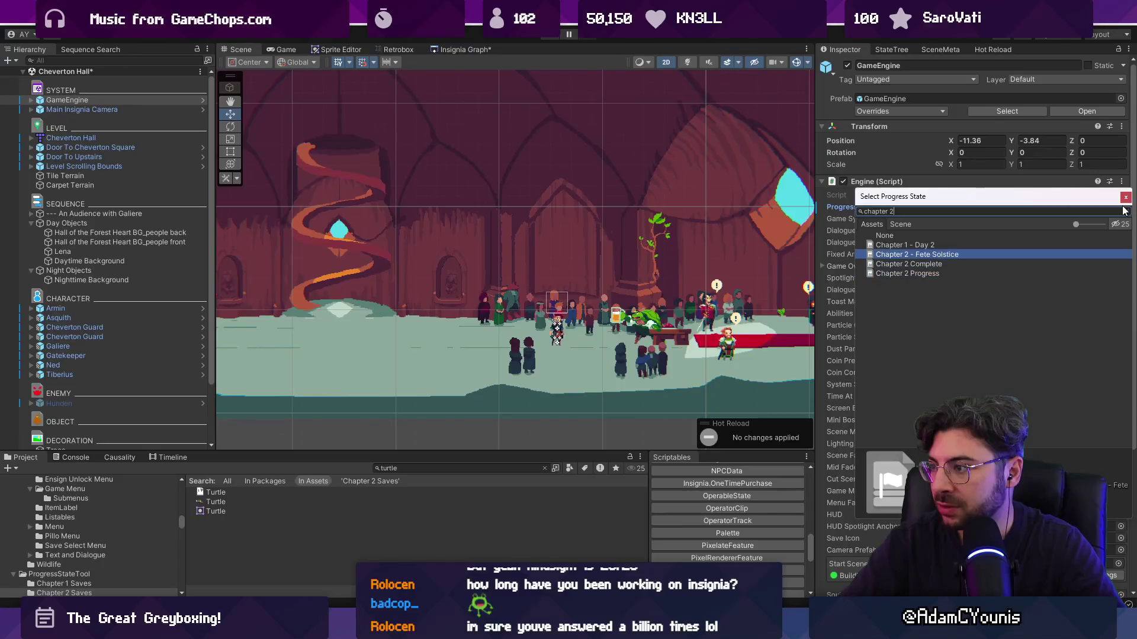
pyautogui.press('Return')
pyautogui.hotkey('ctrl', 'p')
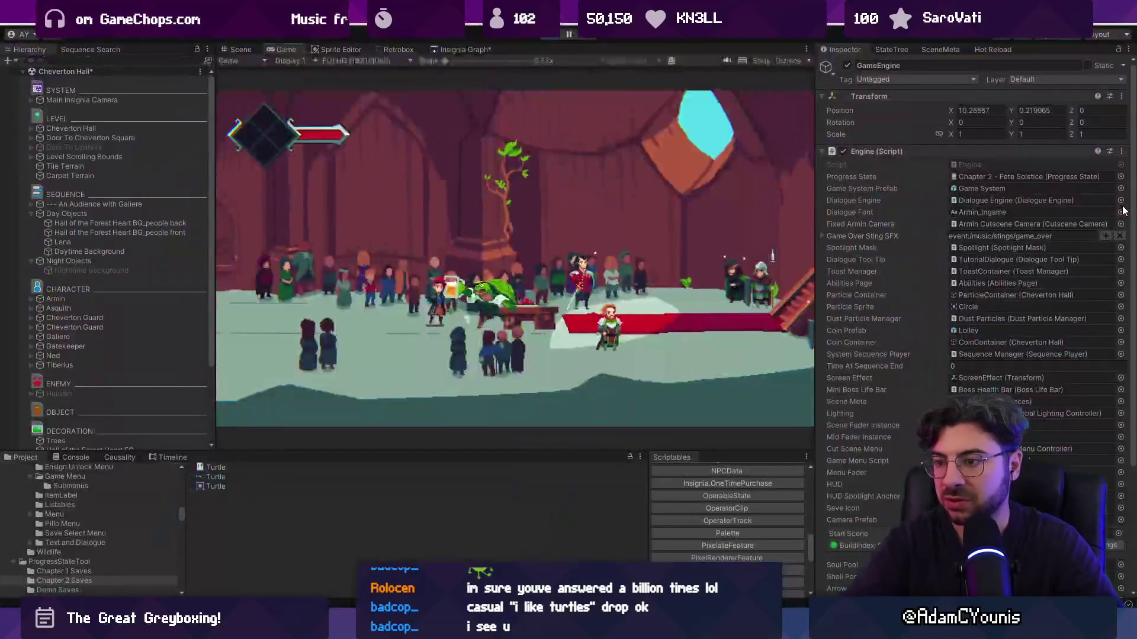
pyautogui.click(129, 270)
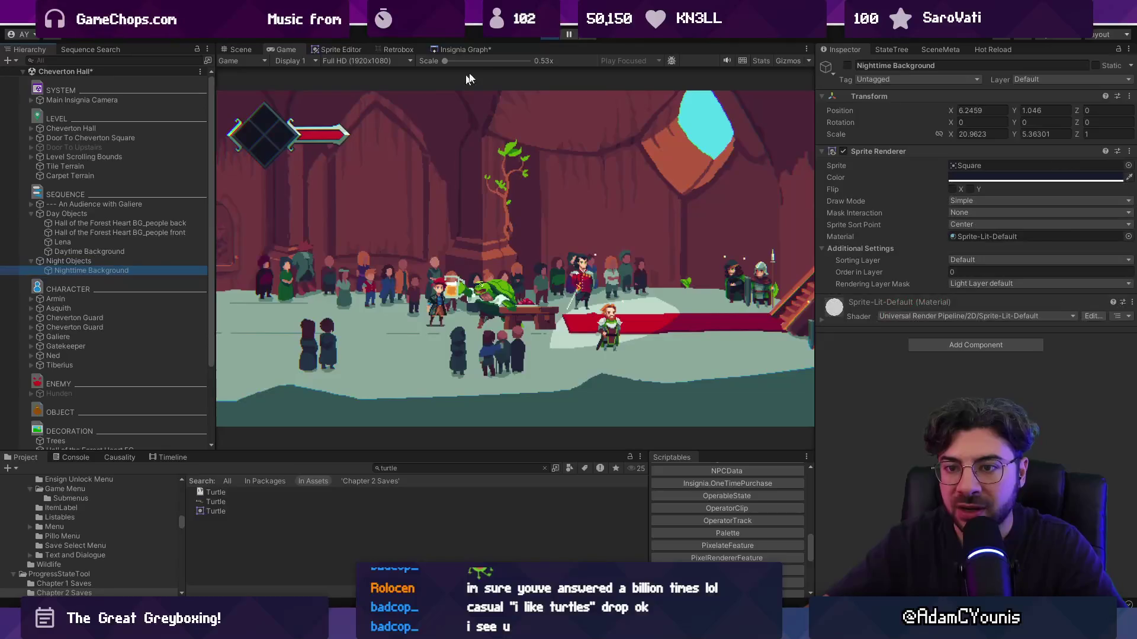
pyautogui.click(551, 36)
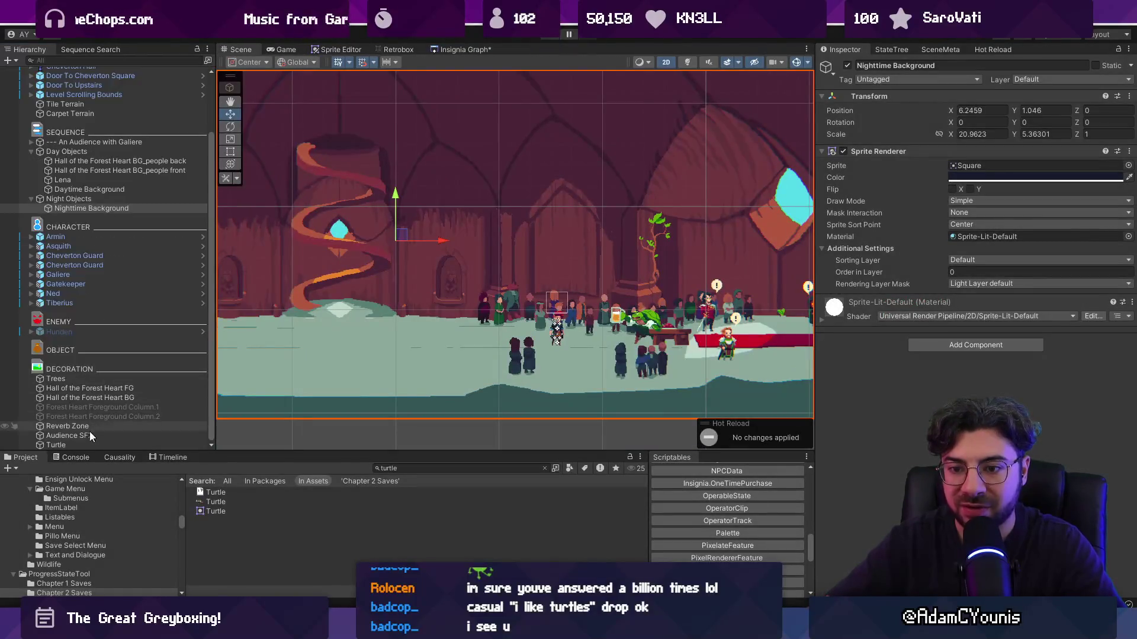
# Parent the Turtle under Night Objects and playtest the scene
pyautogui.moveTo(80, 448); pyautogui.dragTo(119, 205)
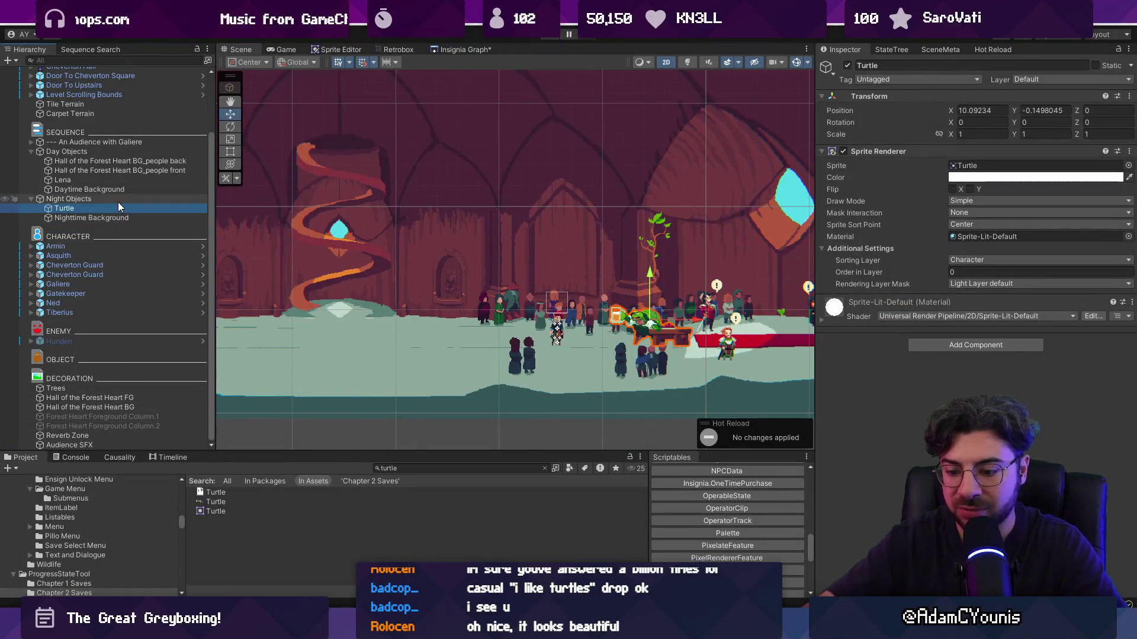
pyautogui.hotkey('ctrl', 'p')
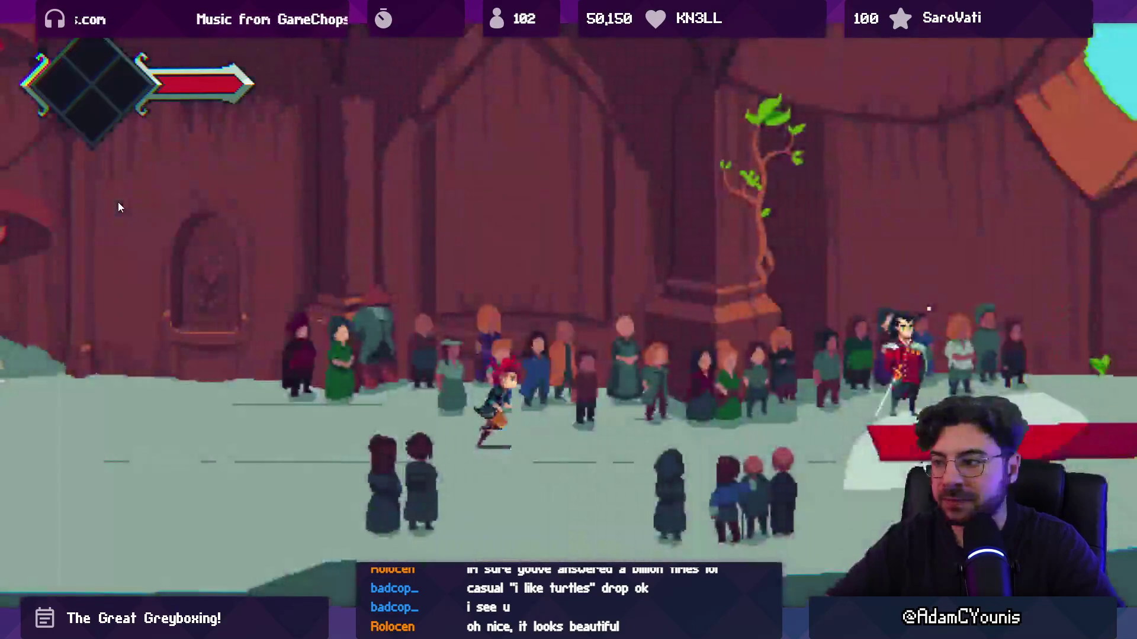
pyautogui.hotkey('ctrl', 'shift', 'p')
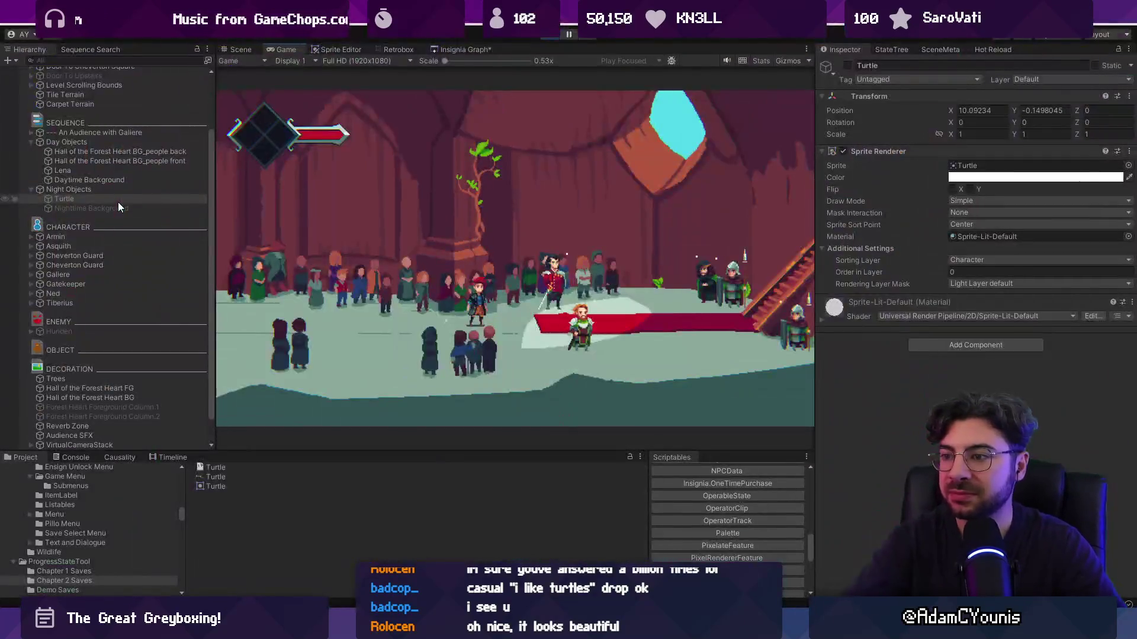
pyautogui.click(549, 37)
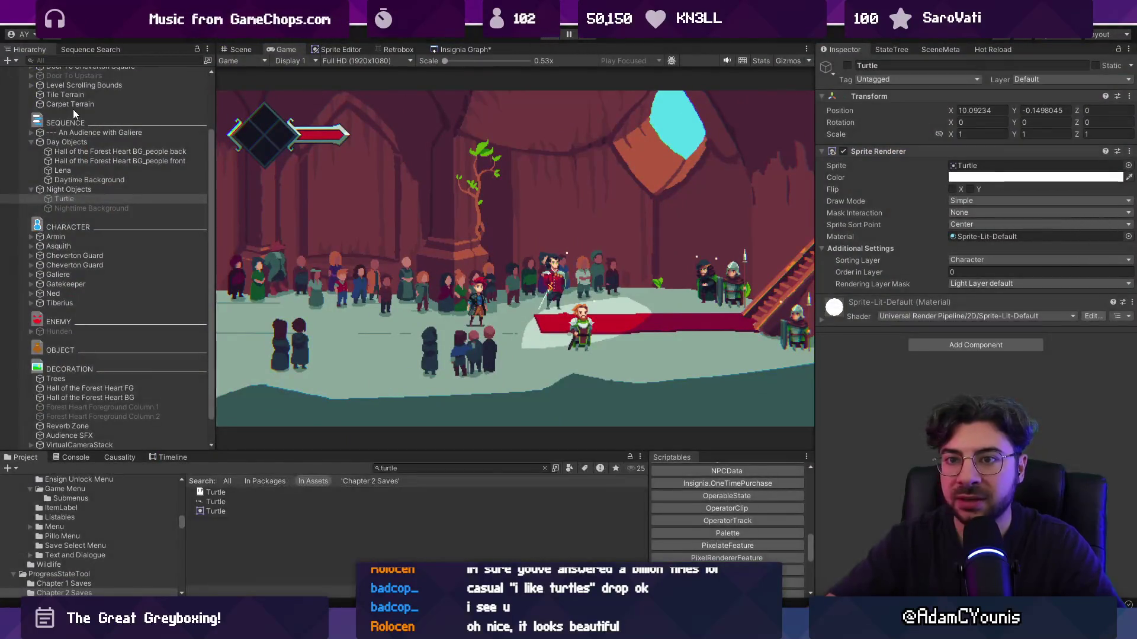
pyautogui.click(116, 109)
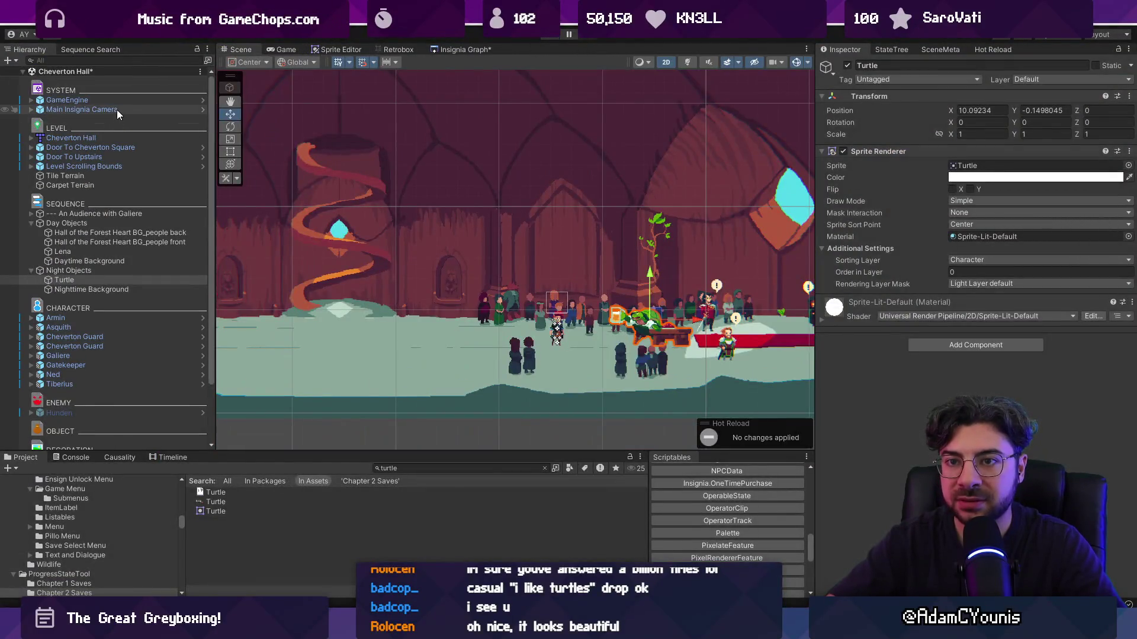
pyautogui.click(75, 100)
# Set the progress state back to Chapter 2 Complete and playtest it
pyautogui.click(1120, 207)
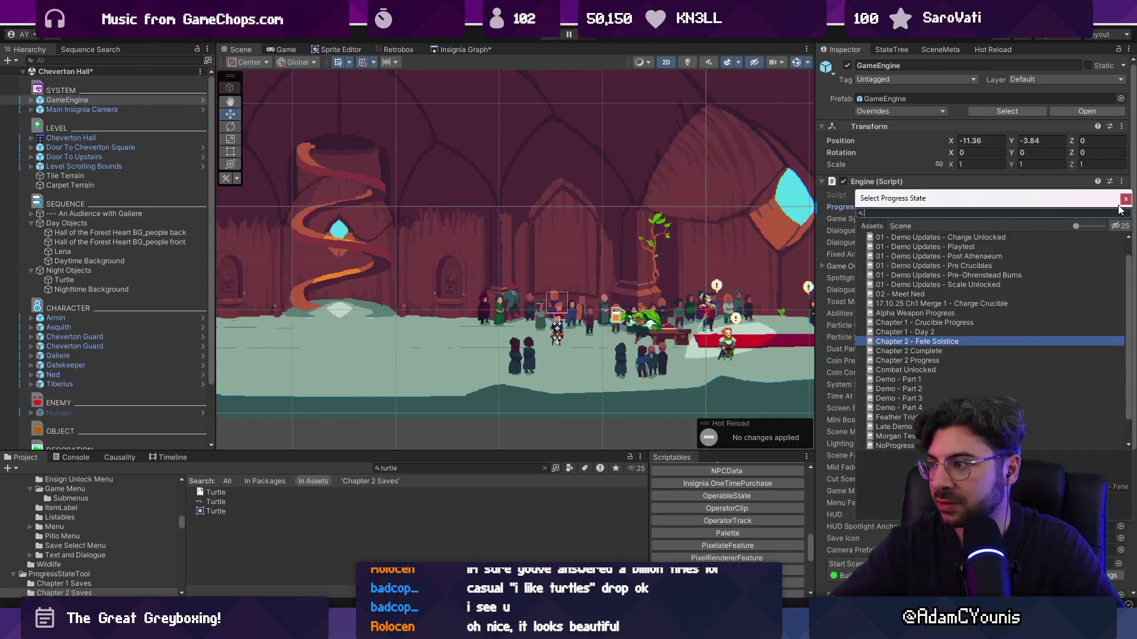
pyautogui.press('Down')
pyautogui.press('Return')
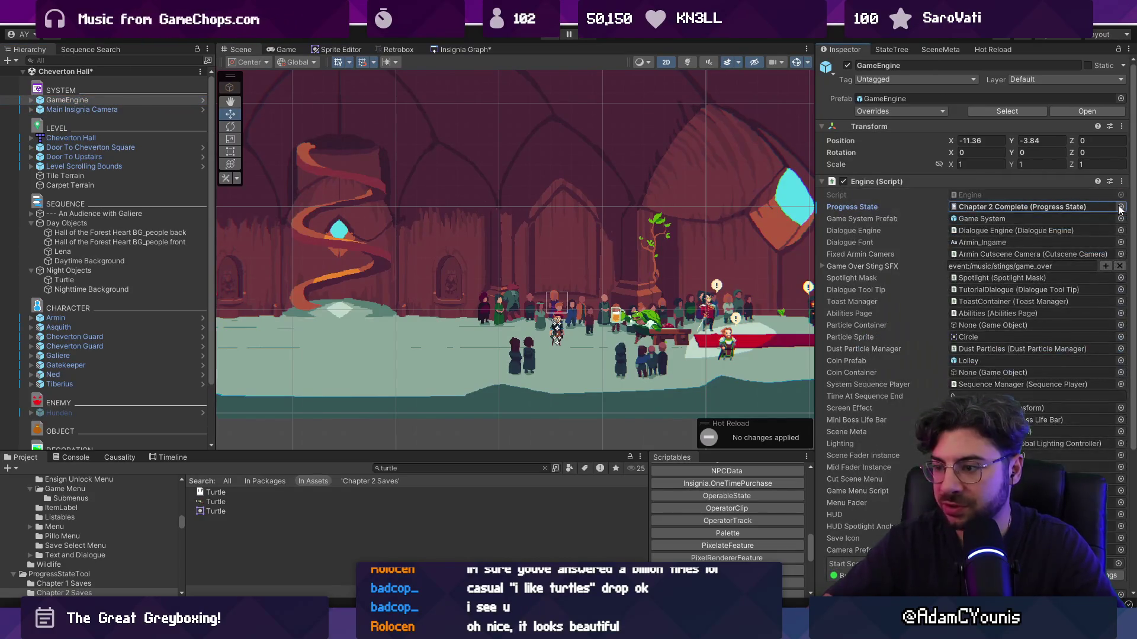
pyautogui.hotkey('ctrl', 'p')
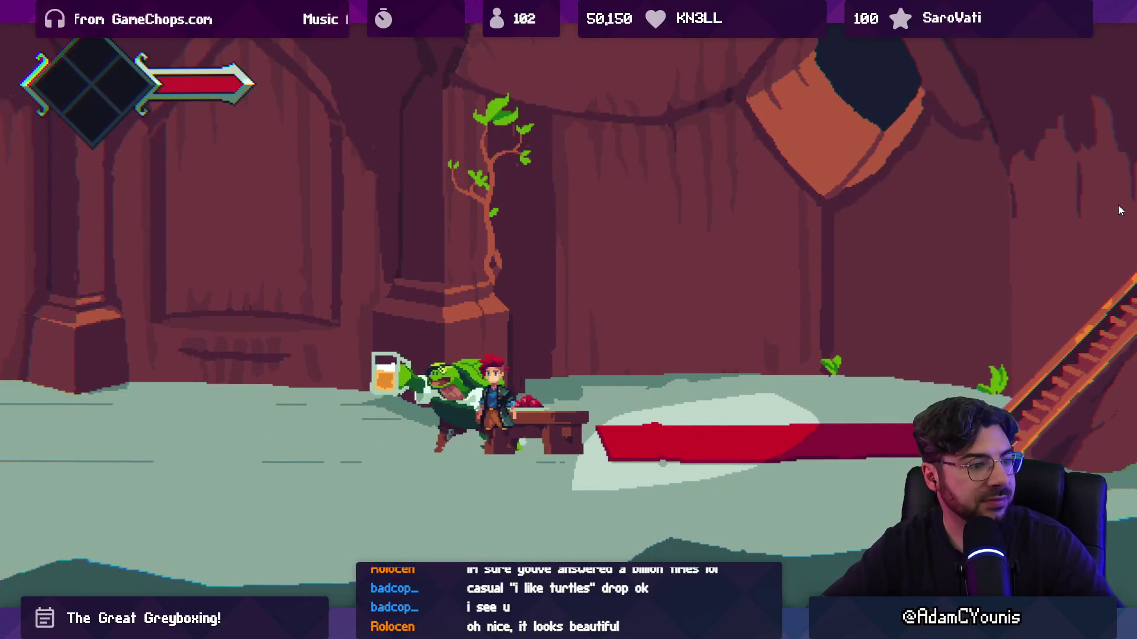
pyautogui.press('F11')
pyautogui.hotkey('ctrl', 'p')
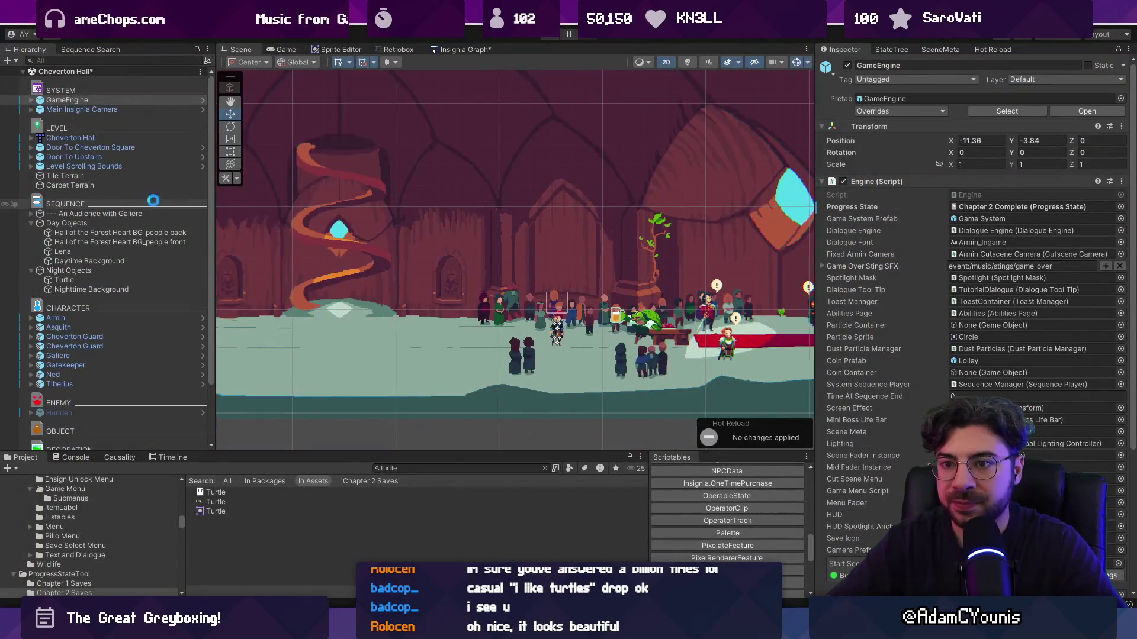
# Delete the Turtle from the Night Objects group
pyautogui.click(125, 272)
pyautogui.scroll(-3, 613, 316)
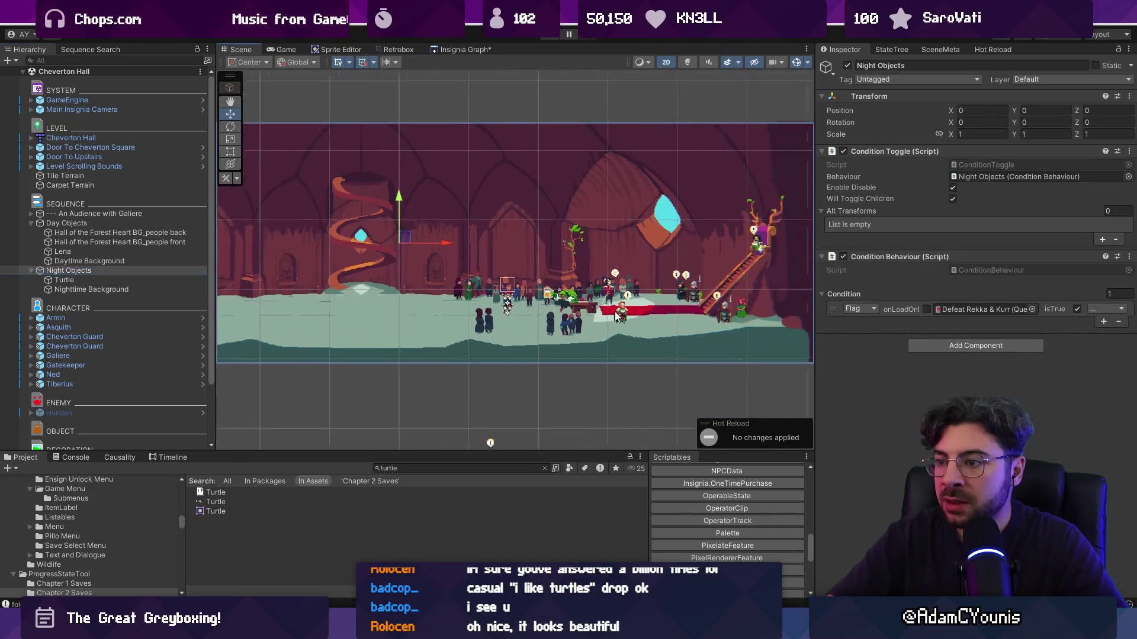
pyautogui.scroll(4, 499, 219)
pyautogui.click(118, 280)
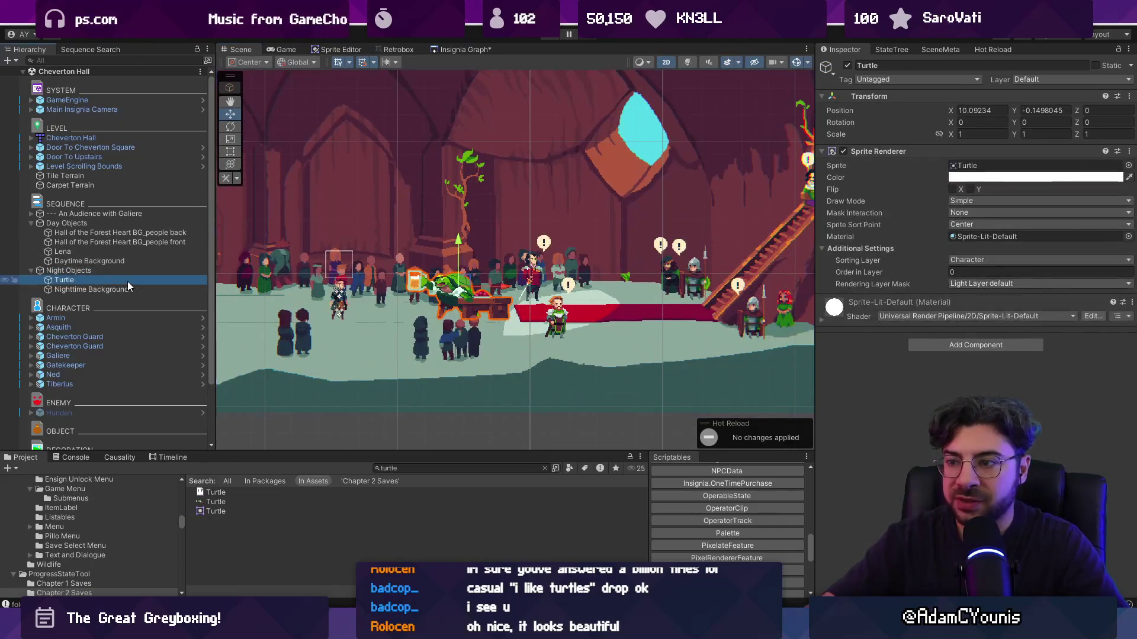
pyautogui.press('Delete')
# Rename Nighttime Background to 'Night time Background'
pyautogui.scroll(-2, 552, 302)
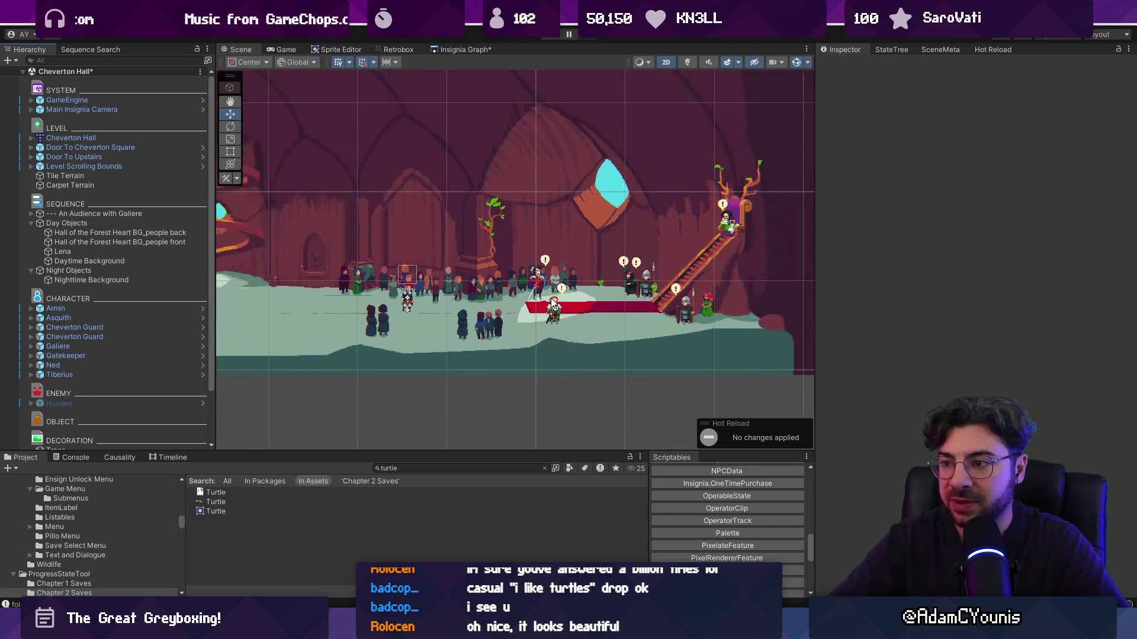
pyautogui.scroll(-2, 552, 302)
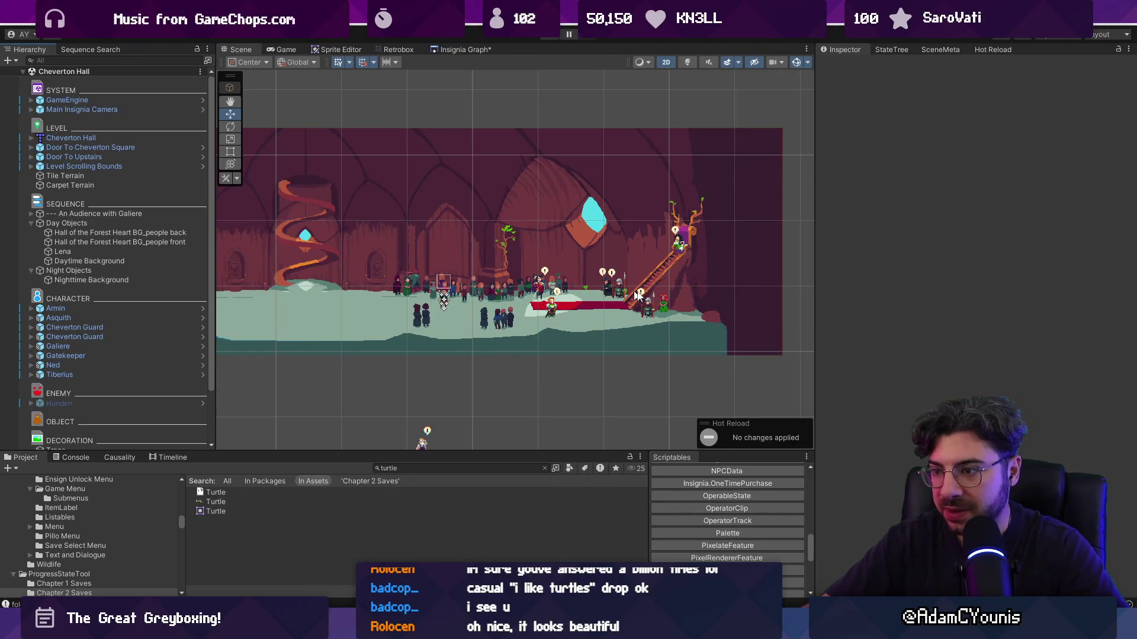
pyautogui.scroll(2, 532, 306)
pyautogui.click(128, 280)
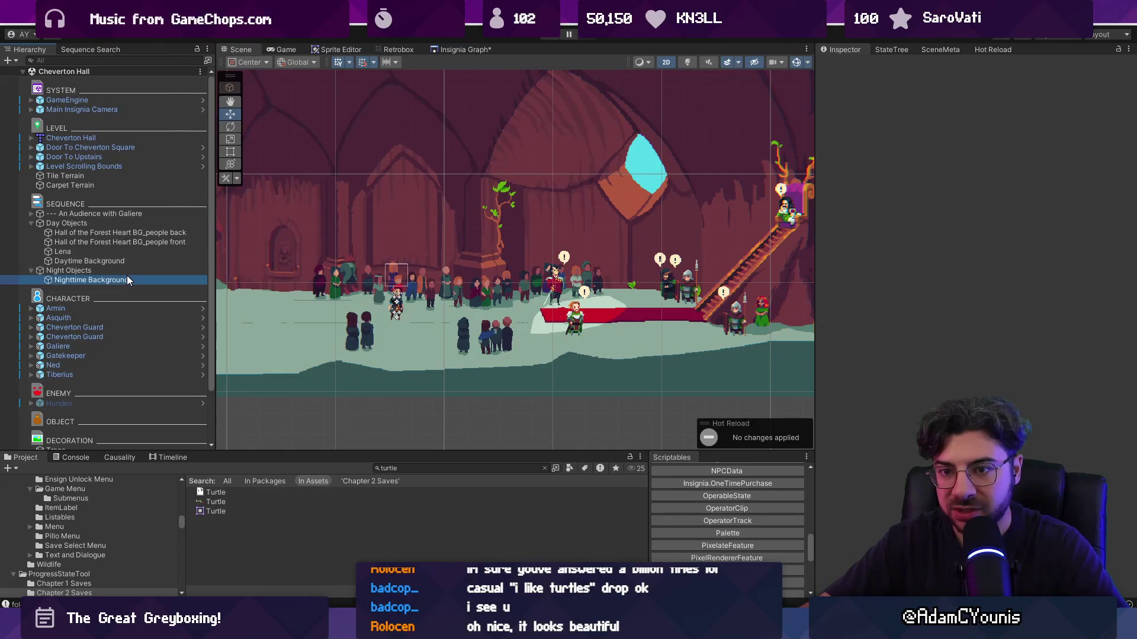
pyautogui.press('F2')
pyautogui.click(73, 279)
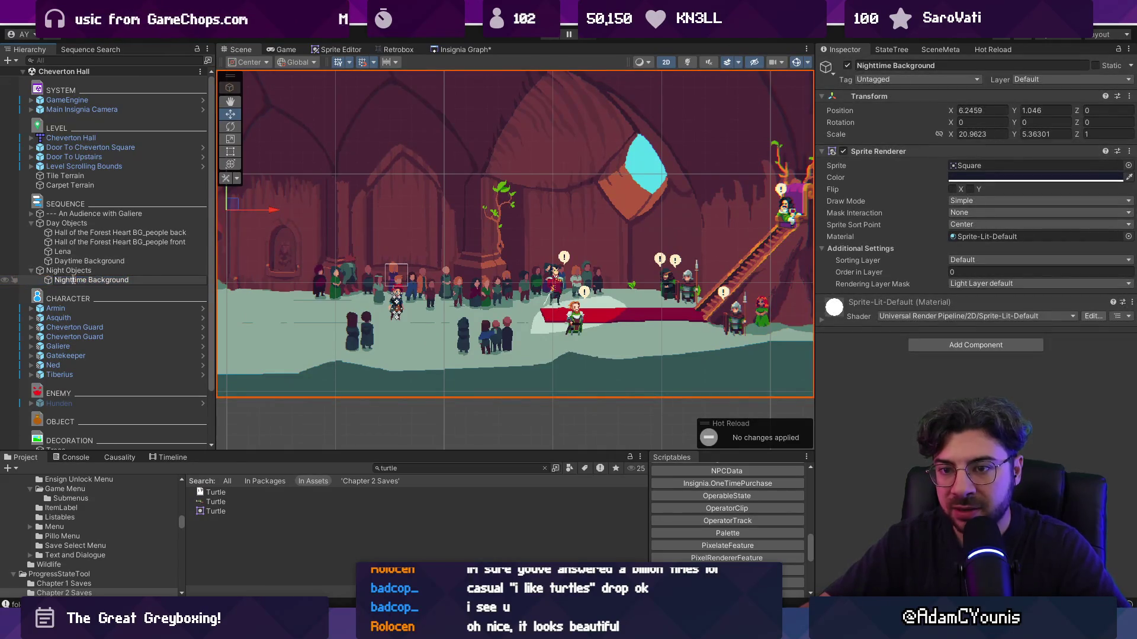
pyautogui.press('Return')
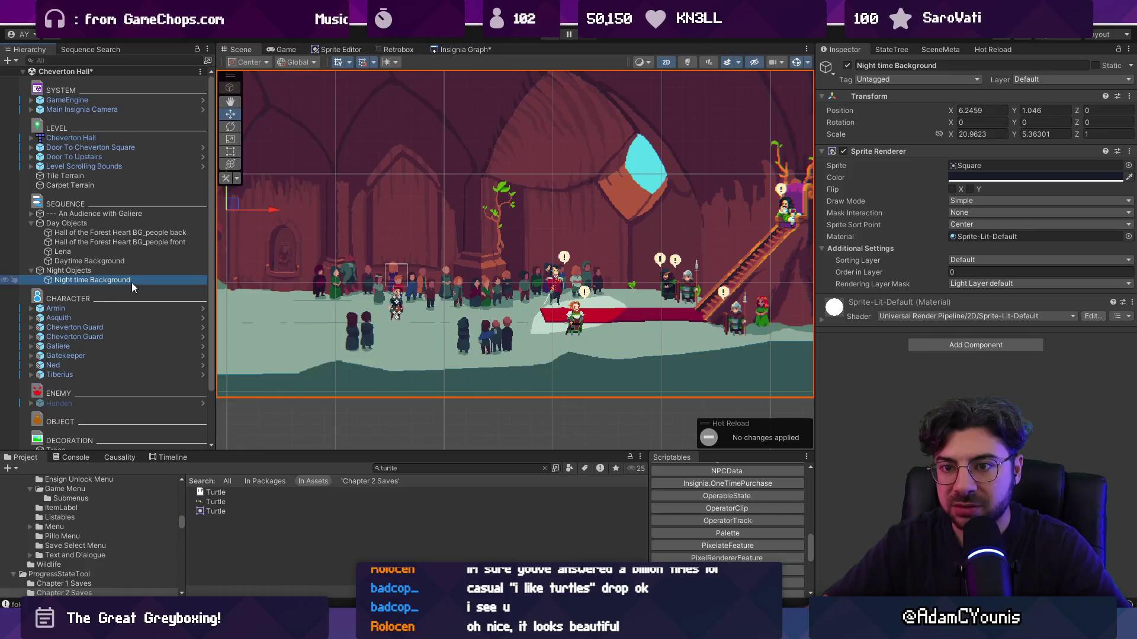
pyautogui.click(14, 61)
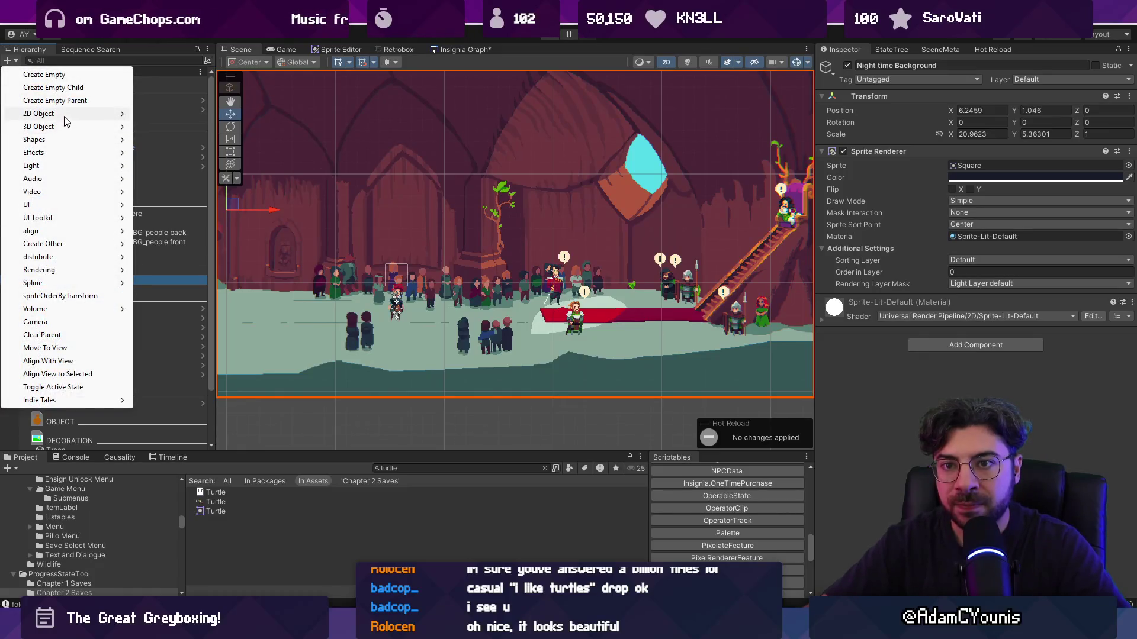
# Create a Circle sprite under Night Objects on the Middleground2 sorting layer
pyautogui.moveTo(65, 114)
pyautogui.moveTo(195, 114)
pyautogui.click(302, 140)
pyautogui.scroll(-5, 500, 240)
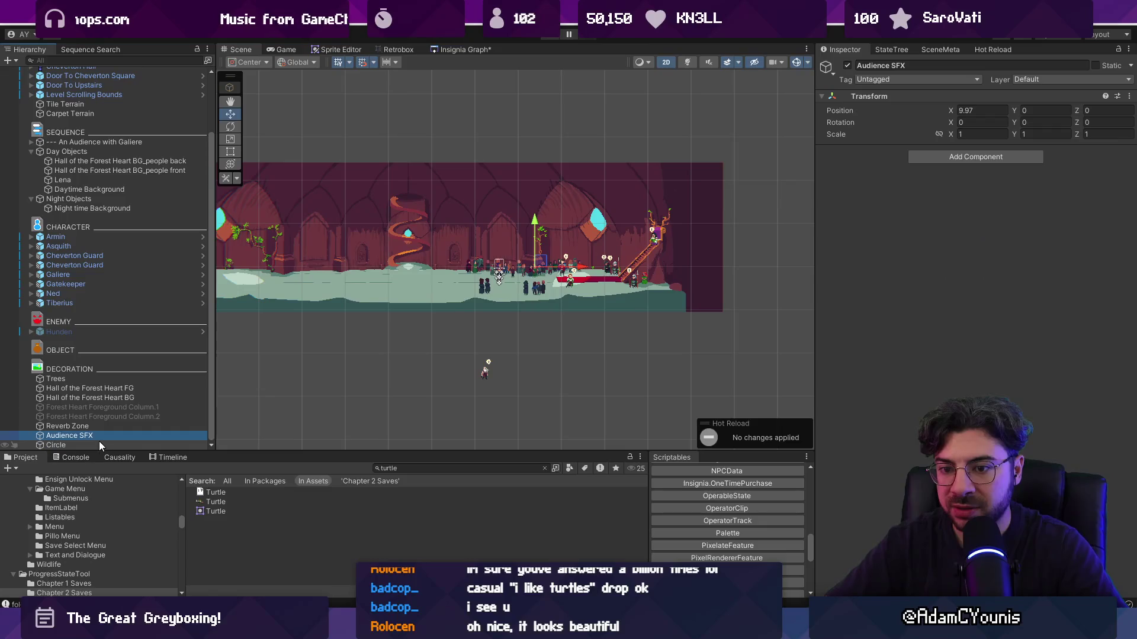
pyautogui.press('Return')
pyautogui.moveTo(114, 210); pyautogui.dragTo(112, 207)
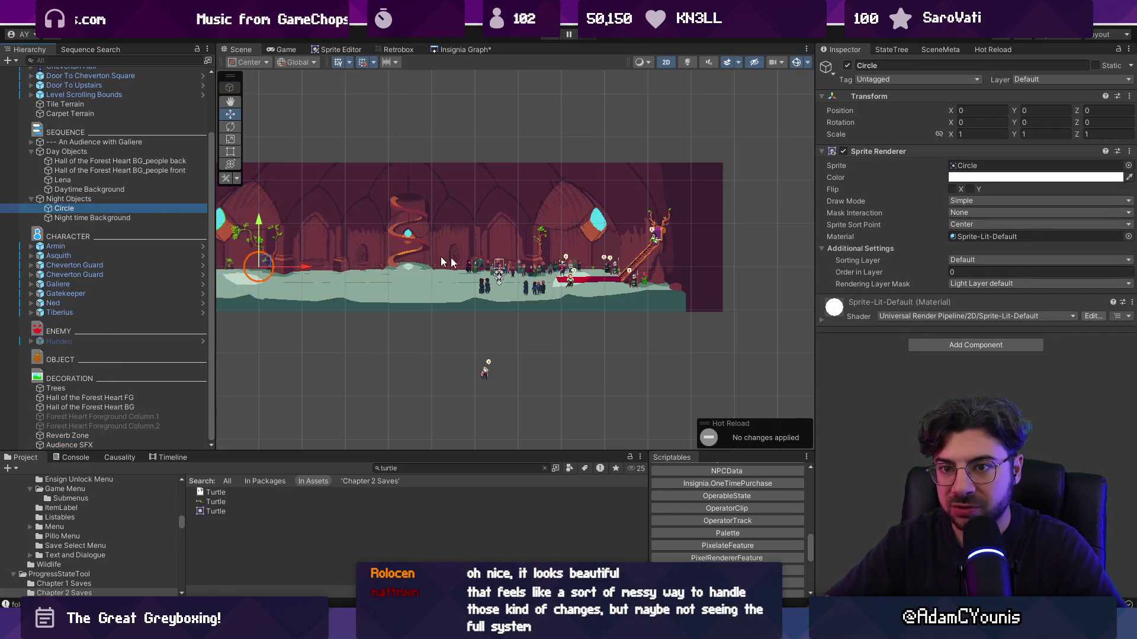
pyautogui.scroll(5, 407, 252)
pyautogui.click(1040, 260)
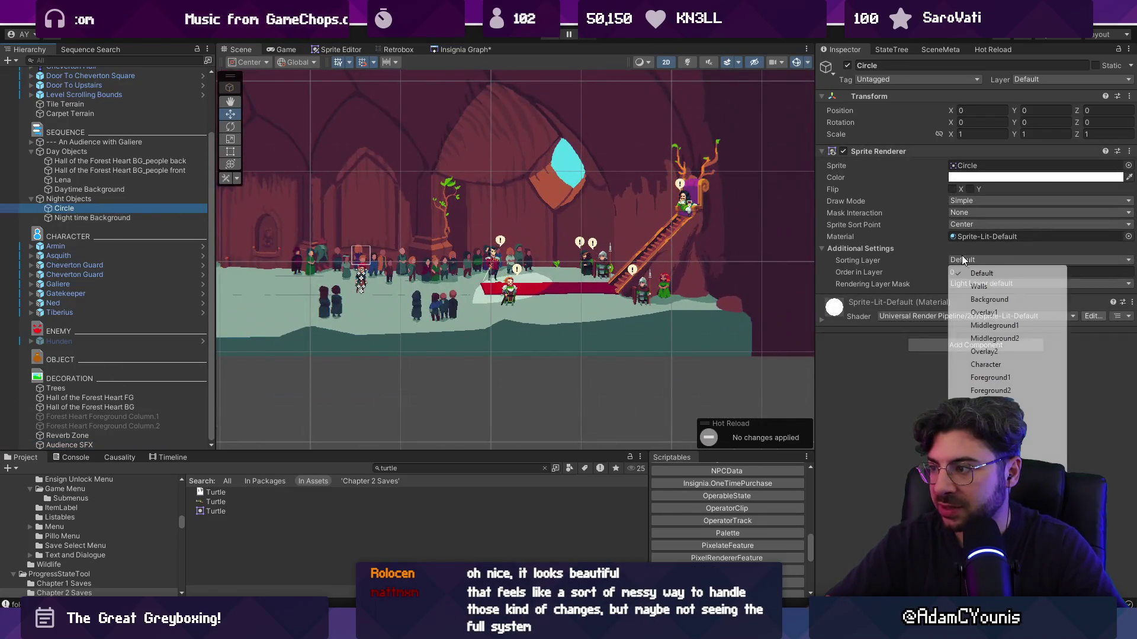
pyautogui.click(995, 338)
# Place the circle on the red carpet, flatten it to 2.62×0.24, and colour it navy 13131D
pyautogui.scroll(-5, 373, 254)
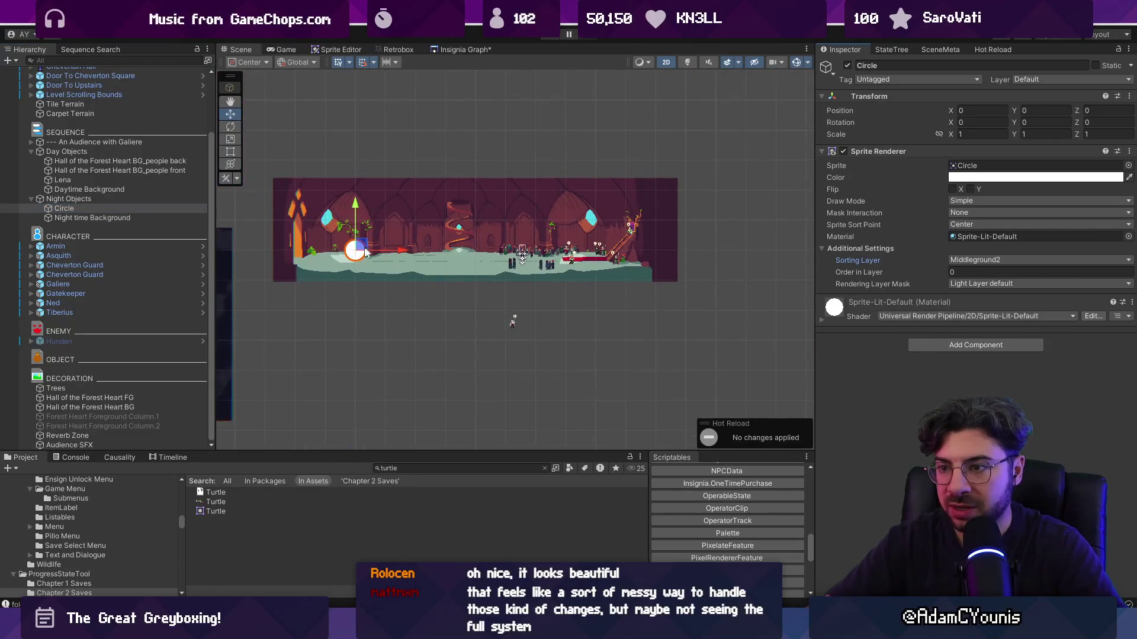
pyautogui.moveTo(482, 255); pyautogui.dragTo(592, 254)
pyautogui.scroll(5, 588, 245)
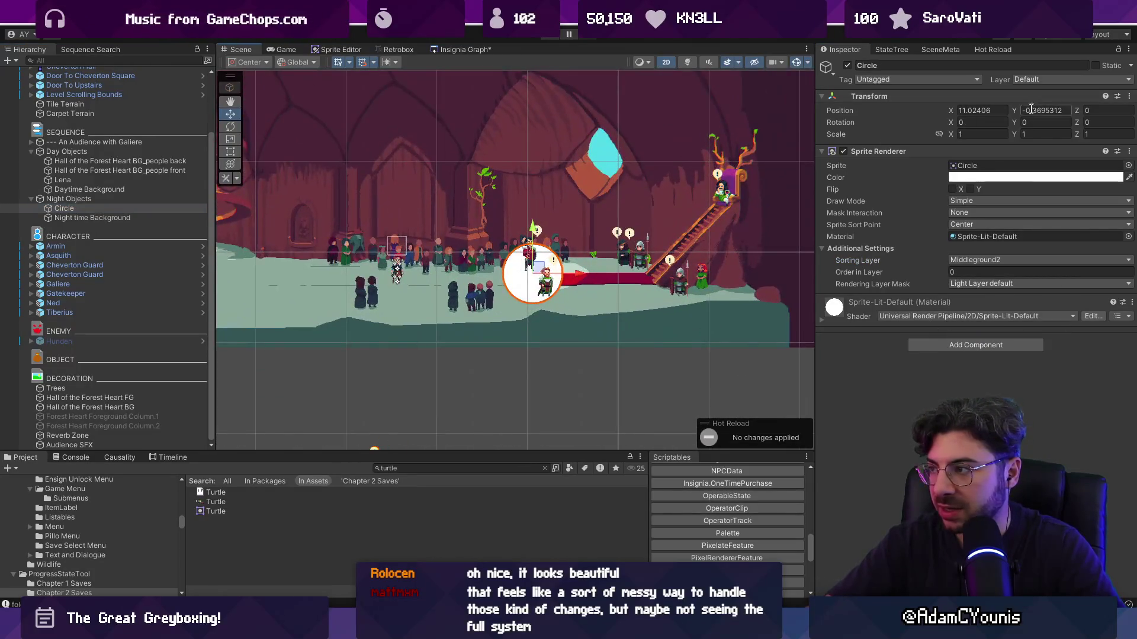
pyautogui.moveTo(1013, 135); pyautogui.dragTo(951, 137)
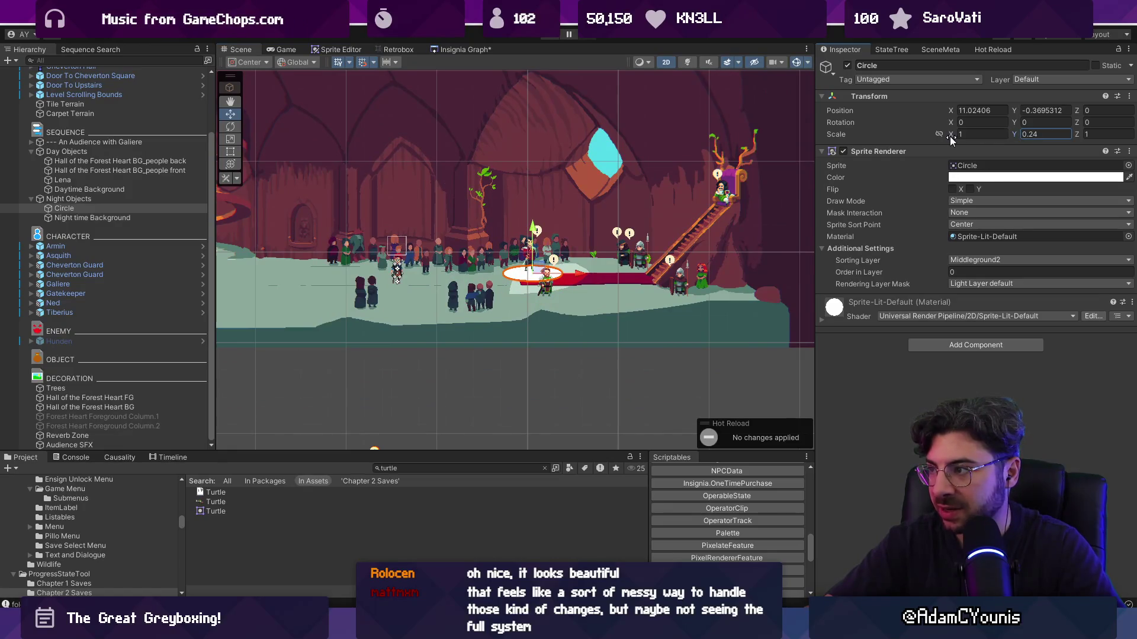
pyautogui.write('2.62')
pyautogui.press('Return')
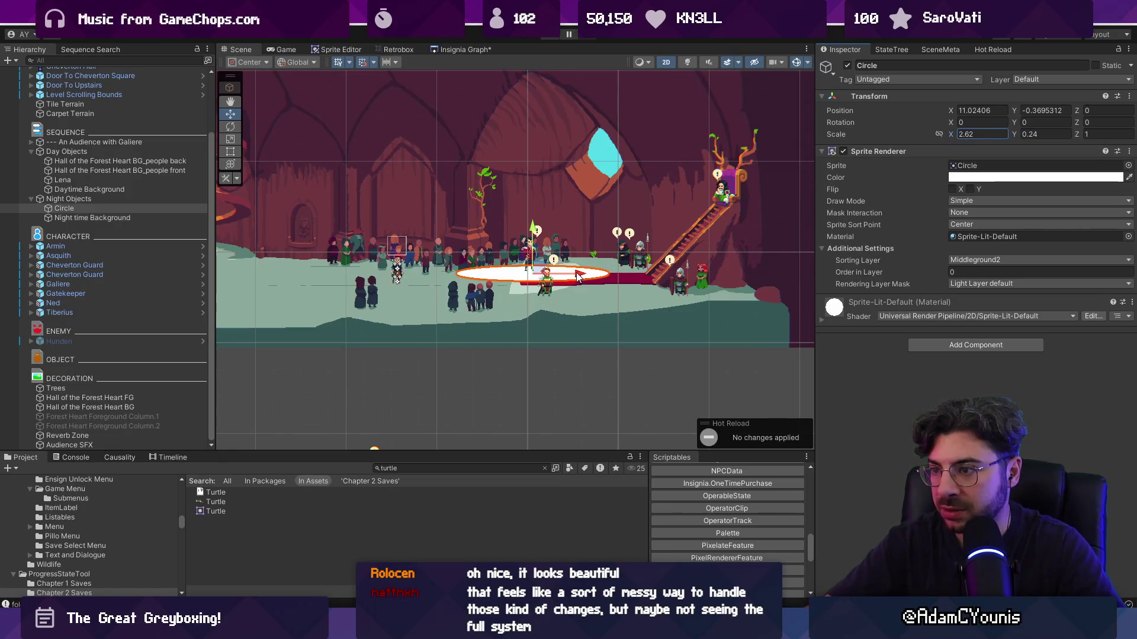
pyautogui.moveTo(571, 273); pyautogui.dragTo(592, 269)
pyautogui.moveTo(555, 231); pyautogui.dragTo(557, 235)
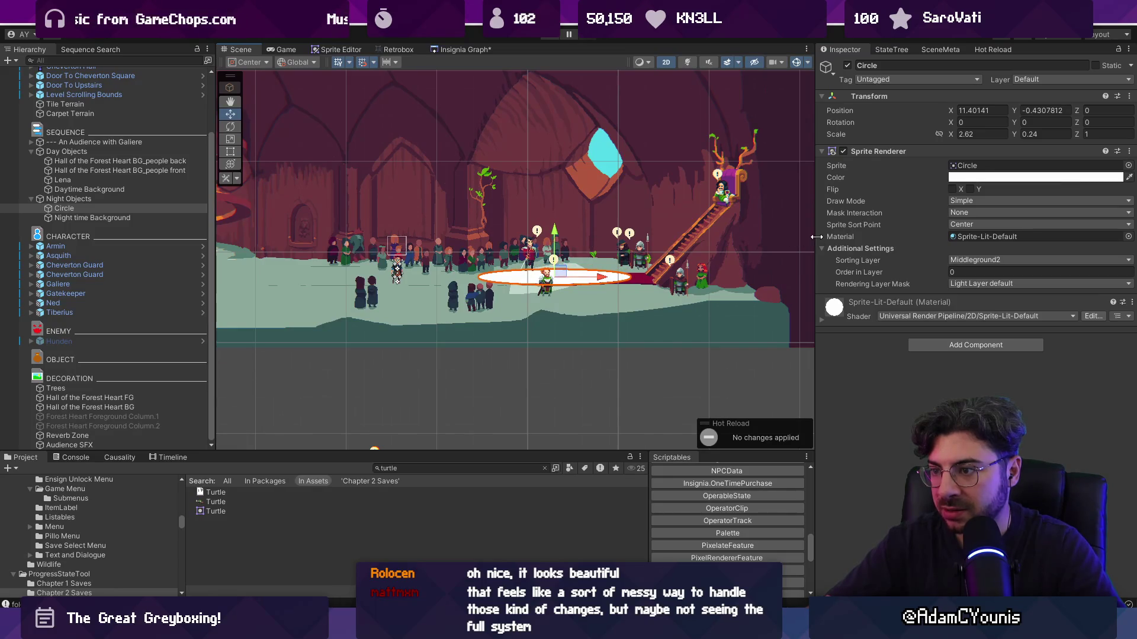
pyautogui.click(1007, 178)
pyautogui.click(1092, 456)
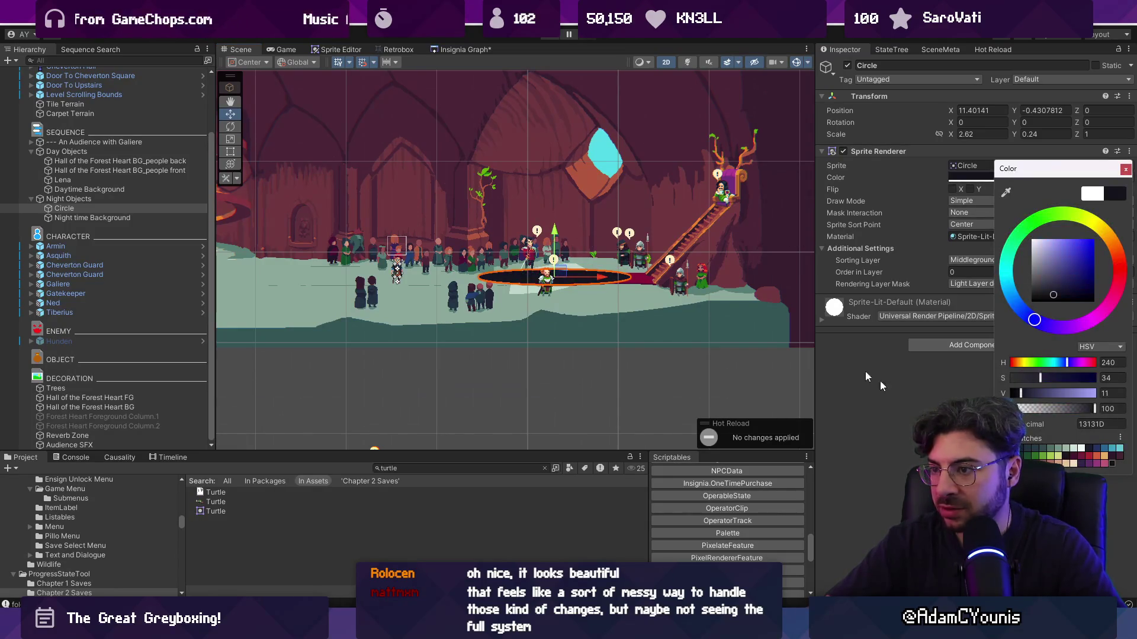
pyautogui.click(691, 371)
pyautogui.scroll(3, 589, 281)
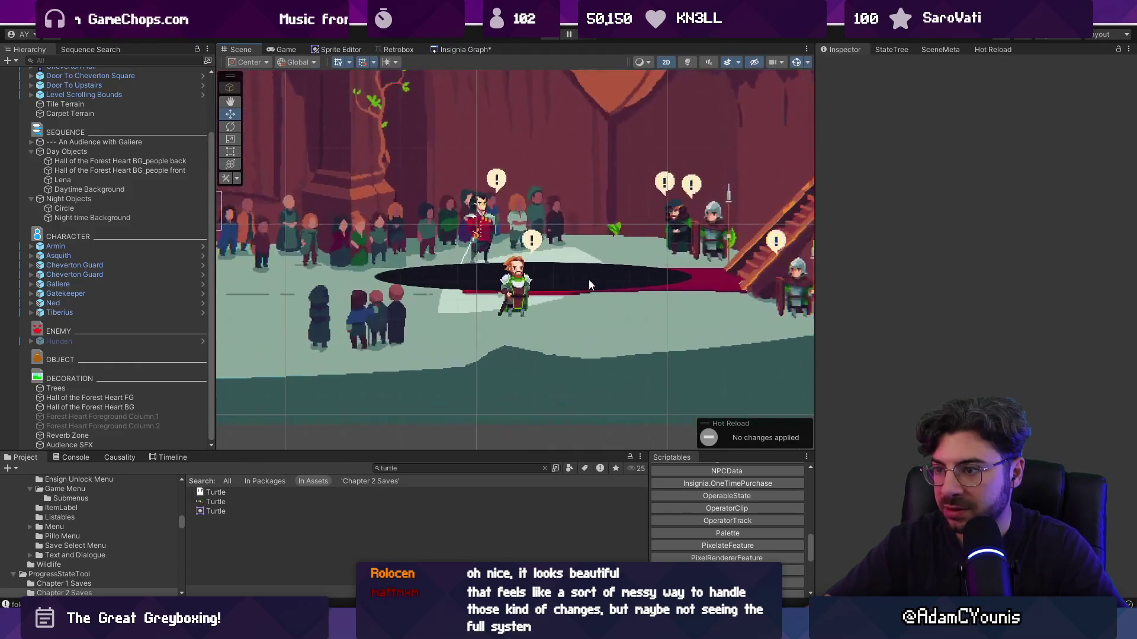
# Playtest the scene, running the character right through the hall and left into the next room
pyautogui.click(548, 39)
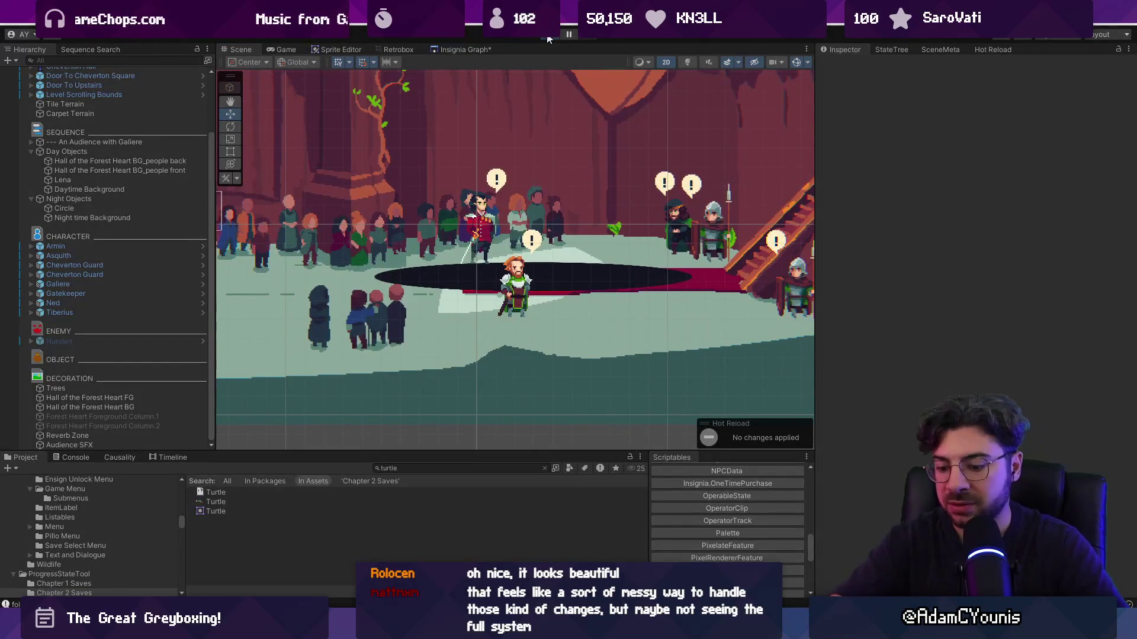
pyautogui.press('Right')
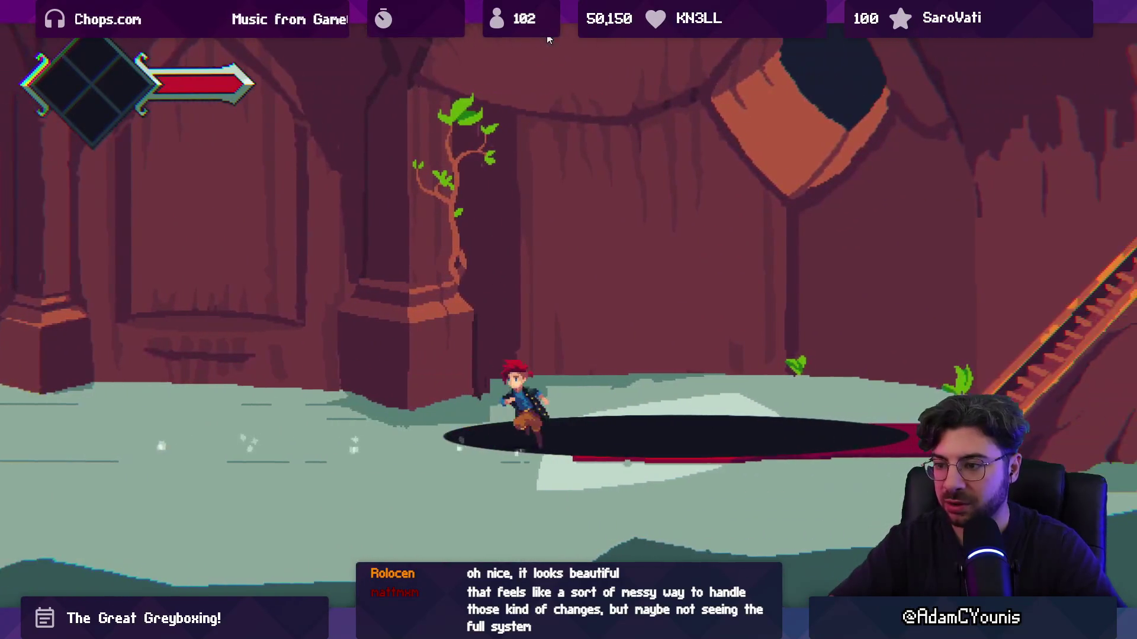
pyautogui.press('Left')
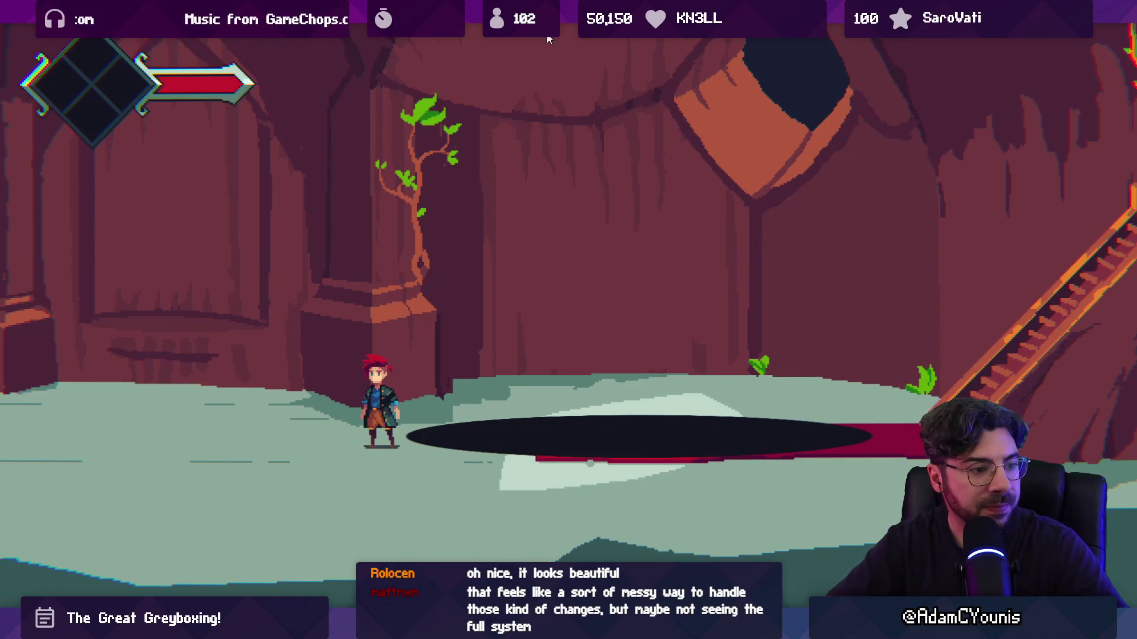
pyautogui.press('Left')
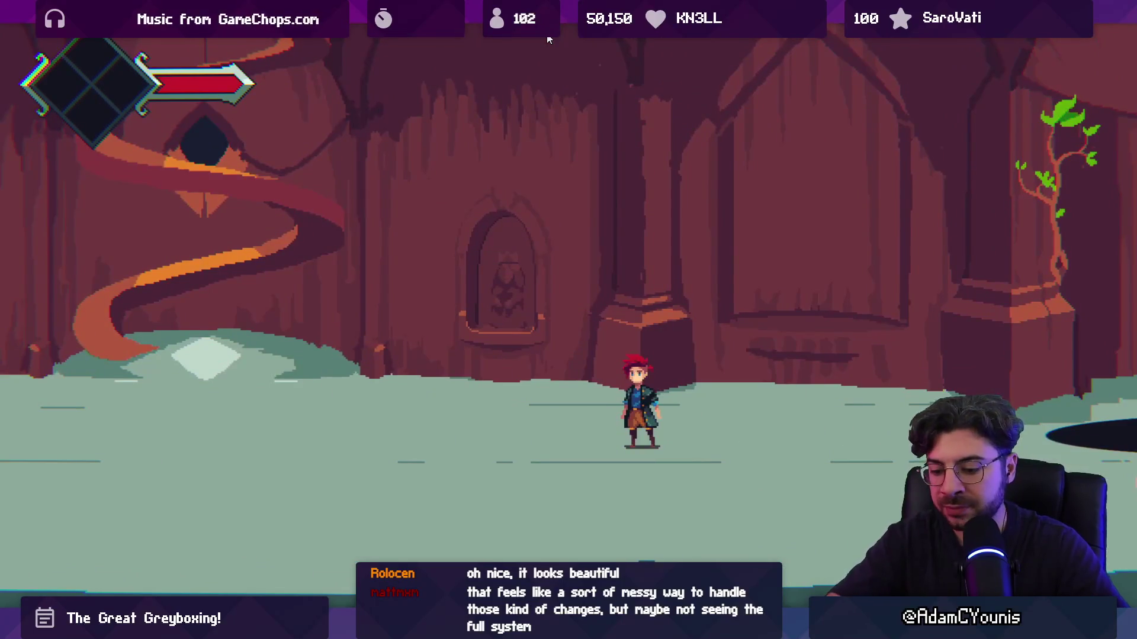
# Stop the playtest and nudge the dark ellipse slightly lower on the floor
pyautogui.hotkey('shift', 'space')
pyautogui.hotkey('ctrl', 'p')
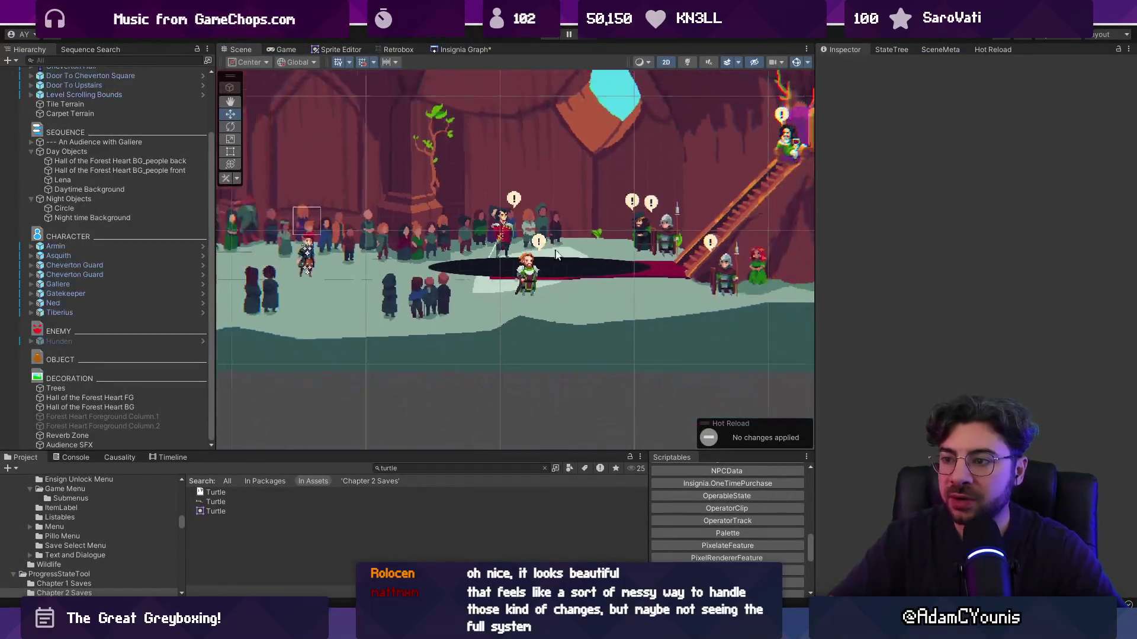
pyautogui.click(562, 264)
pyautogui.moveTo(539, 230); pyautogui.dragTo(540, 235)
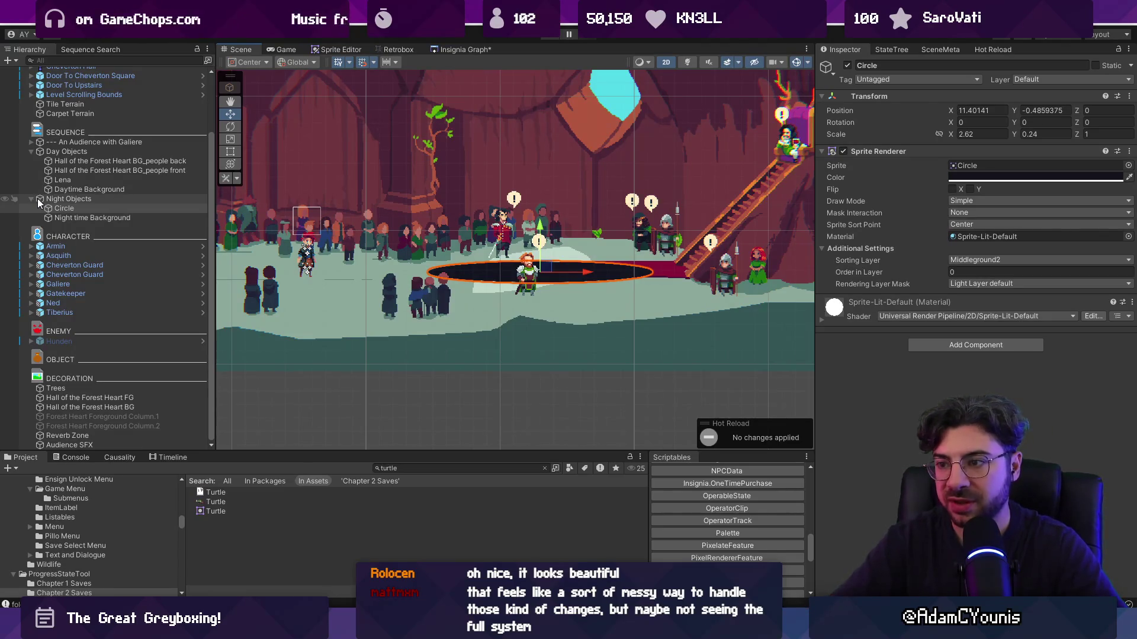
pyautogui.click(500, 385)
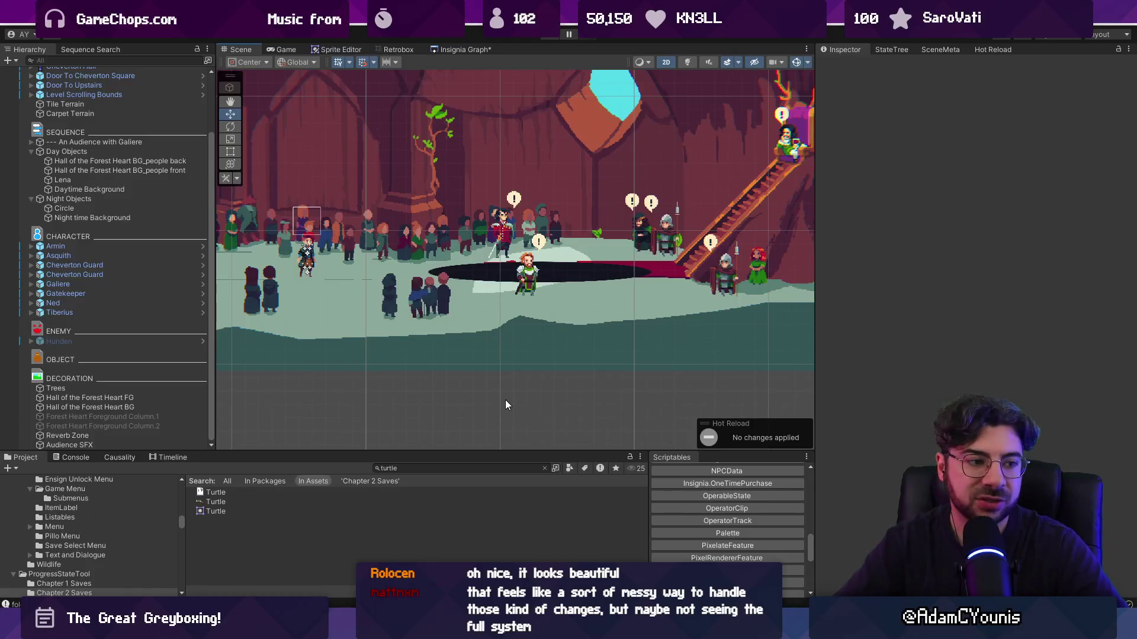
# Find the Defeat Rekka & Kurr asset from Day Objects' Condition field, then view the sequence graph
pyautogui.click(144, 171)
pyautogui.click(144, 152)
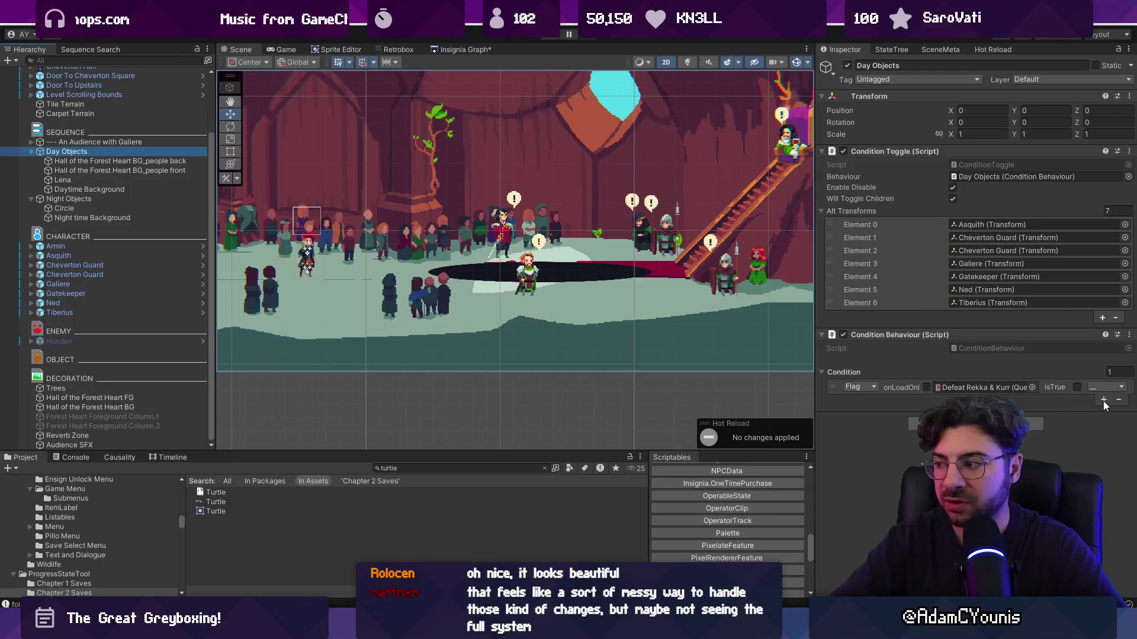
pyautogui.click(948, 385)
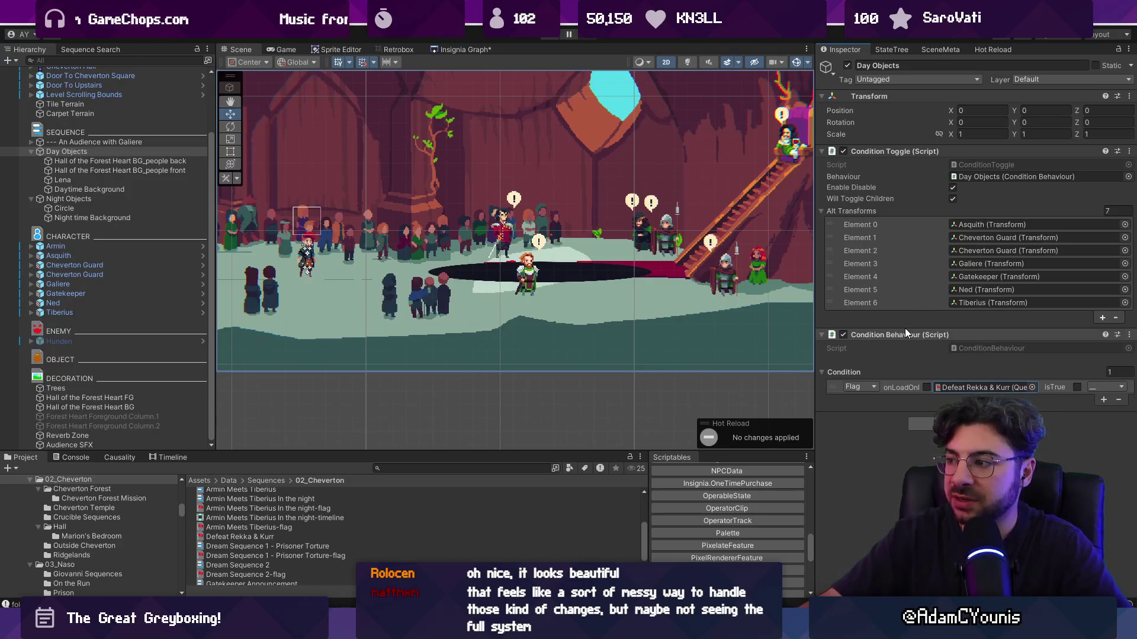
pyautogui.scroll(-2, 657, 290)
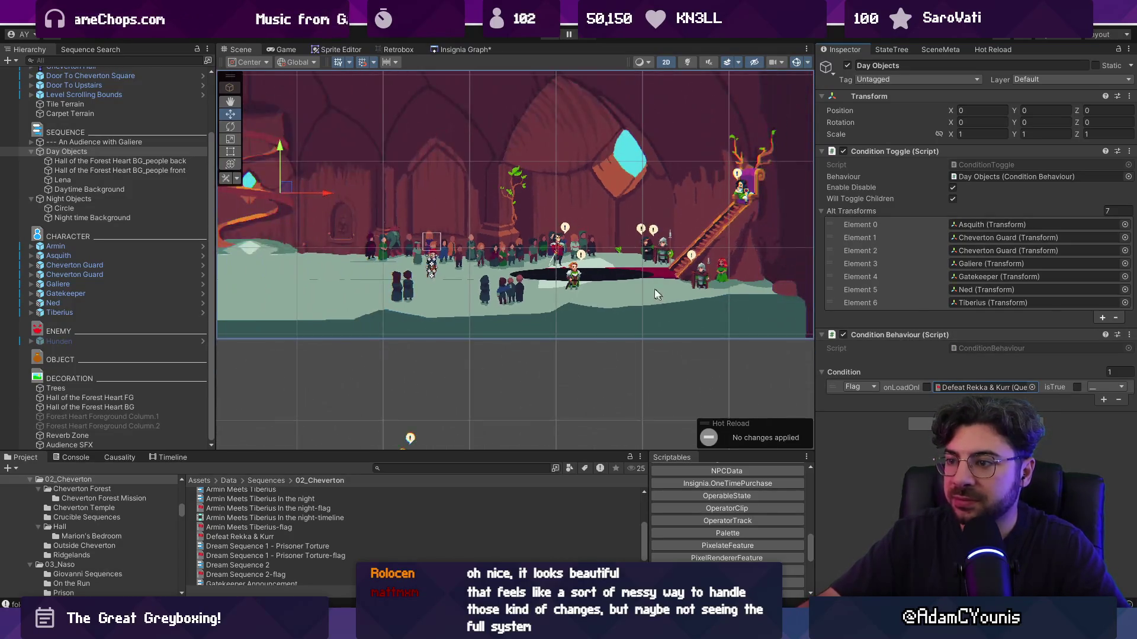
pyautogui.scroll(-2, 657, 290)
pyautogui.scroll(-1, 592, 344)
pyautogui.scroll(1, 437, 245)
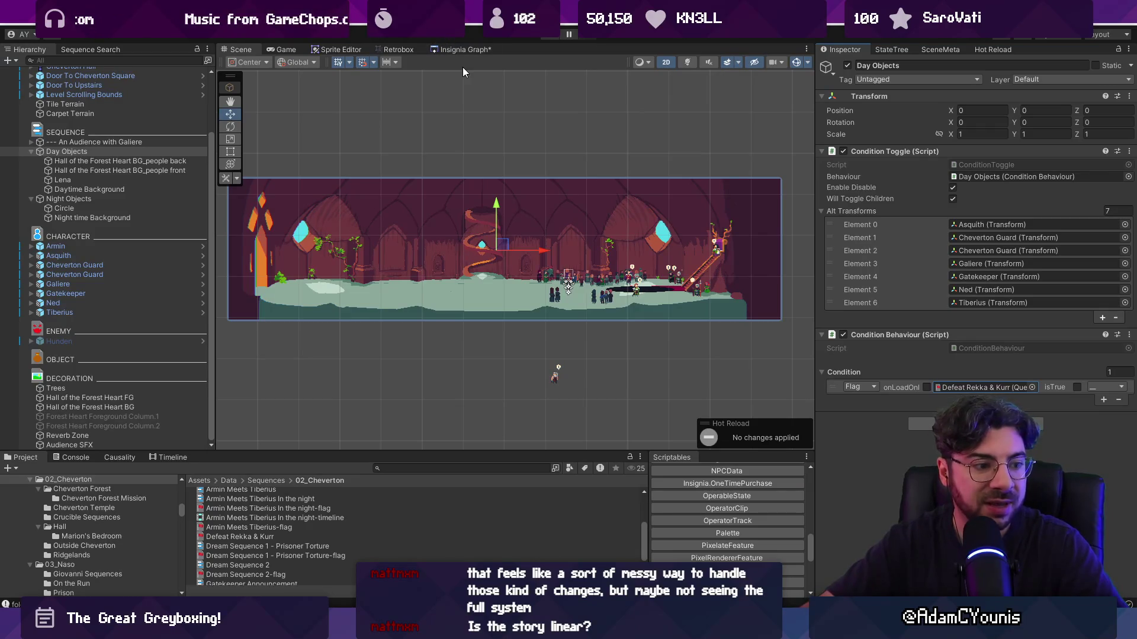
pyautogui.click(457, 49)
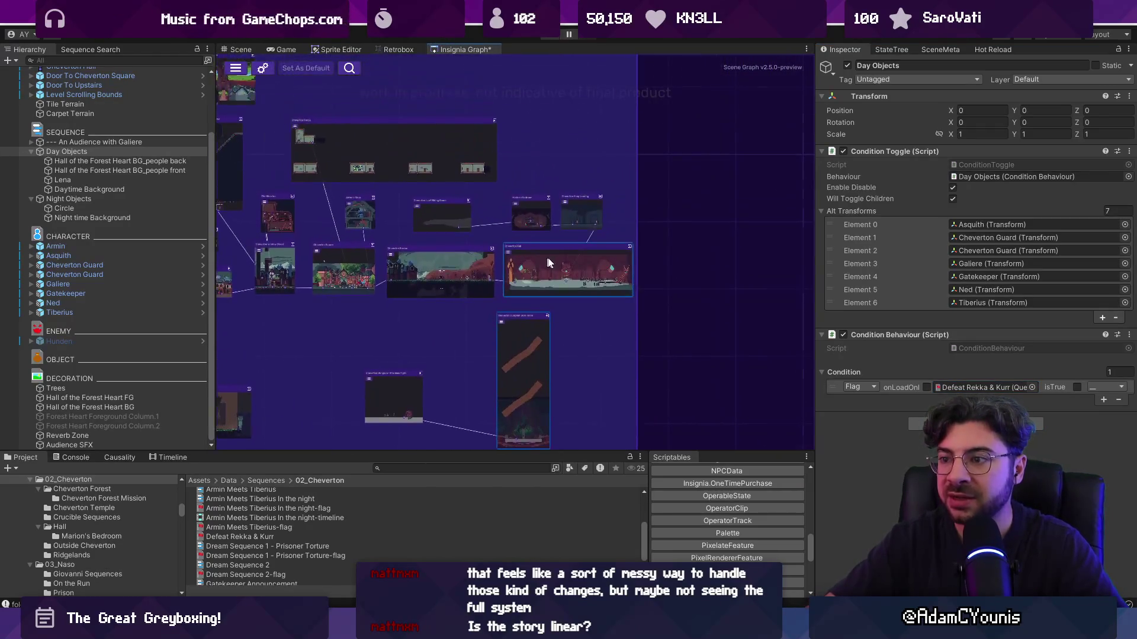
# Open Cheverton Hall from its graph node, answer the save-changes prompt, and start a test run
pyautogui.scroll(5, 546, 262)
pyautogui.scroll(-6, 558, 240)
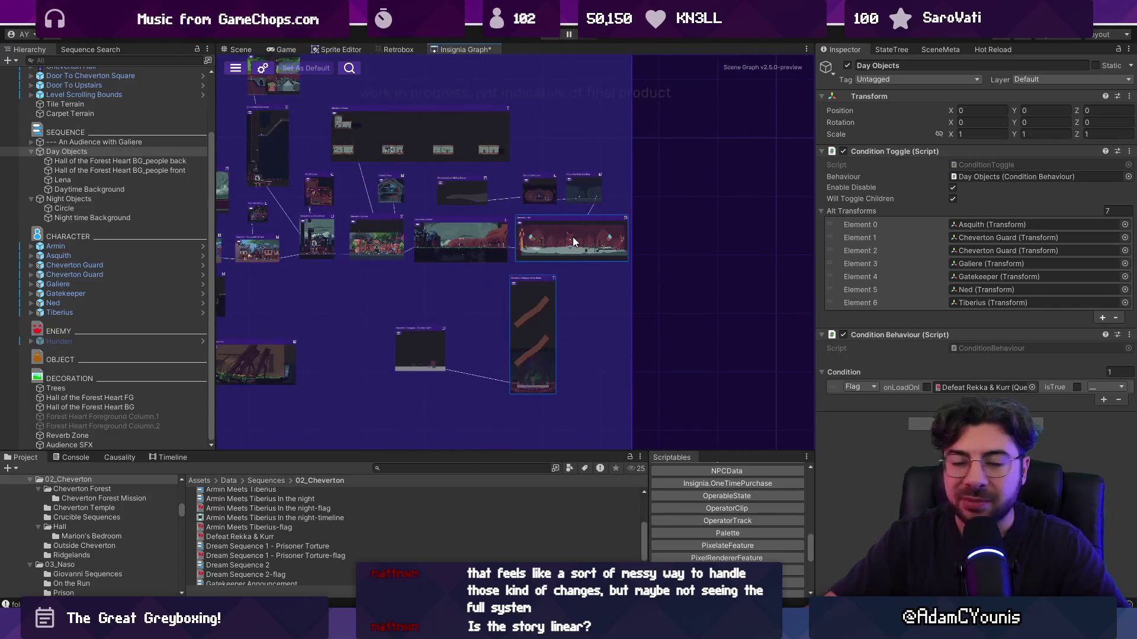
pyautogui.scroll(3, 574, 237)
pyautogui.doubleClick(514, 183)
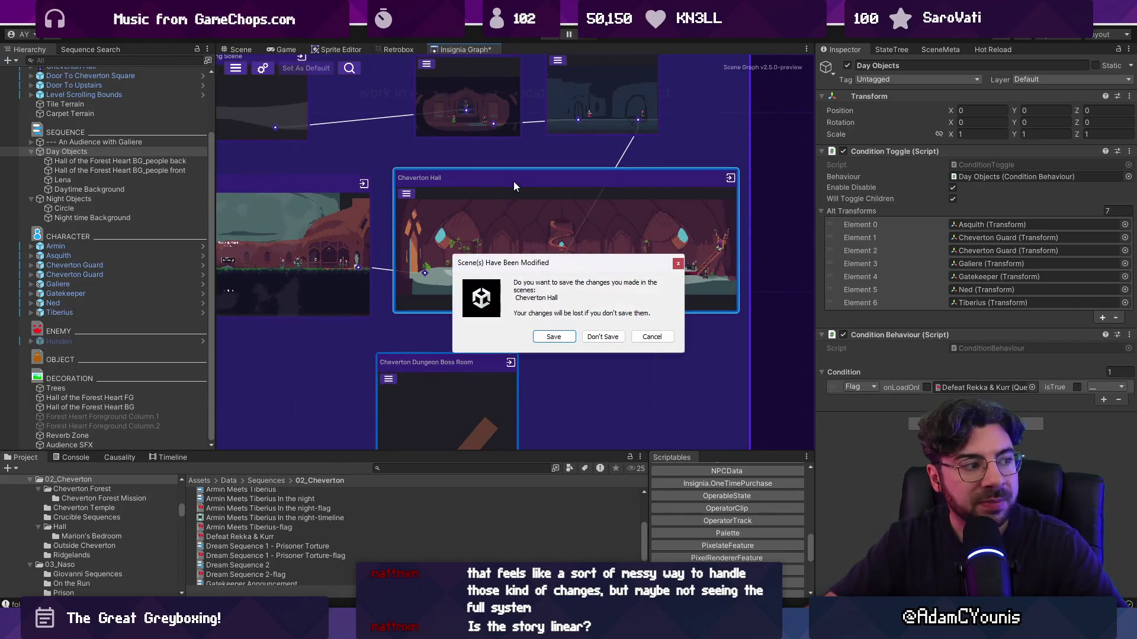
pyautogui.click(571, 337)
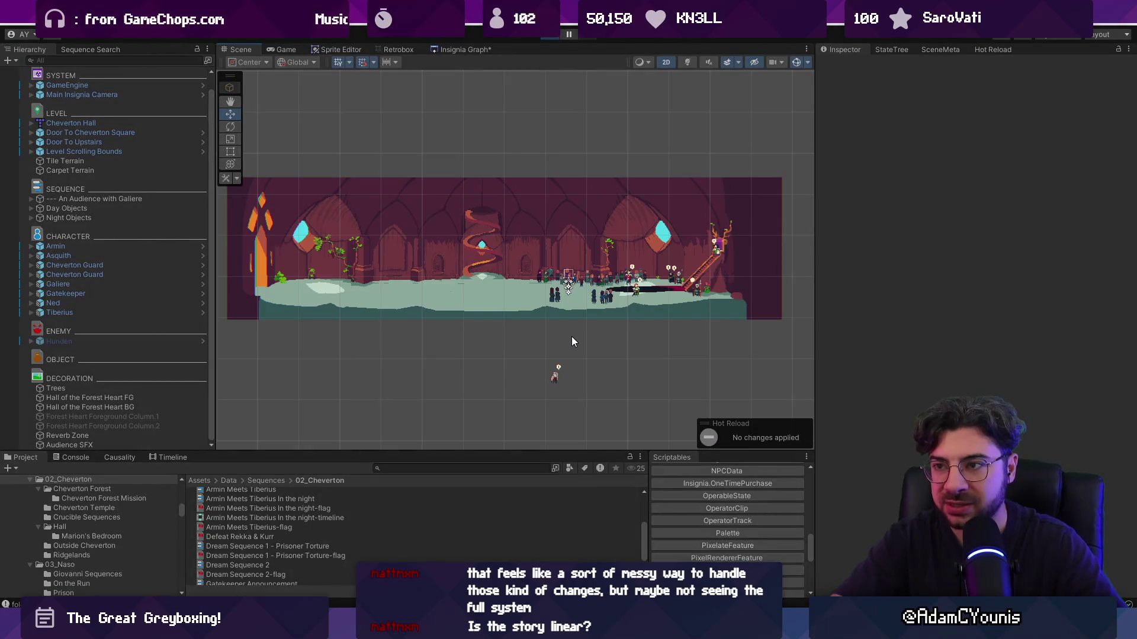
pyautogui.hotkey('ctrl', 'p')
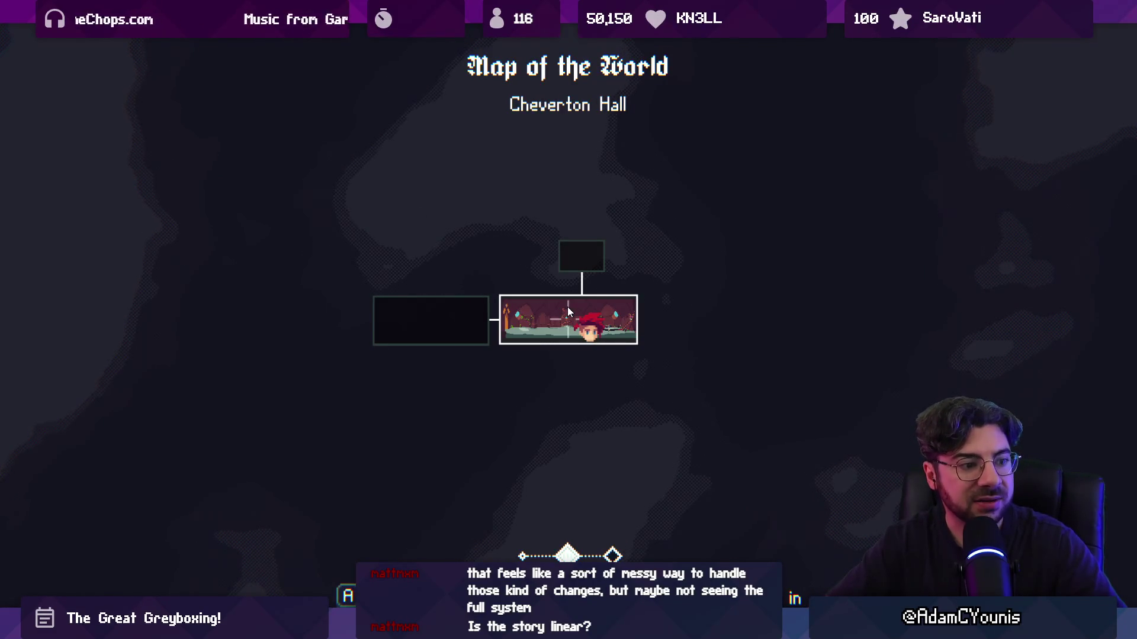
pyautogui.press('Escape')
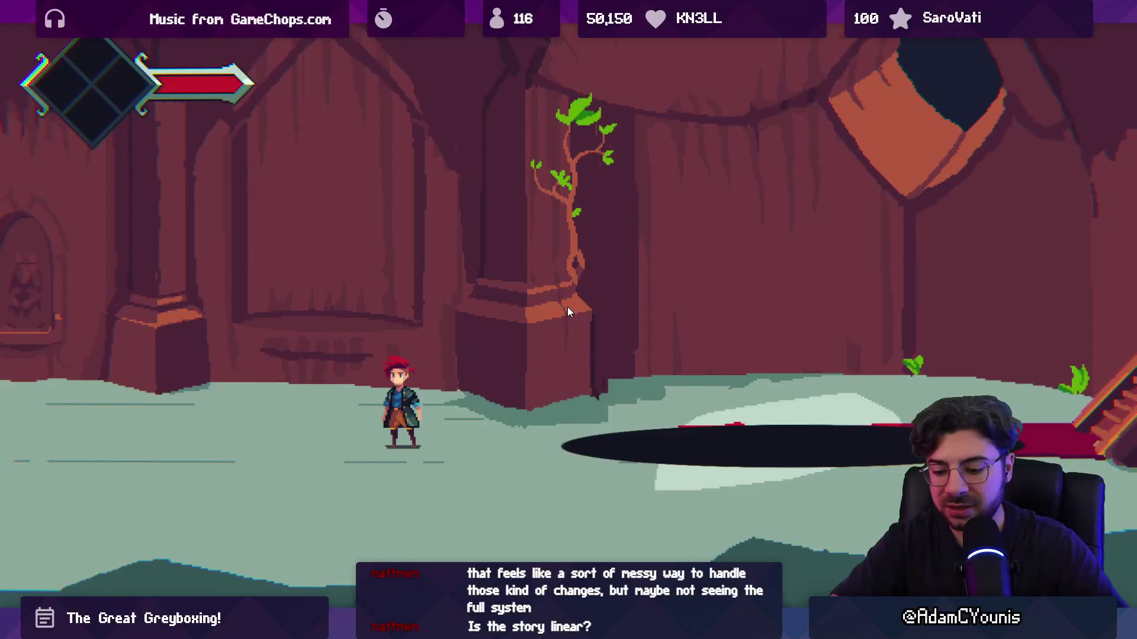
pyautogui.hotkey('shift', 'space')
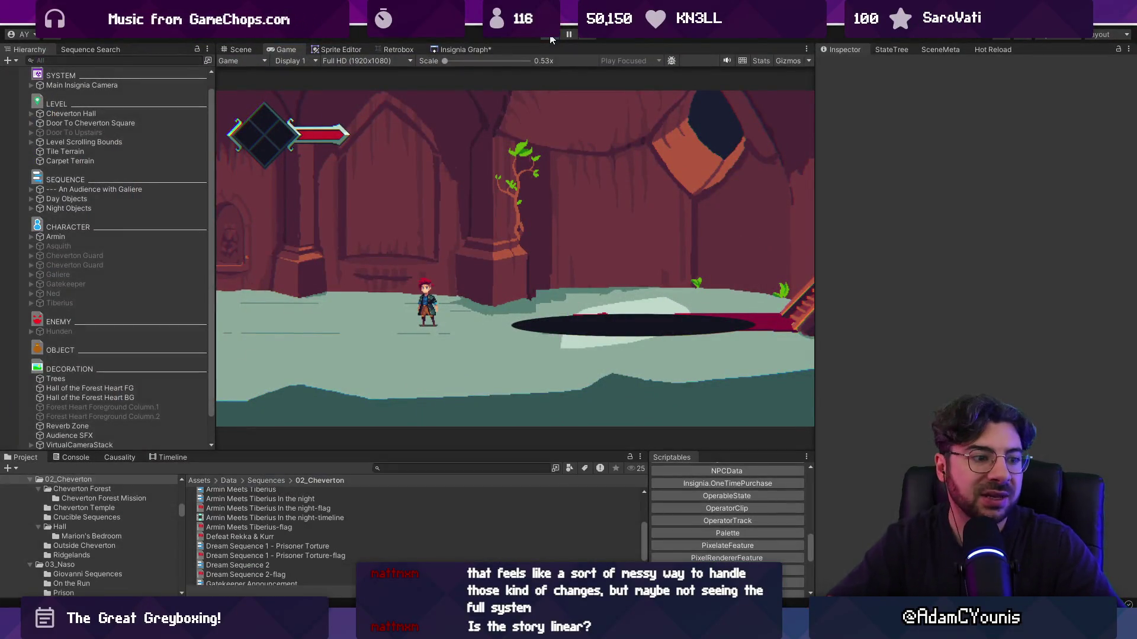
pyautogui.click(550, 35)
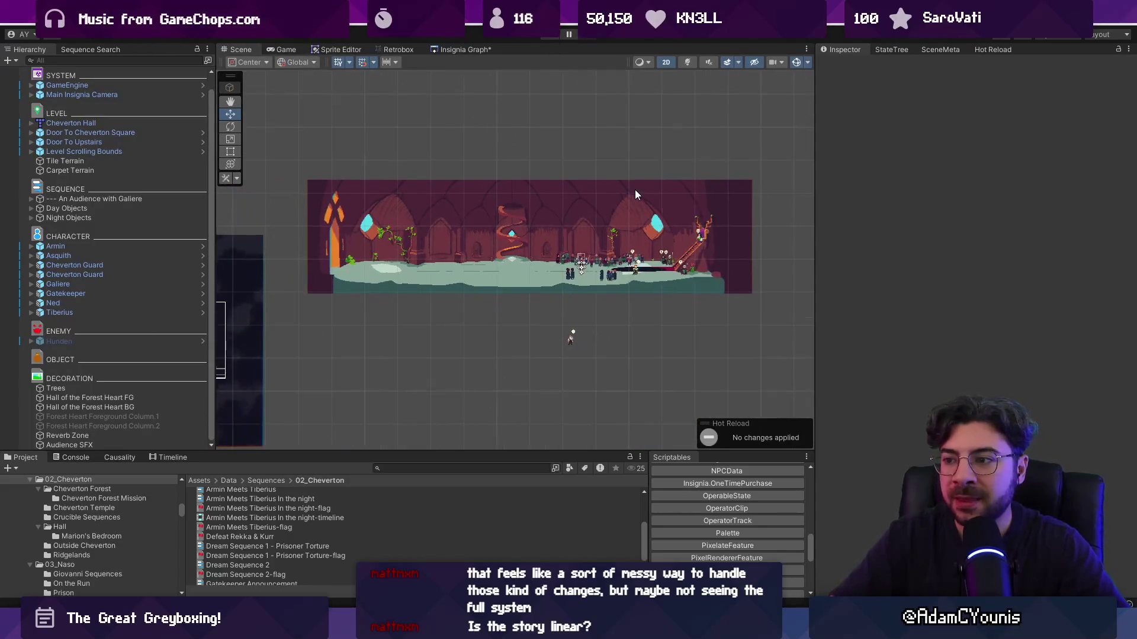
# Zoom out across the Insignia Graph's connected levels, then back in on the Cheverton Hall node
pyautogui.scroll(1, 545, 239)
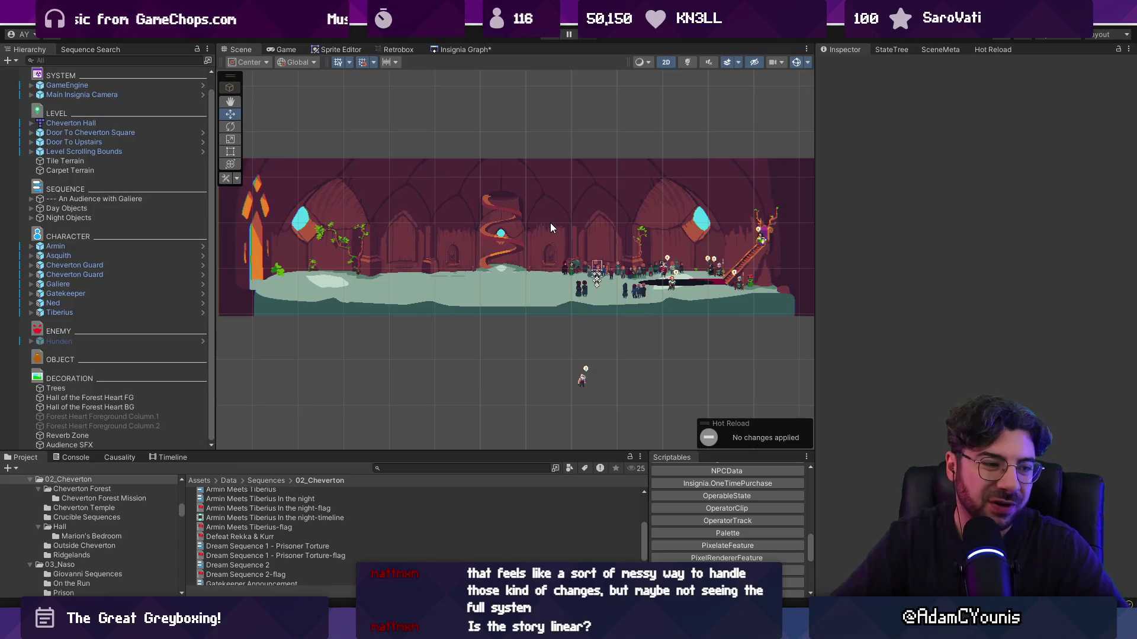
pyautogui.scroll(-2, 555, 222)
pyautogui.scroll(2, 586, 225)
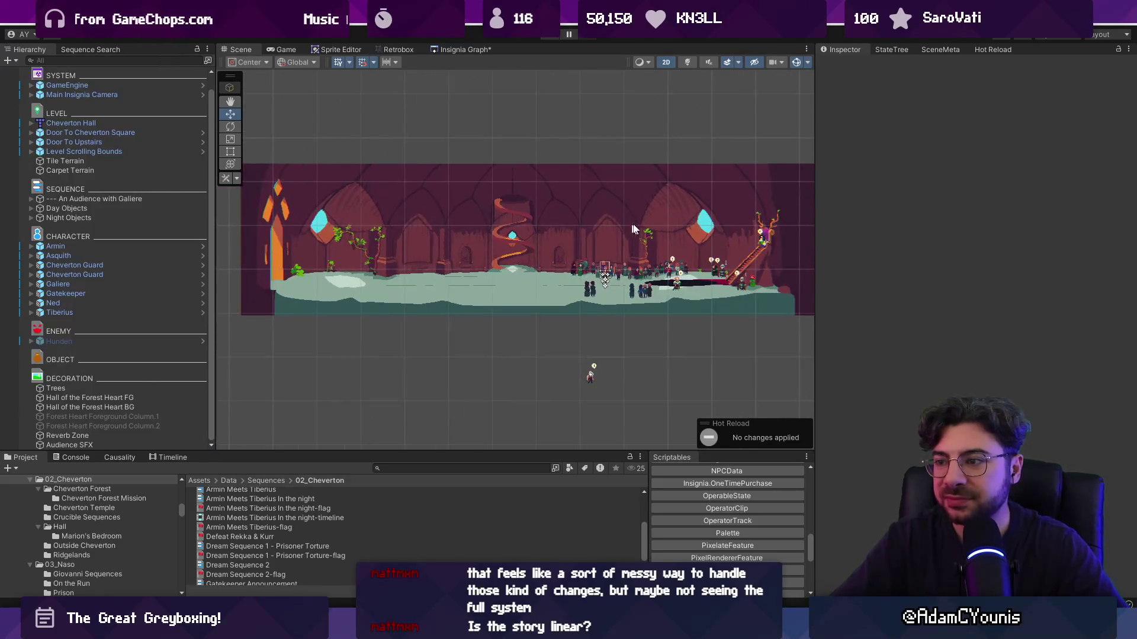
pyautogui.click(465, 49)
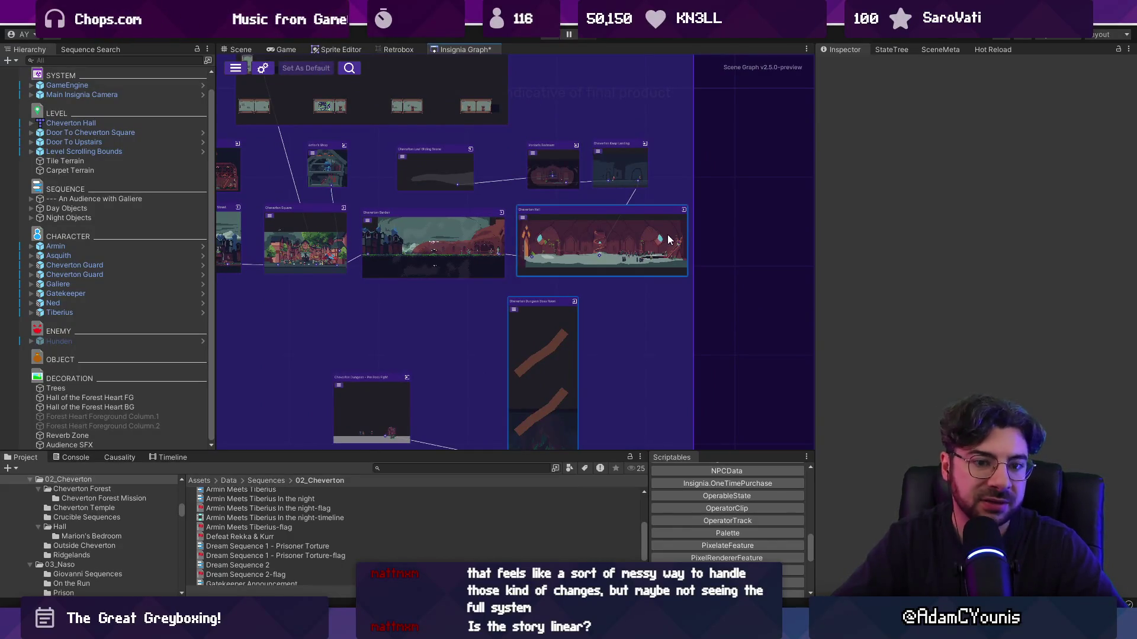
pyautogui.scroll(-3, 477, 223)
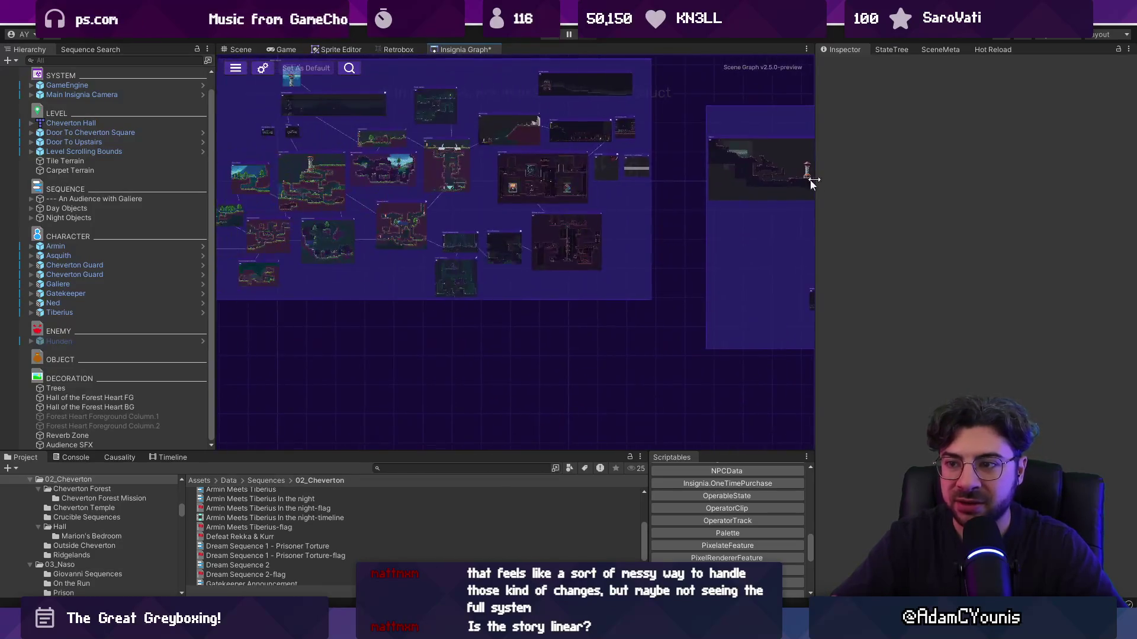
pyautogui.scroll(5, 522, 224)
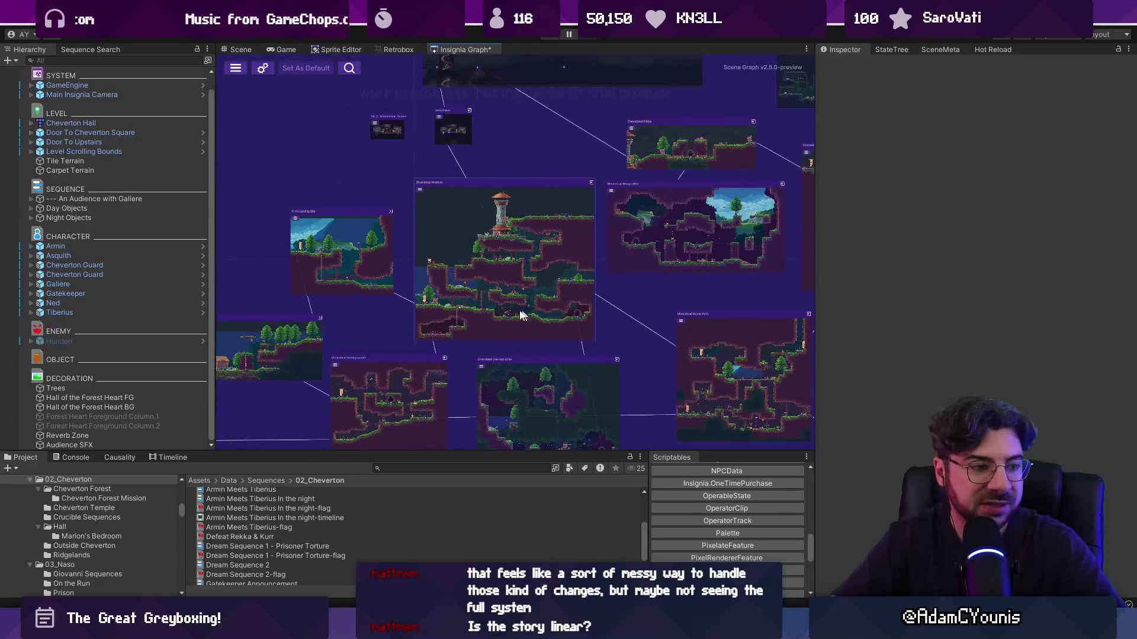
pyautogui.scroll(-3, 500, 293)
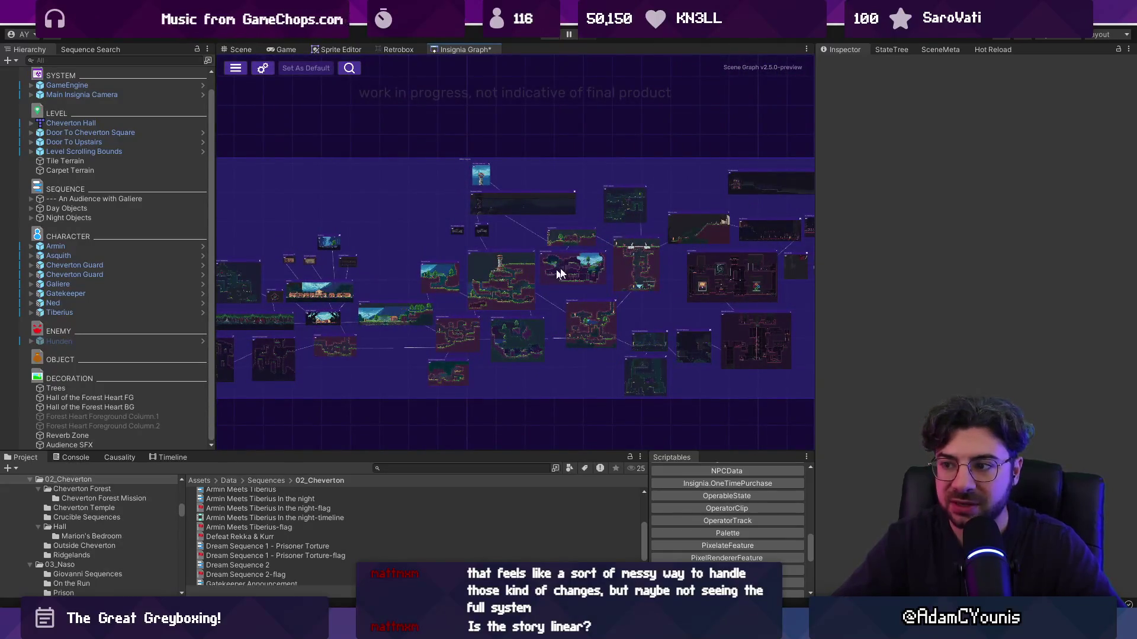
pyautogui.scroll(-3, 508, 289)
pyautogui.scroll(2, 670, 236)
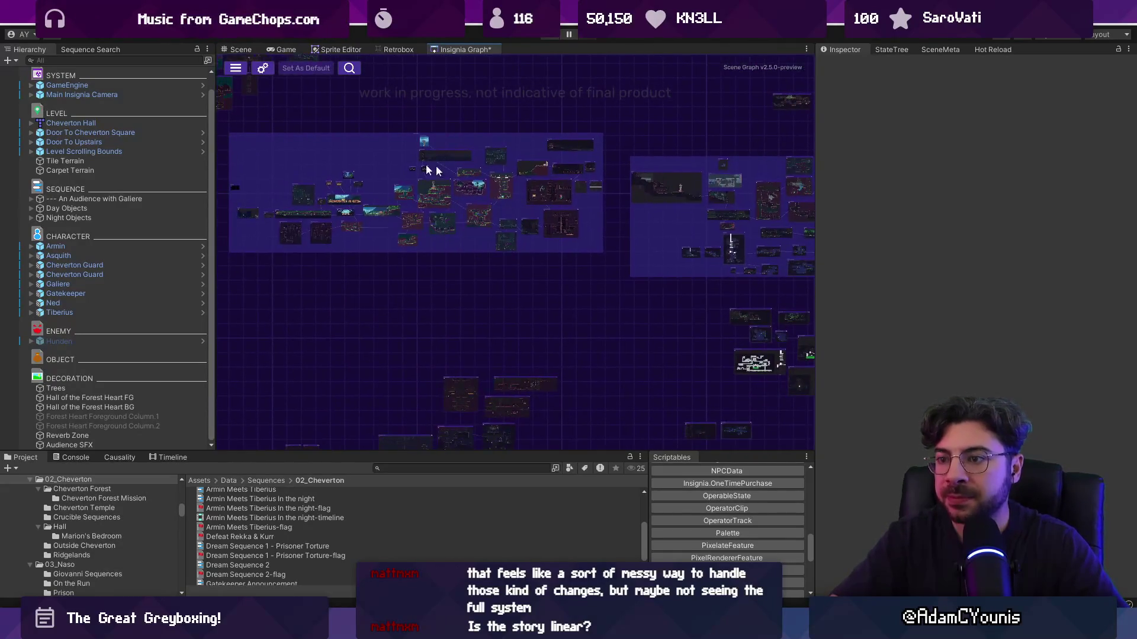
pyautogui.scroll(-2, 361, 188)
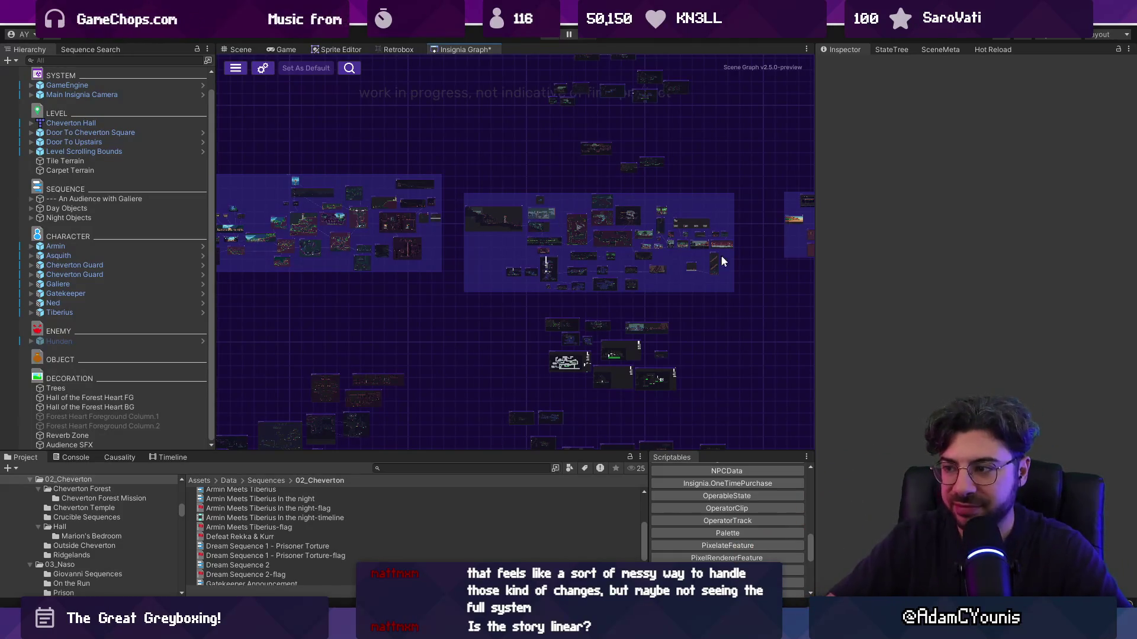
pyautogui.scroll(5, 733, 240)
pyautogui.scroll(8, 667, 226)
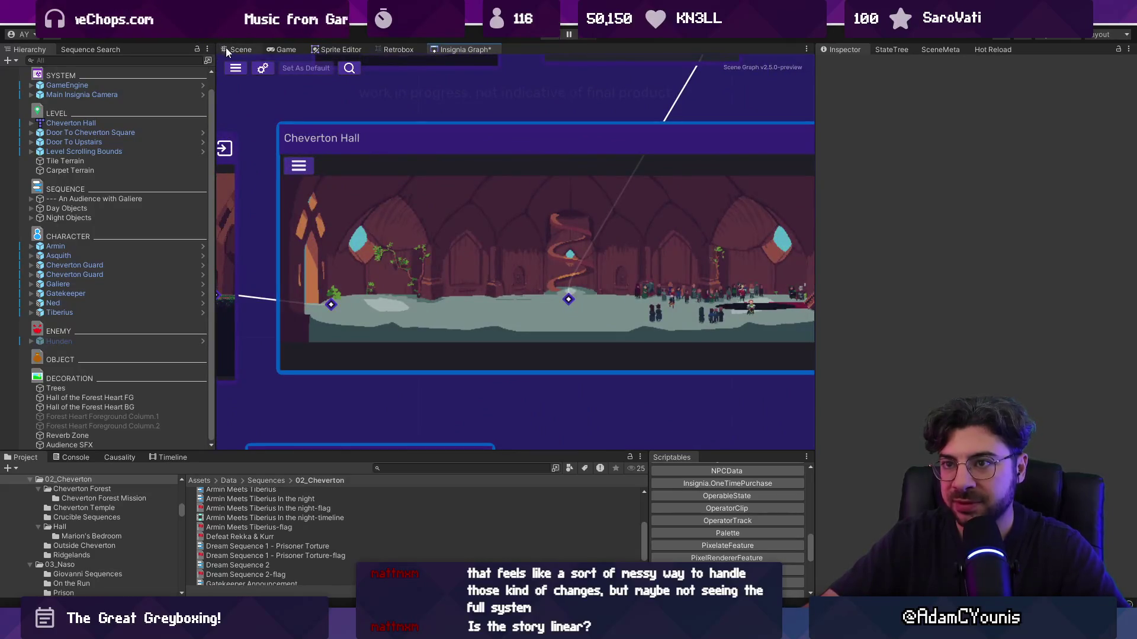
# Select the black Circle ellipse in the Scene view and set its Scale Y to 0.3
pyautogui.click(237, 50)
pyautogui.moveTo(816, 171); pyautogui.dragTo(887, 172)
pyautogui.scroll(2, 635, 212)
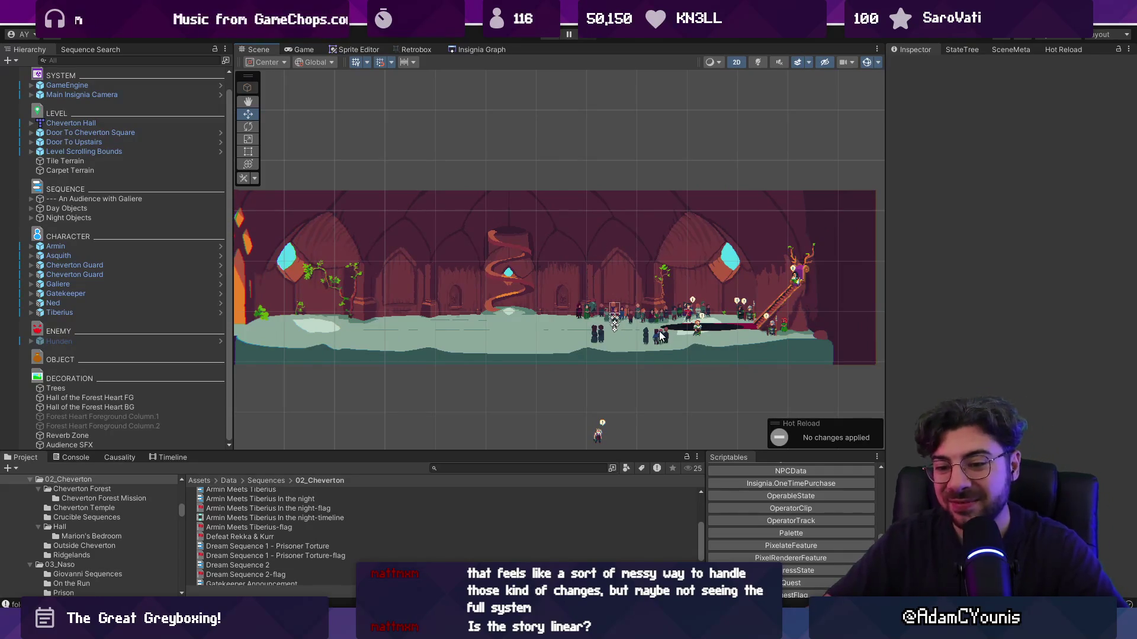
pyautogui.scroll(3, 684, 294)
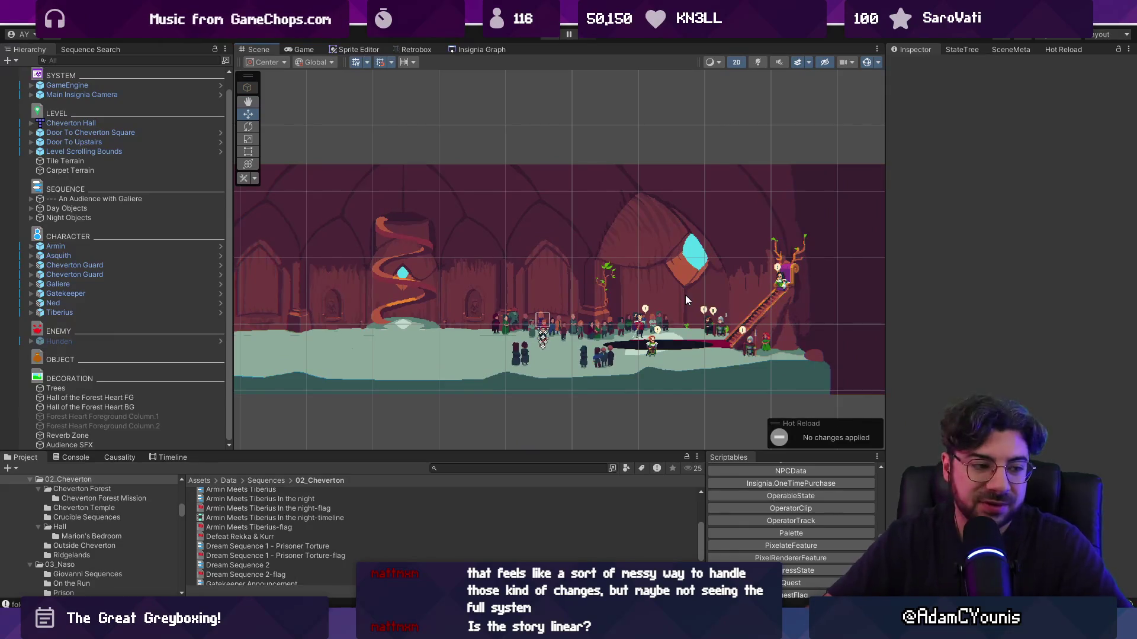
pyautogui.scroll(4, 652, 361)
pyautogui.click(651, 329)
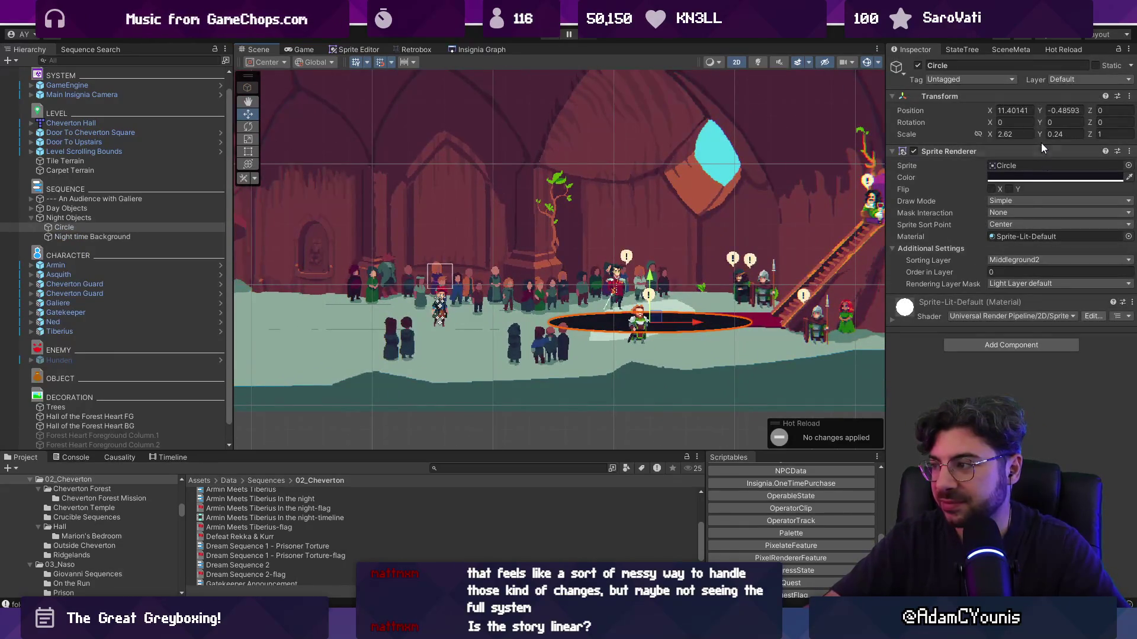
pyautogui.doubleClick(1064, 134)
pyautogui.write('0.3')
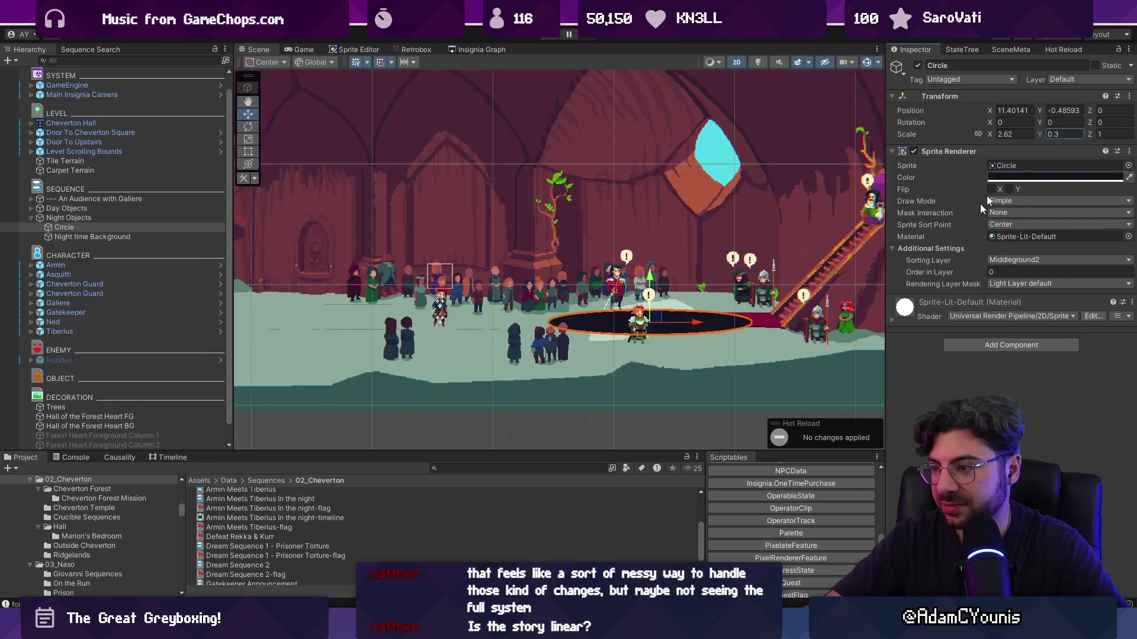
pyautogui.click(693, 428)
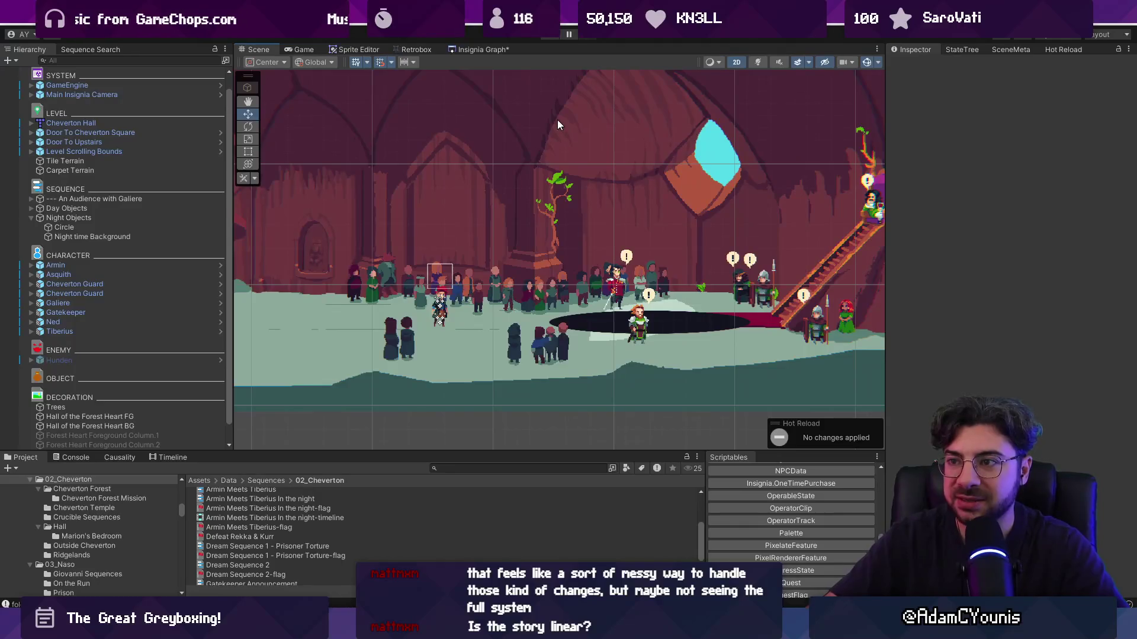
pyautogui.scroll(-2, 765, 244)
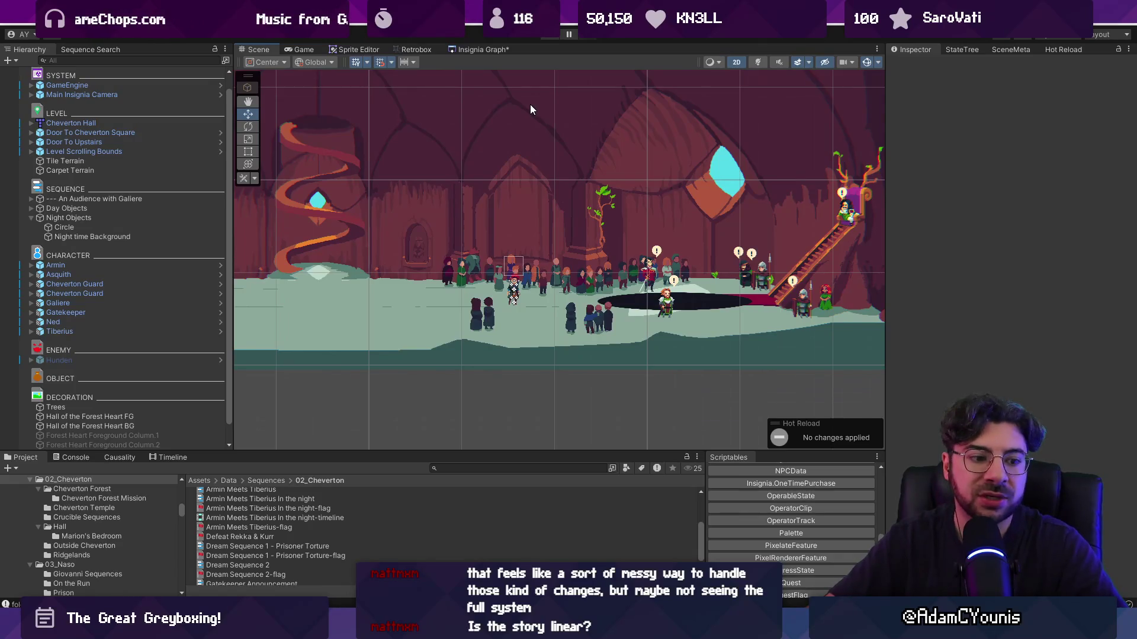
# Browse the Insignia Graph, framing the forest training area and watchtower, then return to the overview
pyautogui.click(468, 51)
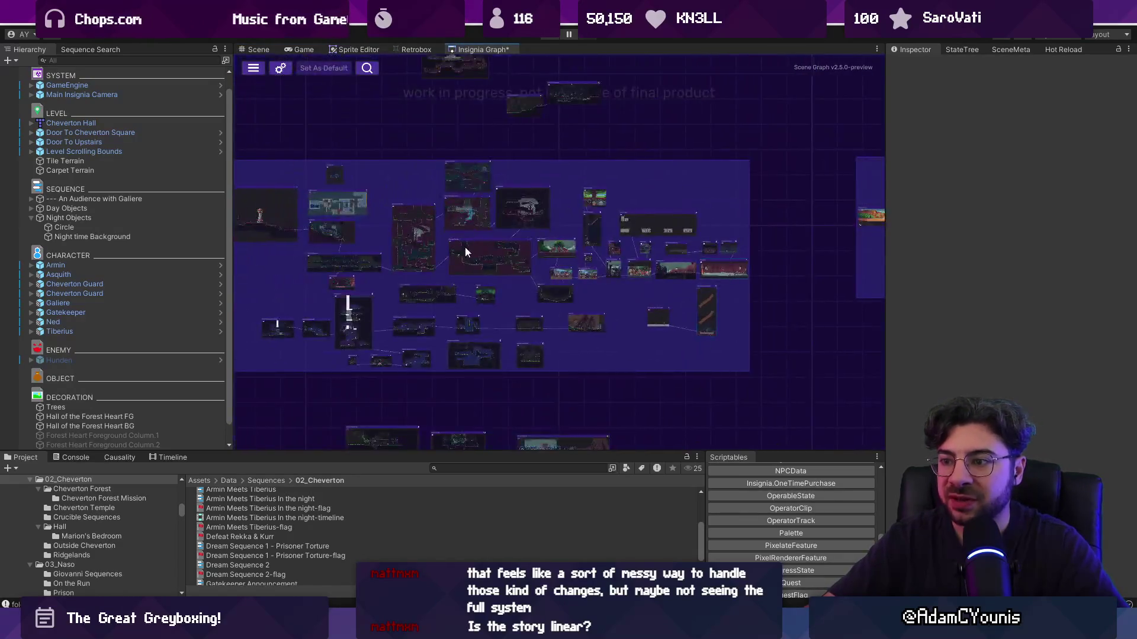
pyautogui.scroll(5, 466, 253)
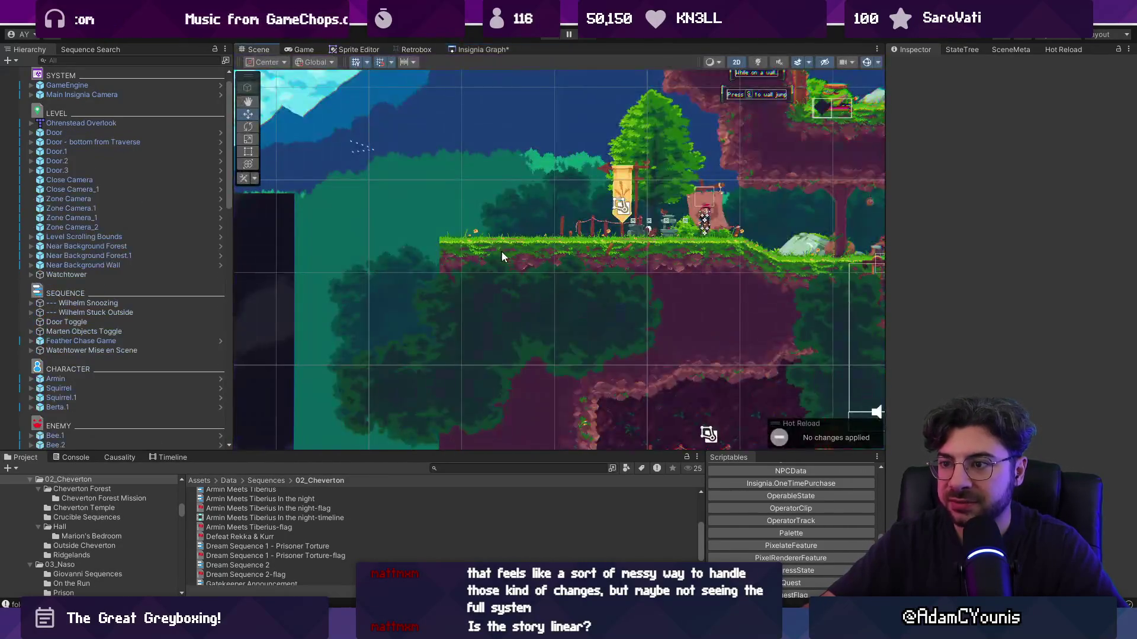
pyautogui.scroll(3, 424, 349)
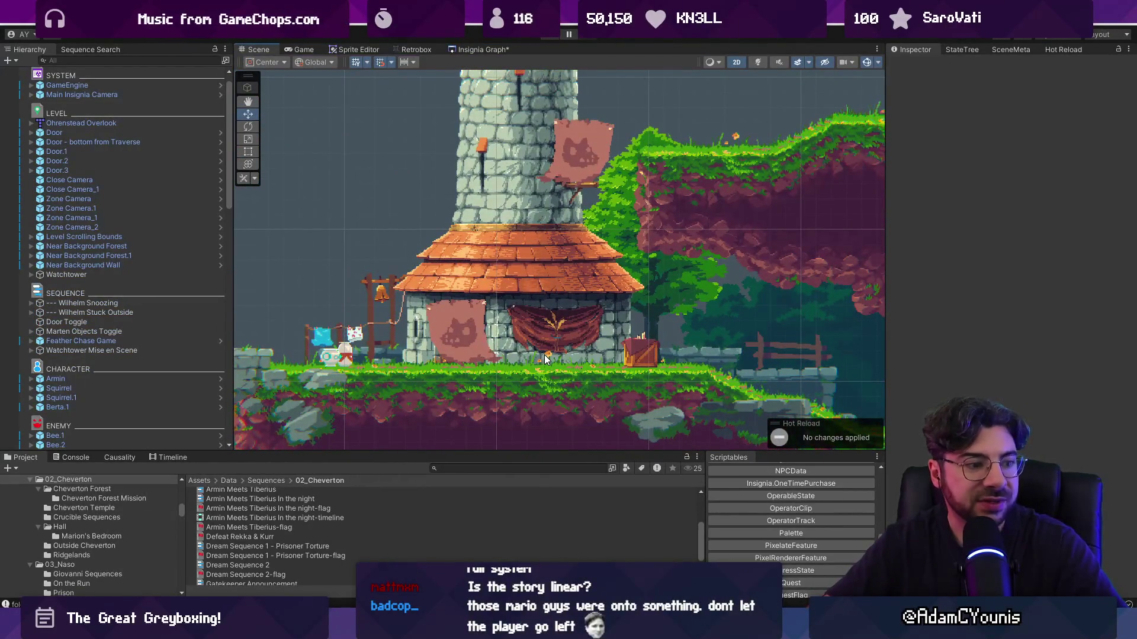
pyautogui.scroll(5, 541, 350)
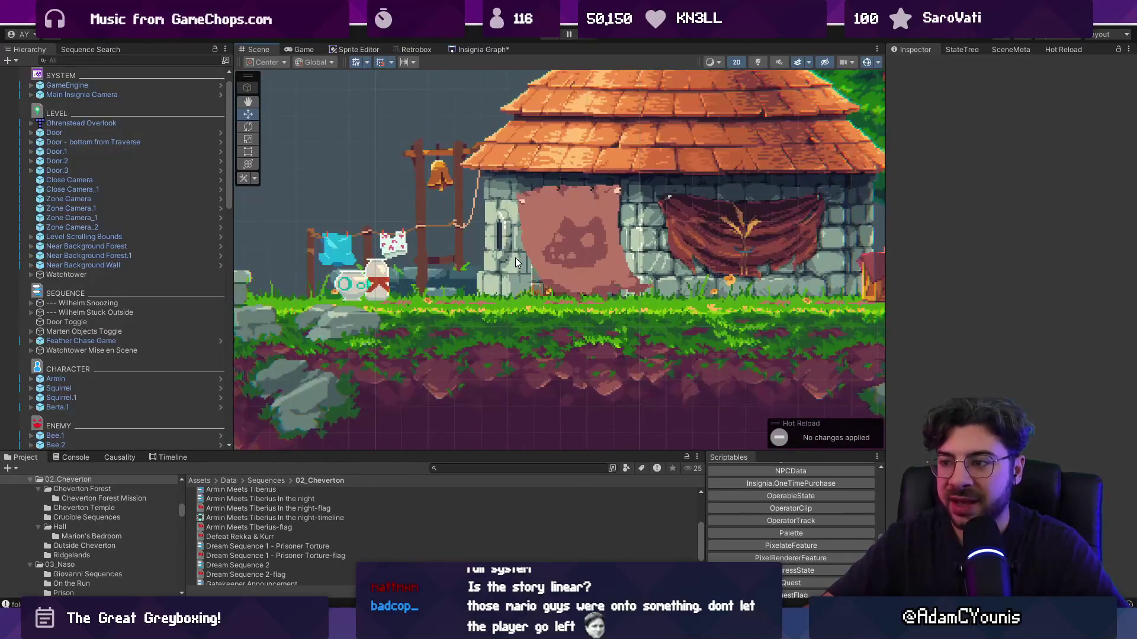
pyautogui.scroll(-2, 516, 262)
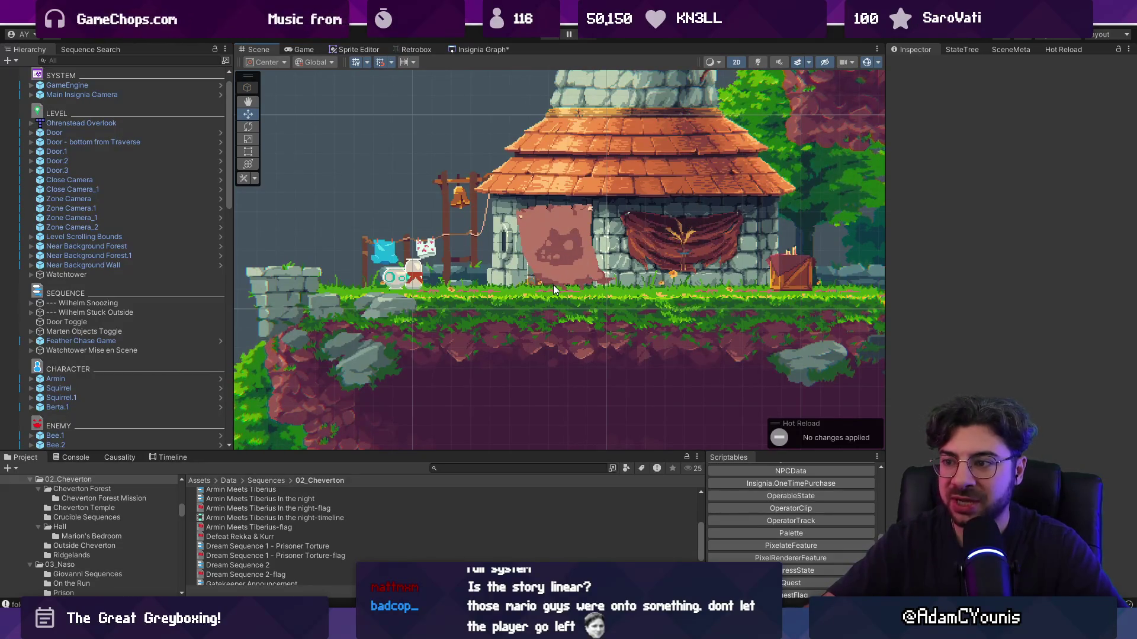
pyautogui.press('f')
pyautogui.press('f')
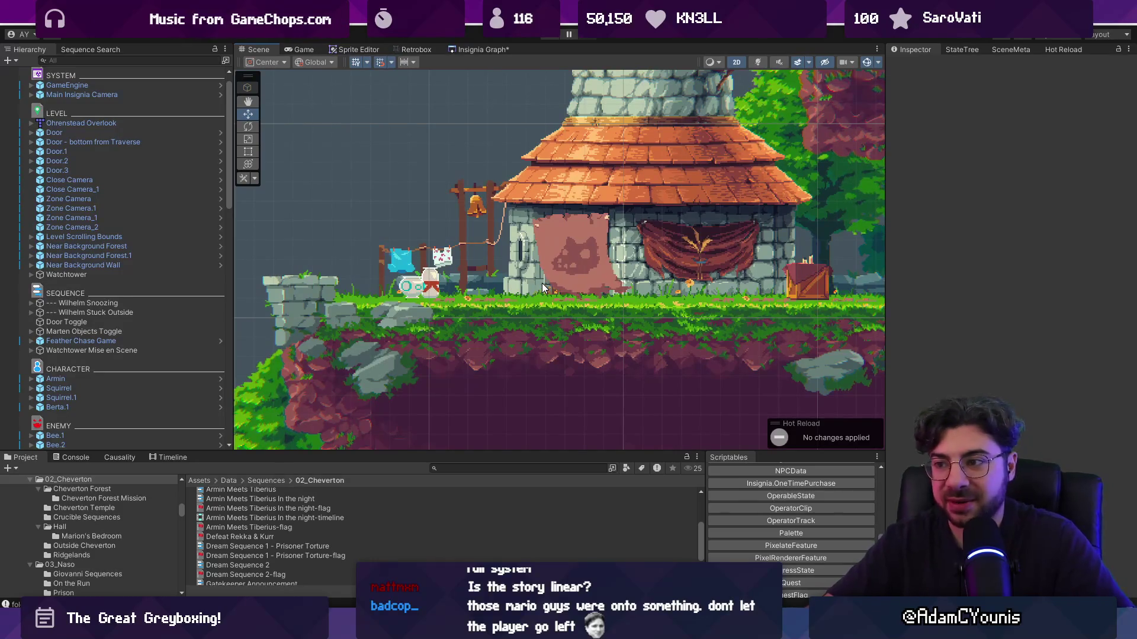
pyautogui.press('f')
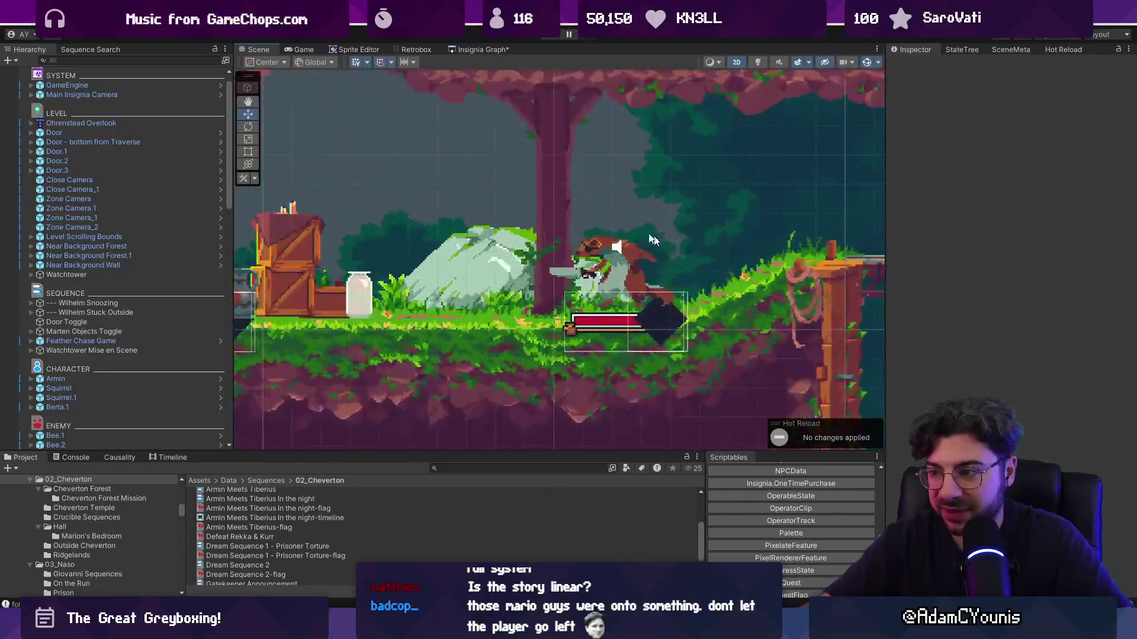
pyautogui.press('f')
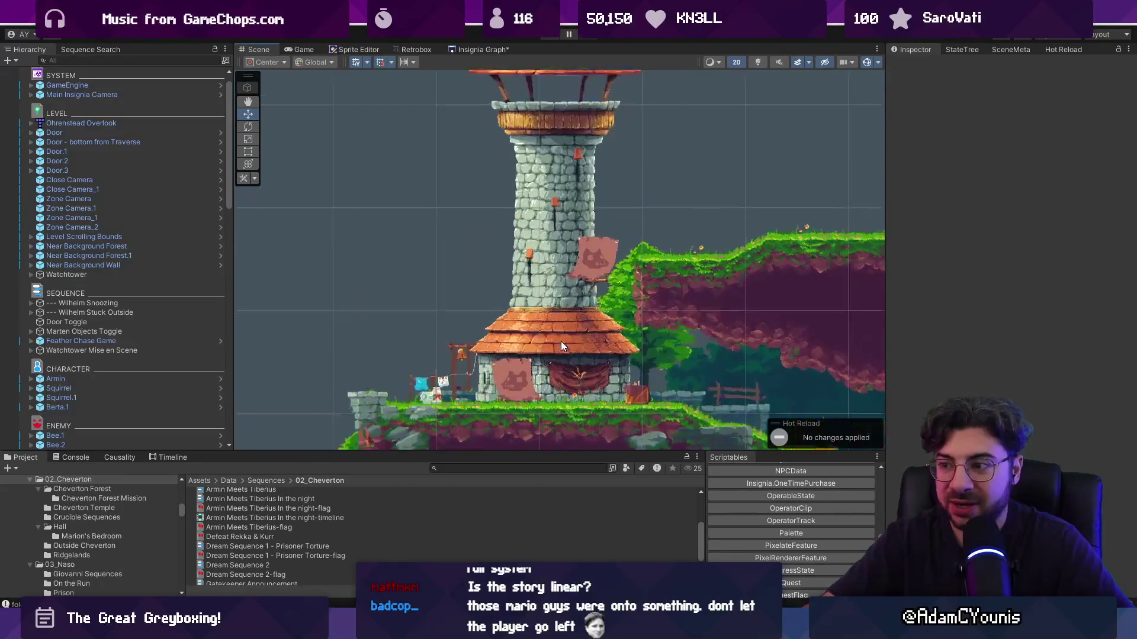
pyautogui.click(468, 50)
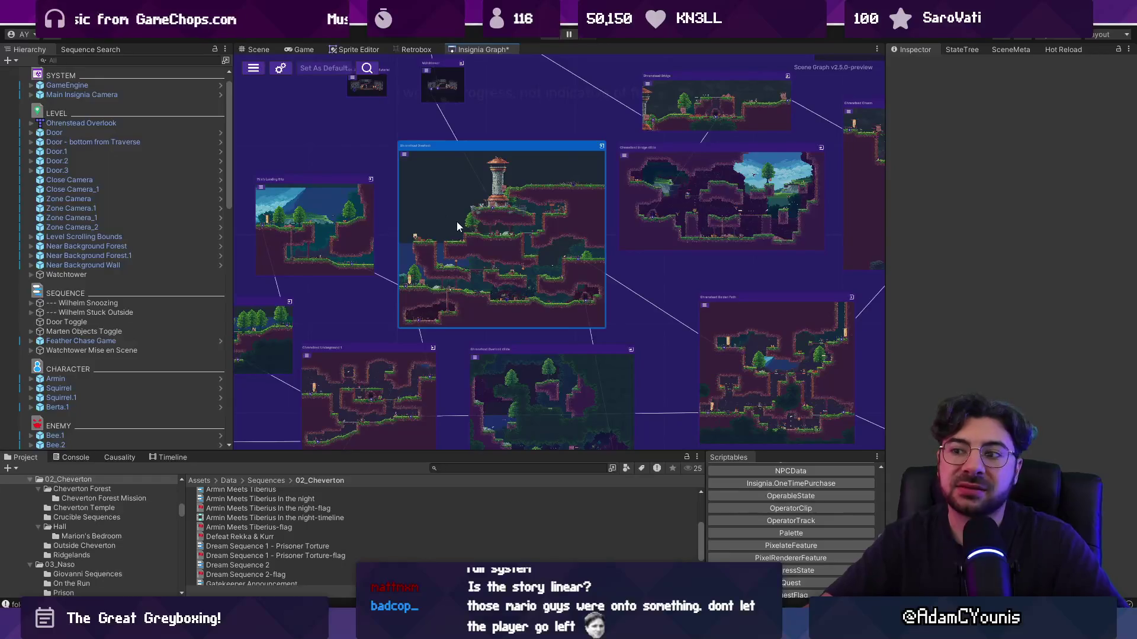
# Open the hall scene from the level graph and widen the Scene view slightly
pyautogui.doubleClick(457, 222)
pyautogui.scroll(-10, 652, 290)
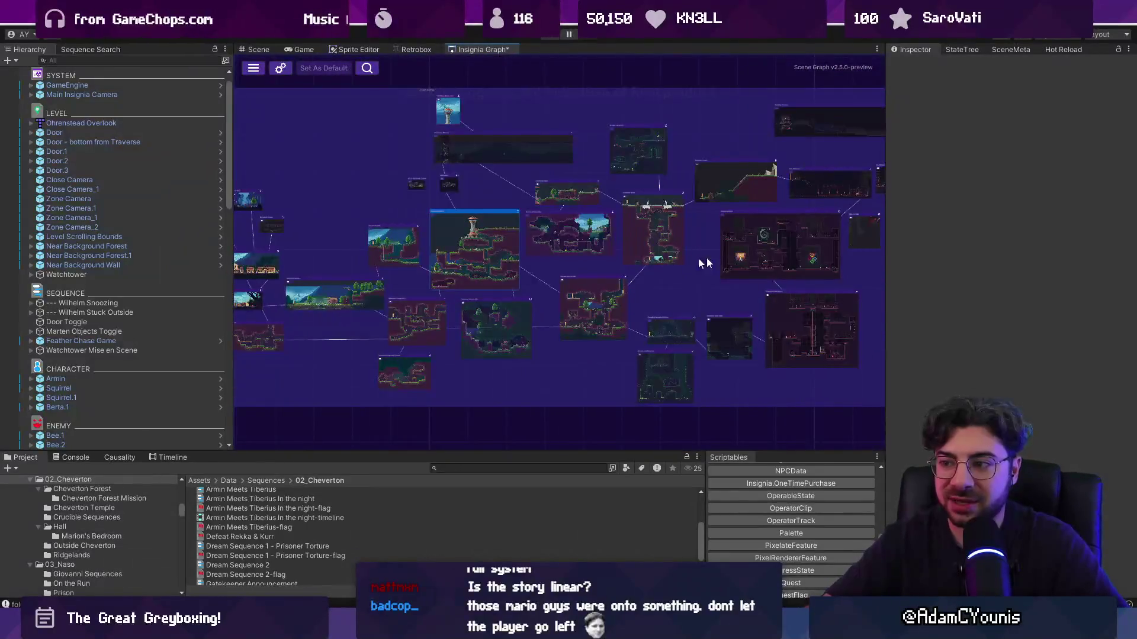
pyautogui.scroll(5, 568, 275)
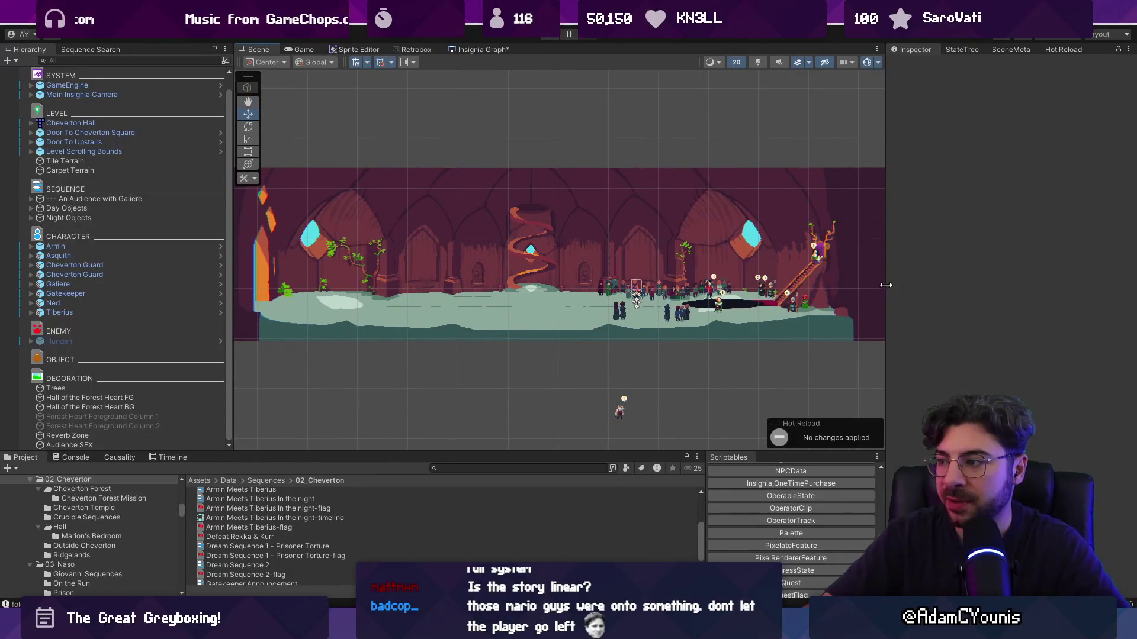
pyautogui.moveTo(884, 286); pyautogui.dragTo(893, 290)
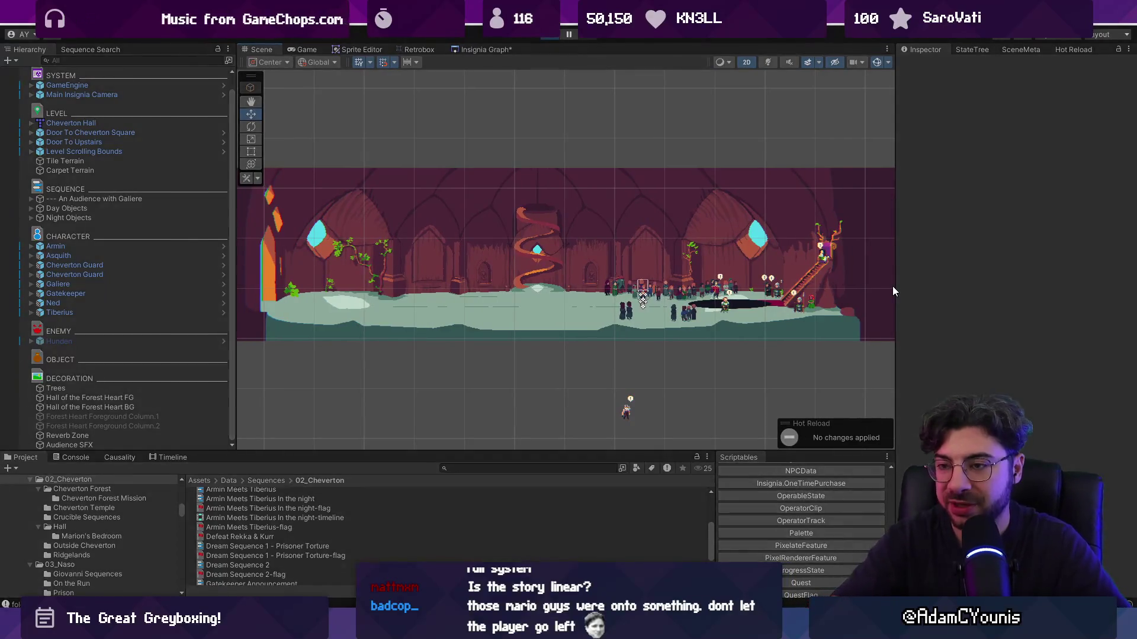
# Start a playtest in the hall, then switch to the background artwork in Aseprite
pyautogui.hotkey('ctrl', 'p')
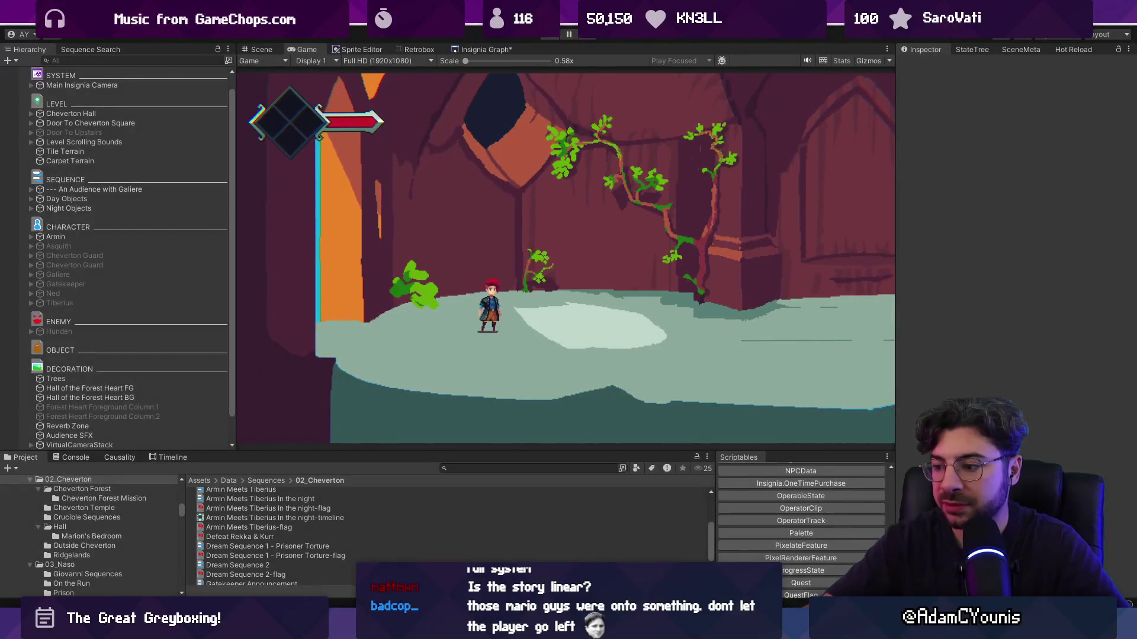
pyautogui.hotkey('alt', 'Tab')
pyautogui.scroll(5, 368, 271)
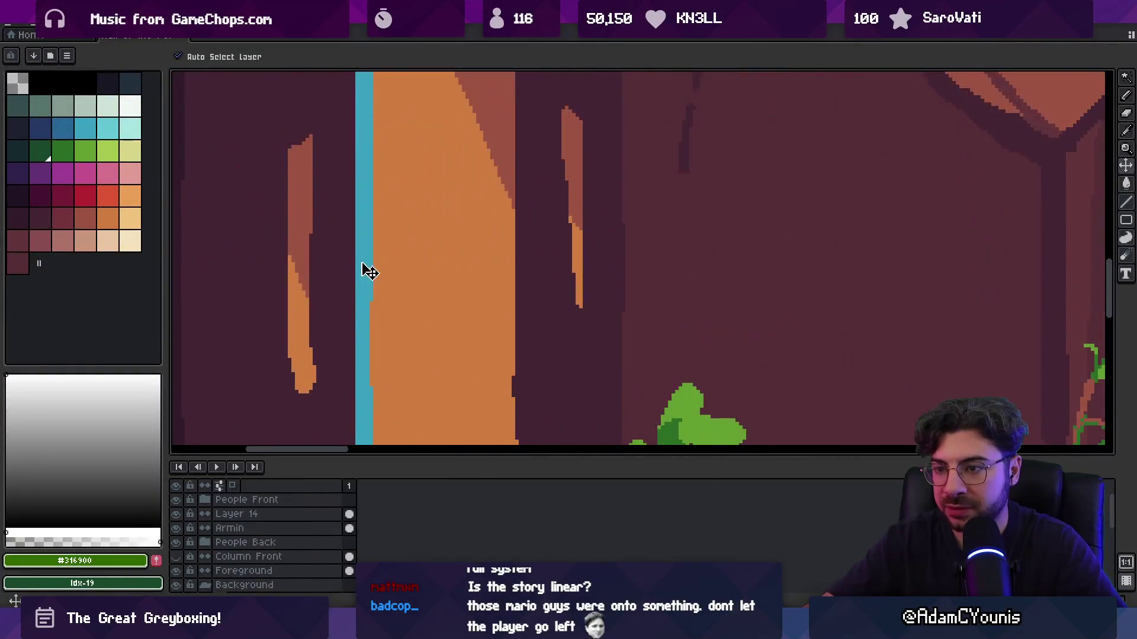
# Select and try removing the cyan strip on the pillar's left edge, then switch to an 11px pencil
pyautogui.press('m')
pyautogui.scroll(-4, 363, 248)
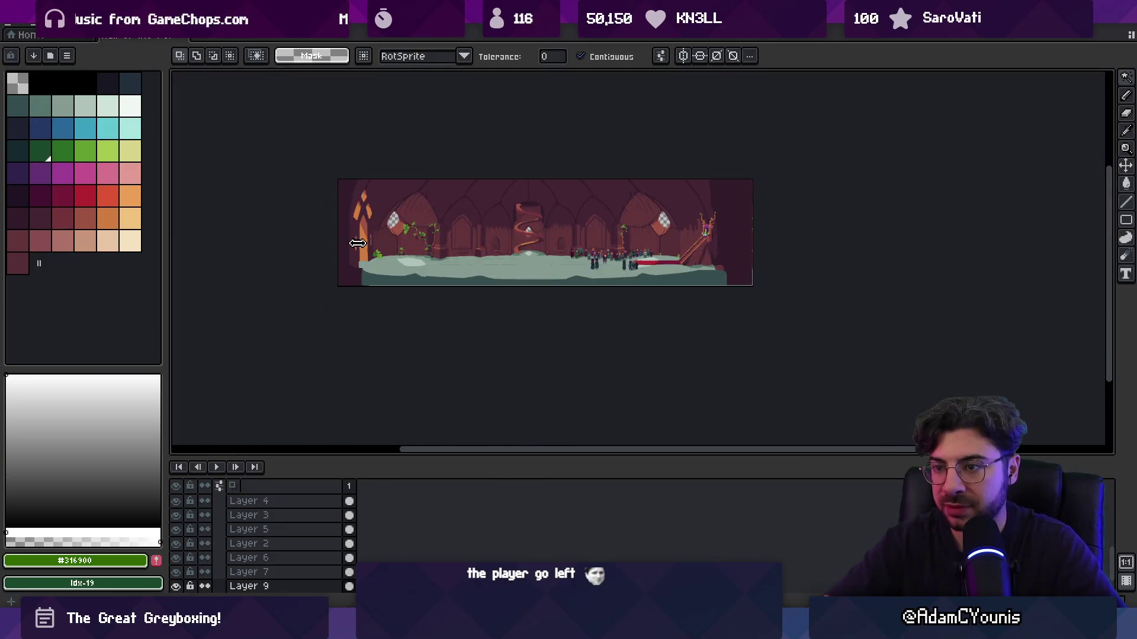
pyautogui.scroll(5, 349, 237)
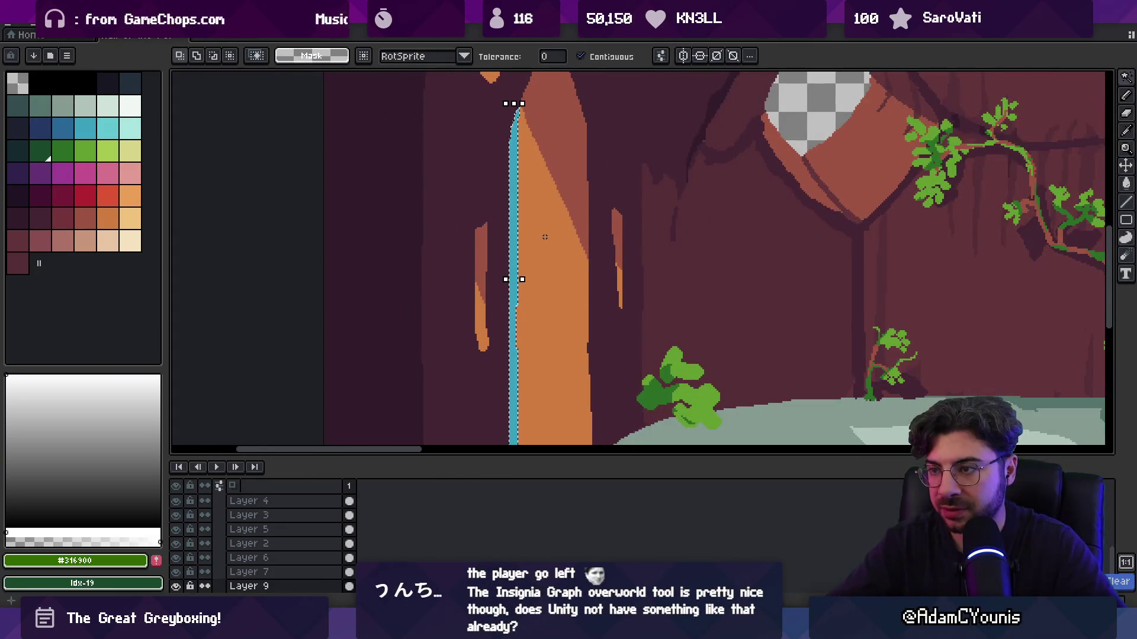
pyautogui.press('v')
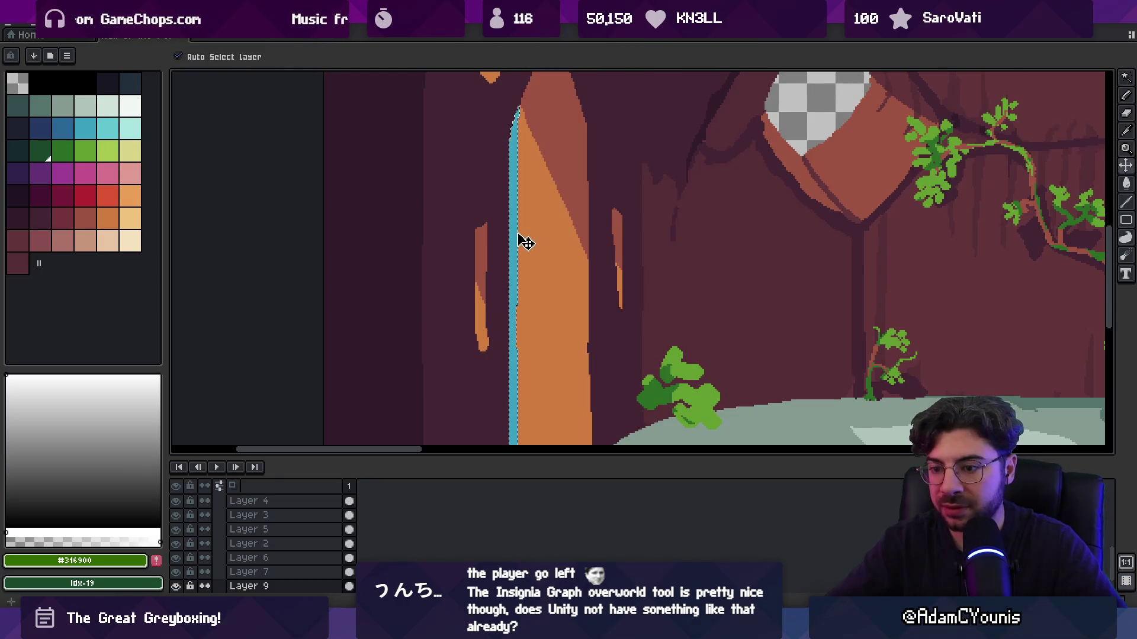
pyautogui.press('m')
pyautogui.press('Delete')
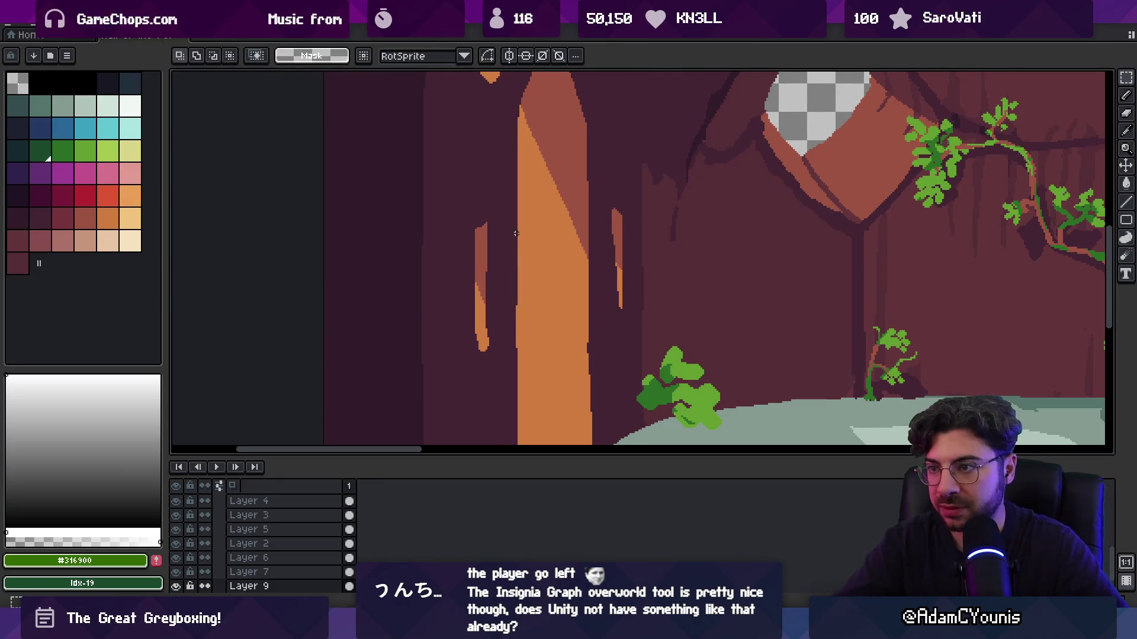
pyautogui.hotkey('ctrl', 'z')
pyautogui.press('v')
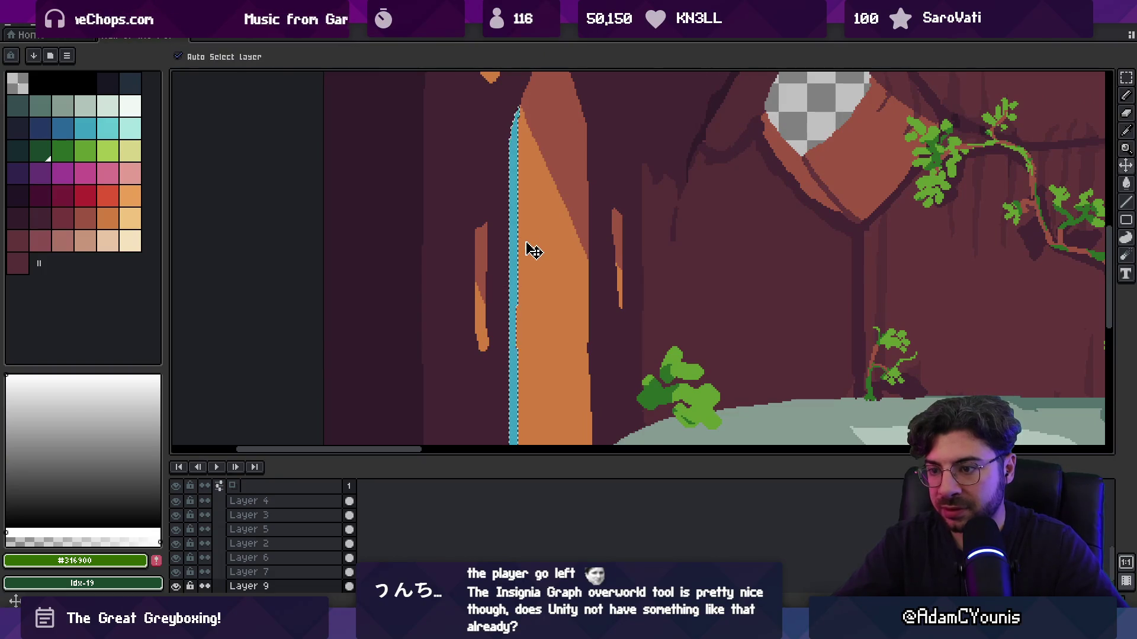
pyautogui.press('b')
pyautogui.press('-')
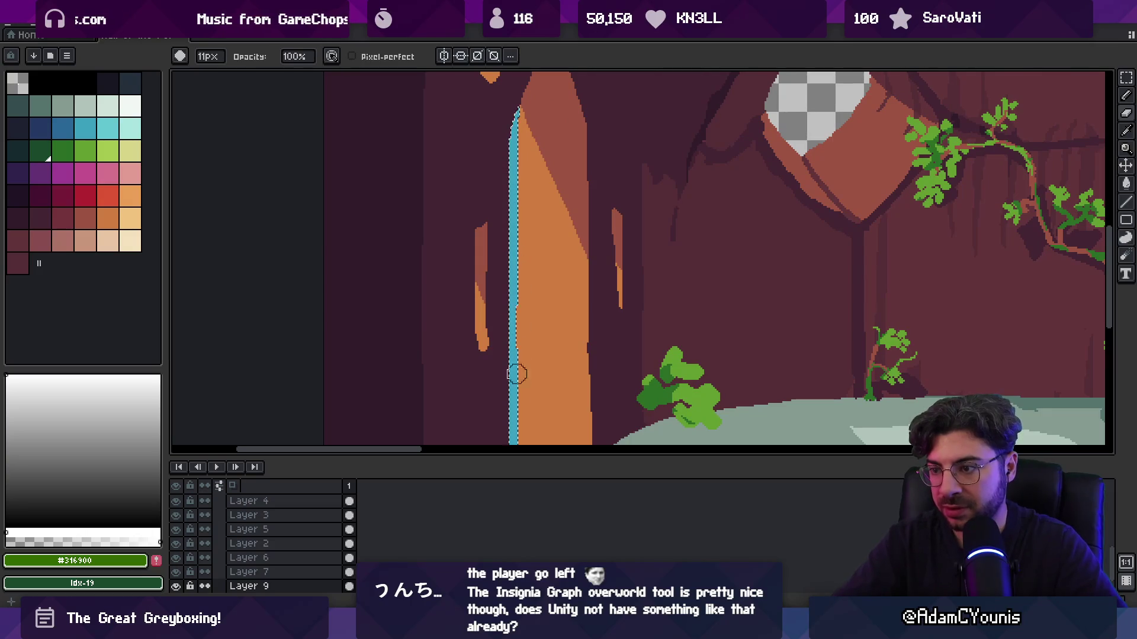
# Reselect the blue strip on Layer 9 and drop it in place, switching between Layer 9 and Background
pyautogui.scroll(-4, 506, 374)
pyautogui.scroll(-1, 544, 312)
pyautogui.press('w')
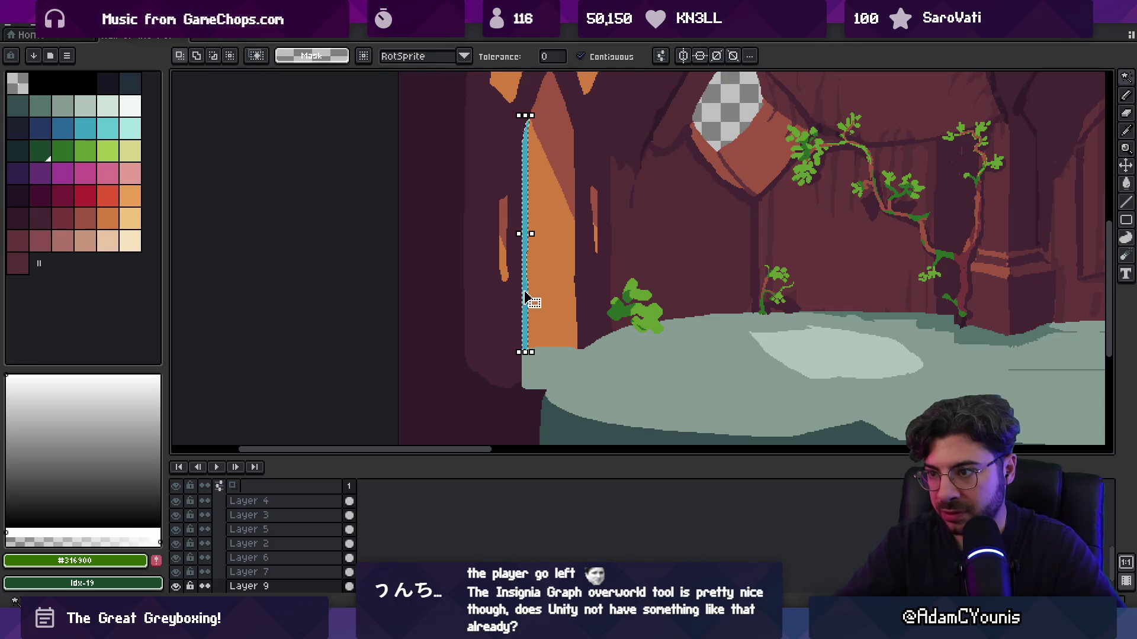
pyautogui.hotkey('ctrl', 'd')
pyautogui.scroll(1, 517, 297)
pyautogui.press('v')
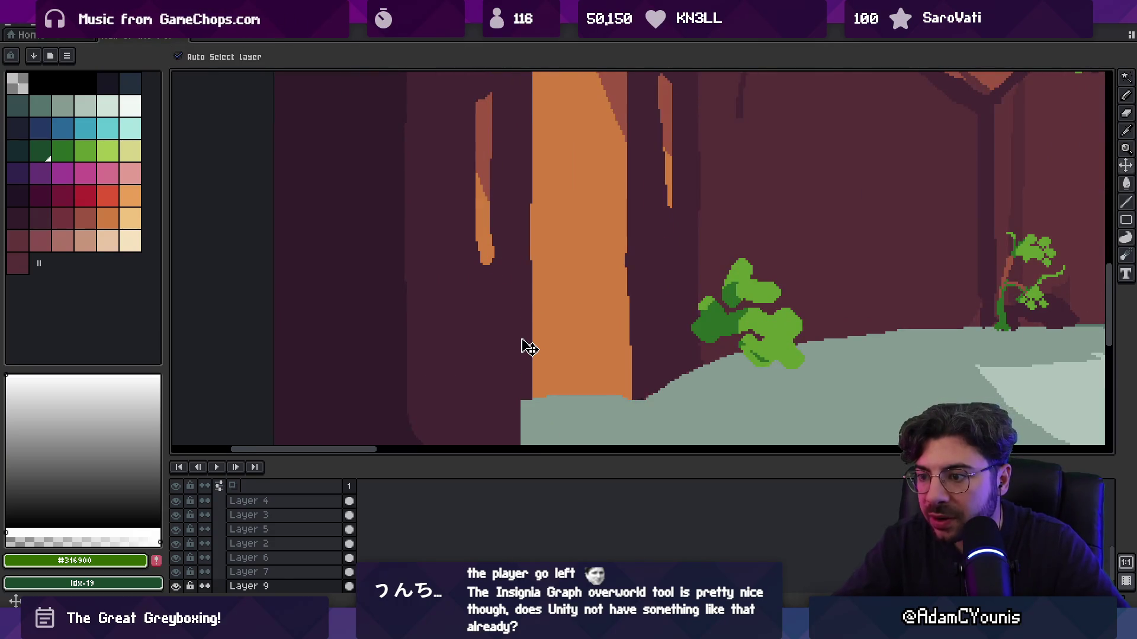
pyautogui.scroll(-1, 533, 349)
pyautogui.hotkey('ctrl', 'z')
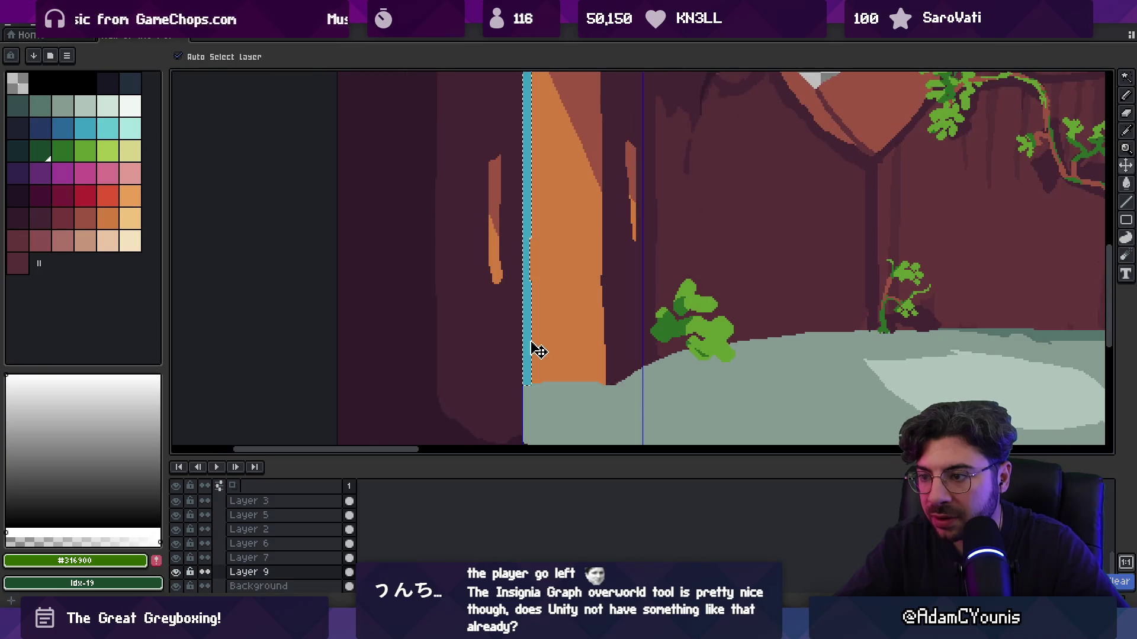
pyautogui.press('m')
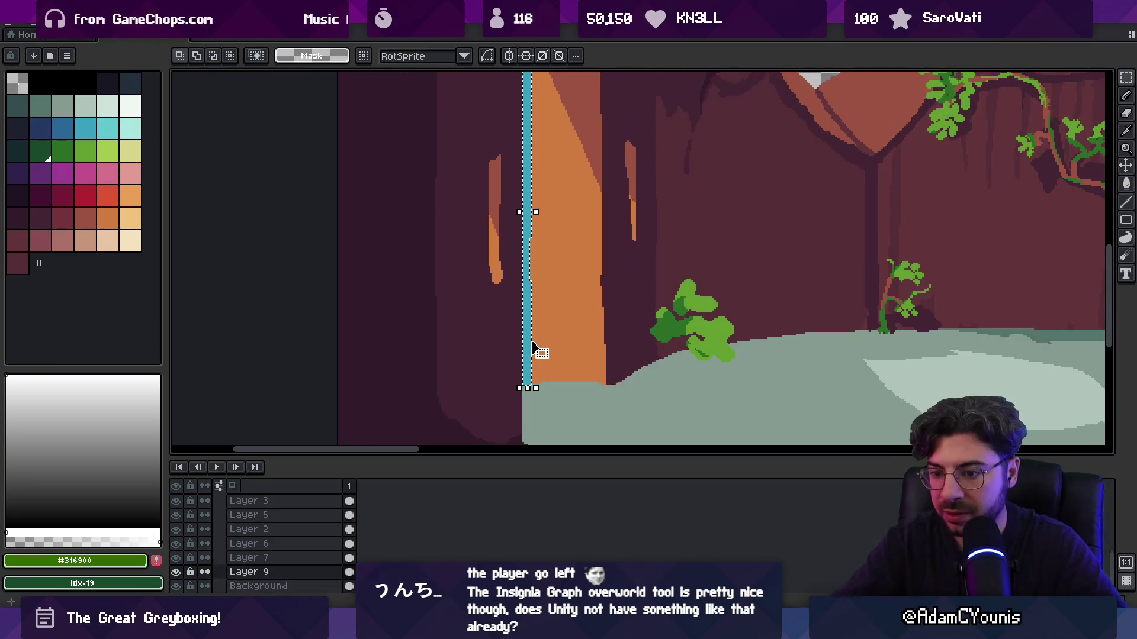
pyautogui.click(258, 586)
pyautogui.hotkey('ctrl', 'd')
pyautogui.press('v')
pyautogui.keyDown('ctrl'); pyautogui.click(531, 349); pyautogui.keyUp('ctrl')
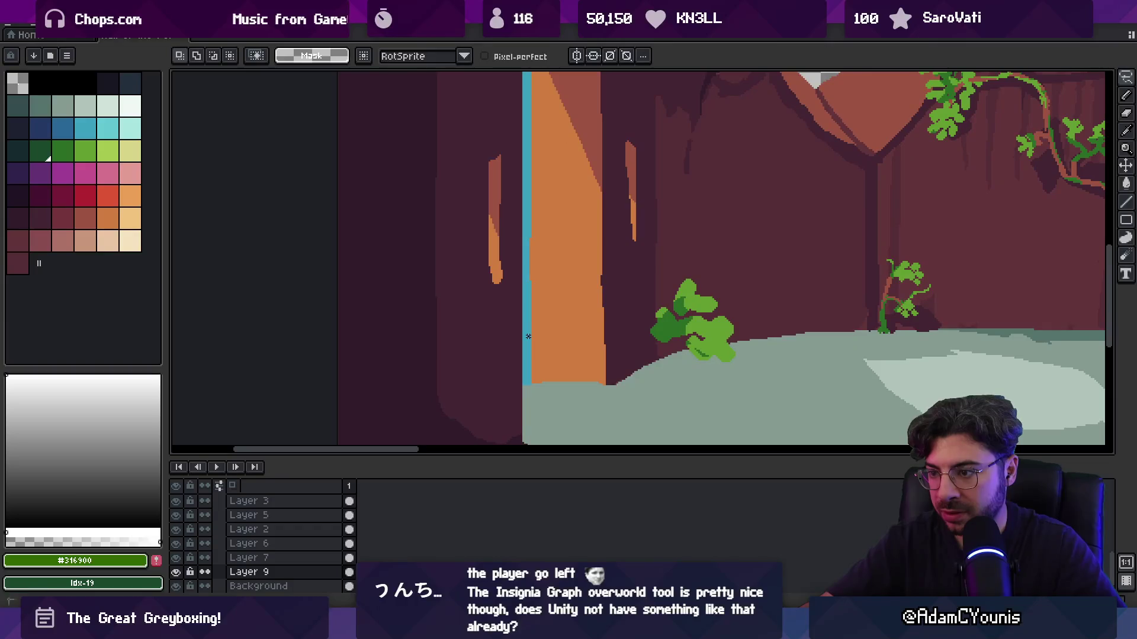
# Save the artwork and export it as Hall of the Forest Heart BG.png, then return to Unity
pyautogui.press('w')
pyautogui.scroll(-3, 530, 335)
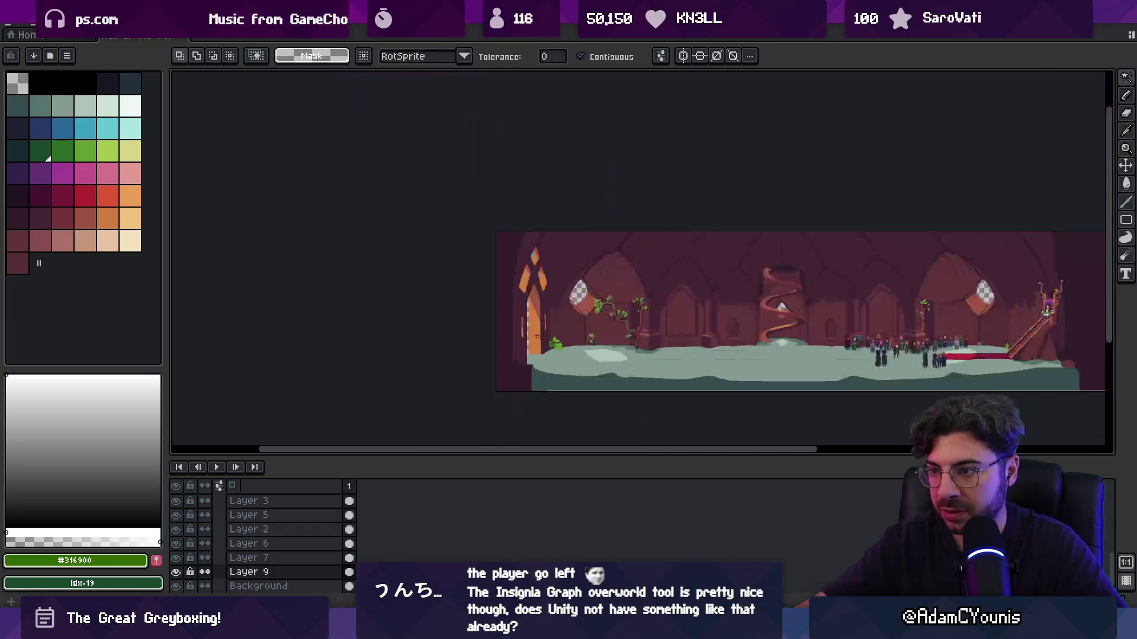
pyautogui.hotkey('ctrl', 's')
pyautogui.hotkey('ctrl', 'shift', 'e')
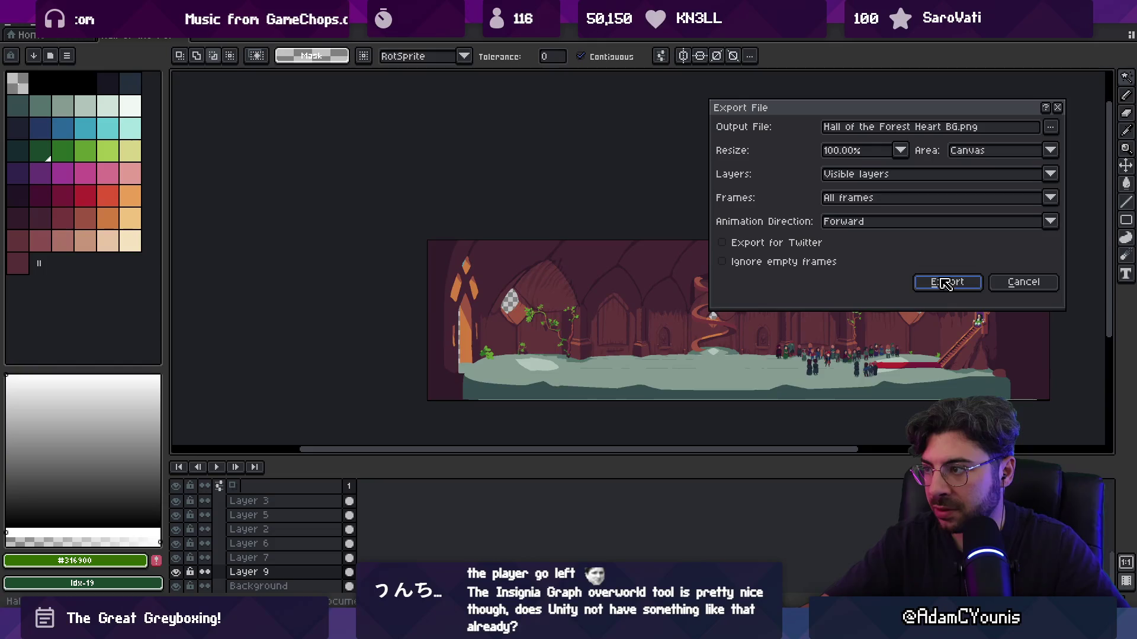
pyautogui.click(946, 284)
pyautogui.hotkey('alt', 'Tab')
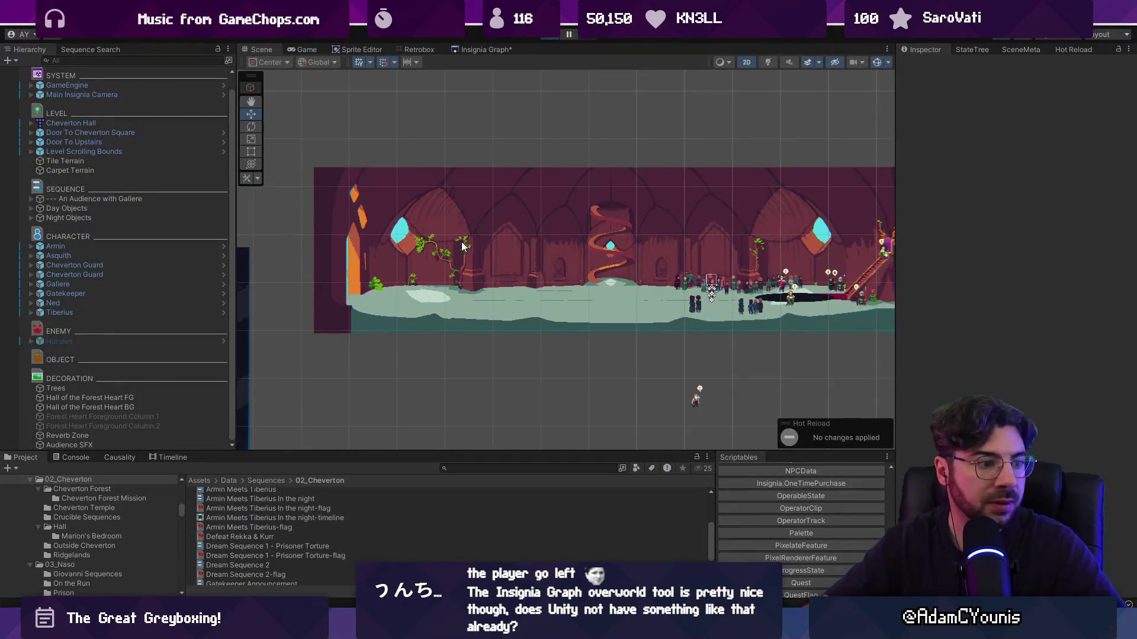
# Playtest the hall with the new background, running the character left and right, then stop
pyautogui.hotkey('ctrl', 'p')
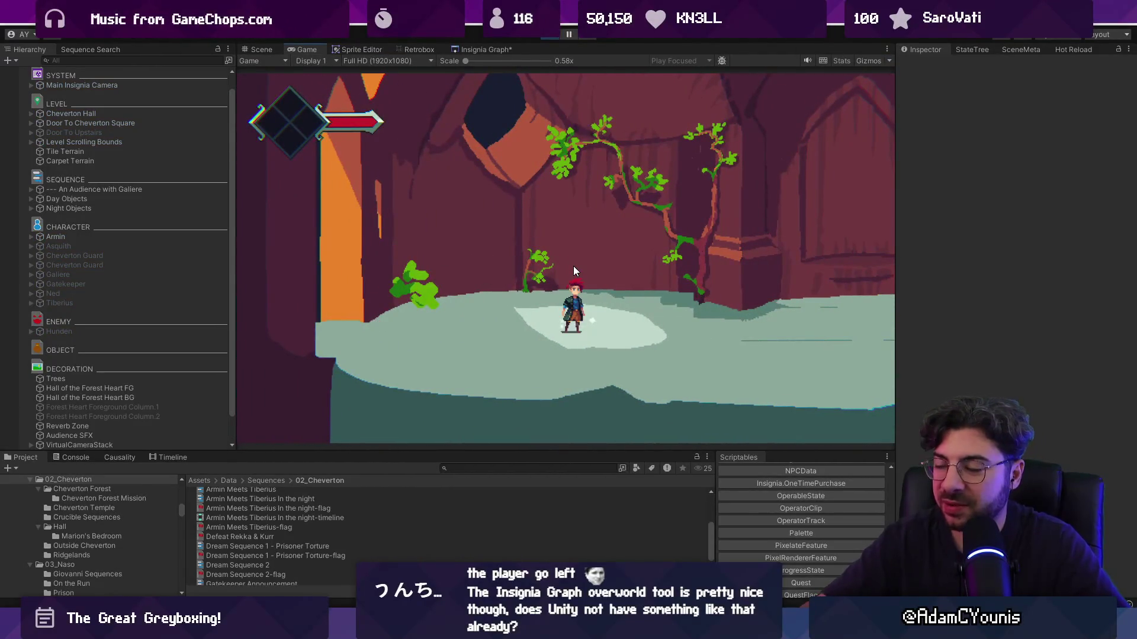
pyautogui.press('Left')
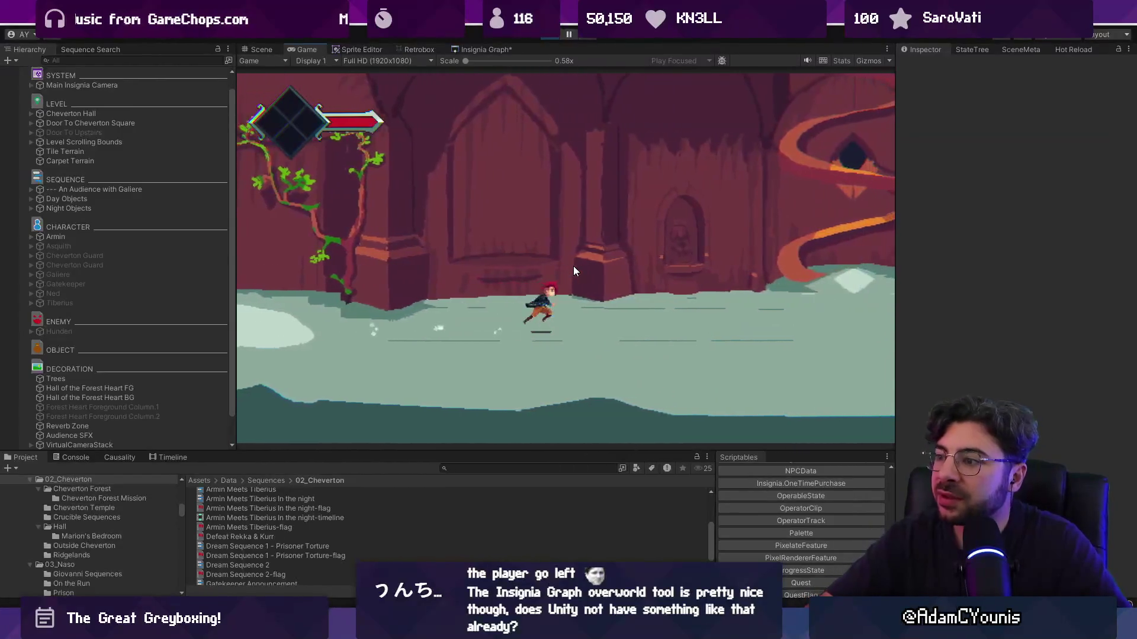
pyautogui.press('Right')
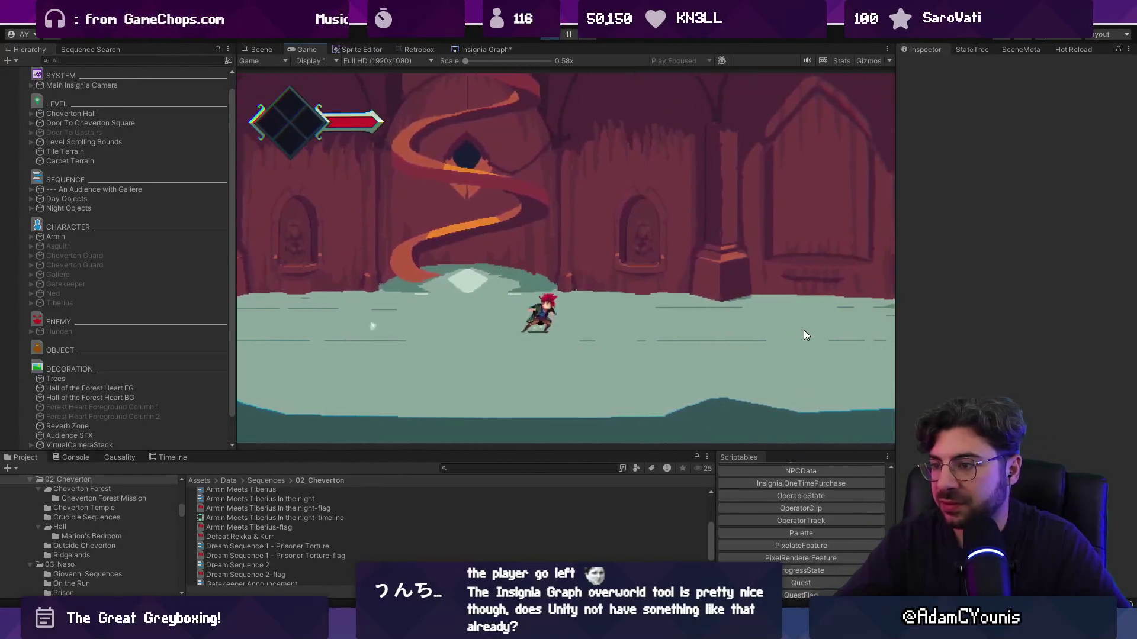
pyautogui.press('Right')
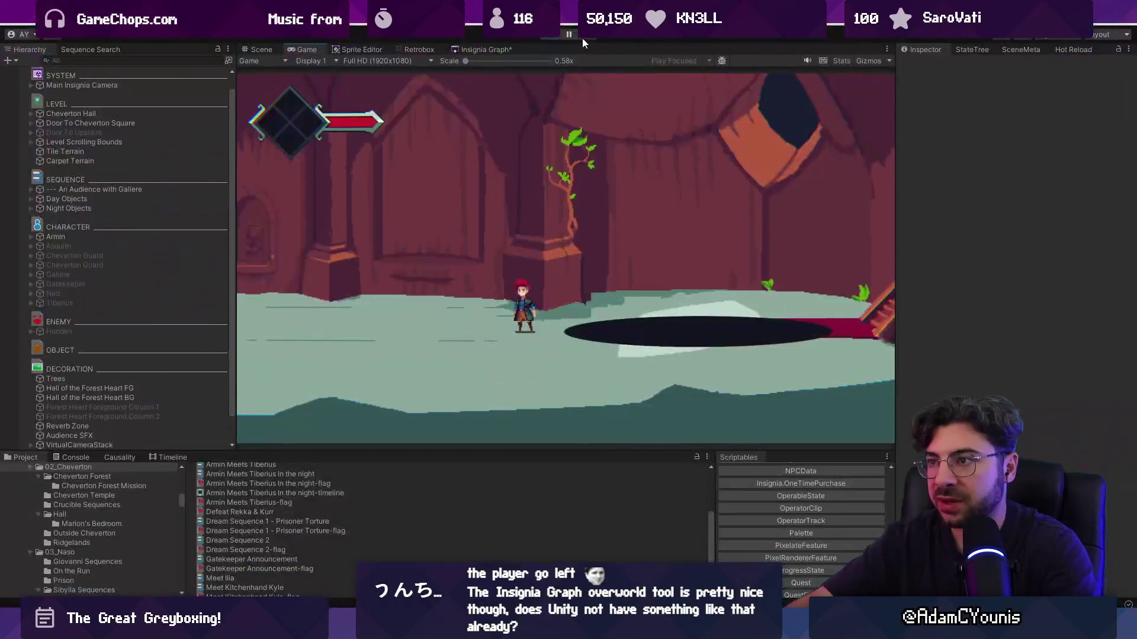
pyautogui.click(552, 33)
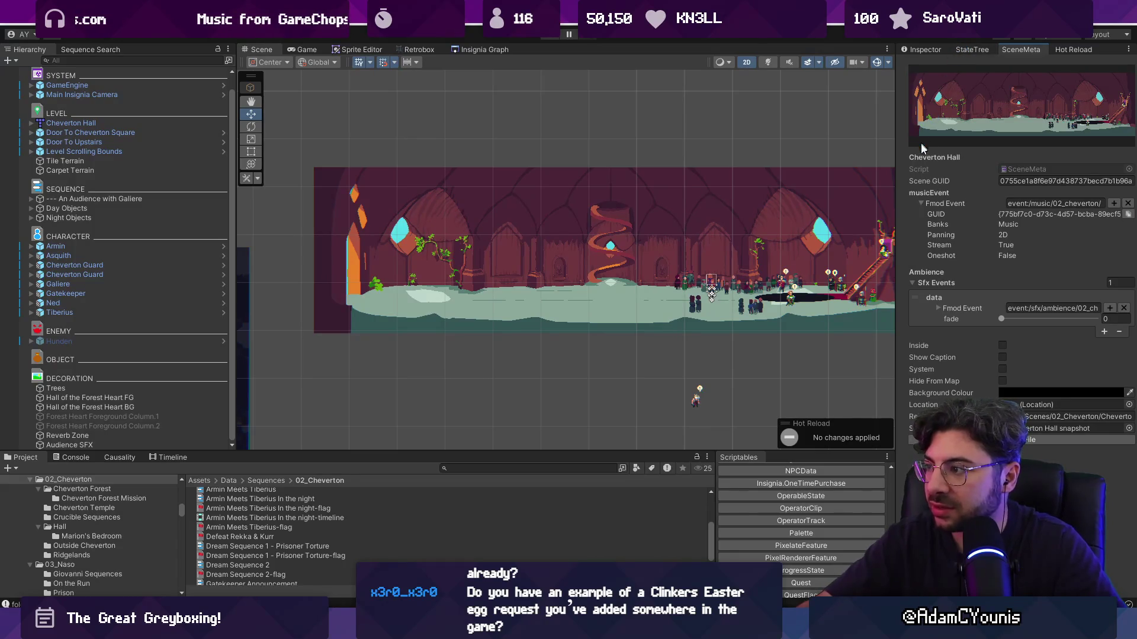
# Widen the Inspector and check Cheverton Hall's Background Colour in its picker, then close it
pyautogui.moveTo(894, 168); pyautogui.dragTo(844, 172)
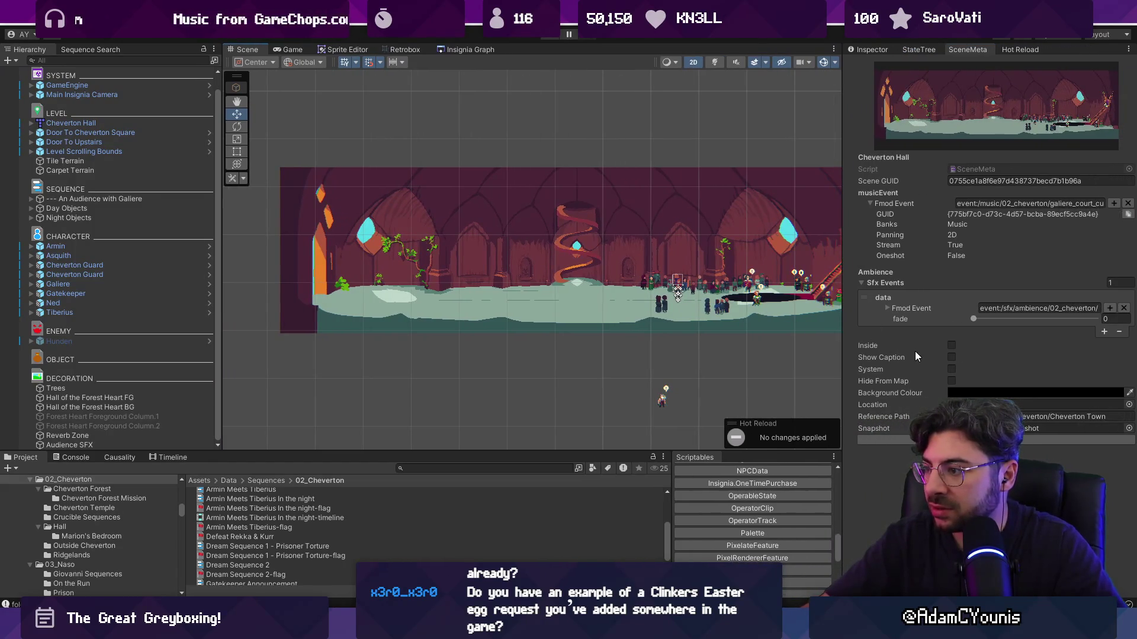
pyautogui.click(980, 392)
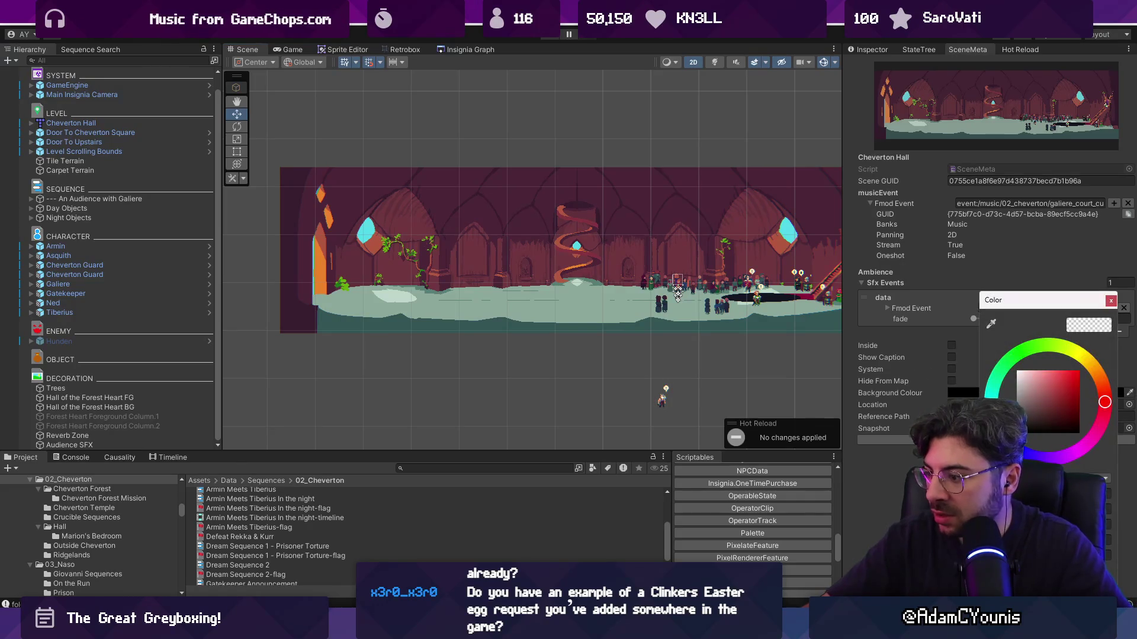
pyautogui.click(1117, 325)
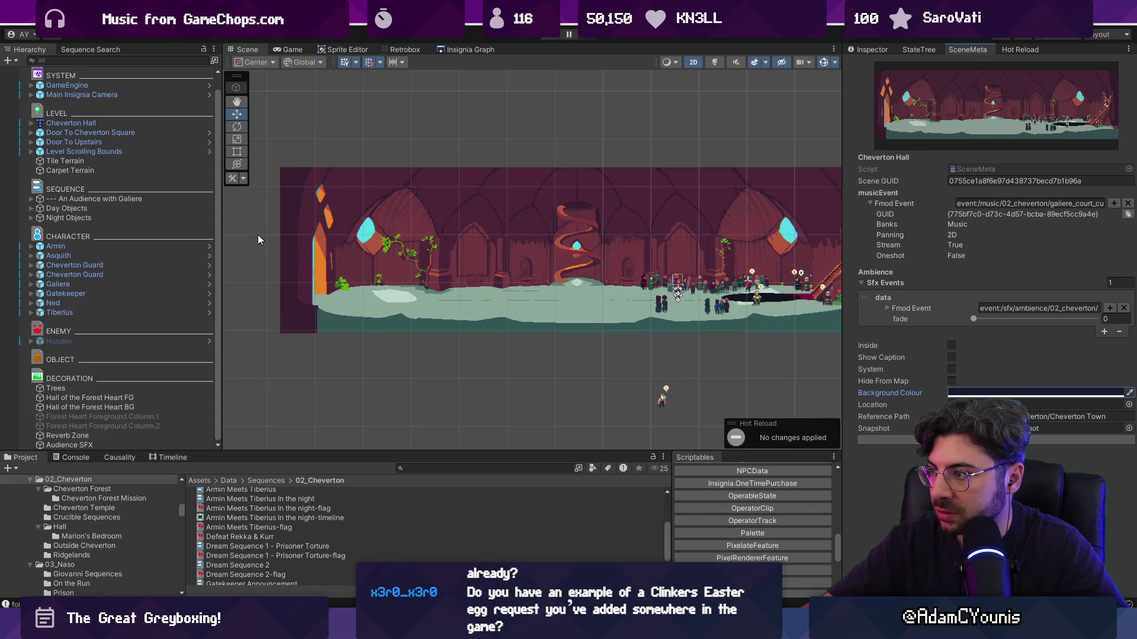
# Search the project assets for 'global light'
pyautogui.scroll(1, 37, 150)
pyautogui.scroll(-1, 36, 149)
pyautogui.click(455, 465)
pyautogui.write('global li')
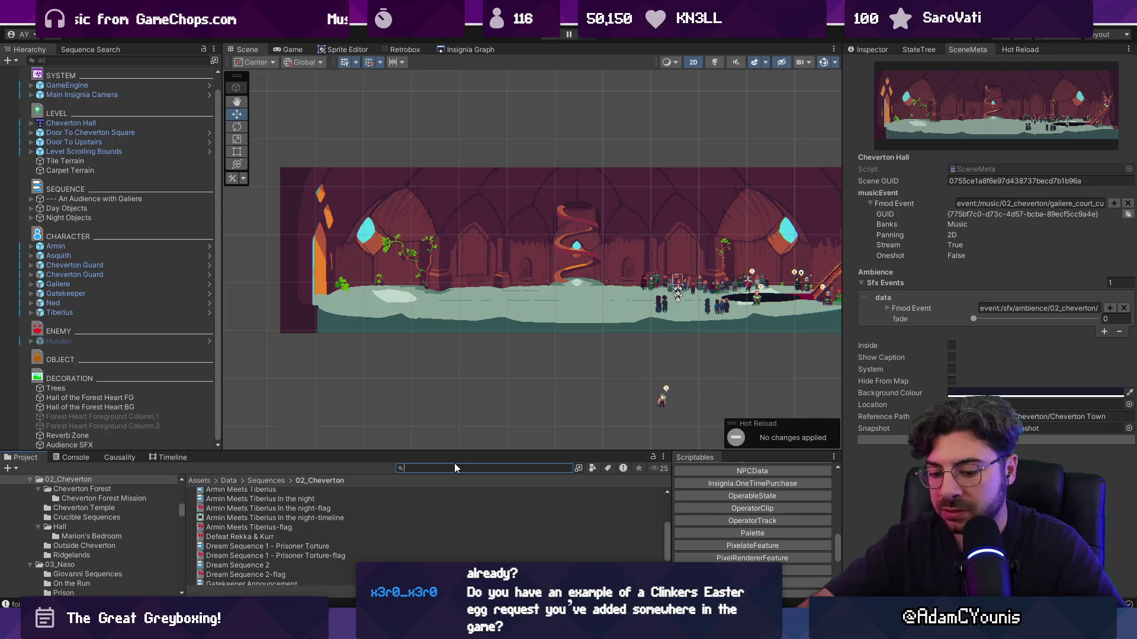
pyautogui.write('ght')
# Shorten the Project asset search to 'light' and make the asset area taller
pyautogui.press('Home')
pyautogui.hotkey('ctrl', 'shift', 'Right')
pyautogui.press('Delete')
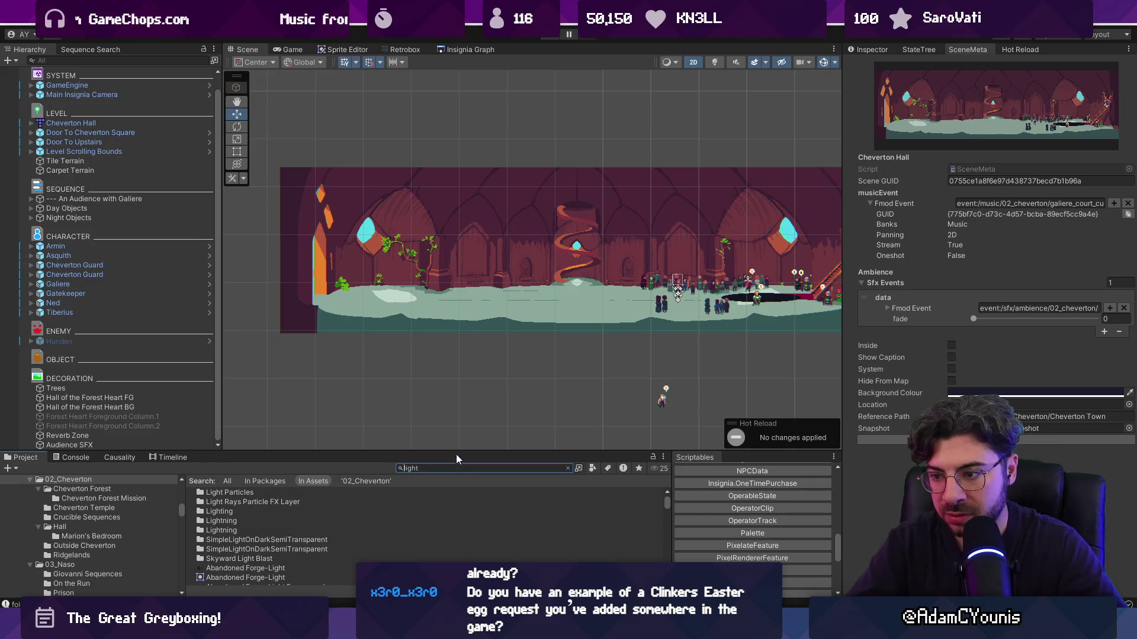
pyautogui.moveTo(456, 452); pyautogui.dragTo(473, 378)
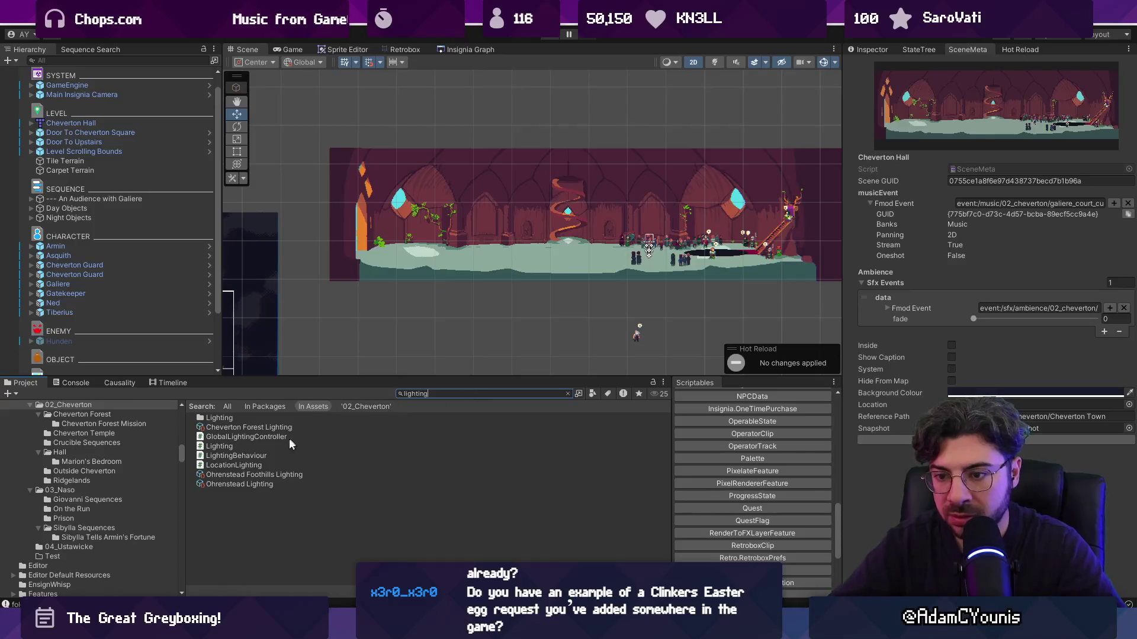
# Inspect Ohrenstead Lighting and expand its Day, Early Afternoon and Late Afternoon conditions
pyautogui.click(266, 485)
pyautogui.click(274, 477)
pyautogui.click(269, 428)
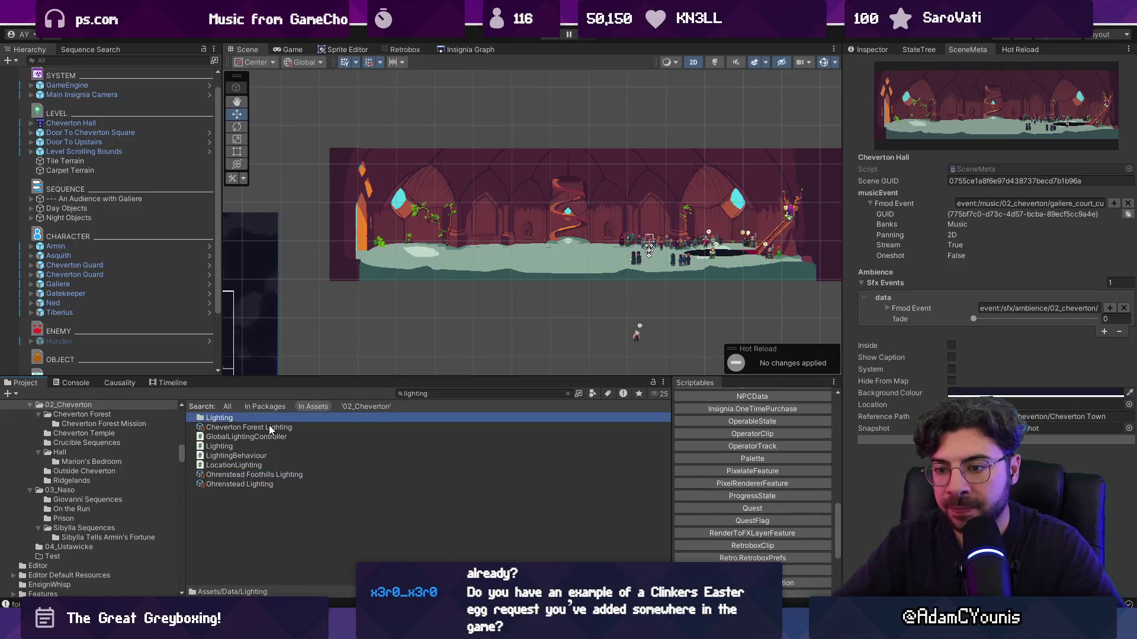
pyautogui.click(869, 50)
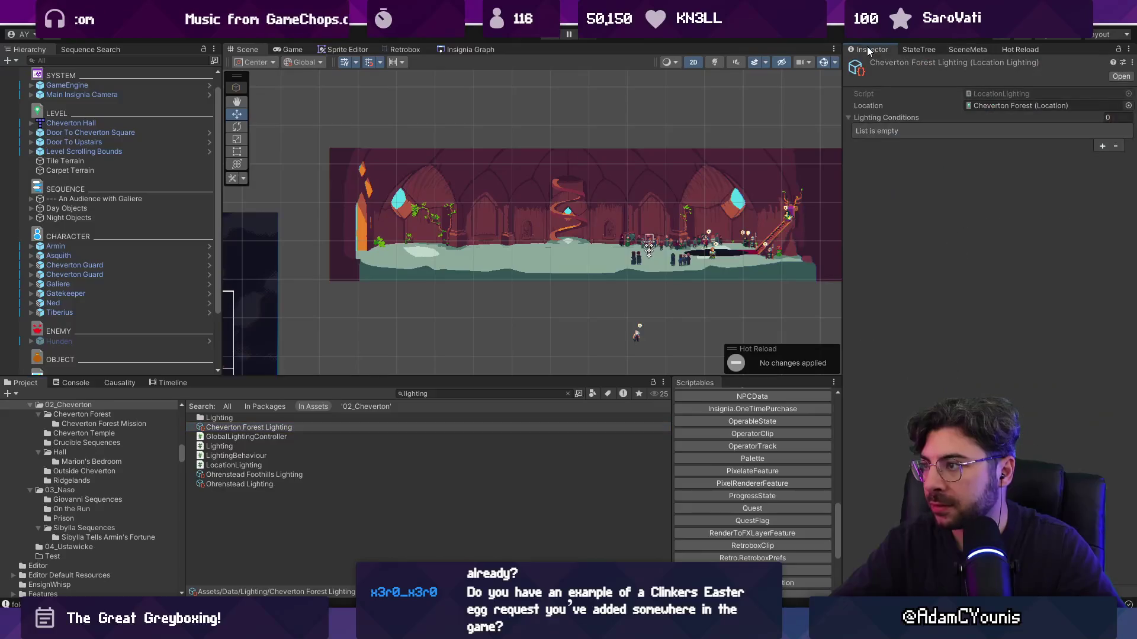
pyautogui.click(291, 476)
pyautogui.click(286, 485)
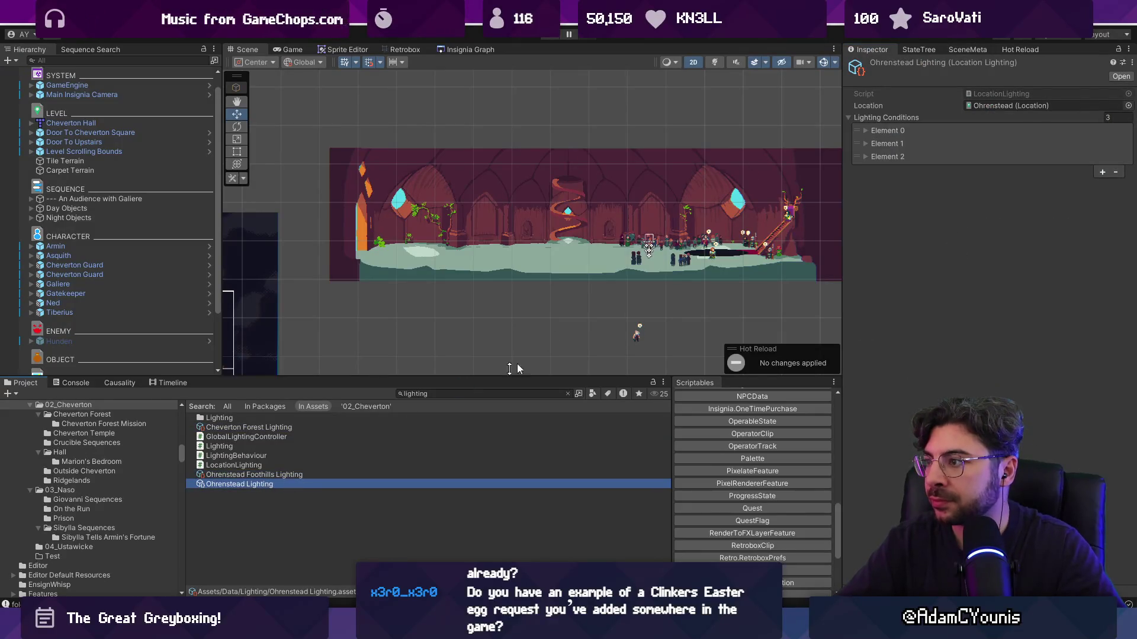
pyautogui.click(880, 131)
pyautogui.click(887, 179)
pyautogui.click(886, 227)
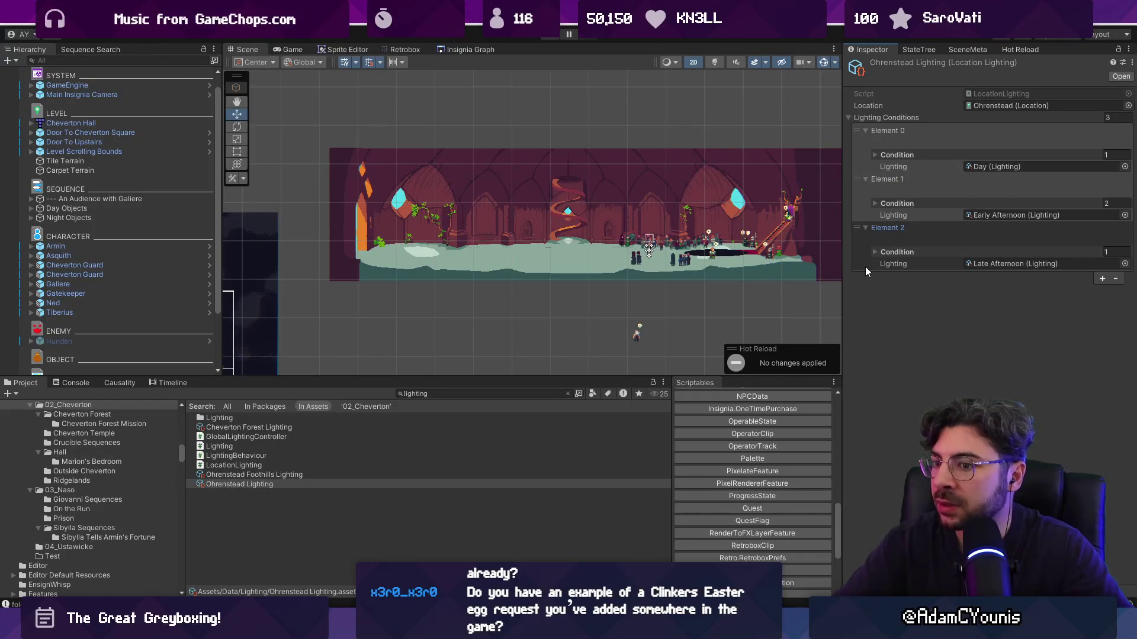
# Compare with Cheverton Forest Lighting, return to Ohrenstead Lighting, and clear the search to show the Lighting folder
pyautogui.click(317, 428)
pyautogui.click(353, 476)
pyautogui.click(353, 484)
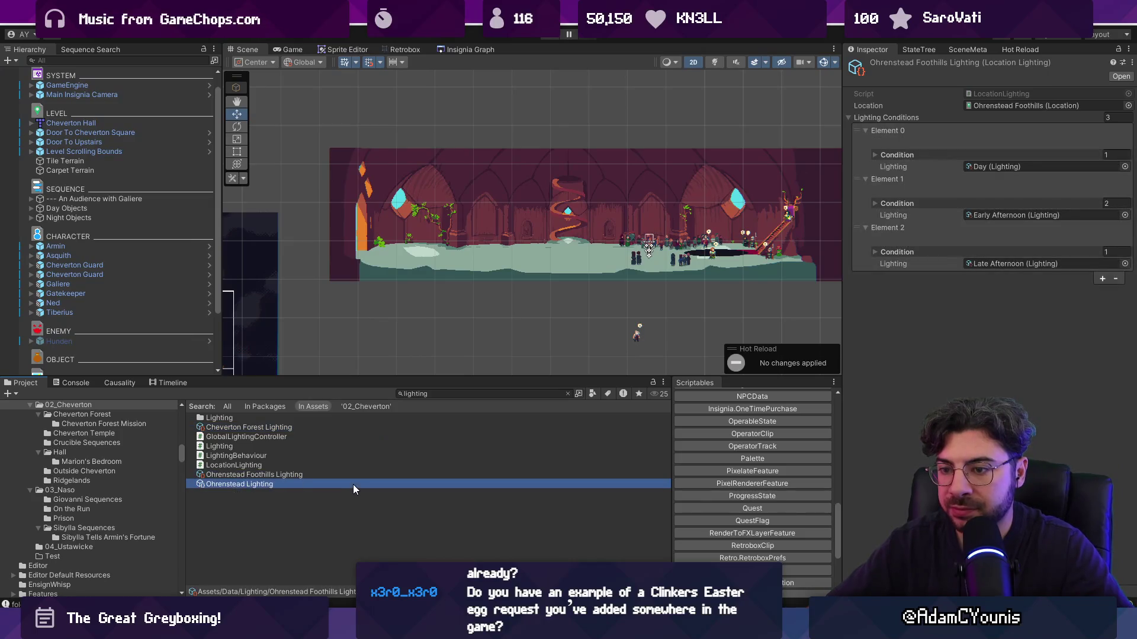
pyautogui.click(568, 393)
pyautogui.moveTo(560, 377); pyautogui.dragTo(554, 359)
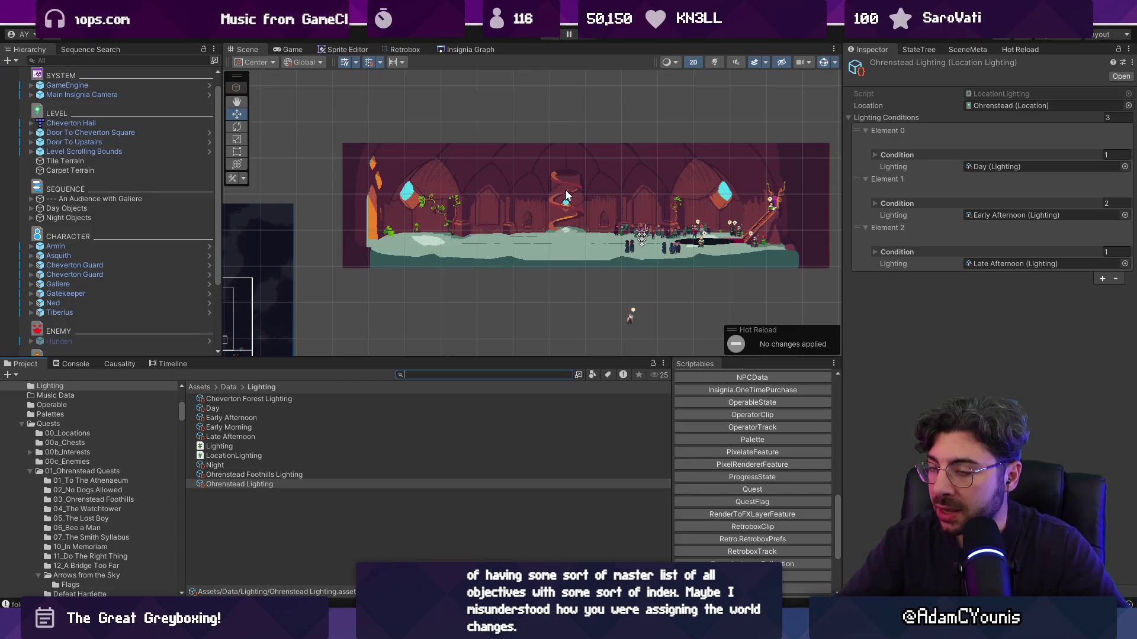
# Pan the Insignia Graph to other scene nodes and open the Cheverton Square scene
pyautogui.click(443, 49)
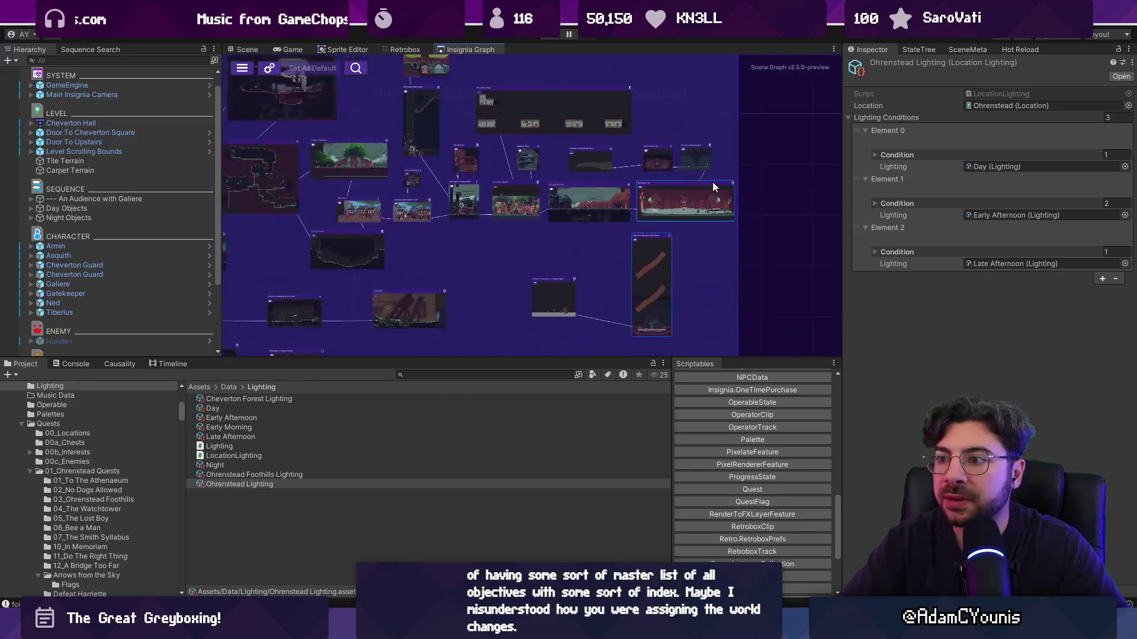
pyautogui.scroll(5, 584, 172)
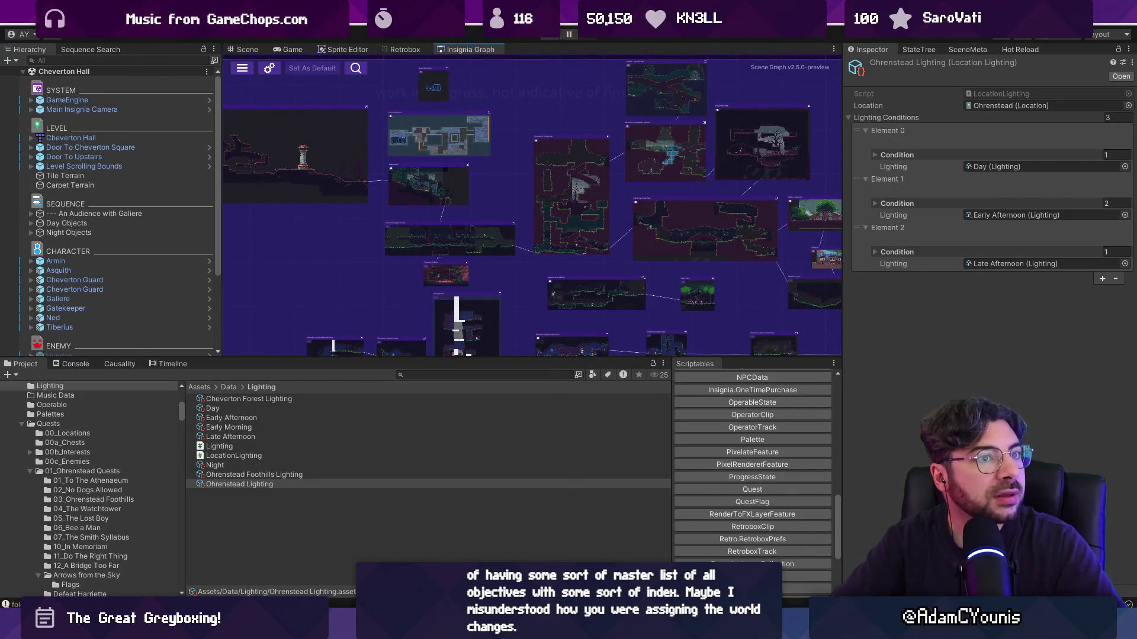
pyautogui.moveTo(753, 247); pyautogui.dragTo(406, 191)
pyautogui.scroll(10, 622, 206)
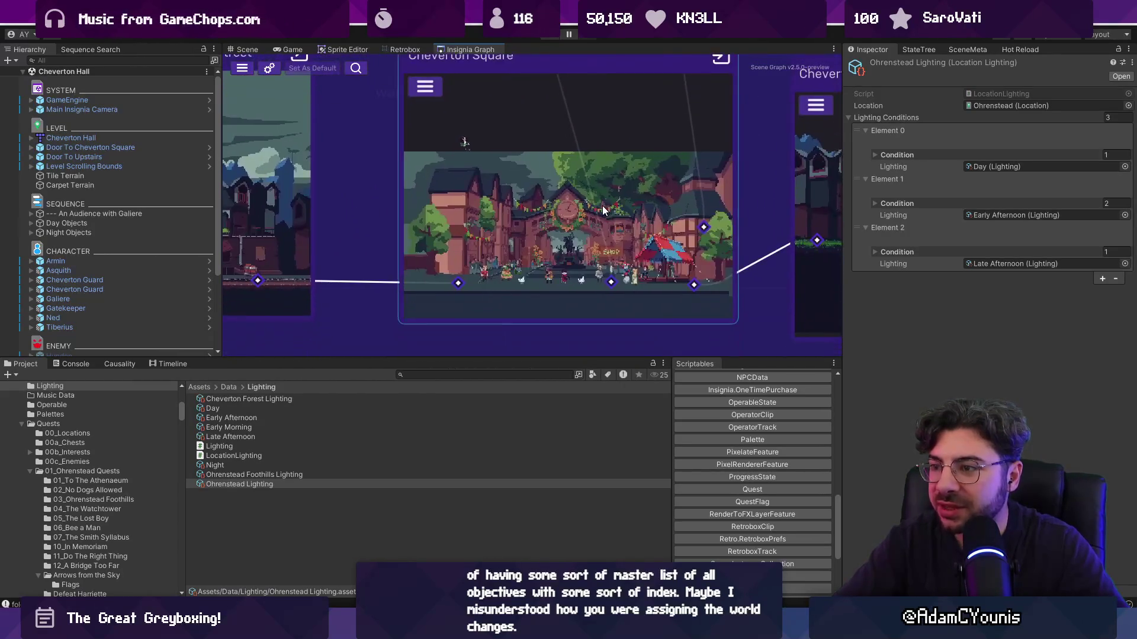
pyautogui.doubleClick(601, 207)
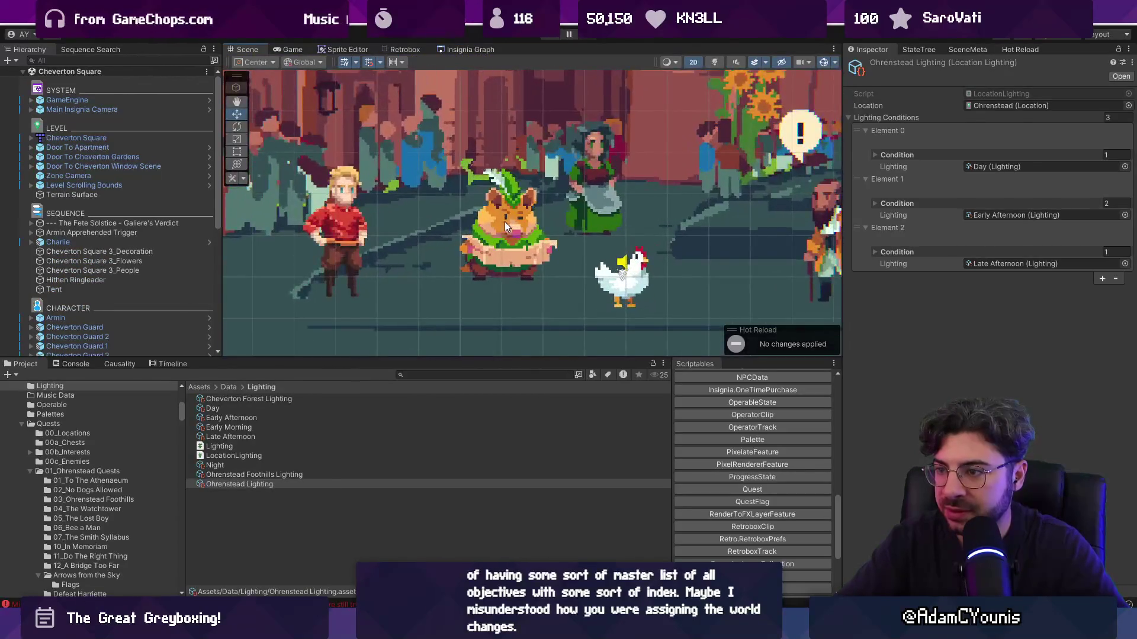
# Select the Hammen with Map character and zoom around it in the Scene view
pyautogui.click(495, 228)
pyautogui.scroll(3, 445, 258)
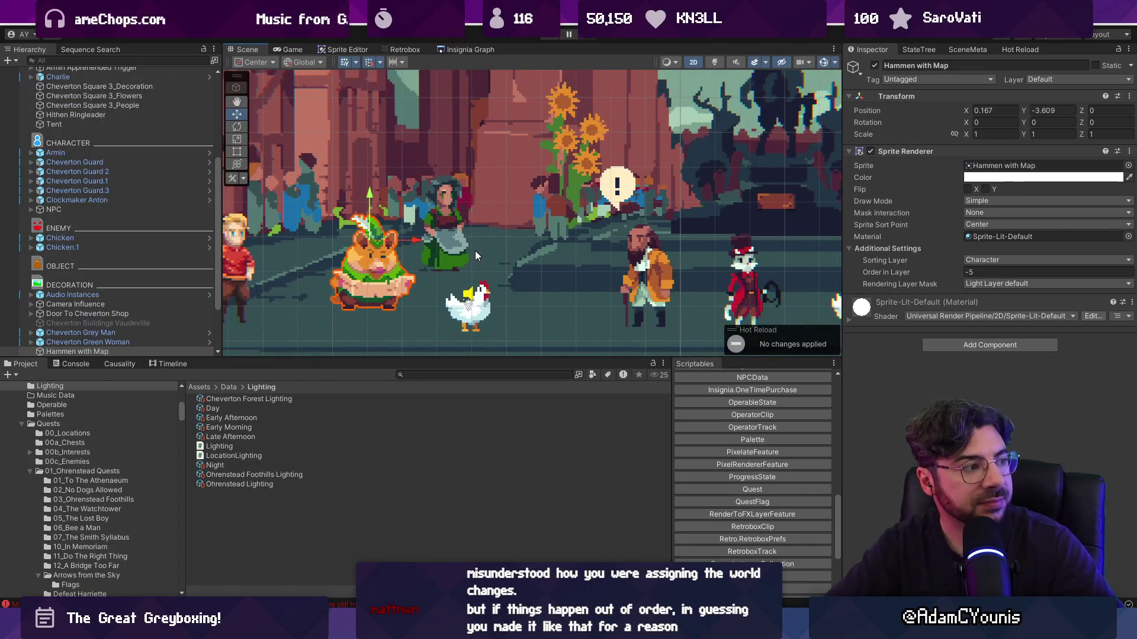
pyautogui.scroll(-2, 425, 261)
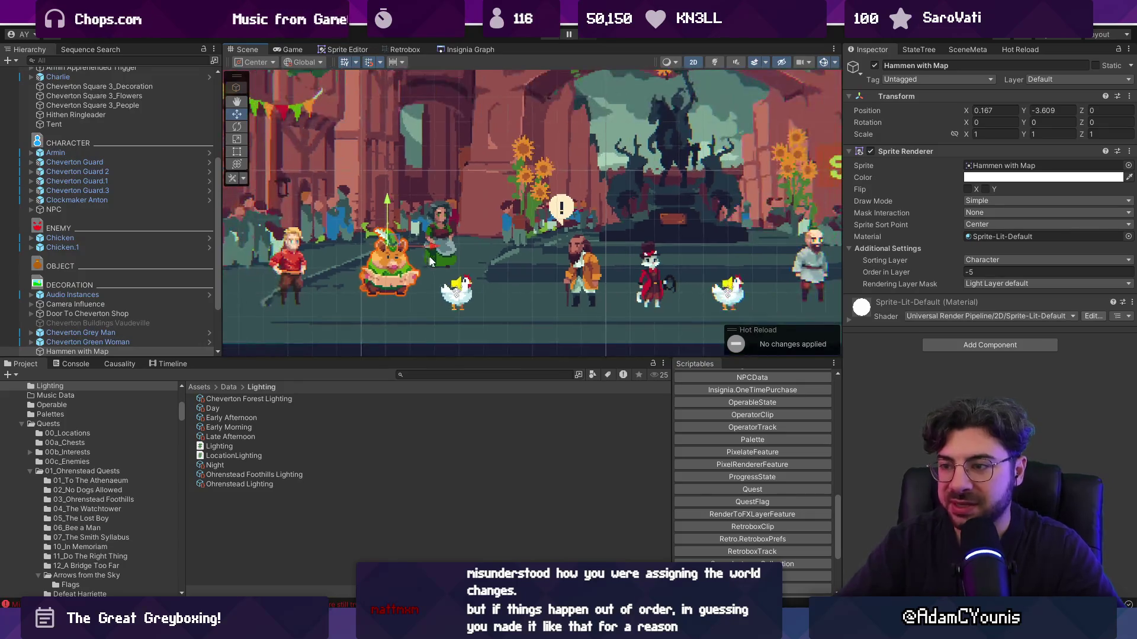
pyautogui.scroll(-2, 469, 239)
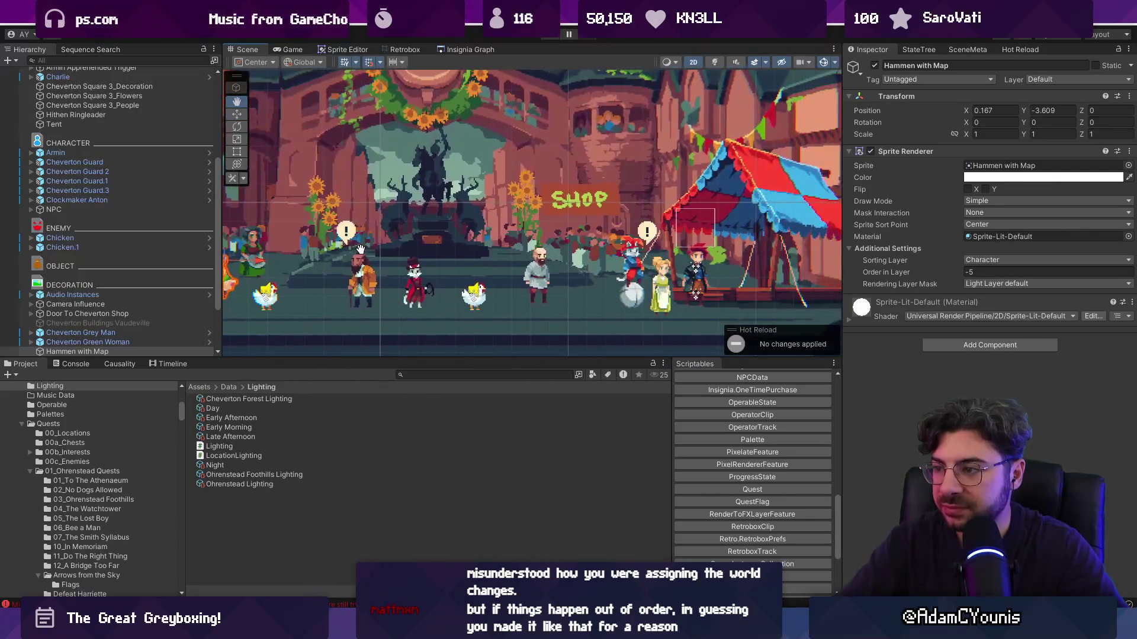
pyautogui.scroll(2, 544, 272)
pyautogui.scroll(2, 551, 270)
pyautogui.scroll(3, 379, 293)
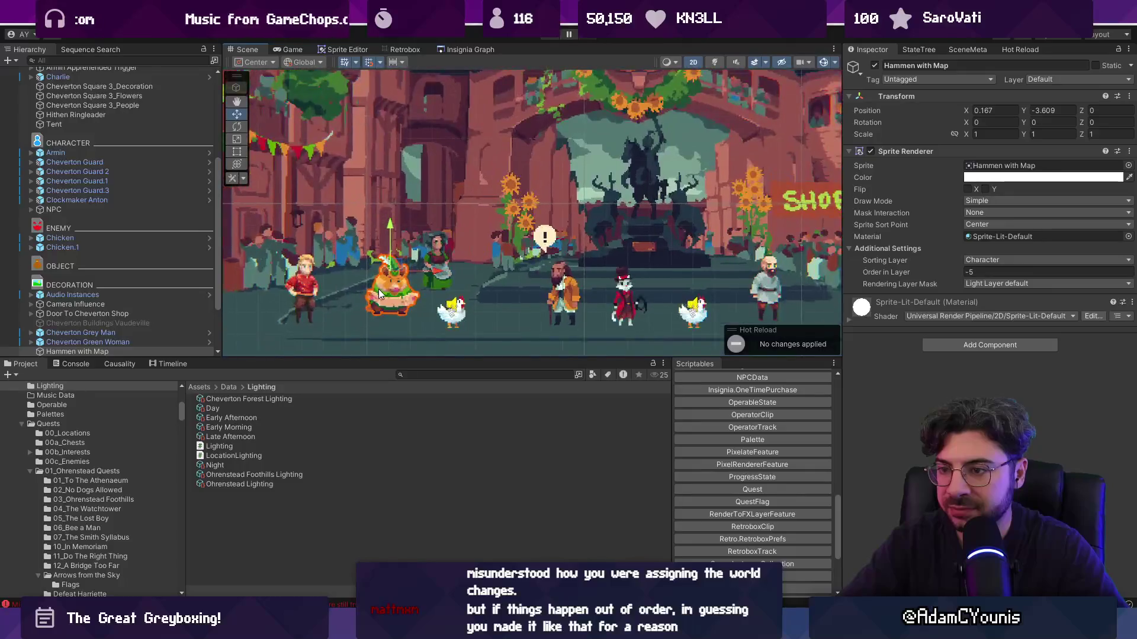
pyautogui.scroll(-2, 595, 264)
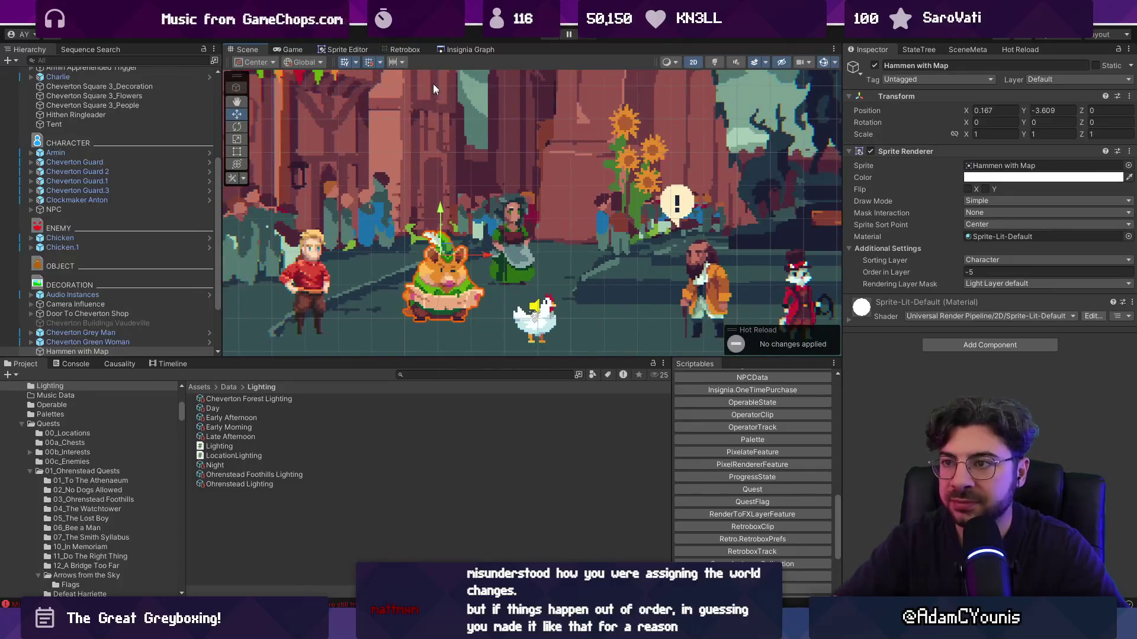
# Return to the Insignia Graph, zoom out over all level nodes, and open the Armins House scene
pyautogui.click(444, 49)
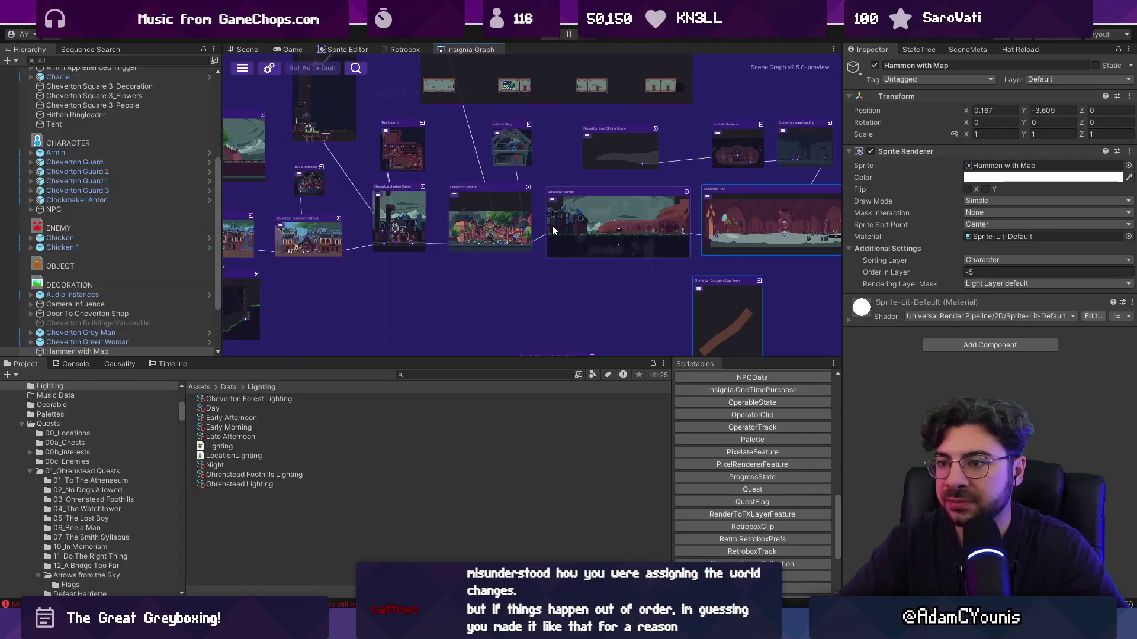
pyautogui.scroll(3, 567, 177)
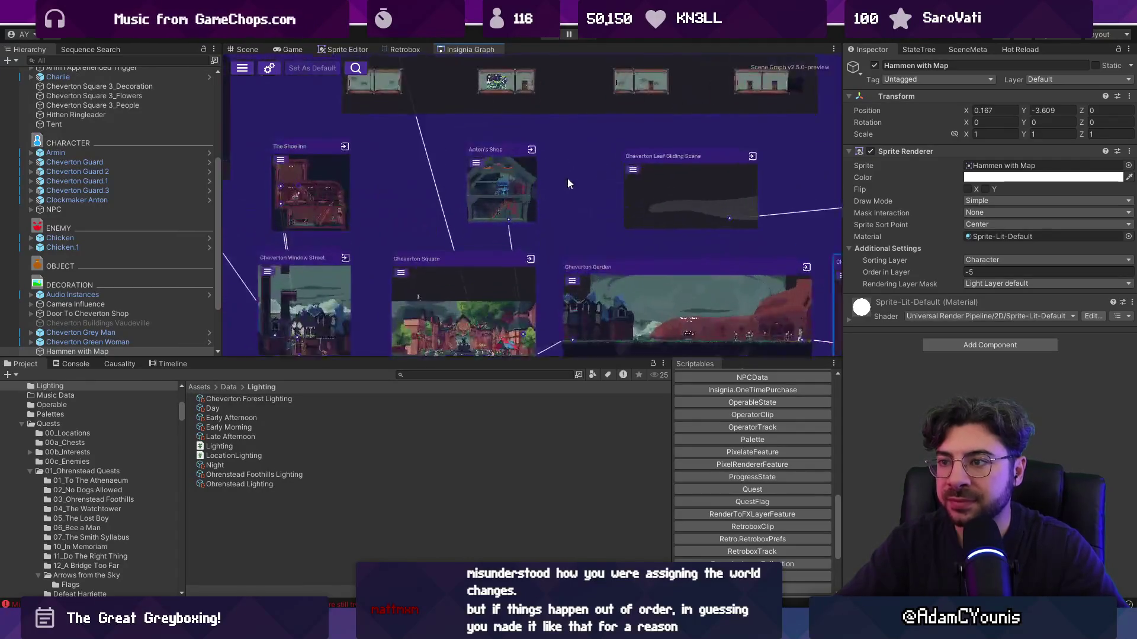
pyautogui.scroll(-1, 650, 219)
pyautogui.scroll(-3, 762, 258)
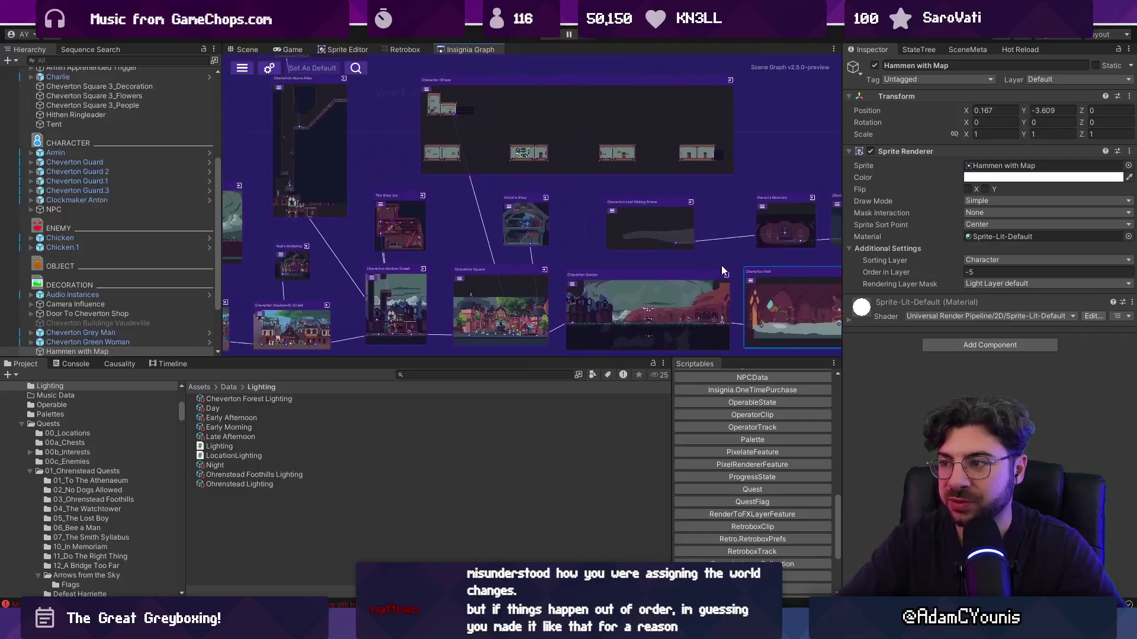
pyautogui.scroll(-2, 713, 264)
pyautogui.moveTo(880, 228); pyautogui.dragTo(488, 258)
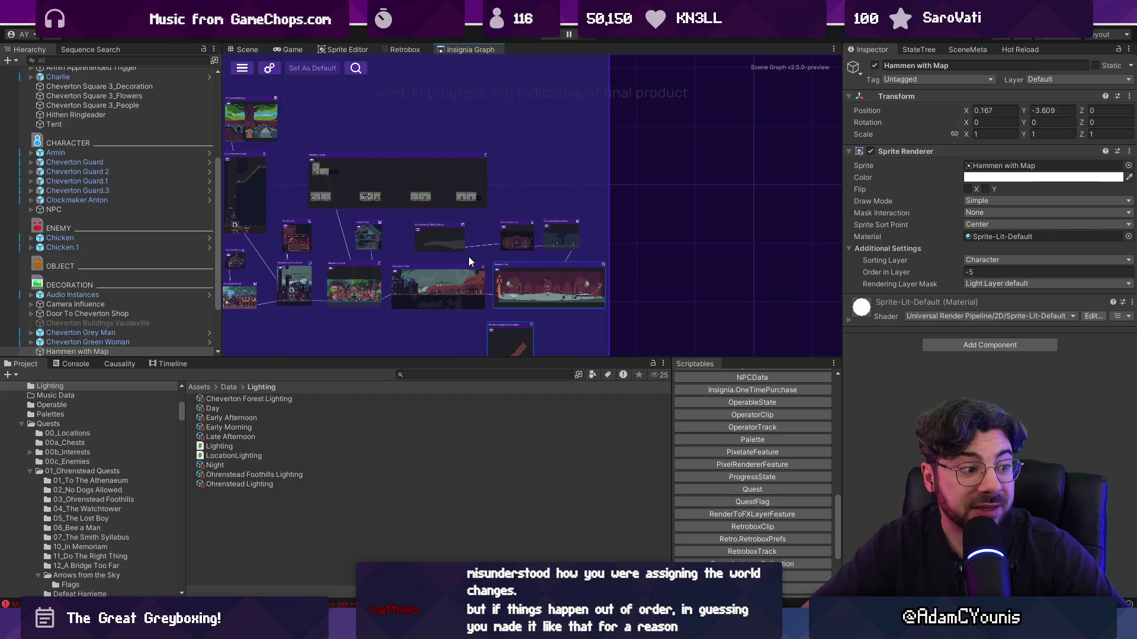
pyautogui.scroll(2, 465, 258)
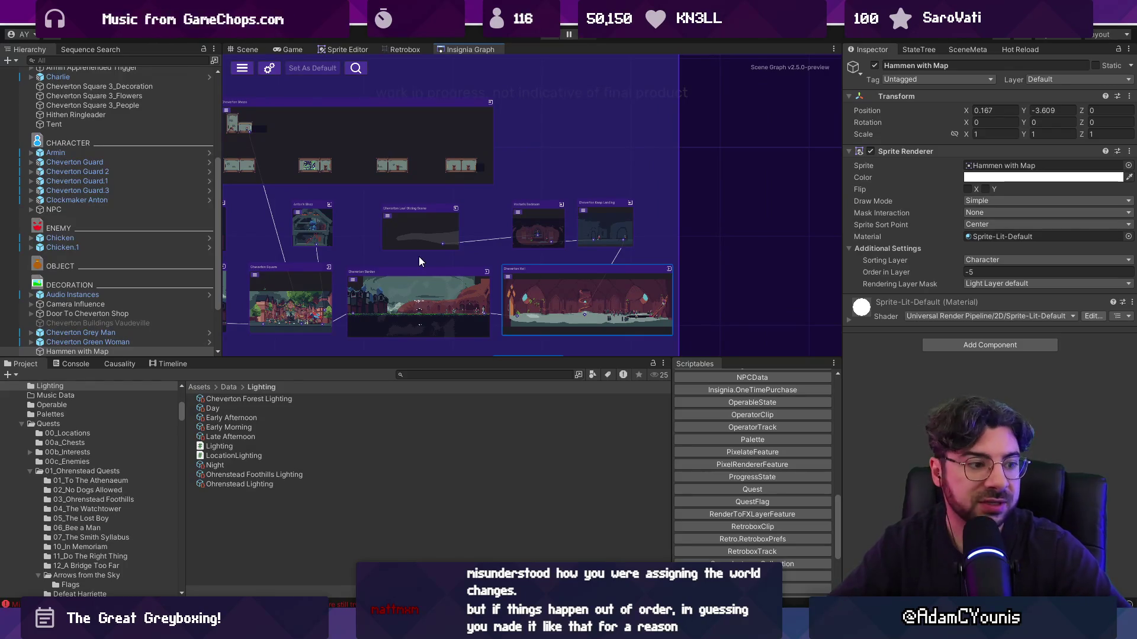
pyautogui.scroll(-4, 714, 216)
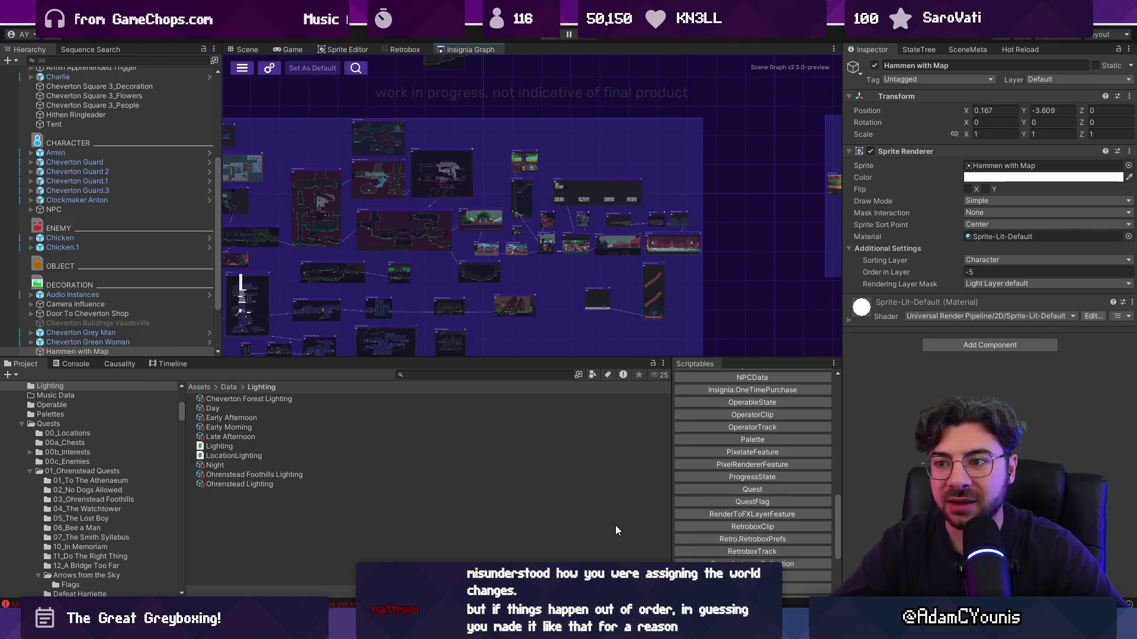
pyautogui.moveTo(498, 360); pyautogui.dragTo(498, 433)
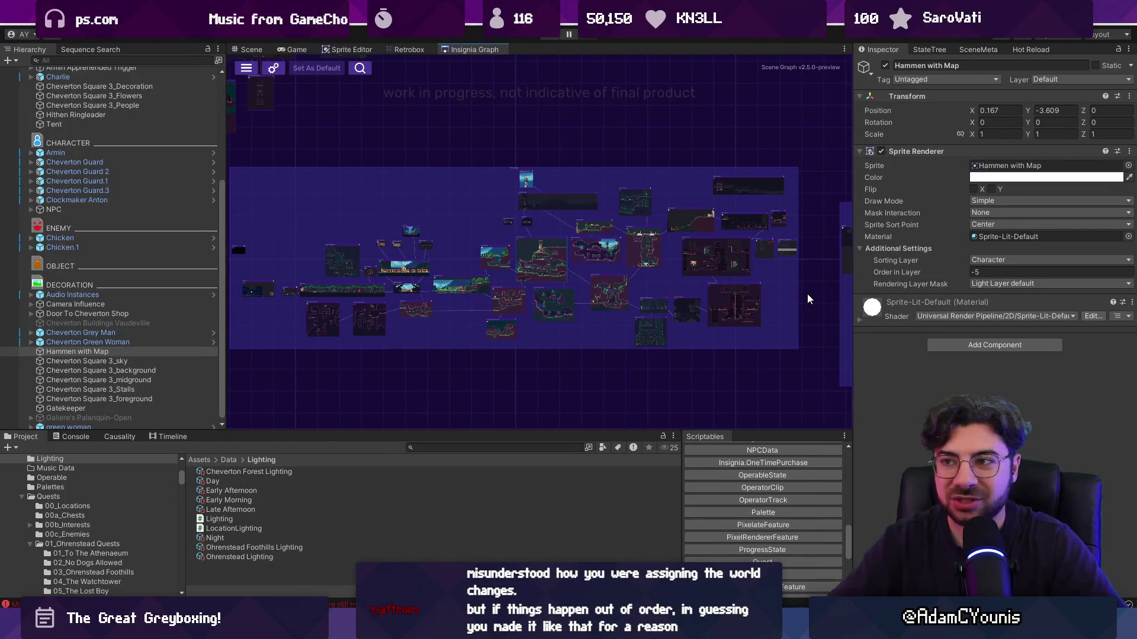
pyautogui.moveTo(539, 148); pyautogui.dragTo(563, 151)
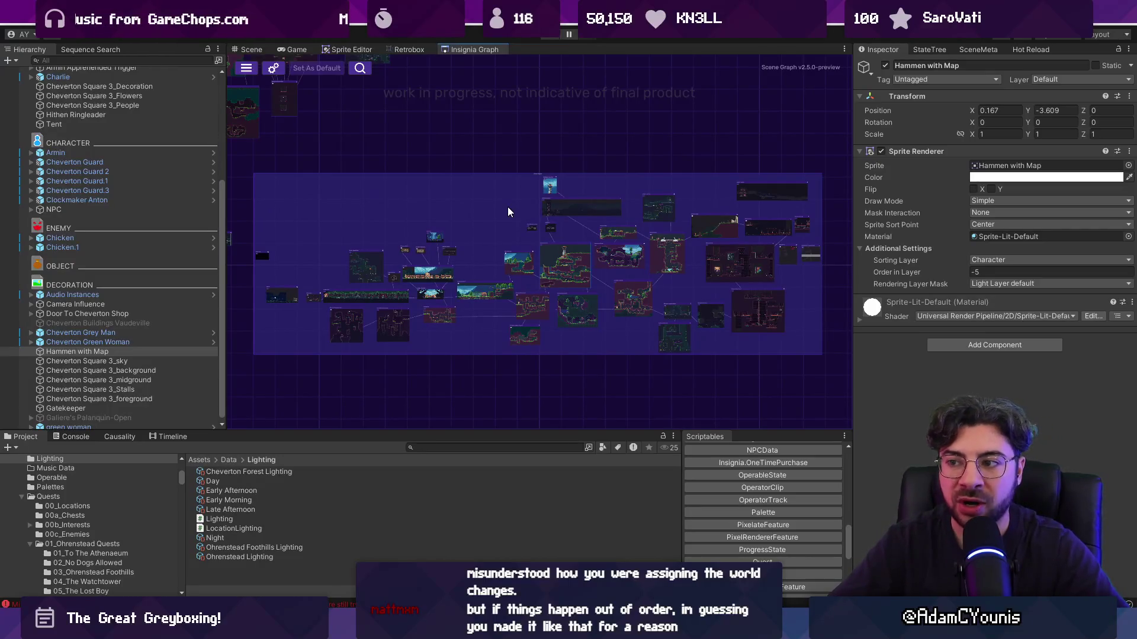
pyautogui.doubleClick(324, 303)
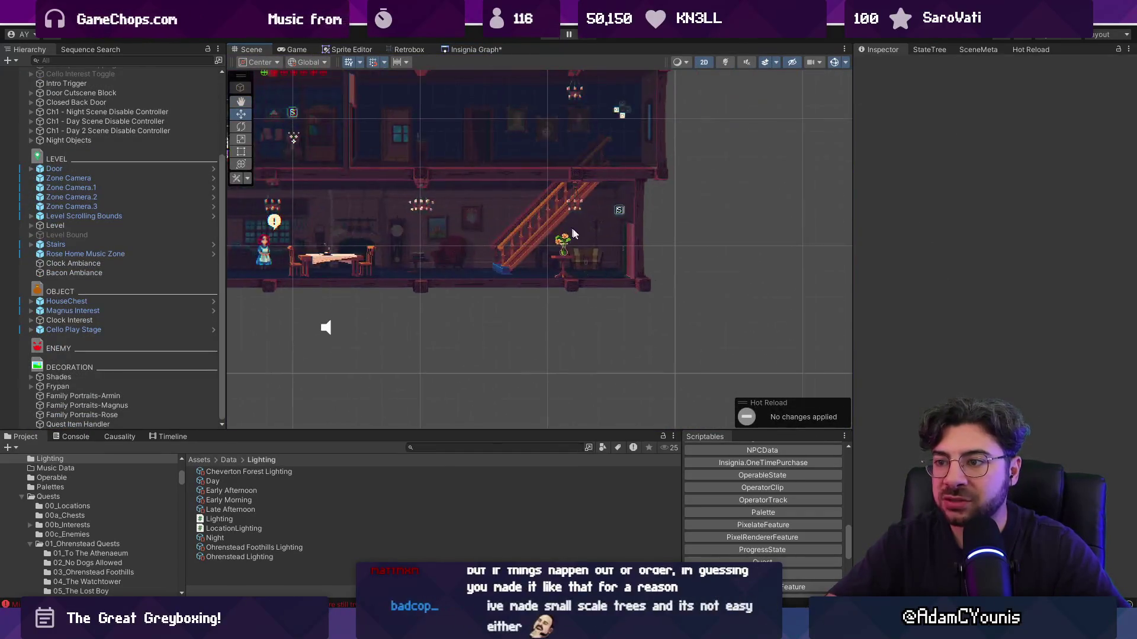
# Zoom around the Armins House scene, then go back to the Insignia Graph
pyautogui.scroll(5, 600, 260)
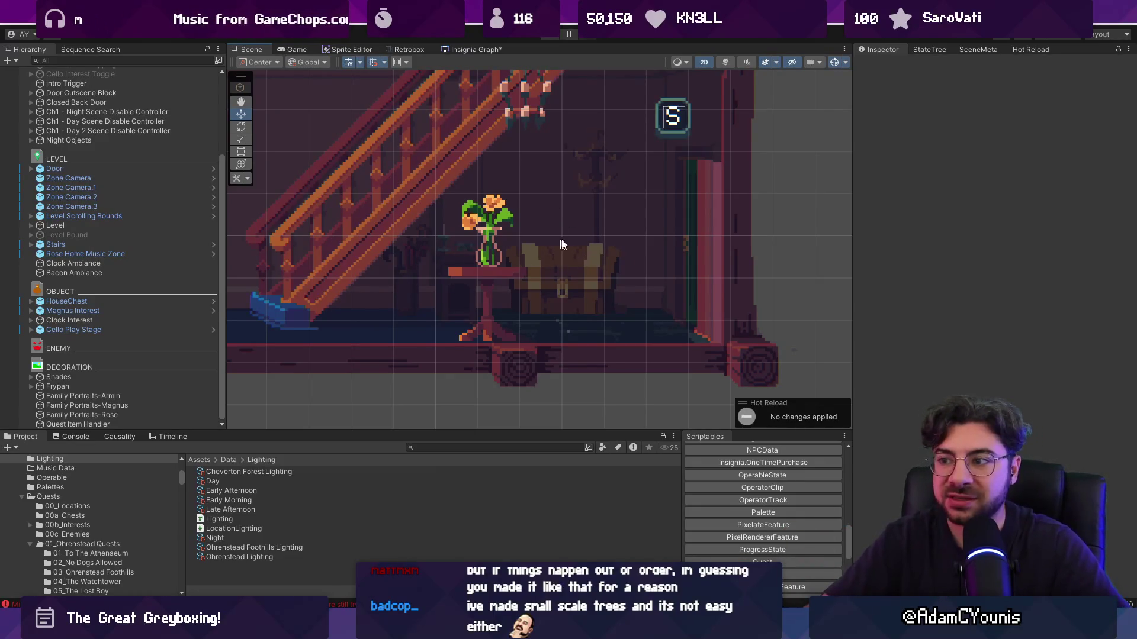
pyautogui.scroll(-3, 687, 284)
pyautogui.scroll(5, 338, 365)
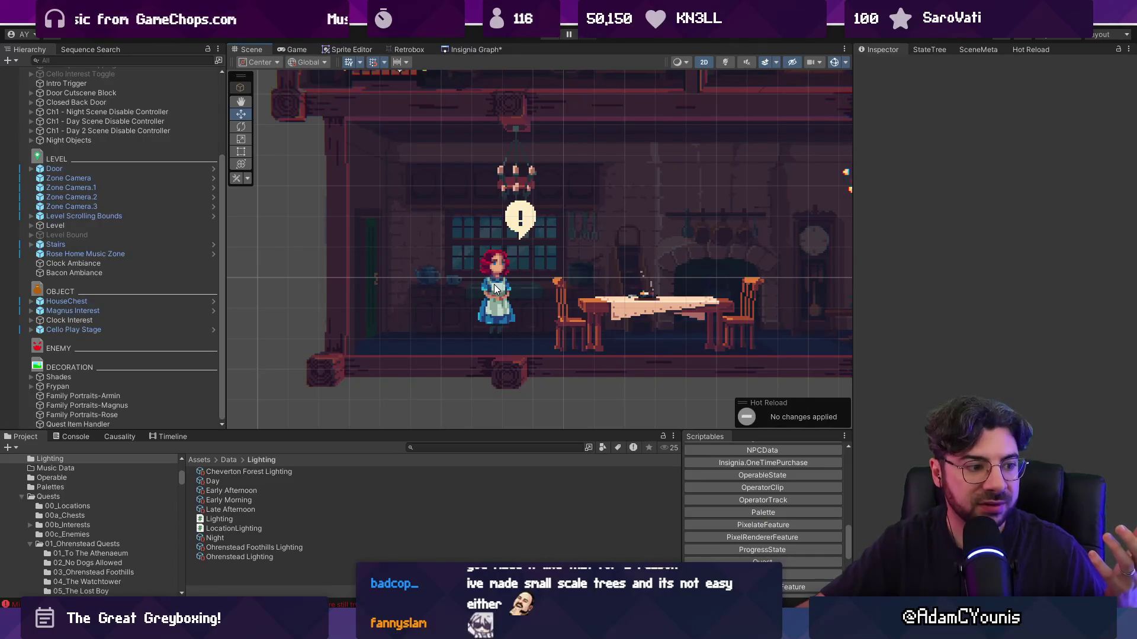
pyautogui.click(483, 51)
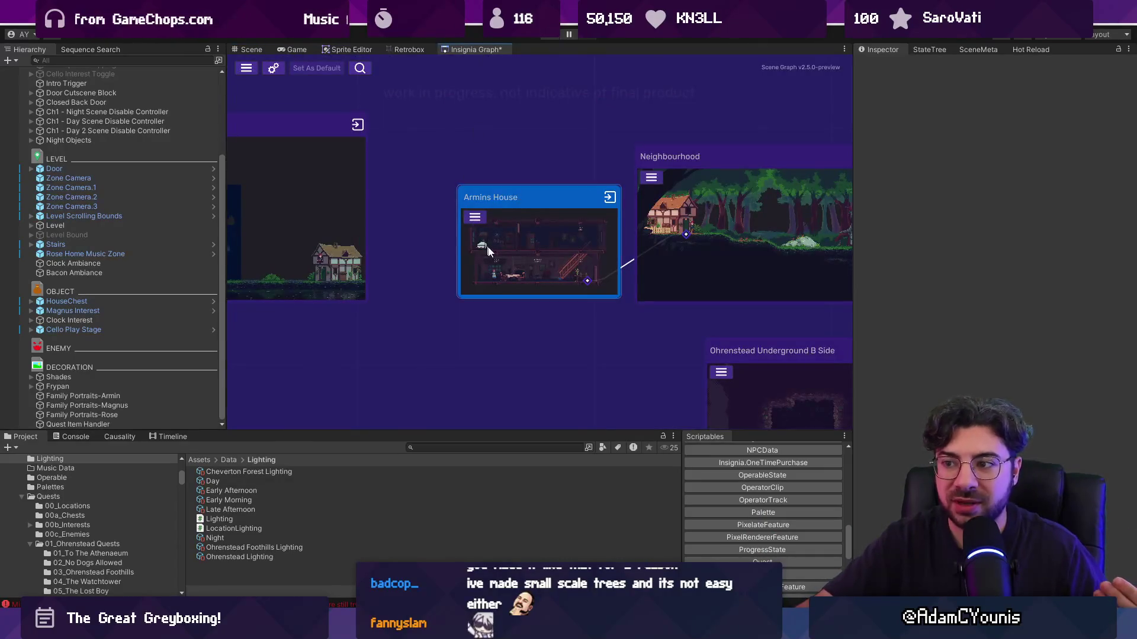
# Pan the graph toward the Neighbourhood node and load the After_Harriette scene
pyautogui.scroll(3, 483, 241)
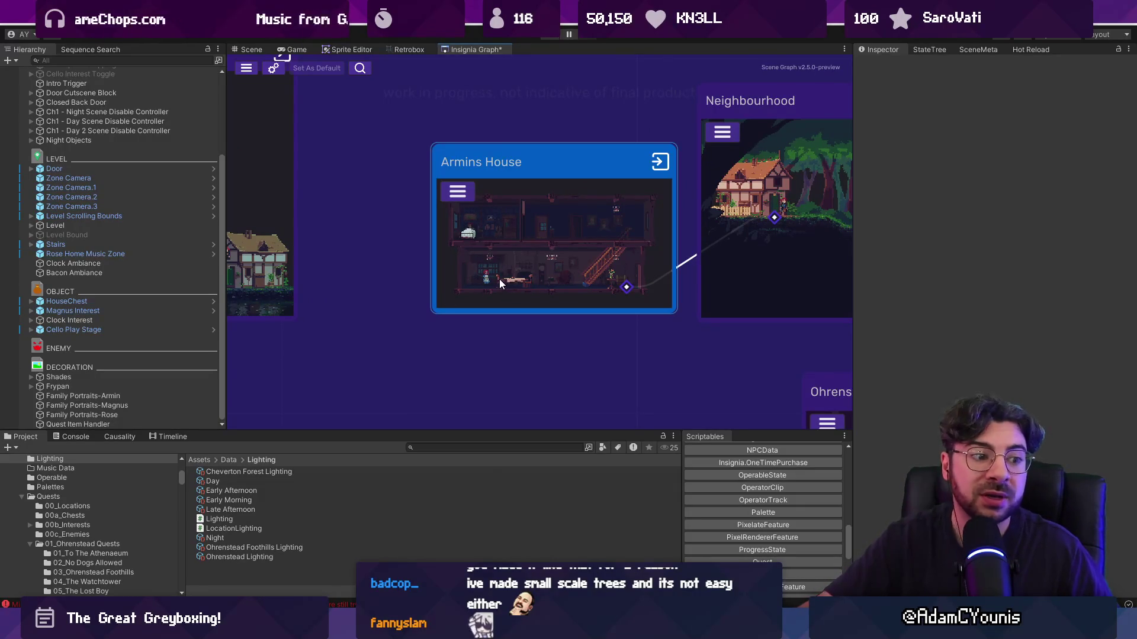
pyautogui.moveTo(587, 260); pyautogui.dragTo(231, 240)
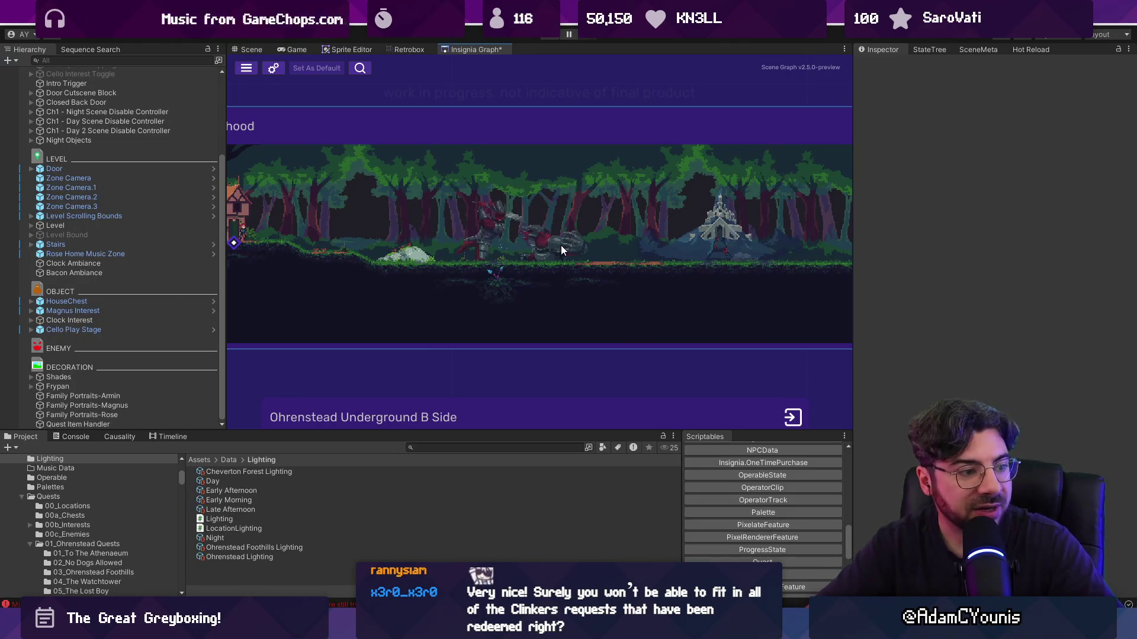
pyautogui.scroll(-5, 454, 184)
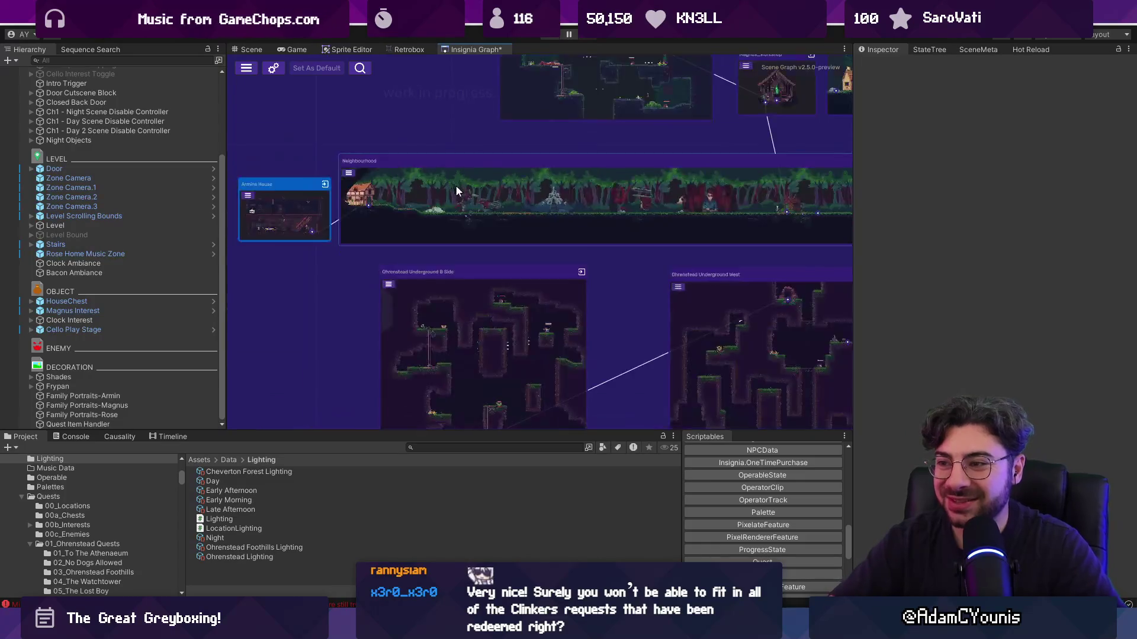
pyautogui.scroll(-5, 465, 207)
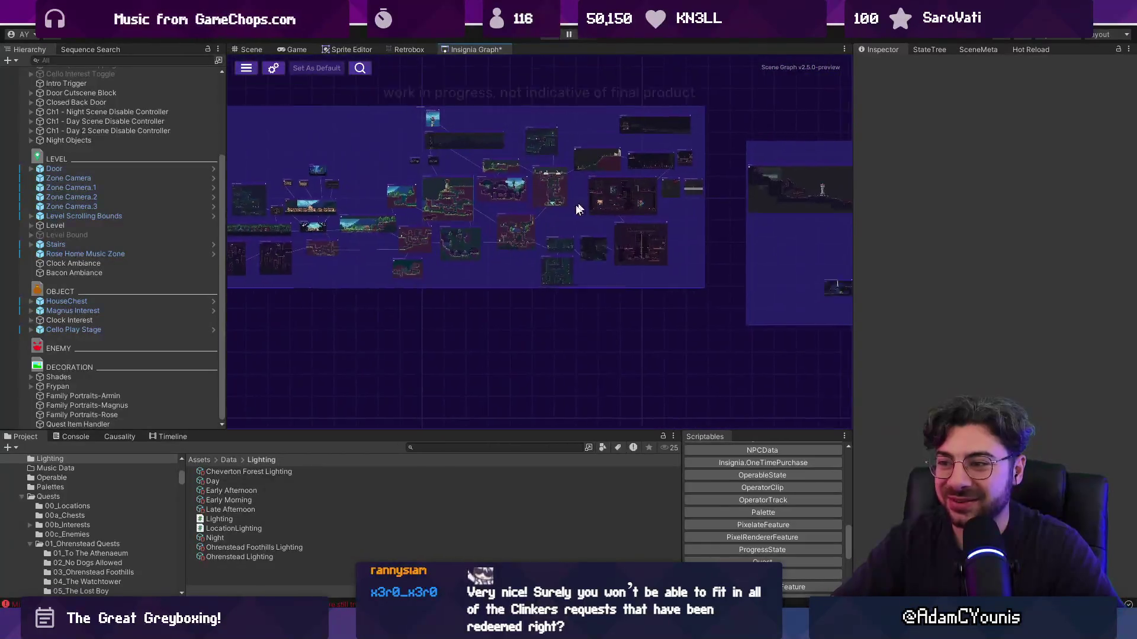
pyautogui.scroll(3, 492, 276)
pyautogui.scroll(3, 541, 238)
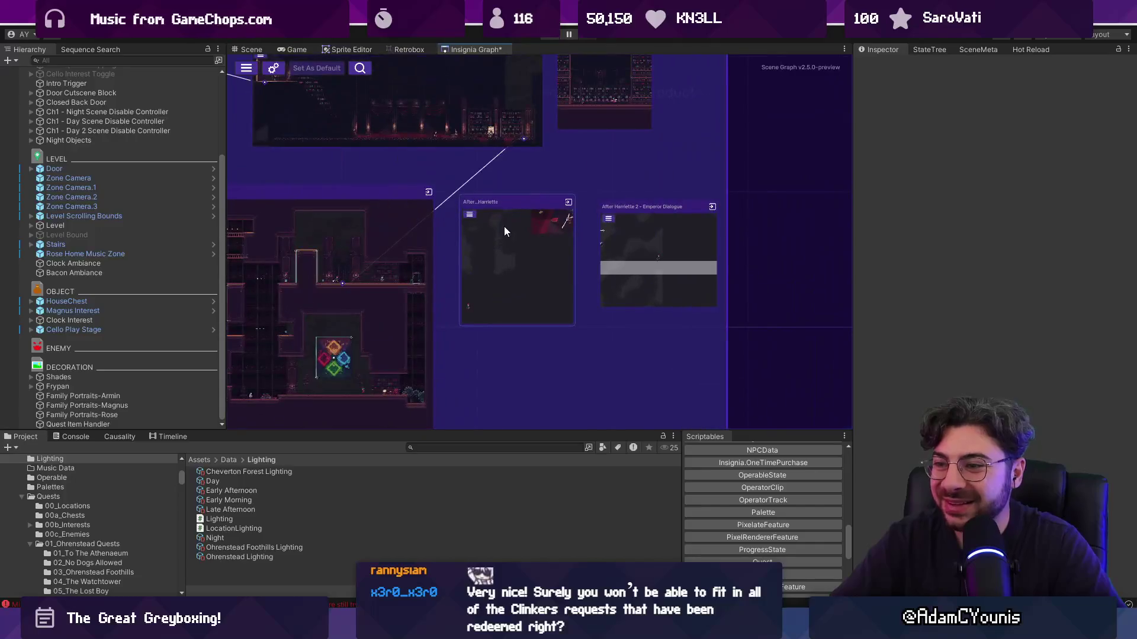
pyautogui.scroll(3, 541, 240)
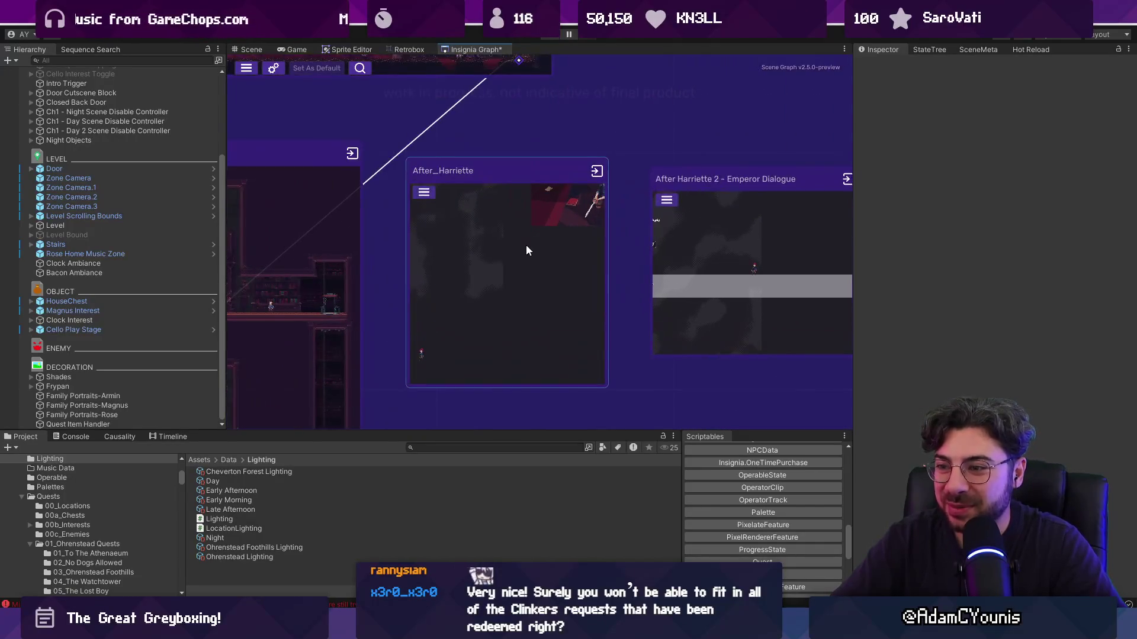
pyautogui.click(526, 245)
# Pan across the After_Harriette rooms, return to the graph, and open Cheverton Hall
pyautogui.scroll(-10, 519, 257)
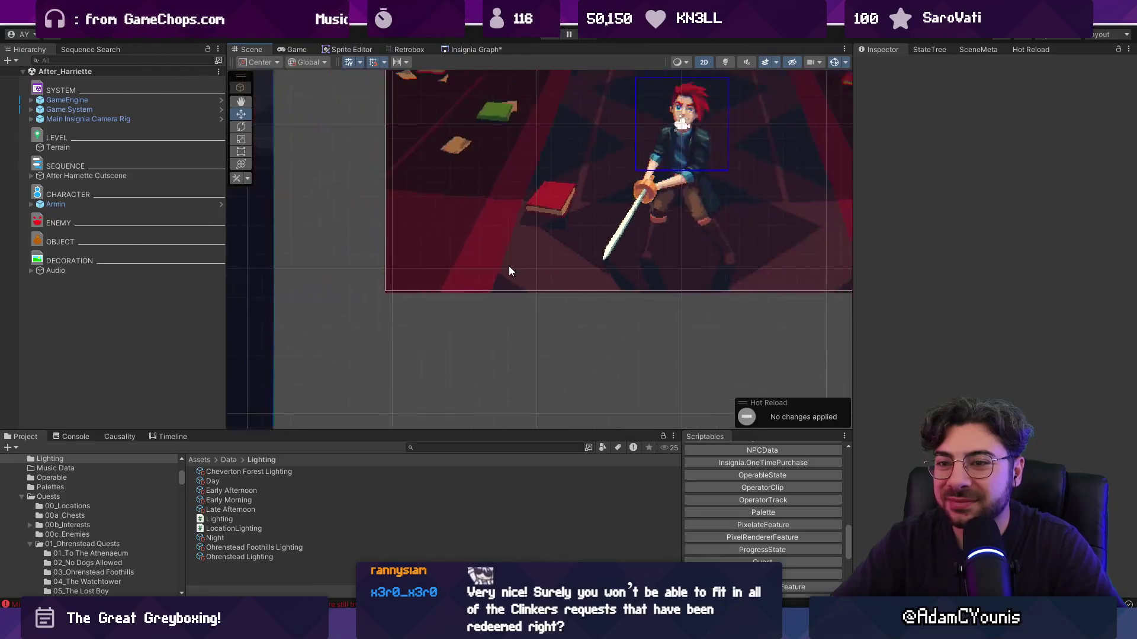
pyautogui.scroll(2, 412, 321)
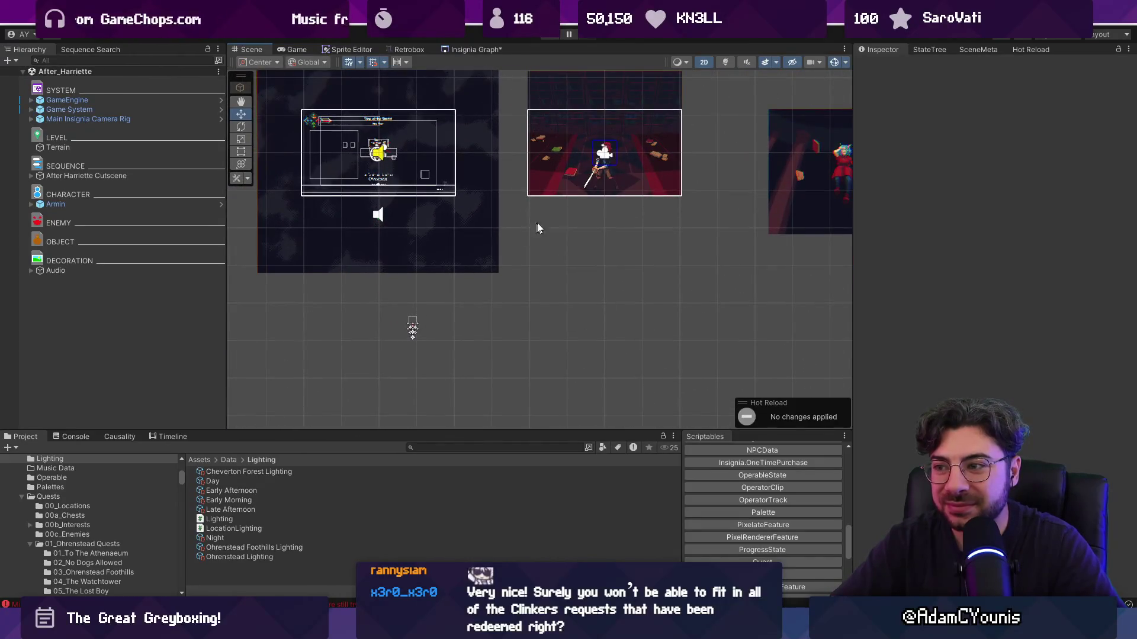
pyautogui.moveTo(529, 233); pyautogui.dragTo(429, 291)
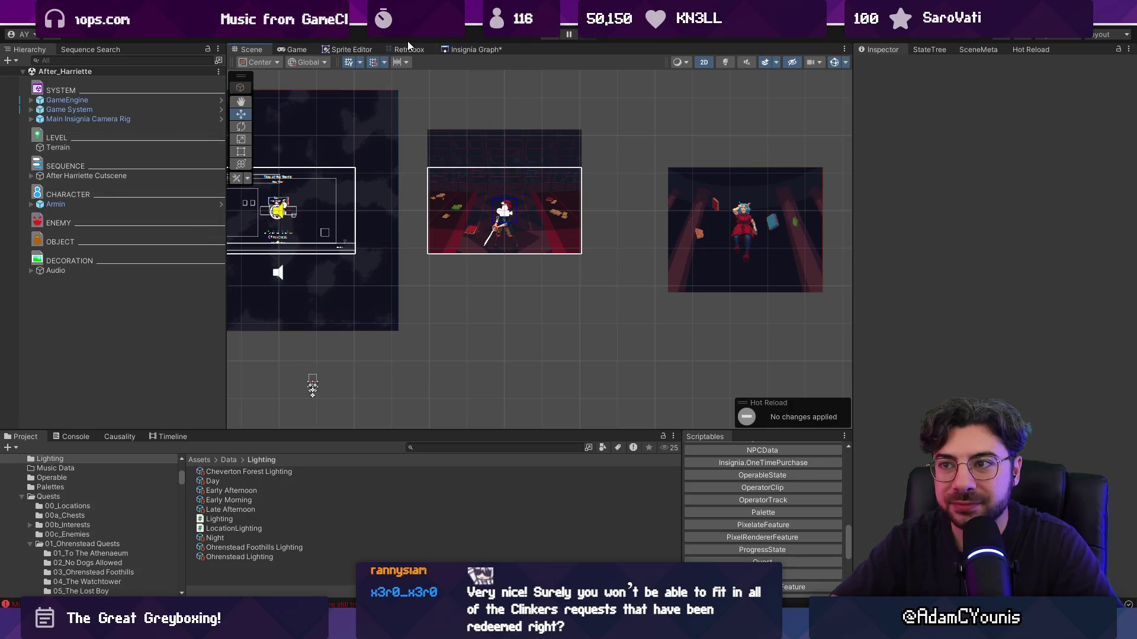
pyautogui.click(456, 49)
pyautogui.scroll(-5, 438, 181)
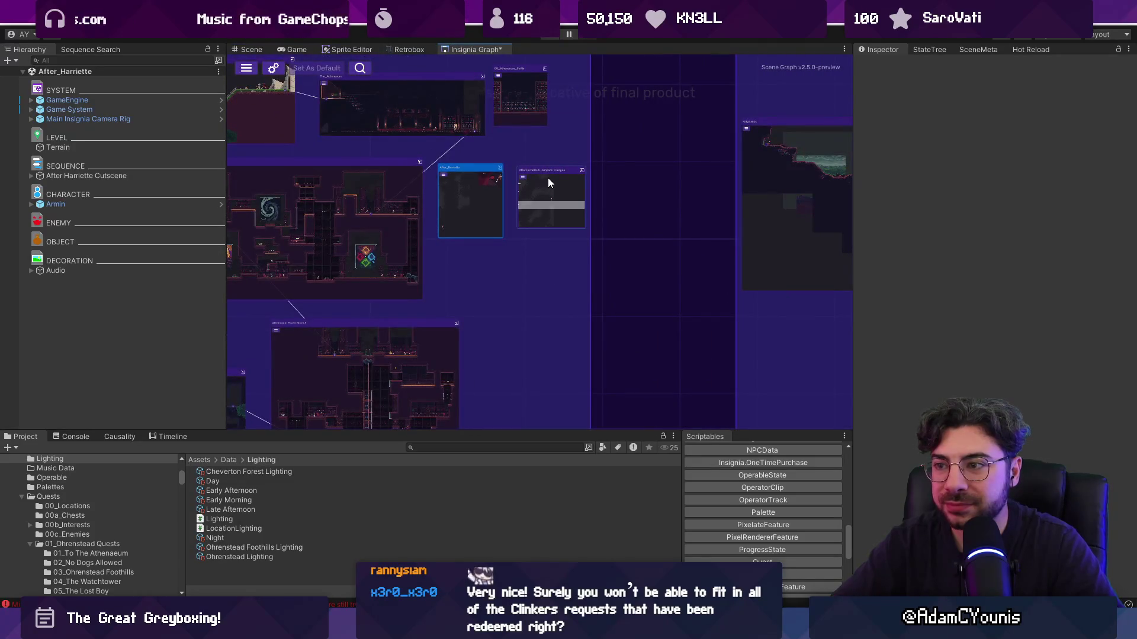
pyautogui.scroll(-5, 548, 177)
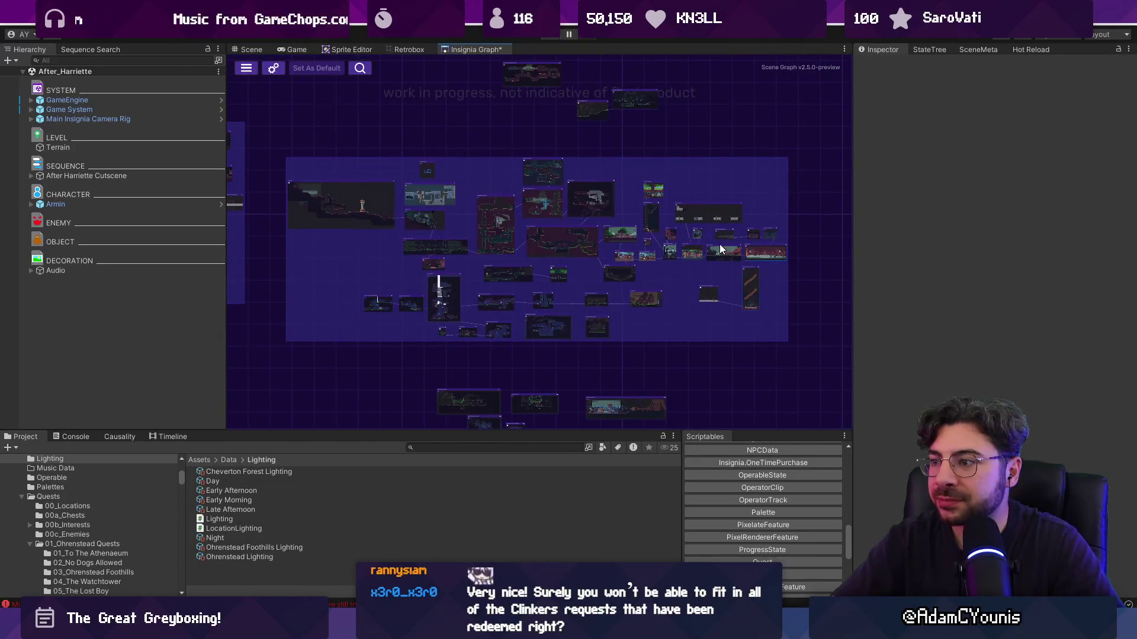
pyautogui.scroll(5, 542, 227)
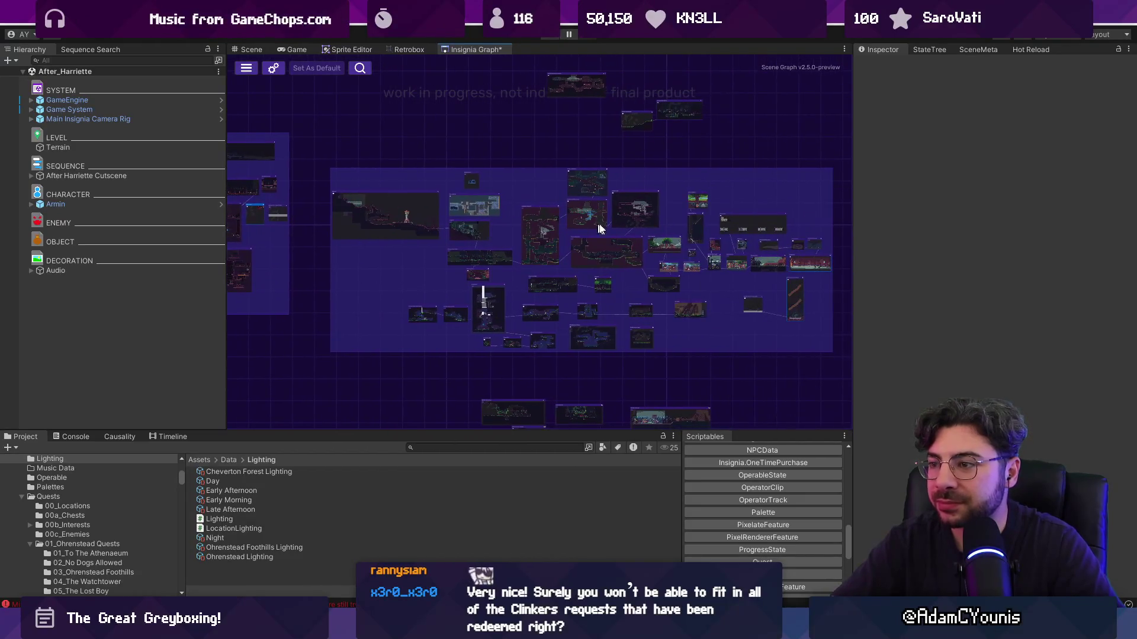
pyautogui.scroll(2, 557, 236)
pyautogui.doubleClick(569, 247)
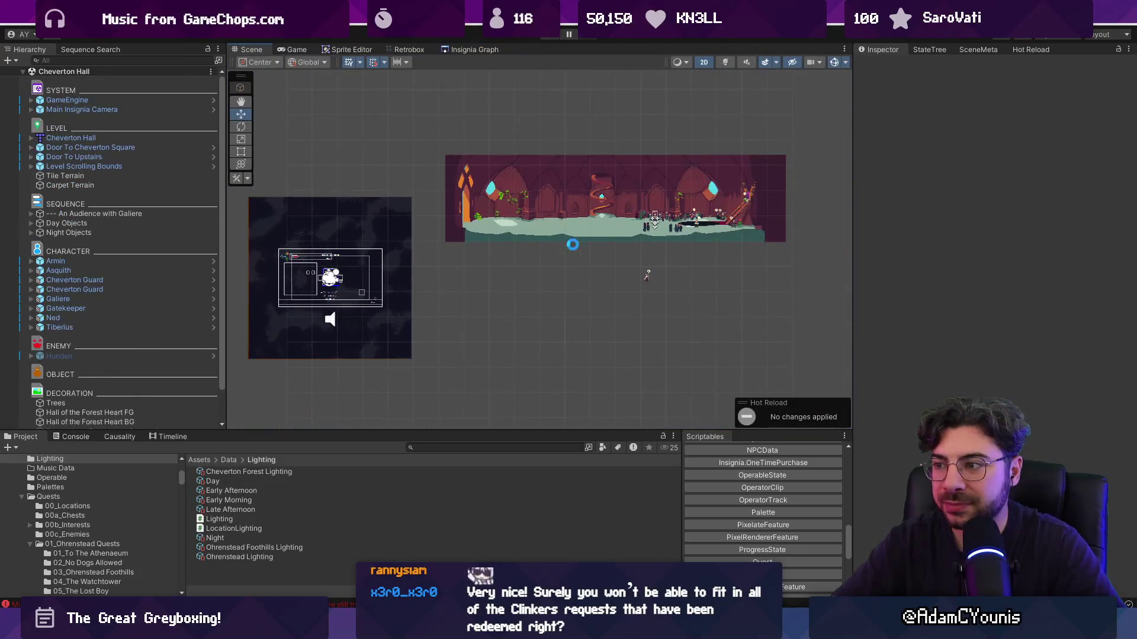
# Zoom the Cheverton Hall Scene view, then switch over to Visual Studio Code
pyautogui.scroll(2, 563, 252)
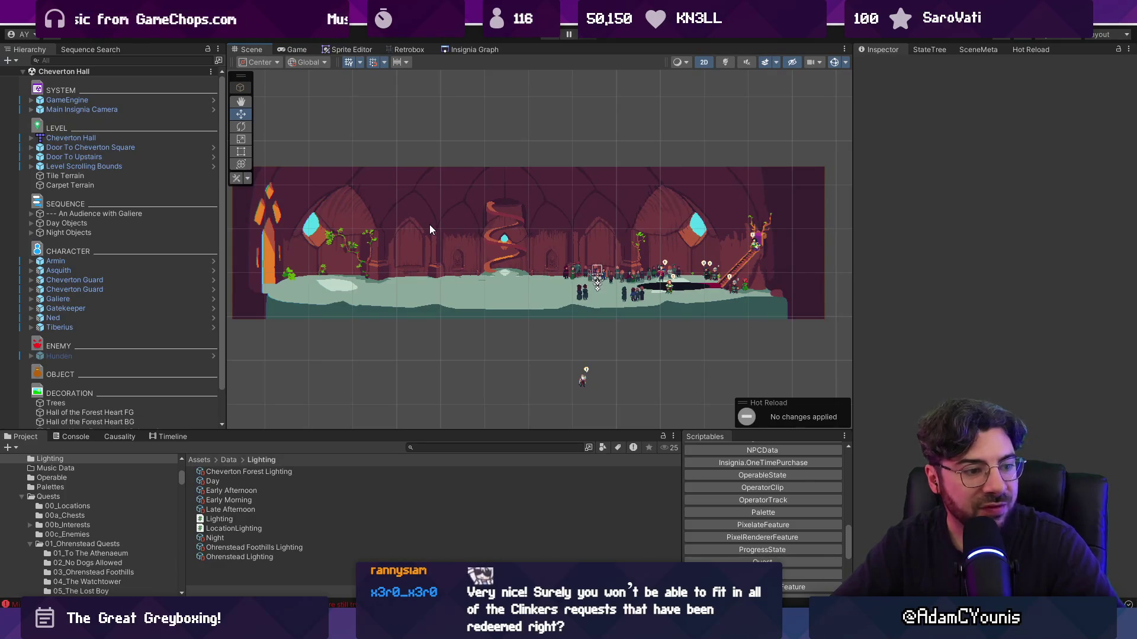
pyautogui.press('super')
pyautogui.press('super')
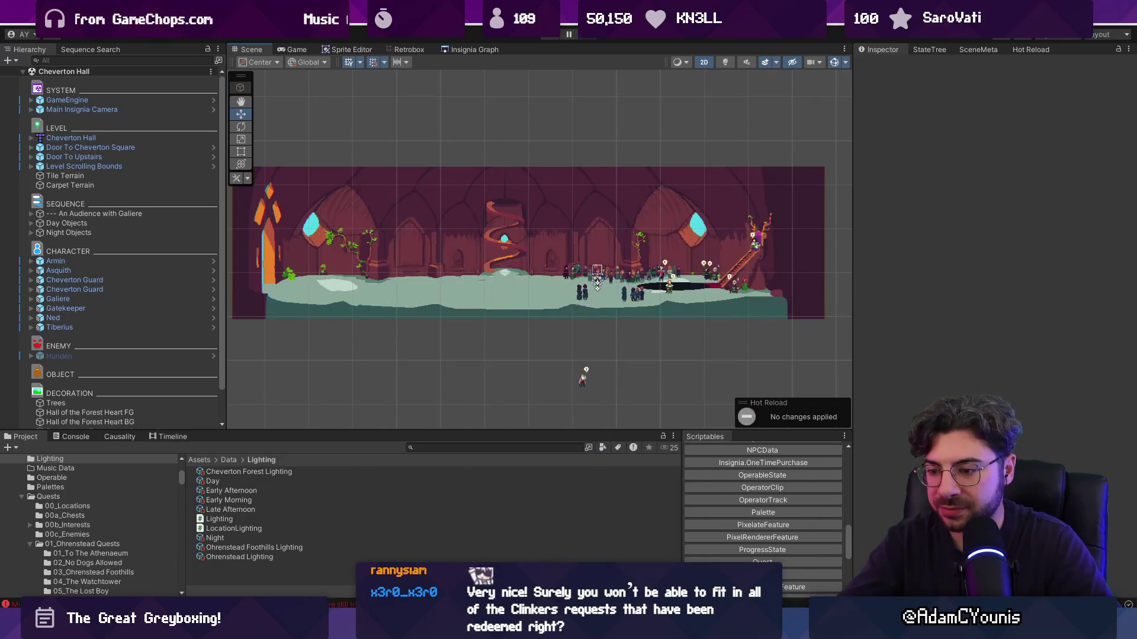
pyautogui.hotkey('alt', 'Tab')
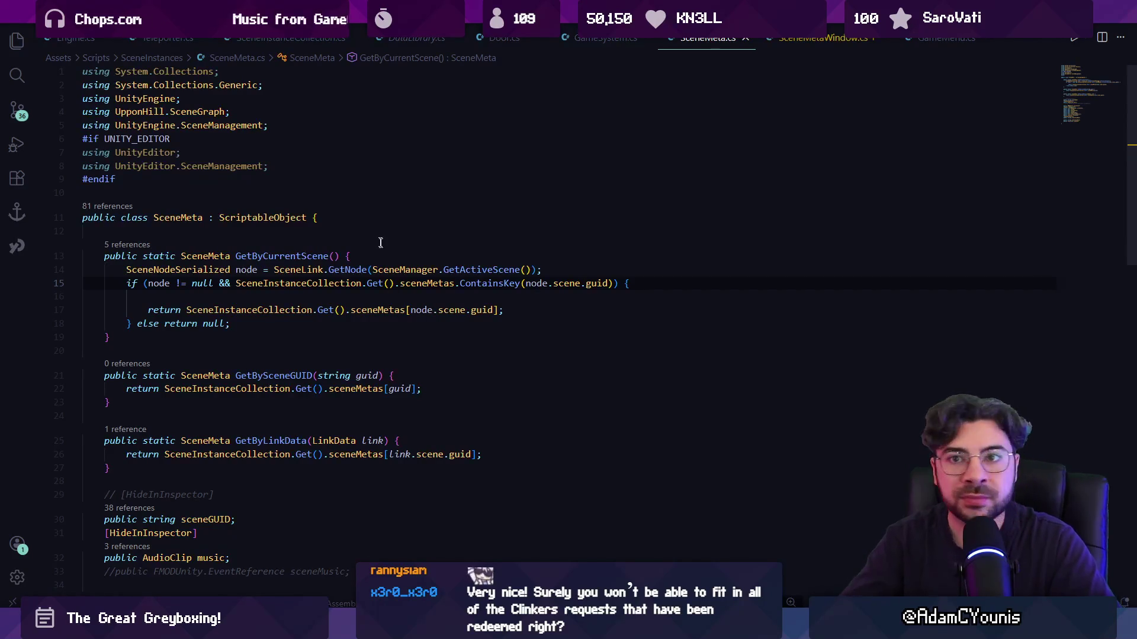
# Open the Clinkers project folder from File > Open Recent
pyautogui.click(21, 9)
pyautogui.moveTo(151, 163)
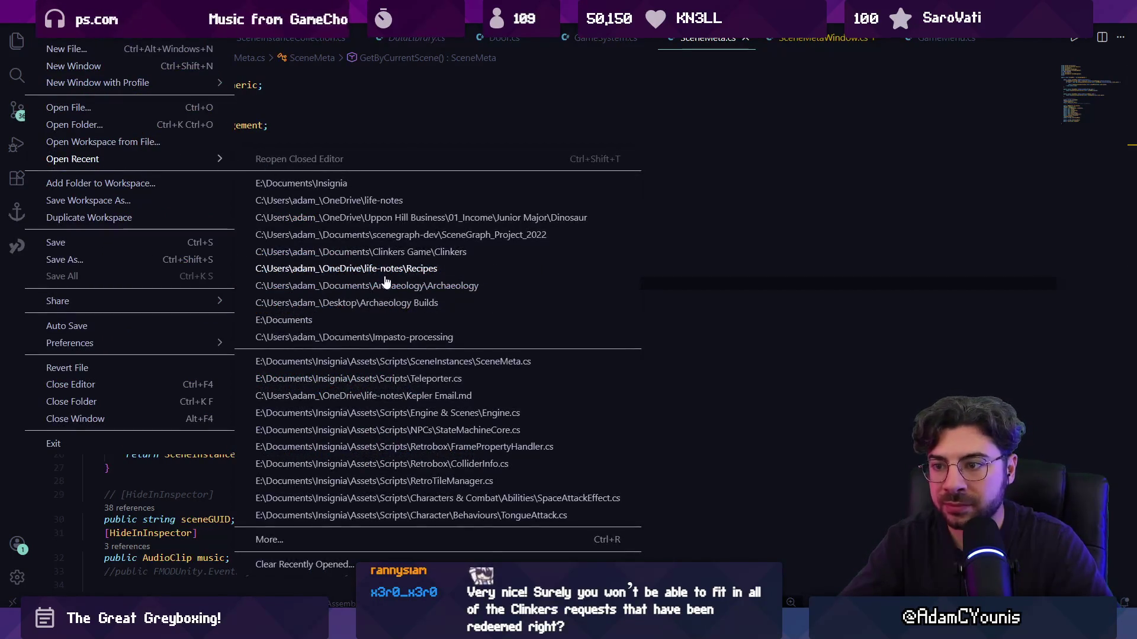
pyautogui.click(397, 252)
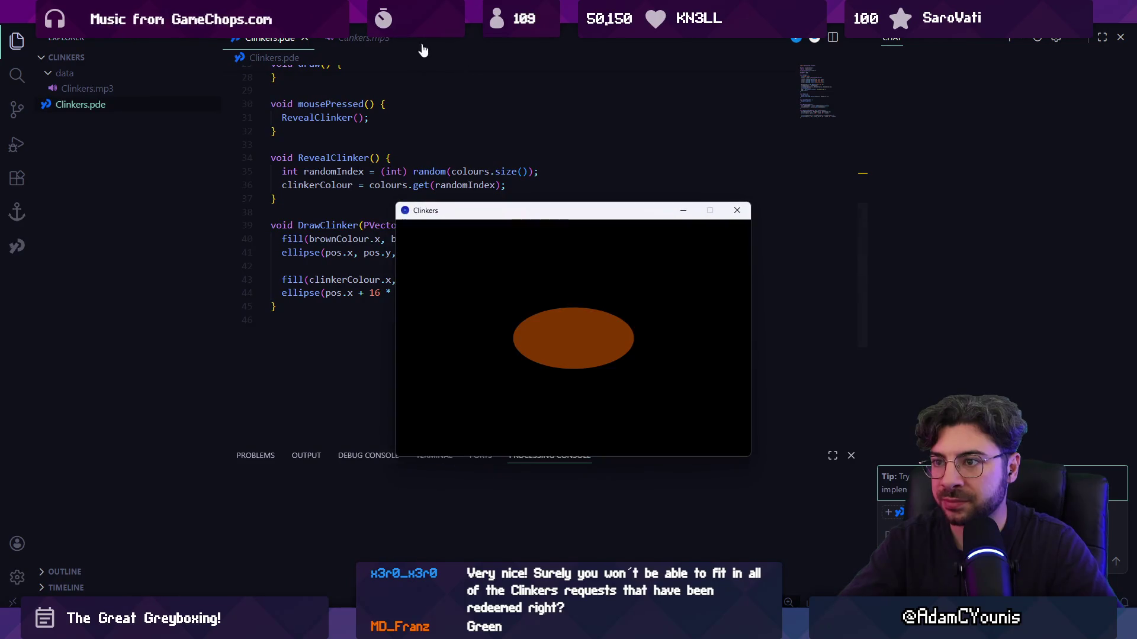
# Move the Clinkers sketch window and click inside the ellipse to reveal a green clinker
pyautogui.moveTo(558, 214); pyautogui.dragTo(481, 155)
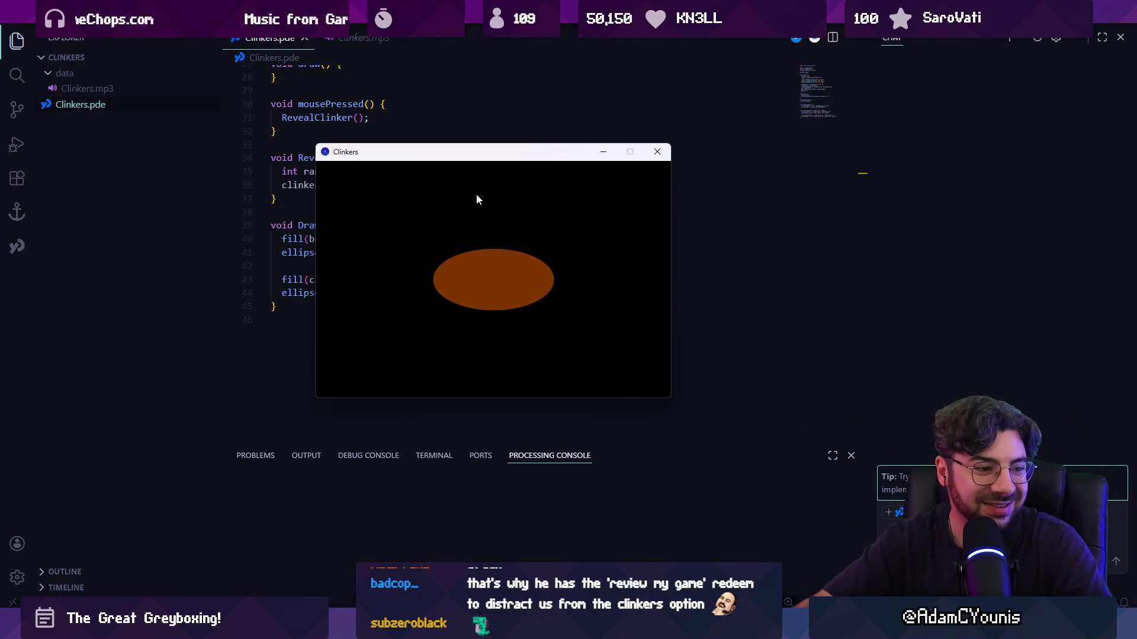
pyautogui.click(503, 305)
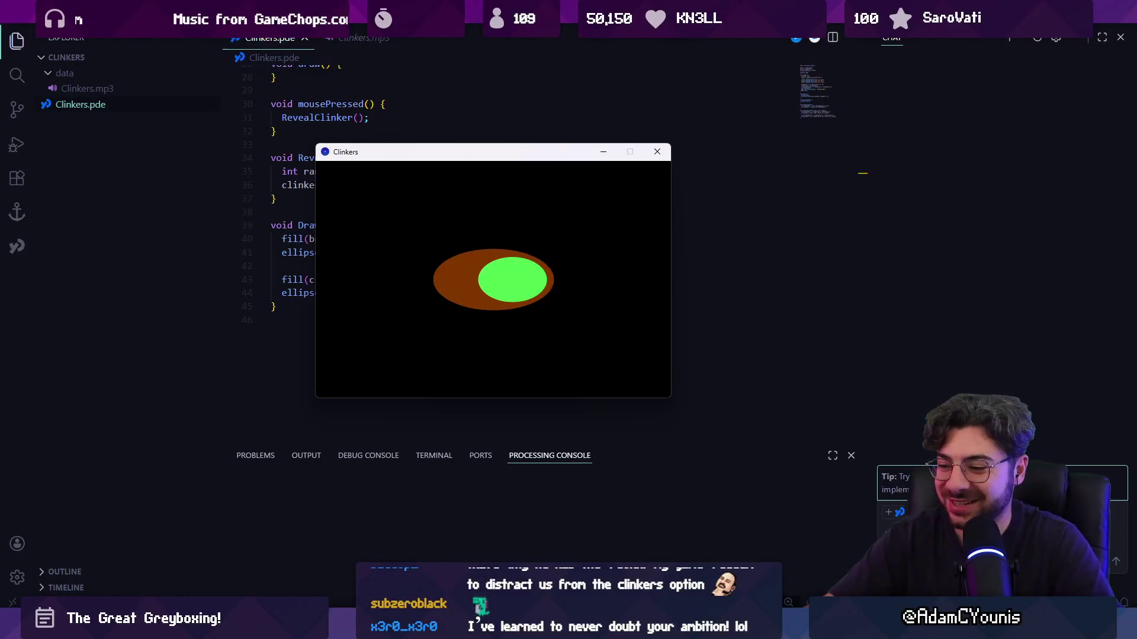
pyautogui.moveTo(698, 628)
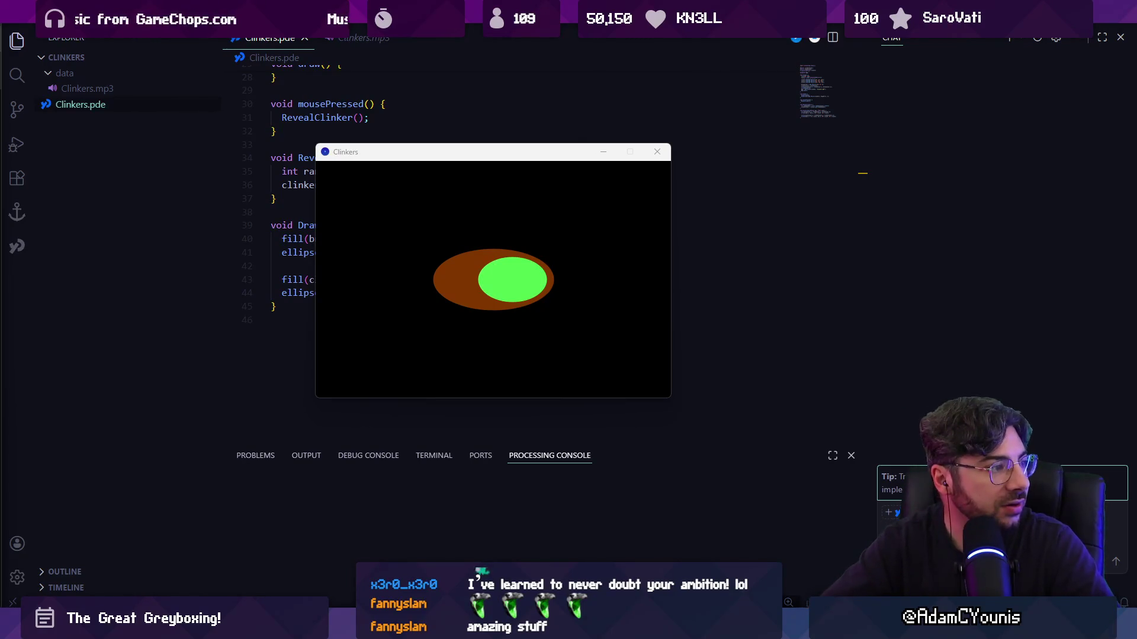
pyautogui.hotkey('alt', 'Tab')
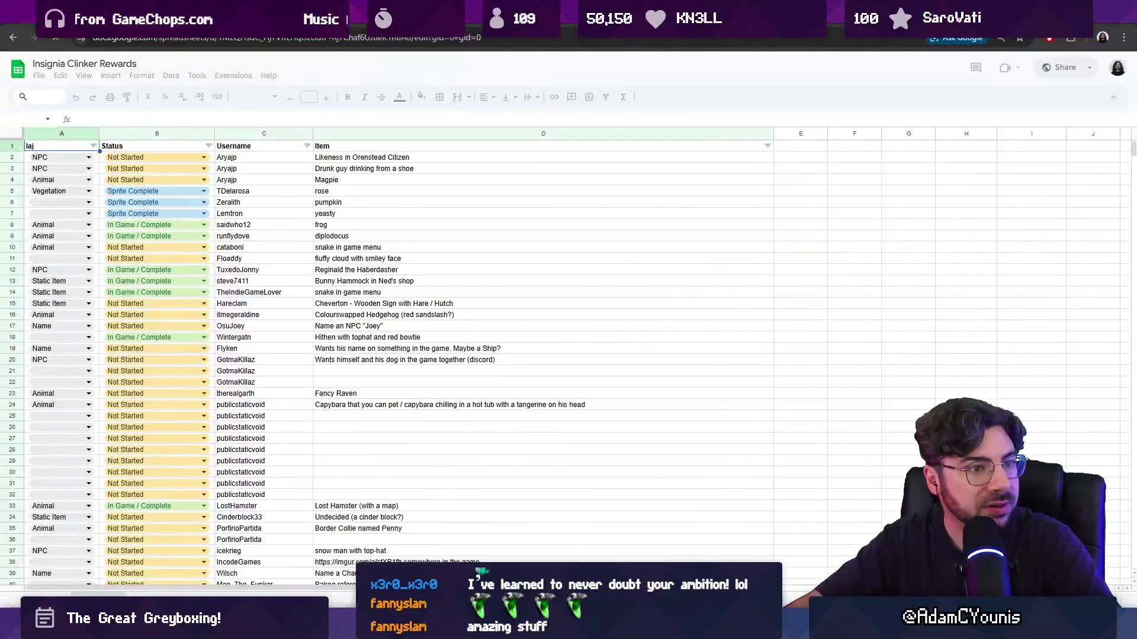
# Search the Clinker Rewards sheet for the requester's username and select the Puffin request in D175
pyautogui.scroll(-10, 430, 316)
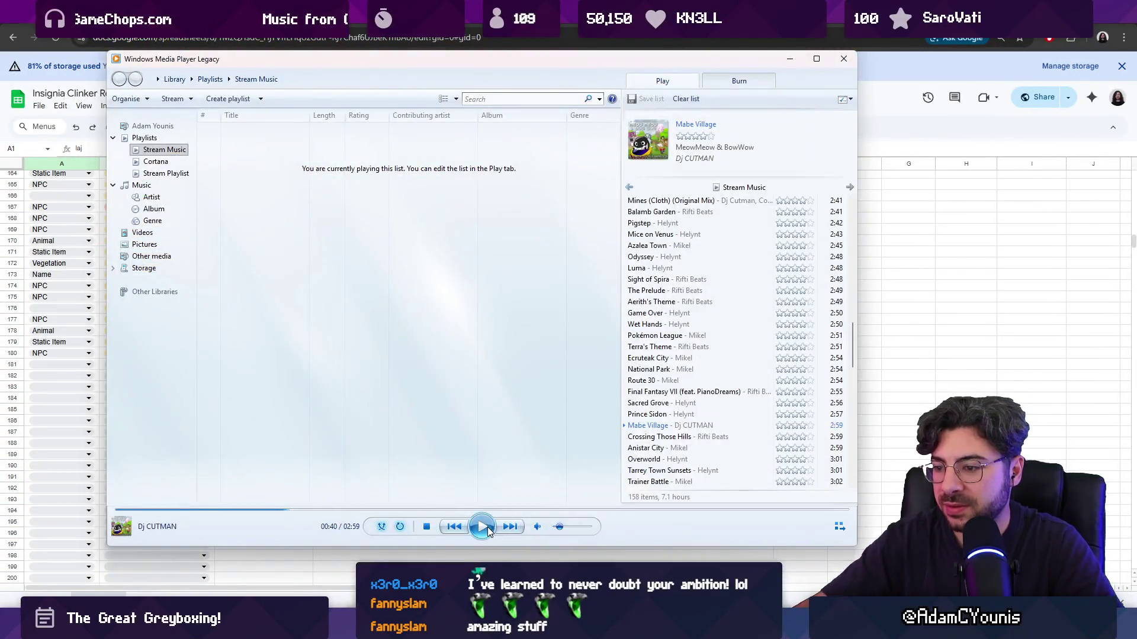
pyautogui.click(533, 554)
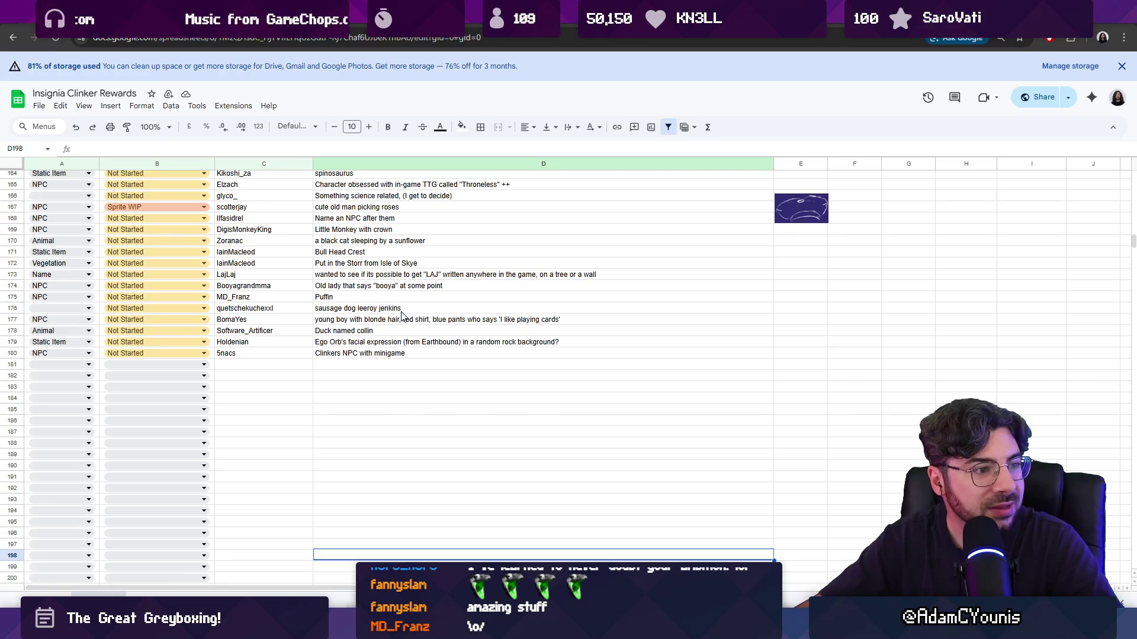
pyautogui.click(430, 365)
pyautogui.hotkey('ctrl', 'f')
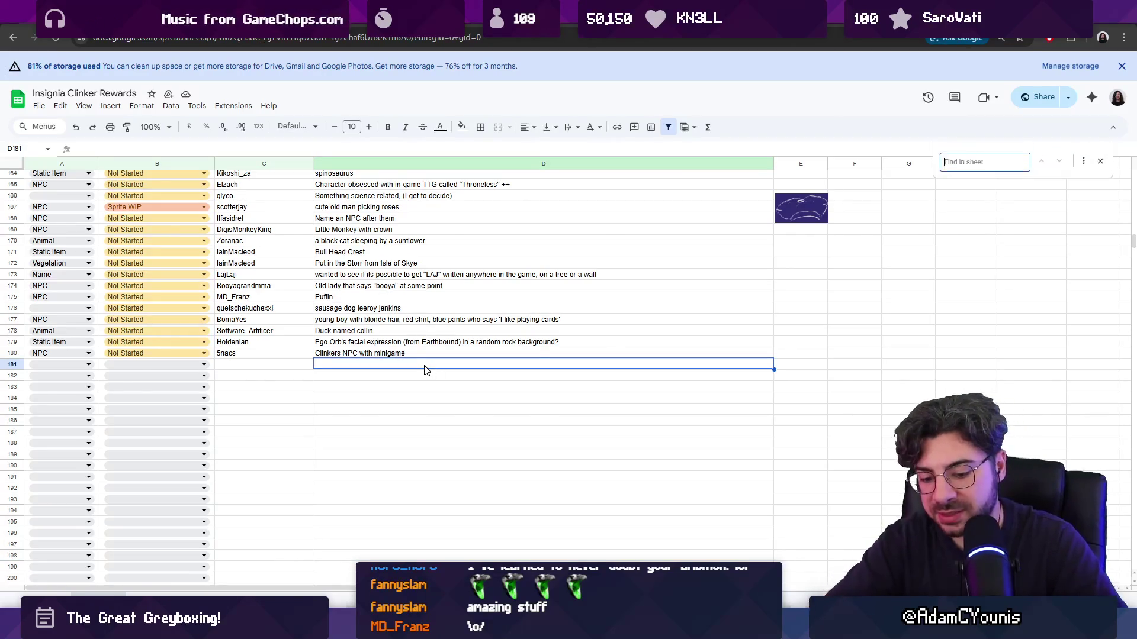
pyautogui.write('MD_fr')
pyautogui.scroll(-5, 427, 371)
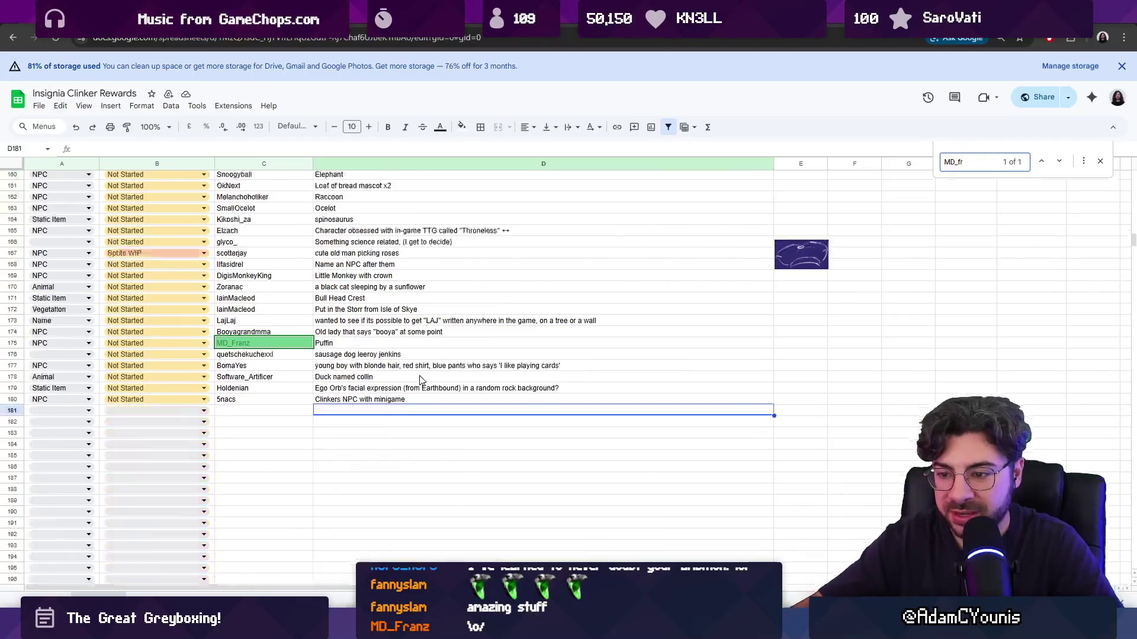
pyautogui.click(347, 345)
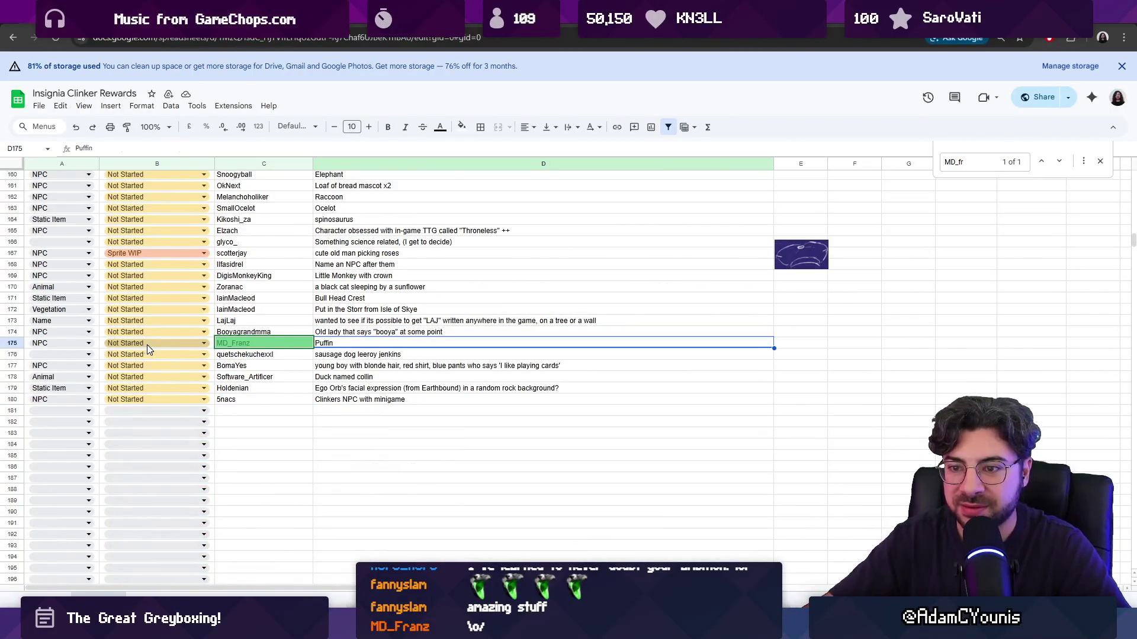
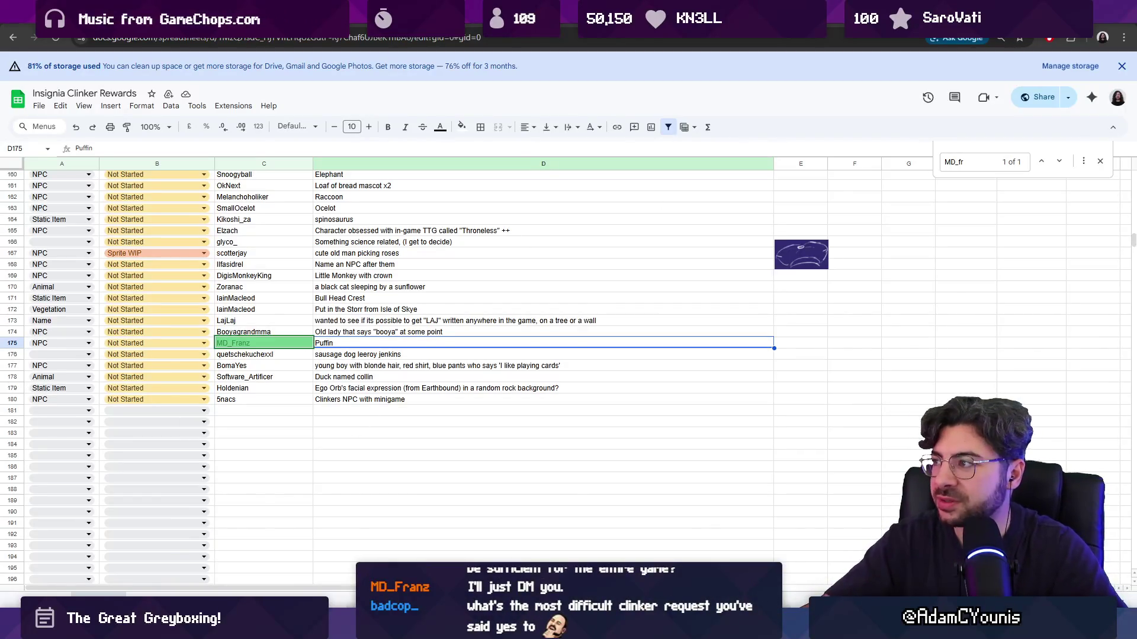
# Glance at the Unity editor, then return to the Clinker Rewards spreadsheet
pyautogui.hotkey('alt', 'Tab')
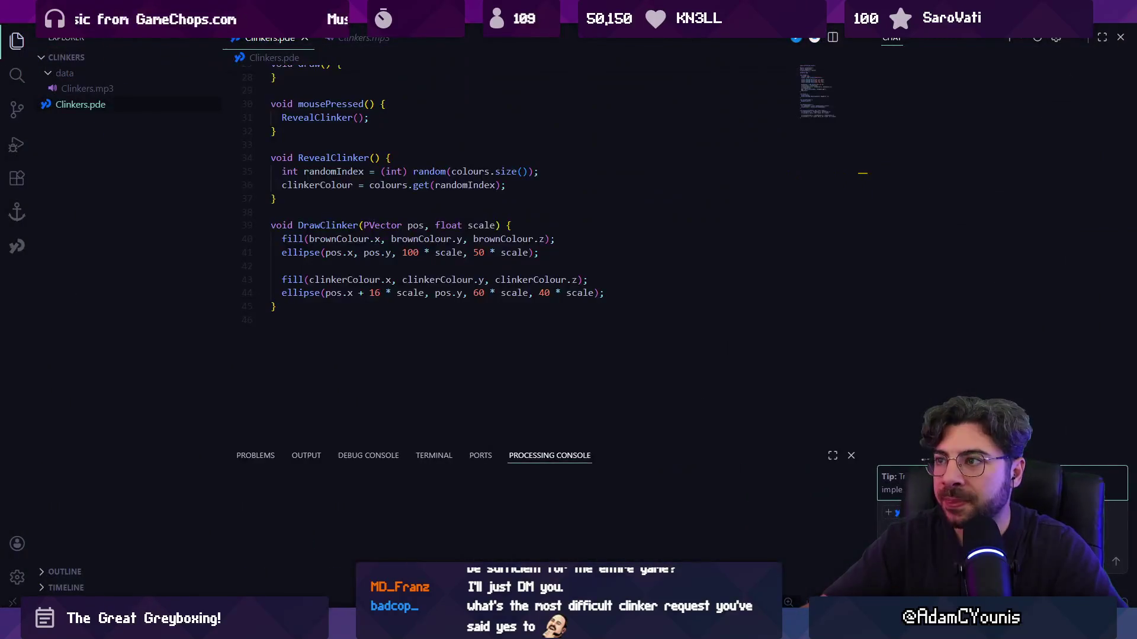
pyautogui.hotkey('alt', 'Tab')
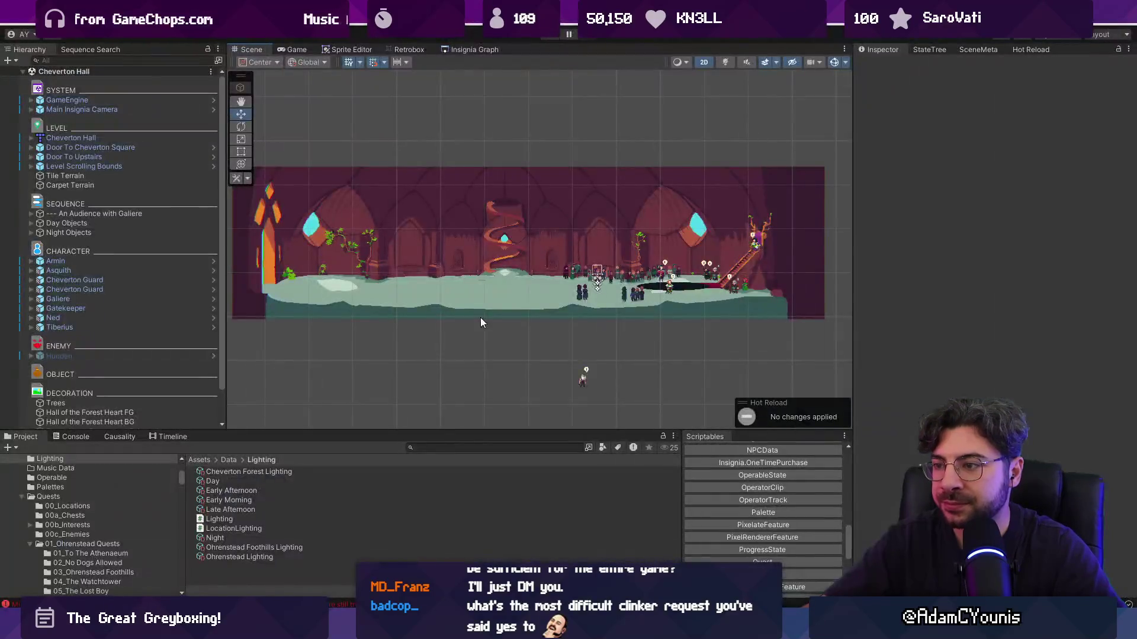
pyautogui.scroll(3, 769, 289)
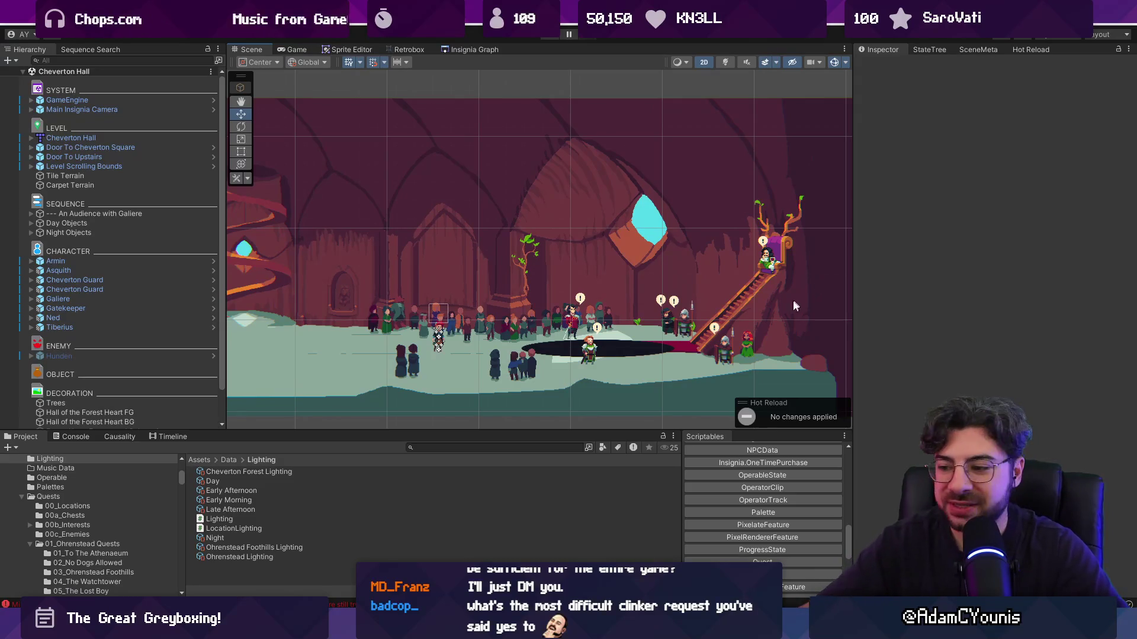
pyautogui.hotkey('alt', 'Tab')
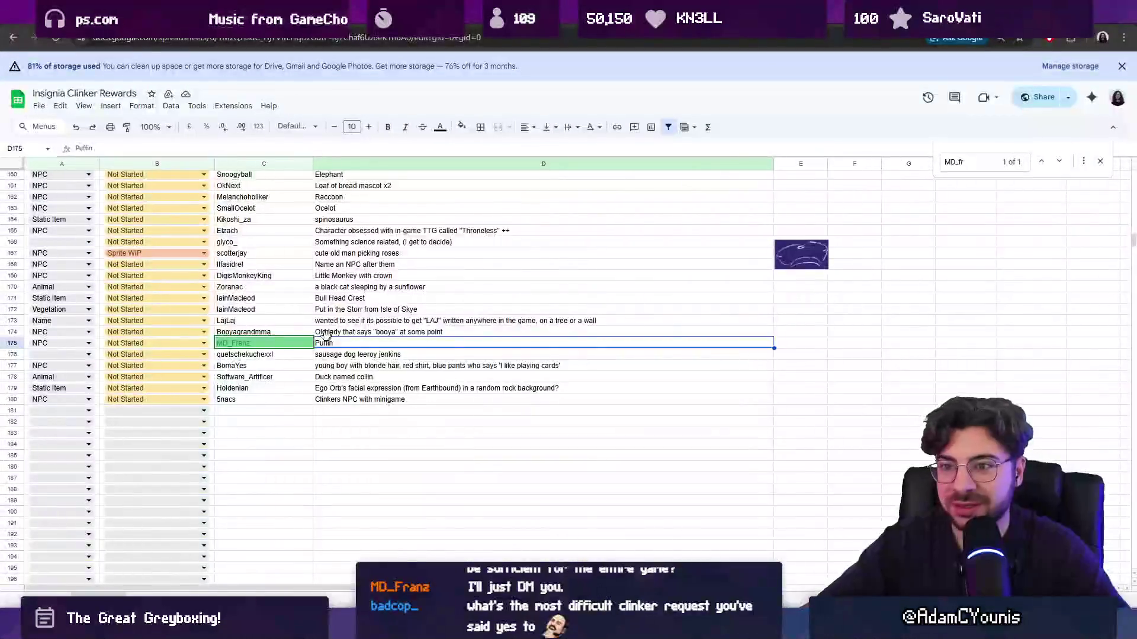
pyautogui.scroll(2, 363, 340)
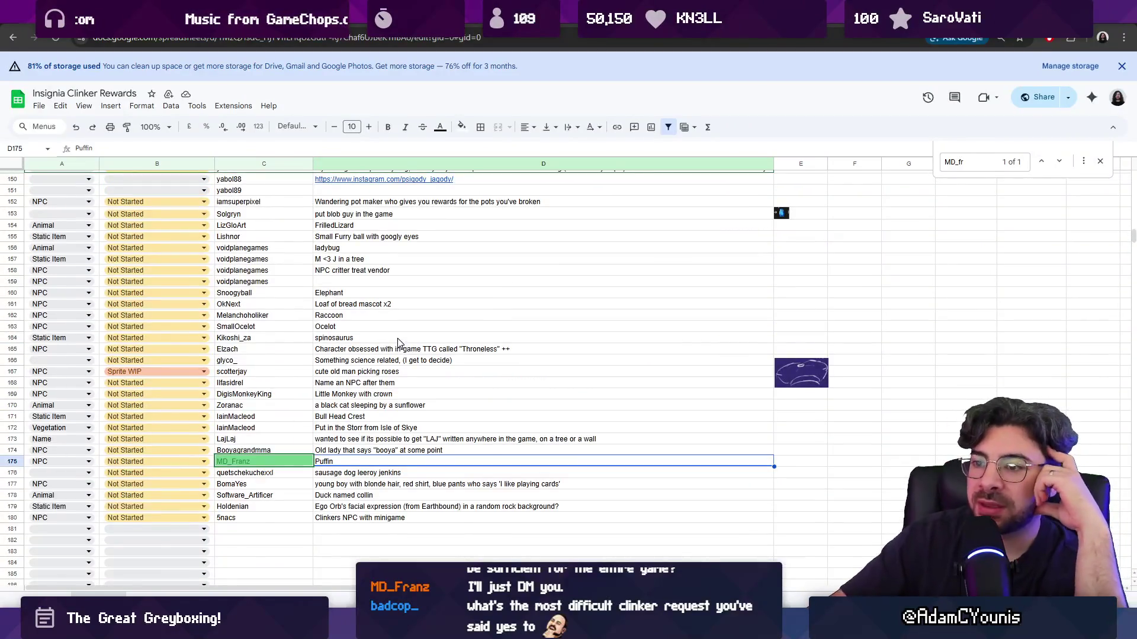
pyautogui.scroll(1, 397, 342)
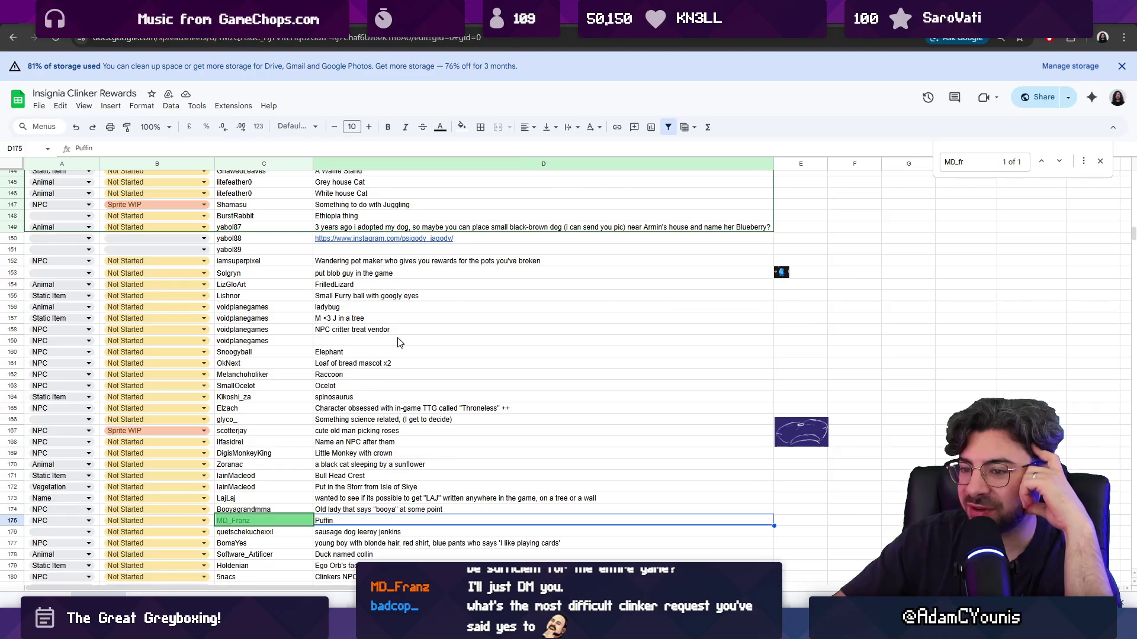
# Review requests in column D from Throneless in D165 up to D158
pyautogui.click(397, 408)
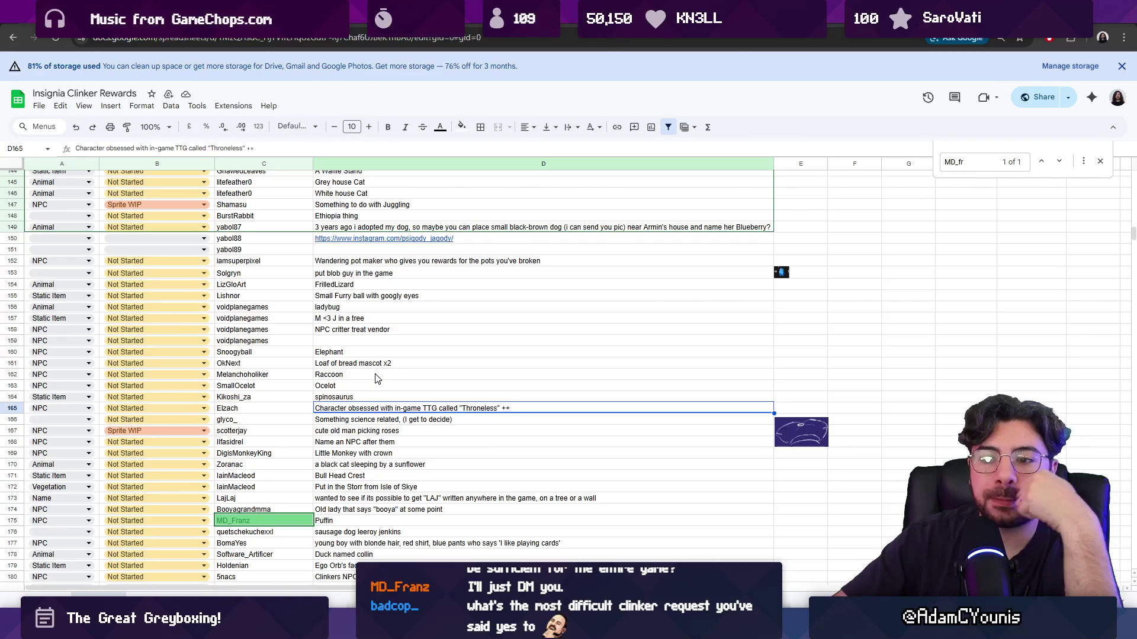
pyautogui.press('Up')
pyautogui.press('Up')
pyautogui.press('Up')
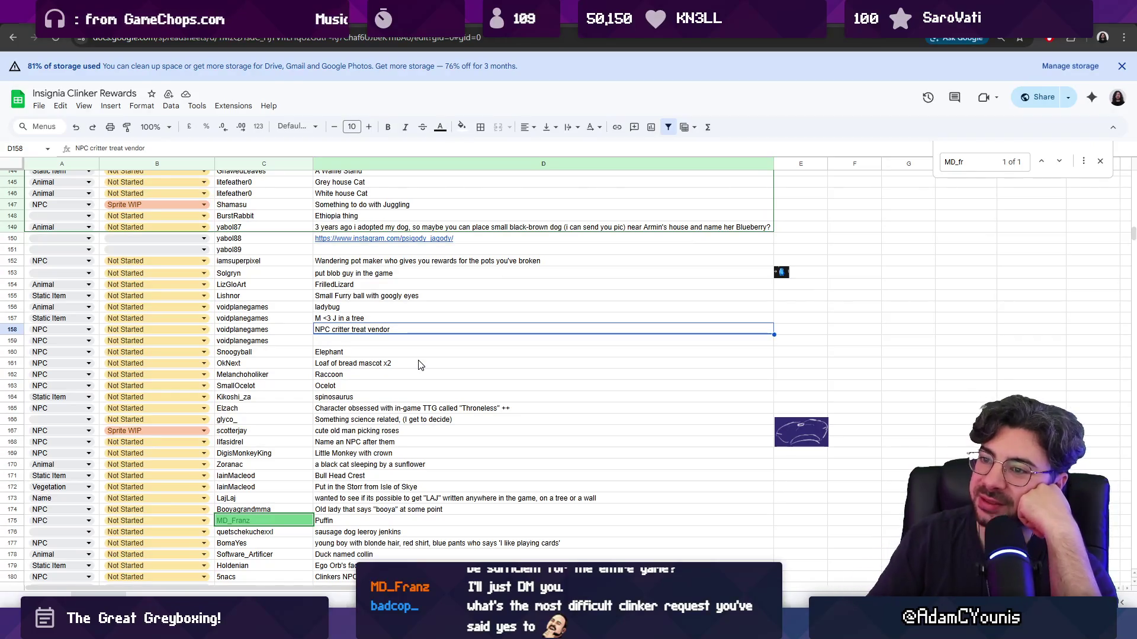
pyautogui.scroll(1, 406, 341)
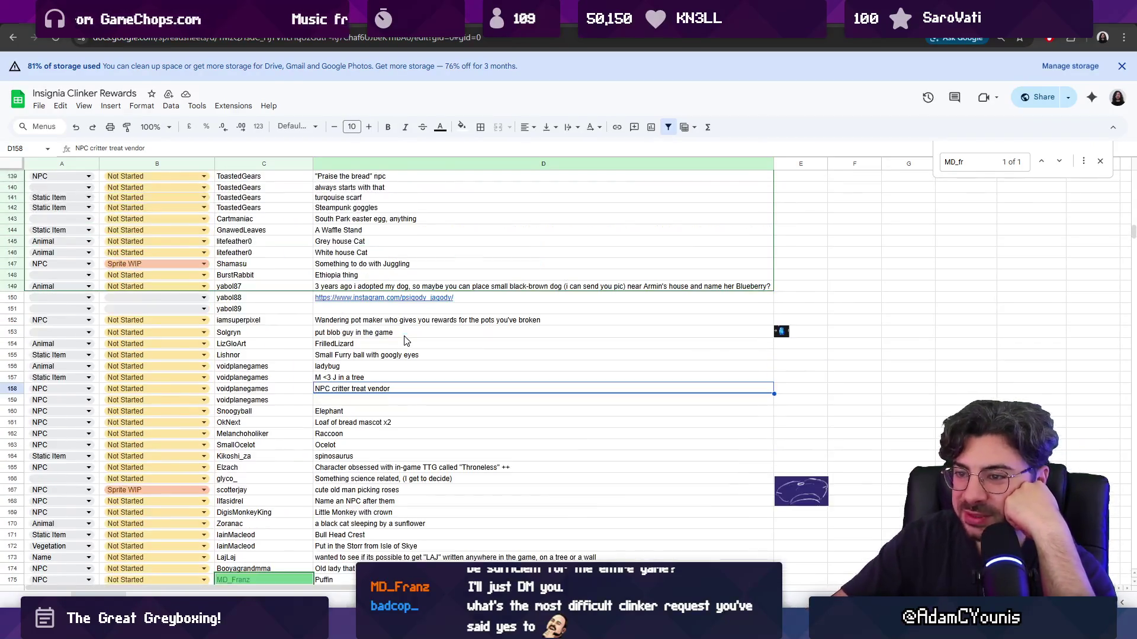
pyautogui.scroll(1, 407, 333)
pyautogui.scroll(1, 403, 331)
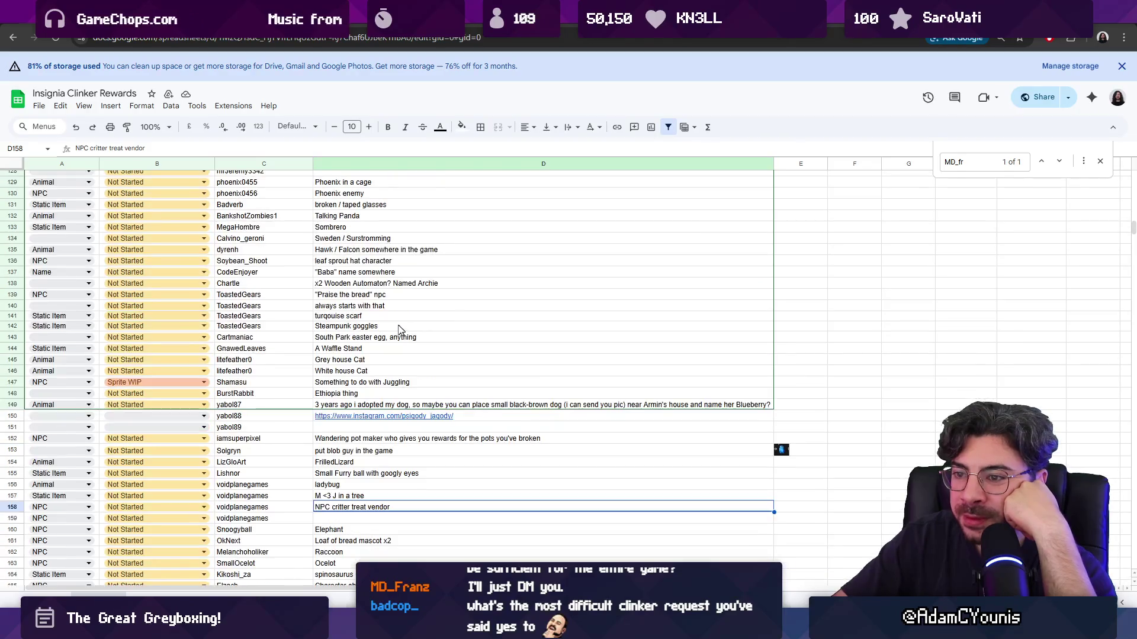
pyautogui.scroll(1, 367, 350)
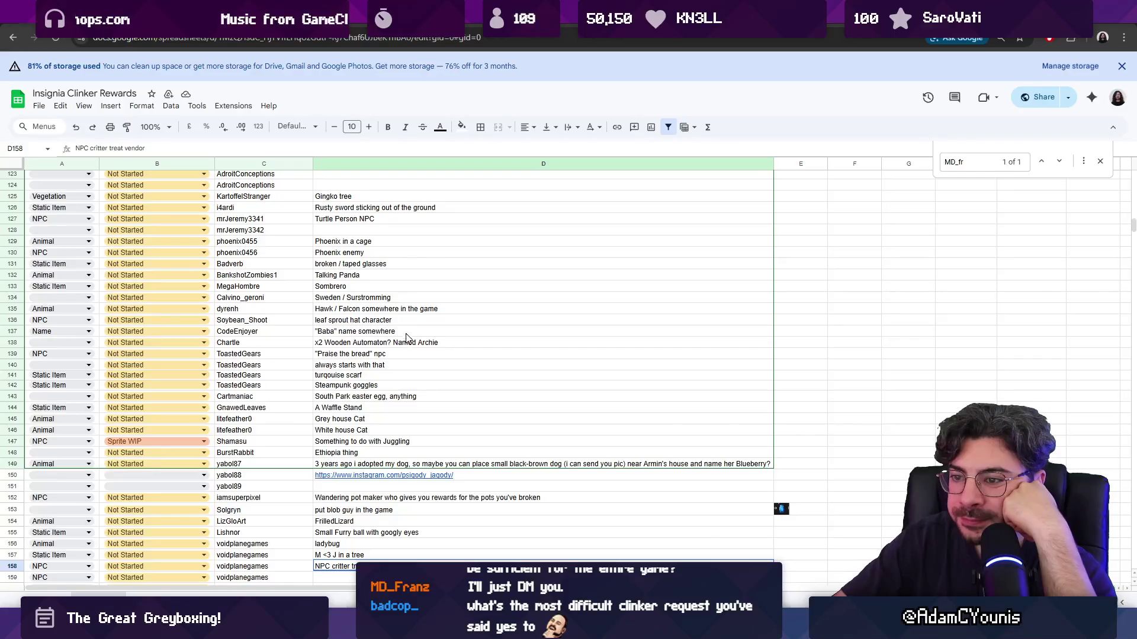
# Step through requests around Wooden Automaton in D138 up to Phoenix in a cage
pyautogui.click(402, 346)
pyautogui.press('Up')
pyautogui.press('Up')
pyautogui.press('Up')
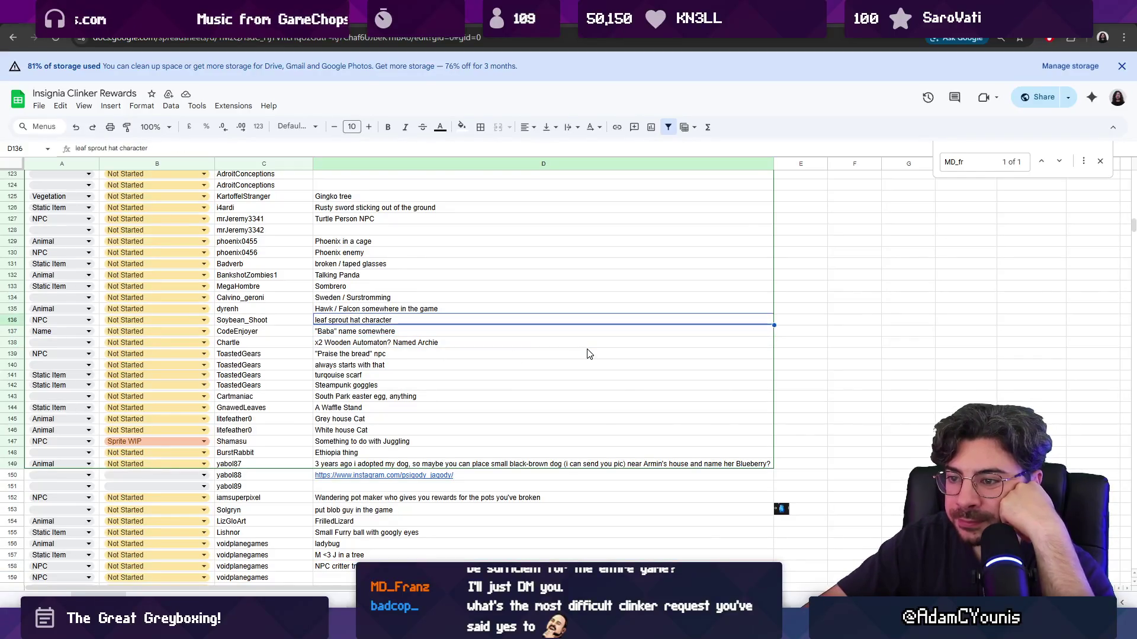
pyautogui.press('Down')
pyautogui.press('Down')
pyautogui.press('Down')
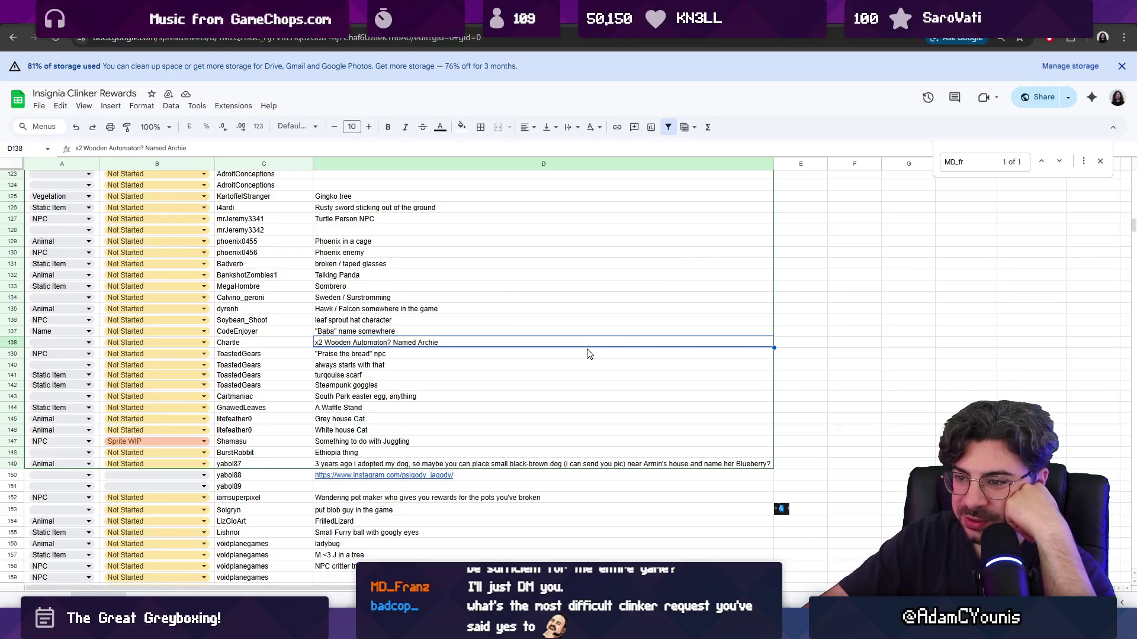
pyautogui.press('Up')
pyautogui.press('Down')
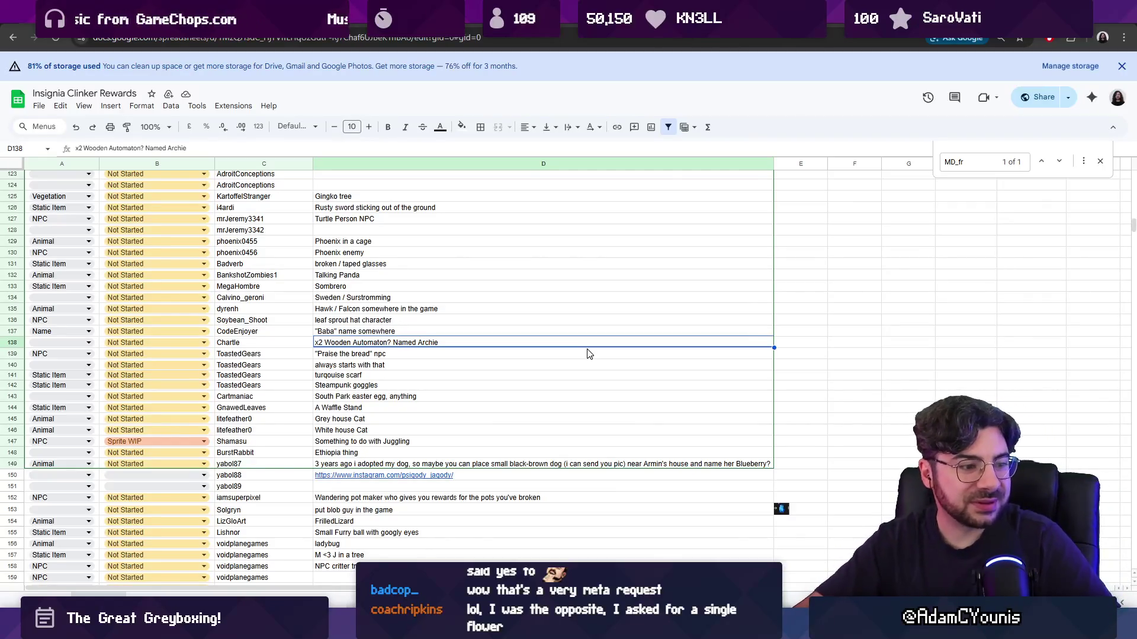
pyautogui.press('Up')
pyautogui.press('Up')
pyautogui.press('Up')
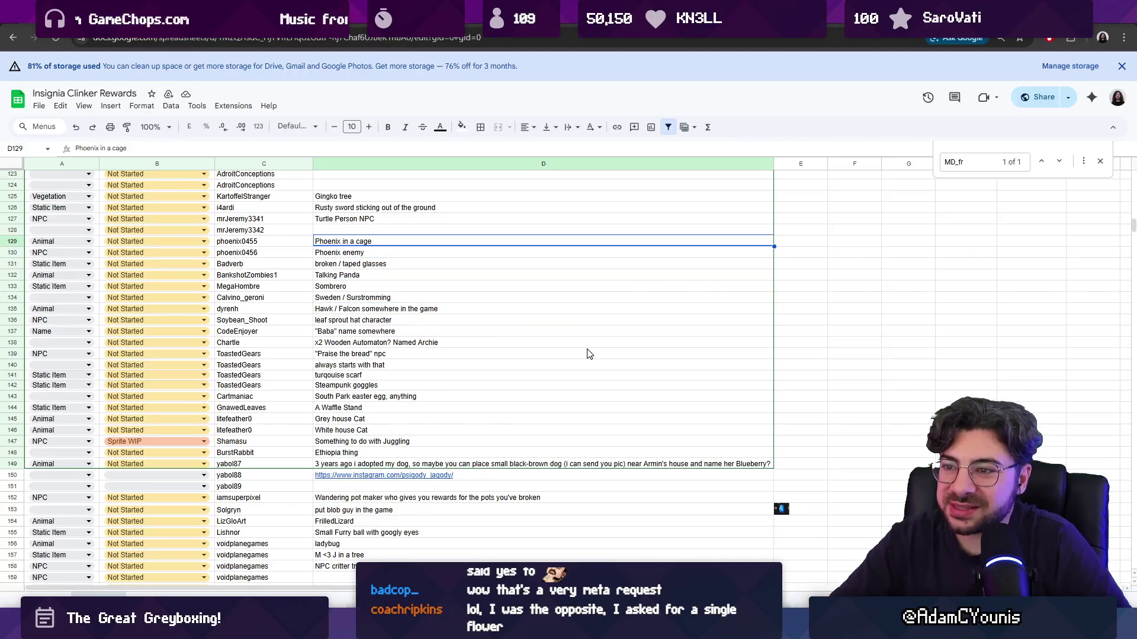
pyautogui.scroll(5, 589, 354)
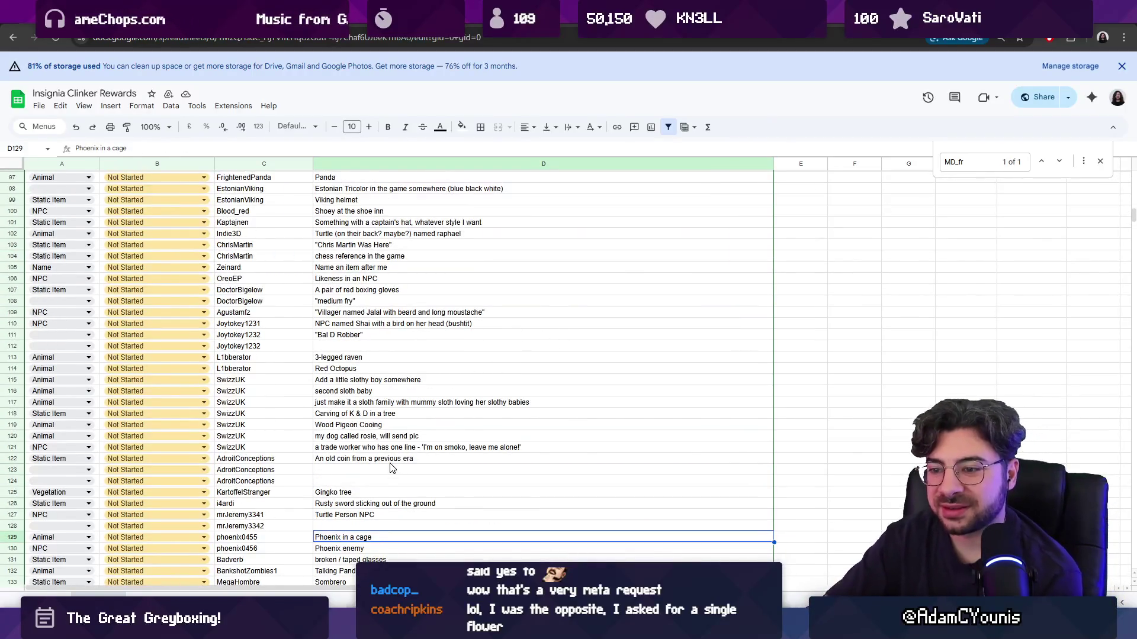
# Set the Turtle Person NPC request's status in B127 to Sprite WIP
pyautogui.press('Up')
pyautogui.press('Up')
pyautogui.press('Up')
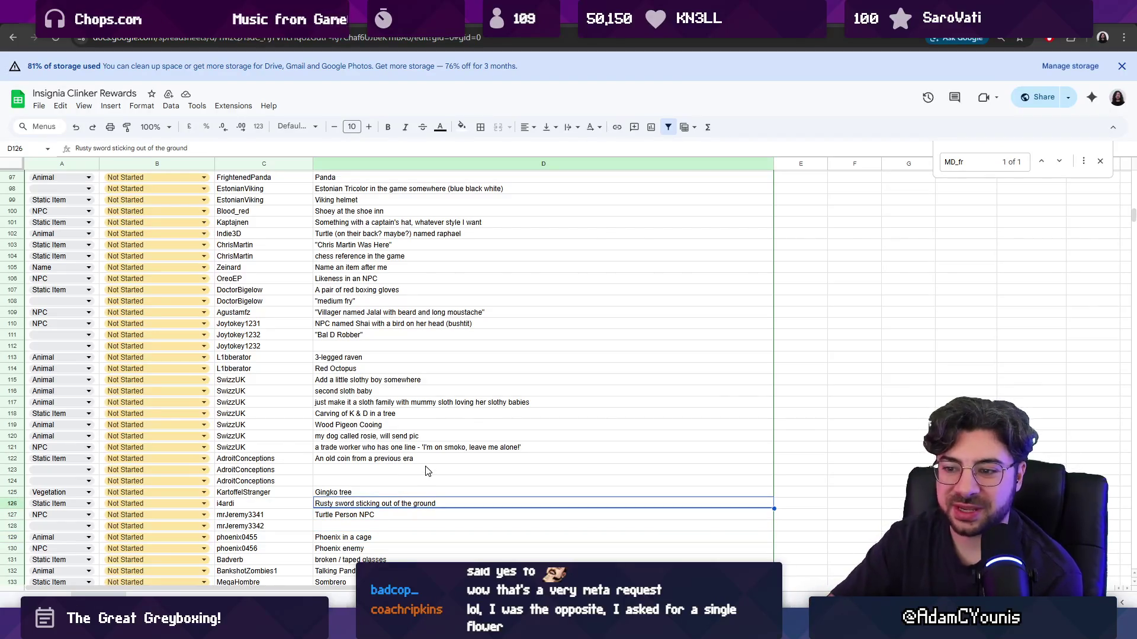
pyautogui.press('Up')
pyautogui.press('Down')
pyautogui.press('Down')
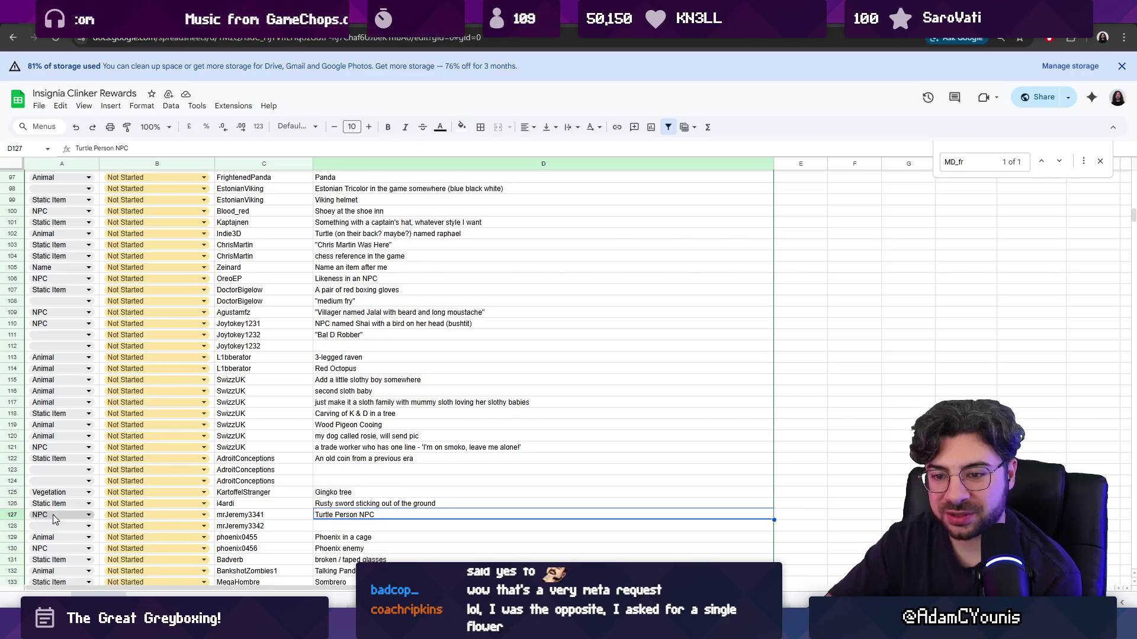
pyautogui.click(142, 514)
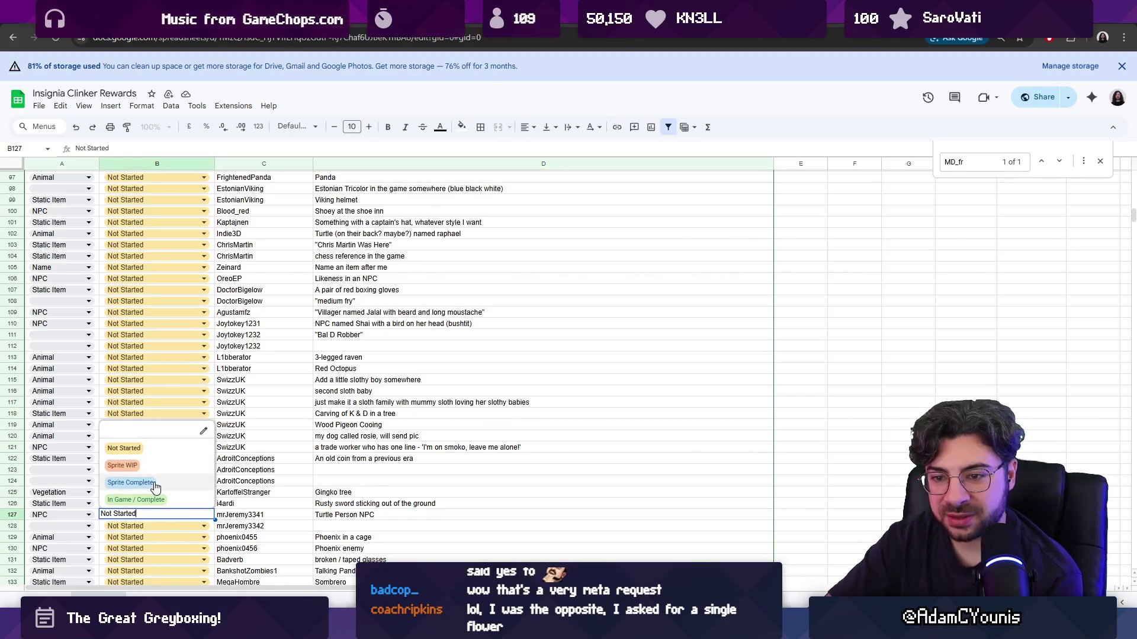
pyautogui.click(154, 467)
# Review further requests up column D from D127 to the Chipmunk thief in D90
pyautogui.click(417, 516)
pyautogui.press('Up')
pyautogui.press('Up')
pyautogui.press('Up')
pyautogui.press('Up')
pyautogui.press('Up')
pyautogui.press('Up')
pyautogui.press('Up')
pyautogui.press('Up')
pyautogui.press('Up')
pyautogui.press('Down')
pyautogui.press('Down')
pyautogui.press('Down')
pyautogui.press('Up')
pyautogui.press('Up')
pyautogui.press('Up')
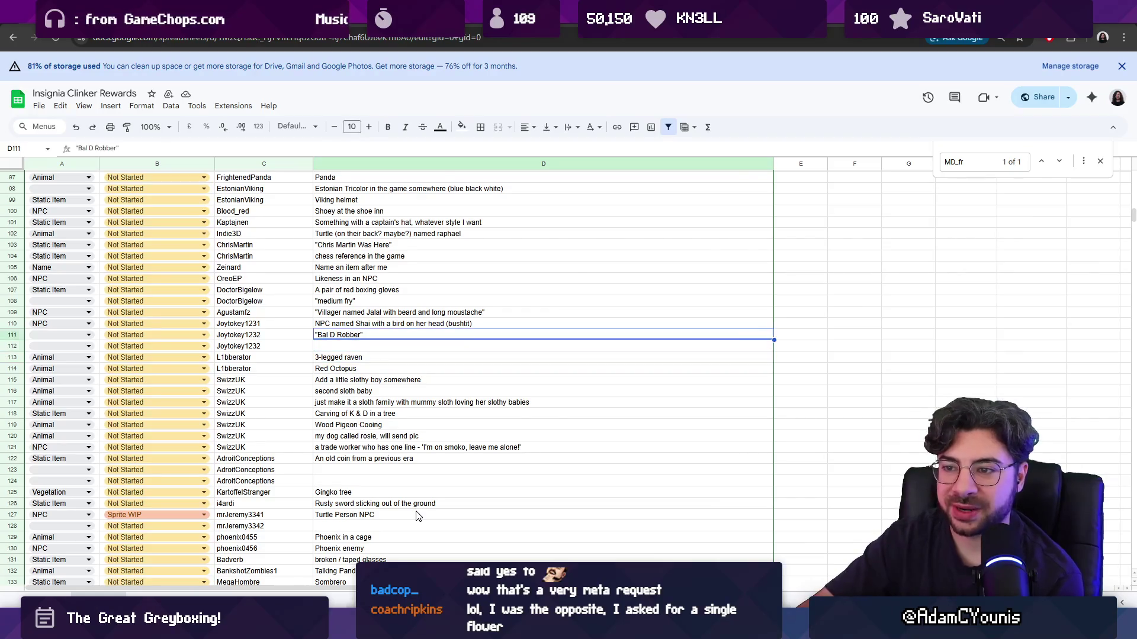
pyautogui.press('Up')
pyautogui.press('Up')
pyautogui.press('Up')
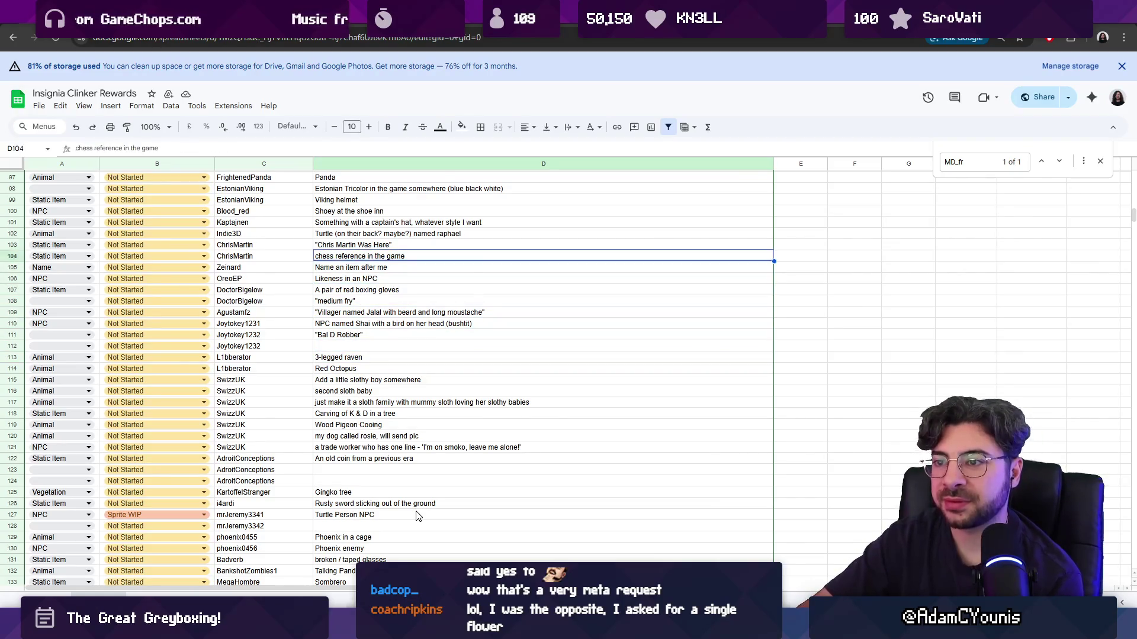
pyautogui.press('Up')
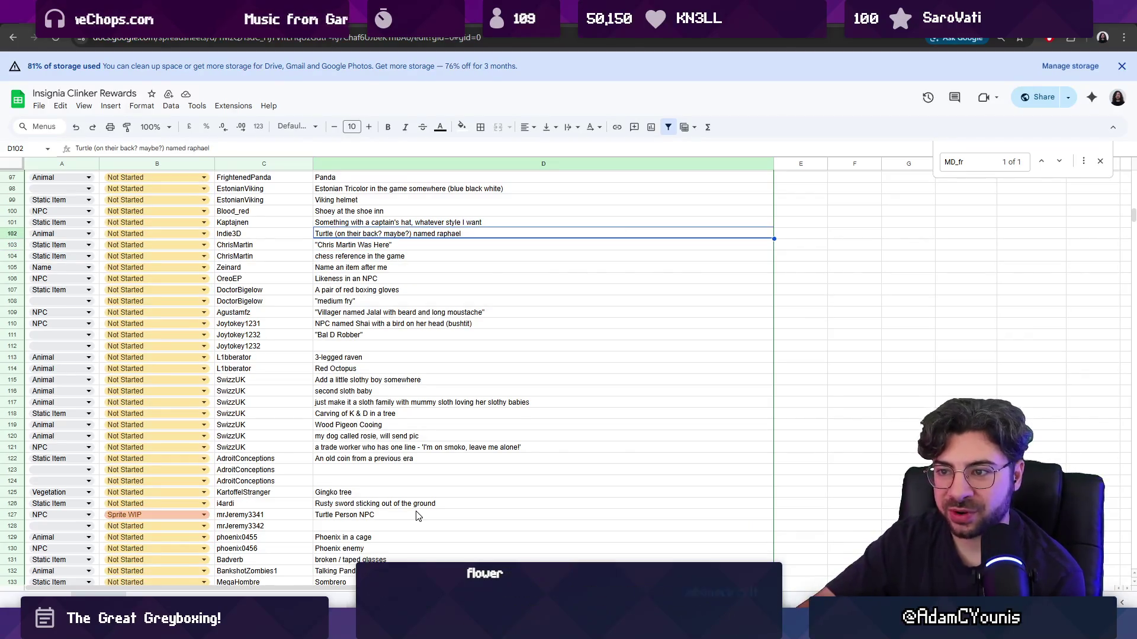
pyautogui.press('Up')
pyautogui.press('Up')
pyautogui.press('Up')
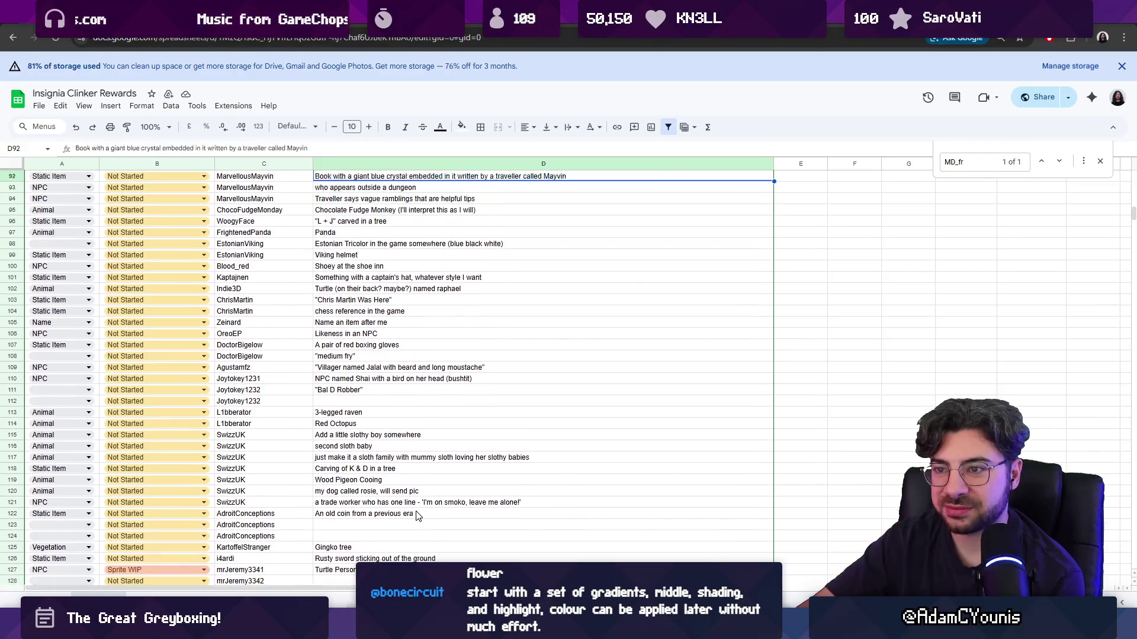
pyautogui.press('Up')
pyautogui.press('Up')
pyautogui.scroll(20, 496, 493)
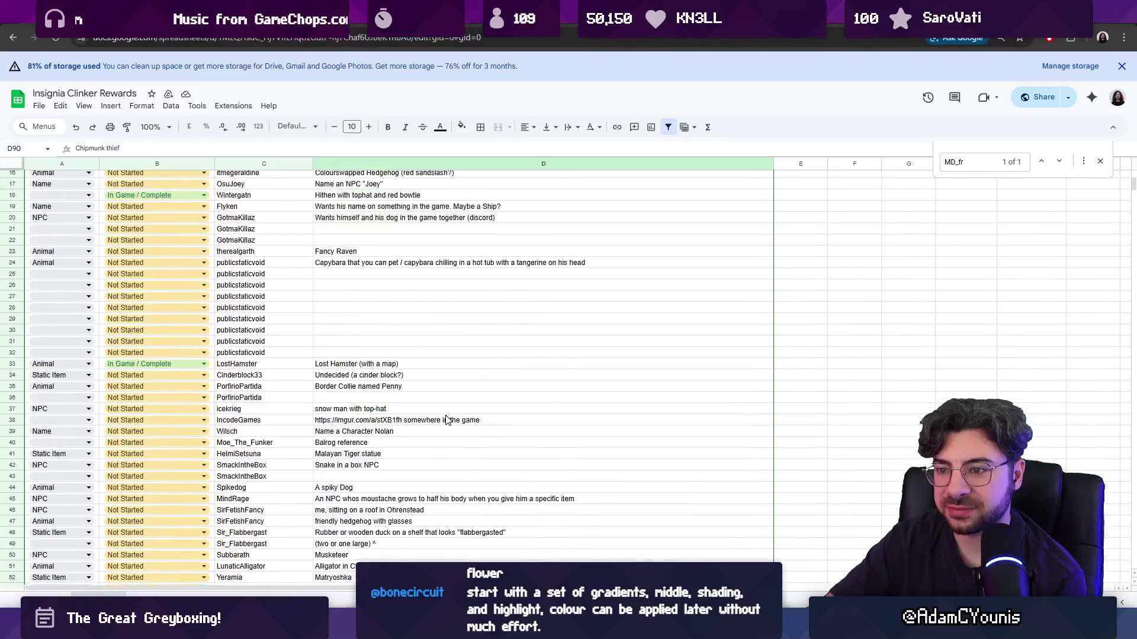
pyautogui.scroll(-20, 430, 332)
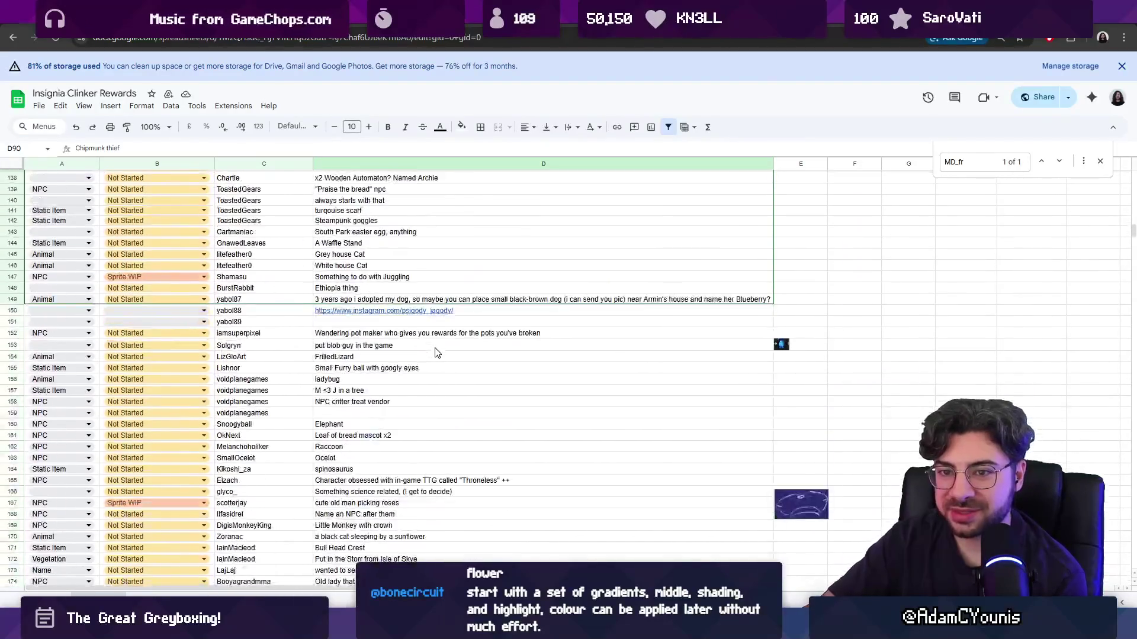
pyautogui.scroll(10, 429, 355)
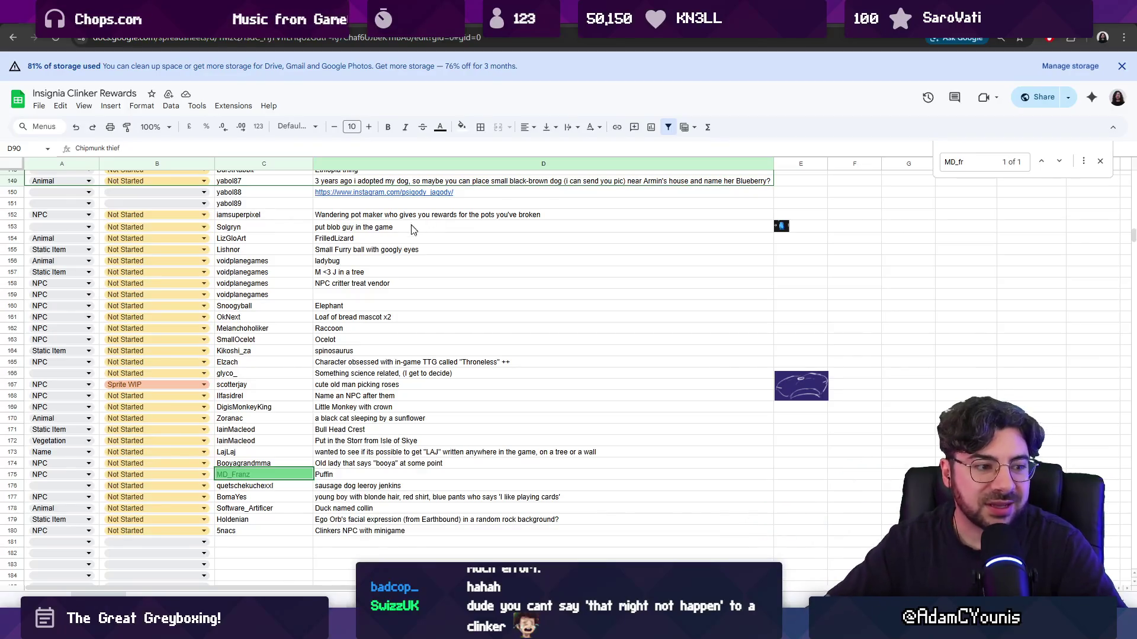
pyautogui.scroll(15, 416, 227)
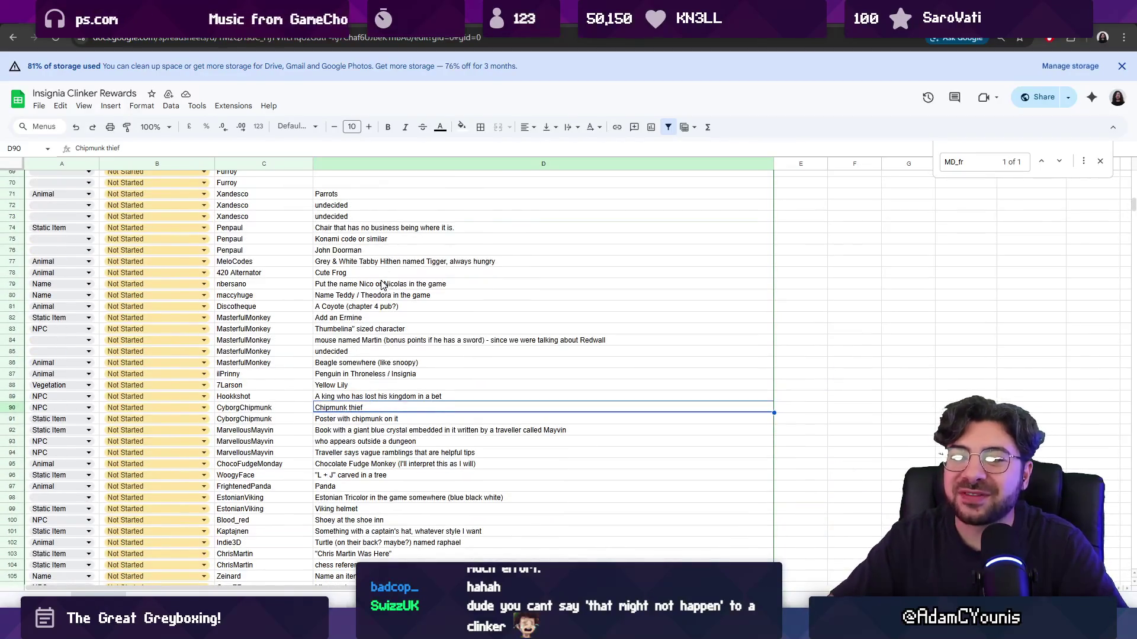
pyautogui.scroll(3, 383, 286)
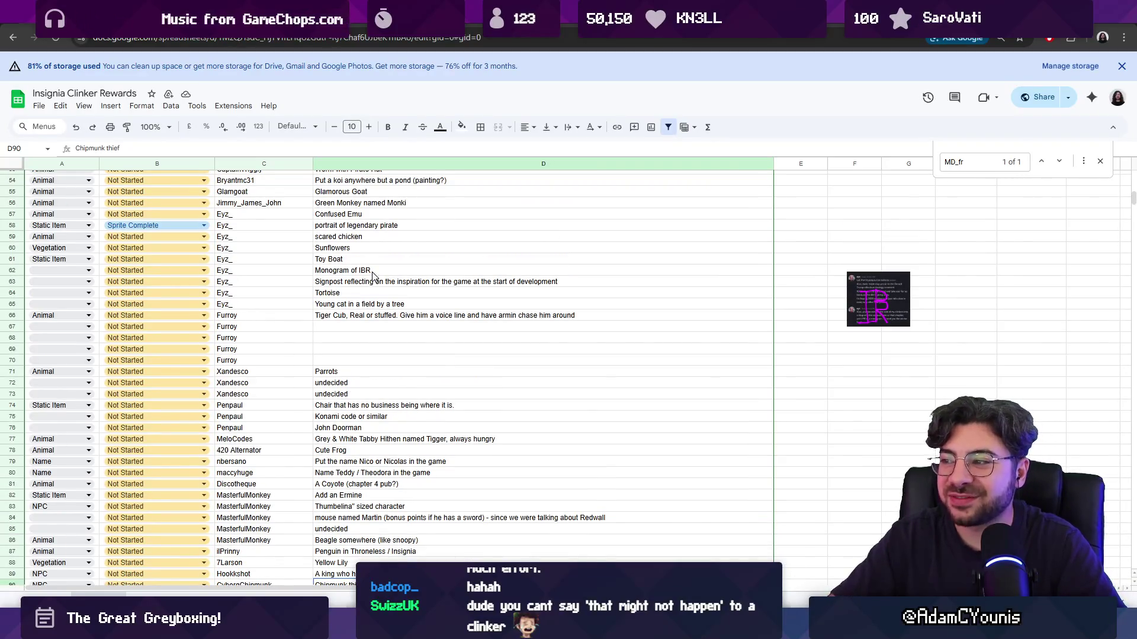
pyautogui.scroll(6, 368, 276)
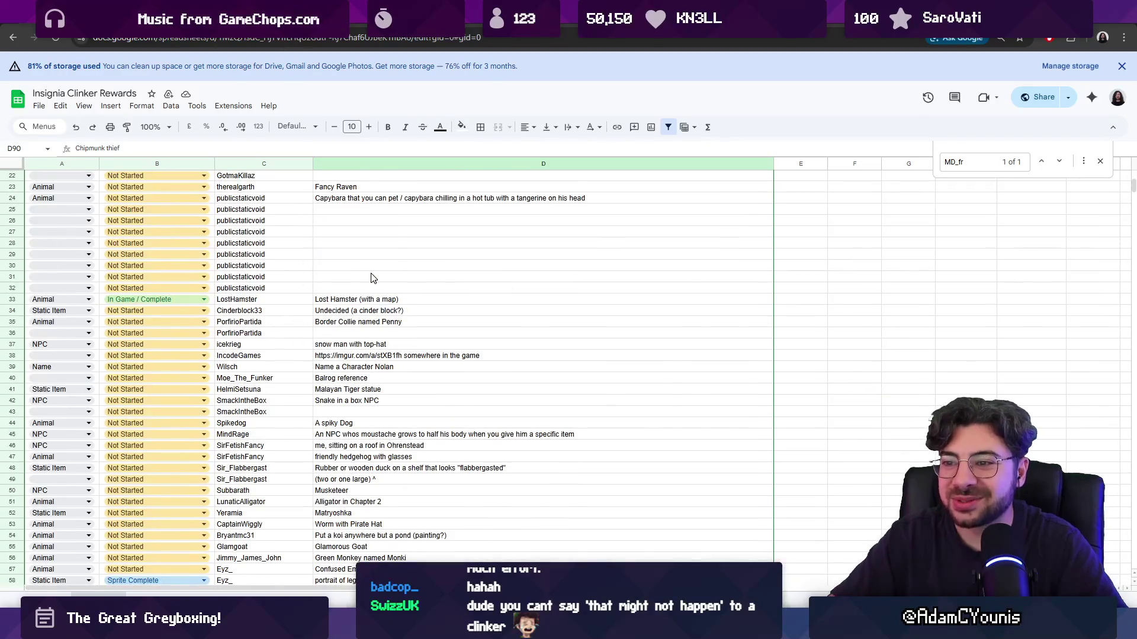
pyautogui.click(344, 301)
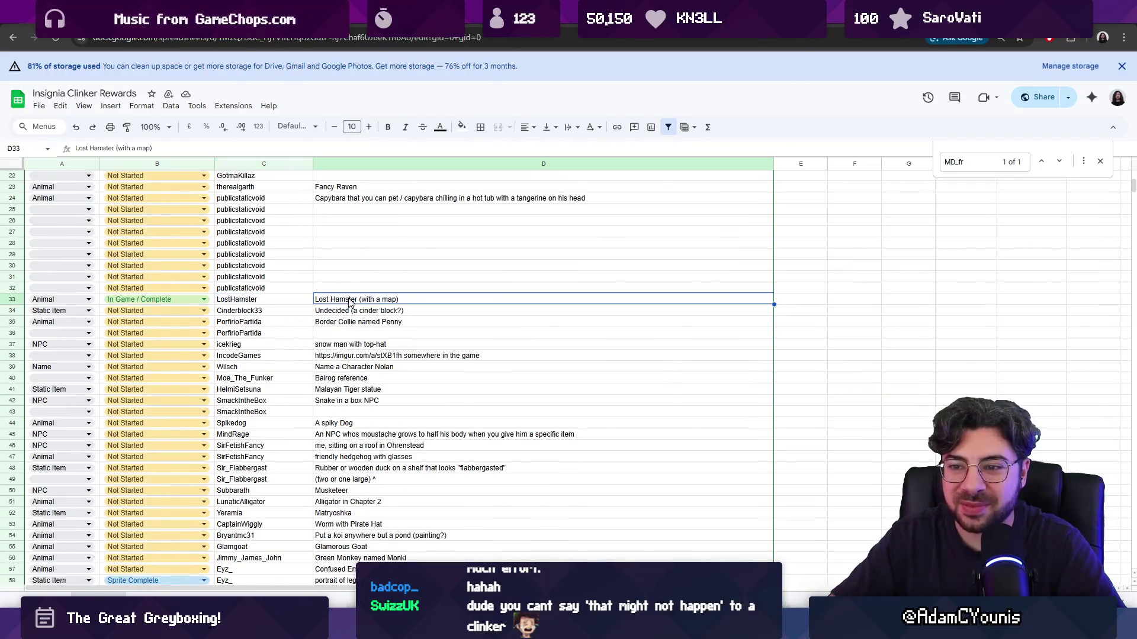
pyautogui.scroll(4, 314, 299)
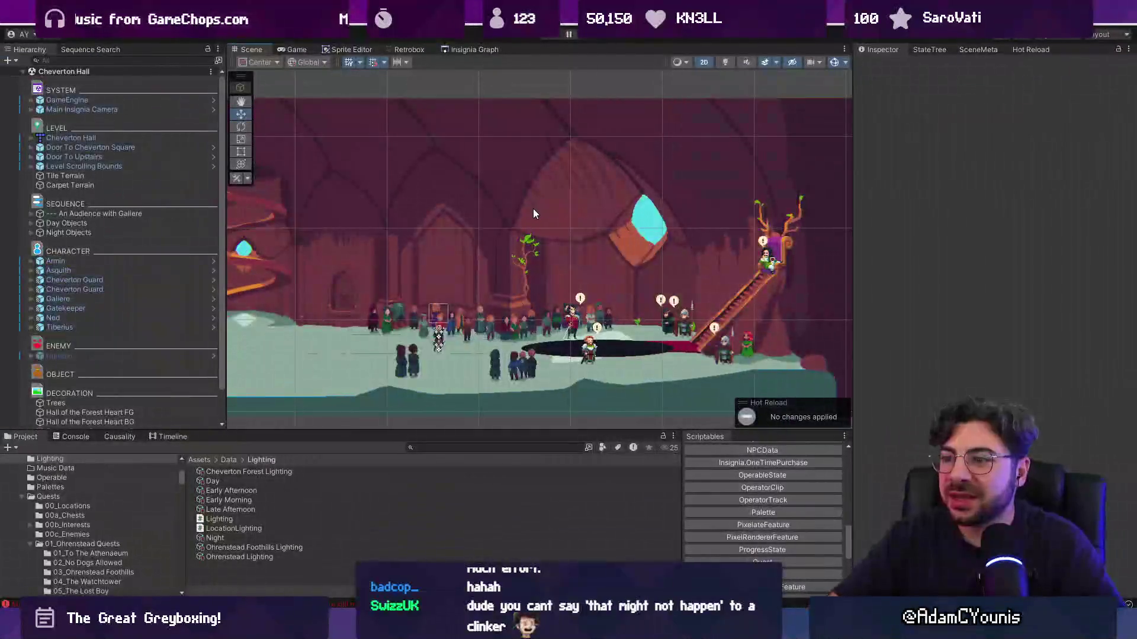
# Select the Daytime Background behind the hall and toggle it off and back on
pyautogui.scroll(-3, 580, 250)
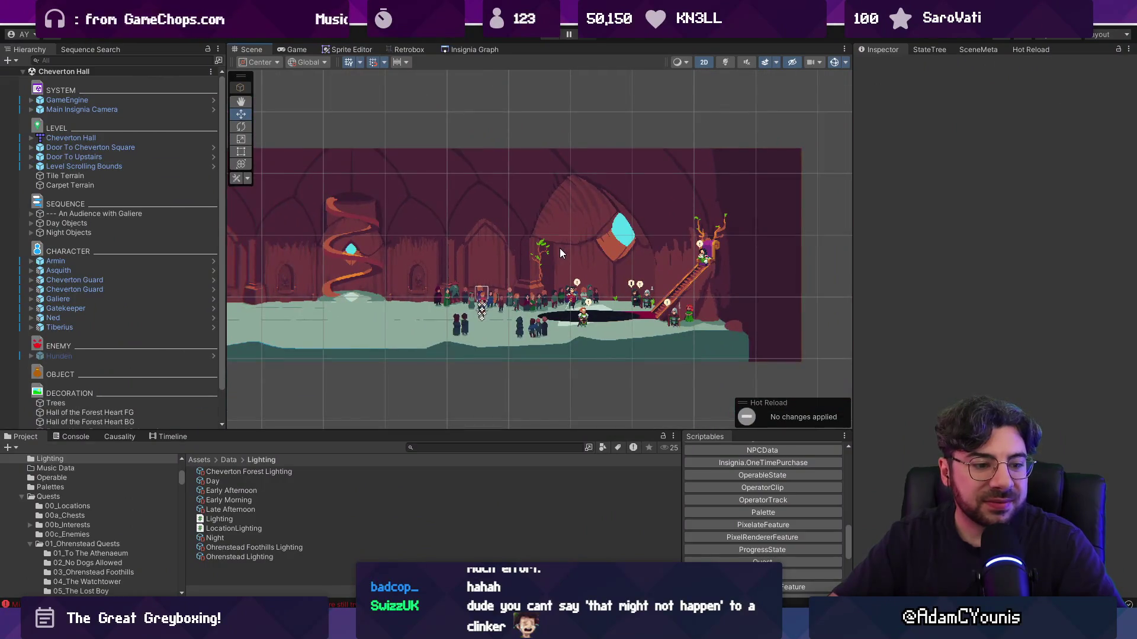
pyautogui.scroll(3, 461, 255)
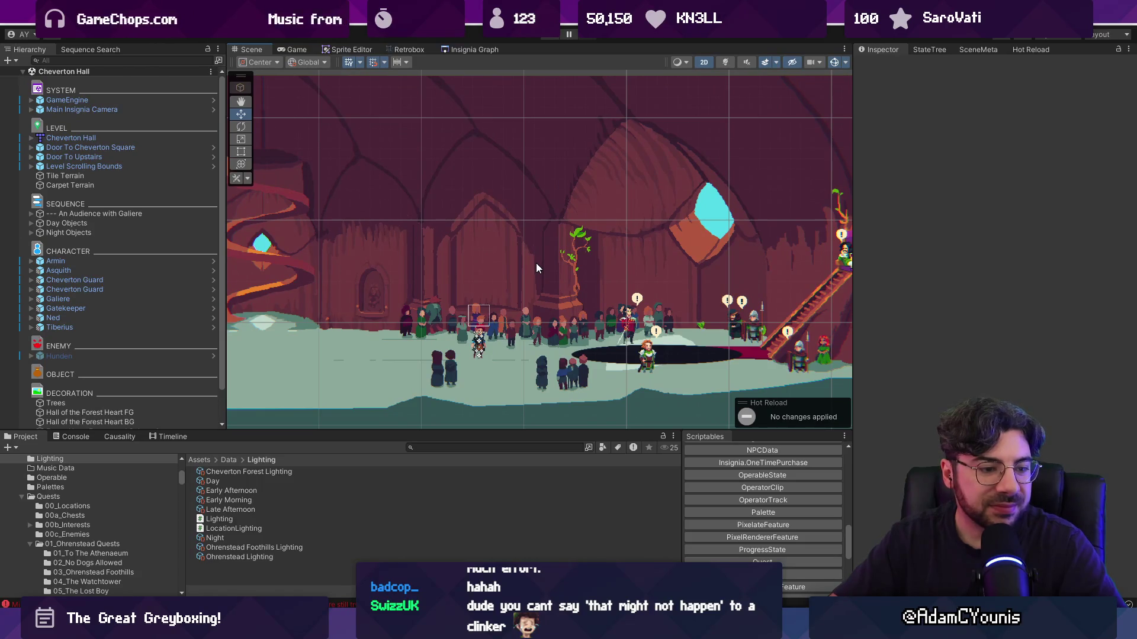
pyautogui.press('Left')
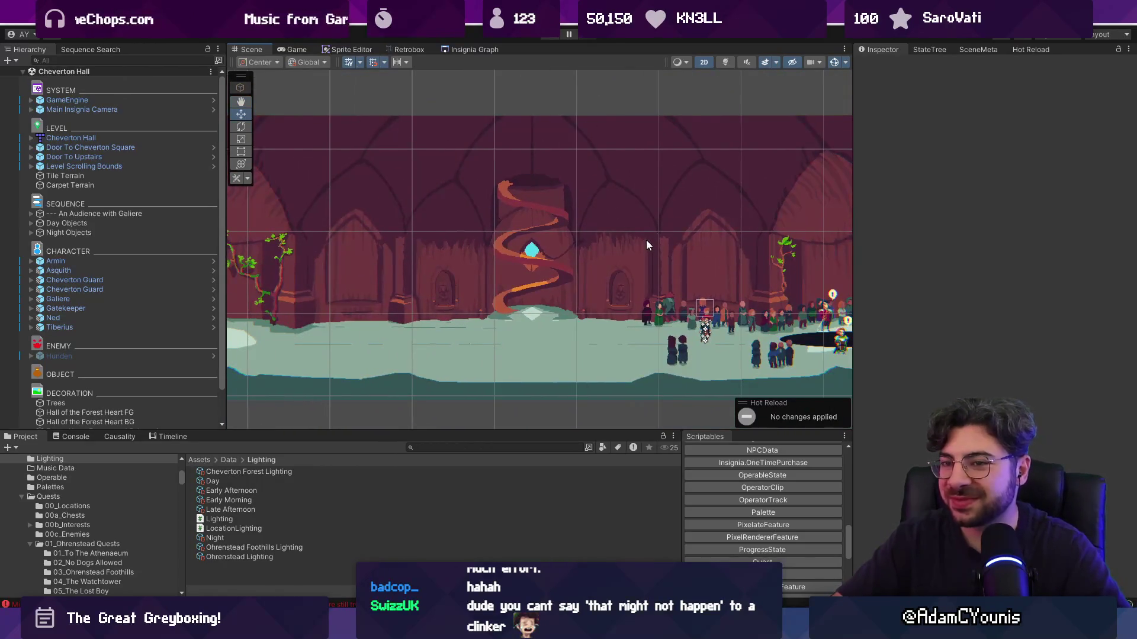
pyautogui.scroll(-3, 651, 178)
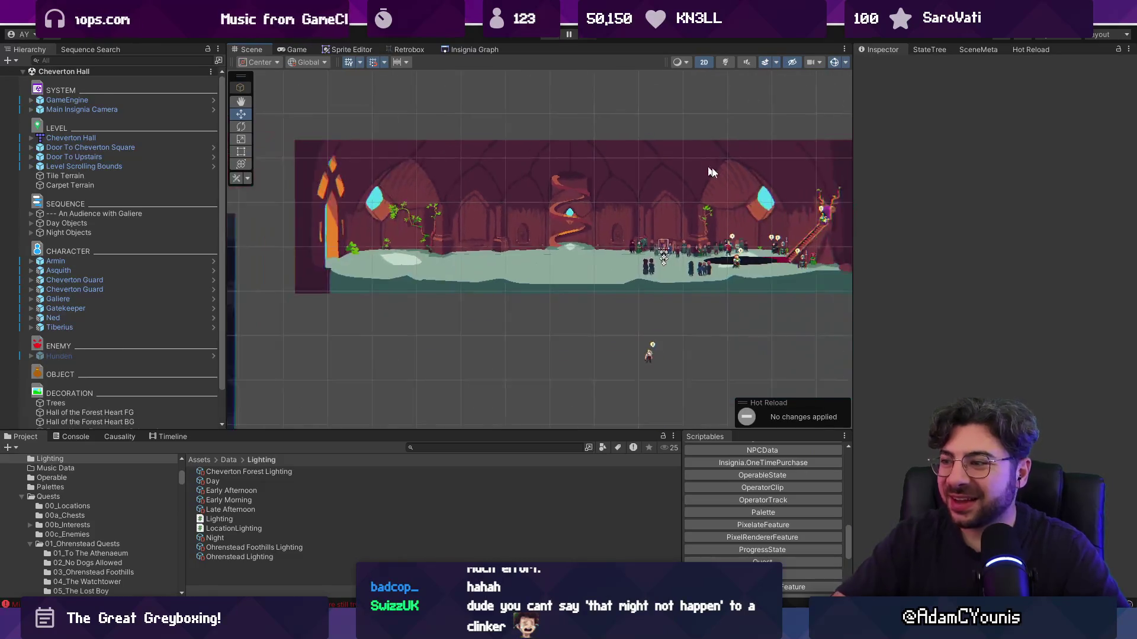
pyautogui.click(765, 202)
pyautogui.click(886, 65)
pyautogui.click(886, 64)
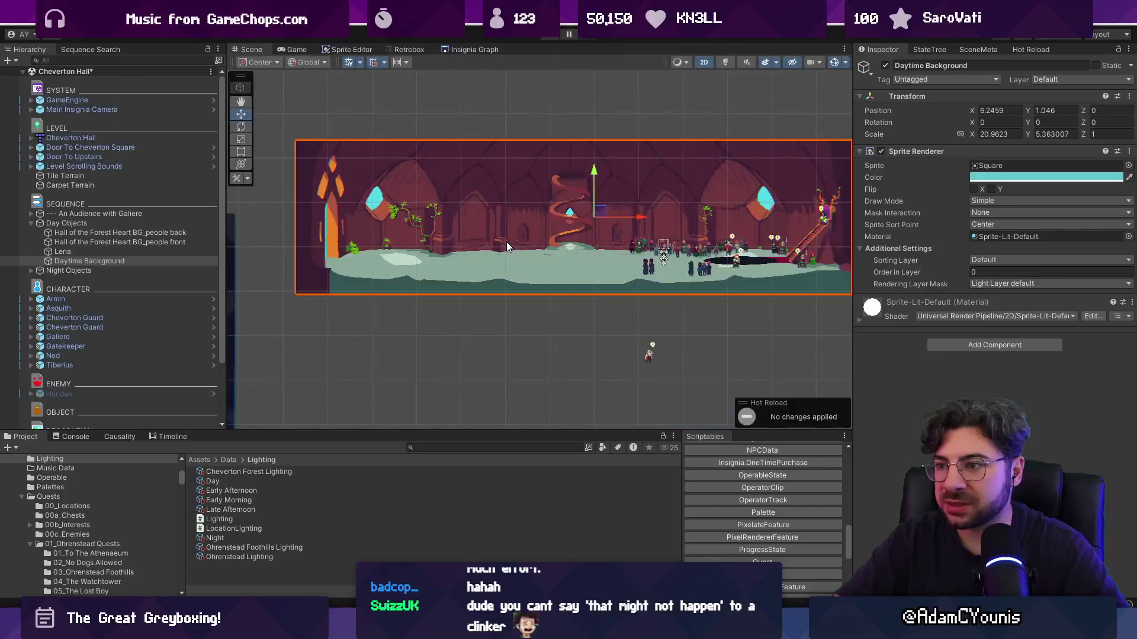
# Expand Night Objects and view the Early Afternoon, Late Afternoon and Night lighting presets
pyautogui.click(31, 270)
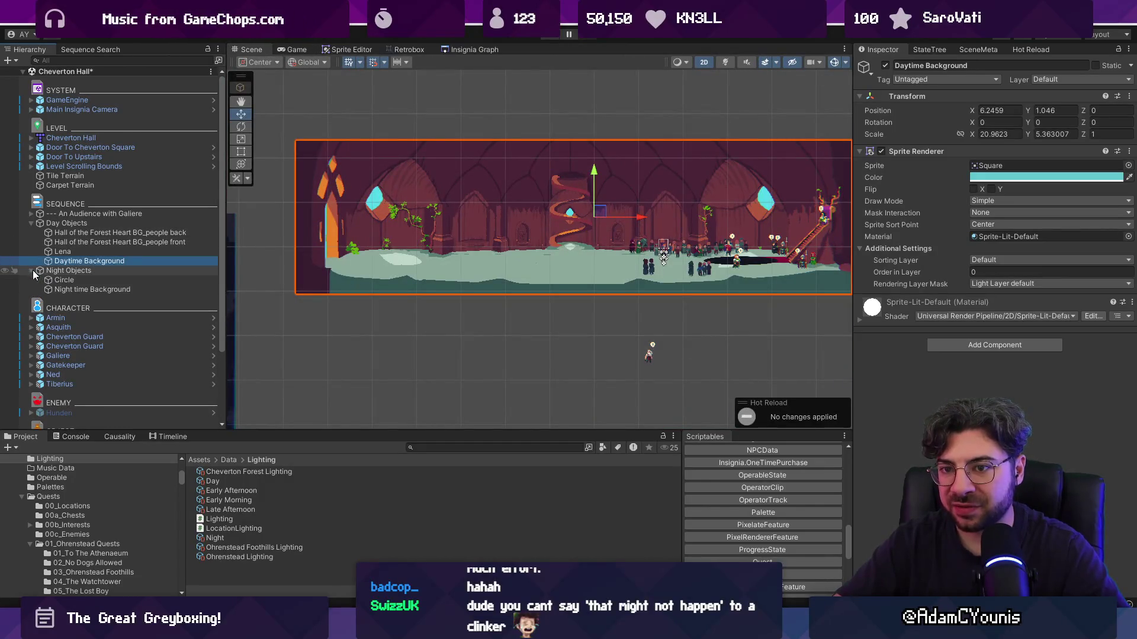
pyautogui.click(62, 270)
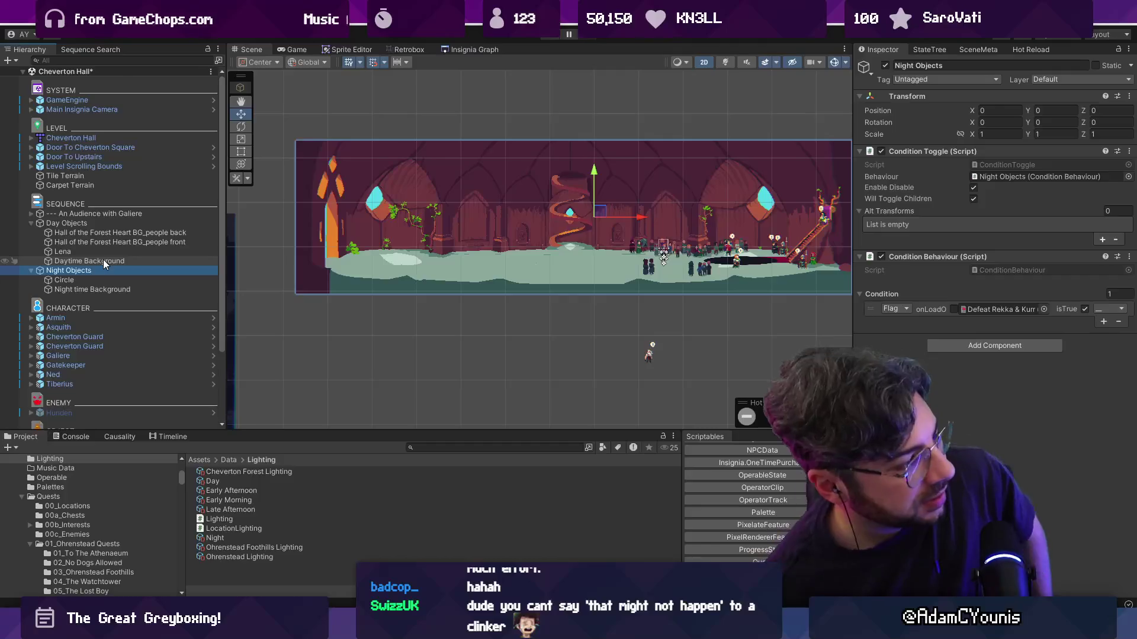
pyautogui.click(278, 490)
pyautogui.click(273, 509)
pyautogui.click(268, 538)
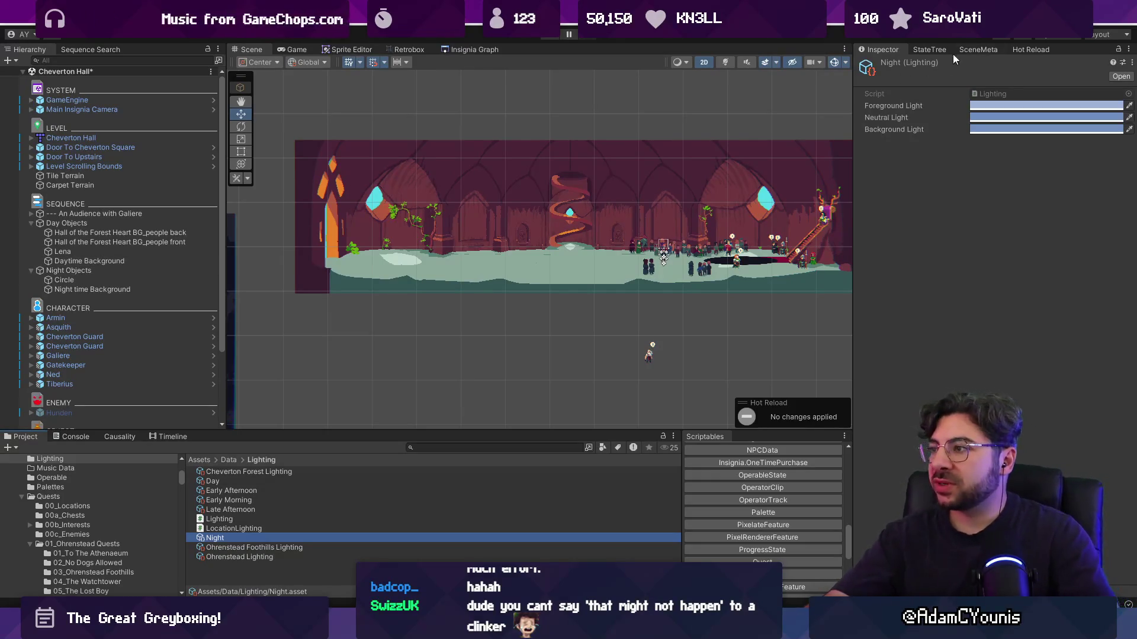
# Save Cheverton Hall, then load Ohrenstead Bridge zSide from its Insignia Graph node
pyautogui.click(972, 51)
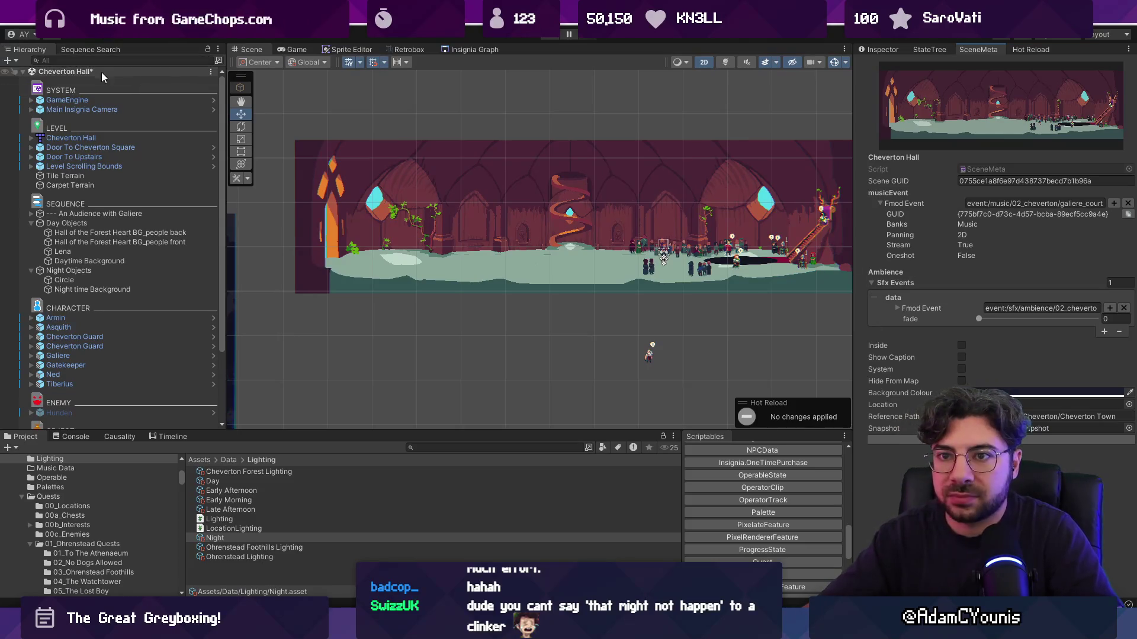
pyautogui.hotkey('ctrl', 's')
pyautogui.click(474, 49)
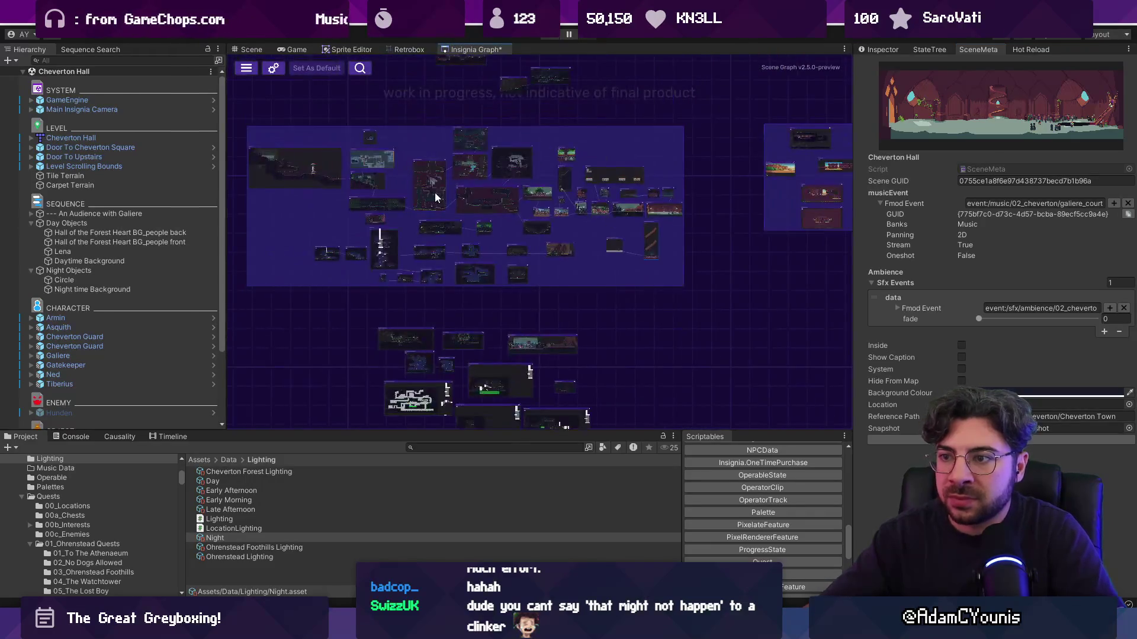
pyautogui.scroll(3, 641, 207)
pyautogui.scroll(3, 596, 202)
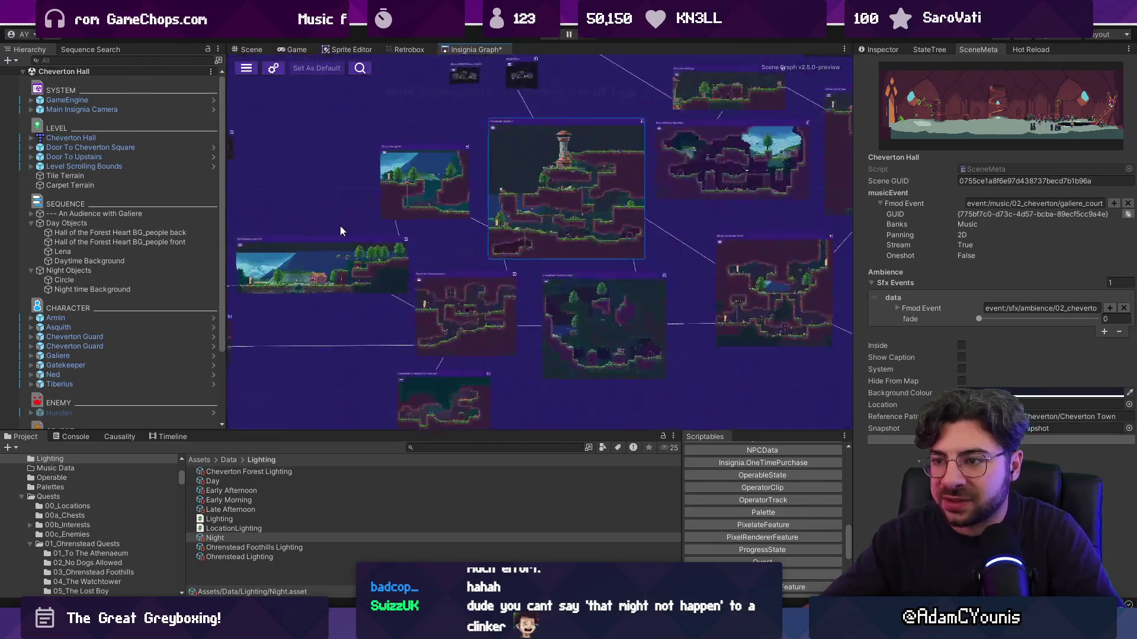
pyautogui.doubleClick(738, 144)
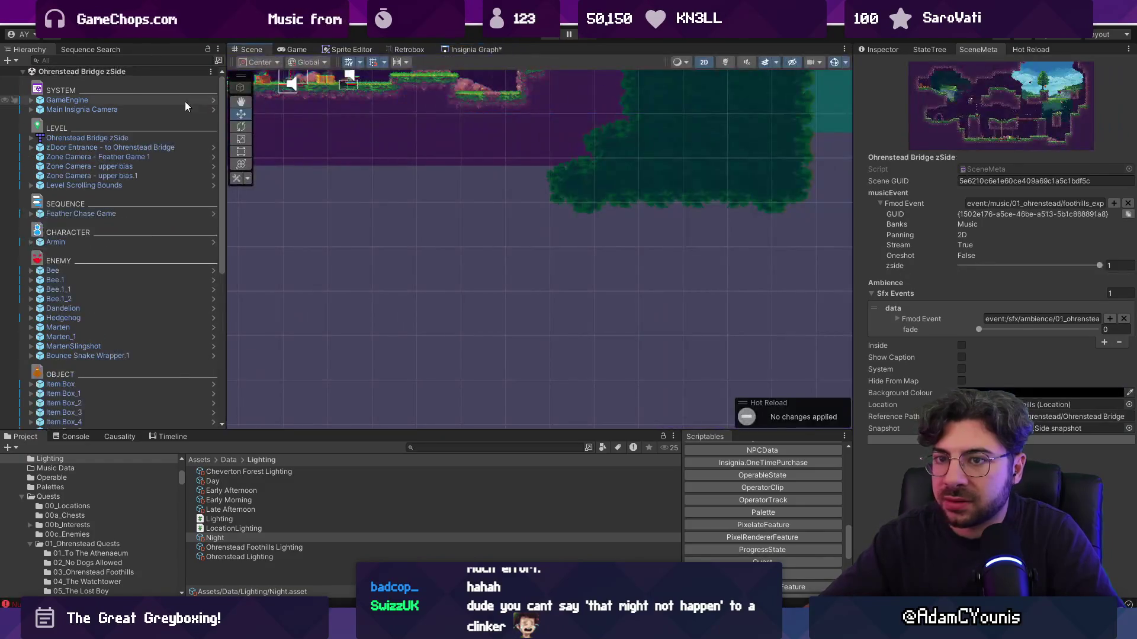
# Search the Hierarchy for 'lighting' and inspect Global Lighting and Ohrenstead Lighting Conditions
pyautogui.click(158, 62)
pyautogui.write('lightingh')
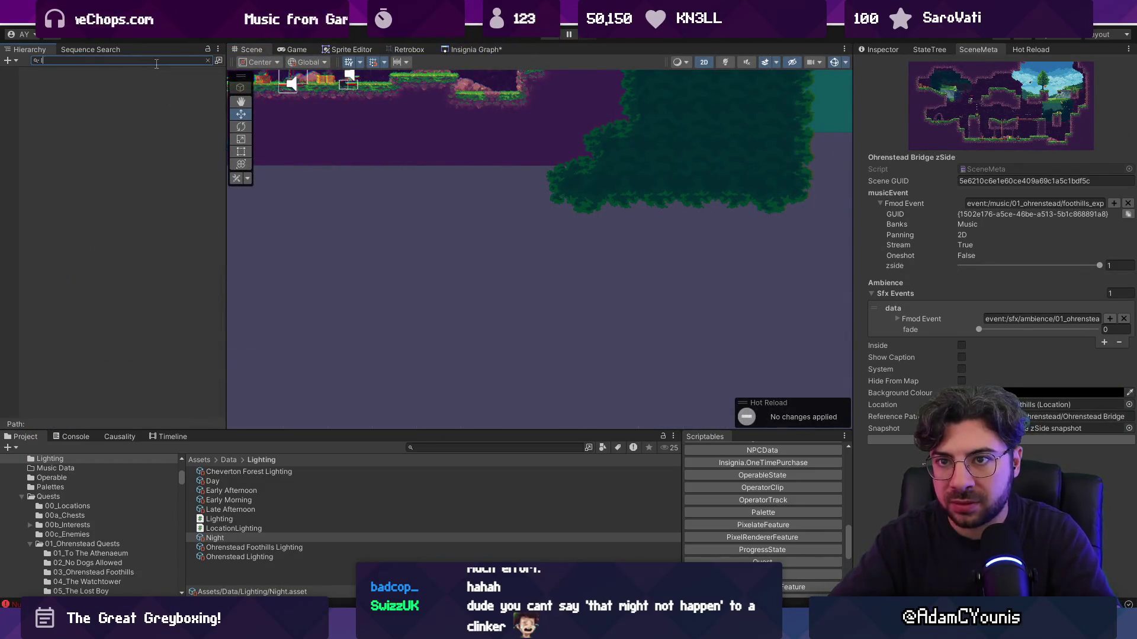
pyautogui.press('BackSpace')
pyautogui.click(137, 80)
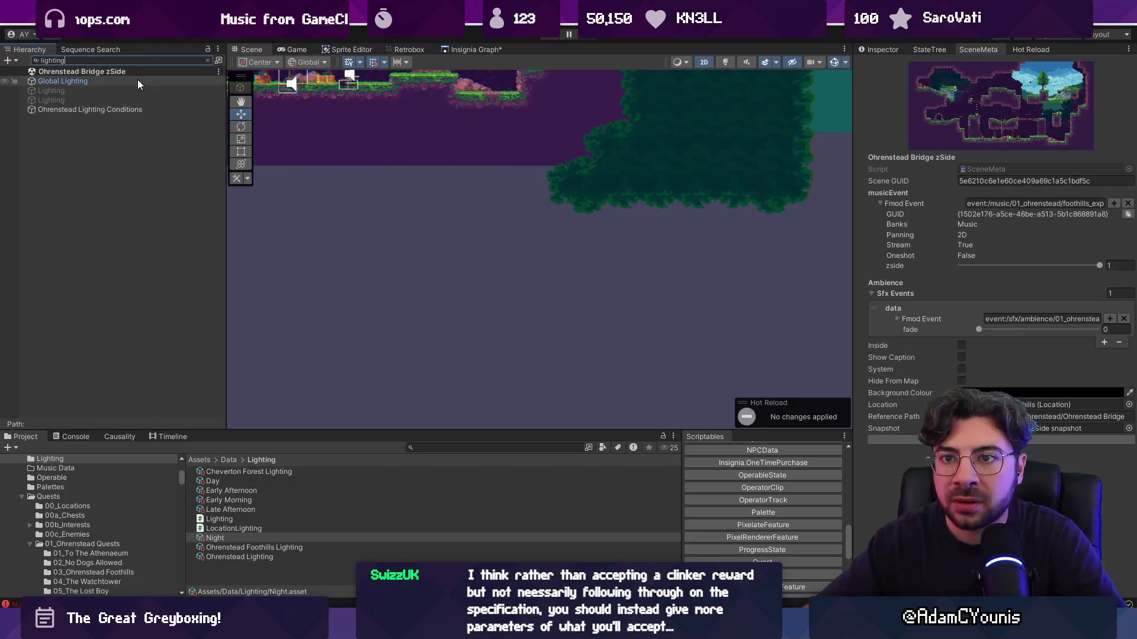
pyautogui.click(879, 49)
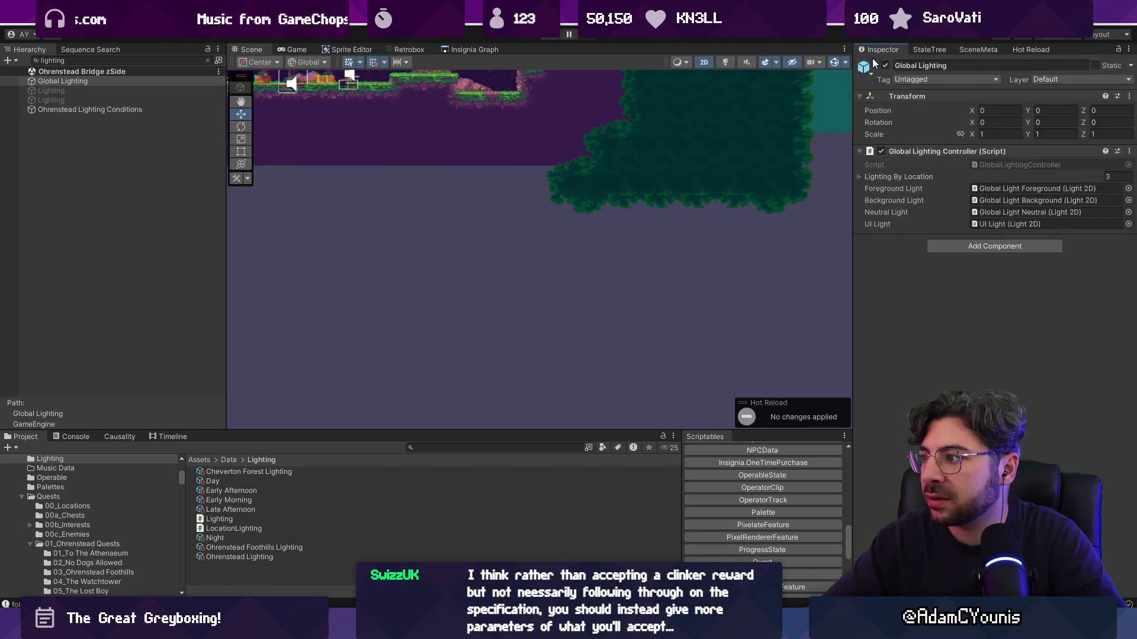
pyautogui.click(92, 109)
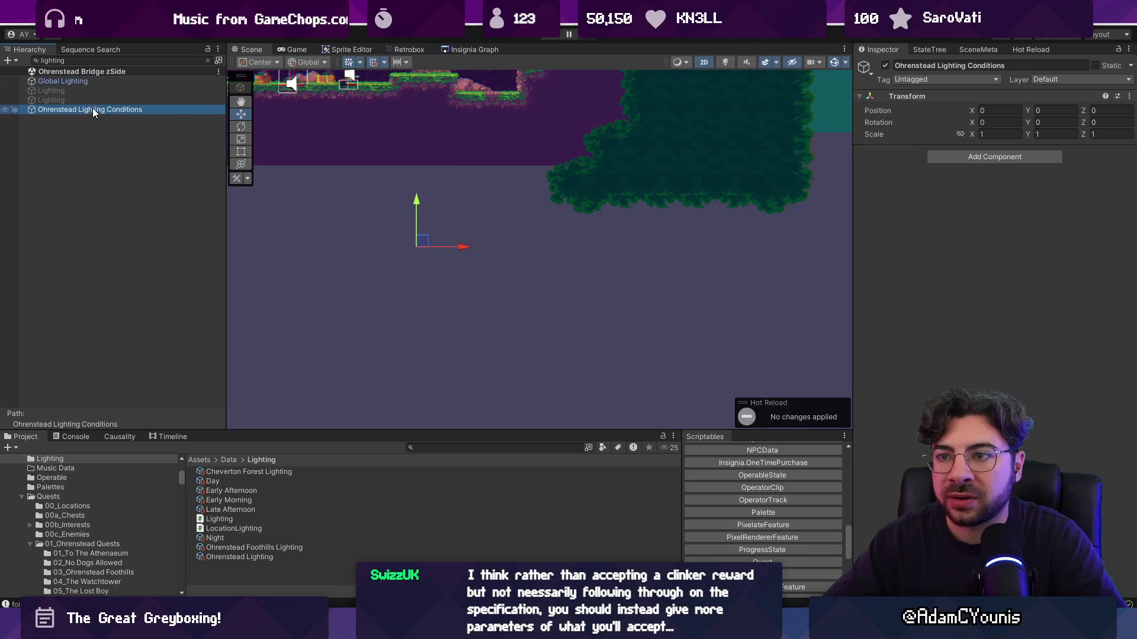
pyautogui.click(207, 61)
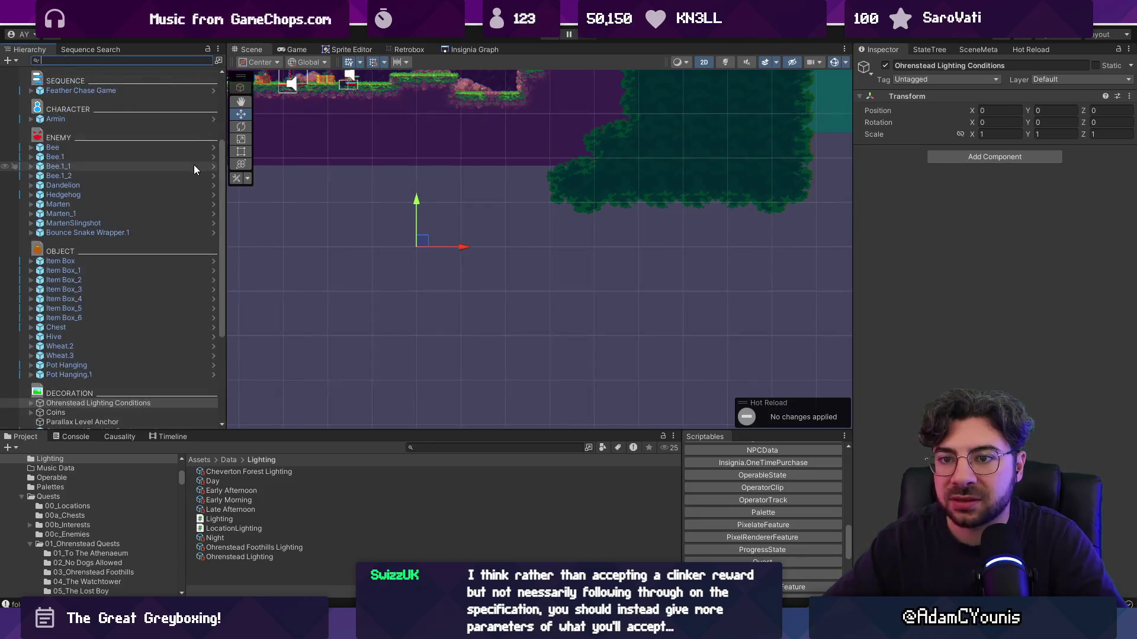
# Inspect the Evening and Early Afternoon Atmosphere Lighting children, tracing the Late Afternoon preset
pyautogui.click(31, 244)
pyautogui.click(65, 253)
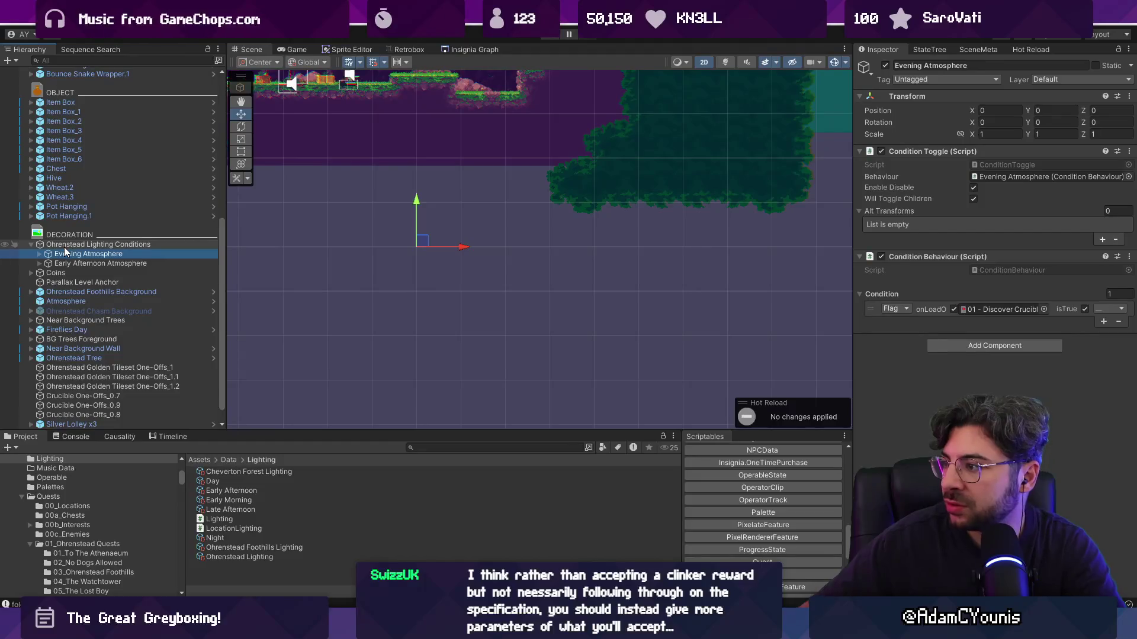
pyautogui.press('Right')
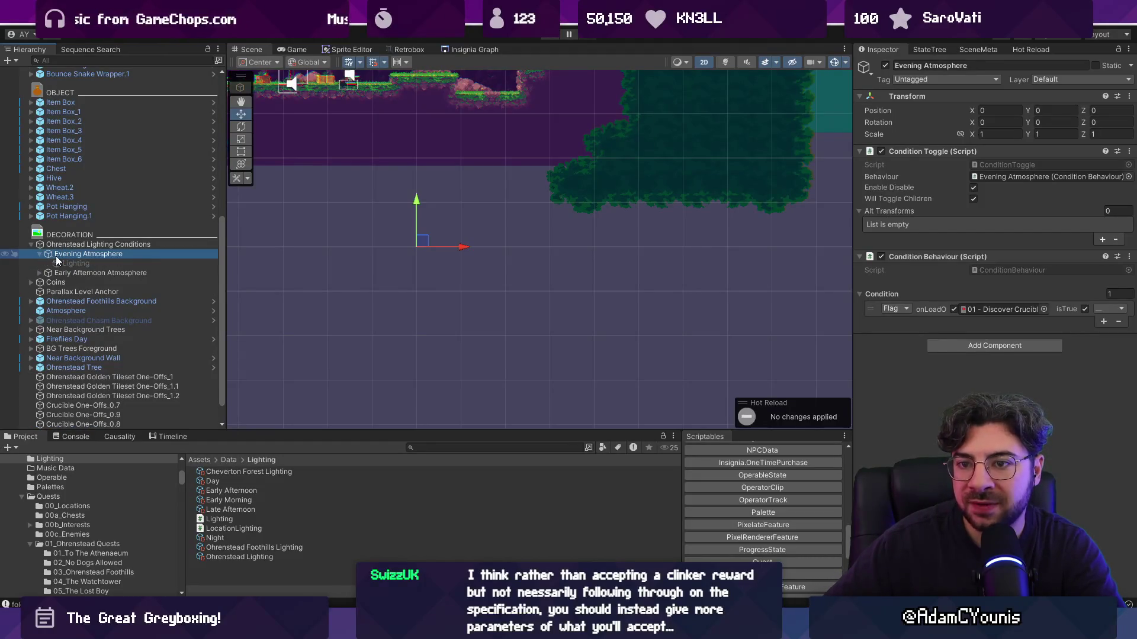
pyautogui.click(68, 264)
pyautogui.click(38, 272)
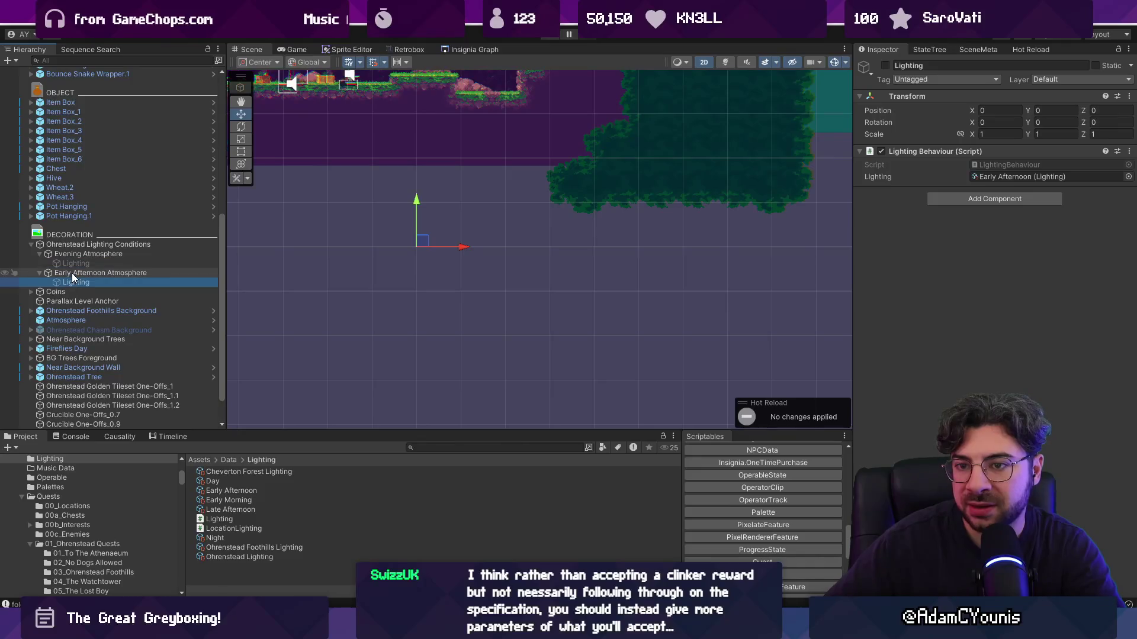
pyautogui.press('Up')
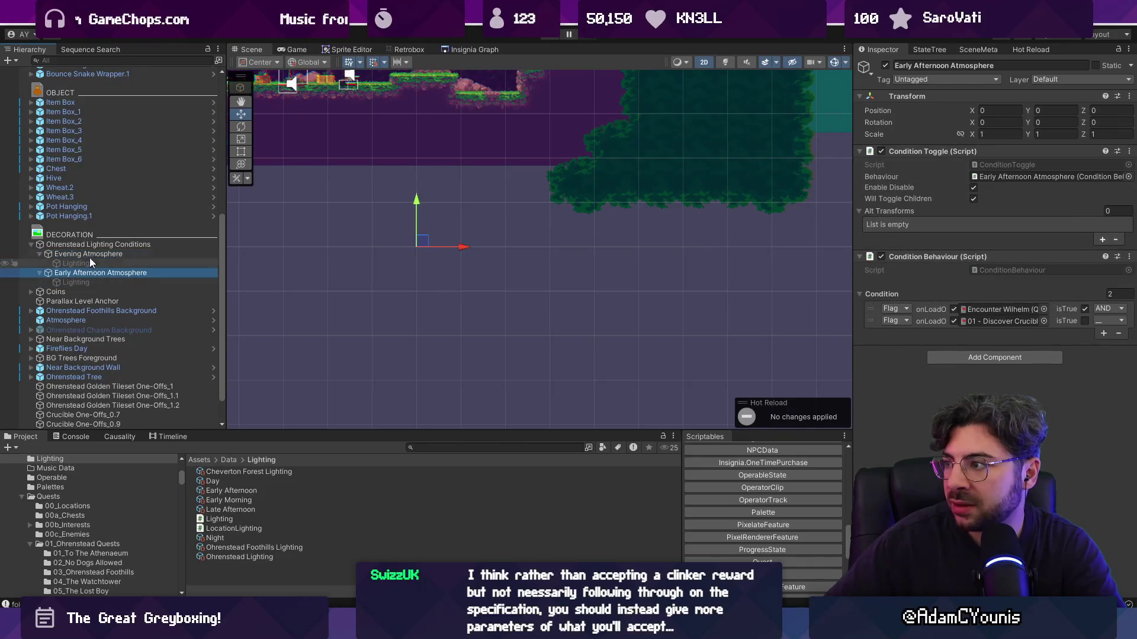
pyautogui.click(90, 265)
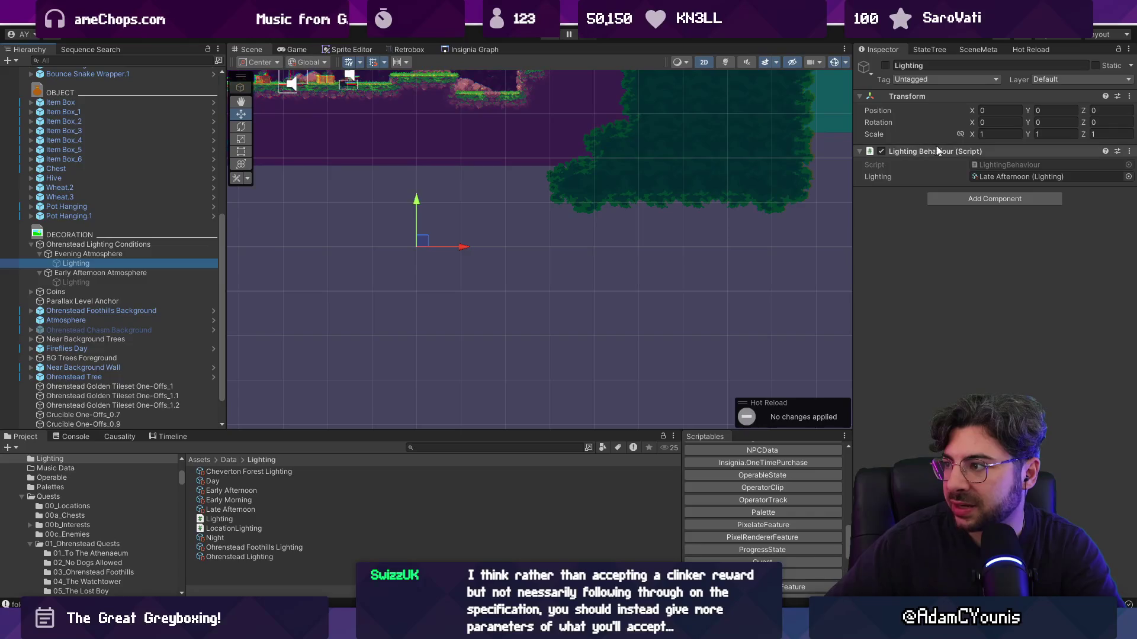
pyautogui.click(978, 177)
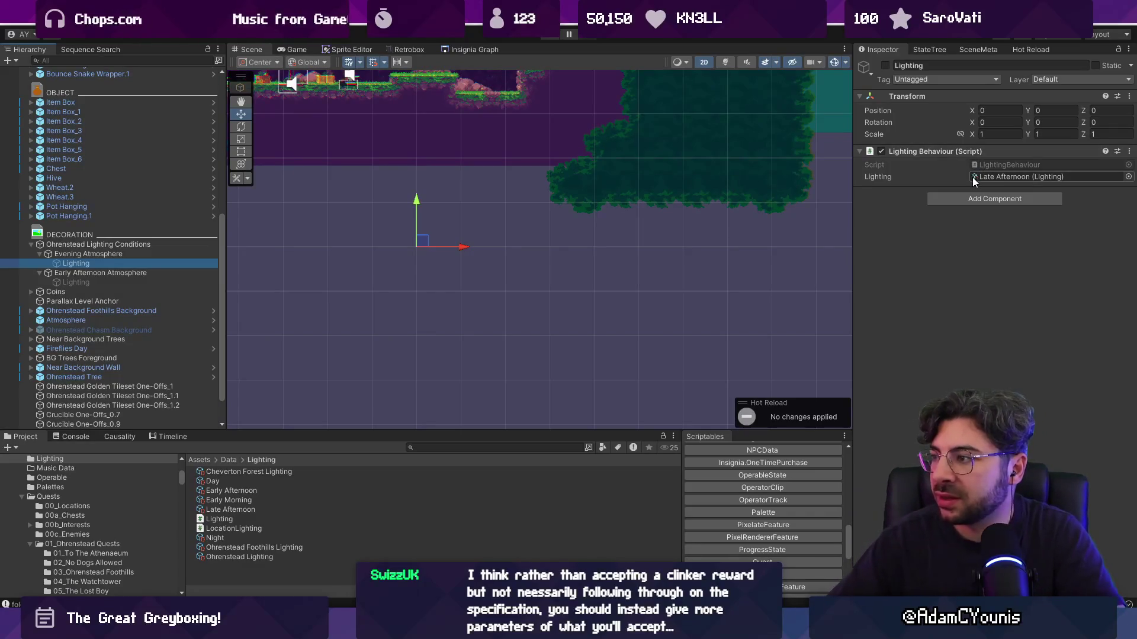
# Open the Insignia Graph with Ohrenstead Lighting Conditions selected
pyautogui.click(476, 49)
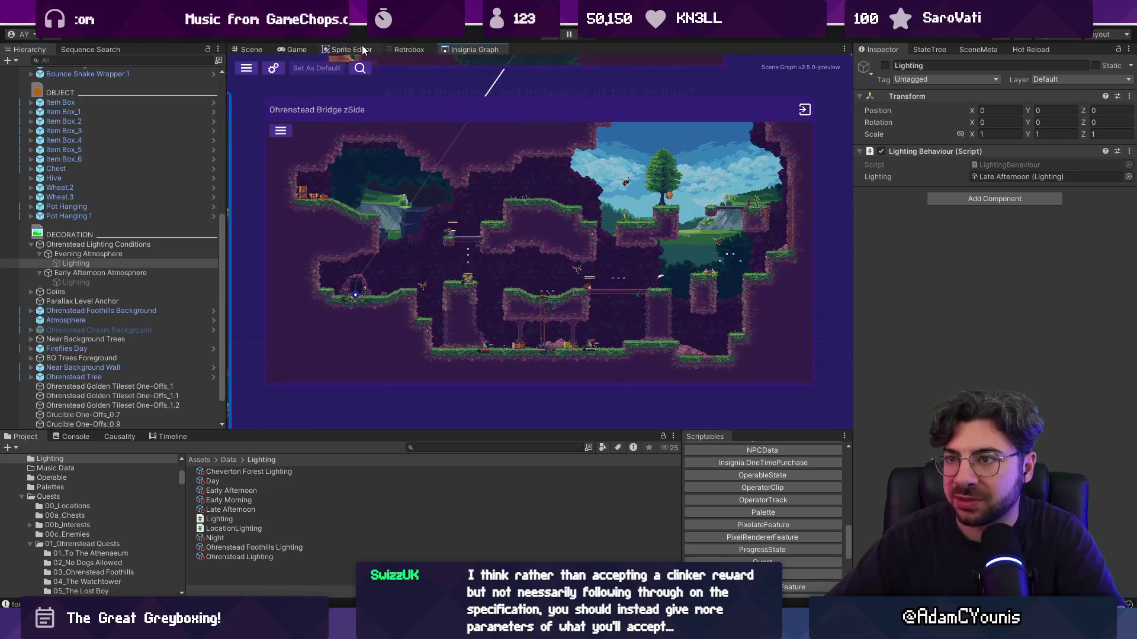
pyautogui.click(131, 243)
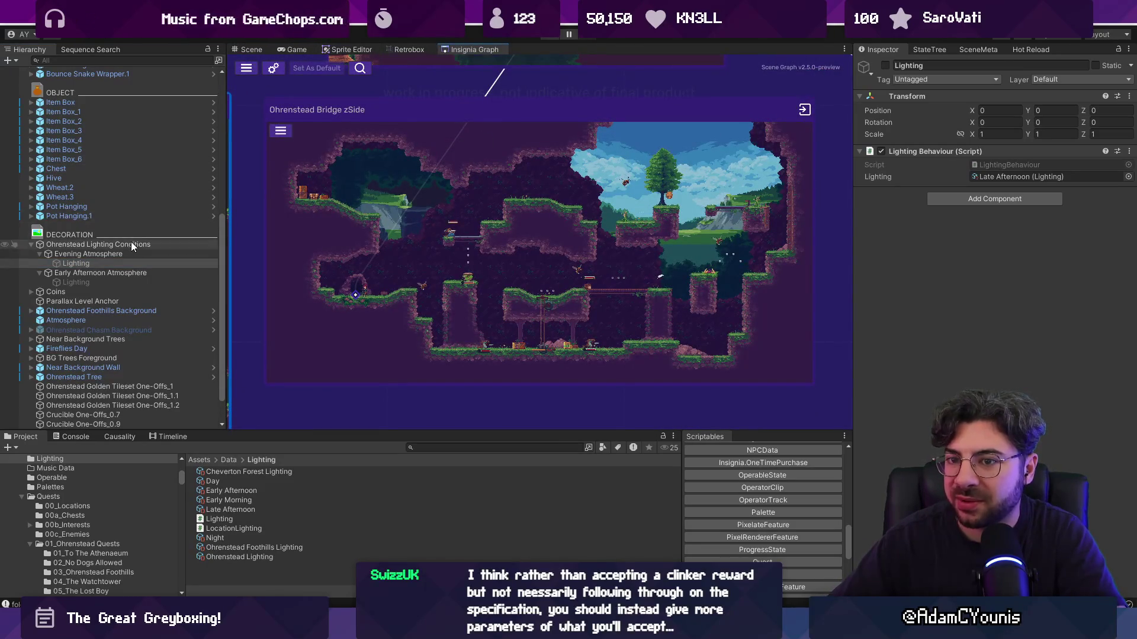
pyautogui.scroll(-3, 436, 222)
# Open the Cheverton Hall room from the Insignia Graph
pyautogui.doubleClick(512, 200)
pyautogui.click(132, 244)
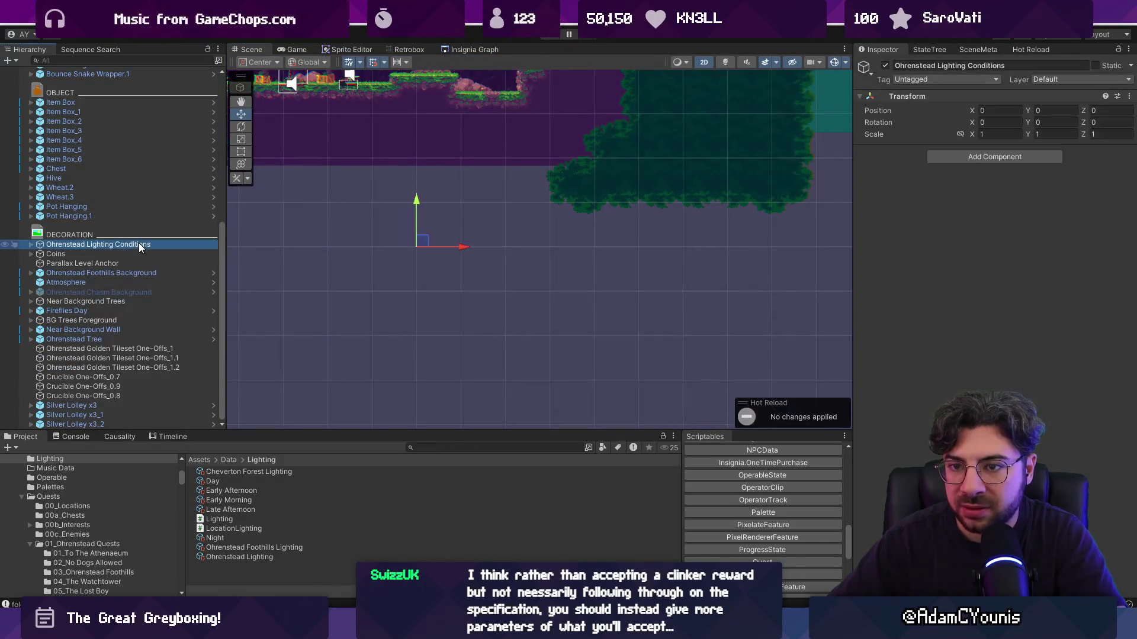
pyautogui.click(450, 50)
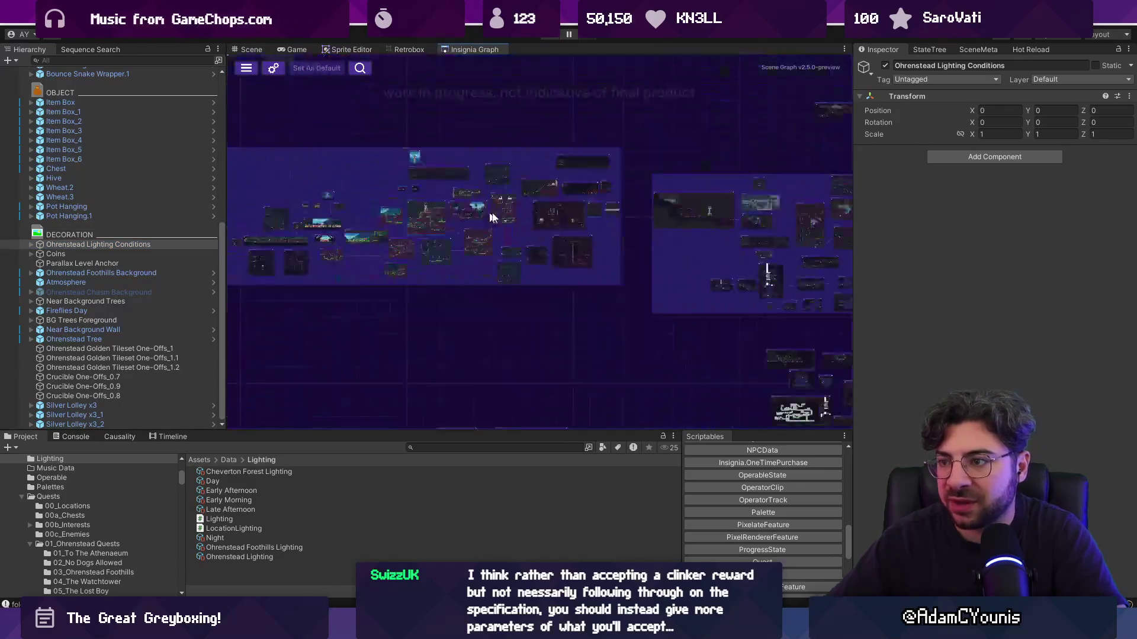
pyautogui.scroll(5, 562, 214)
pyautogui.doubleClick(714, 218)
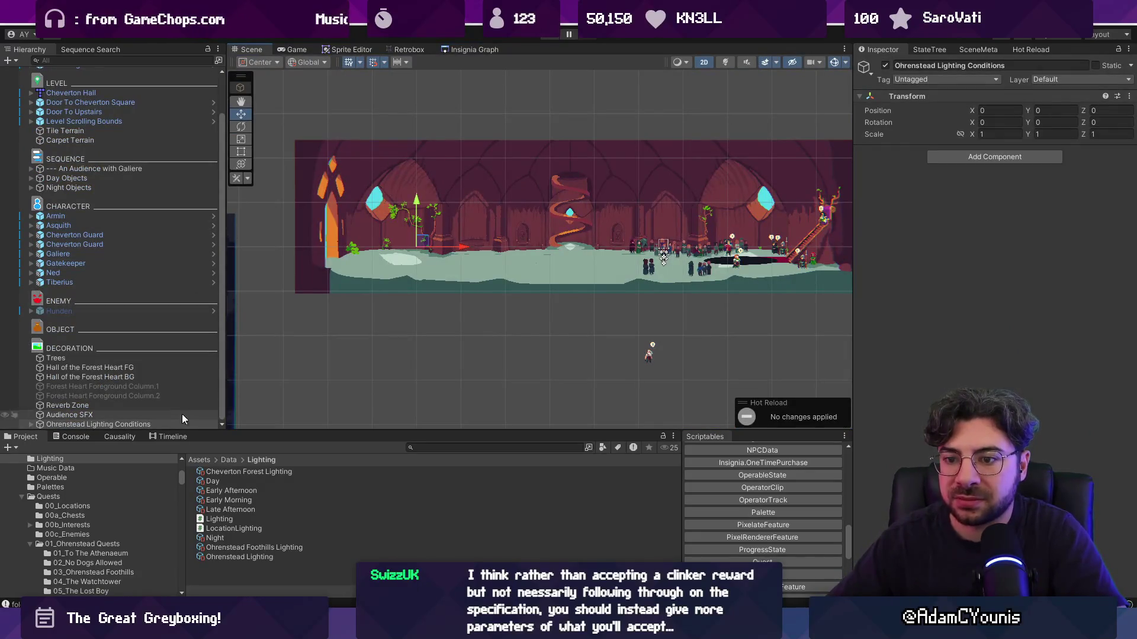
# Drag the lighting conditions under Night Objects and rename it Lighting Conditions
pyautogui.moveTo(148, 424); pyautogui.dragTo(151, 186)
pyautogui.click(131, 218)
pyautogui.press('BackSpace')
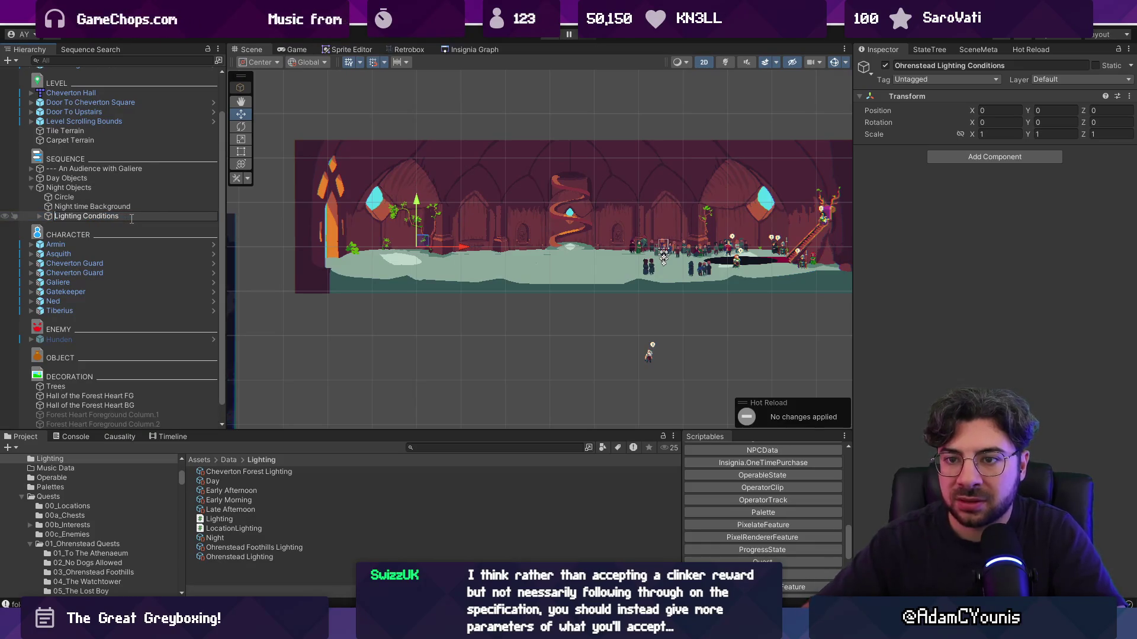
pyautogui.press('Return')
pyautogui.press('Right')
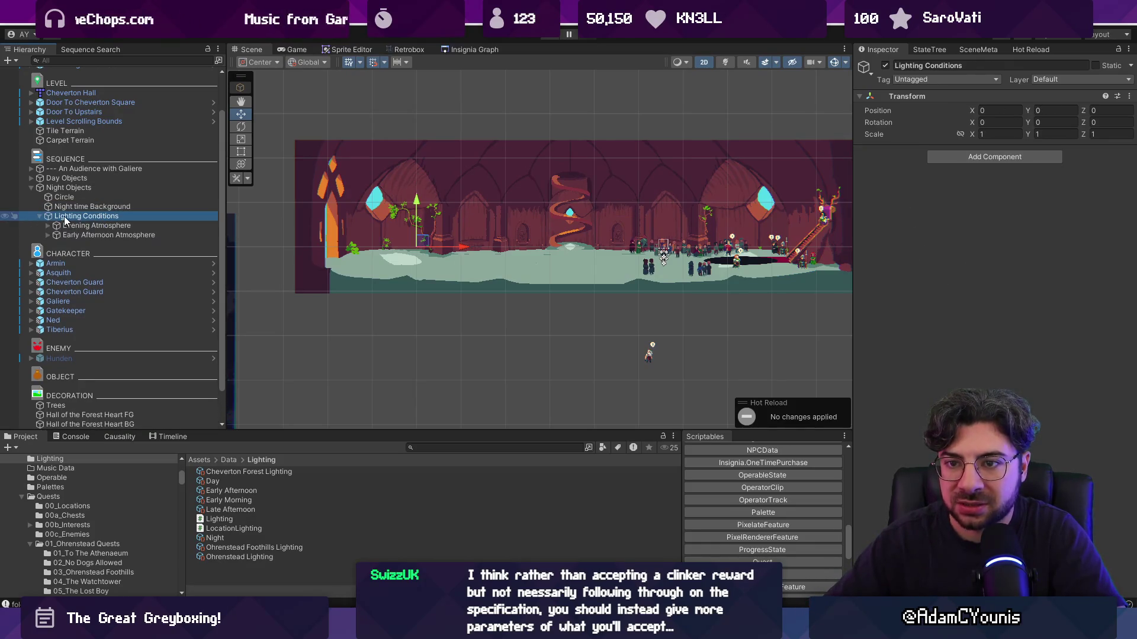
# Move Evening Atmosphere out of Lighting Conditions to sit above it
pyautogui.click(75, 227)
pyautogui.click(83, 235)
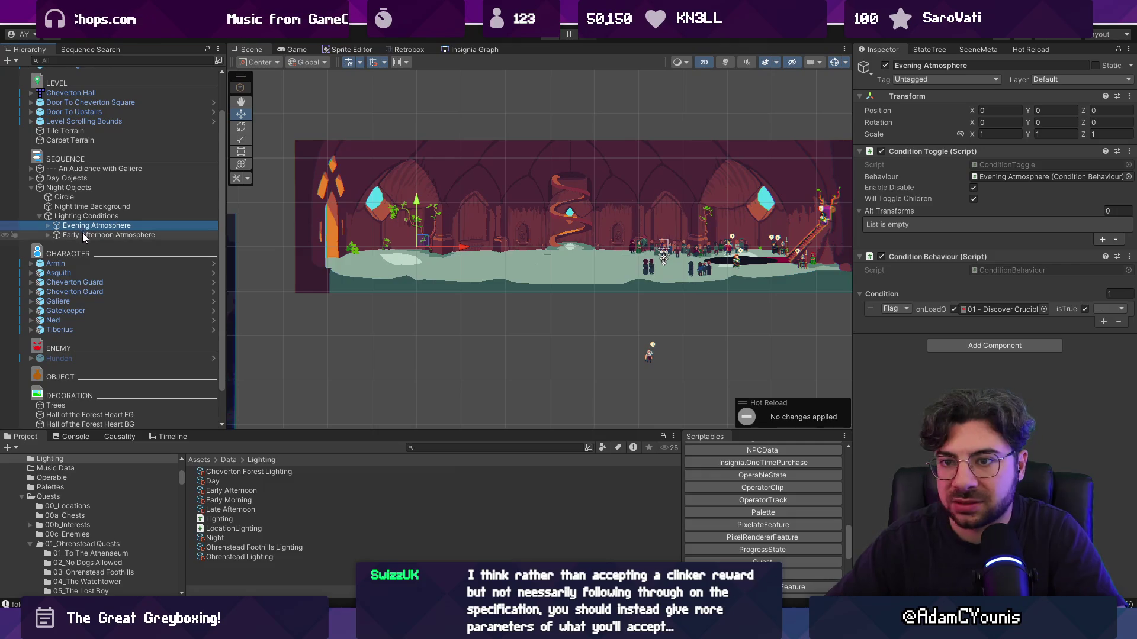
pyautogui.click(48, 235)
pyautogui.moveTo(73, 228); pyautogui.dragTo(69, 211)
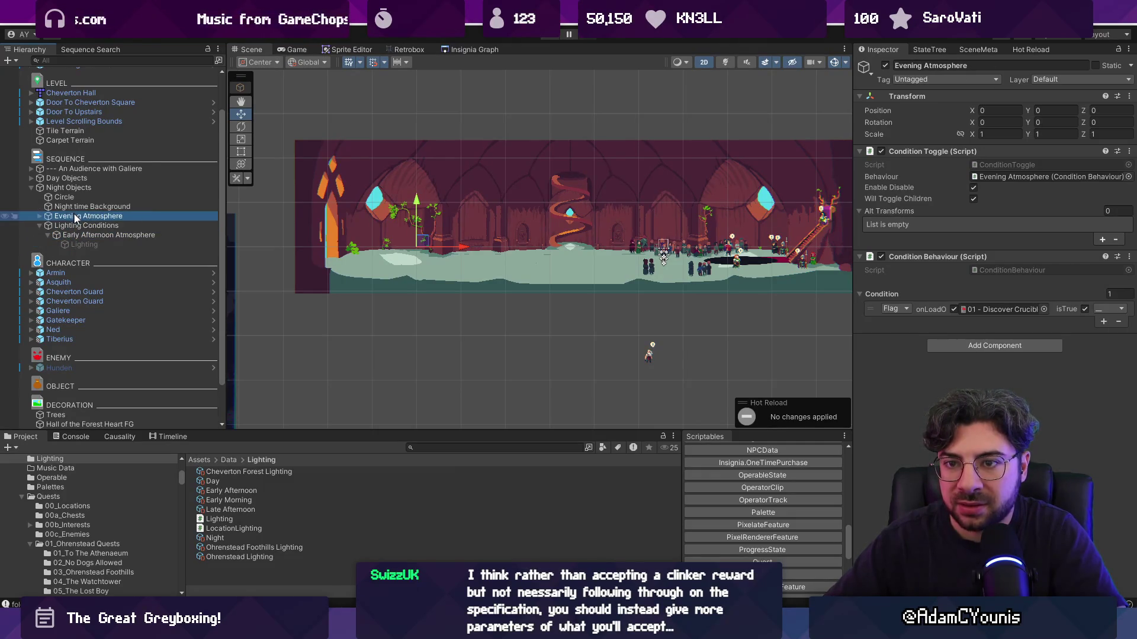
pyautogui.click(83, 228)
pyautogui.scroll(2, 87, 231)
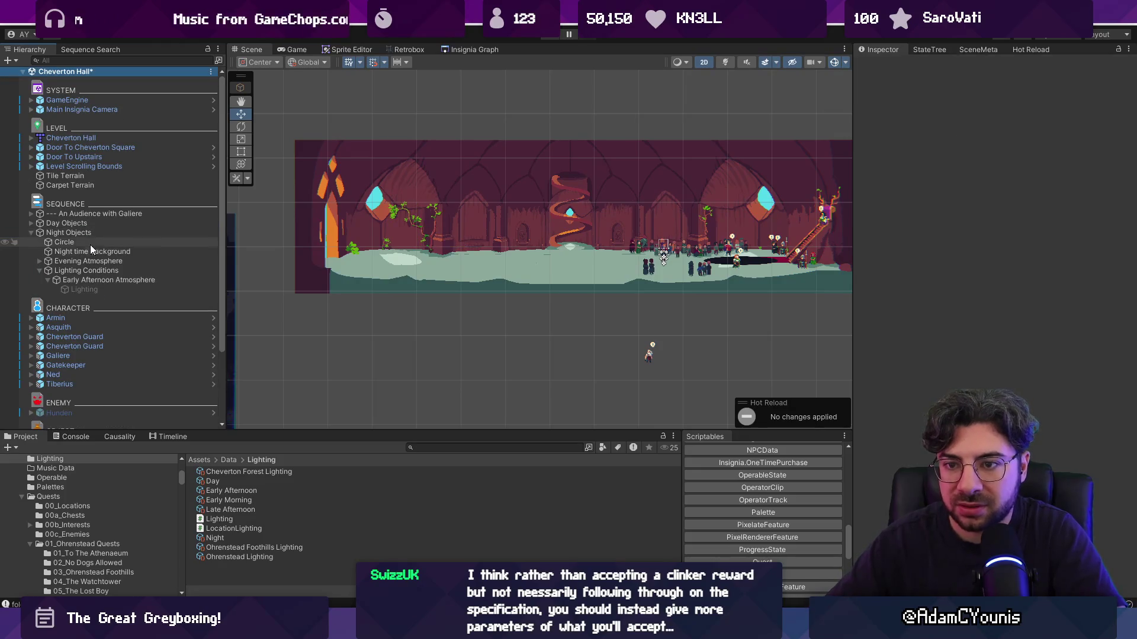
pyautogui.click(93, 272)
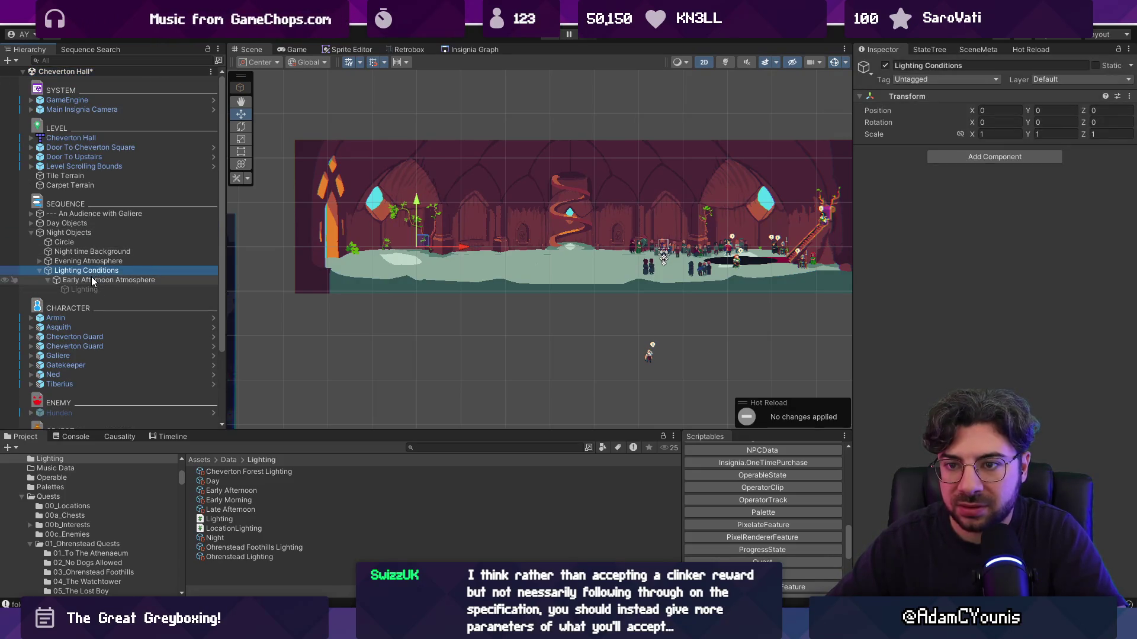
# Delete Lighting Conditions and expand Evening Atmosphere to show its Lighting child
pyautogui.click(81, 282)
pyautogui.click(77, 271)
pyautogui.press('Delete')
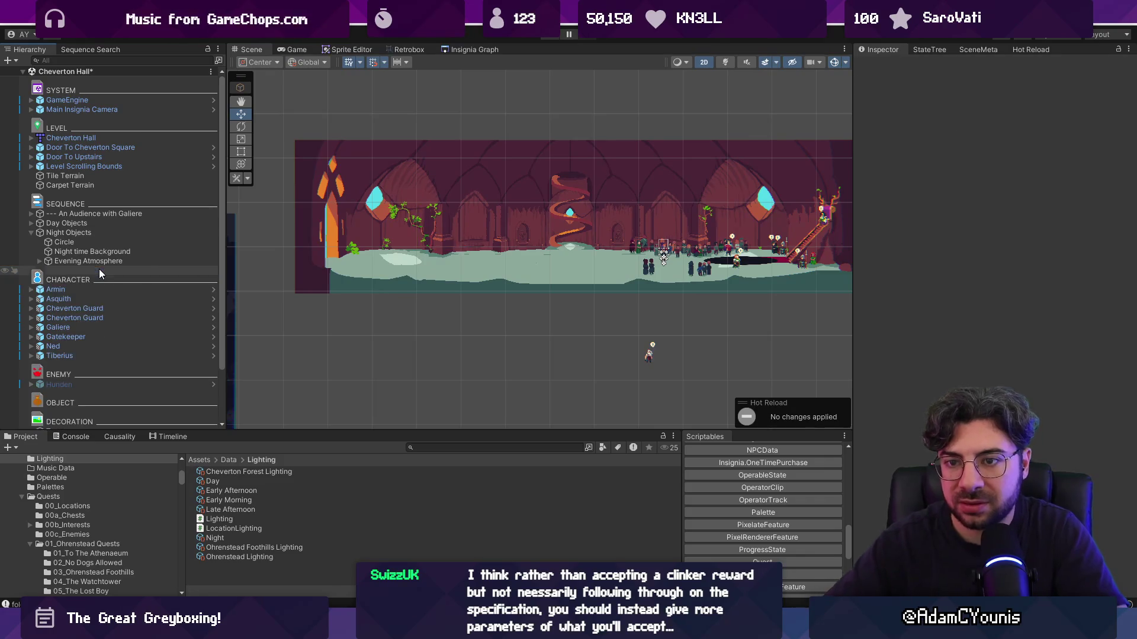
pyautogui.click(93, 263)
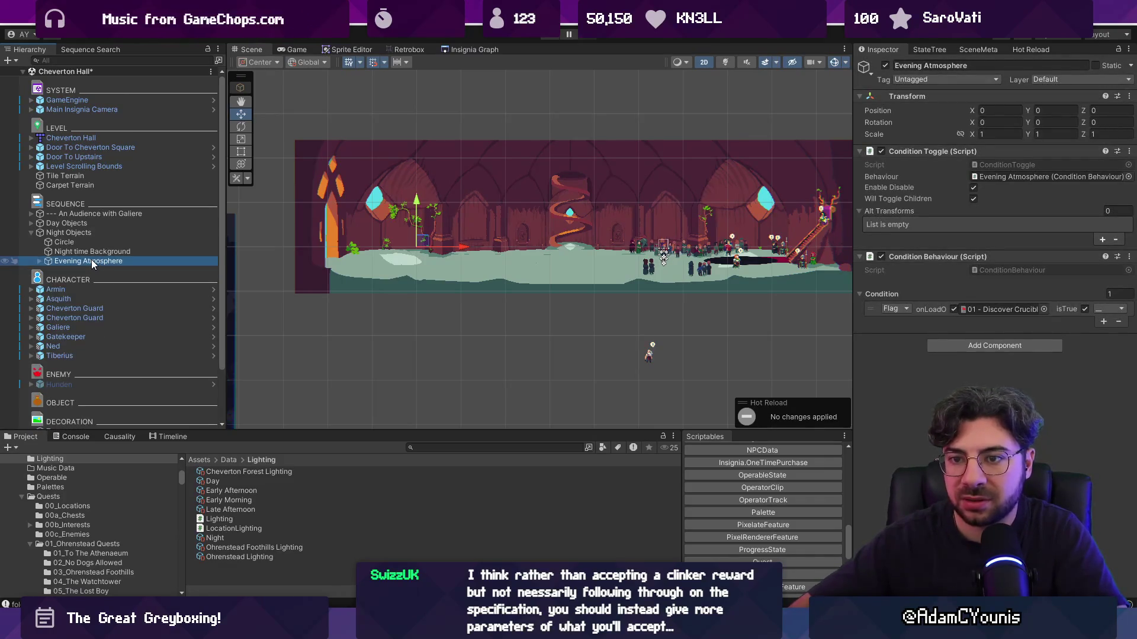
pyautogui.press('Right')
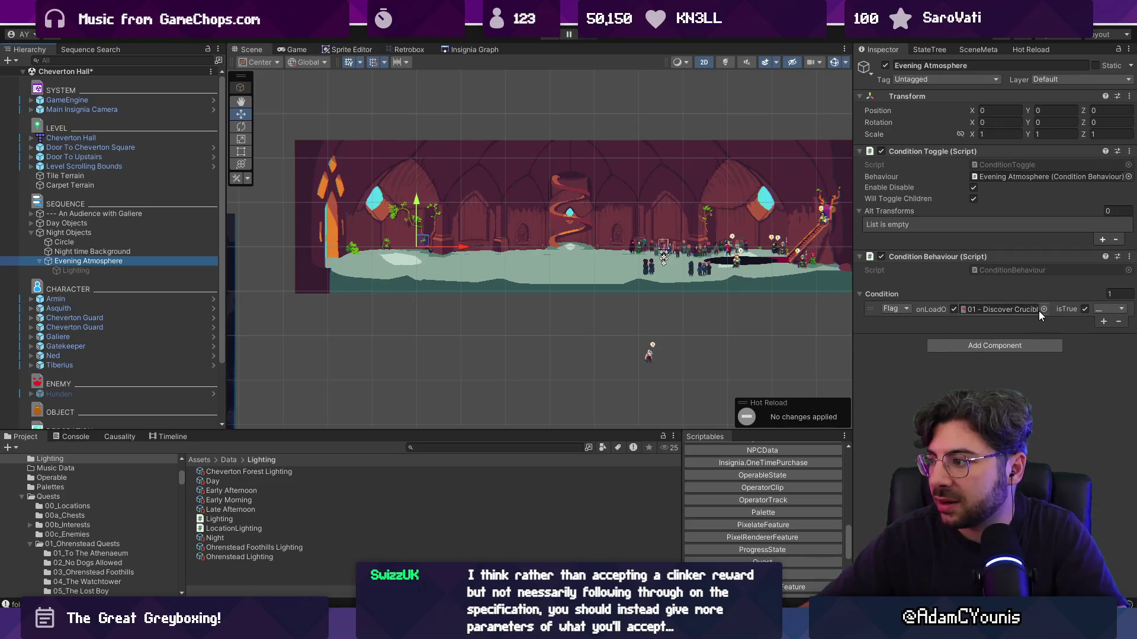
# Remove Evening Atmosphere's two condition components, move Lighting out, and delete Evening Atmosphere
pyautogui.rightClick(904, 151)
pyautogui.click(938, 176)
pyautogui.rightClick(904, 152)
pyautogui.click(939, 177)
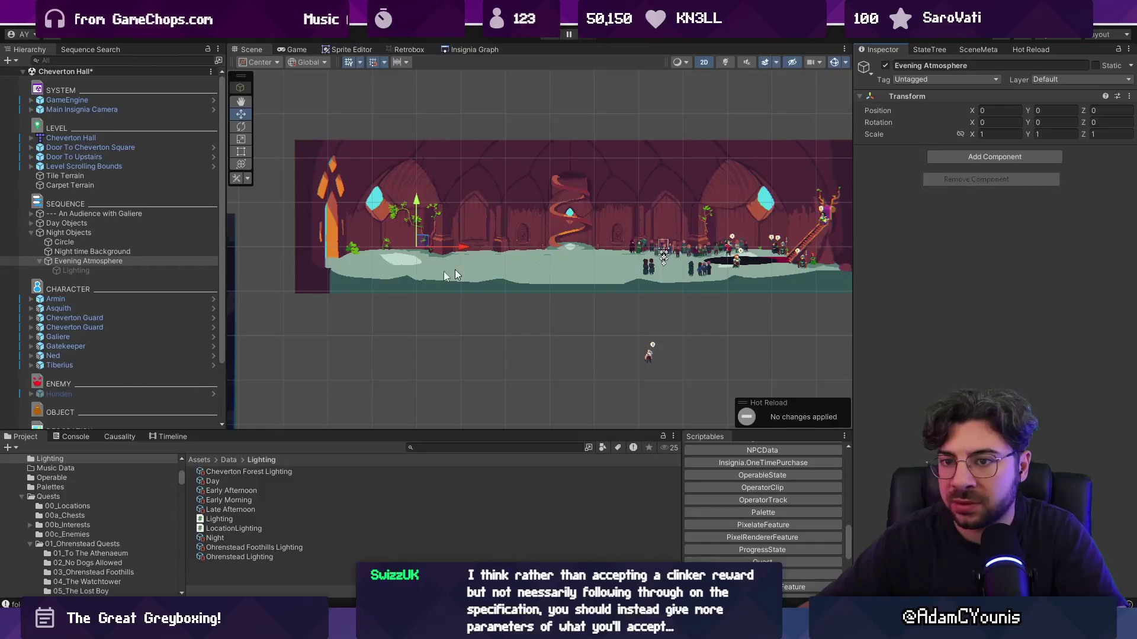
pyautogui.moveTo(114, 273); pyautogui.dragTo(108, 267)
pyautogui.press('Delete')
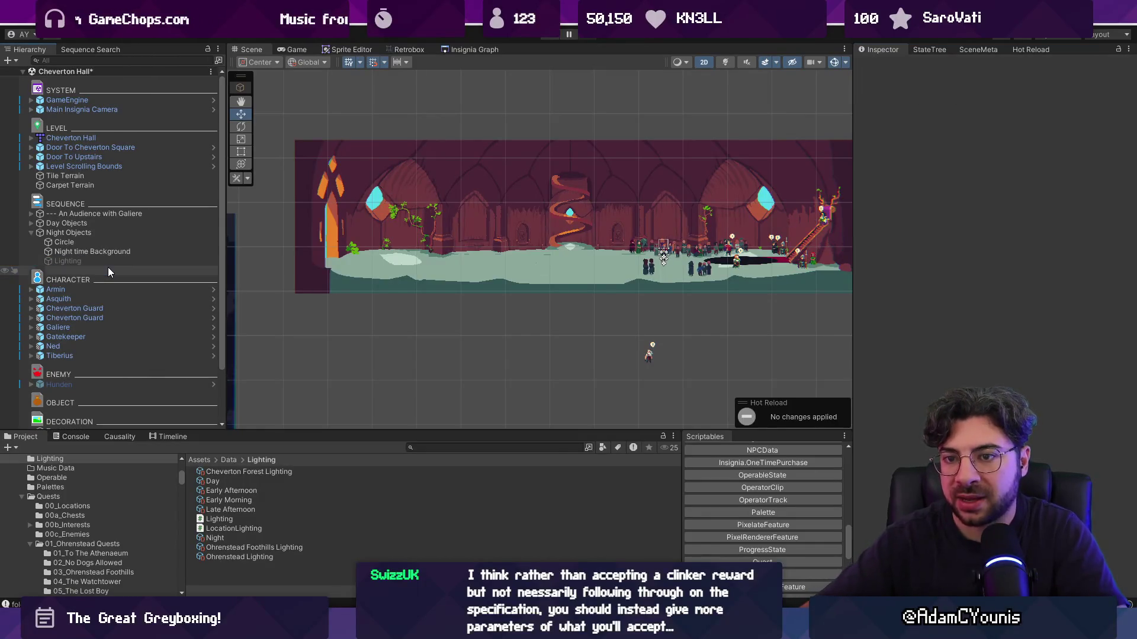
# Enable the Lighting object, set its preset to Night, and start a play test
pyautogui.click(112, 264)
pyautogui.click(884, 66)
pyautogui.click(1127, 176)
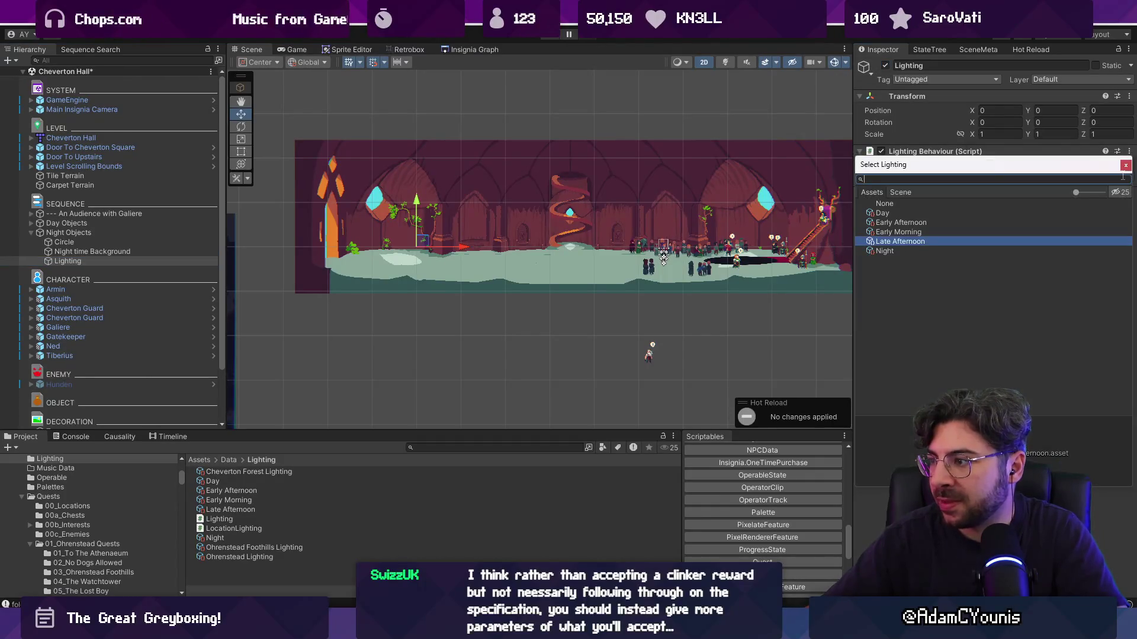
pyautogui.press('Down')
pyautogui.press('Return')
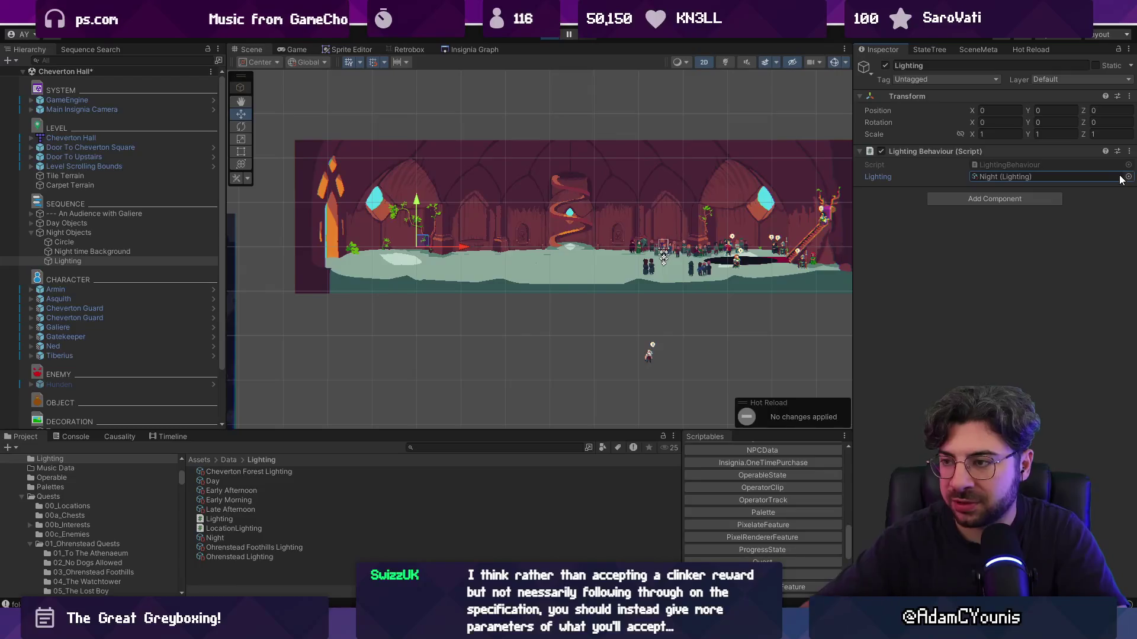
pyautogui.hotkey('ctrl', 'p')
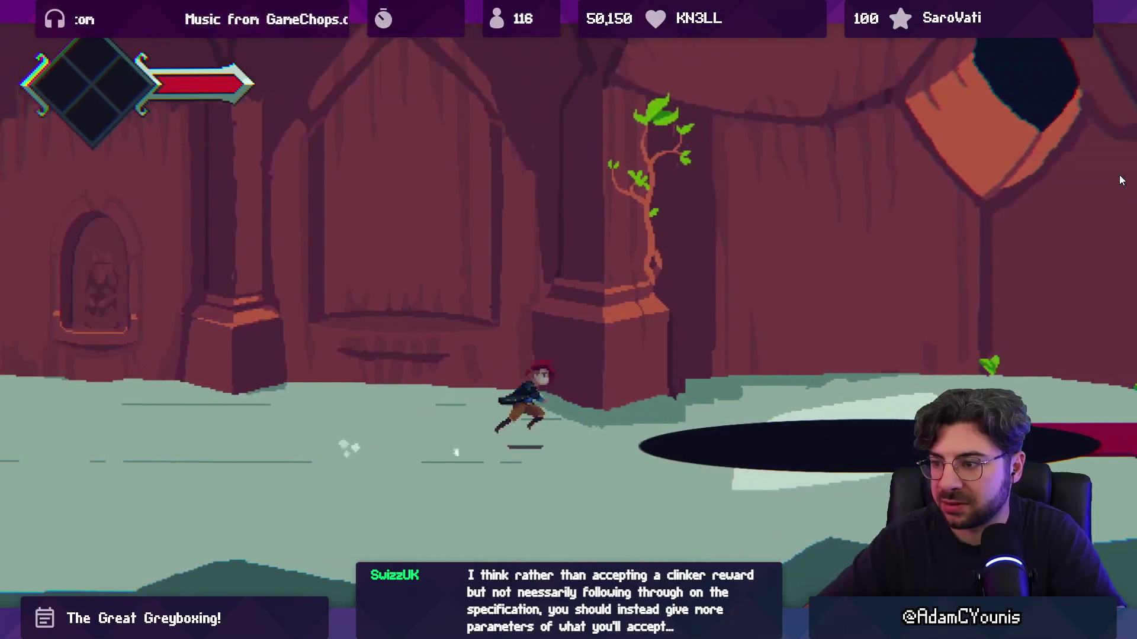
pyautogui.hotkey('shift', 'space')
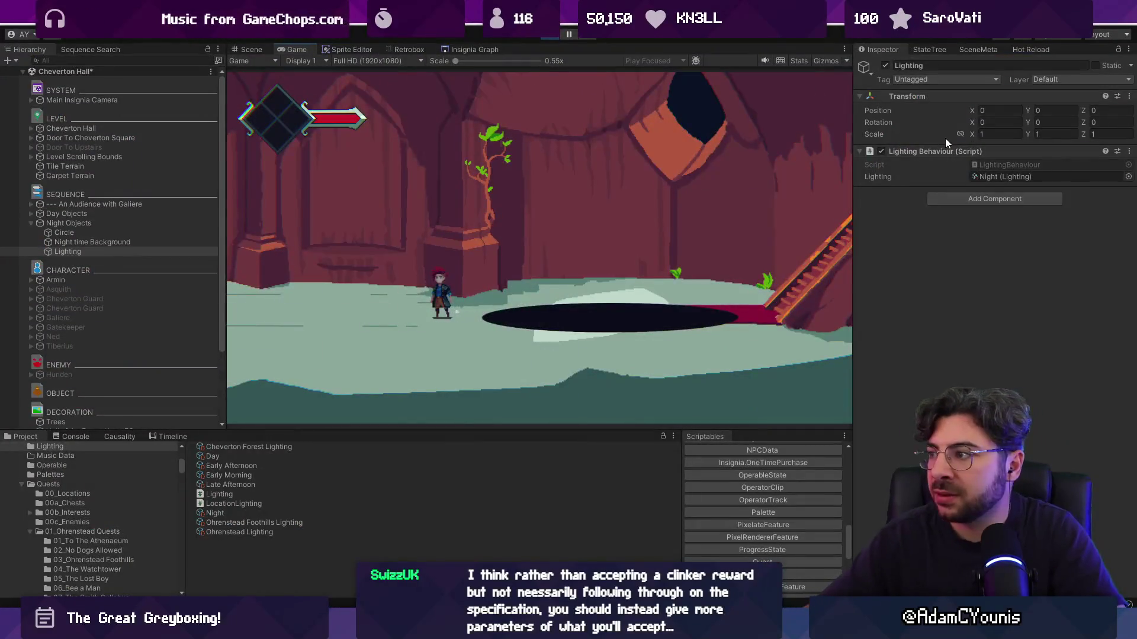
# Give the Hall of the Forest Heart BG sprite the SpriteLit material
pyautogui.click(549, 37)
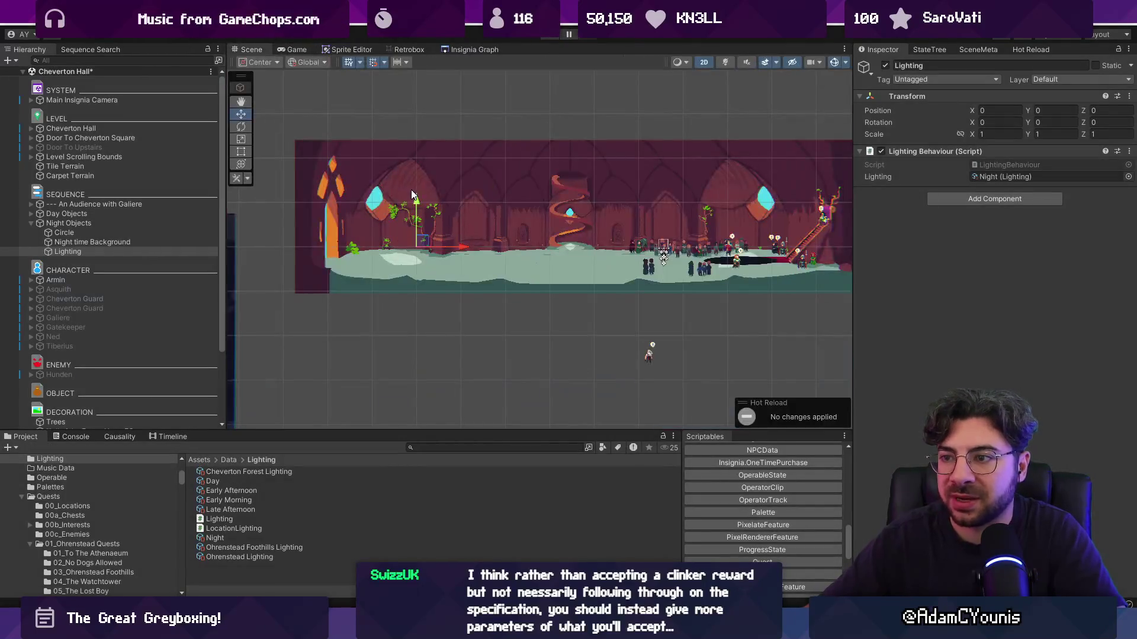
pyautogui.click(452, 189)
pyautogui.click(1128, 236)
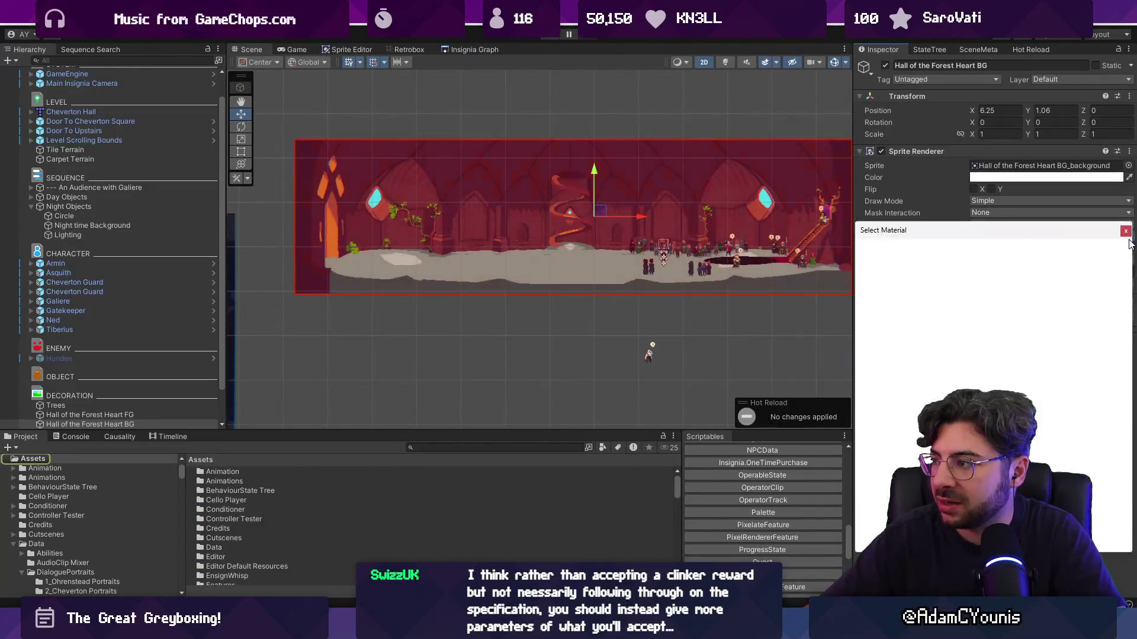
pyautogui.press('Down')
pyautogui.press('Down')
pyautogui.press('Down')
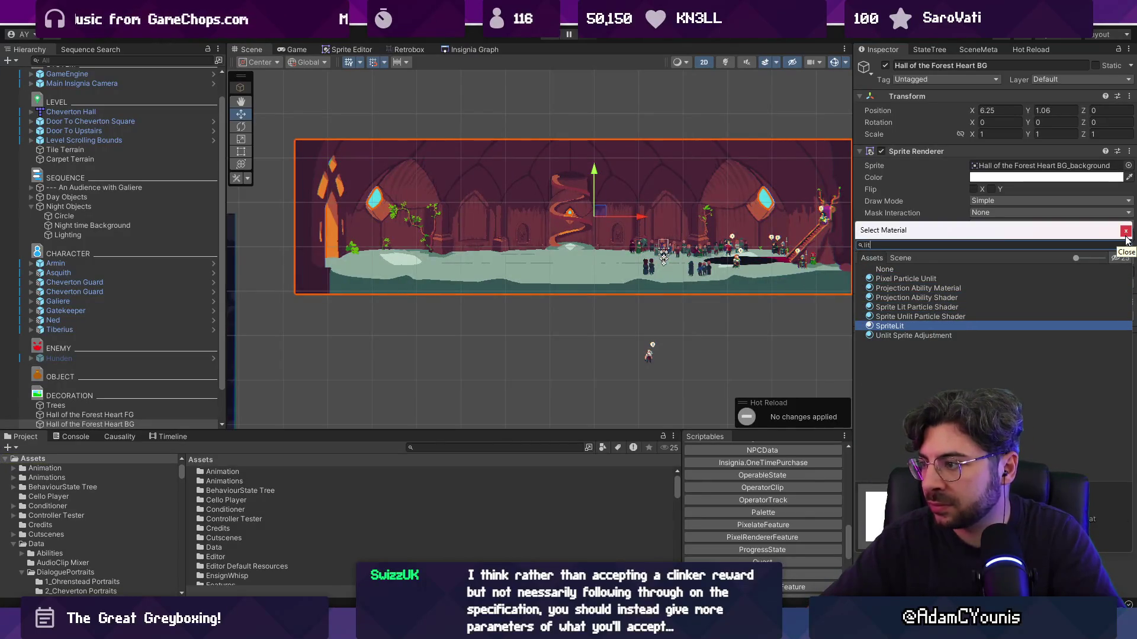
pyautogui.click(1126, 232)
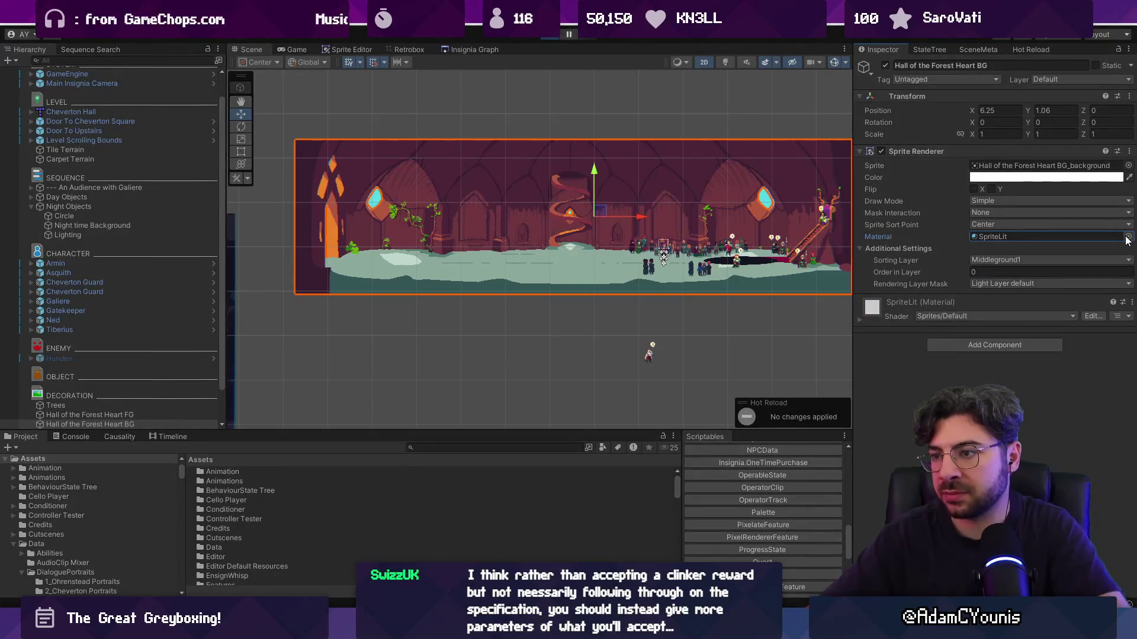
# After a quick test run, apply Sprite-Lit-Default to both hall foreground and background sprites
pyautogui.hotkey('ctrl', 'p')
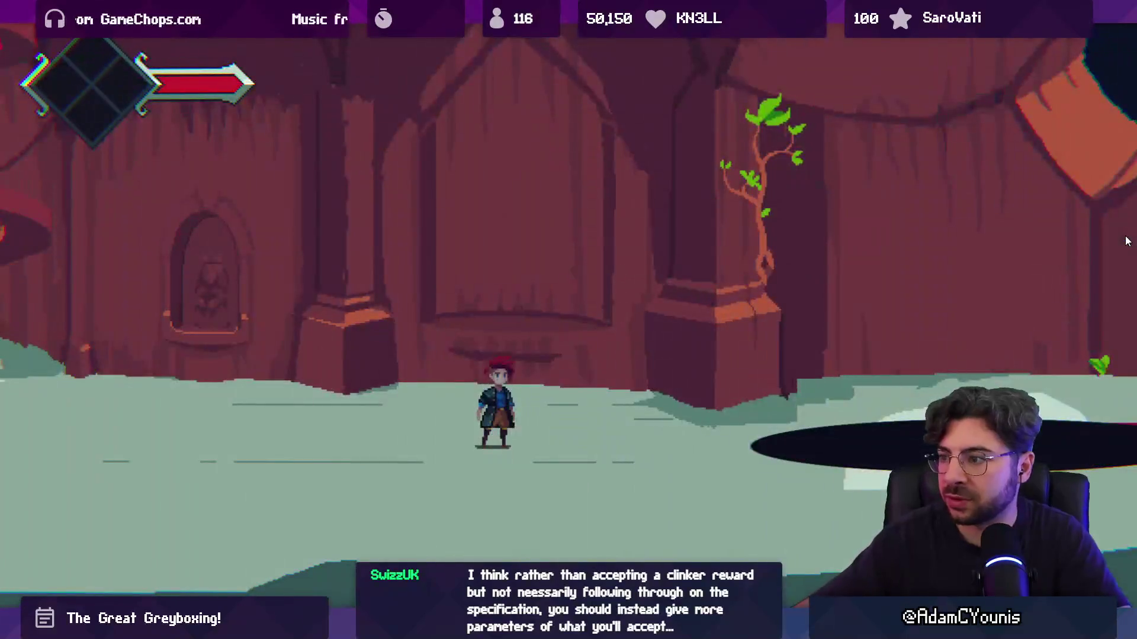
pyautogui.press('Escape')
pyautogui.hotkey('ctrl', 'p')
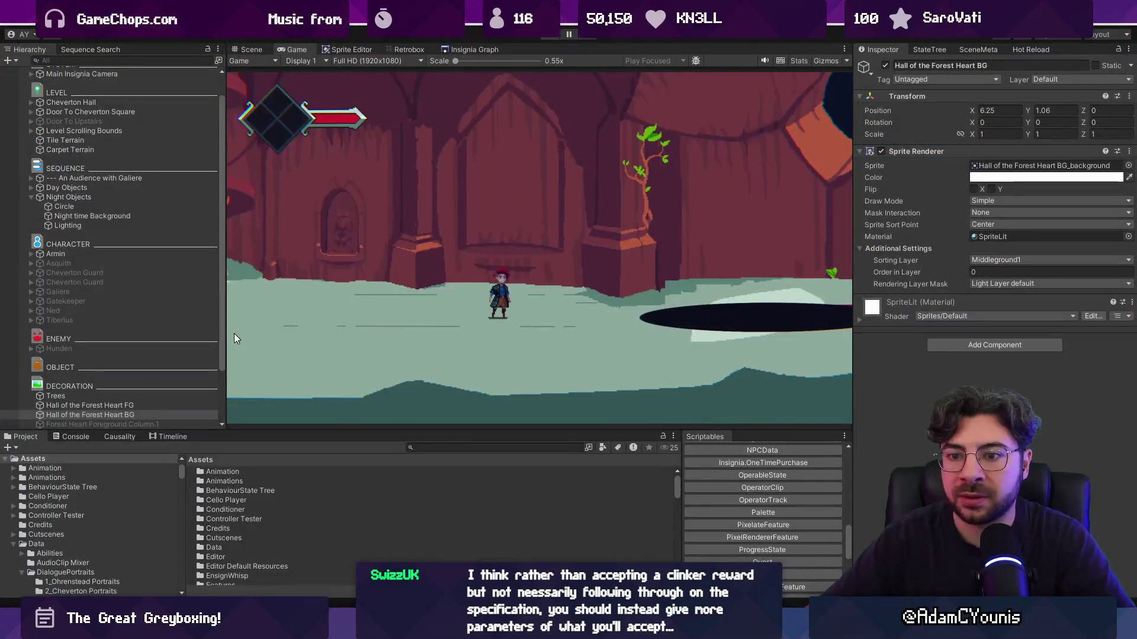
pyautogui.keyDown('shift'); pyautogui.click(89, 414); pyautogui.keyUp('shift')
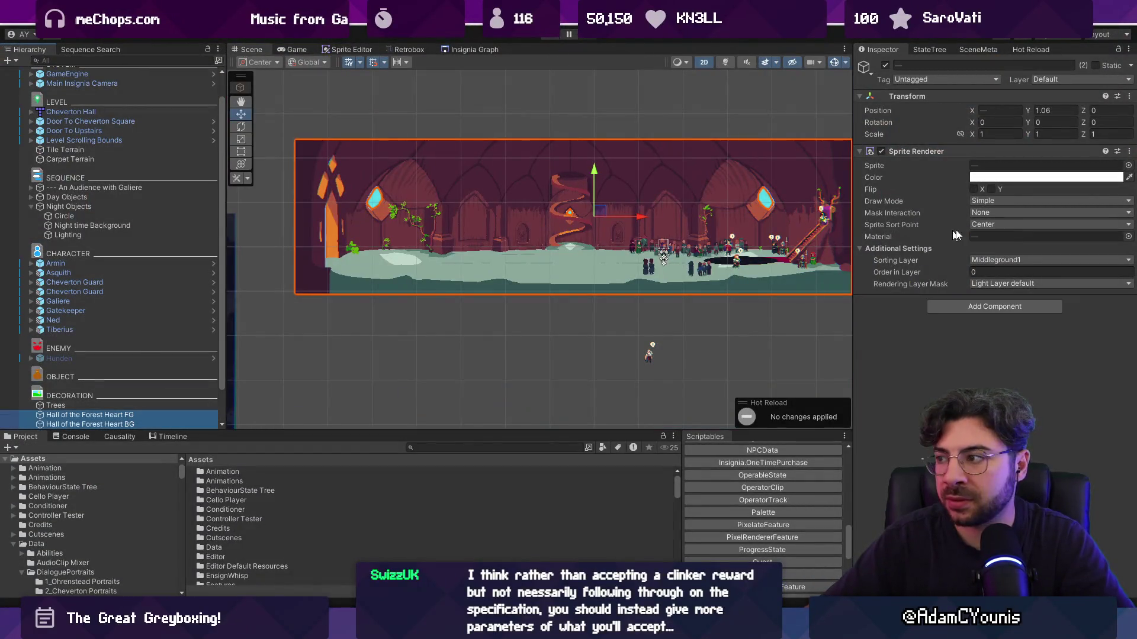
pyautogui.click(1129, 236)
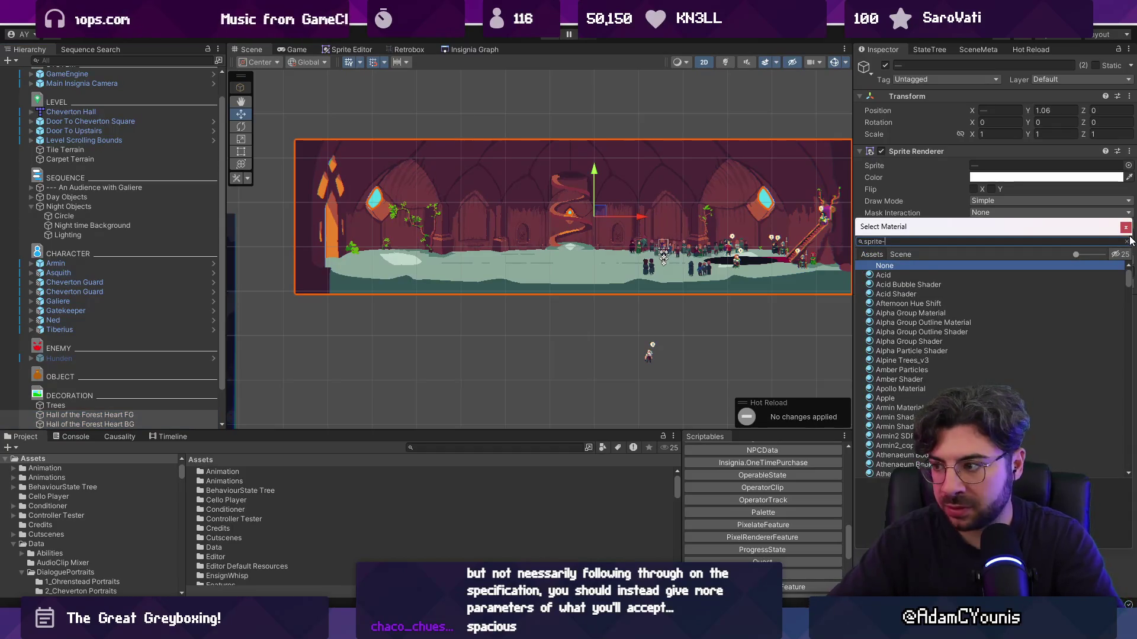
pyautogui.write('lit')
pyautogui.doubleClick(1004, 274)
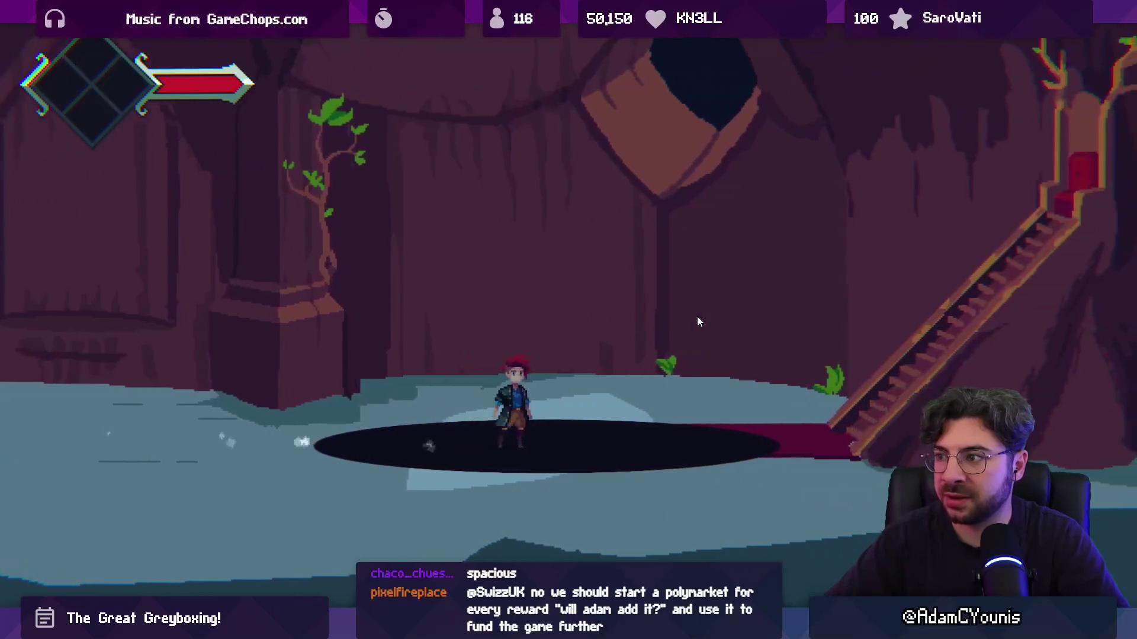
# Run the character back and forth through the hall, cave and pit, then exit full-screen
pyautogui.press('Left')
pyautogui.press('Left')
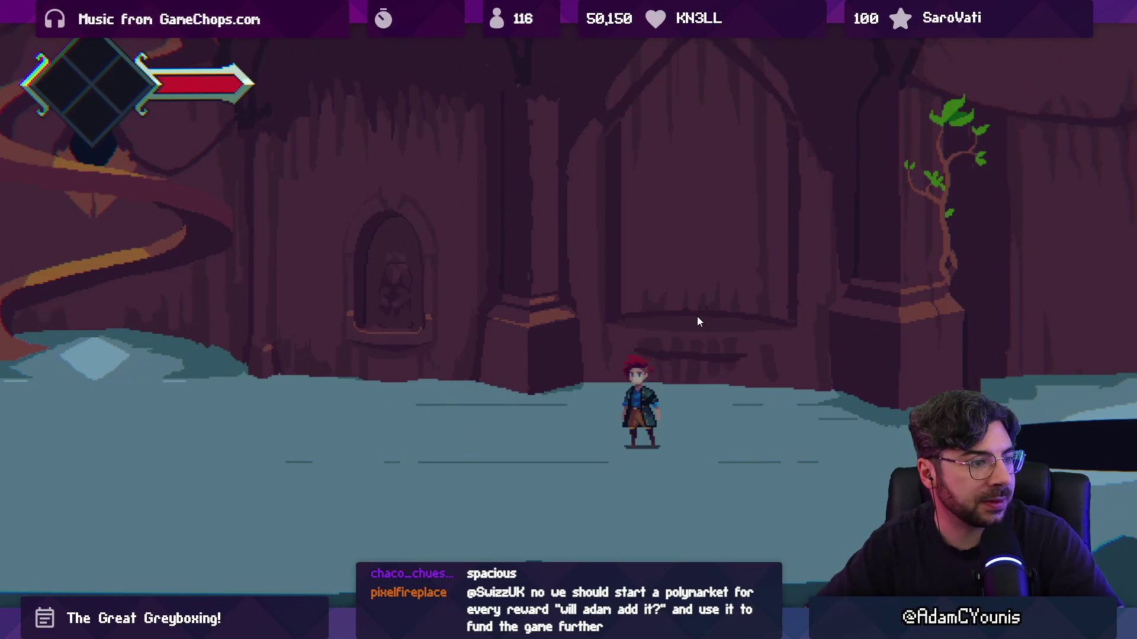
pyautogui.press('Right')
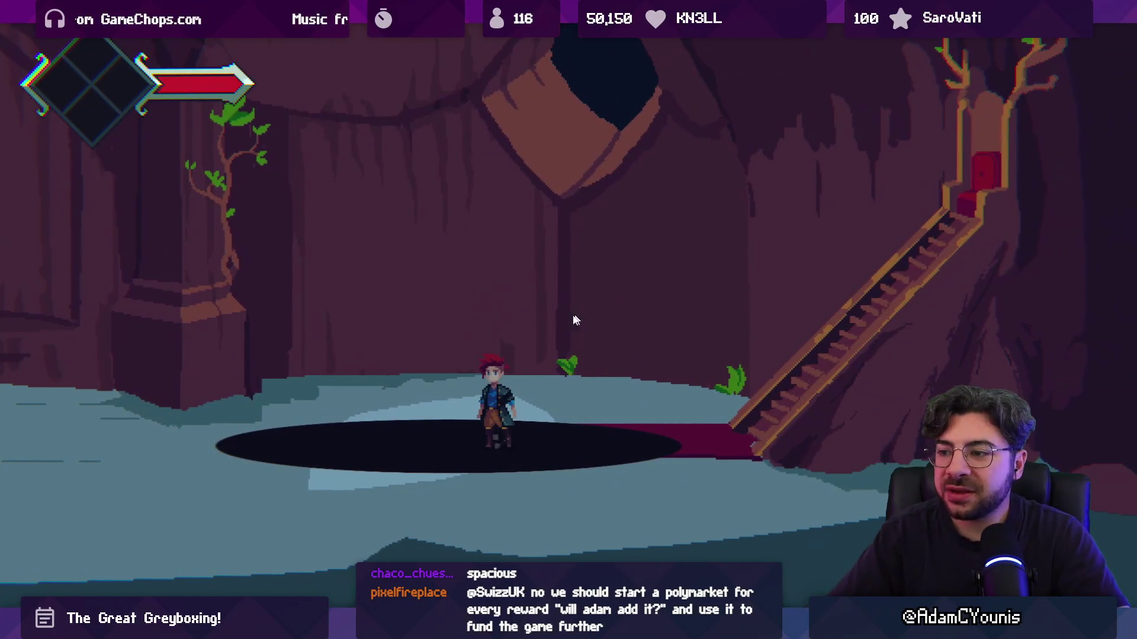
pyautogui.press('Left')
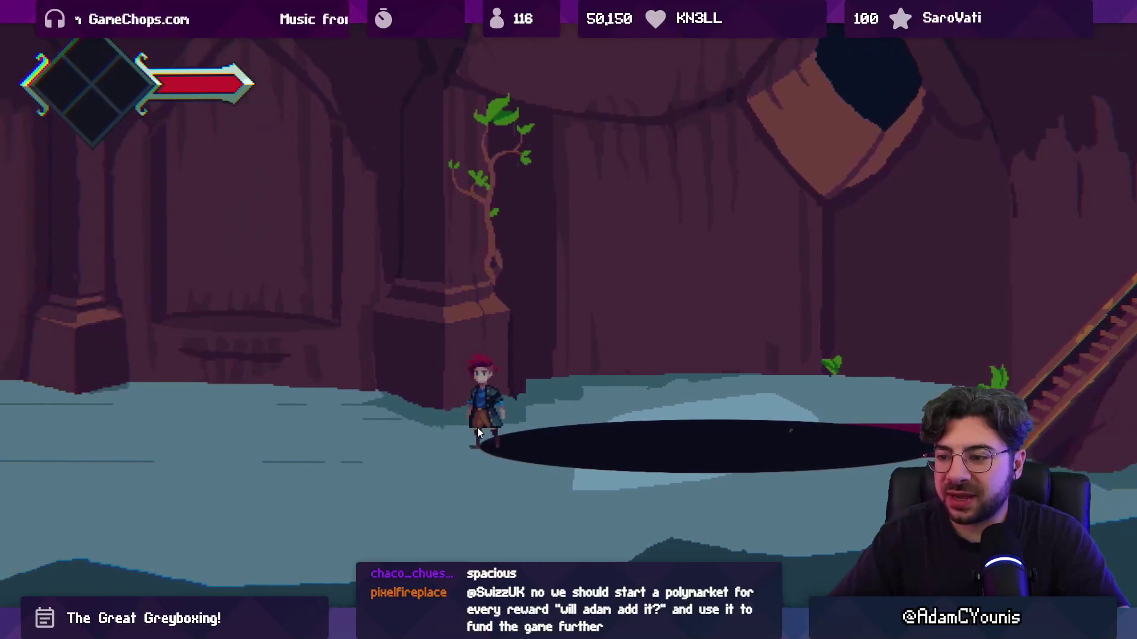
pyautogui.press('Left')
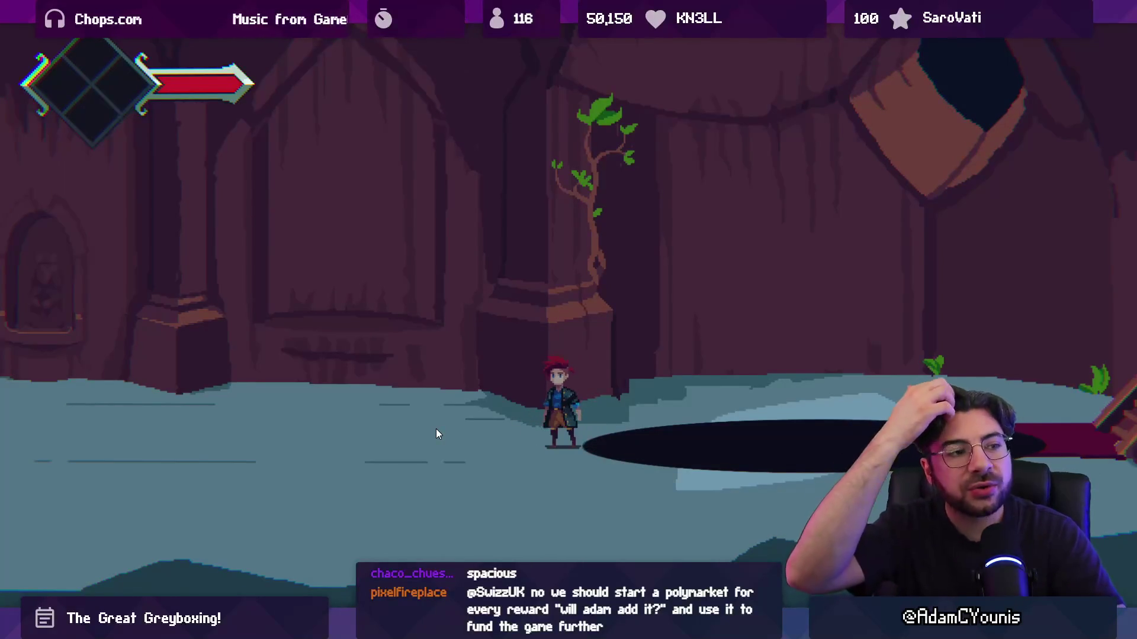
pyautogui.press('Right')
pyautogui.press('Left')
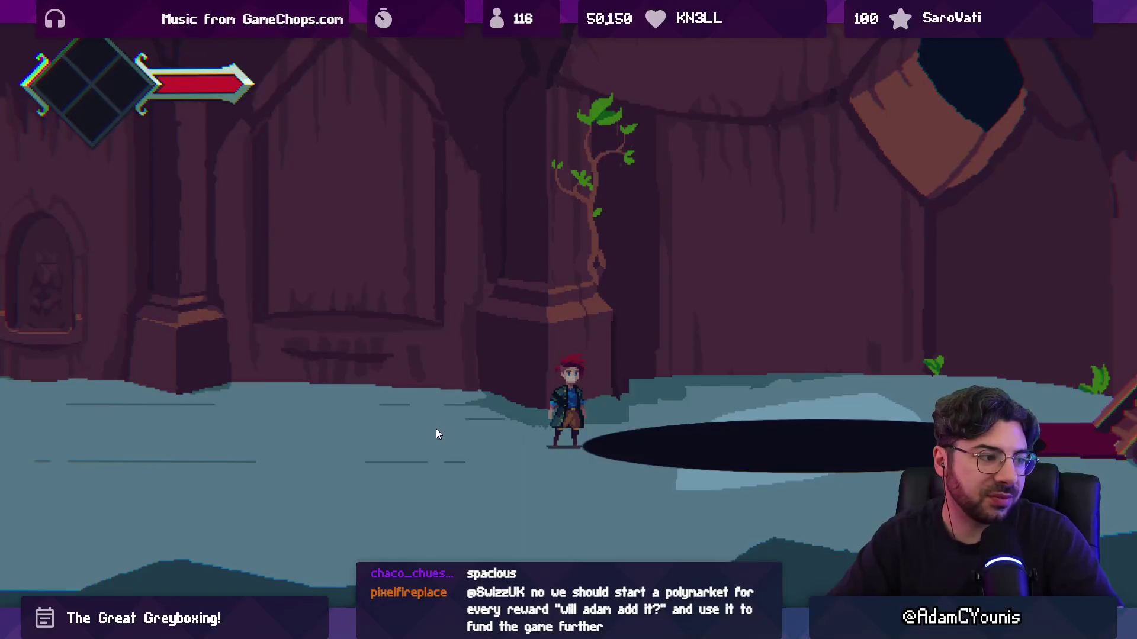
pyautogui.press('Right')
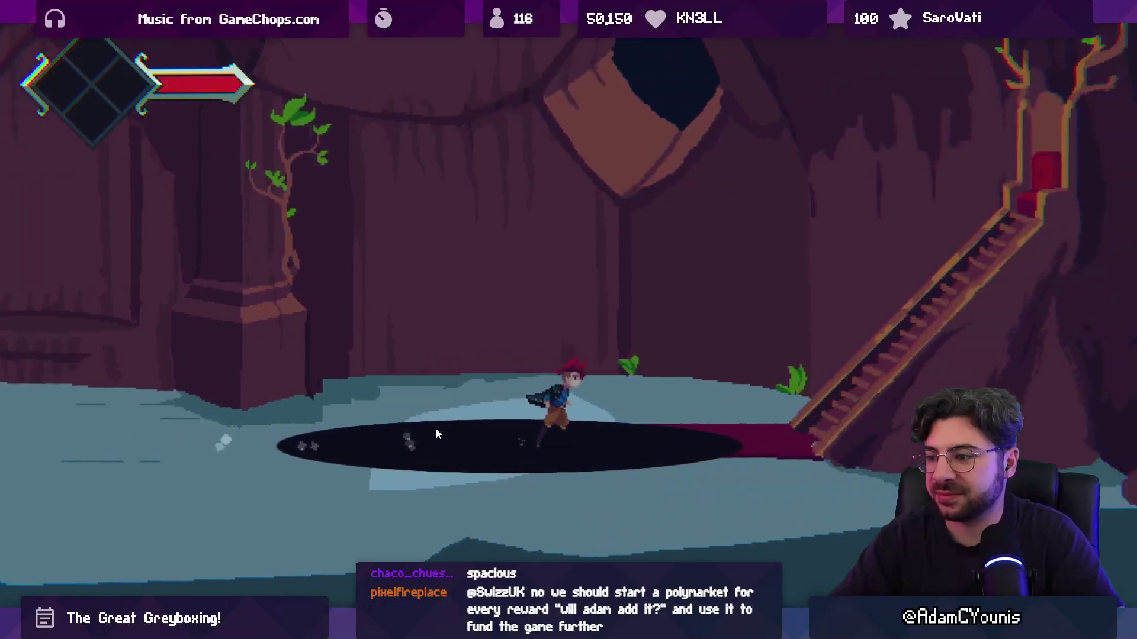
pyautogui.press('Left')
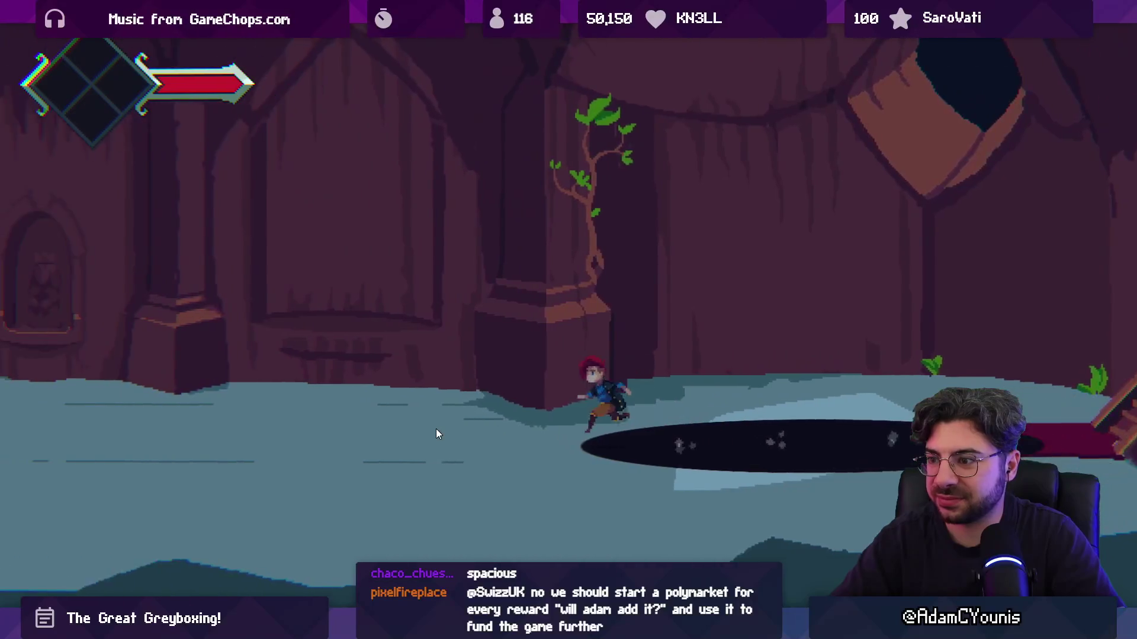
pyautogui.press('Left')
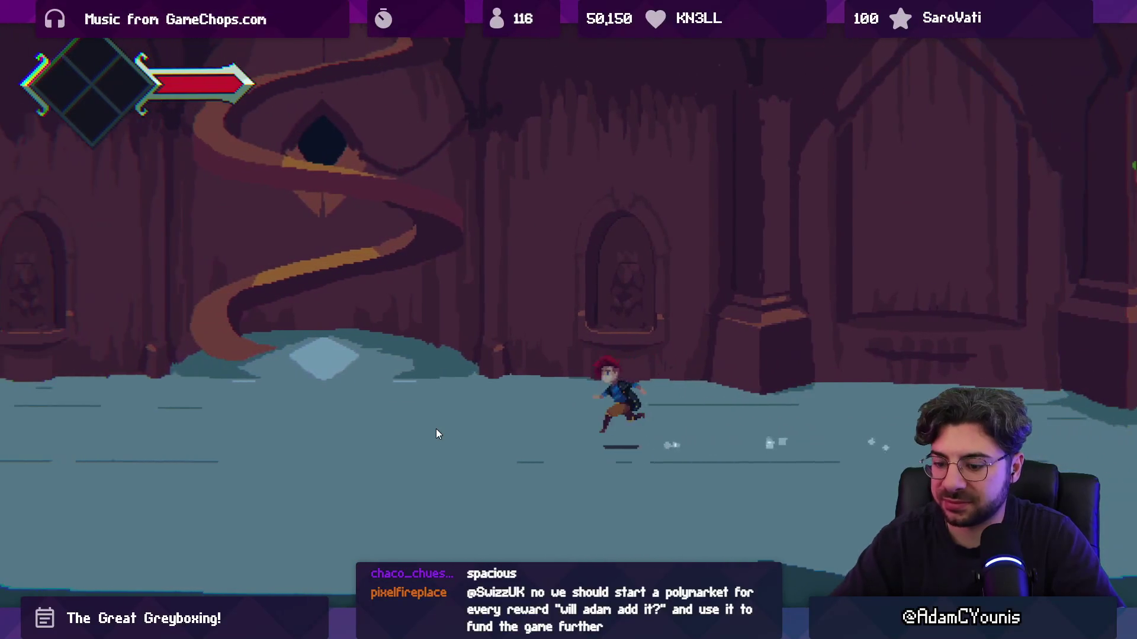
pyautogui.hotkey('shift', 'space')
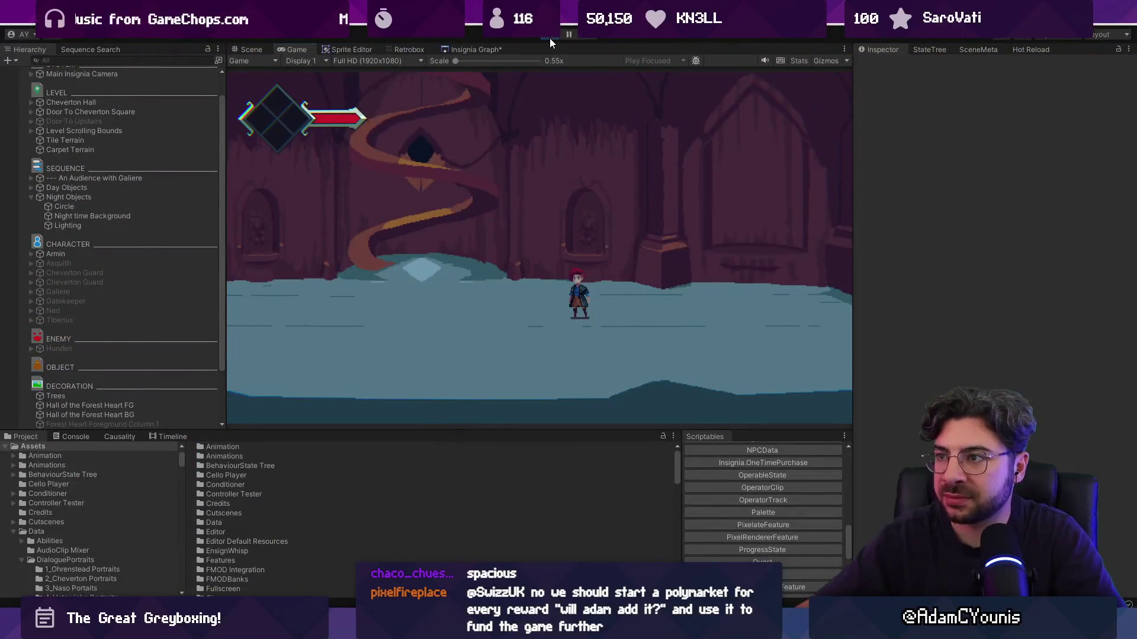
# Stop play mode, search the project for 'night', and select the Night lighting asset
pyautogui.click(549, 38)
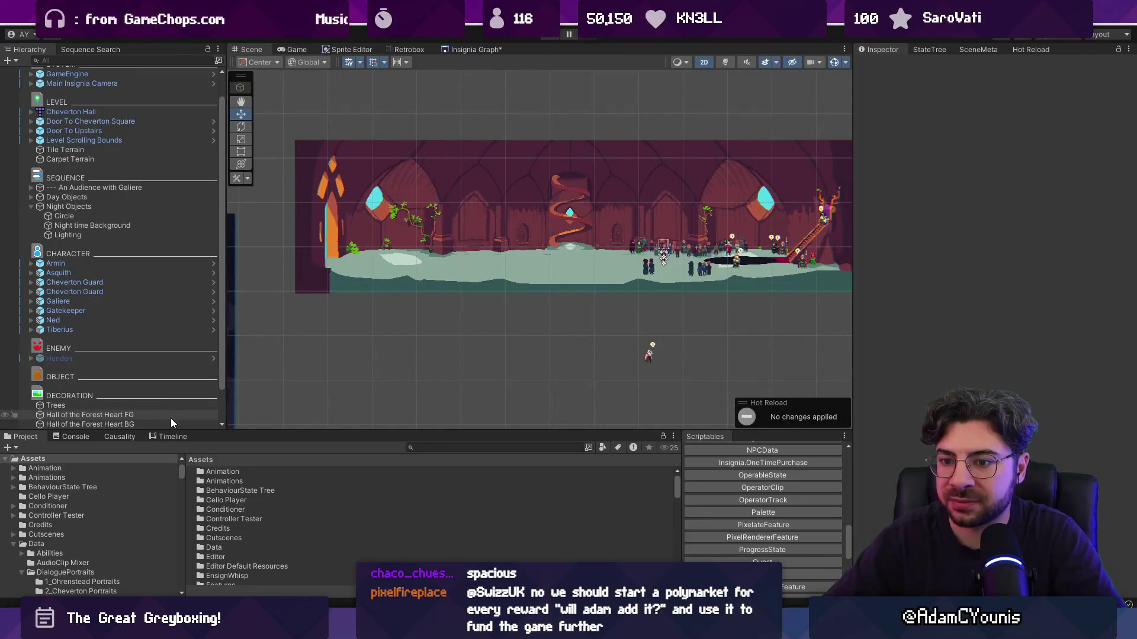
pyautogui.click(492, 447)
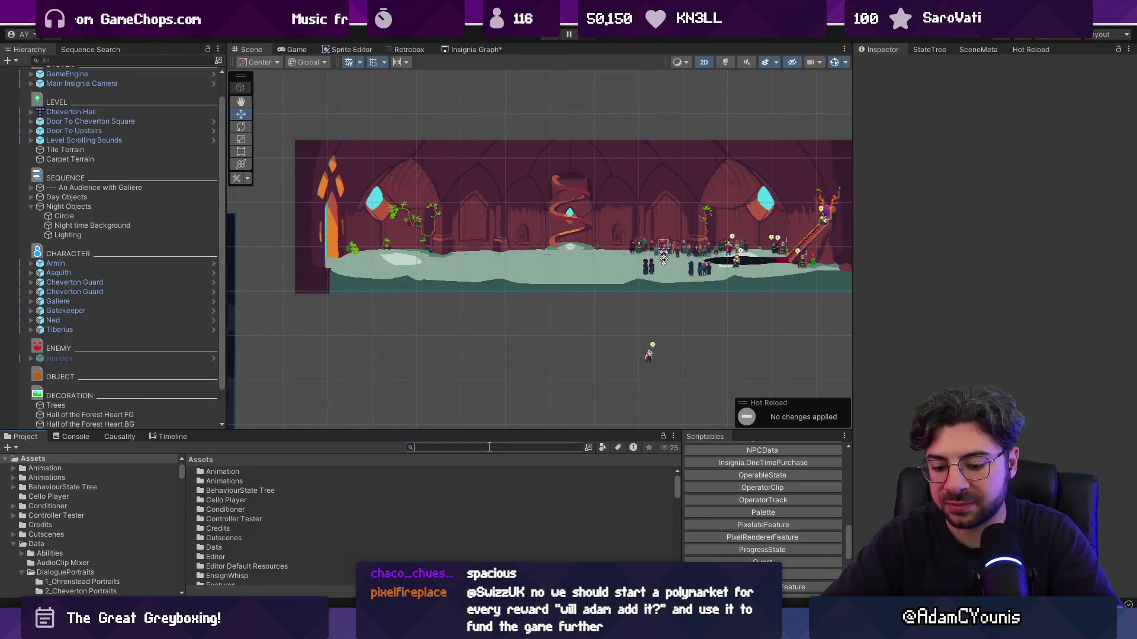
pyautogui.scroll(-4, 270, 508)
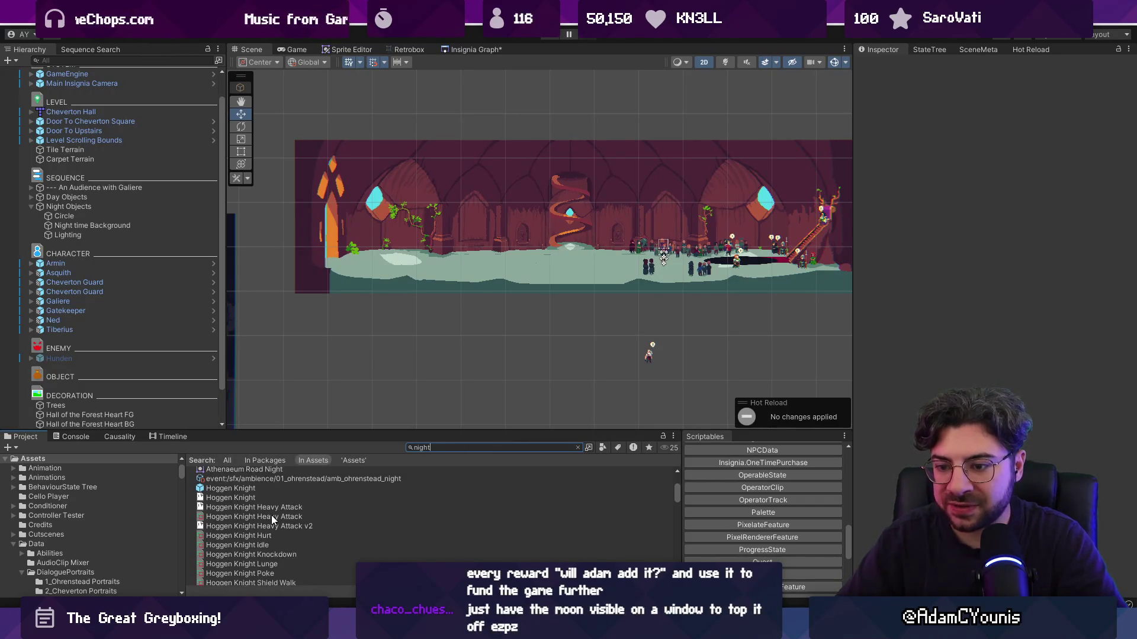
pyautogui.scroll(-6, 276, 522)
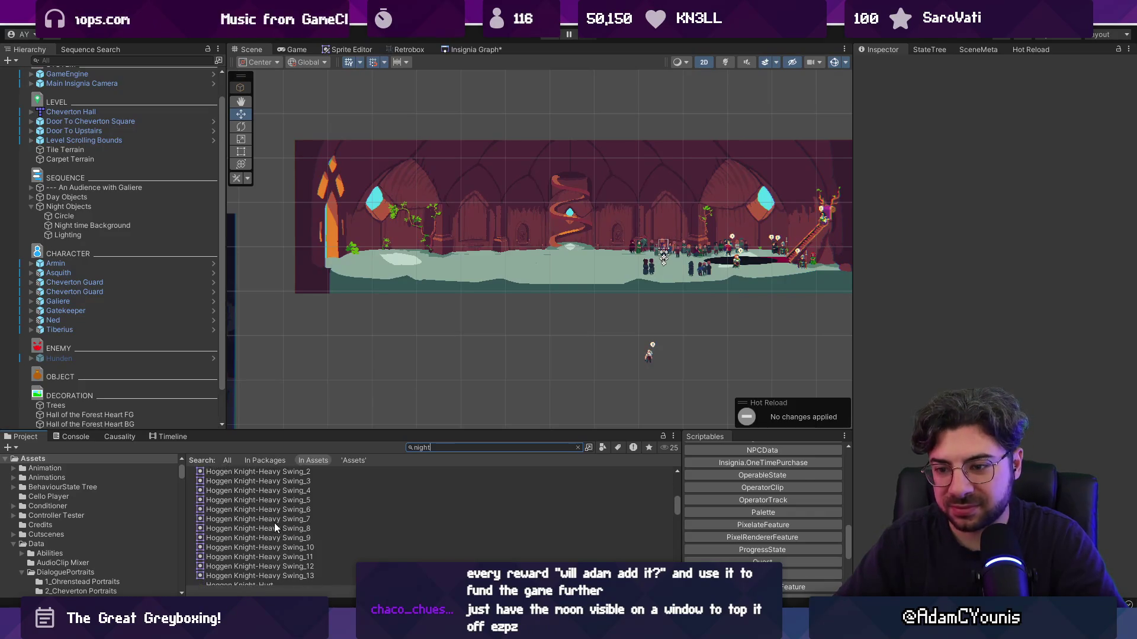
pyautogui.scroll(-8, 276, 531)
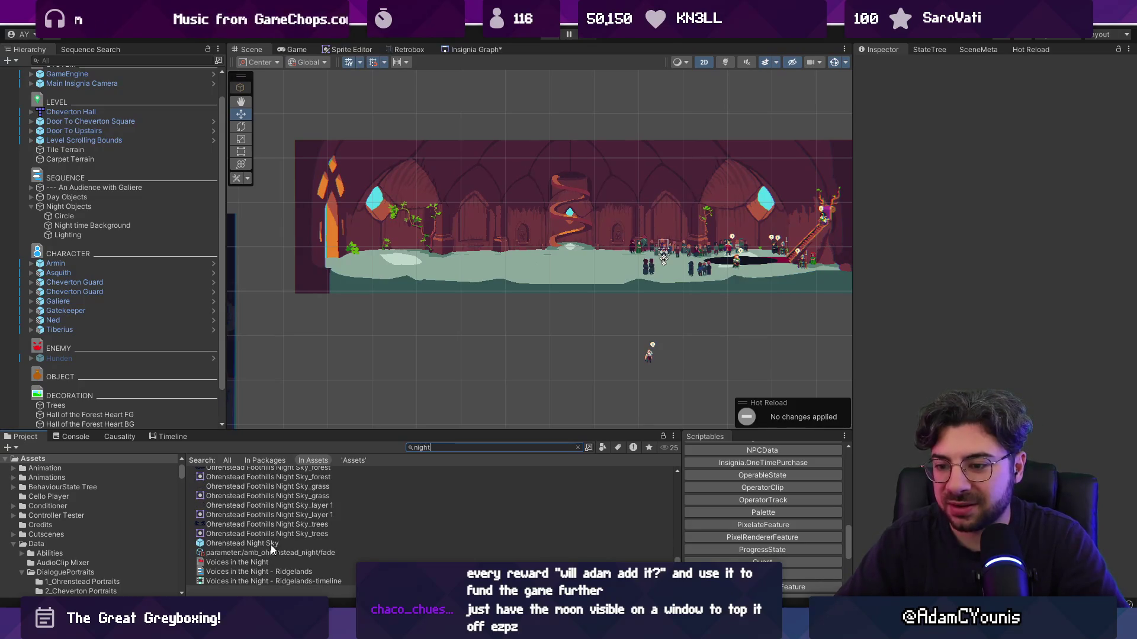
pyautogui.scroll(4, 288, 540)
pyautogui.click(260, 516)
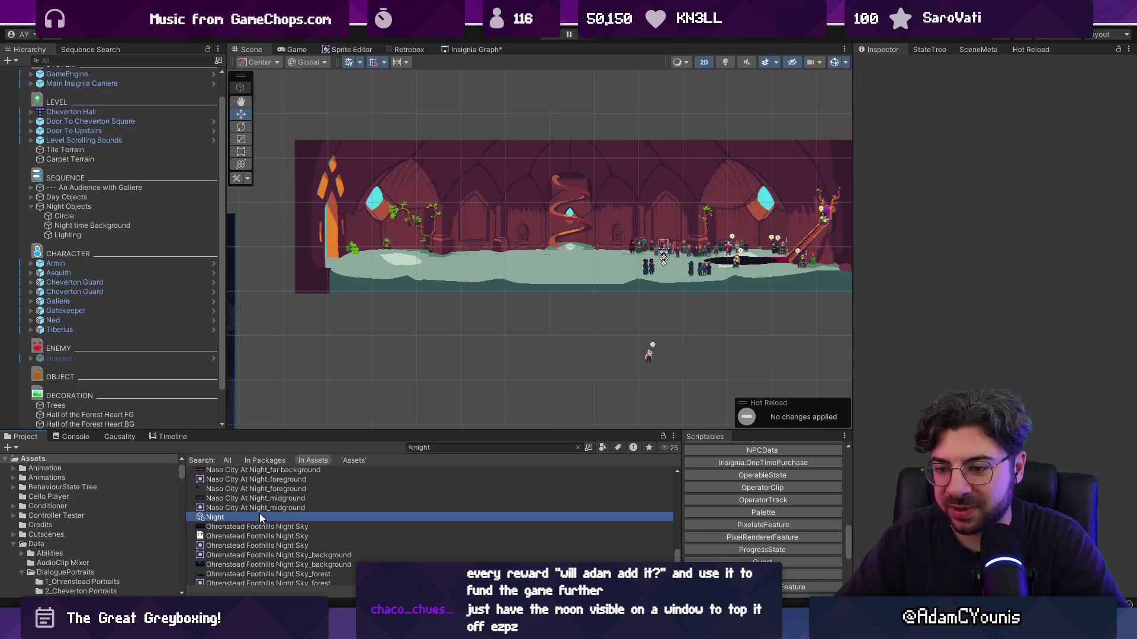
pyautogui.scroll(5, 641, 198)
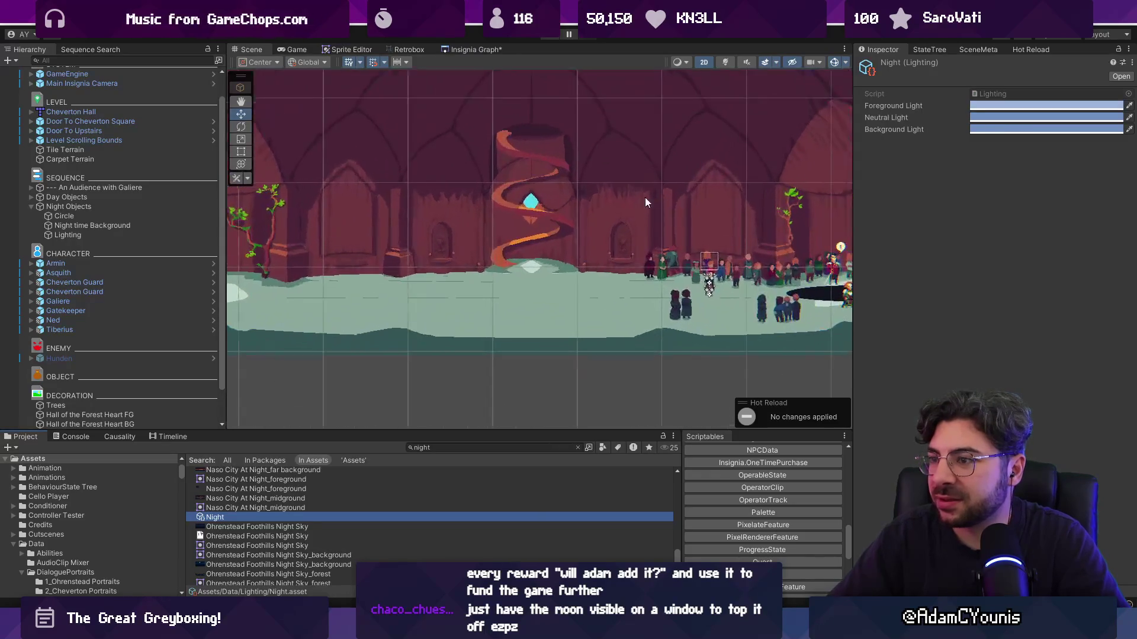
# While previewing, make the Neutral Light a brighter blue and the Background Light a more saturated blue
pyautogui.click(547, 35)
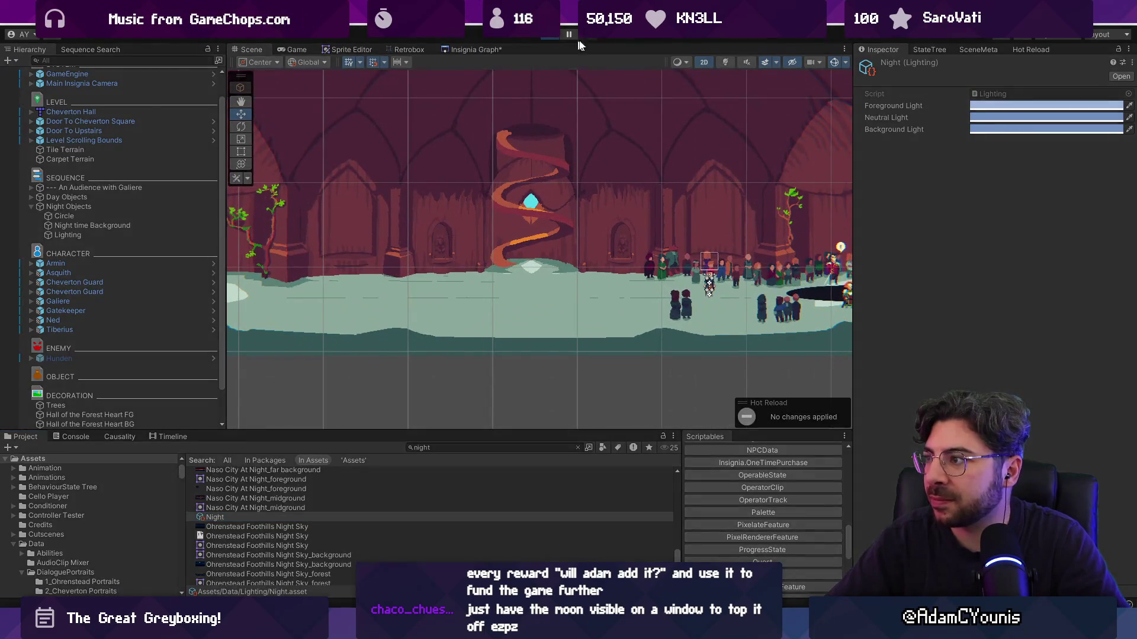
pyautogui.click(994, 116)
pyautogui.click(1061, 199)
pyautogui.moveTo(1061, 200); pyautogui.dragTo(1073, 189)
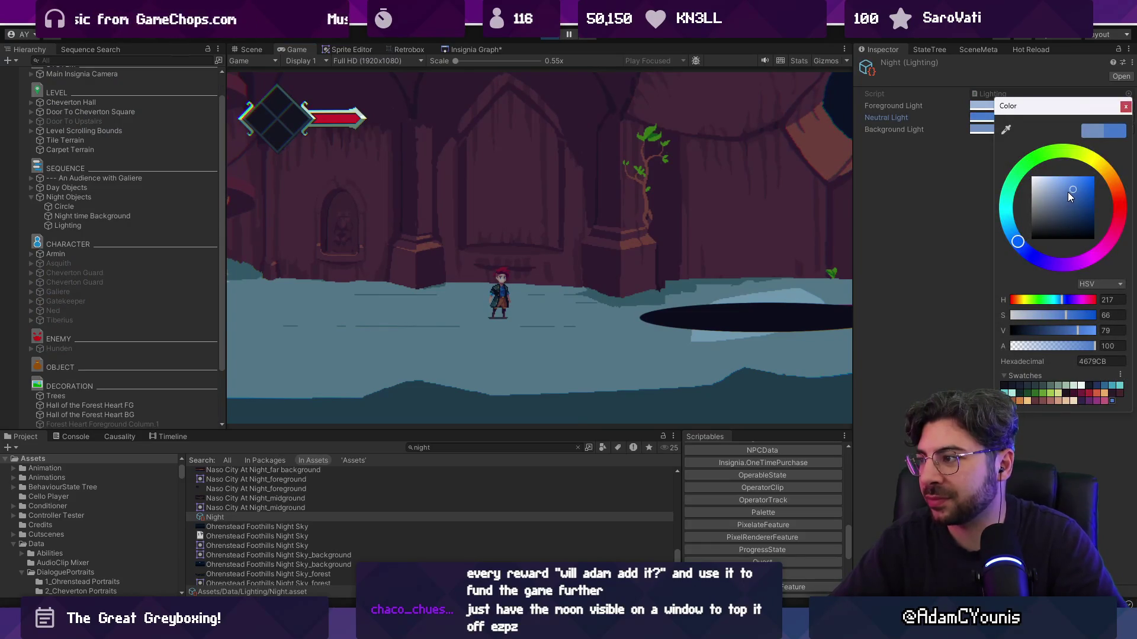
pyautogui.click(969, 120)
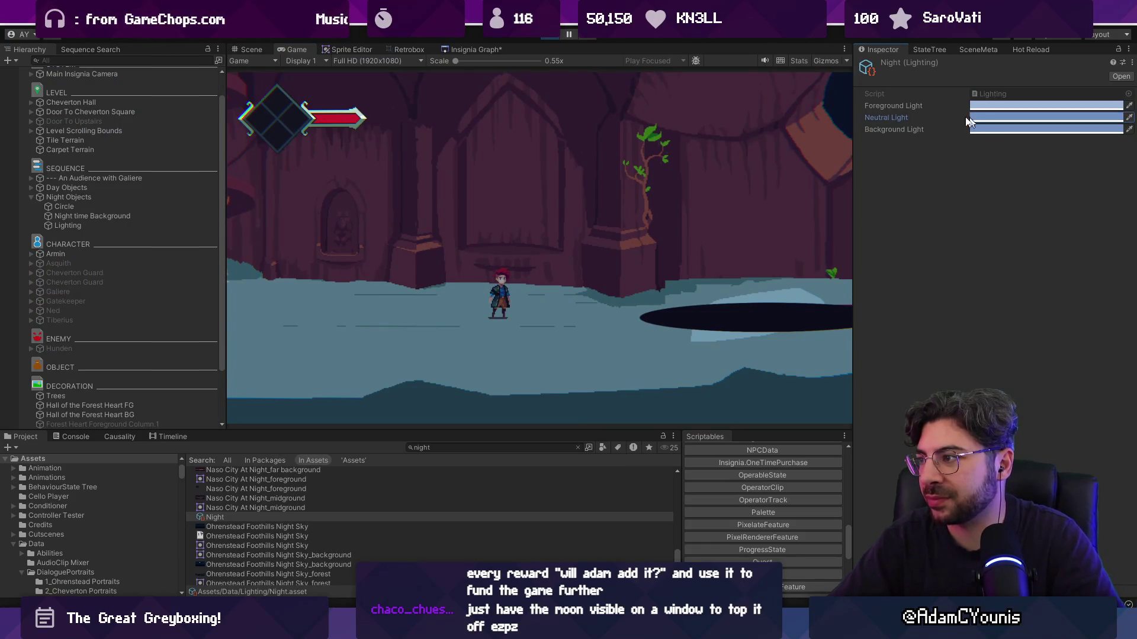
pyautogui.click(995, 128)
pyautogui.moveTo(1061, 201); pyautogui.dragTo(1068, 201)
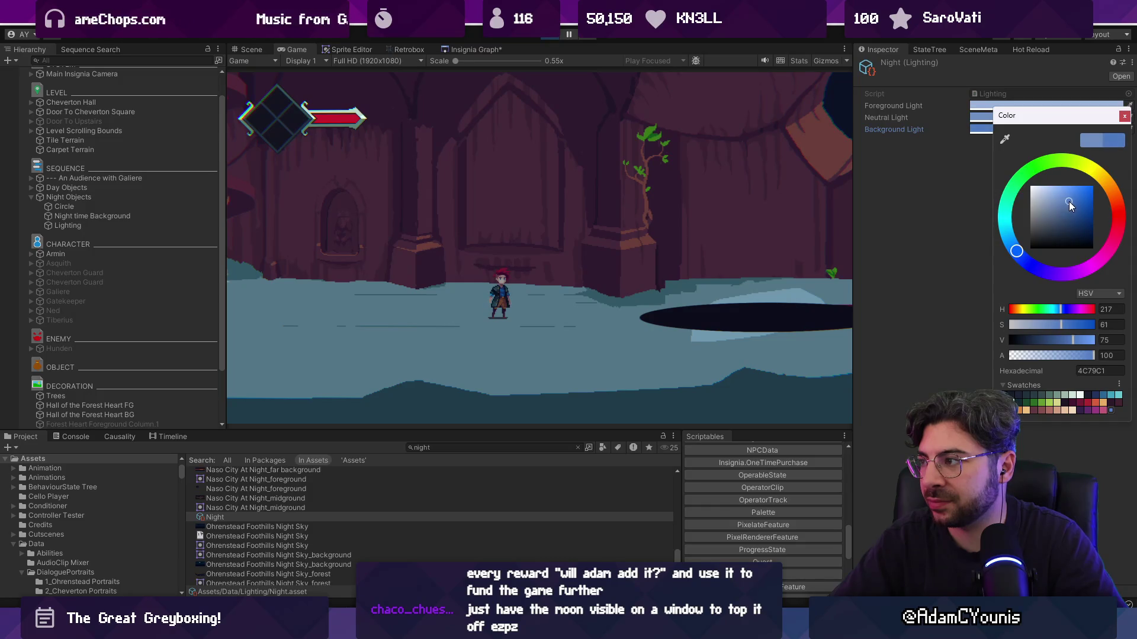
pyautogui.click(1124, 115)
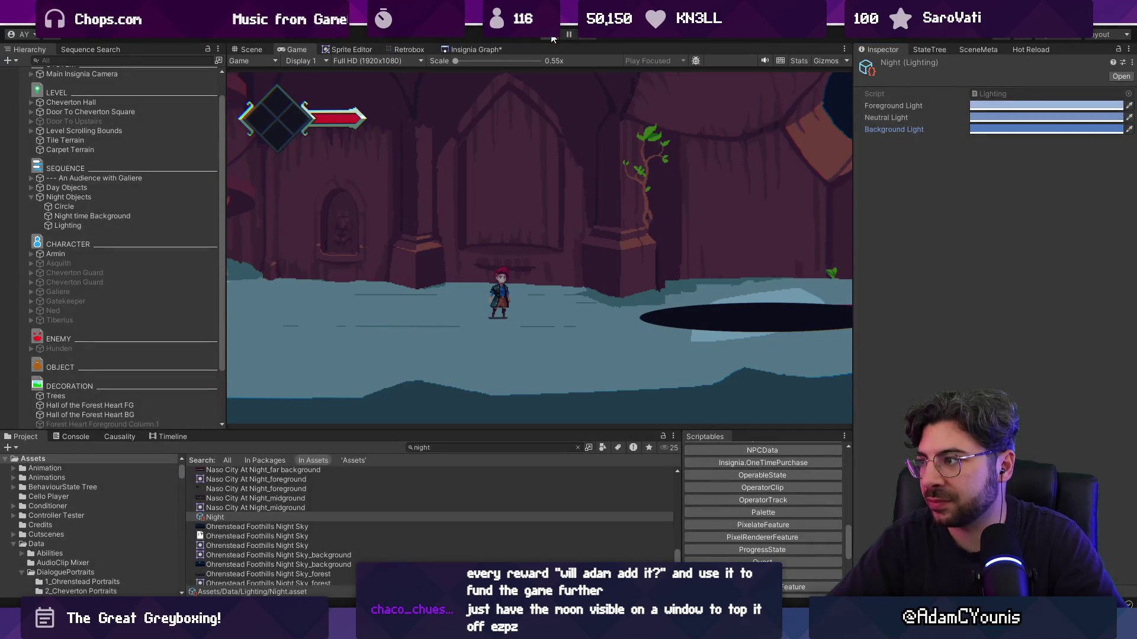
pyautogui.click(552, 37)
# Replay the level to recheck the Background and Neutral Light colours
pyautogui.click(552, 38)
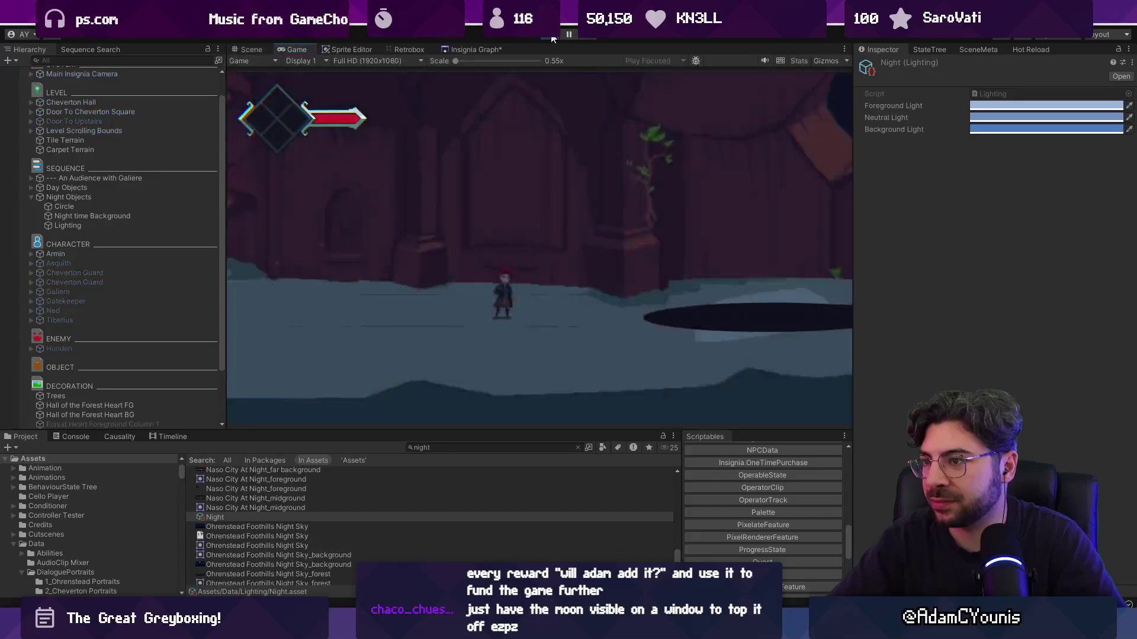
pyautogui.click(997, 132)
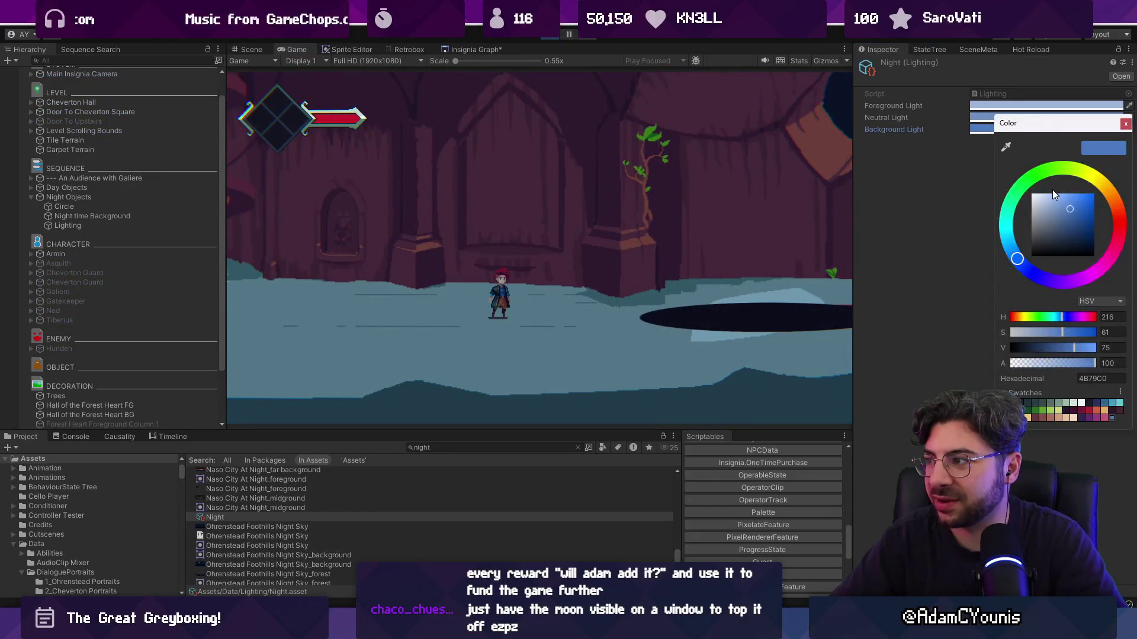
pyautogui.click(959, 176)
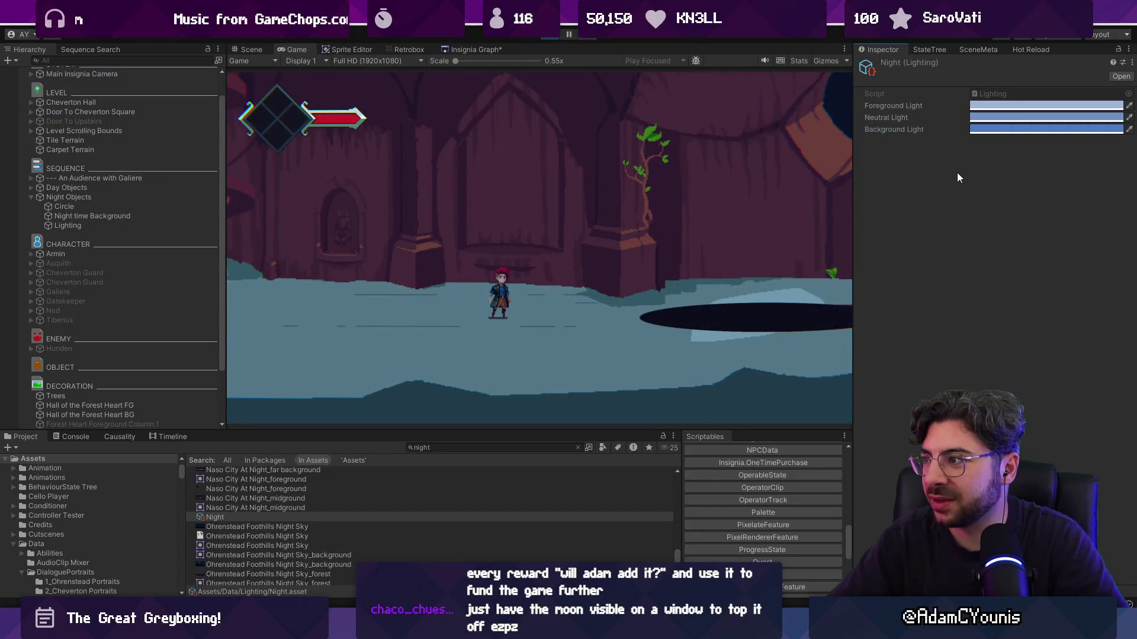
pyautogui.click(997, 120)
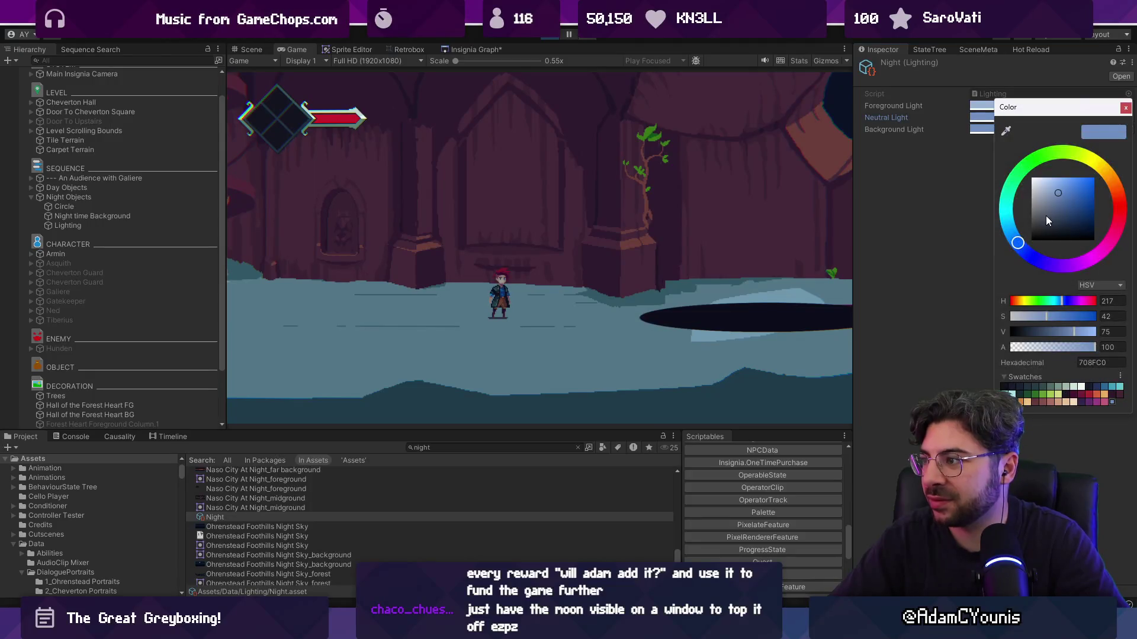
pyautogui.click(1125, 108)
pyautogui.click(547, 36)
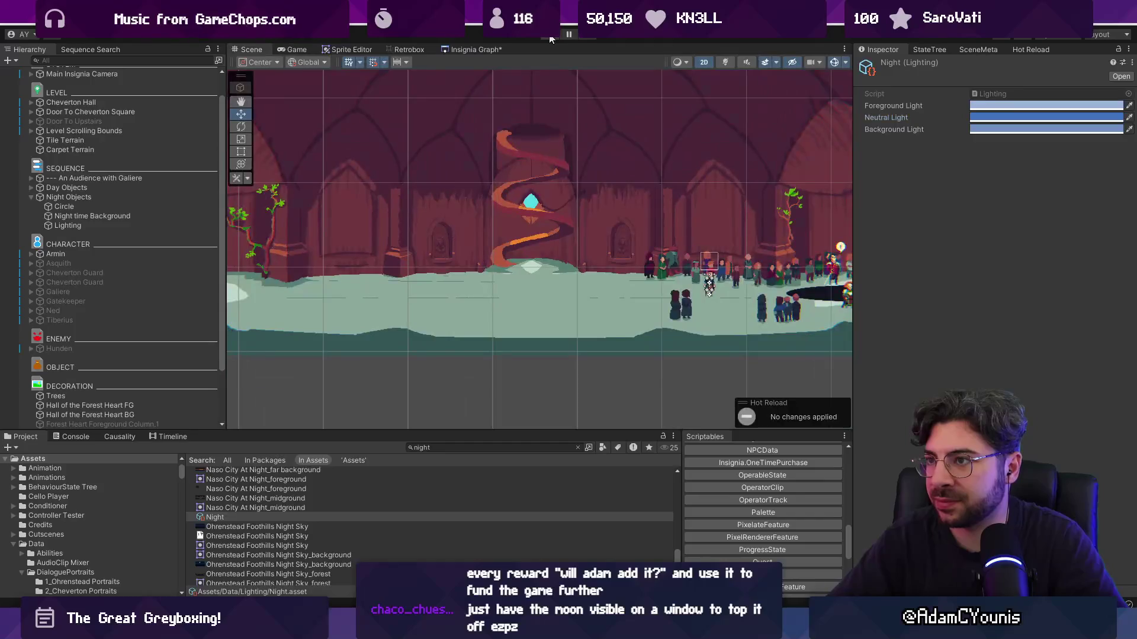
pyautogui.click(550, 39)
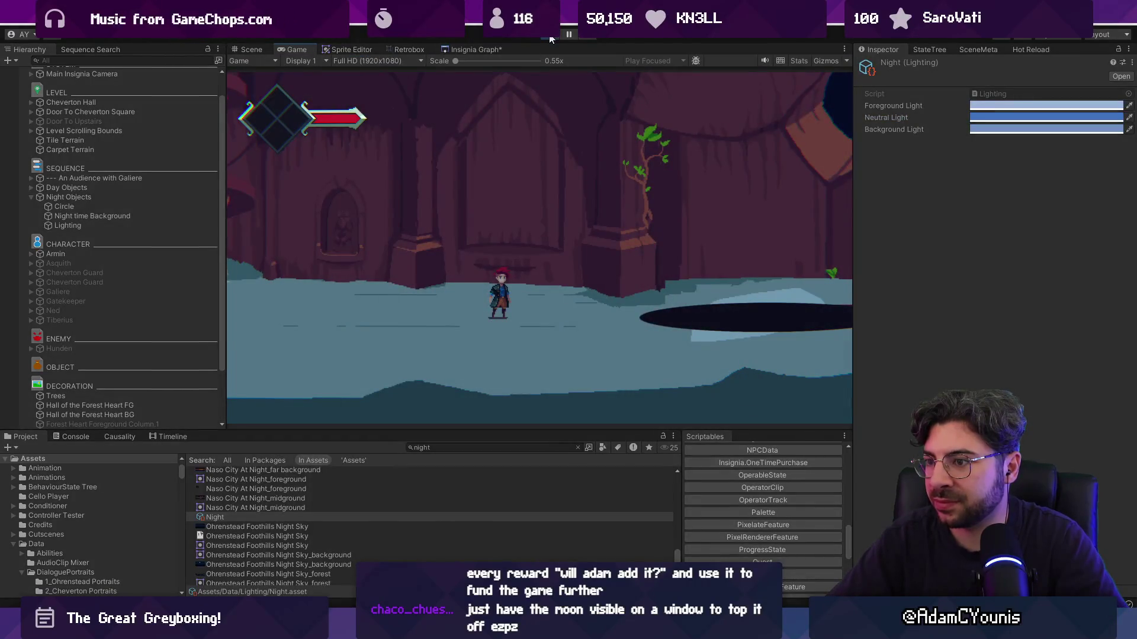
pyautogui.click(548, 39)
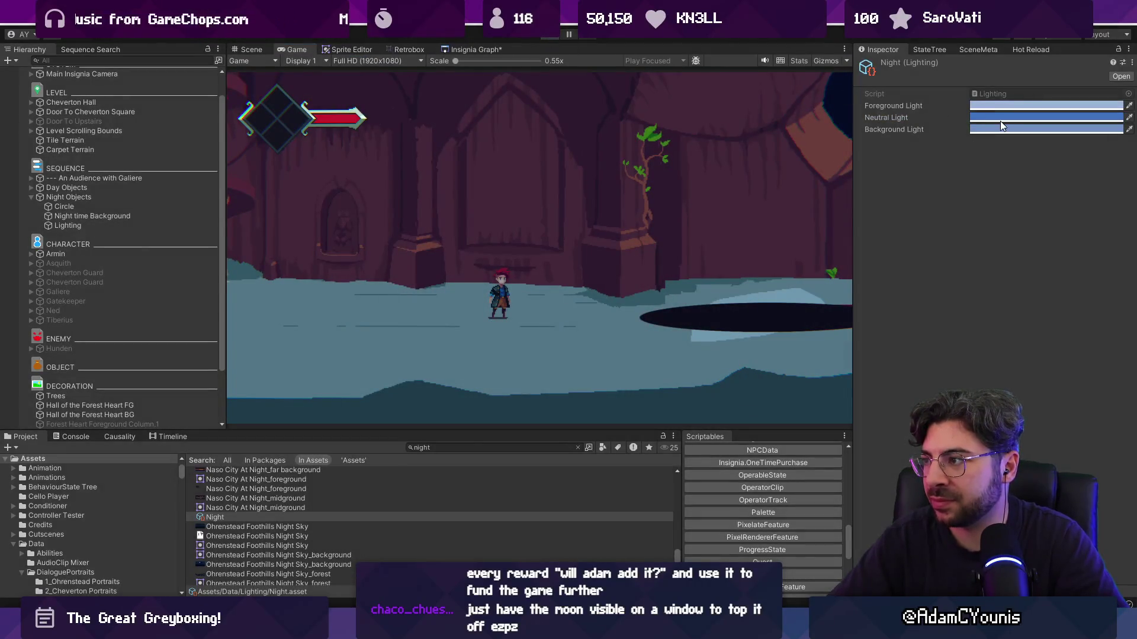
# Darken the Foreground Light to a deeper blue and preview the result
pyautogui.click(999, 106)
pyautogui.click(1071, 184)
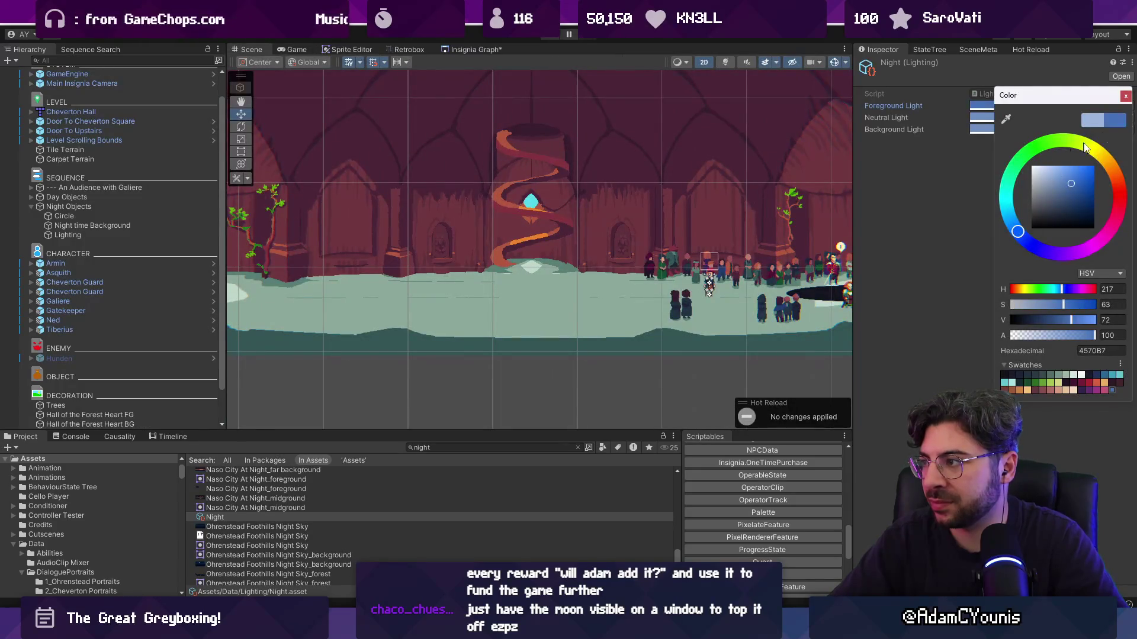
pyautogui.click(1126, 96)
pyautogui.click(553, 39)
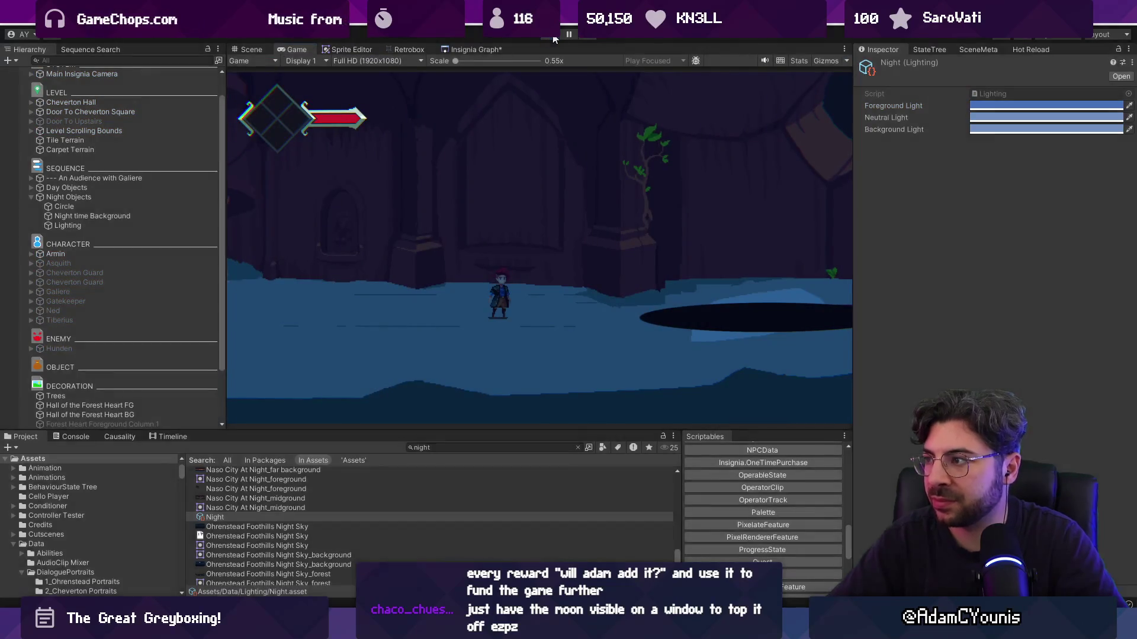
pyautogui.hotkey('ctrl', 'p')
pyautogui.click(978, 105)
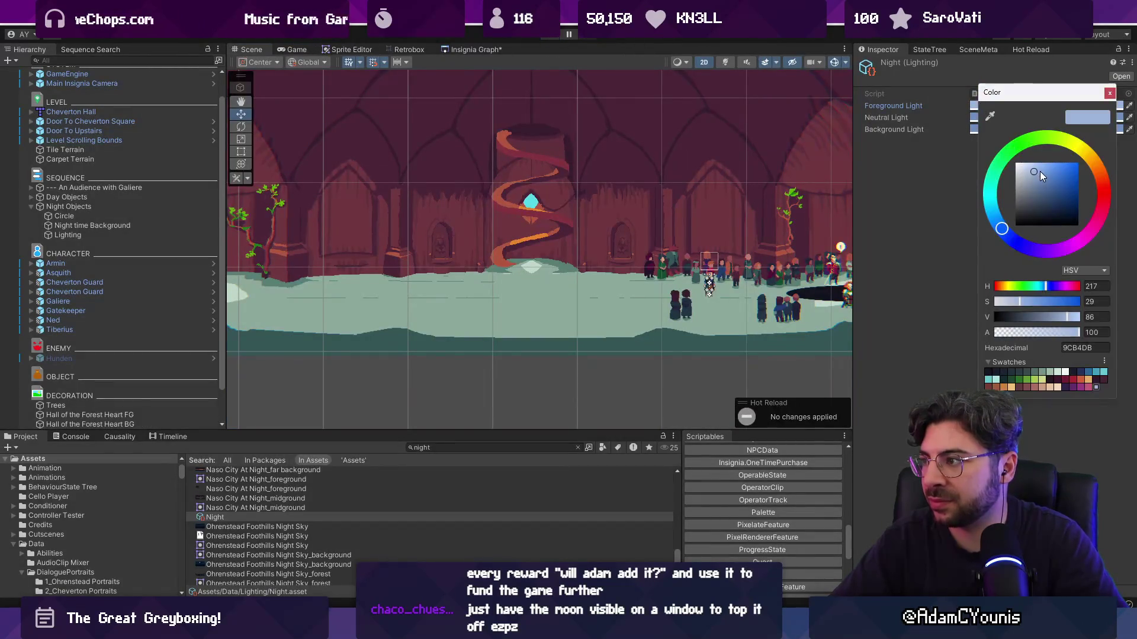
pyautogui.click(955, 97)
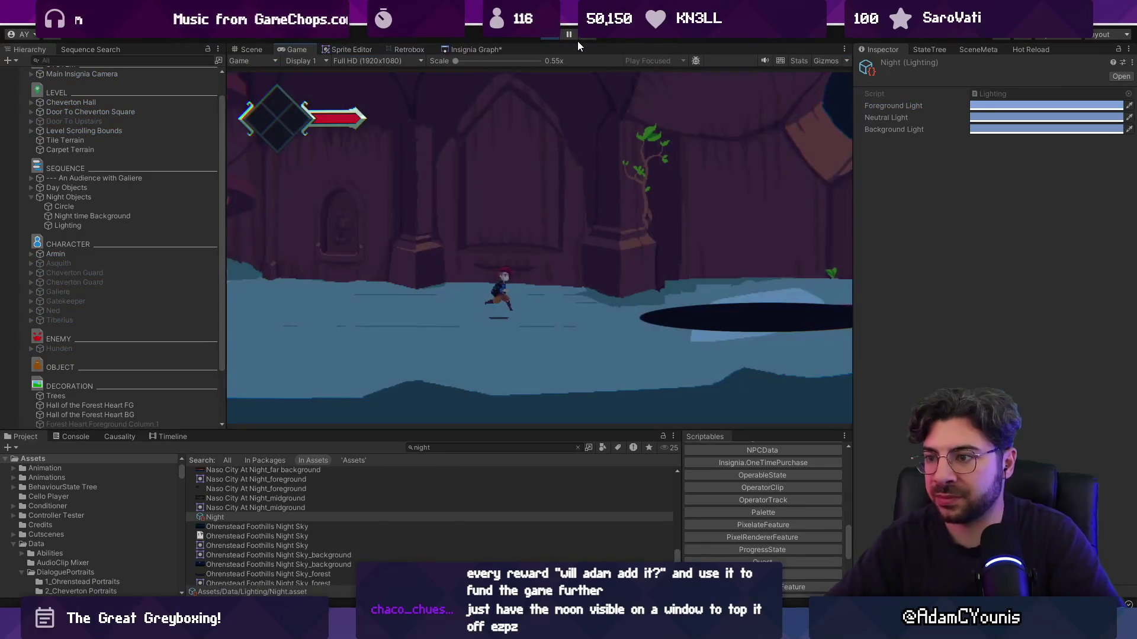
# Run the character right and left through the hall, then restore the editor layout and stop
pyautogui.press('Right')
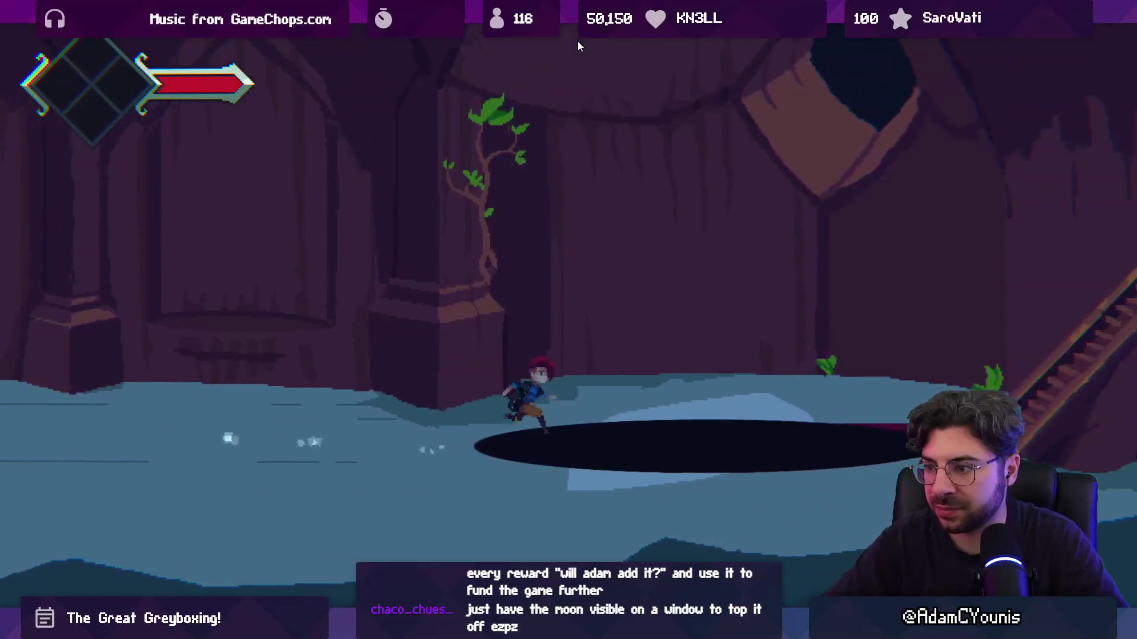
pyautogui.press('Left')
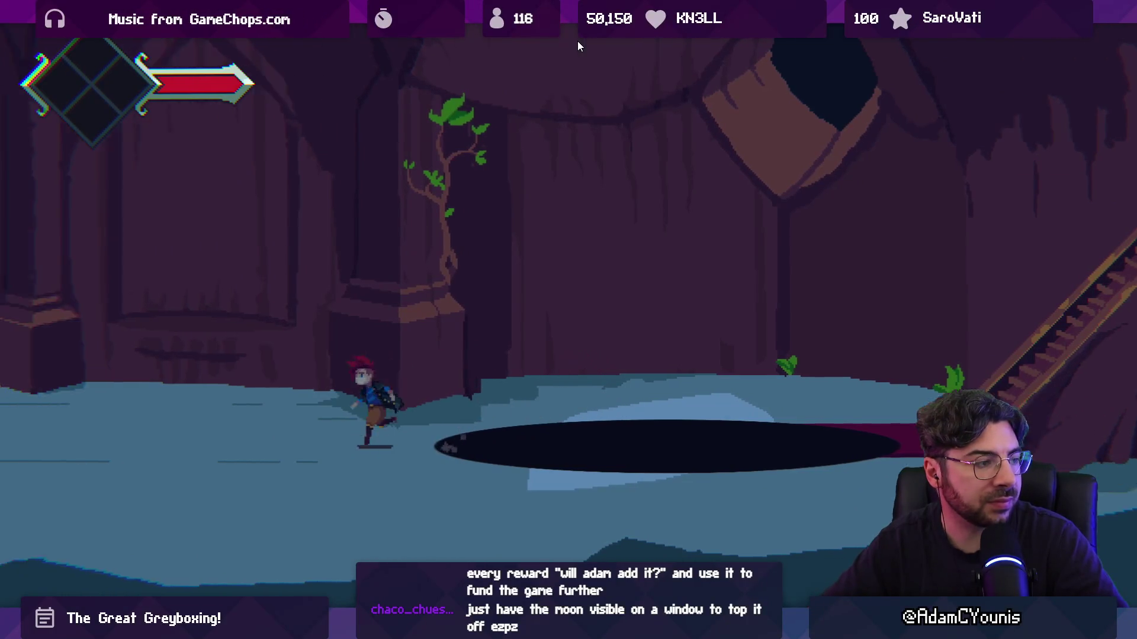
pyautogui.press('Left')
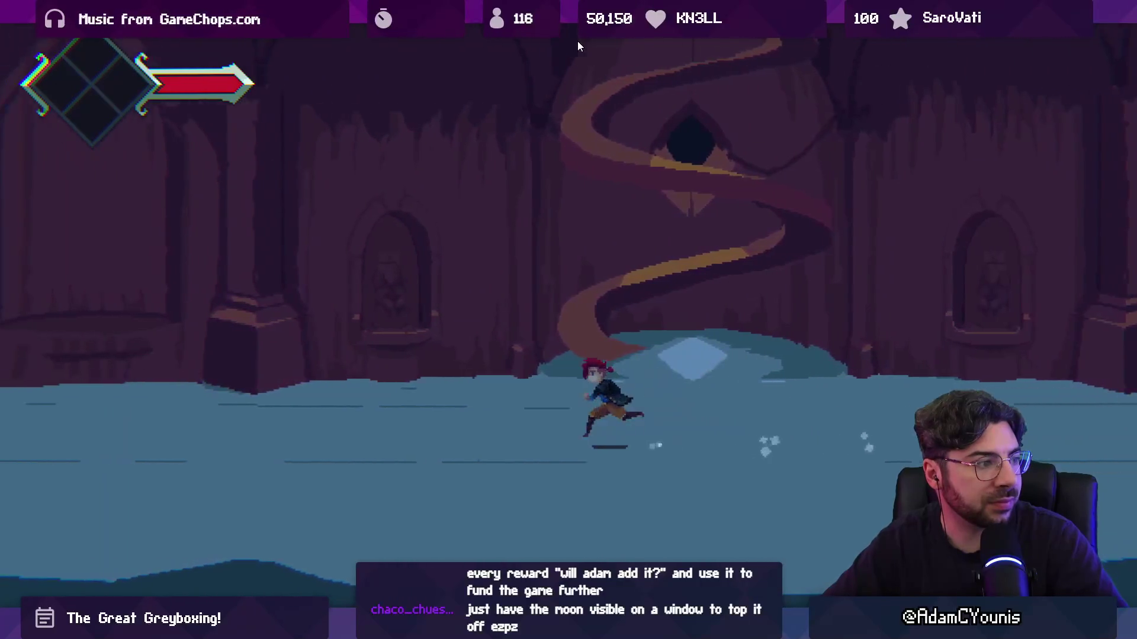
pyautogui.press('Right')
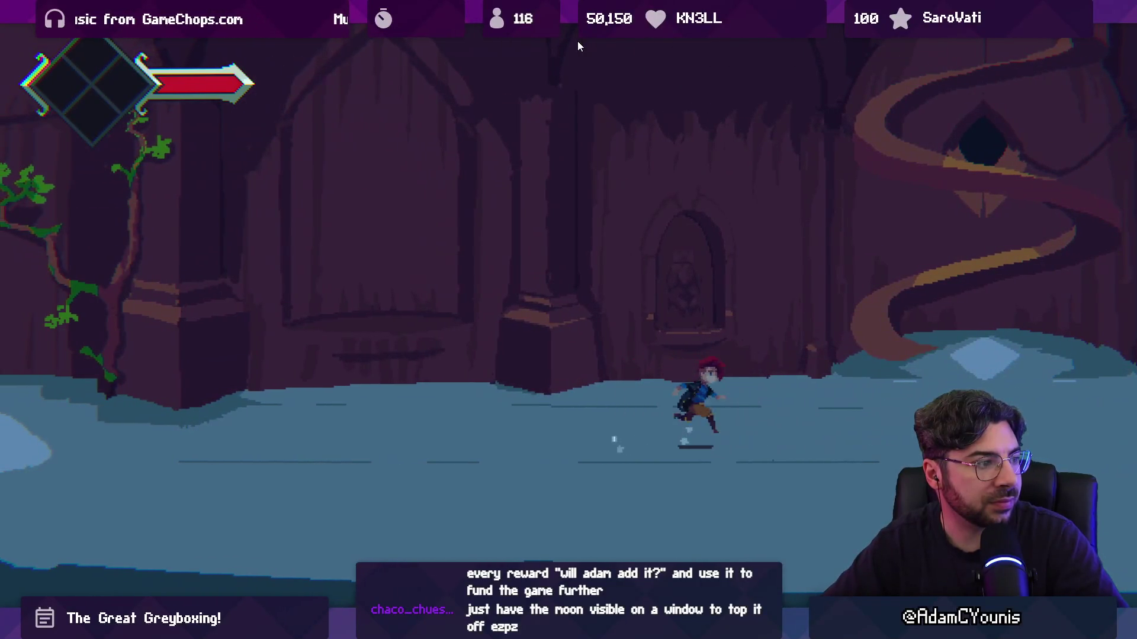
pyautogui.press('Right')
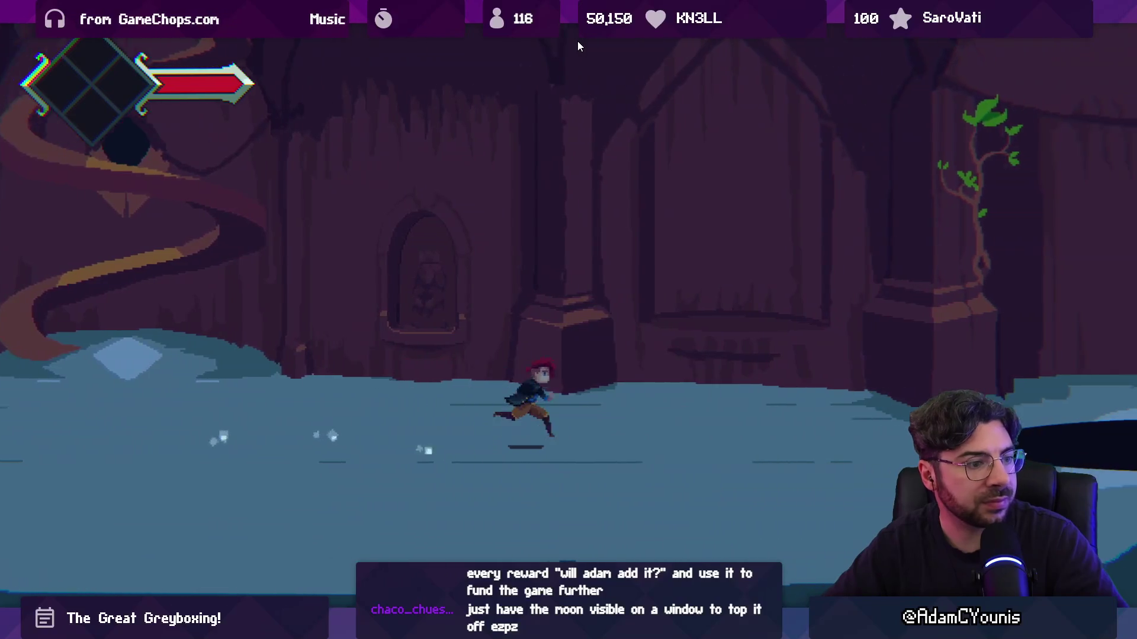
pyautogui.press('Right')
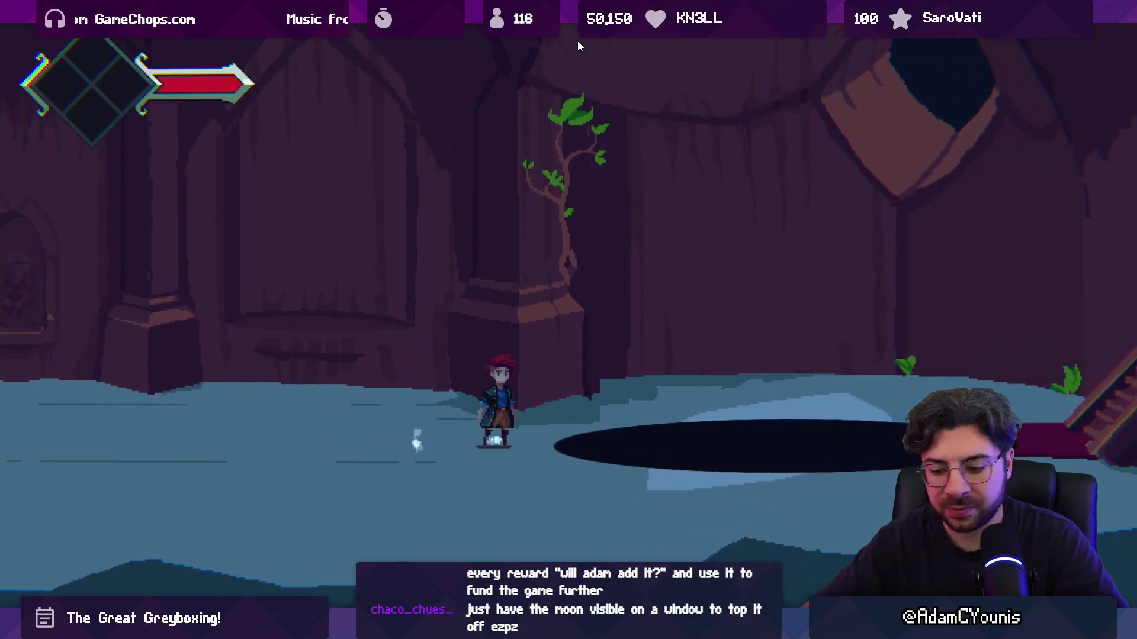
pyautogui.hotkey('shift', 'space')
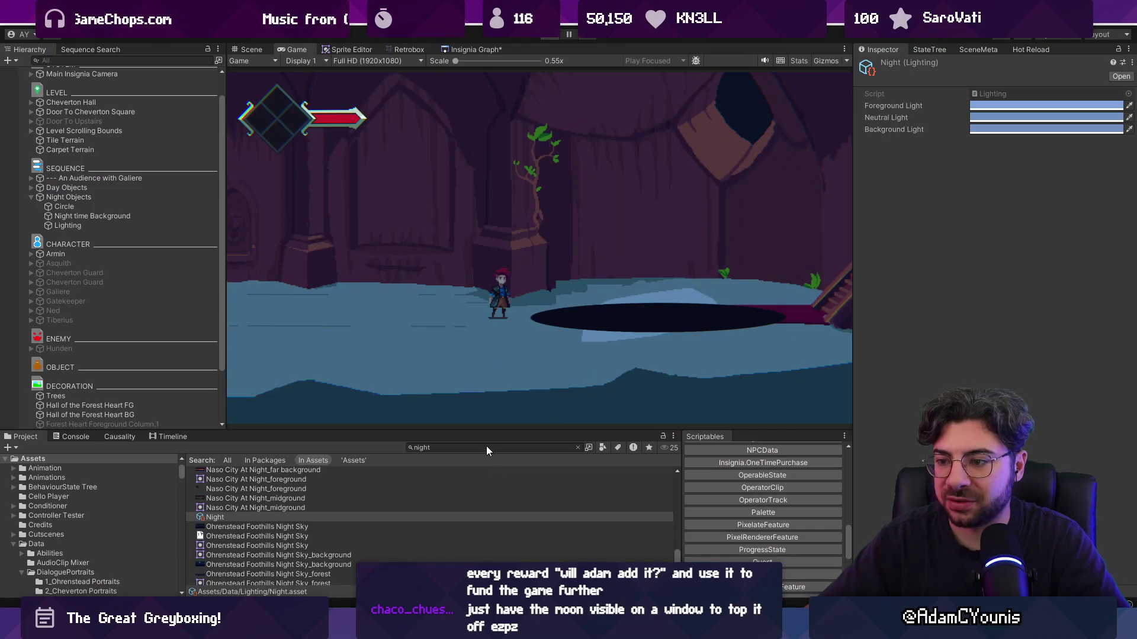
pyautogui.hotkey('ctrl', 'p')
pyautogui.write('night s')
pyautogui.click(487, 447)
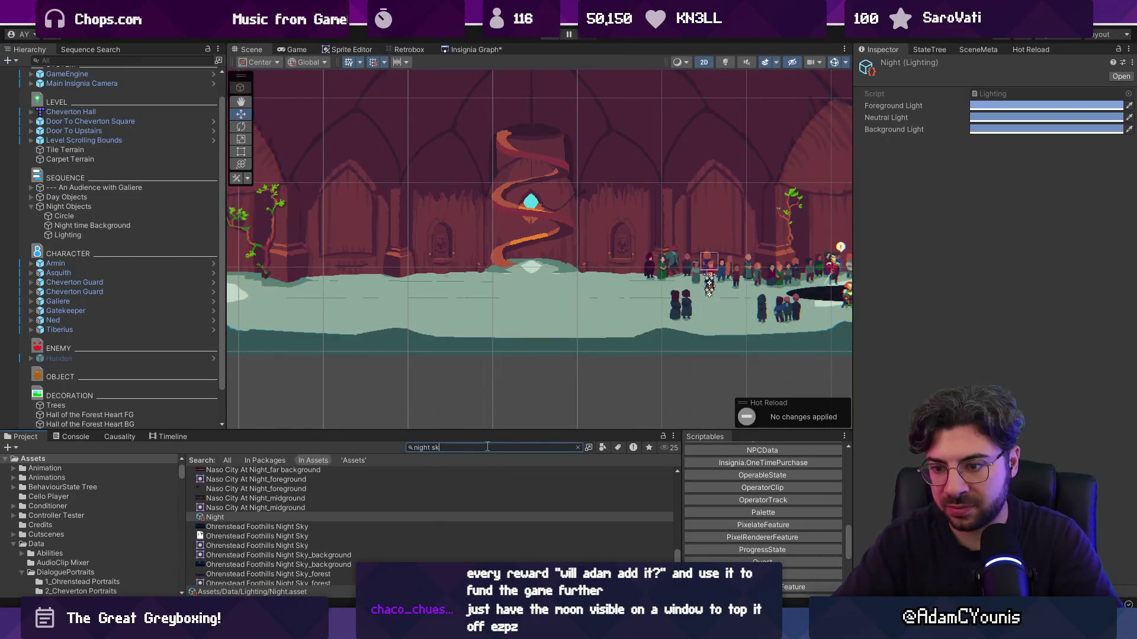
# Search for the night sky asset and drop Night Sky_background into the scene
pyautogui.write('ky')
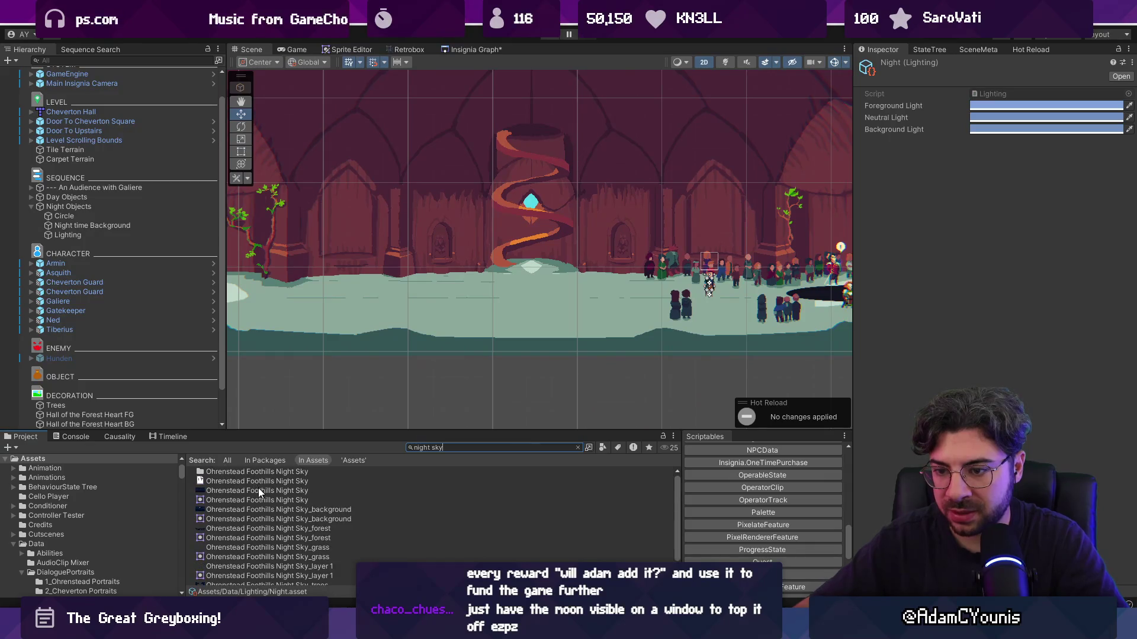
pyautogui.click(260, 491)
pyautogui.moveTo(276, 509); pyautogui.dragTo(667, 205)
pyautogui.moveTo(335, 247)
pyautogui.mouseDown()
pyautogui.moveTo(544, 260)
pyautogui.moveTo(691, 333)
pyautogui.mouseUp()
# Position the night sky sprite behind the hall and parent it to Night Objects
pyautogui.press('2')
pyautogui.press('2')
pyautogui.press('t')
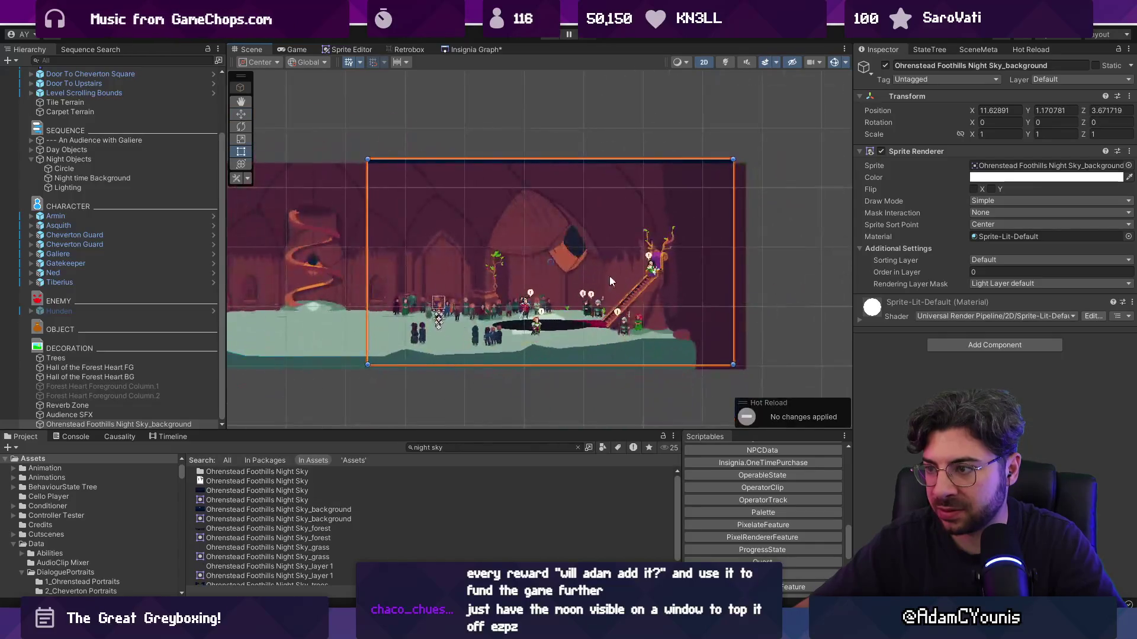
pyautogui.press('w')
pyautogui.moveTo(598, 263)
pyautogui.mouseDown()
pyautogui.moveTo(756, 261)
pyautogui.moveTo(648, 263)
pyautogui.mouseUp()
pyautogui.moveTo(599, 214)
pyautogui.mouseDown()
pyautogui.moveTo(606, 258)
pyautogui.moveTo(609, 235)
pyautogui.mouseUp()
pyautogui.moveTo(650, 290)
pyautogui.mouseDown()
pyautogui.moveTo(825, 297)
pyautogui.moveTo(624, 282)
pyautogui.moveTo(605, 242)
pyautogui.mouseUp()
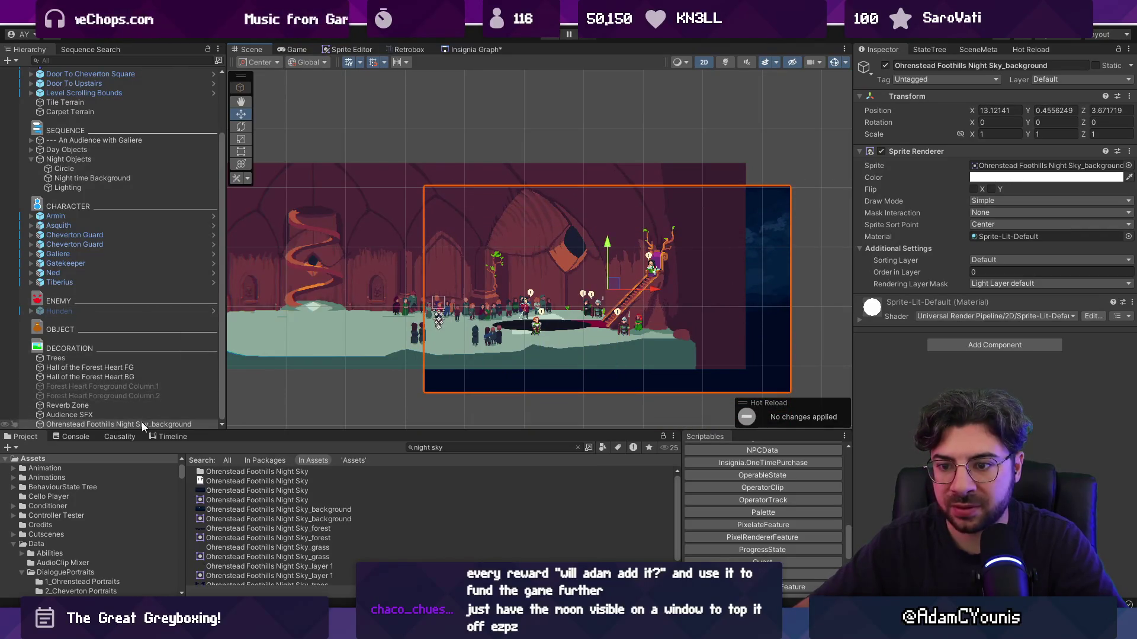
pyautogui.moveTo(168, 188); pyautogui.dragTo(165, 164)
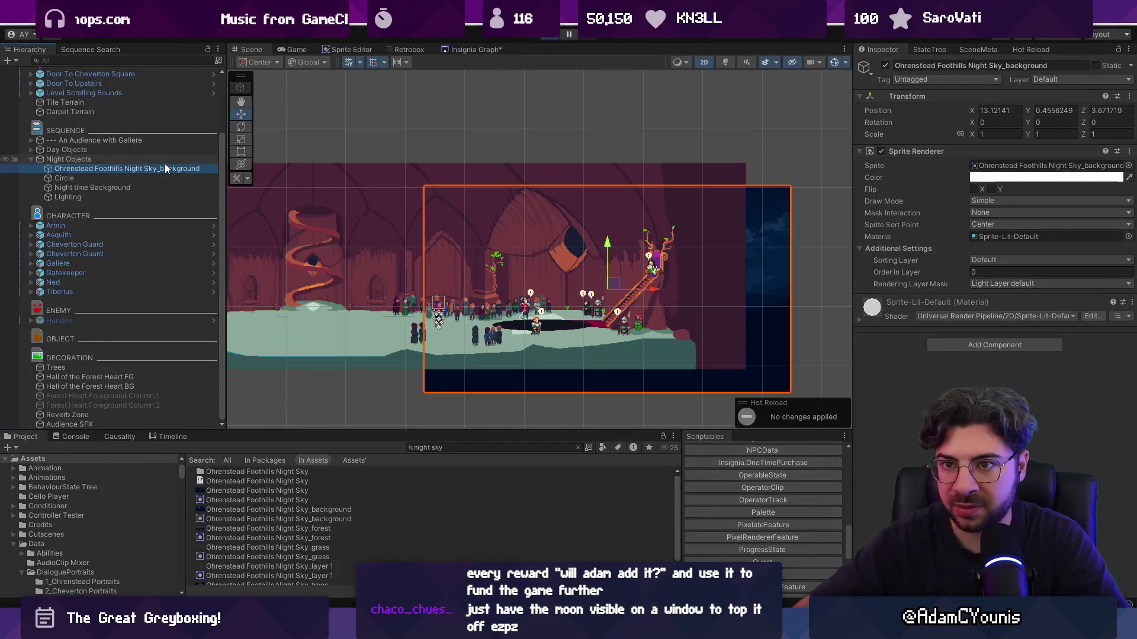
# Test the background, then disable Day Objects and the old Night time Background
pyautogui.hotkey('ctrl', 'p')
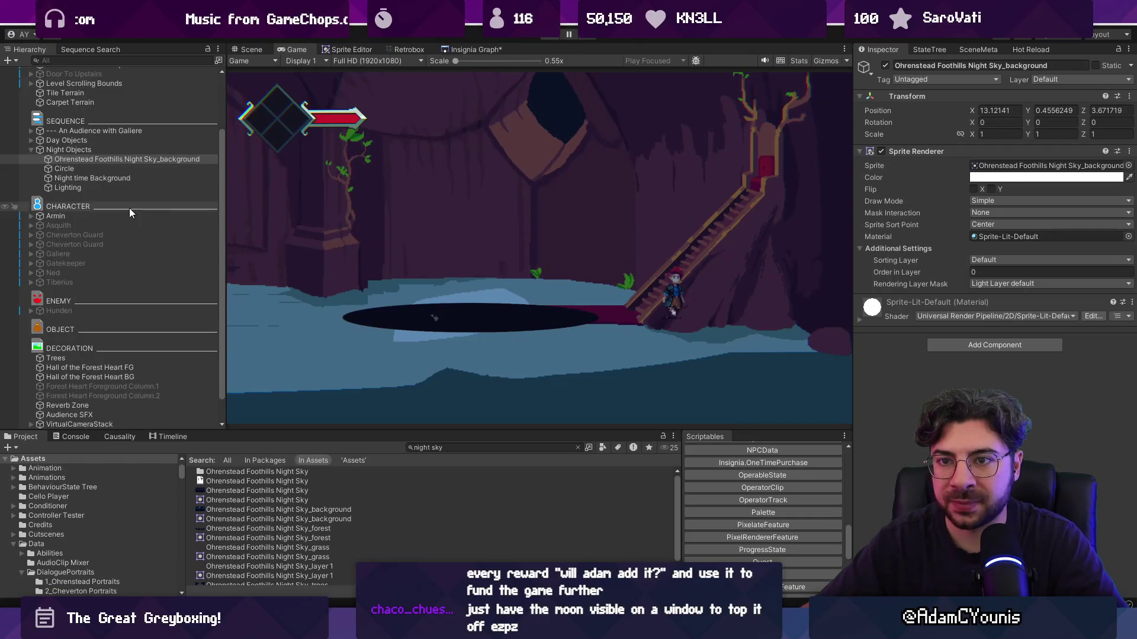
pyautogui.hotkey('ctrl', 'p')
pyautogui.click(105, 197)
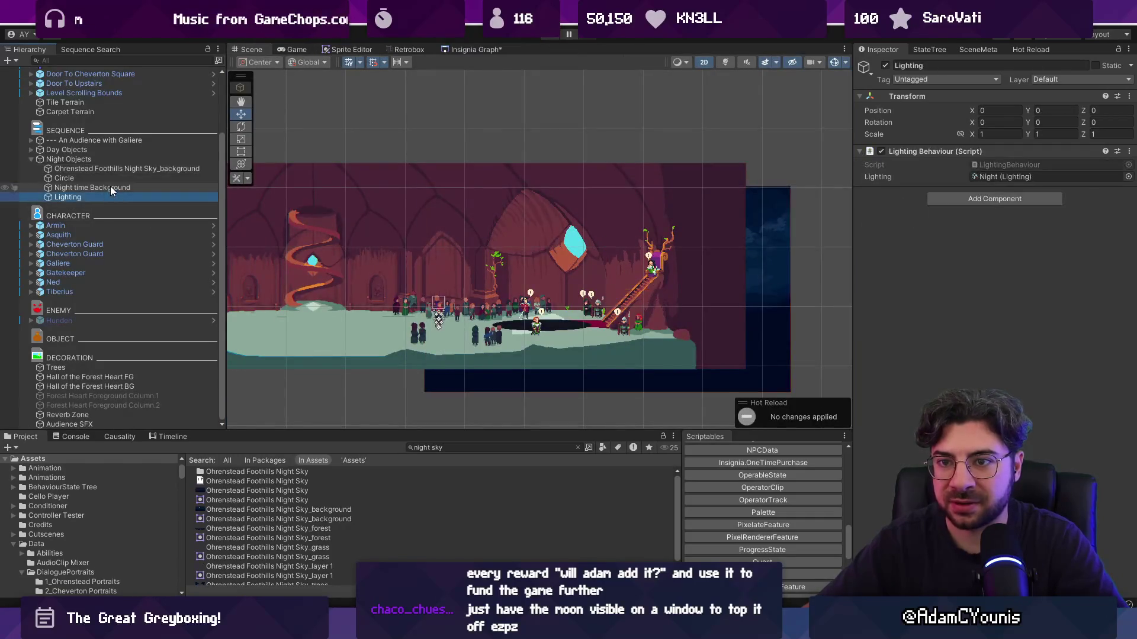
pyautogui.click(110, 190)
pyautogui.click(111, 150)
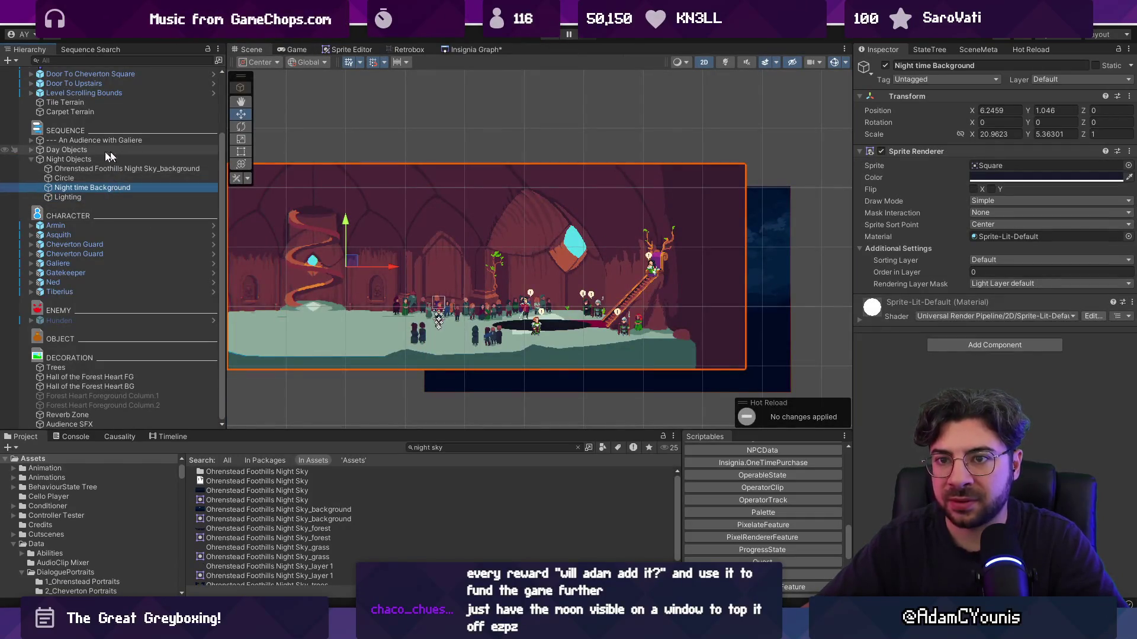
pyautogui.click(884, 66)
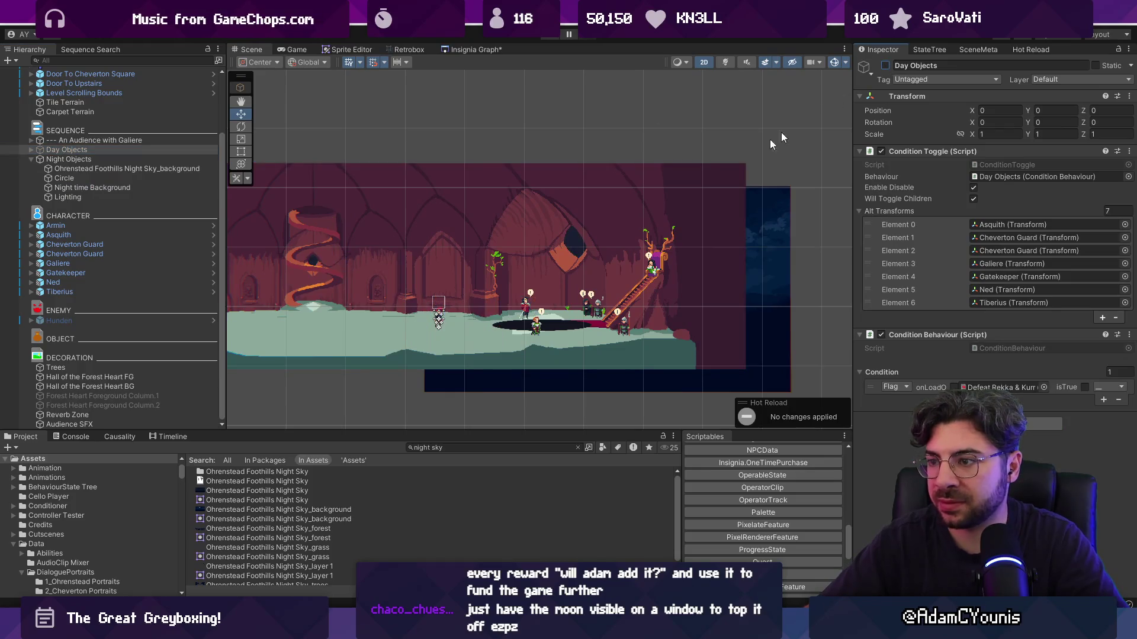
pyautogui.click(133, 186)
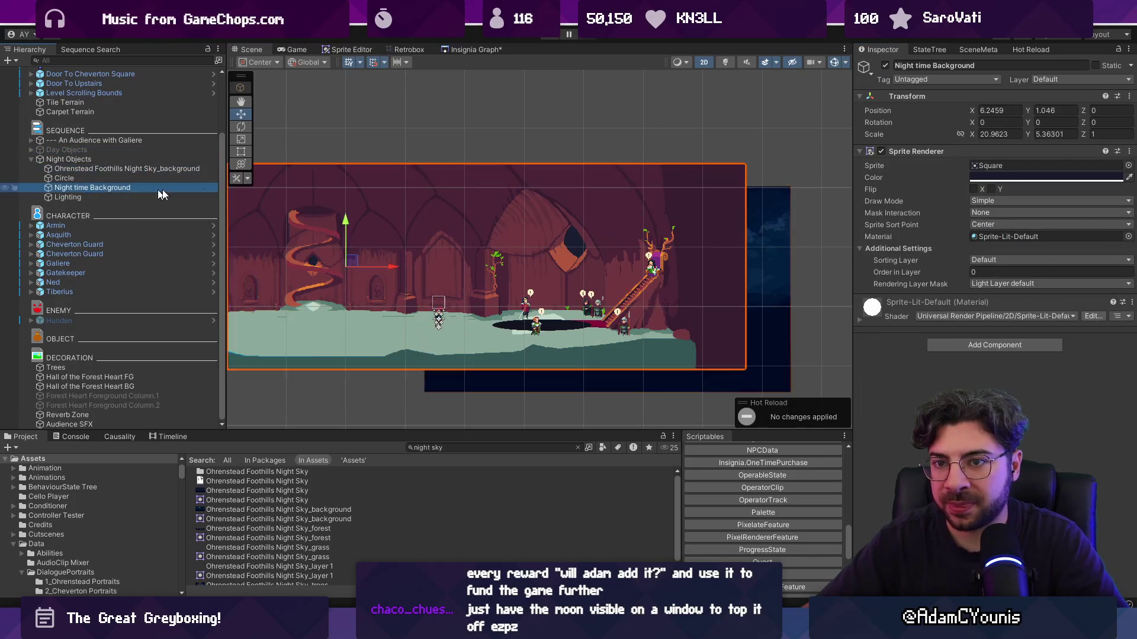
pyautogui.click(884, 66)
# Nudge the night sky background into its final place
pyautogui.click(741, 239)
pyautogui.moveTo(614, 285)
pyautogui.mouseDown()
pyautogui.moveTo(636, 295)
pyautogui.moveTo(590, 292)
pyautogui.mouseUp()
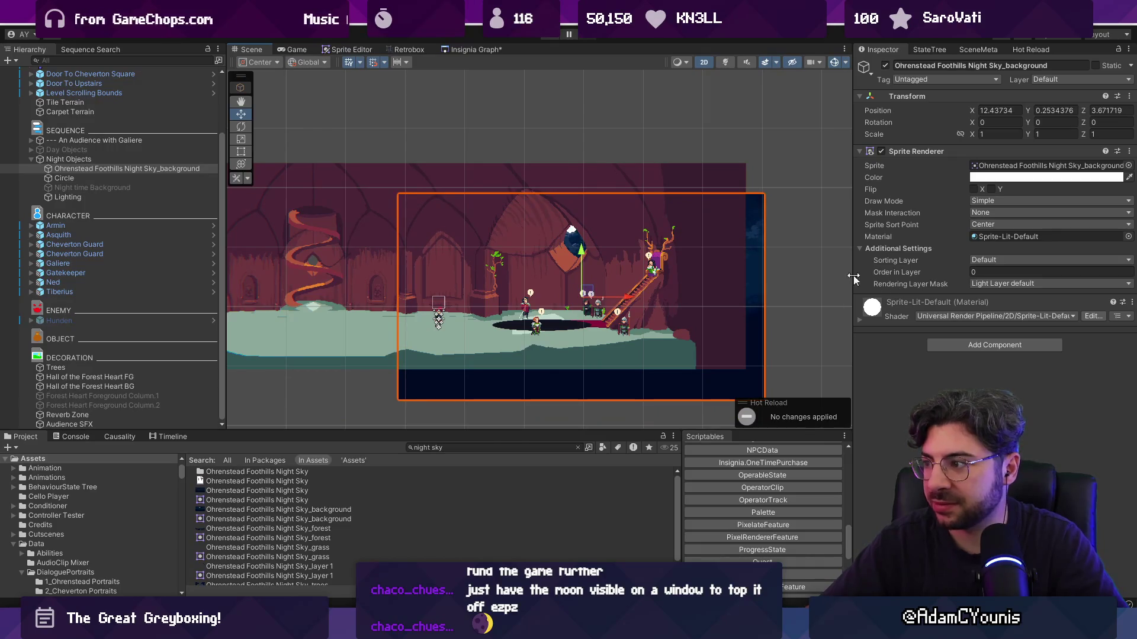
pyautogui.click(952, 345)
# Add the Parallax By Depth script to the night sky and enter 99
pyautogui.write('parallax')
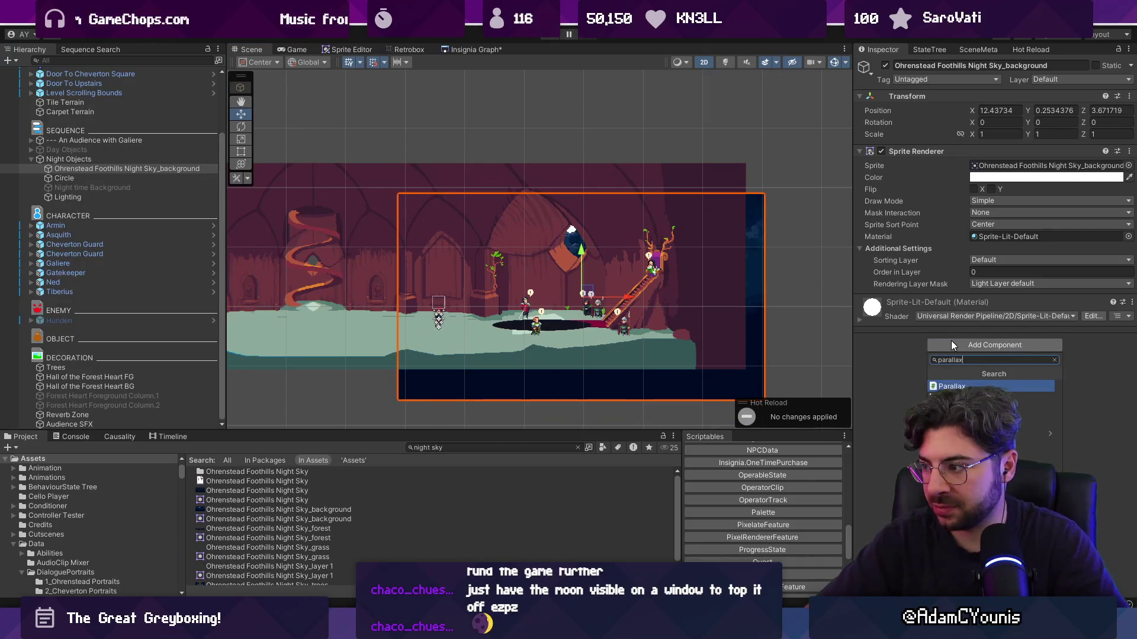
pyautogui.press('Return')
pyautogui.press('2')
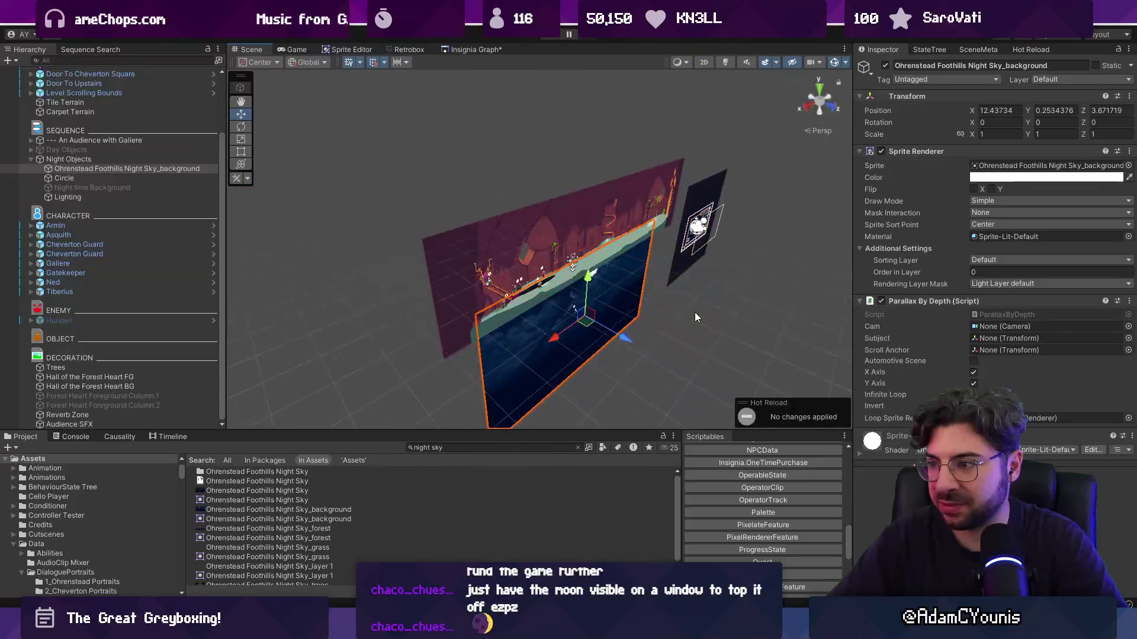
pyautogui.write('99')
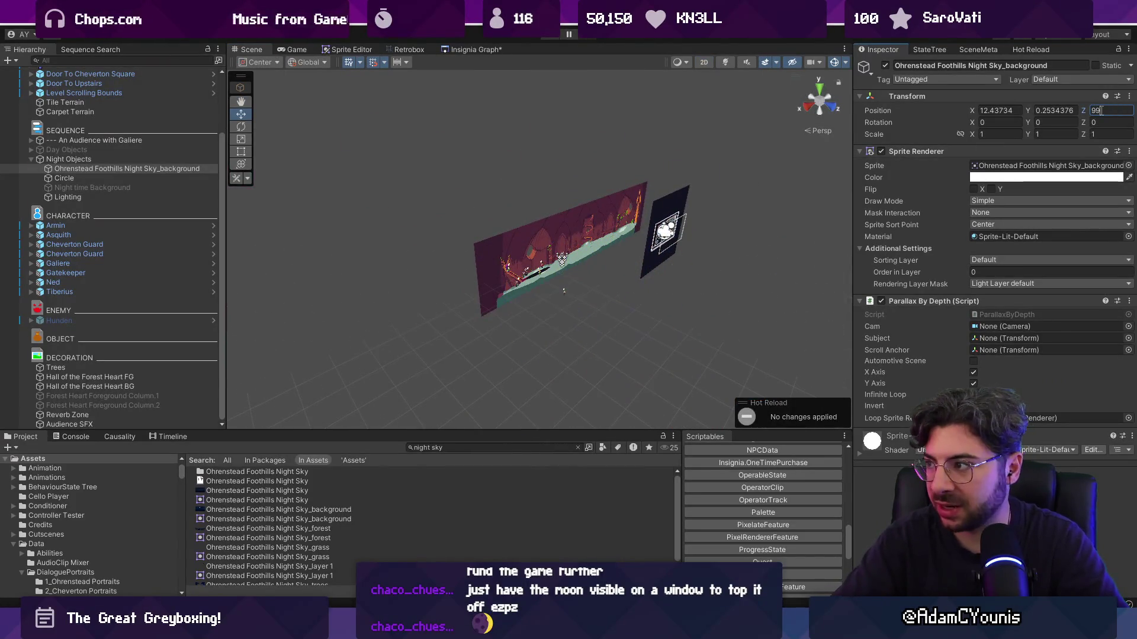
# Play-test the parallax, re-enable Day Objects, and run the game again
pyautogui.hotkey('ctrl', 'p')
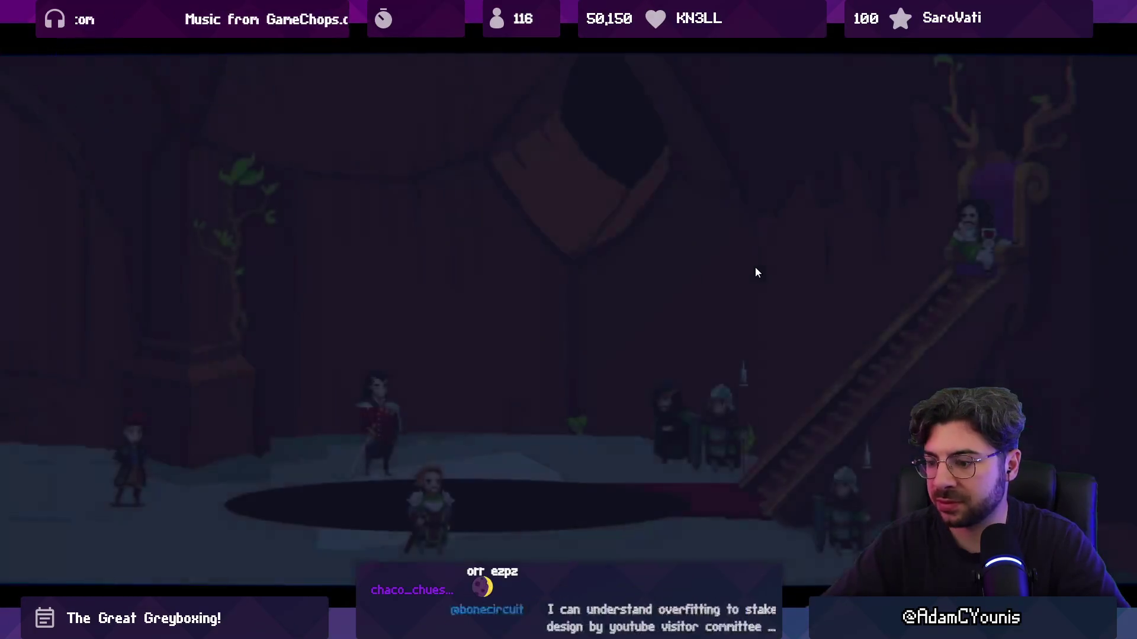
pyautogui.hotkey('shift', 'space')
pyautogui.click(552, 35)
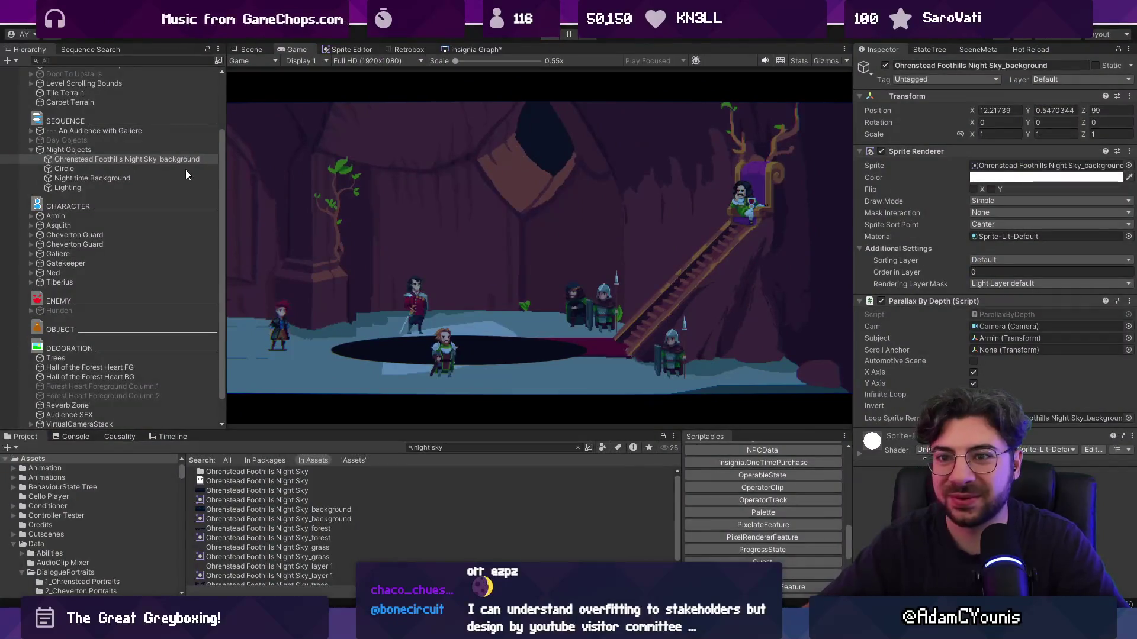
pyautogui.click(121, 151)
pyautogui.click(885, 65)
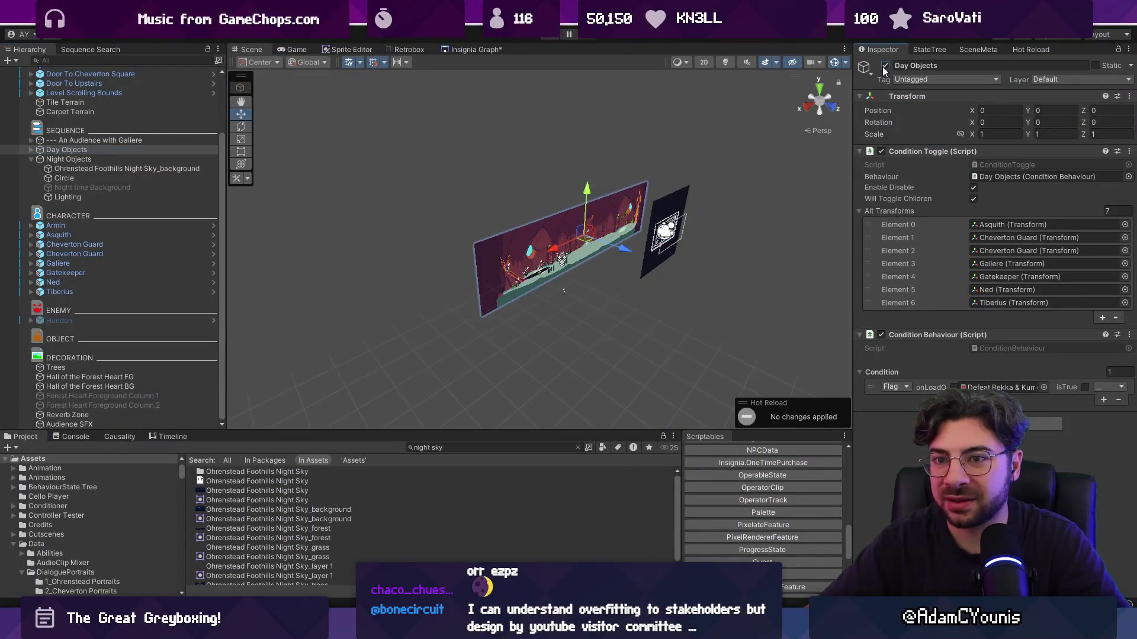
pyautogui.click(547, 36)
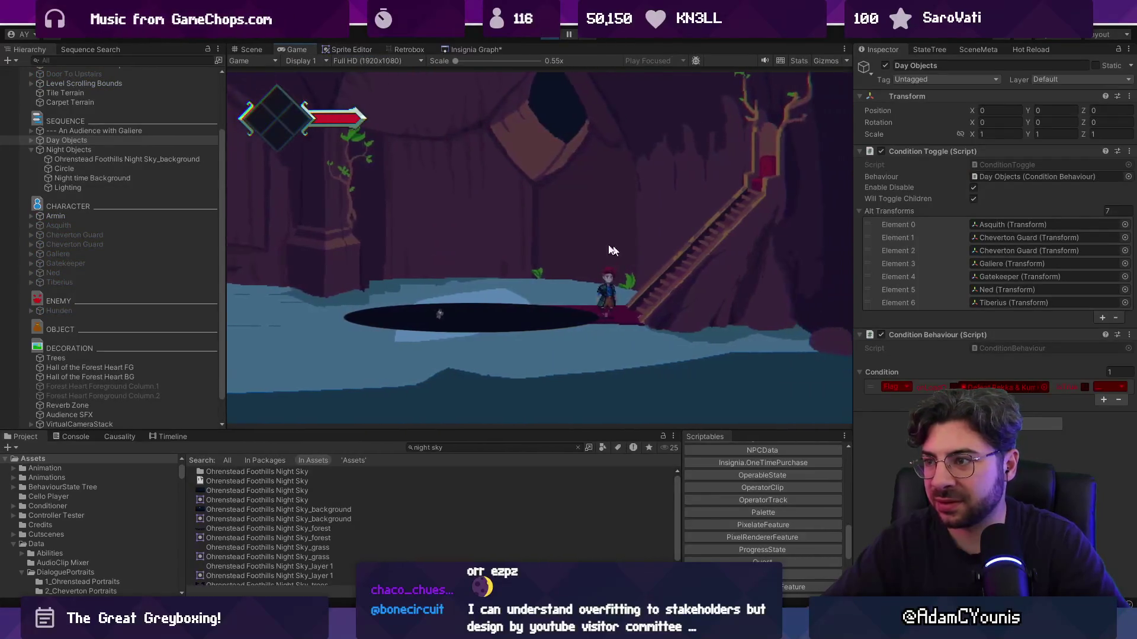
# Put the night sky sprite on the Background sorting layer
pyautogui.click(95, 150)
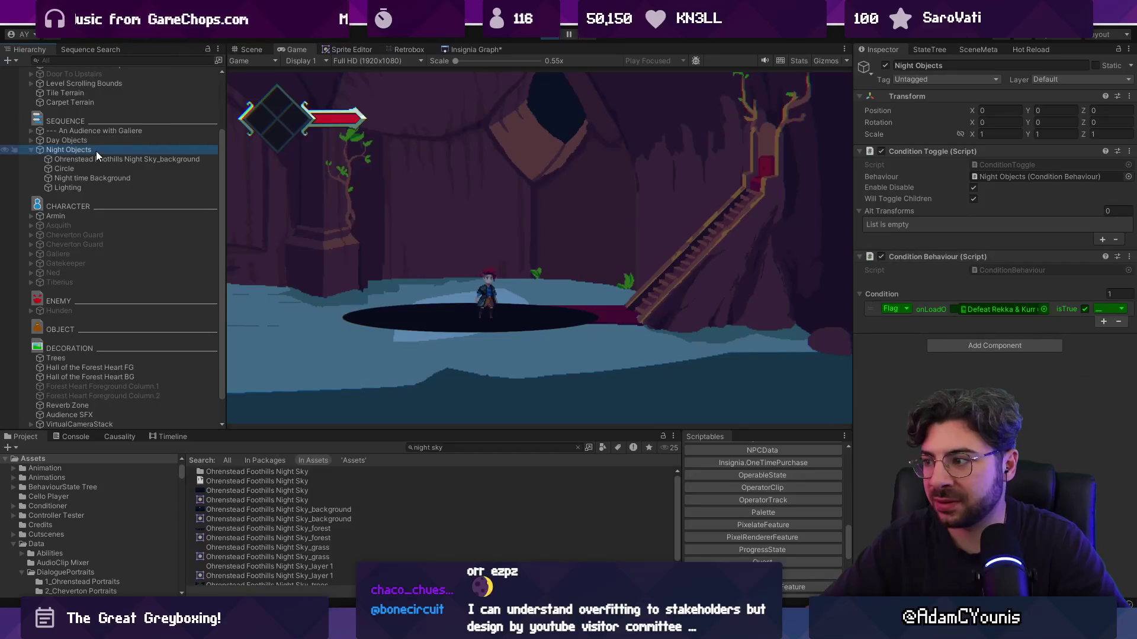
pyautogui.click(249, 50)
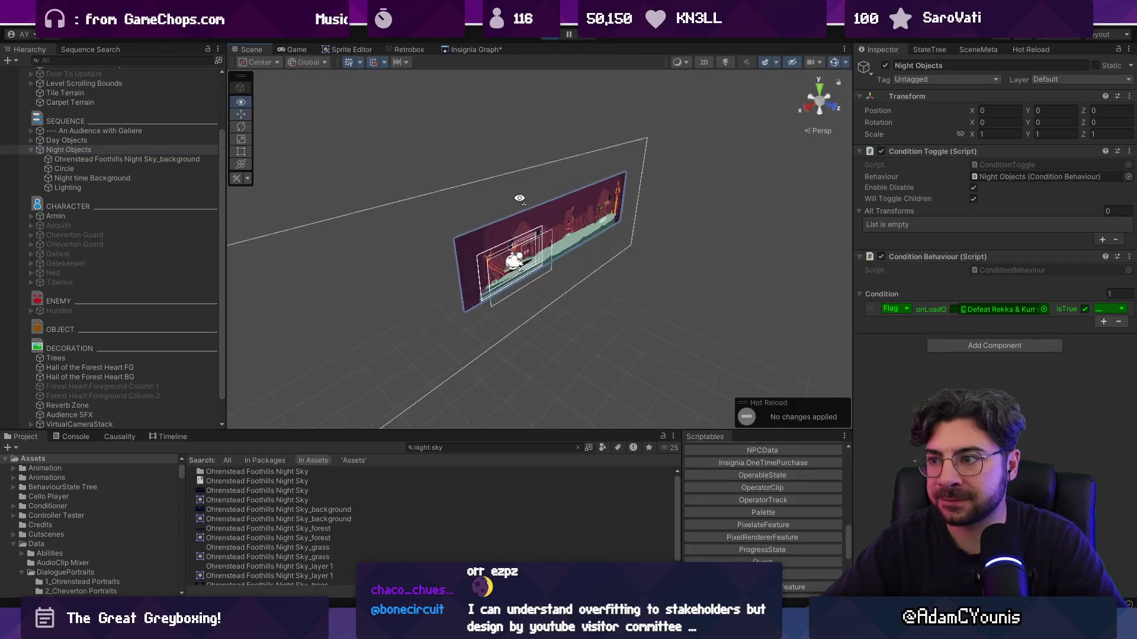
pyautogui.scroll(1, 598, 231)
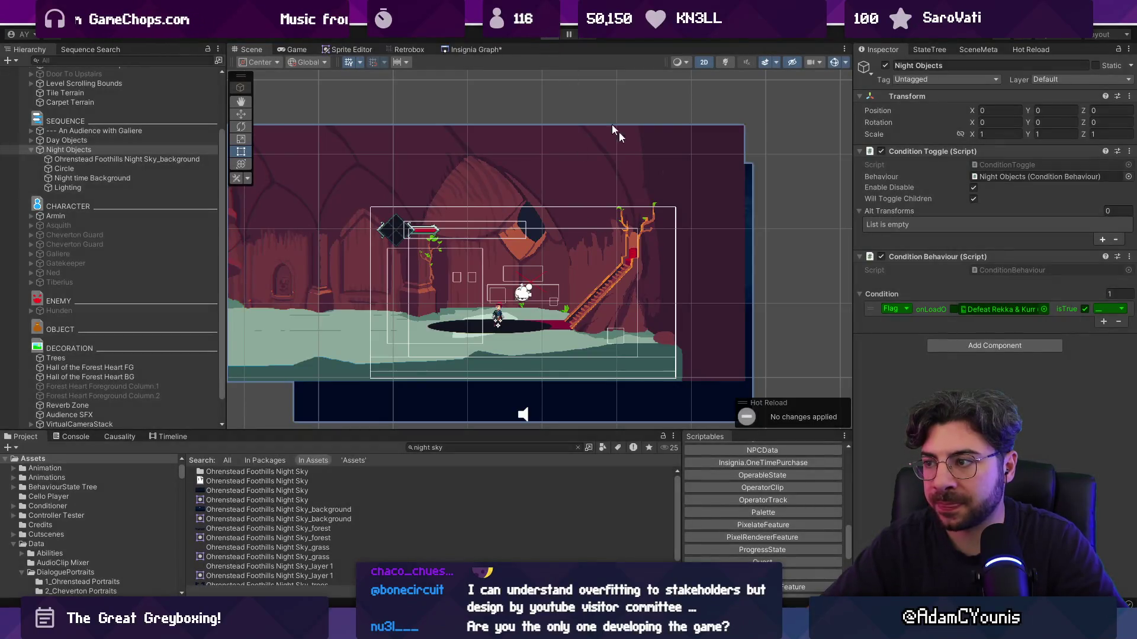
pyautogui.click(735, 240)
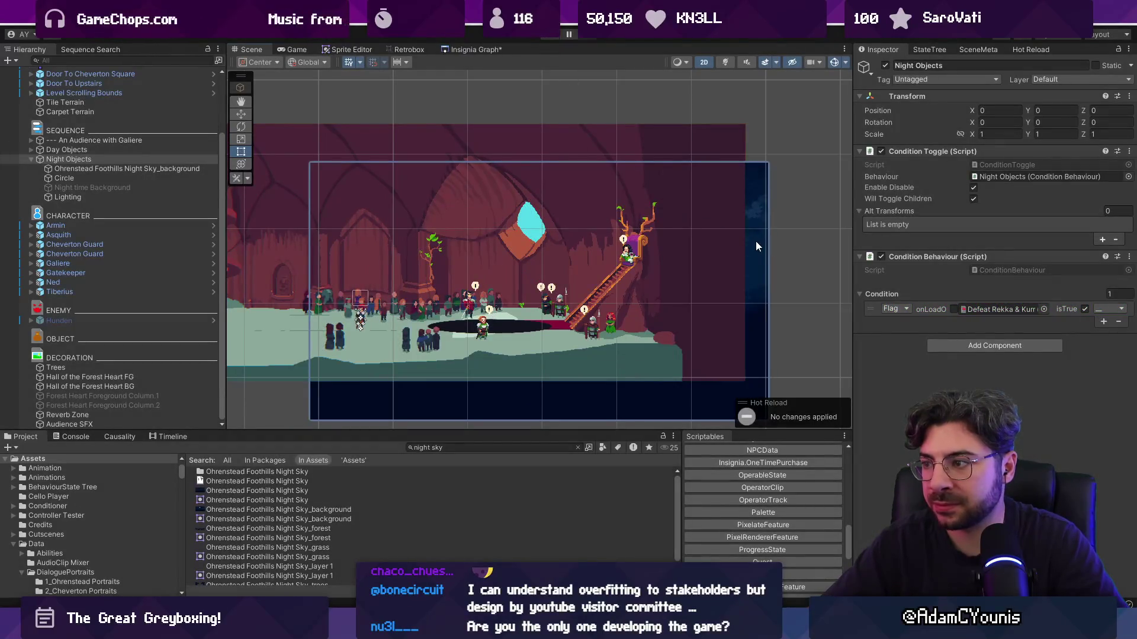
pyautogui.click(994, 266)
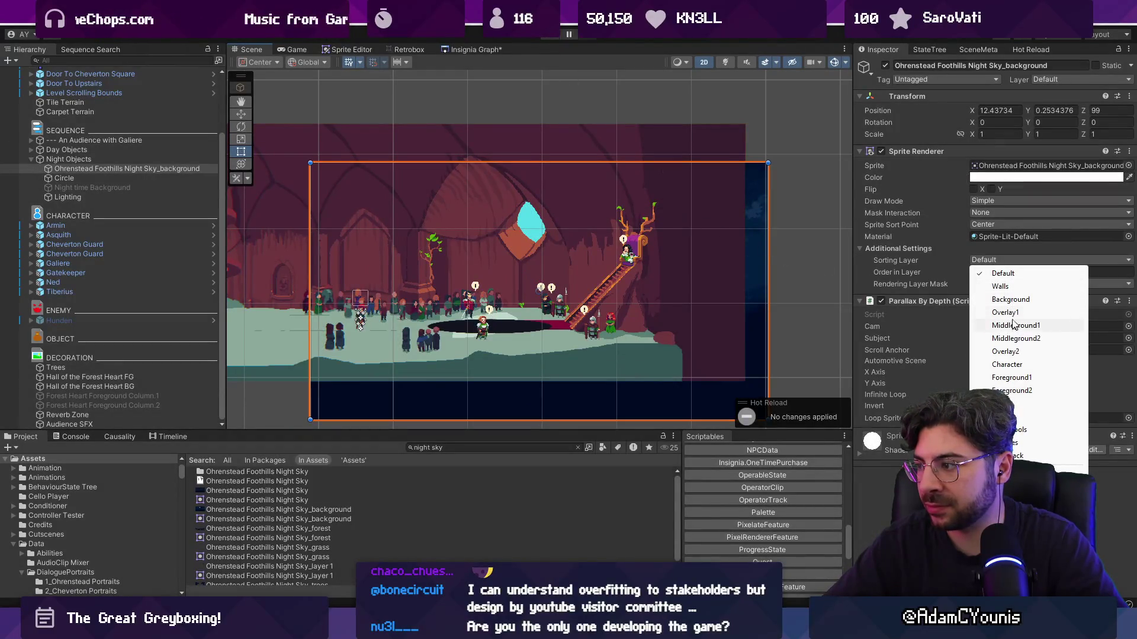
pyautogui.click(1024, 299)
# Preview the night sky on its new layer, then switch to the Move tool
pyautogui.click(546, 37)
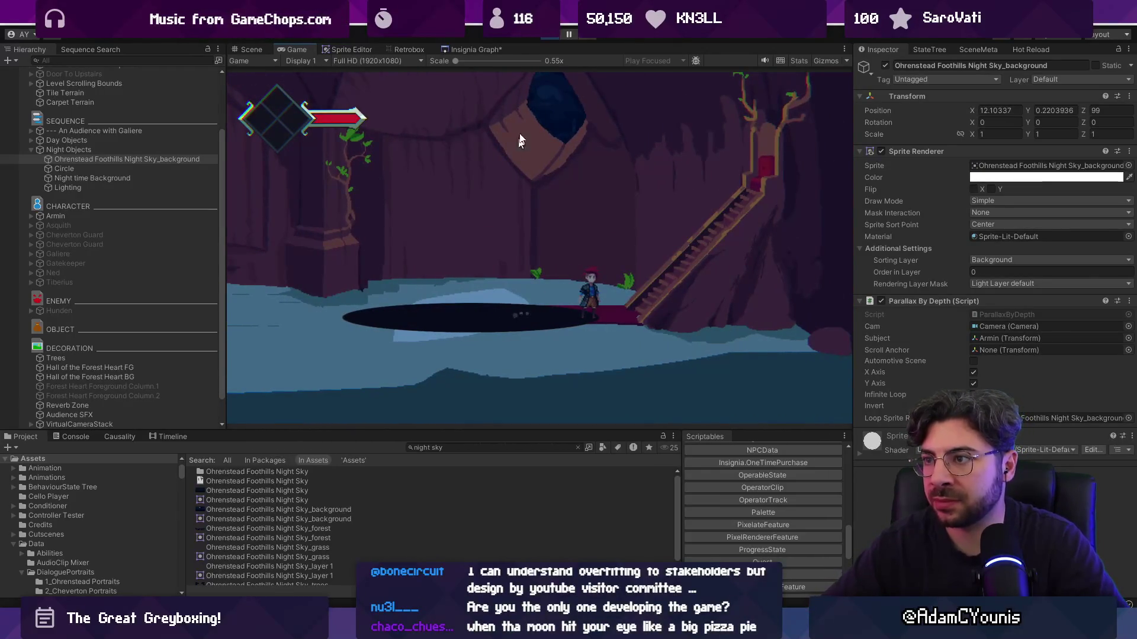
pyautogui.click(546, 36)
pyautogui.press('w')
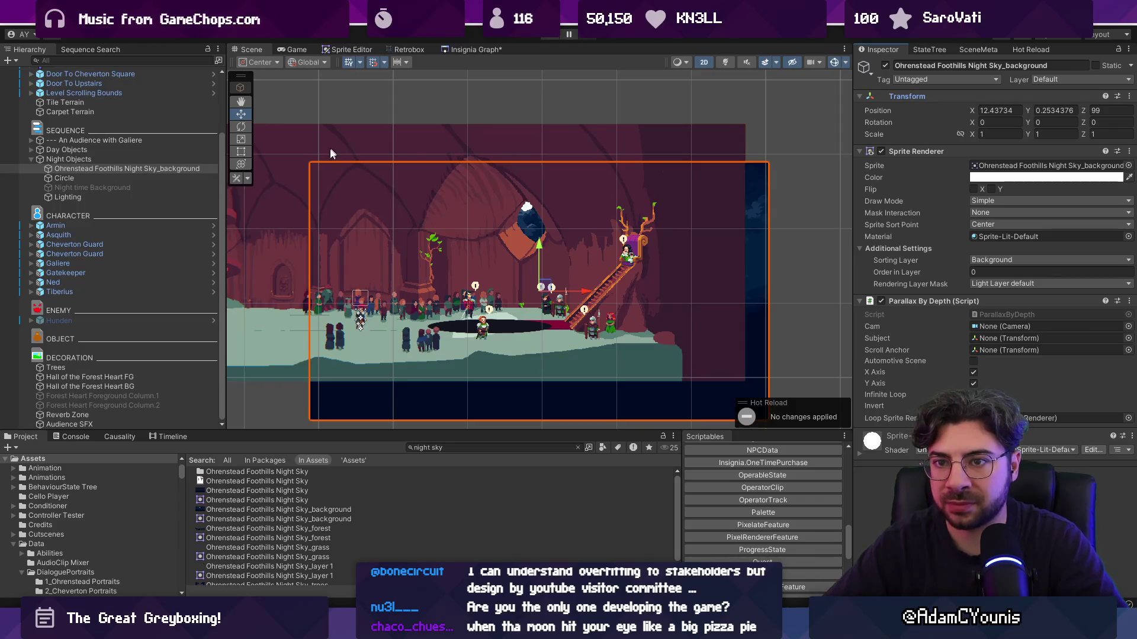
pyautogui.rightClick(90, 161)
# Create an empty object first under Night Objects named Scroll Anchor
pyautogui.click(147, 283)
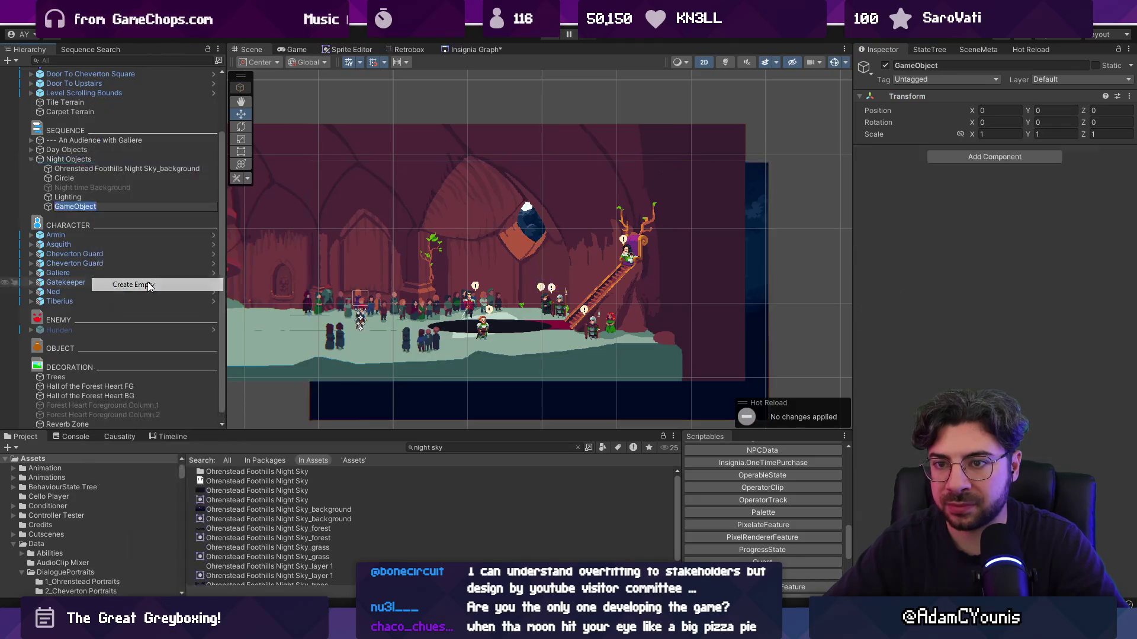
pyautogui.moveTo(58, 164); pyautogui.dragTo(65, 167)
pyautogui.click(66, 168)
pyautogui.write('Scto')
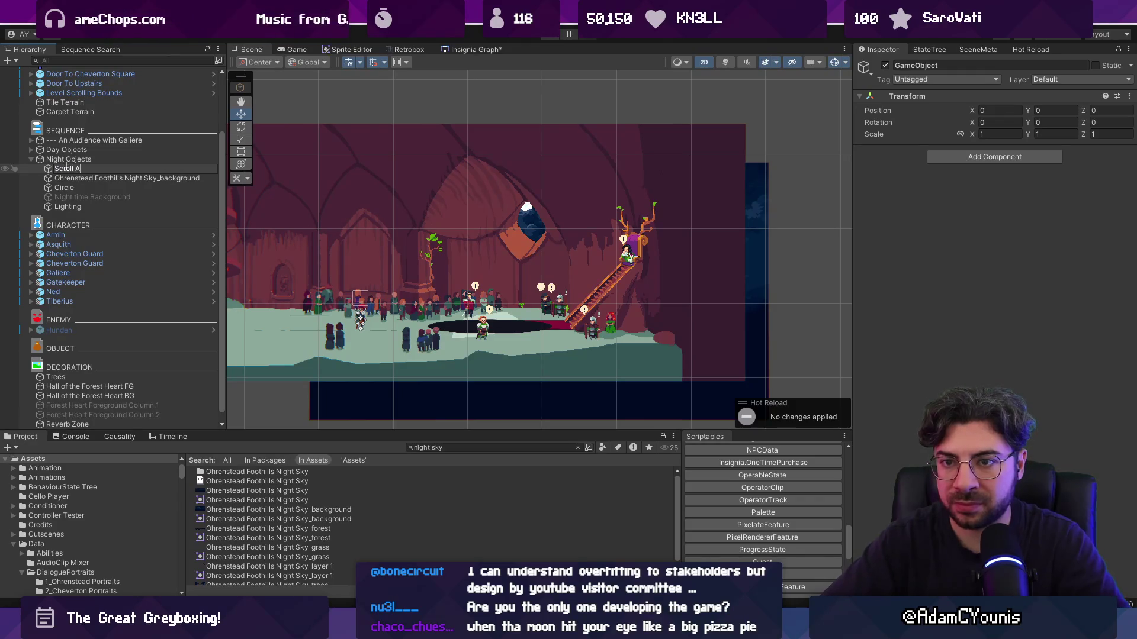
pyautogui.write('r')
pyautogui.press('Return')
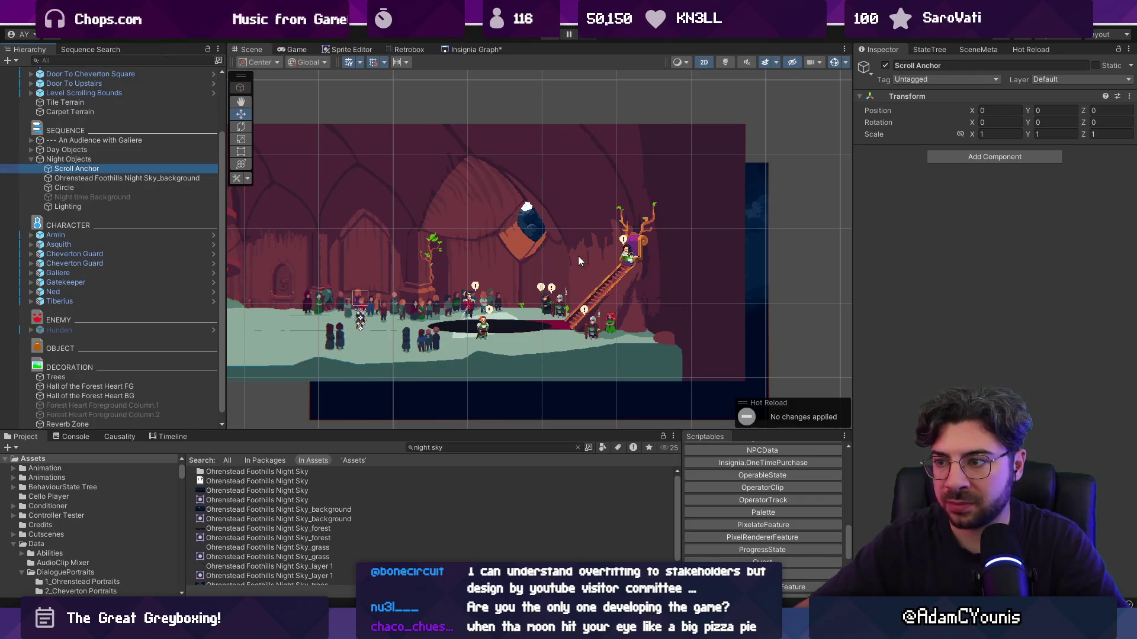
# Frame the night sky background and play-test walking right to check scrolling
pyautogui.scroll(-3, 592, 237)
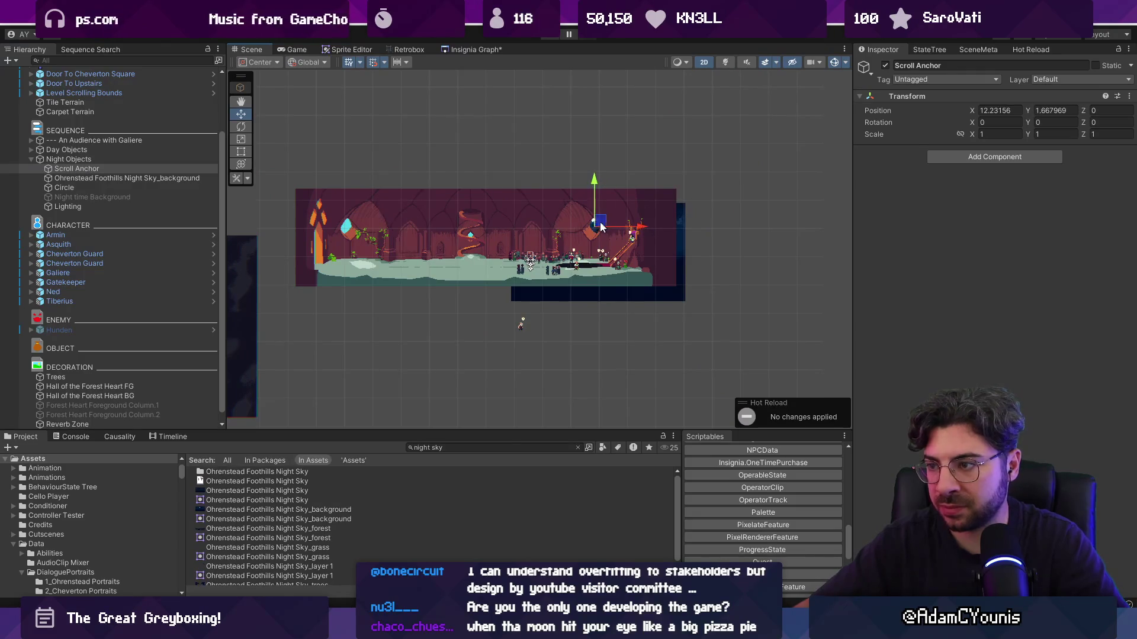
pyautogui.click(130, 179)
pyautogui.click(549, 225)
pyautogui.press('f')
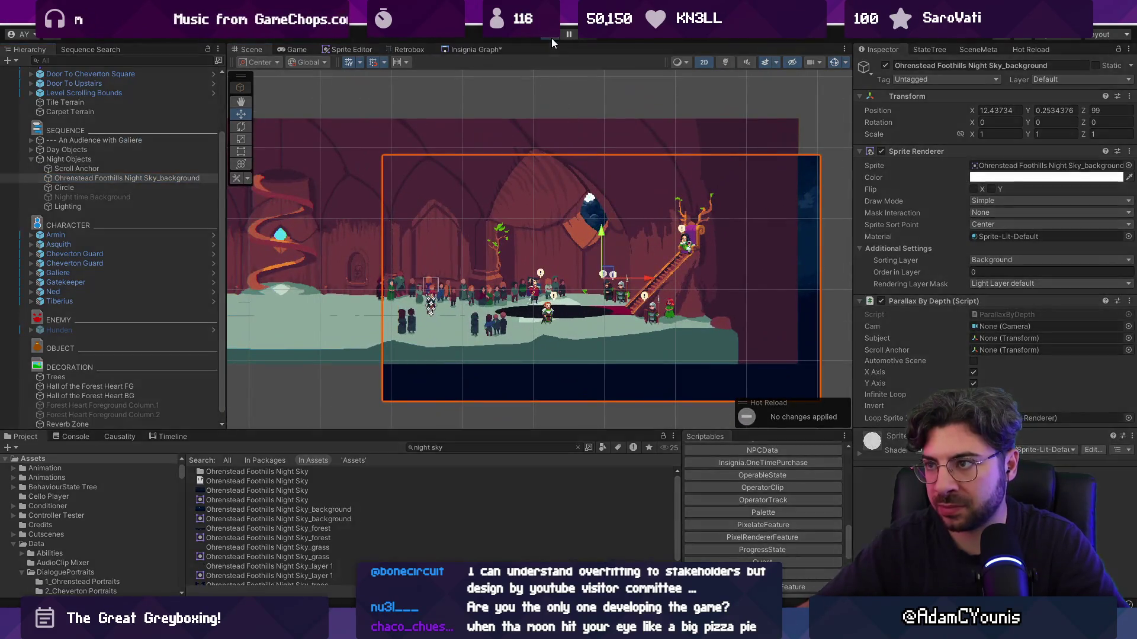
pyautogui.click(552, 35)
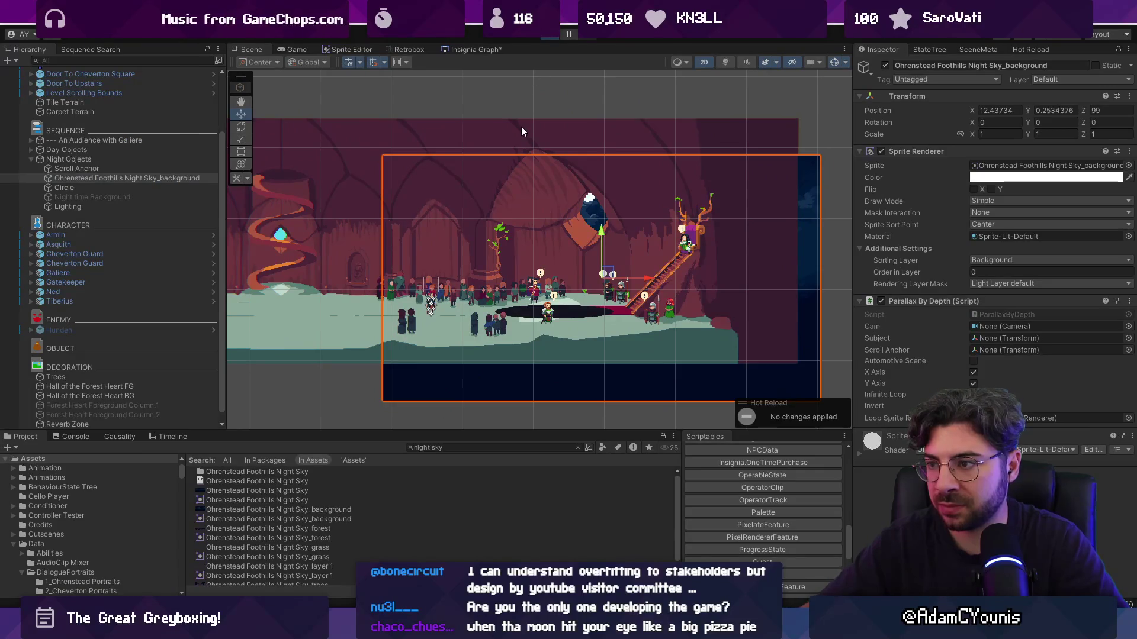
pyautogui.press('d')
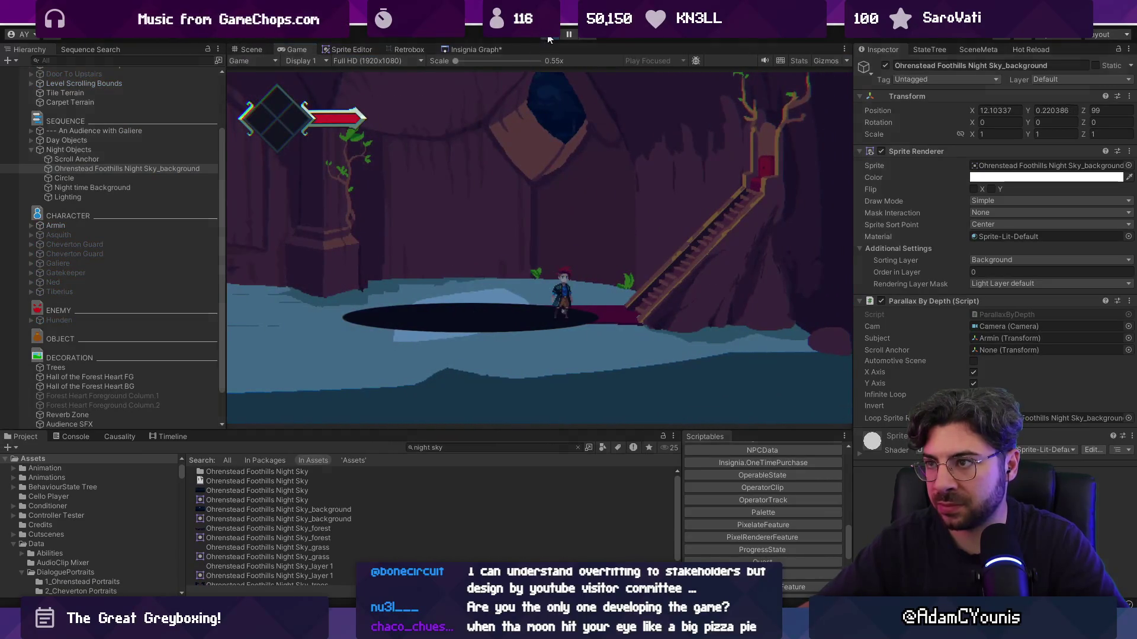
pyautogui.click(549, 36)
# Move the Scroll Anchor down onto the cave floor and test its placement
pyautogui.click(93, 168)
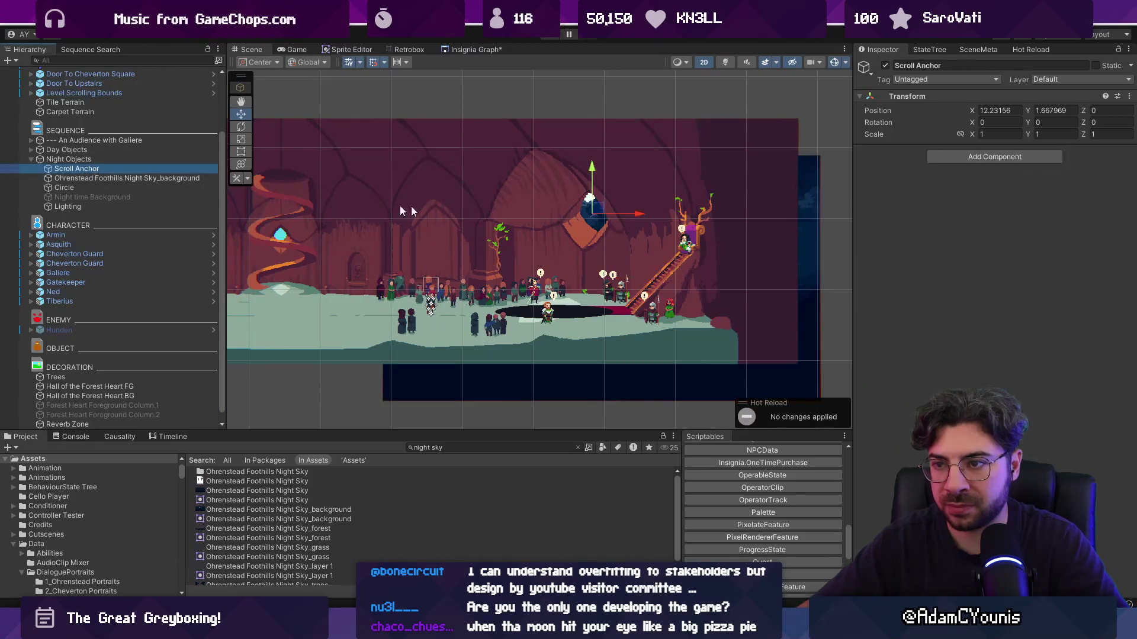
pyautogui.moveTo(599, 211); pyautogui.dragTo(572, 301)
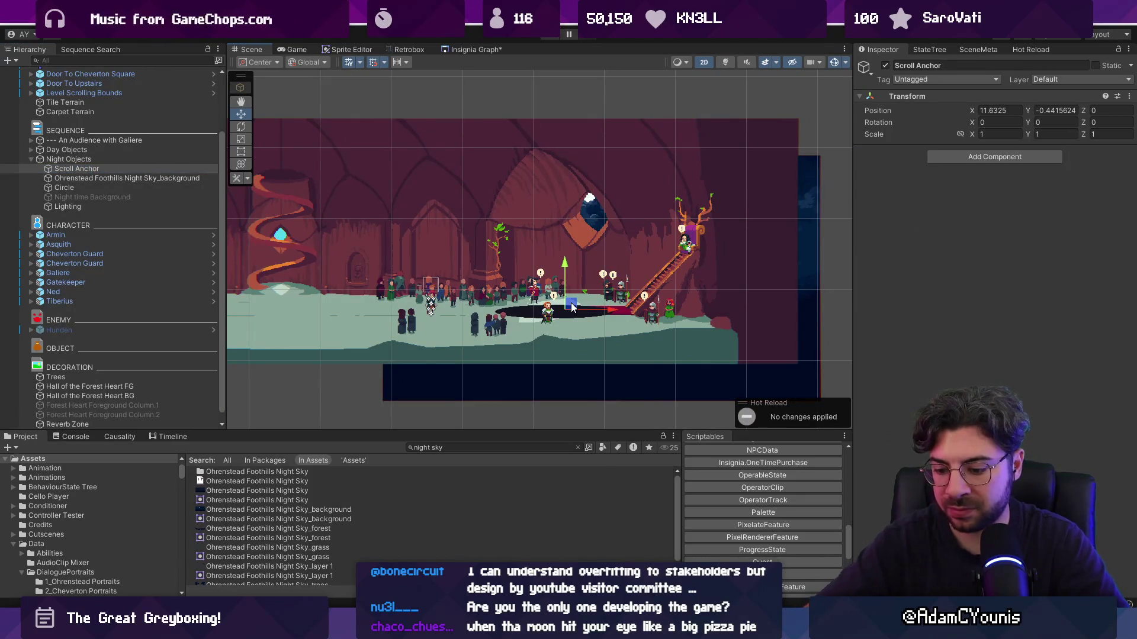
pyautogui.hotkey('ctrl', 'p')
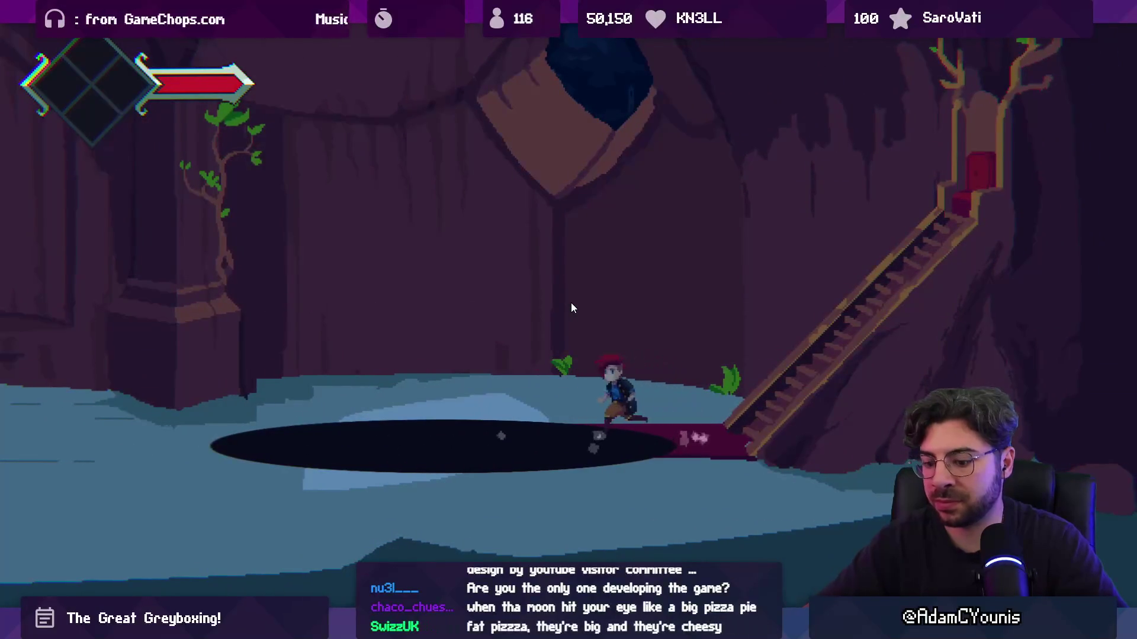
pyautogui.press('Escape')
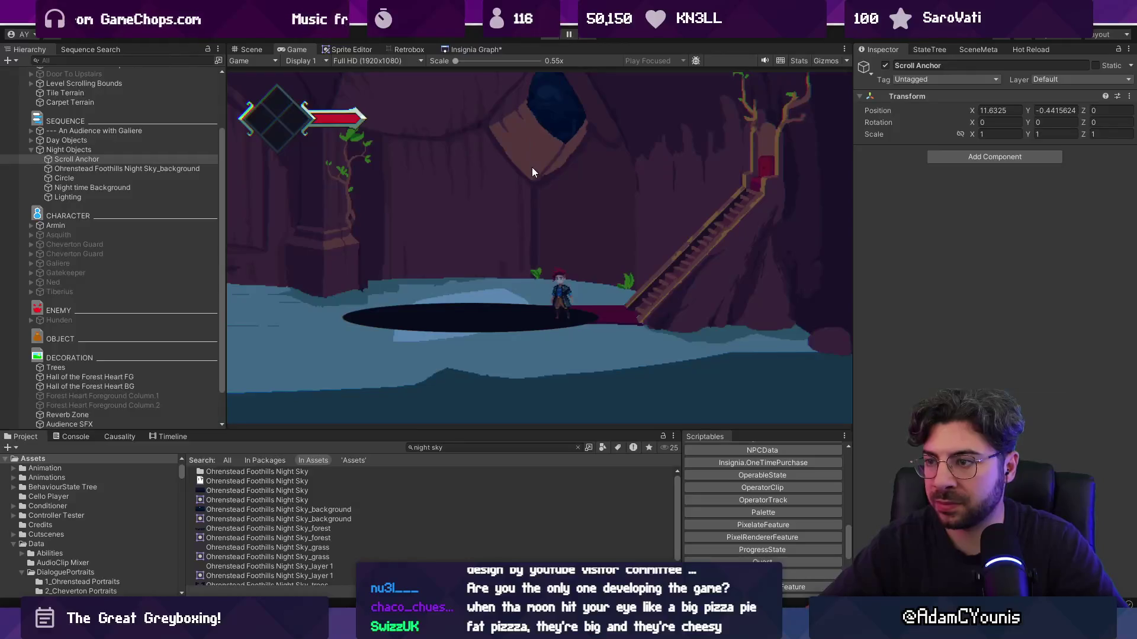
pyautogui.hotkey('ctrl', 'p')
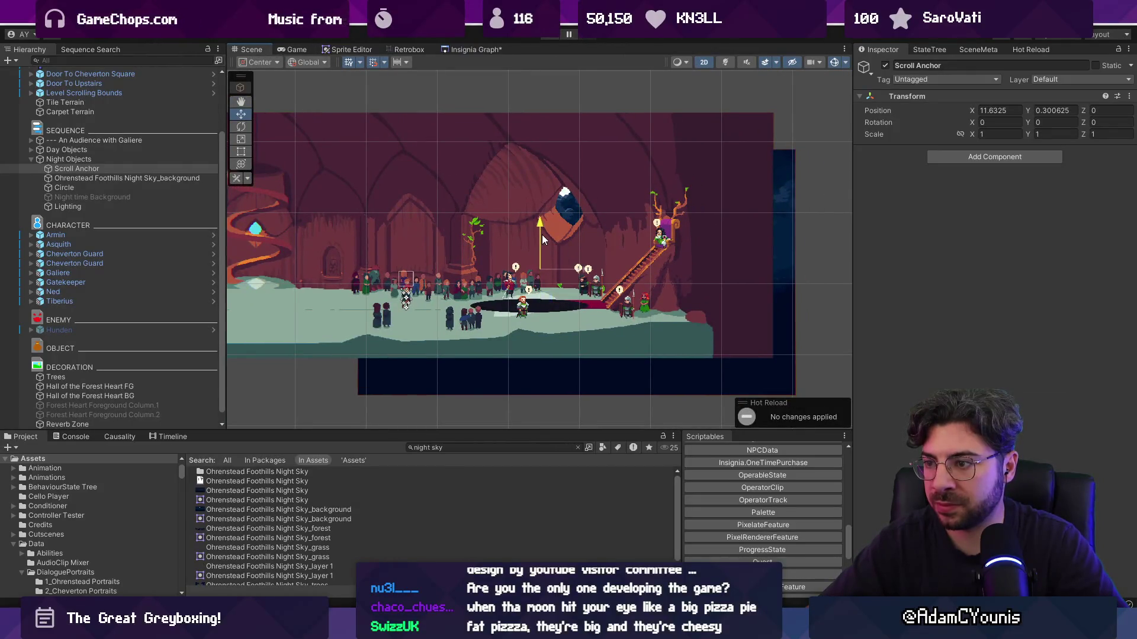
# Inspect the night sky background's settings and run another play test
pyautogui.click(781, 233)
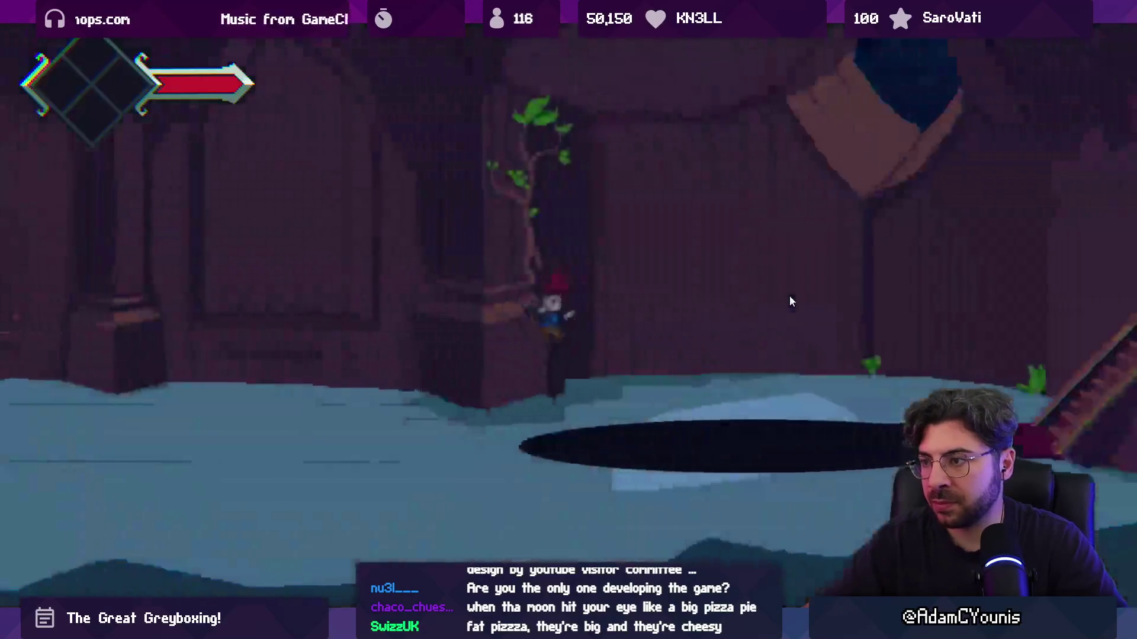
pyautogui.hotkey('ctrl', 'p')
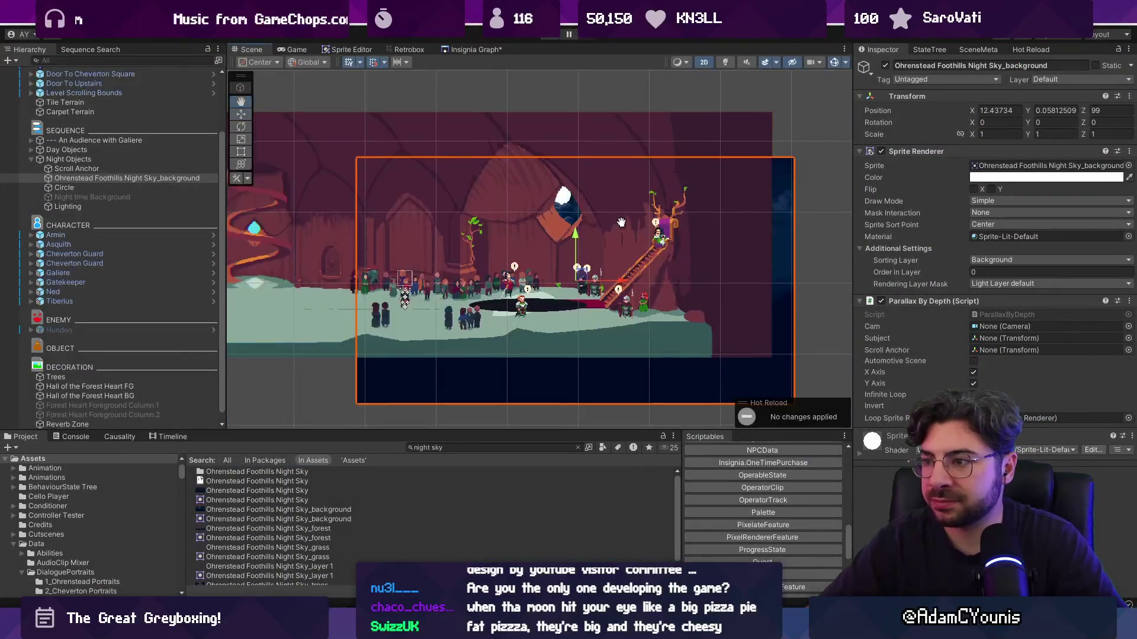
pyautogui.scroll(-3, 608, 258)
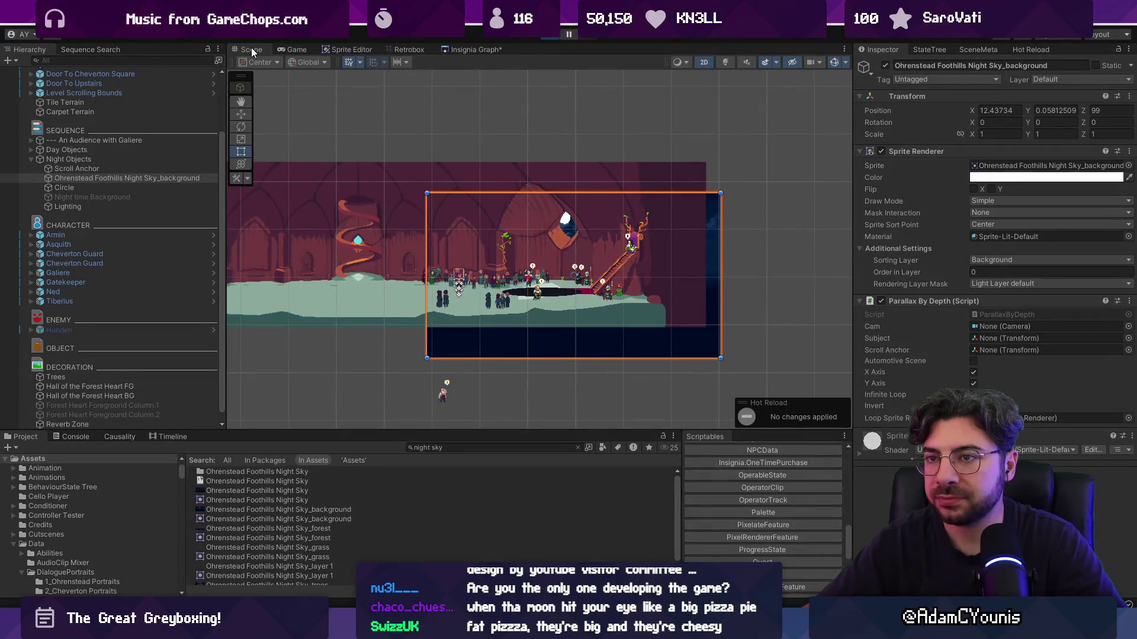
pyautogui.hotkey('ctrl', 'p')
pyautogui.click(126, 171)
pyautogui.click(547, 36)
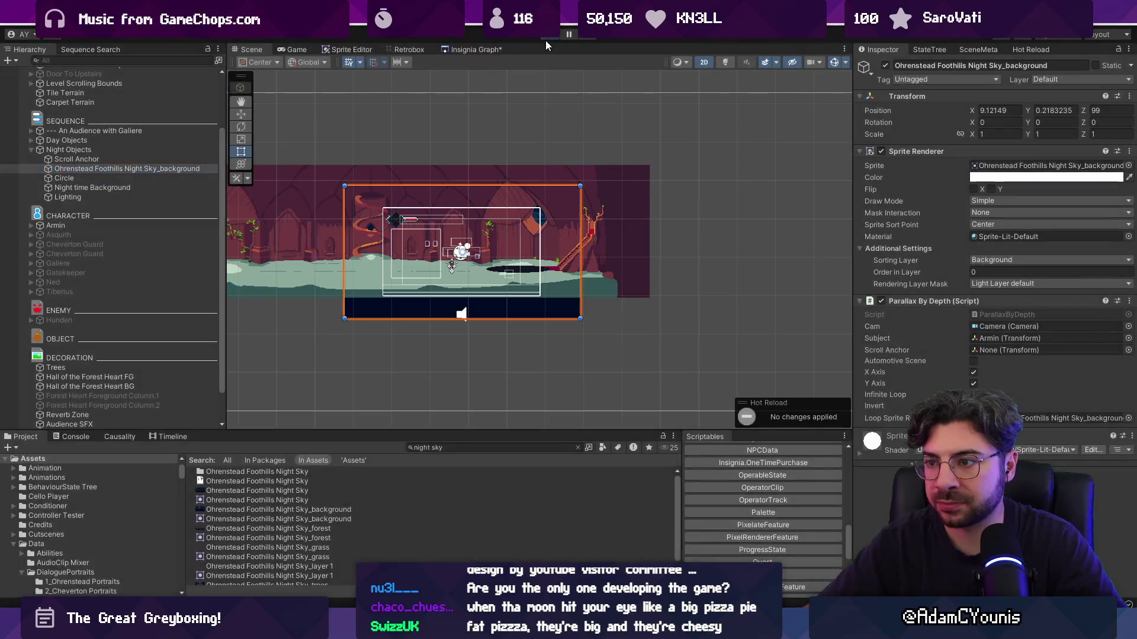
# Set the Scroll Anchor's X position to 12.34 and restart the play test
pyautogui.click(137, 169)
pyautogui.press('w')
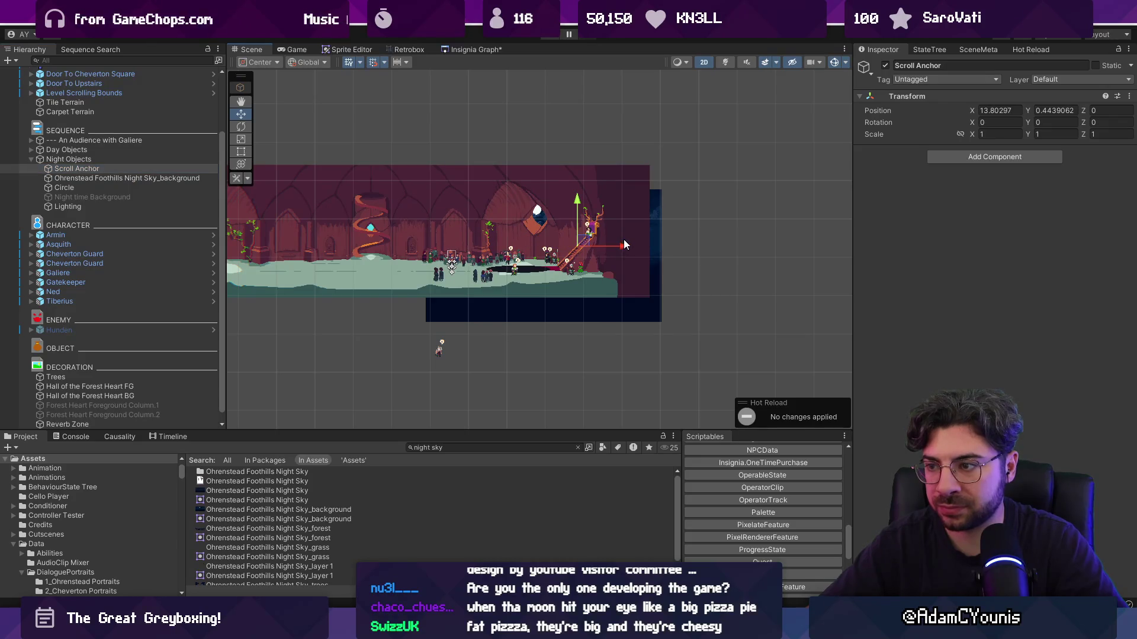
pyautogui.hotkey('ctrl', 'p')
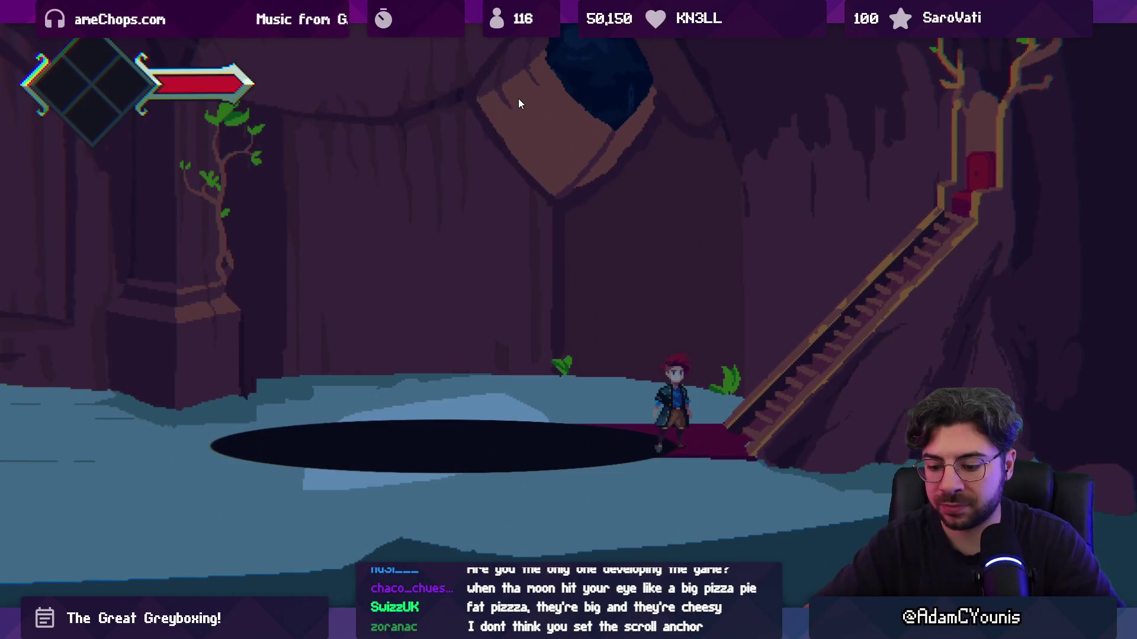
pyautogui.press('F11')
pyautogui.click(118, 168)
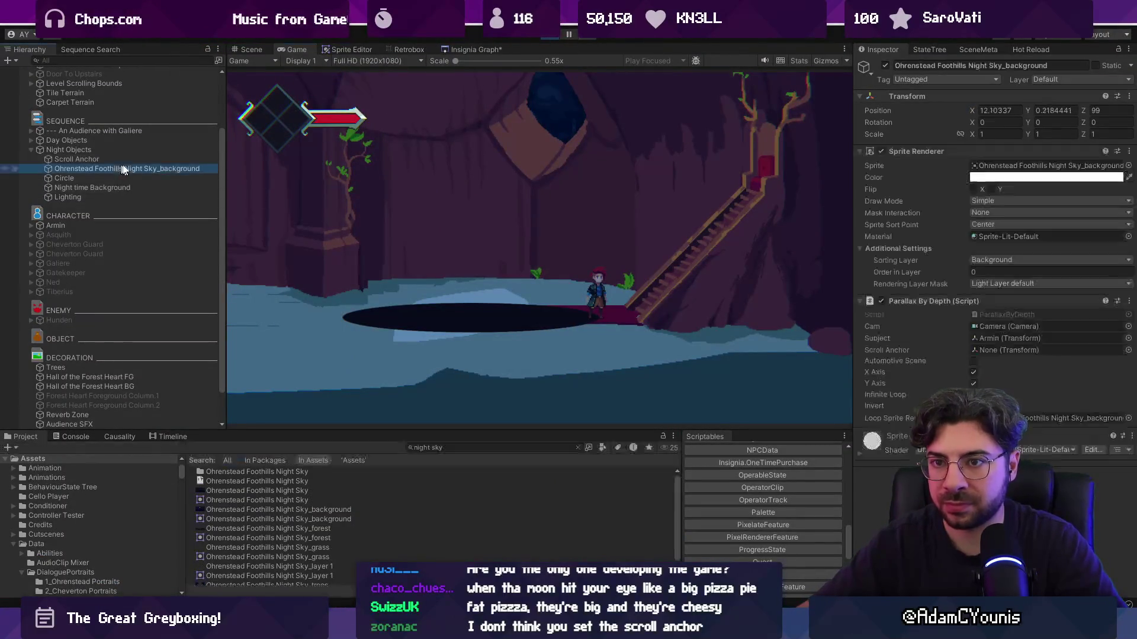
pyautogui.click(119, 158)
pyautogui.moveTo(969, 110); pyautogui.dragTo(978, 109)
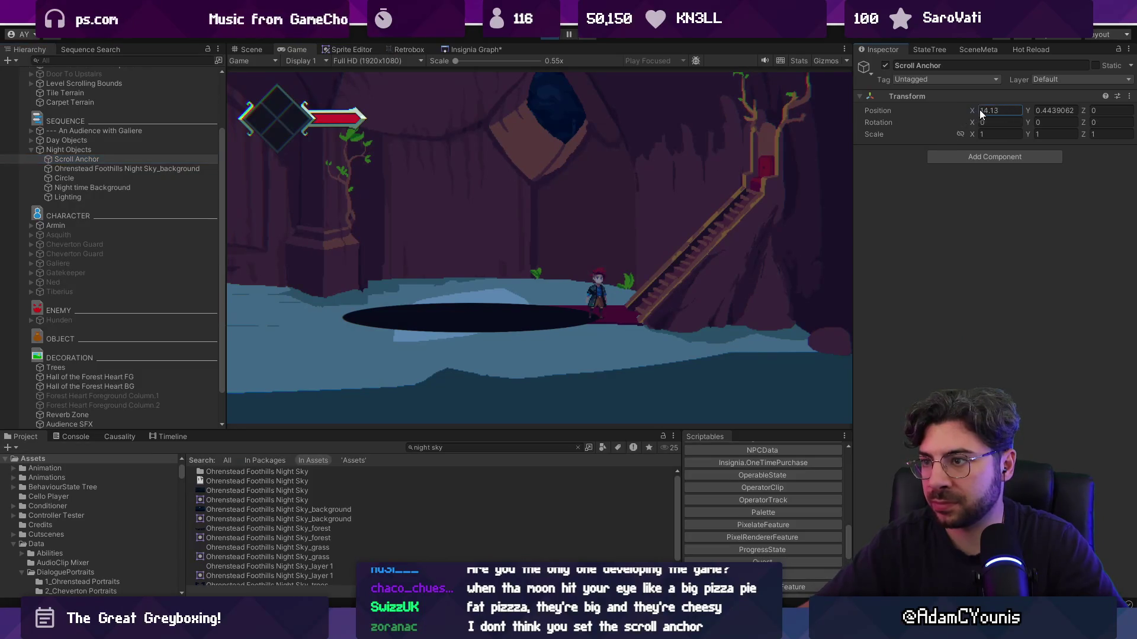
pyautogui.write('12.34')
pyautogui.press('Return')
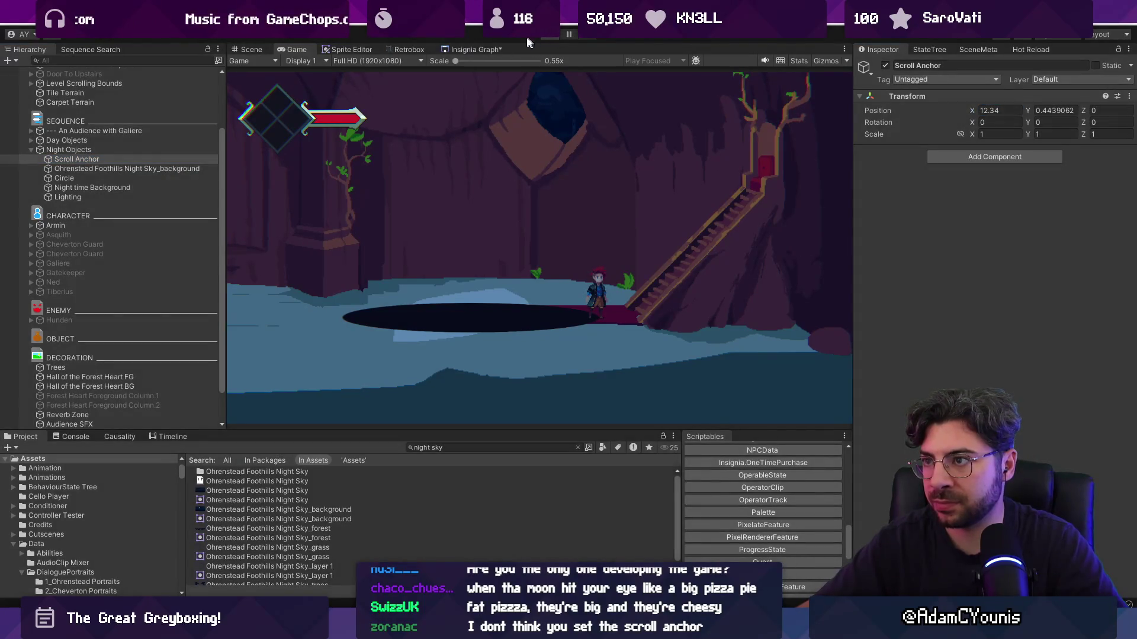
pyautogui.click(549, 38)
pyautogui.hotkey('ctrl', 'p')
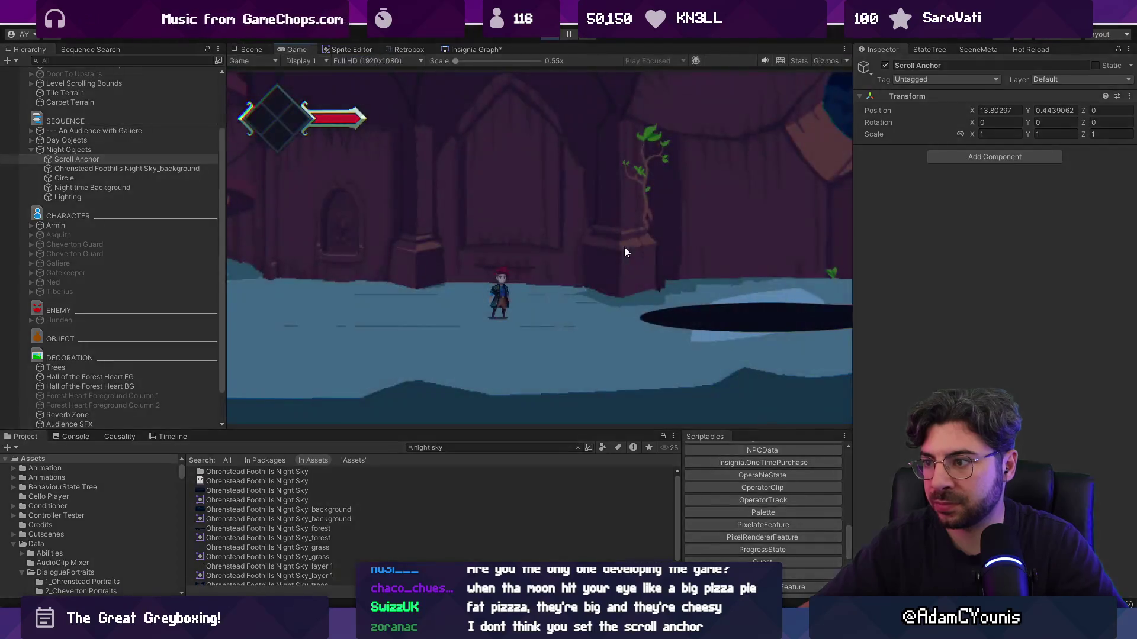